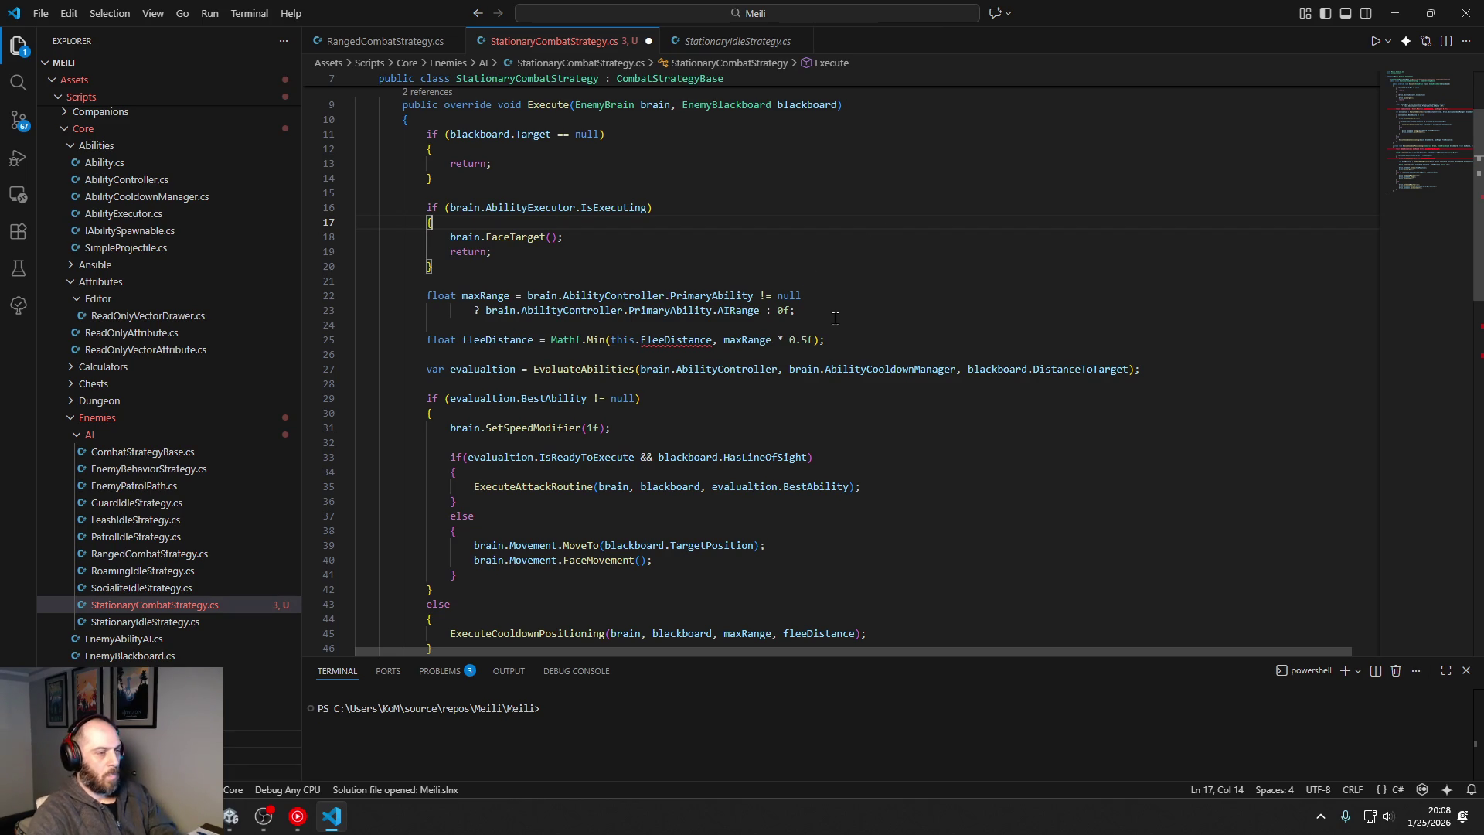
Step: Delete the fleeDistance declaration and its leftover blank lines from Execute
left_click(826, 340)
left_click_drag(825, 340, 367, 339)
key("BackSpace")
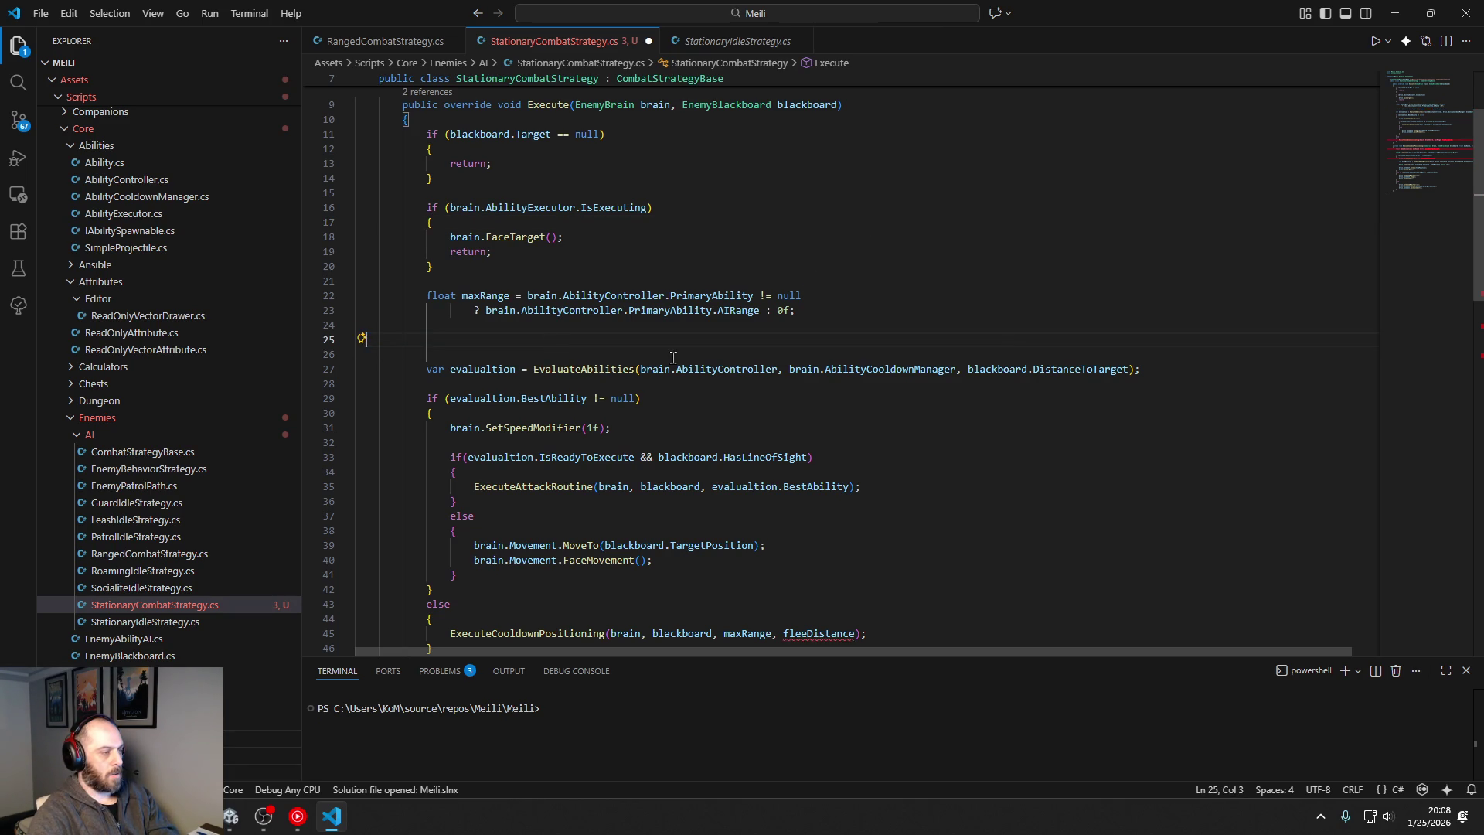
key("BackSpace")
key("BackSpace")
key("BackSpace")
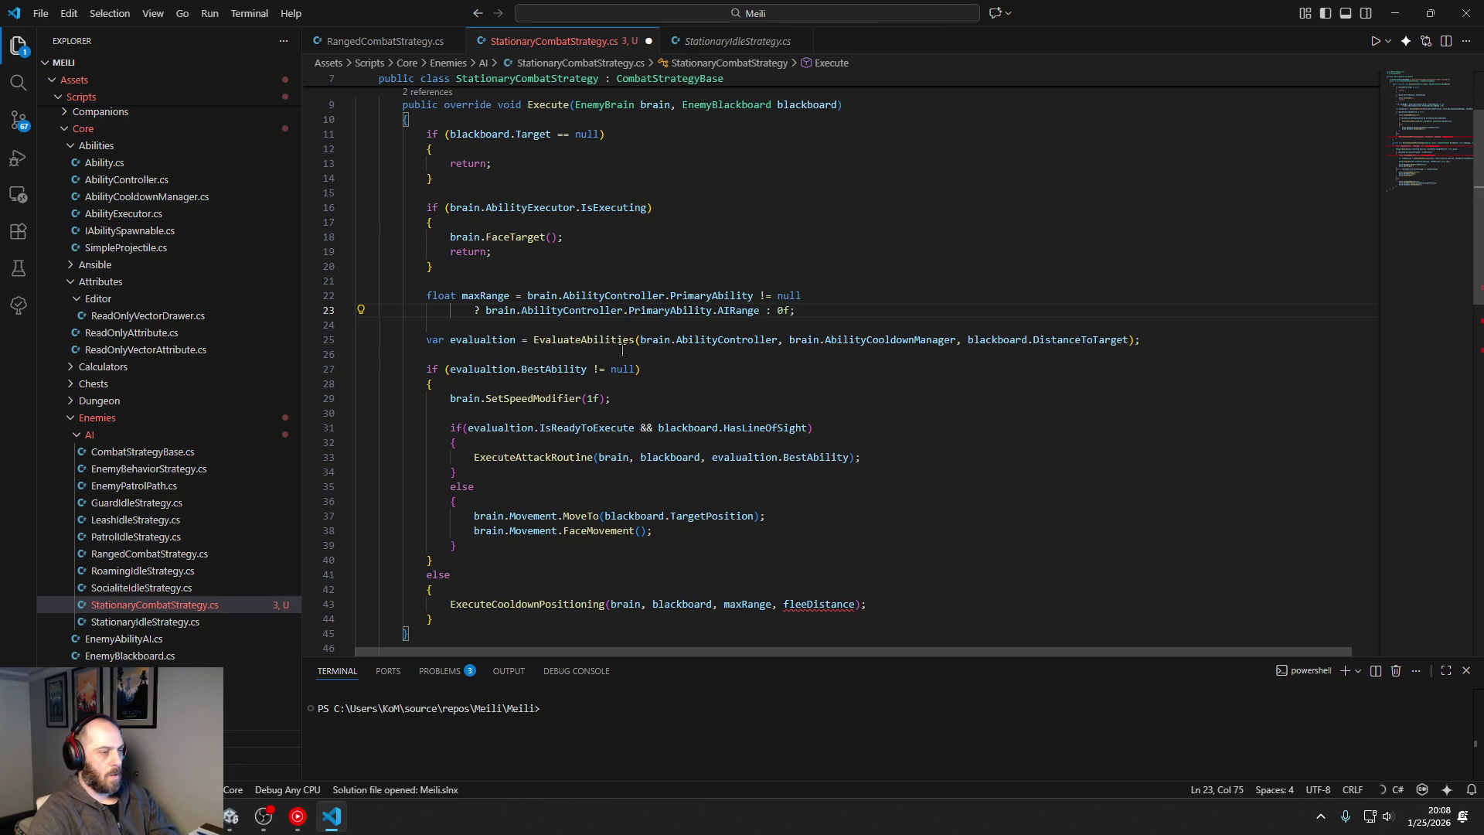
mouse_move(596, 342)
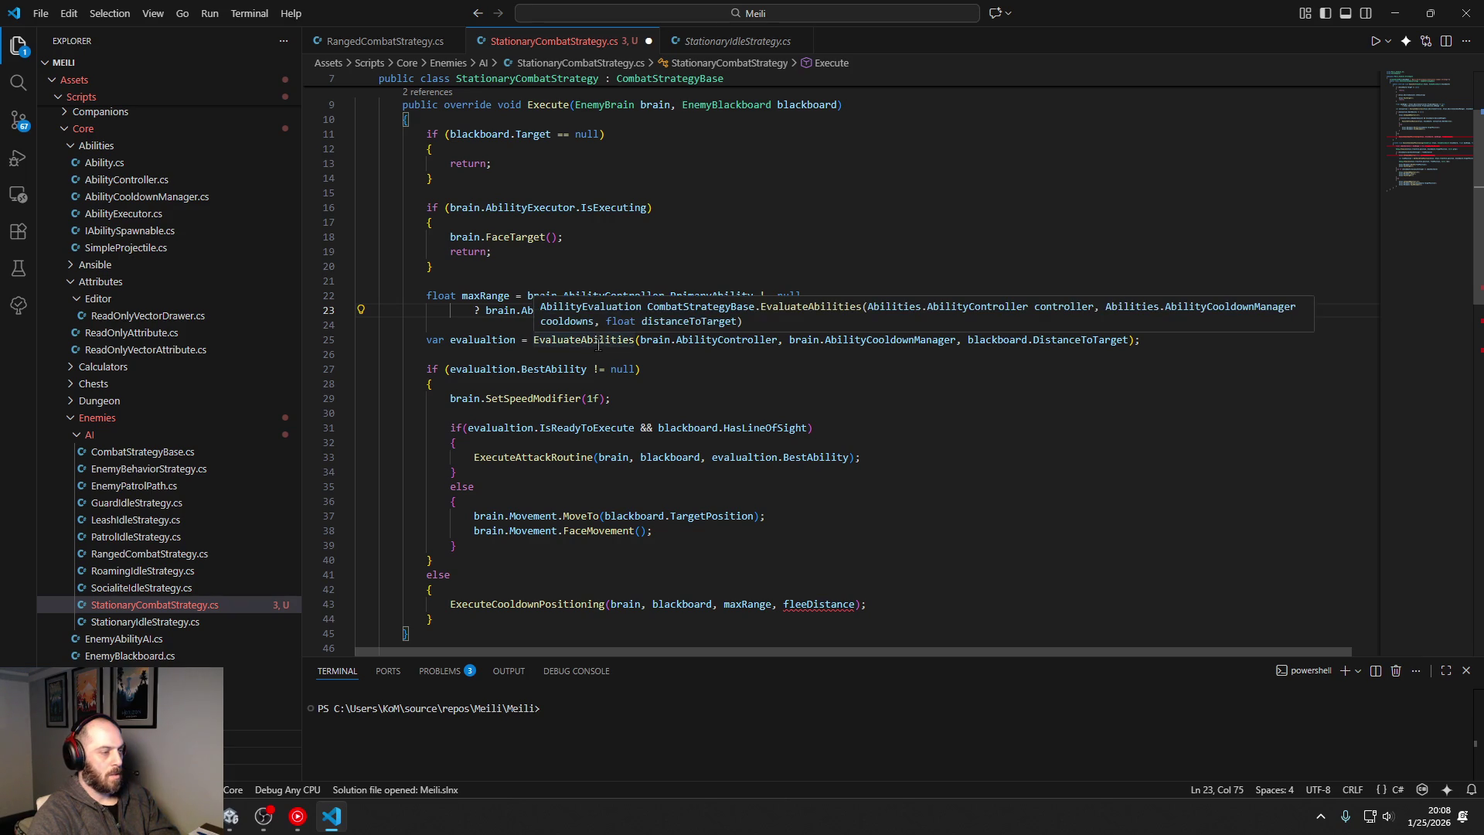
left_click(462, 382)
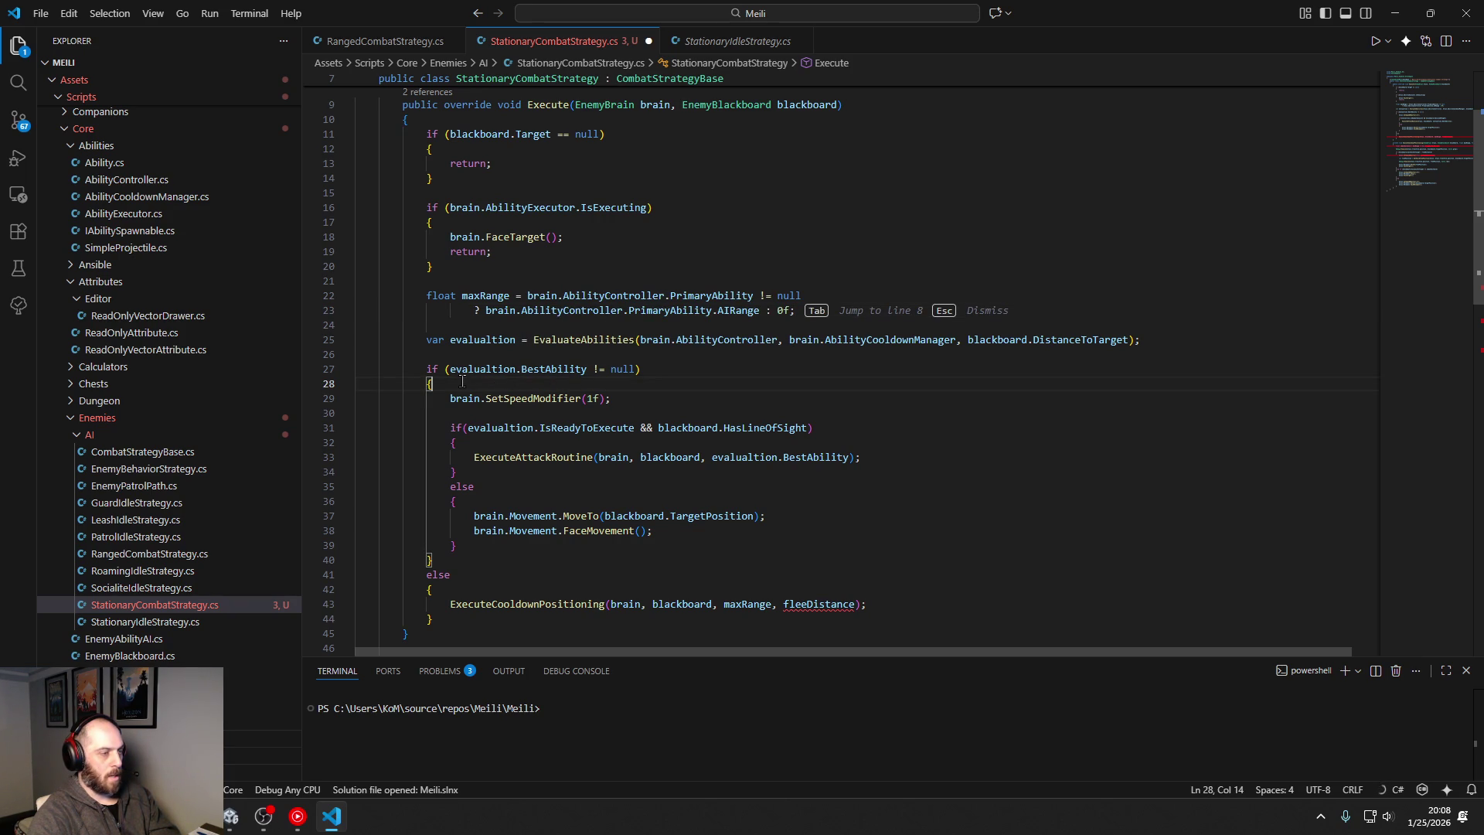
Step: Extend the line 27 BestAbility null check with '&& blackboard.h', then go to IsReadyToExecute's definition
left_click_drag(450, 369, 637, 369)
key("ctrl+c")
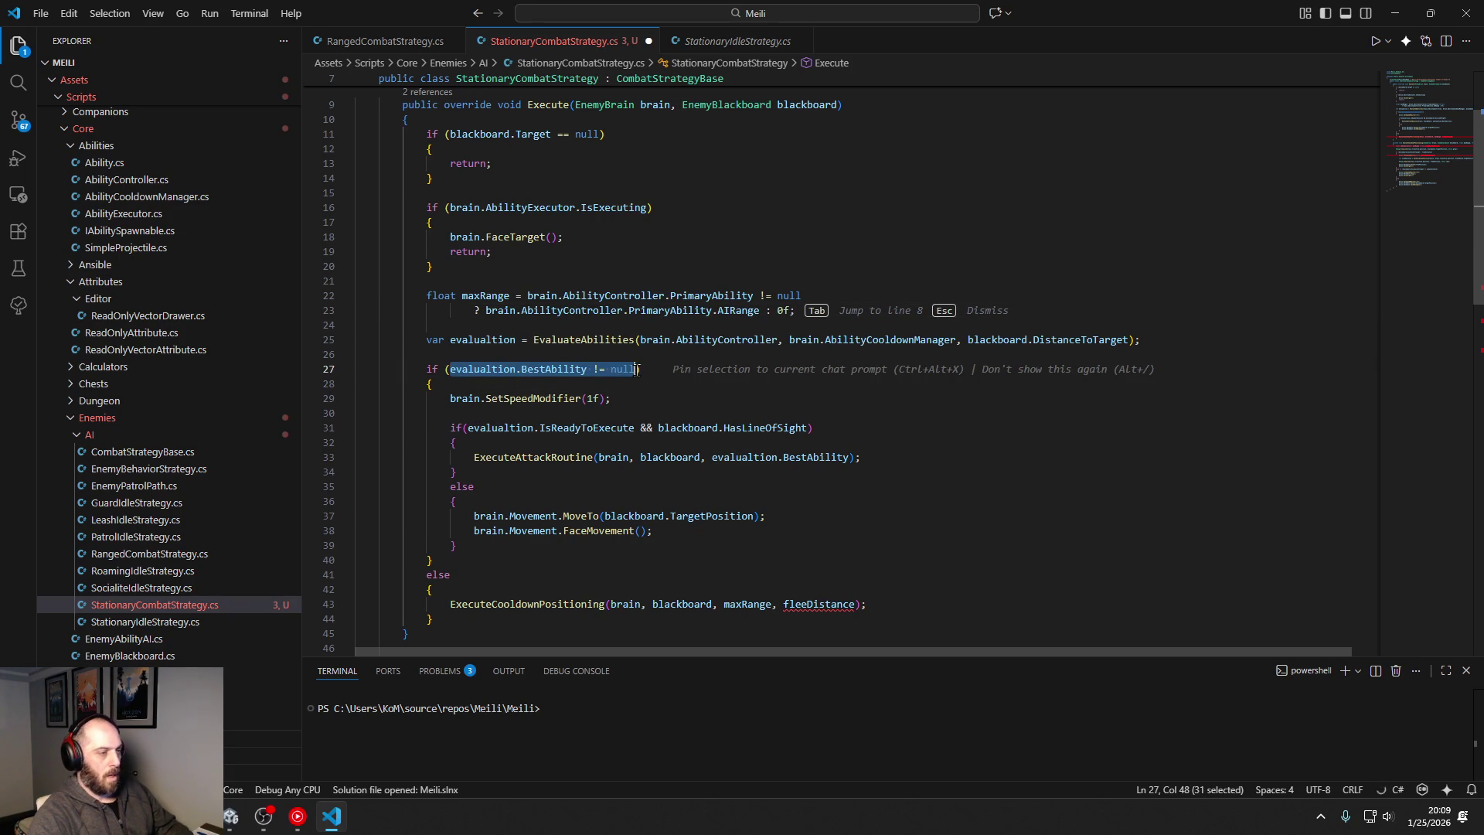
left_click(639, 370)
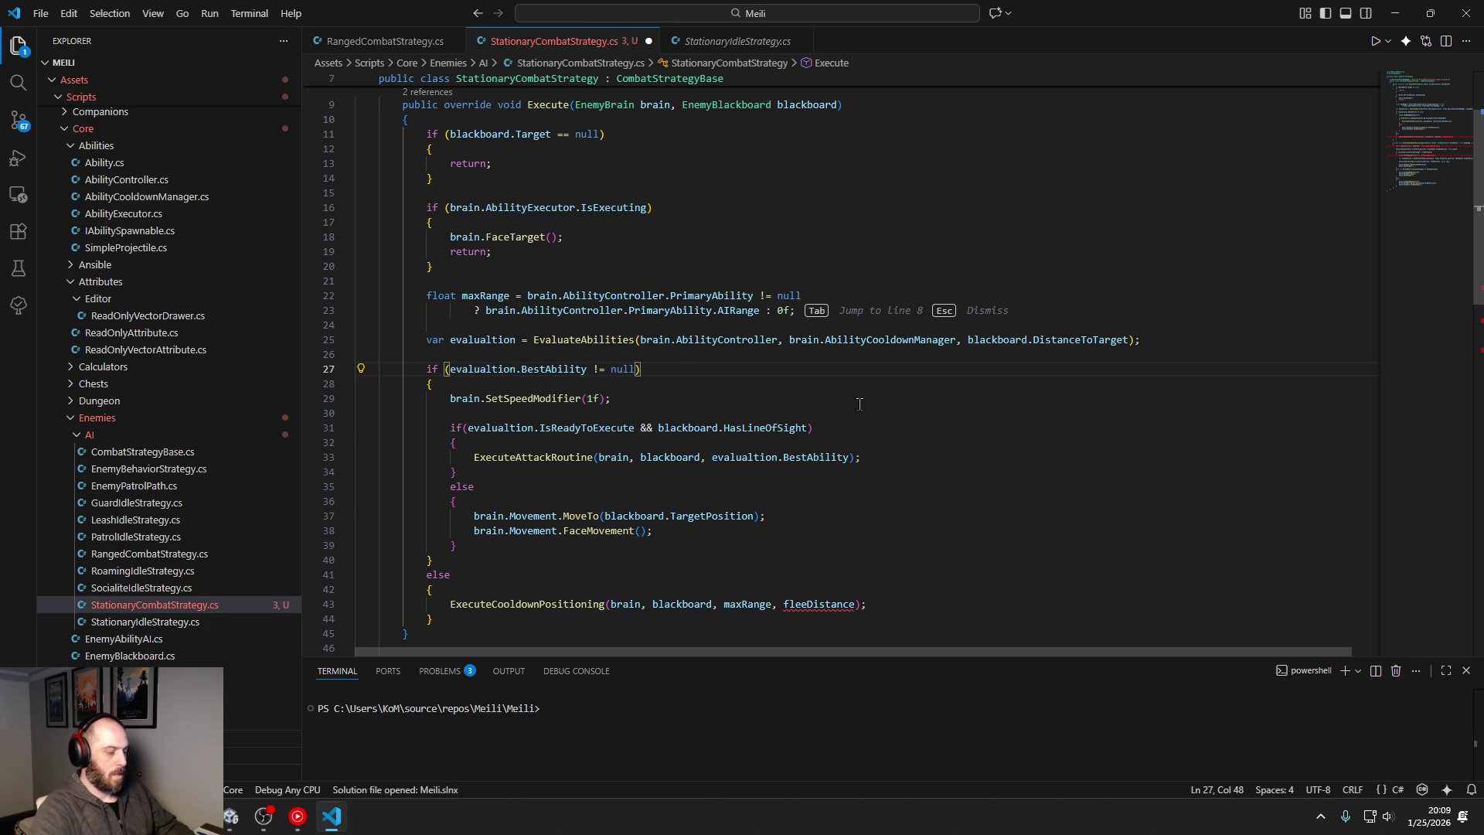
type("&&")
key("ctrl+v")
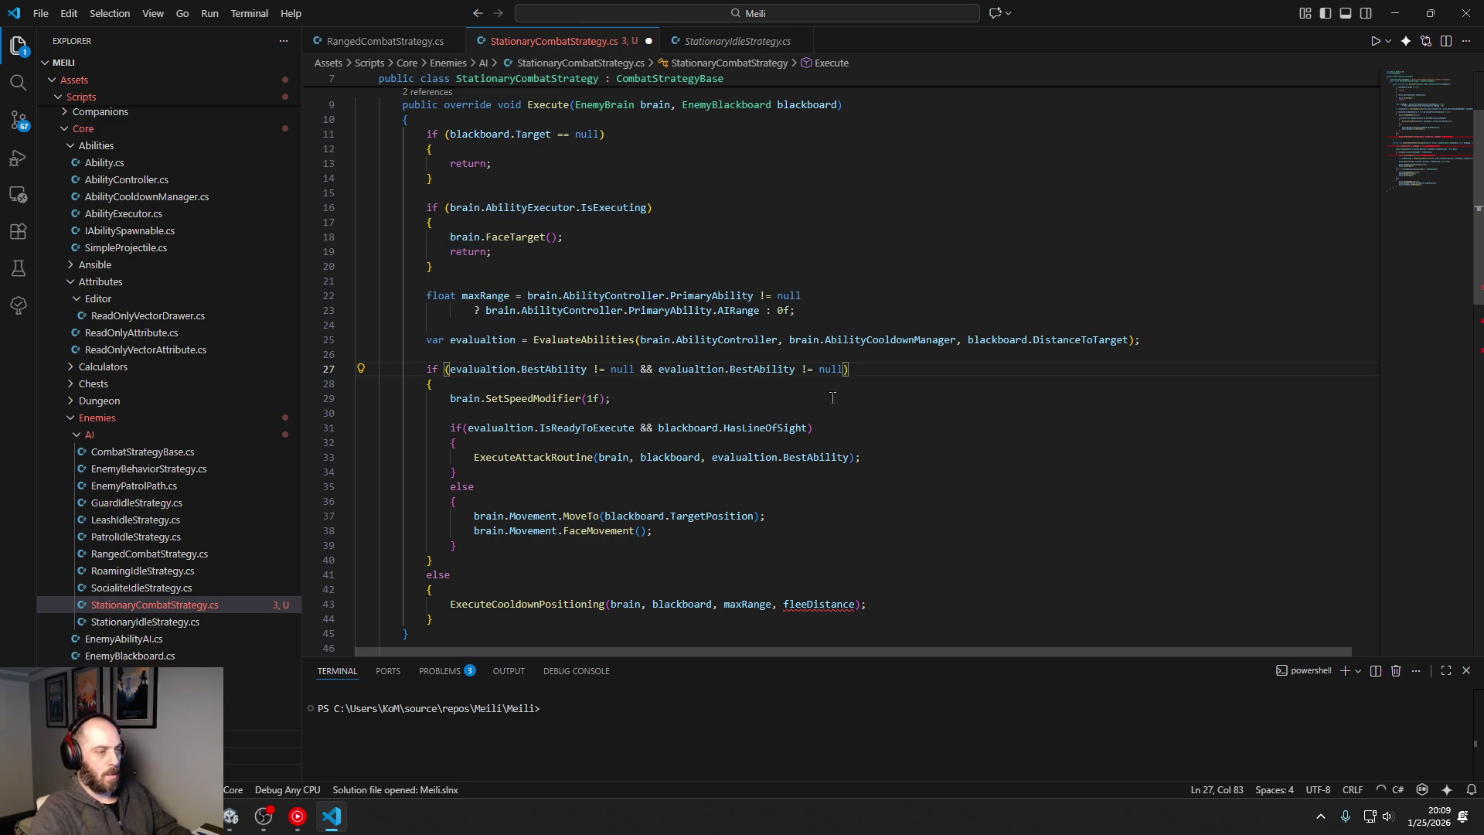
key("BackSpace")
key("BackSpace")
key("BackSpace")
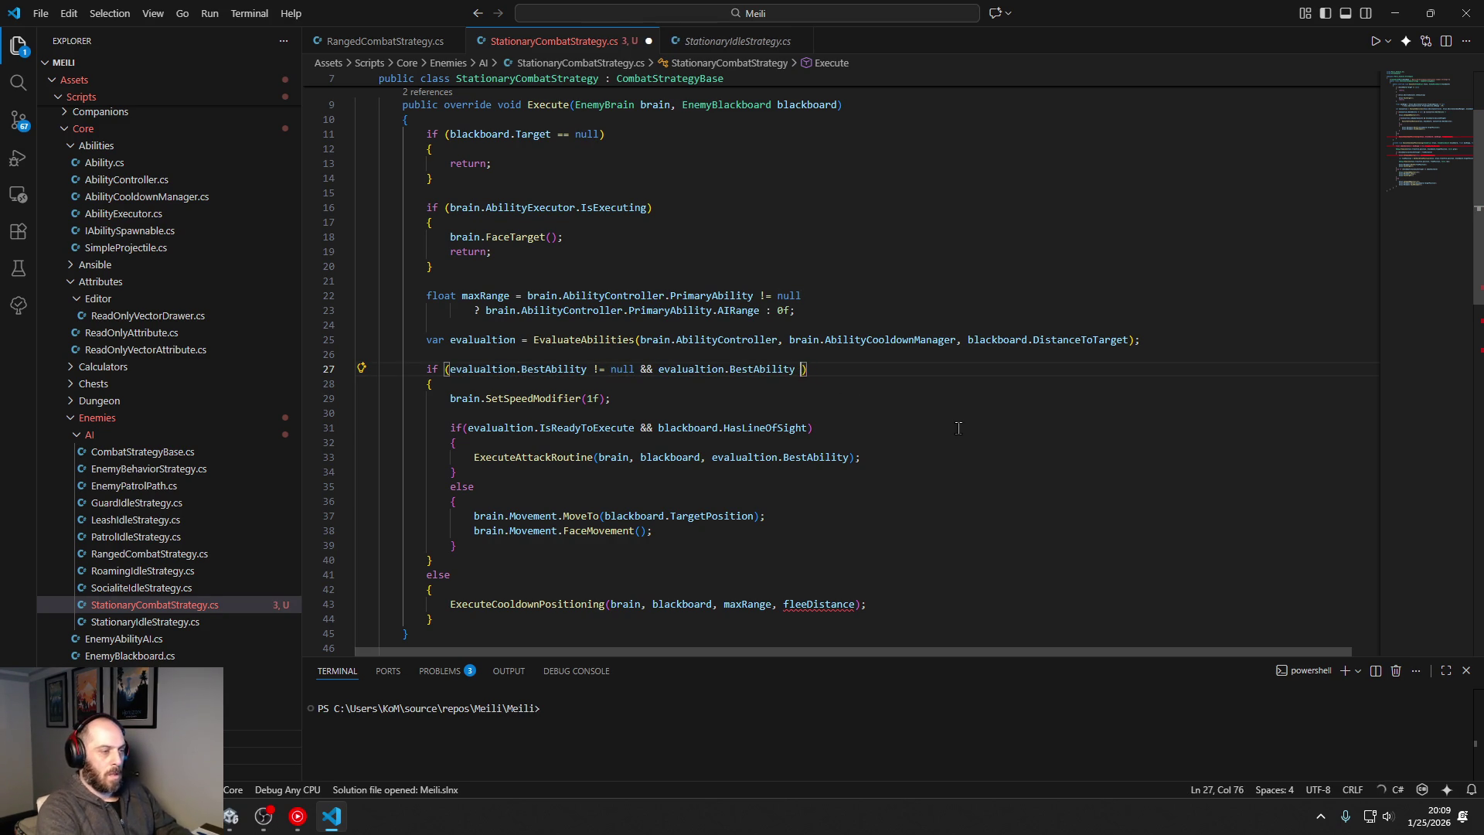
key("BackSpace")
key("BackSpace")
key("BackSpace")
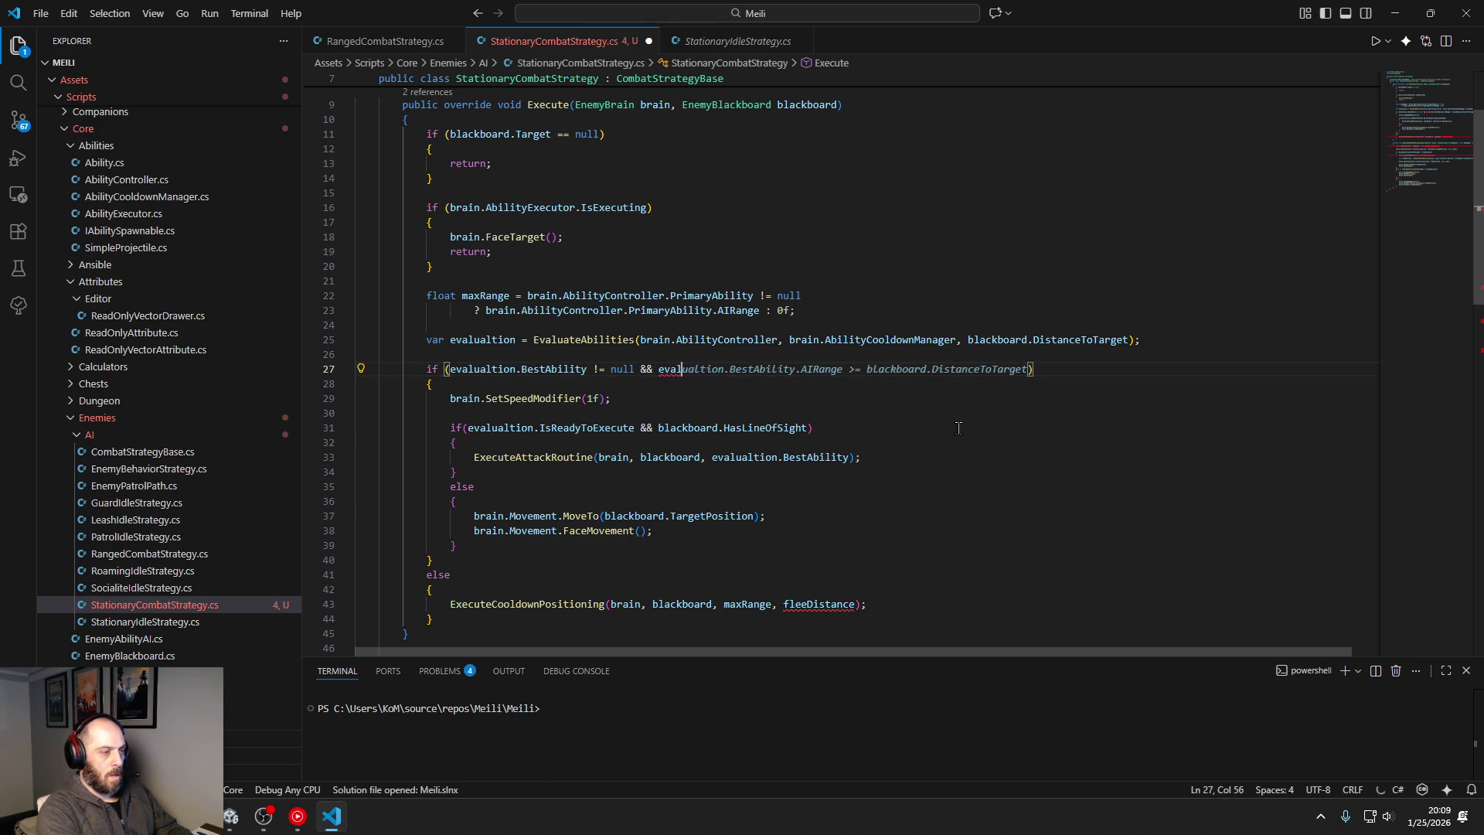
key("BackSpace")
key("BackSpace")
key("BackSpace")
type("blackboard.")
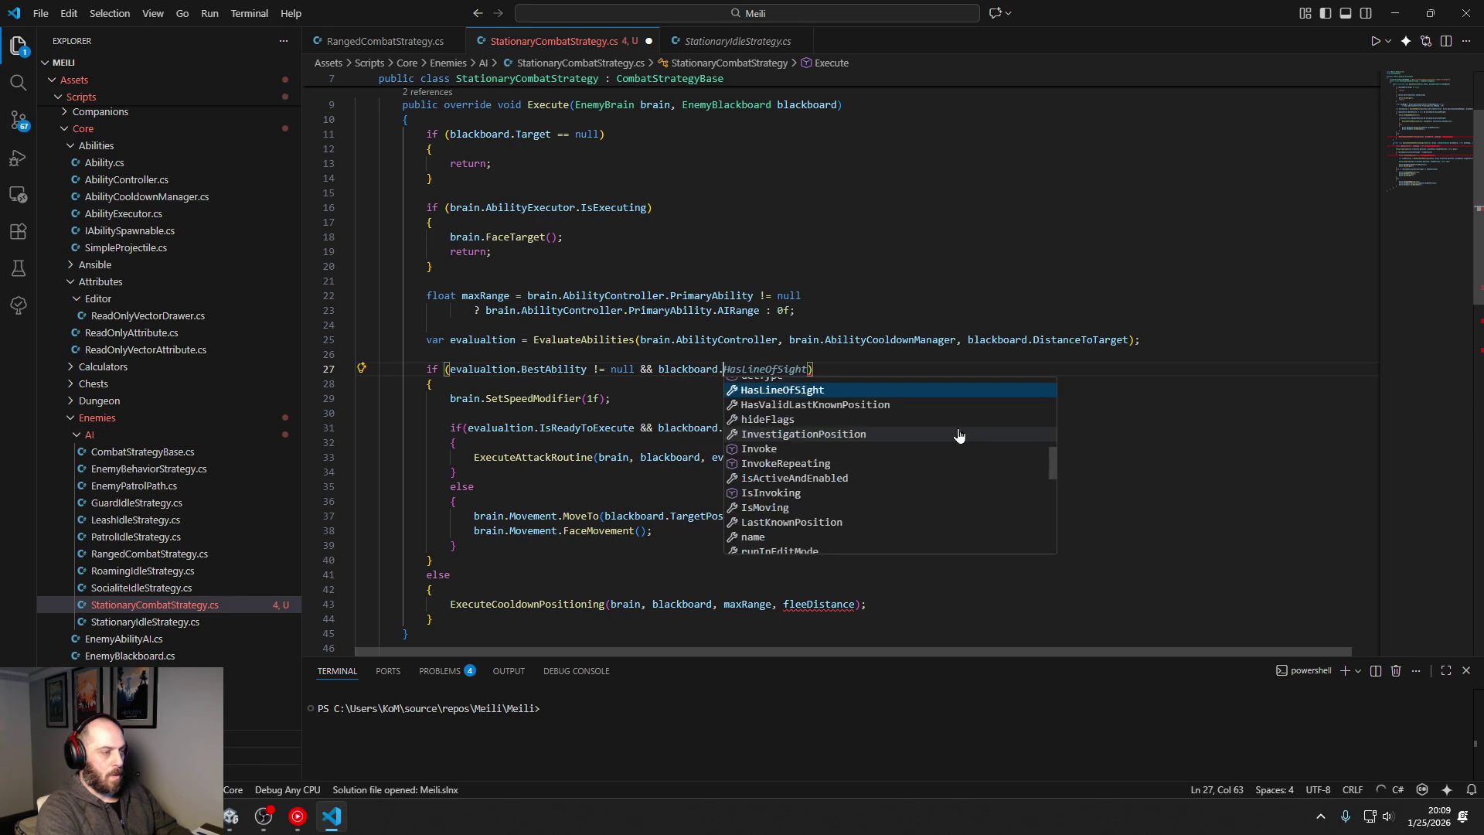
type("h")
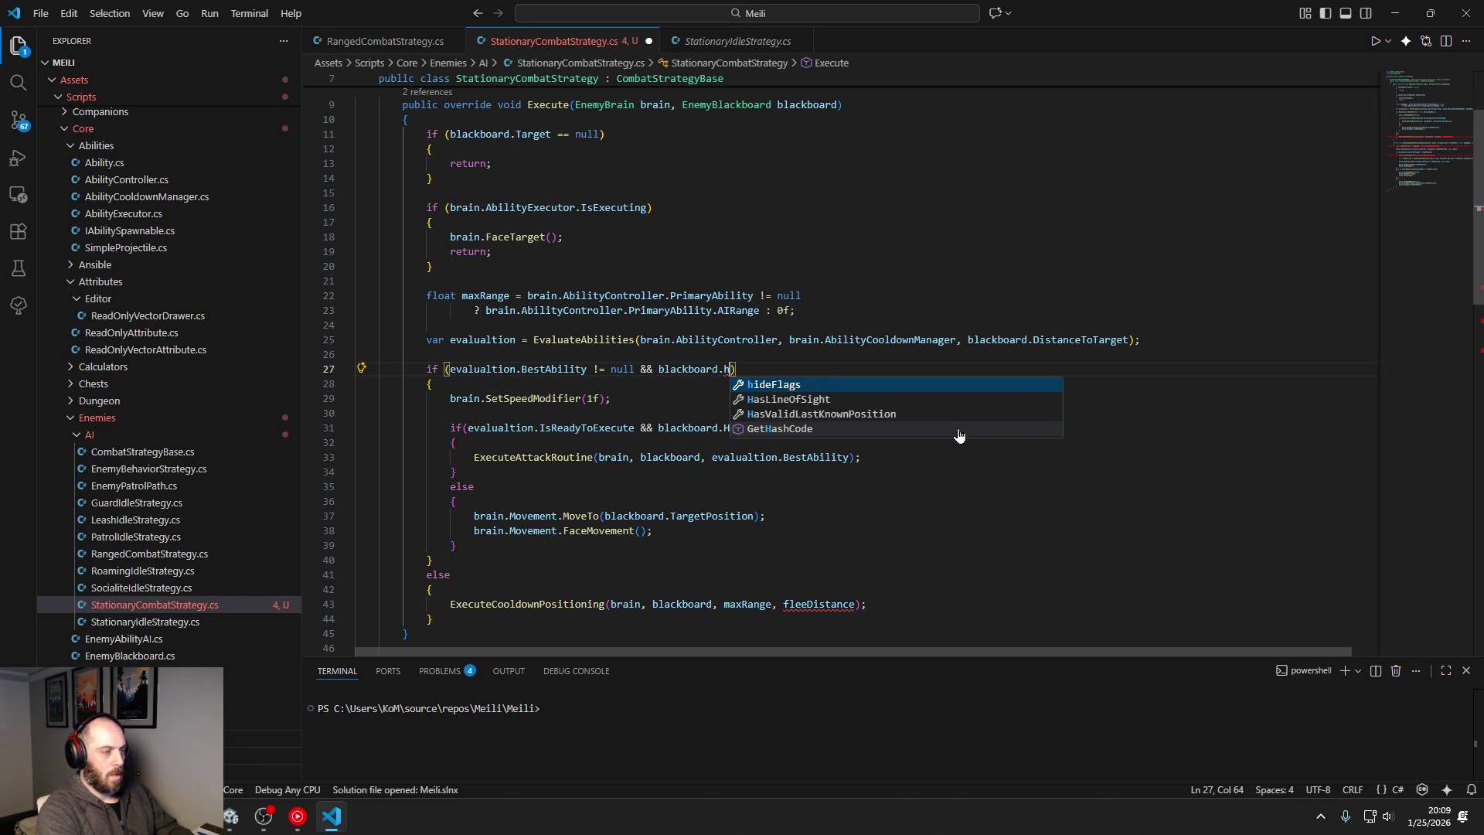
key("Escape")
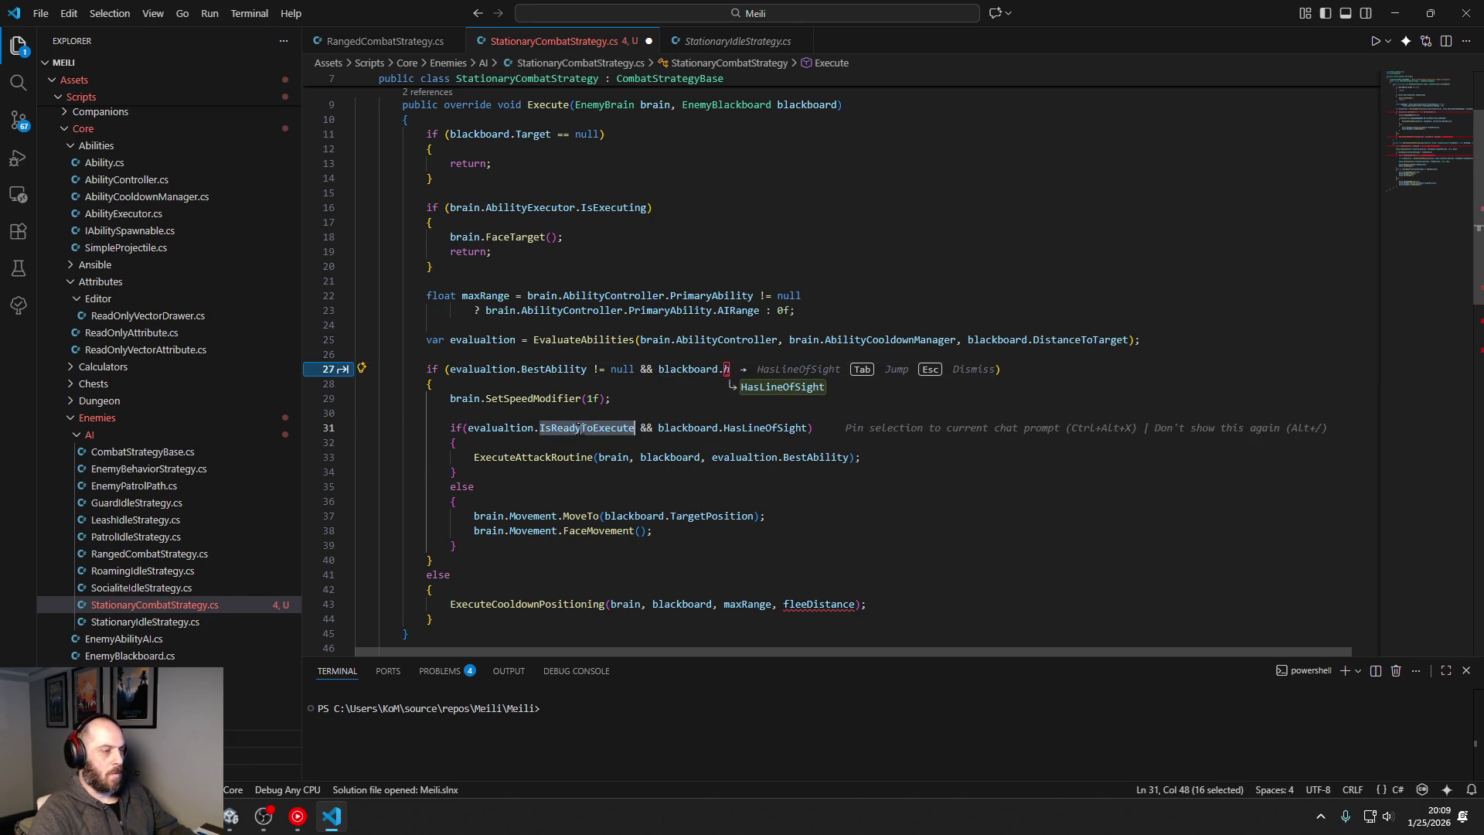
left_click(579, 429, "ctrl")
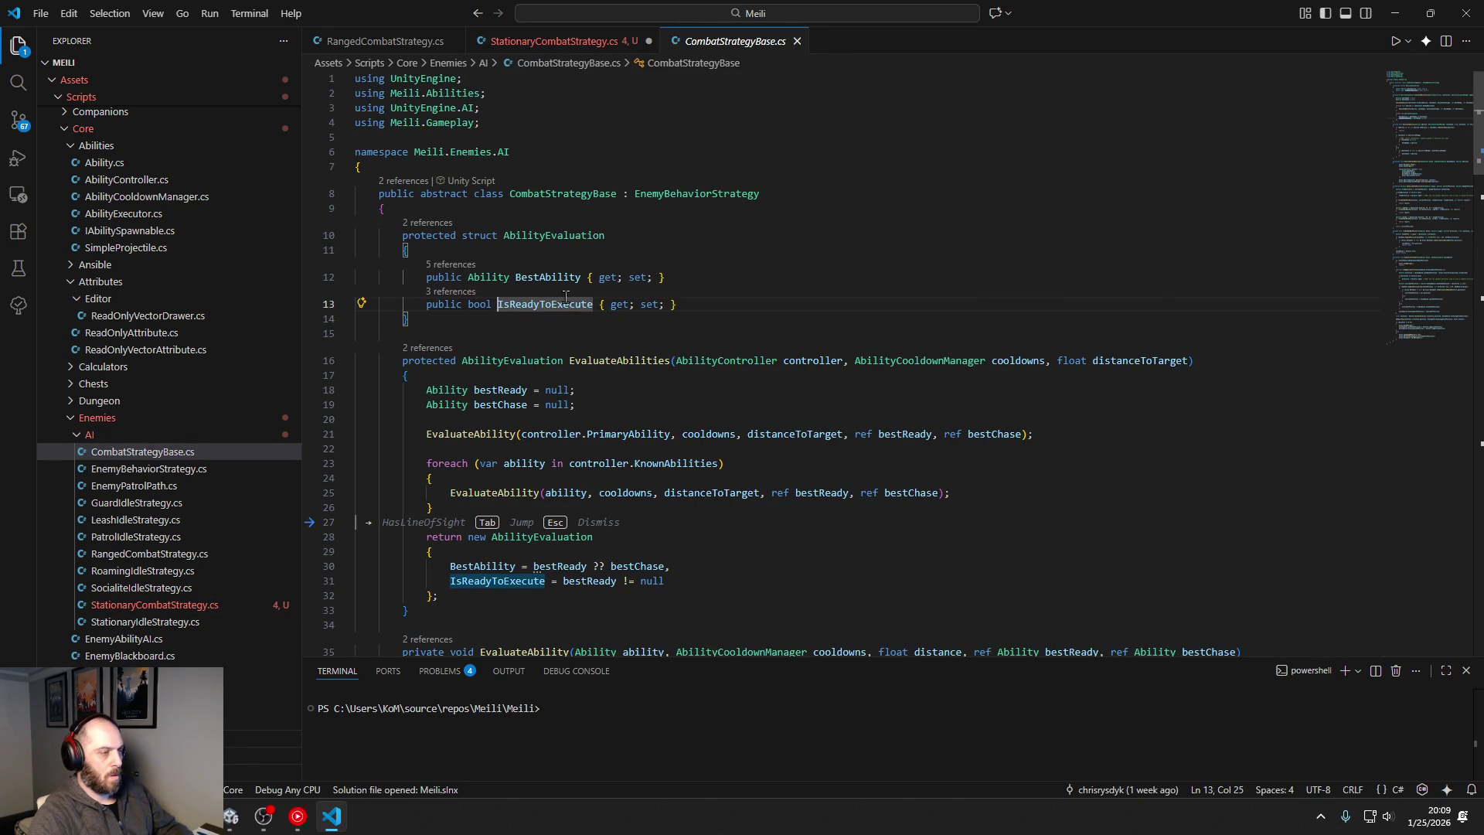
Step: Inspect the IsReadyToExecute property in CombatStrategyBase.cs, then navigate back to StationaryCombatStrategy.cs
double_click(546, 303)
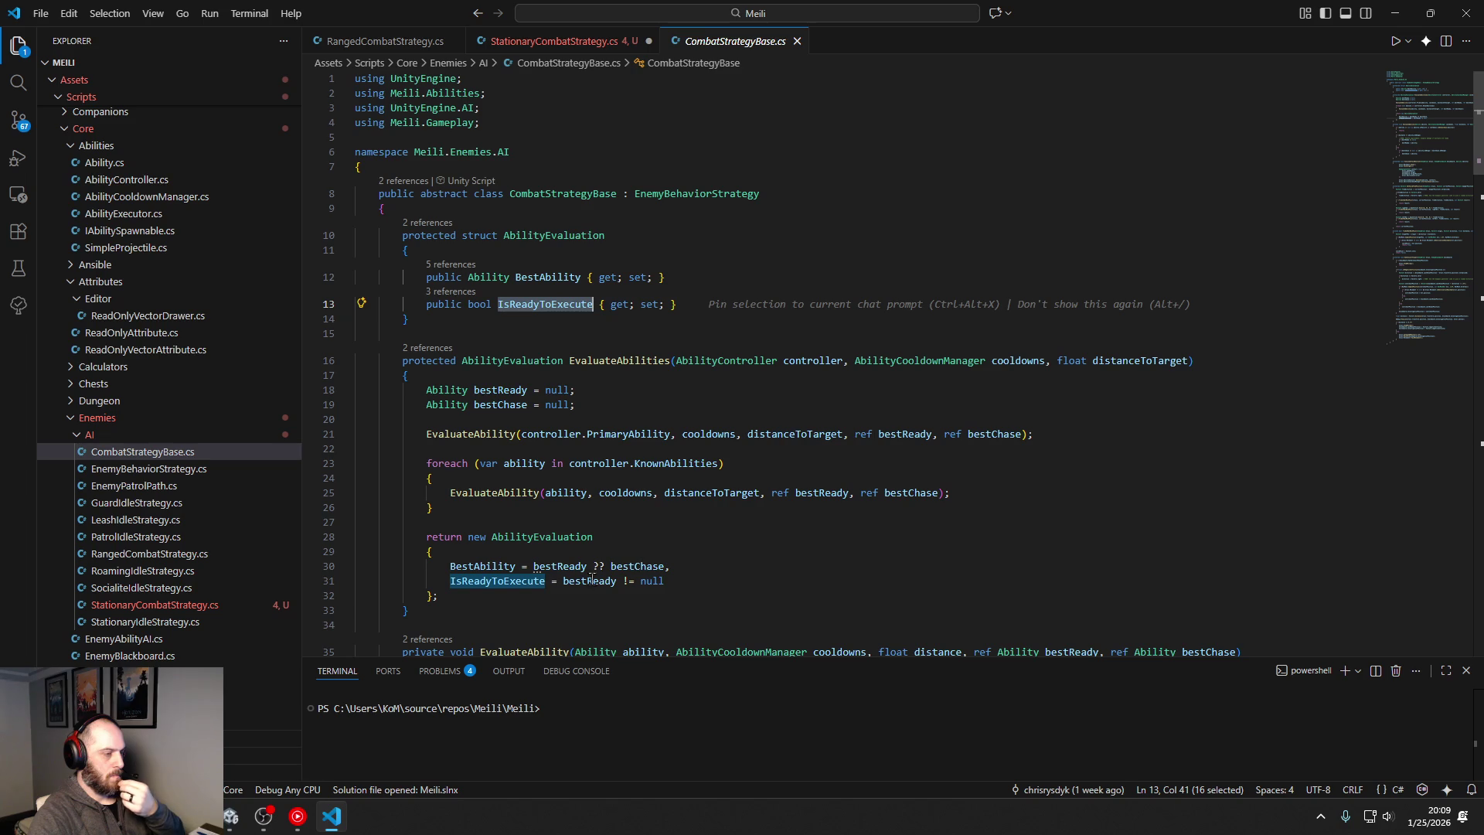
mouse_move(564, 568)
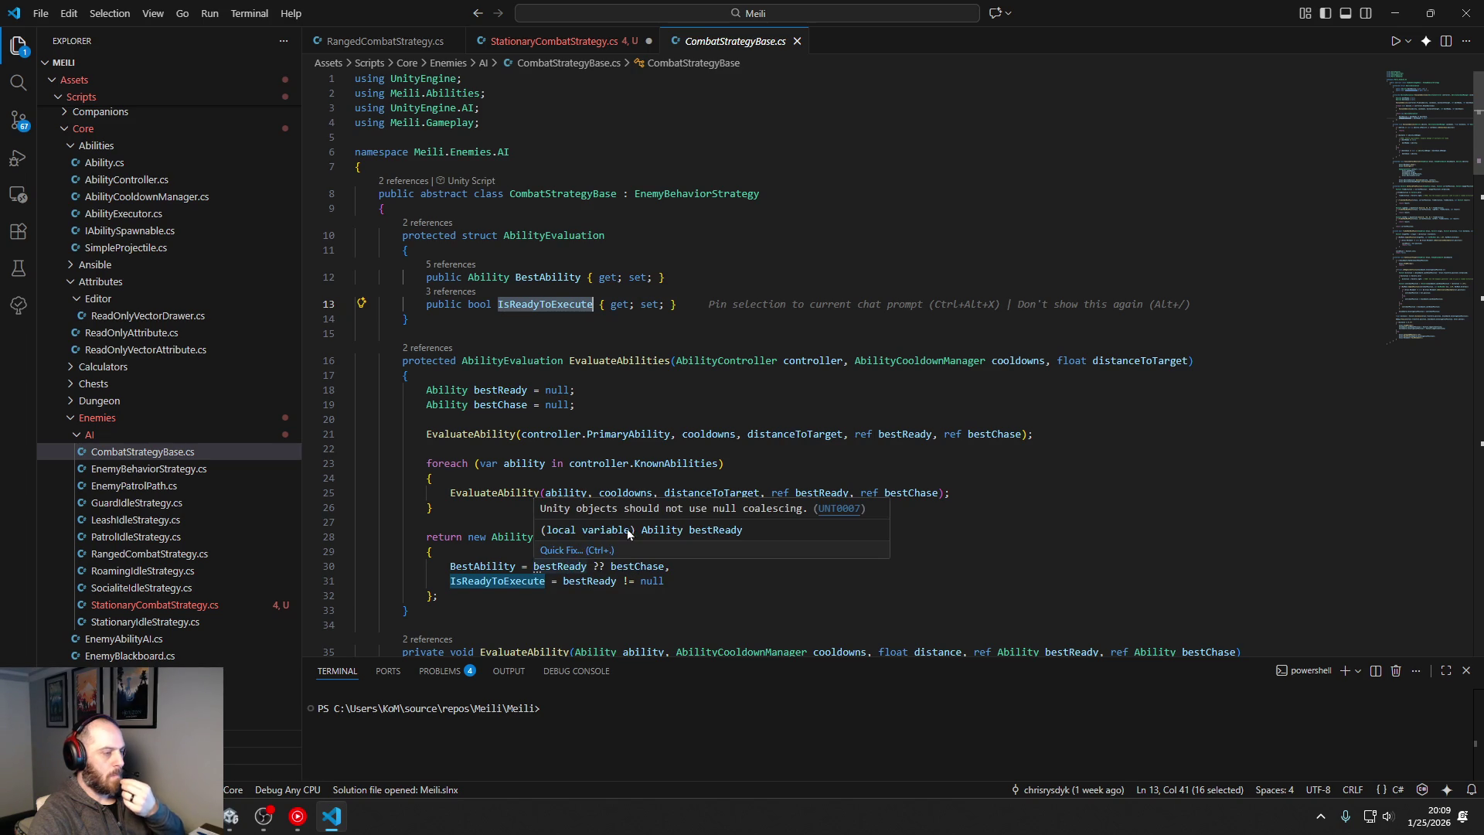
left_click(972, 550)
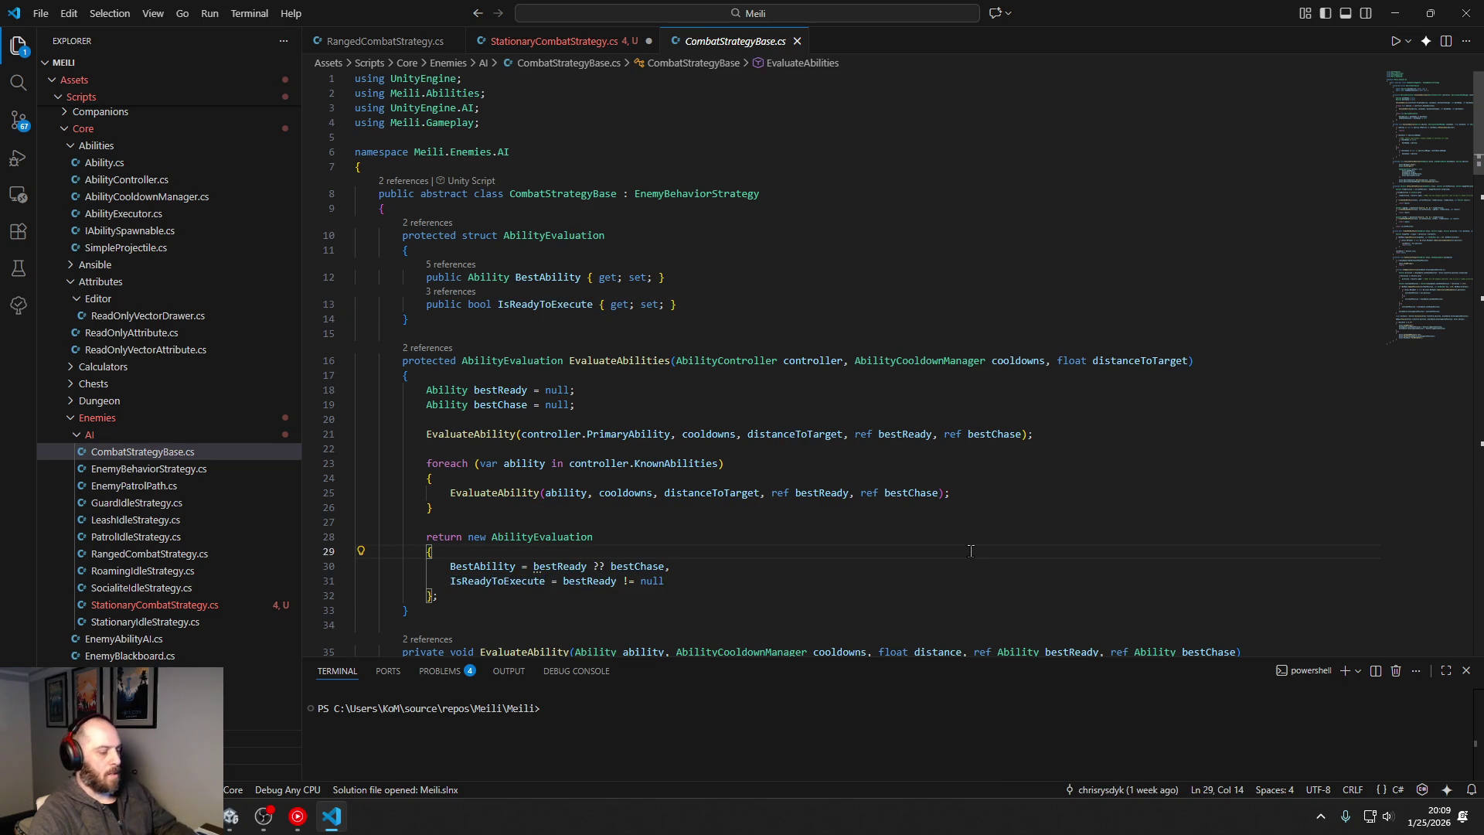
key("alt+Left")
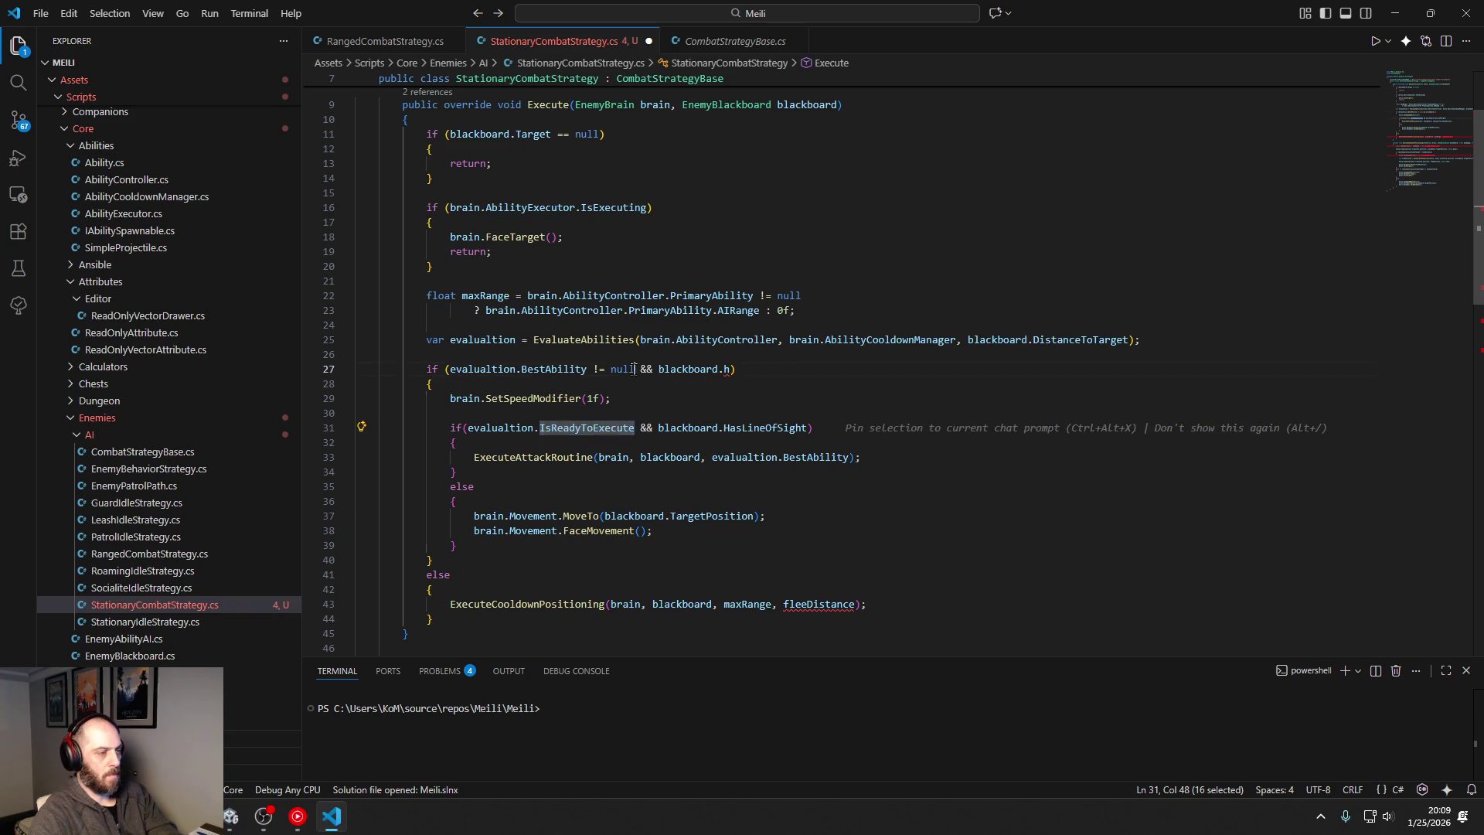
Step: Remove the unfinished '&& blackboard.h' condition on line 27 and the SetSpeedModifier(1f) line
left_click_drag(635, 369, 731, 368)
key("BackSpace")
left_click(680, 530)
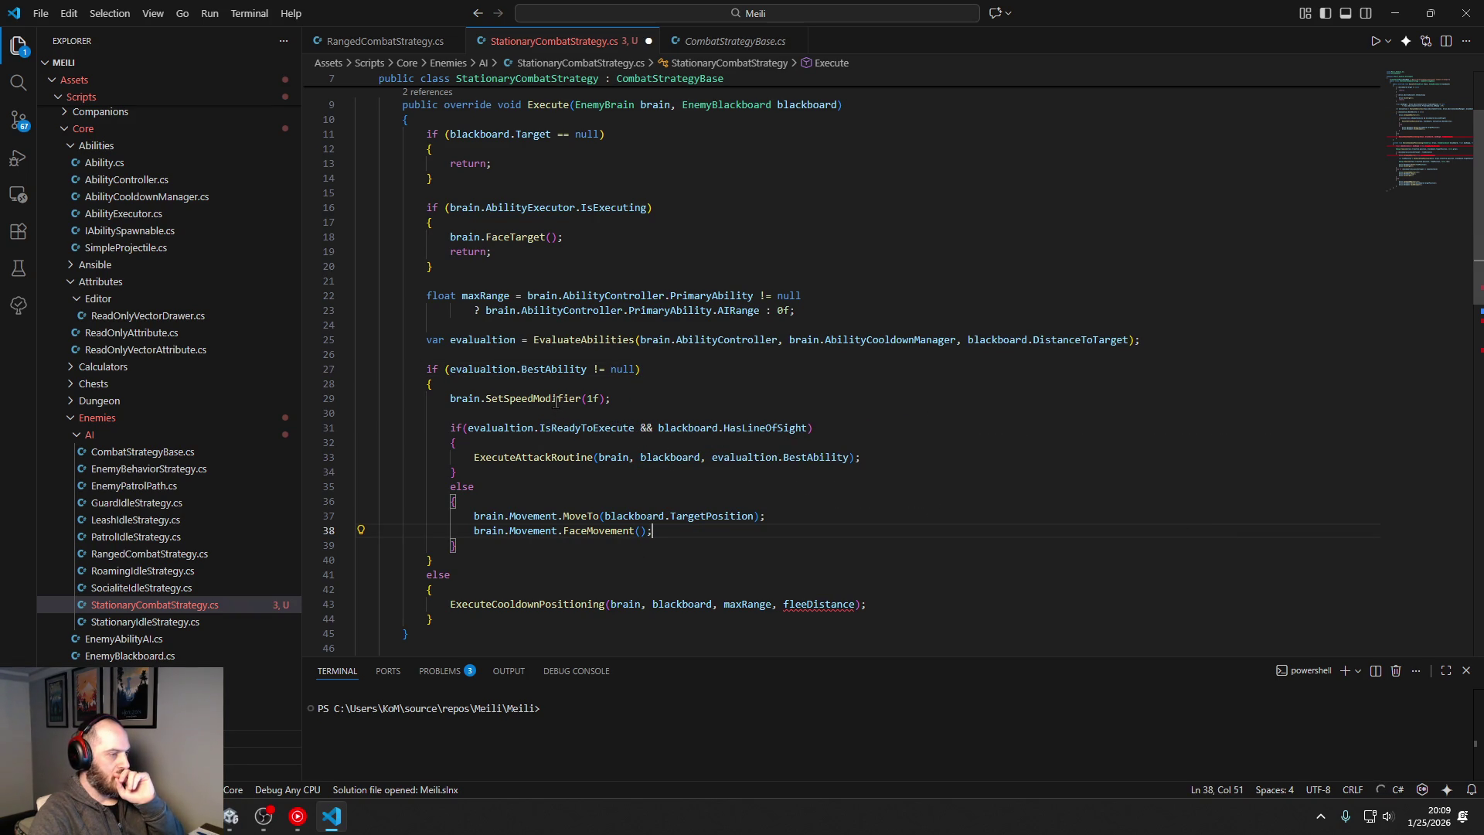
left_click_drag(610, 398, 357, 398)
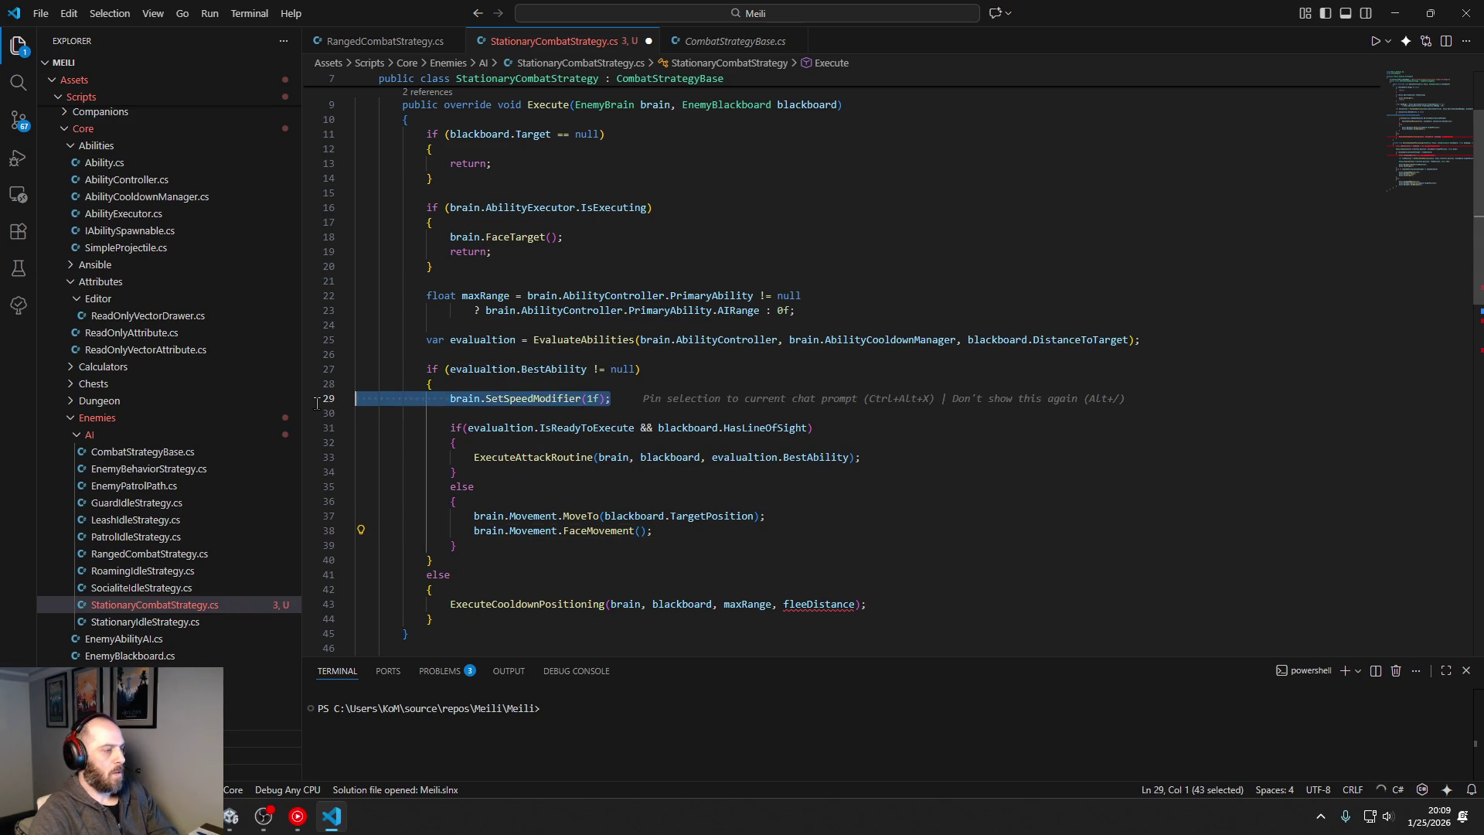
key("BackSpace")
key("BackSpace")
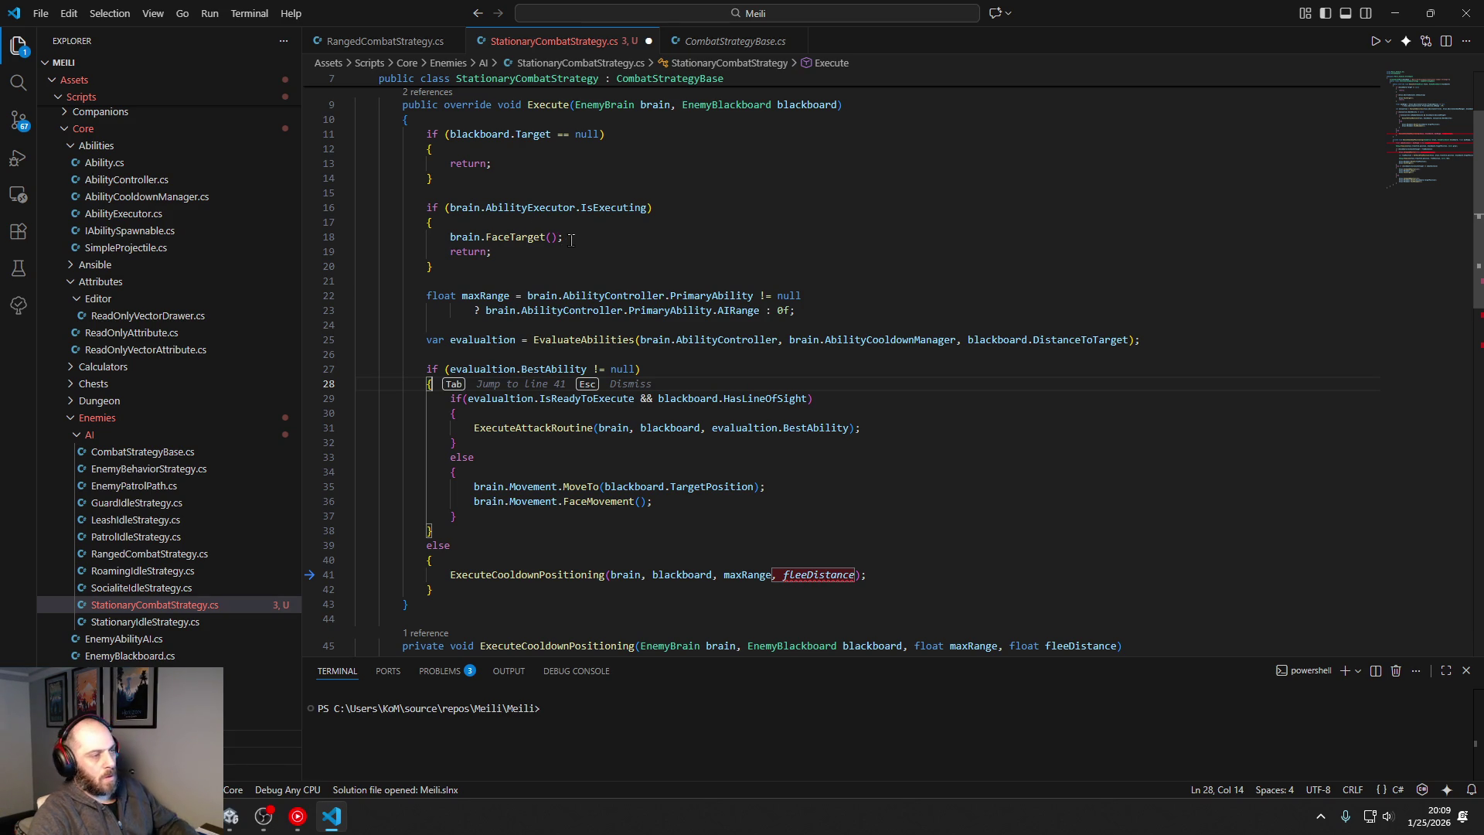
Step: Copy the brain.FaceTarget() call and delete the inner else block with MoveTo/FaceMovement
key("Up")
key("Up")
key("Up")
key("End")
key("shift+Home")
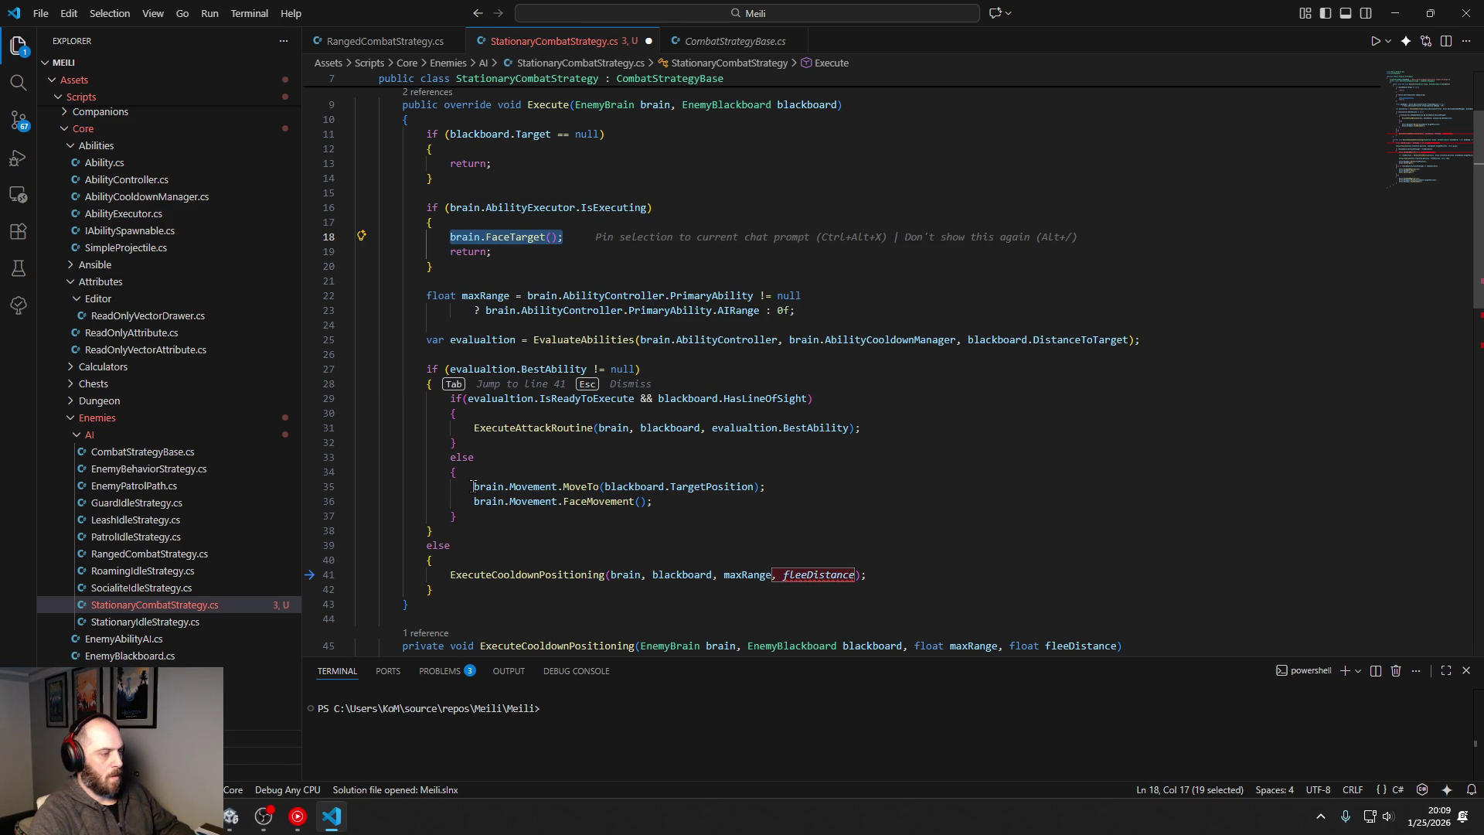
left_click_drag(447, 458, 519, 512)
key("BackSpace")
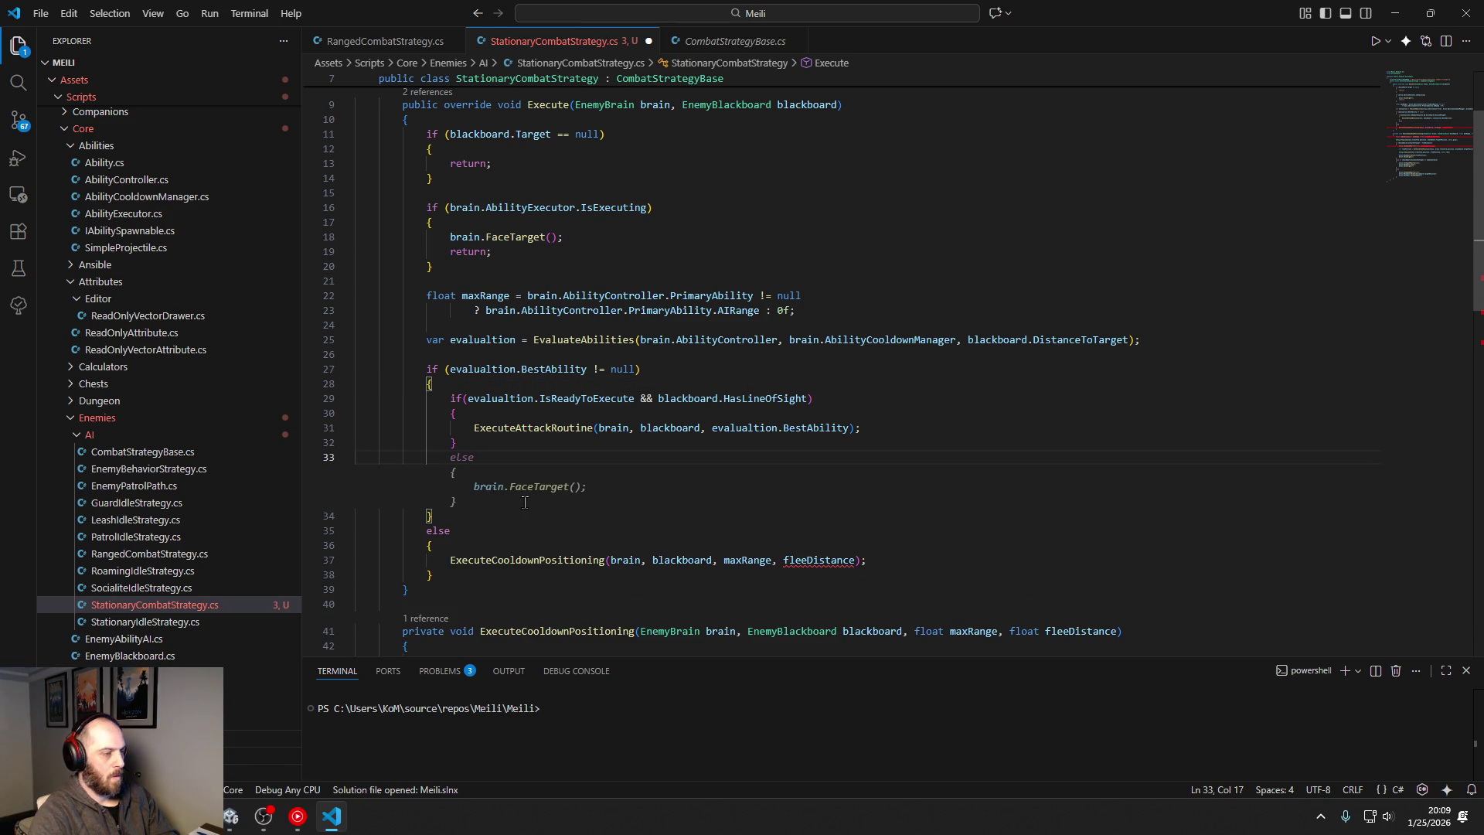
key("BackSpace")
key("BackSpace")
key("BackSpace")
key("Down")
key("Down")
key("Home")
key("shift+Down")
key("shift+Down")
key("shift+Down")
key("shift+End")
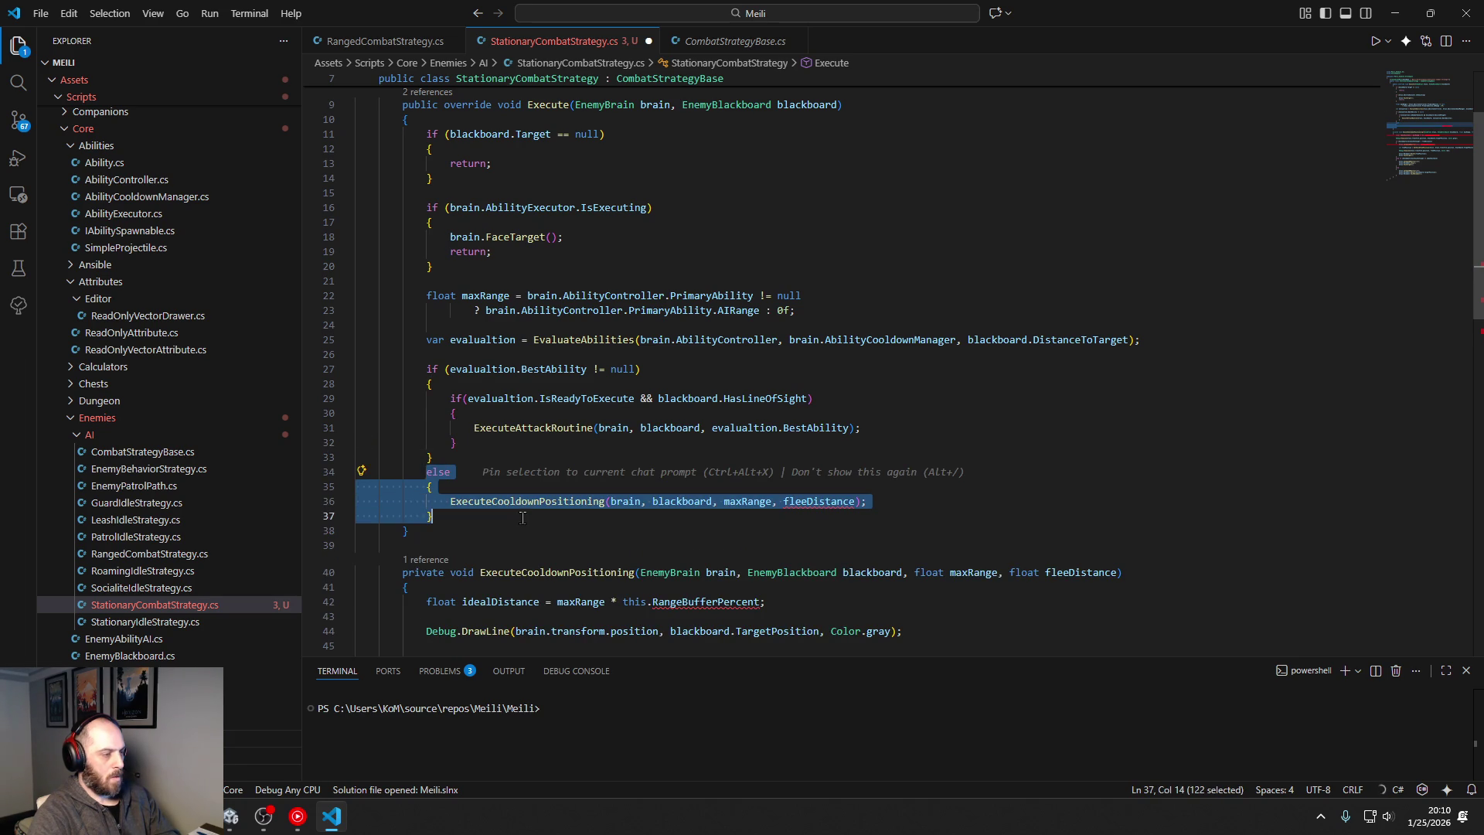
Step: Delete the outer else branch and place brain.FaceTarget() after the BestAbility block
scroll(522, 518, "down", 7)
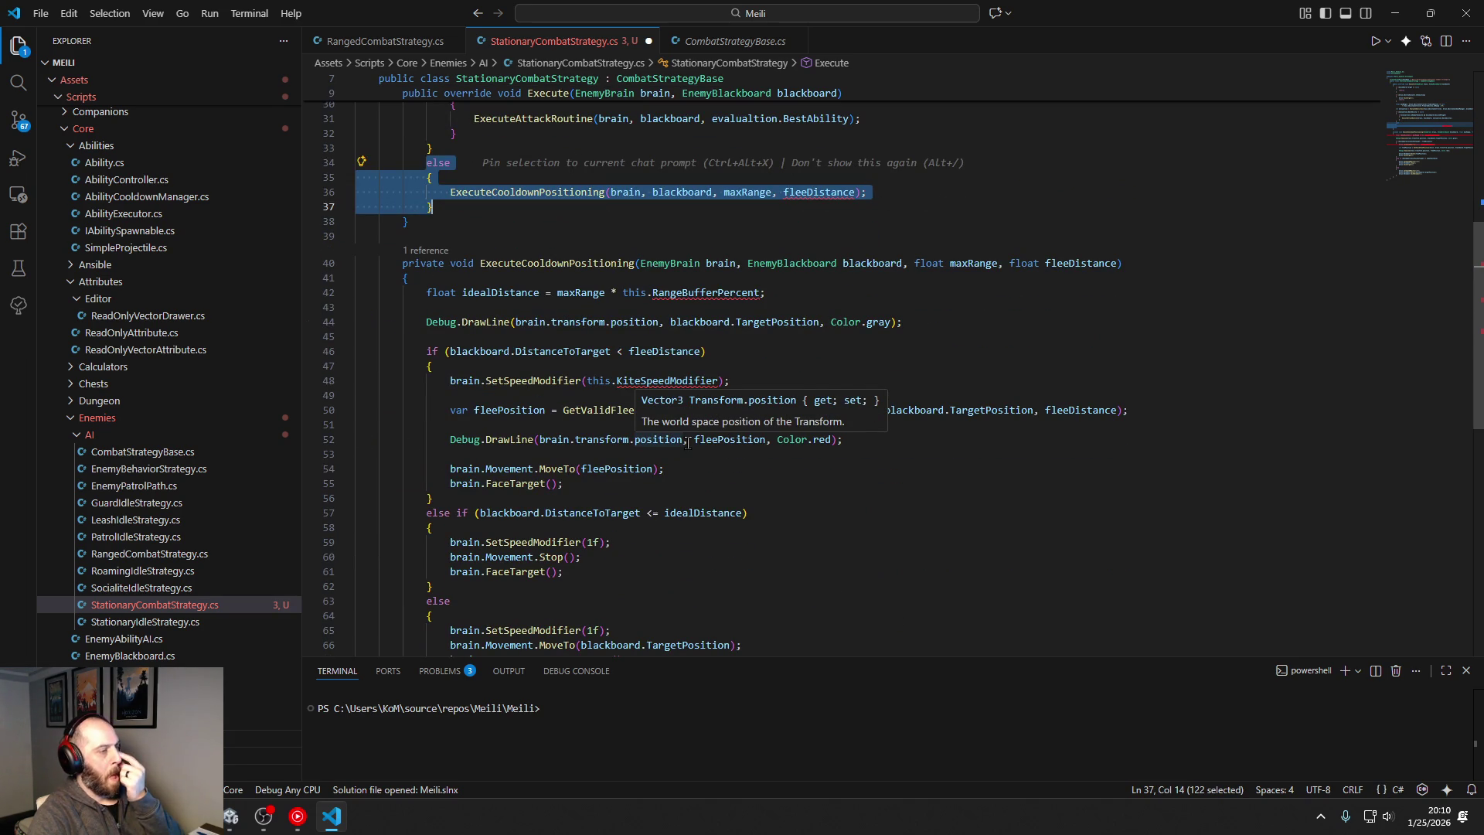
scroll(687, 442, "down", 3)
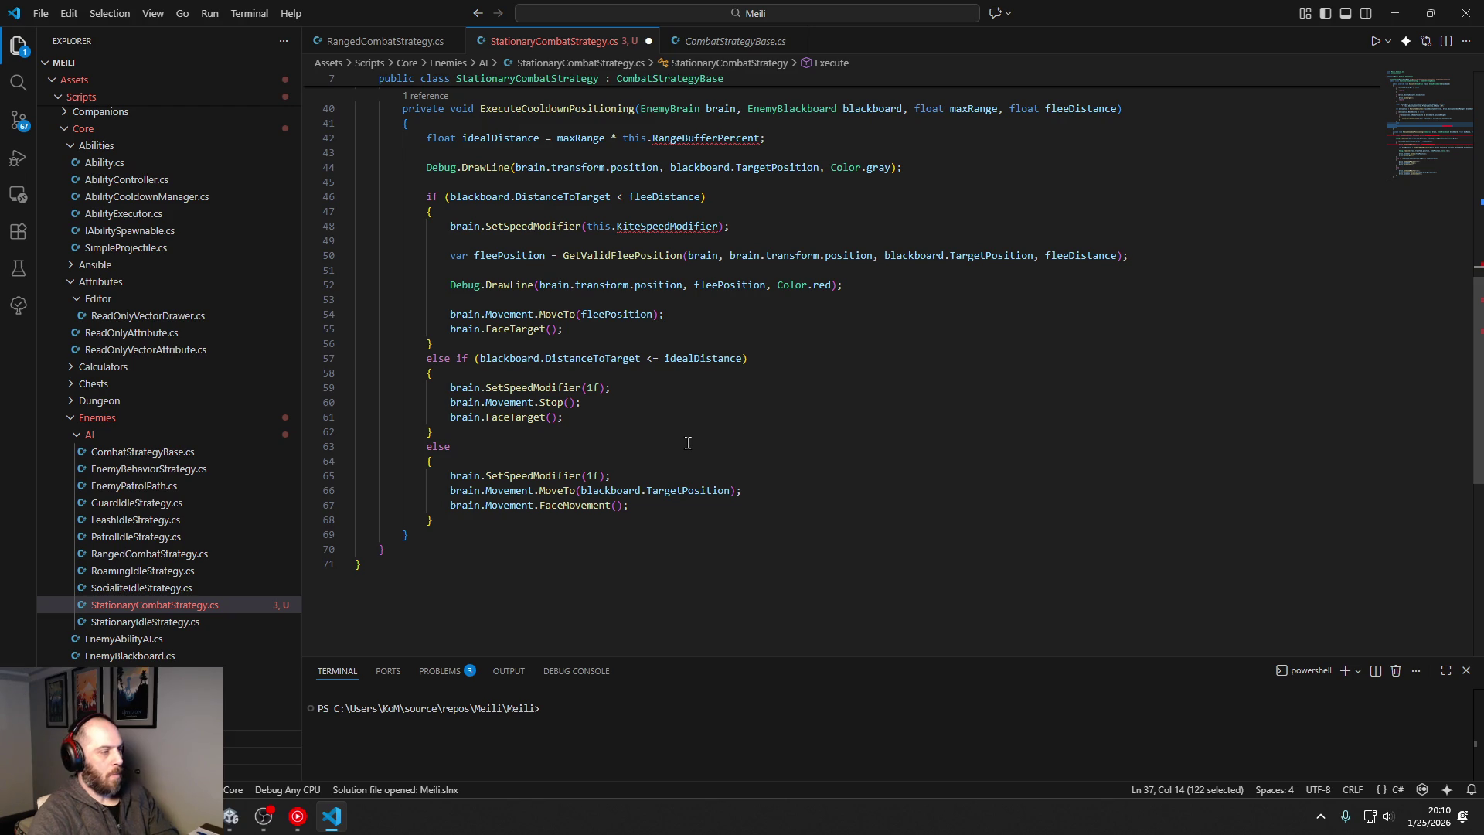
scroll(688, 442, "up", 6)
key("BackSpace")
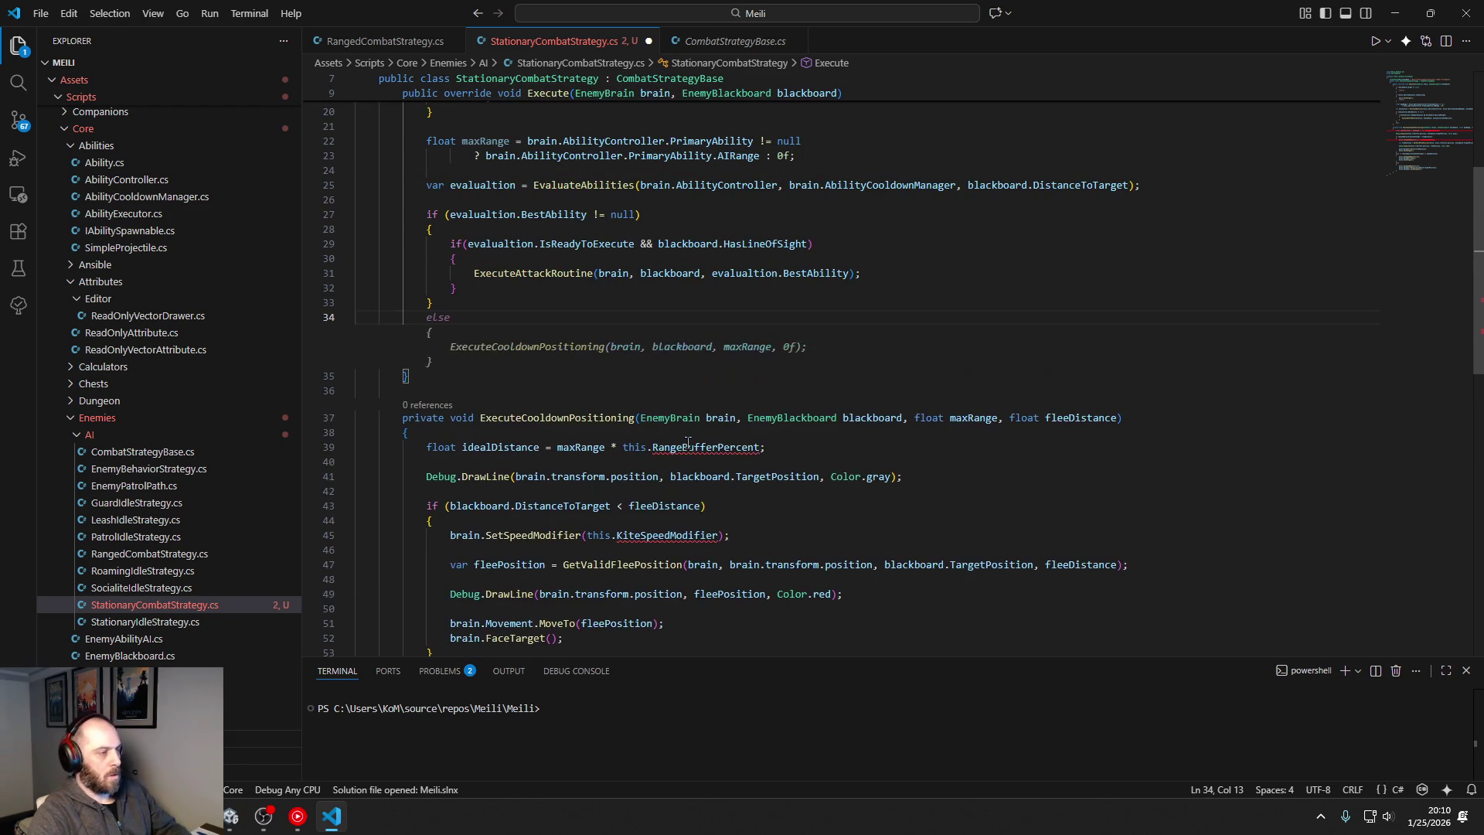
type("brain.FaceTarget();")
key("Home")
key("Return")
key("End")
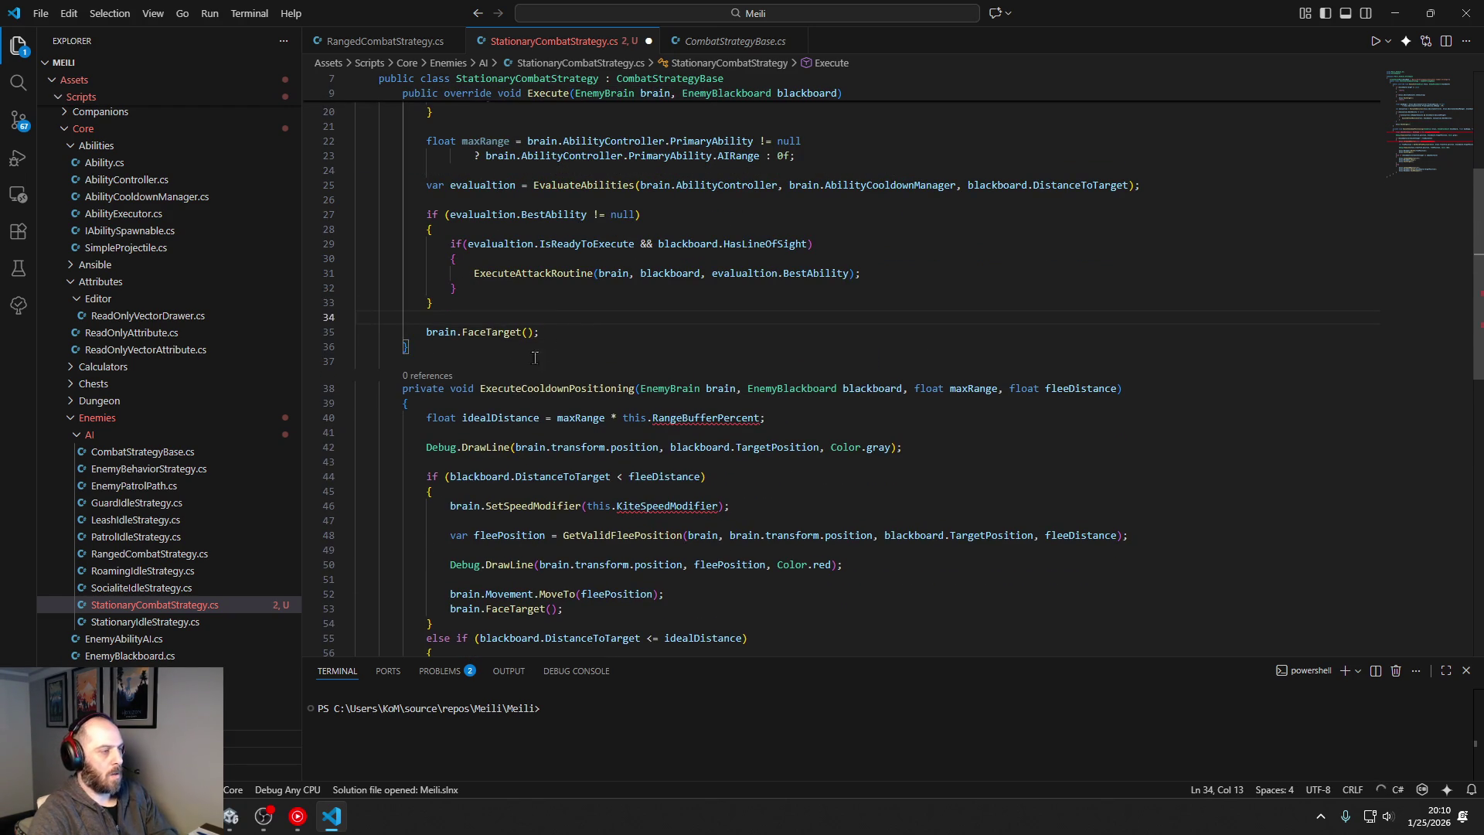
Step: Delete the unneeded code block at the end of the file (lines 37–67) and save StationaryCombatStrategy.cs
scroll(556, 369, "down", 2)
mouse_move(386, 292)
left_mouse_down()
mouse_move(463, 458)
mouse_move(464, 511)
left_mouse_up()
scroll(463, 457, "down", 5)
key("BackSpace")
scroll(653, 449, "up", 4)
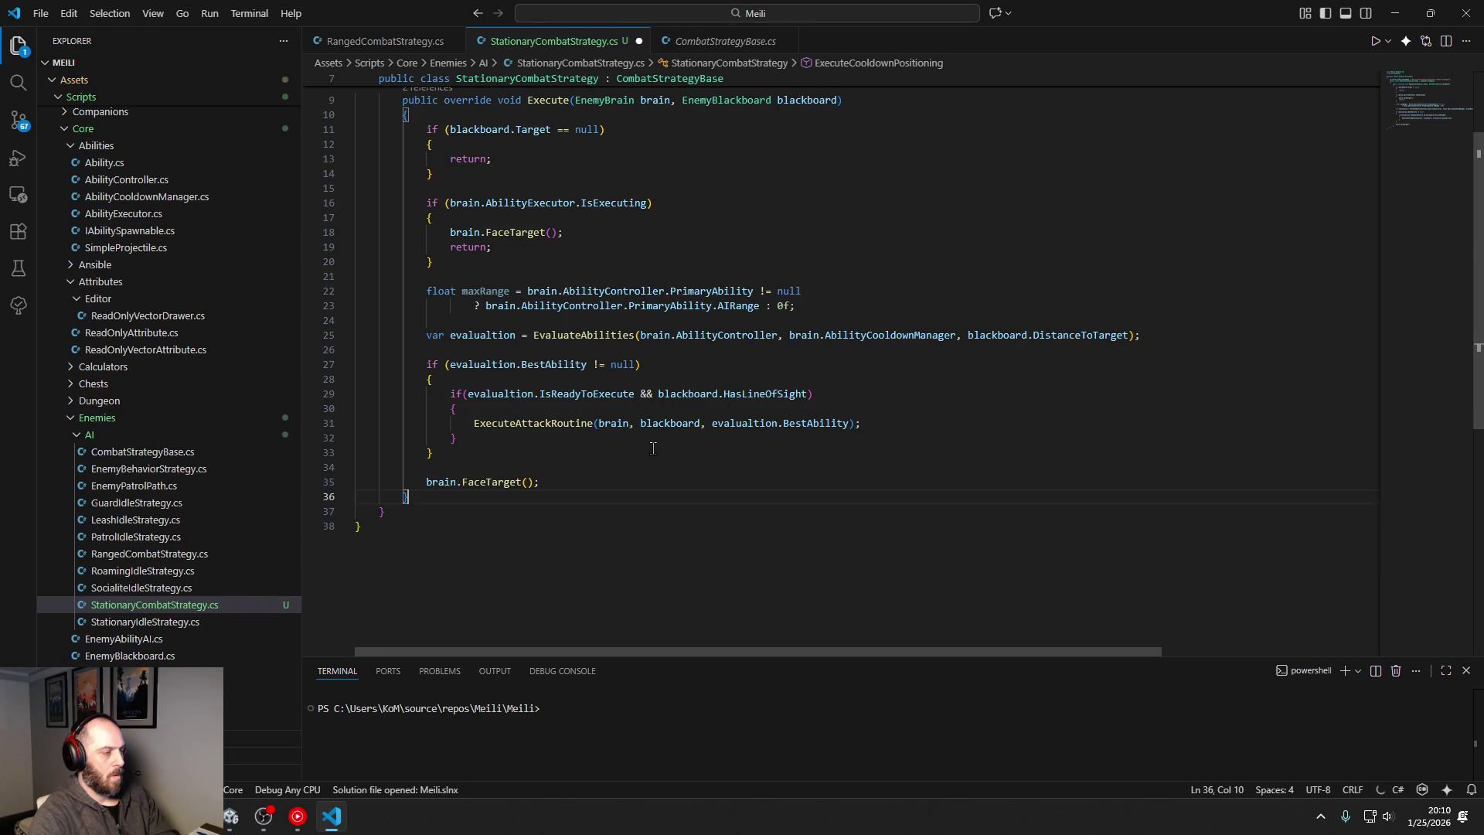
scroll(653, 448, "up", 3)
left_click_drag(1018, 308, 1022, 326)
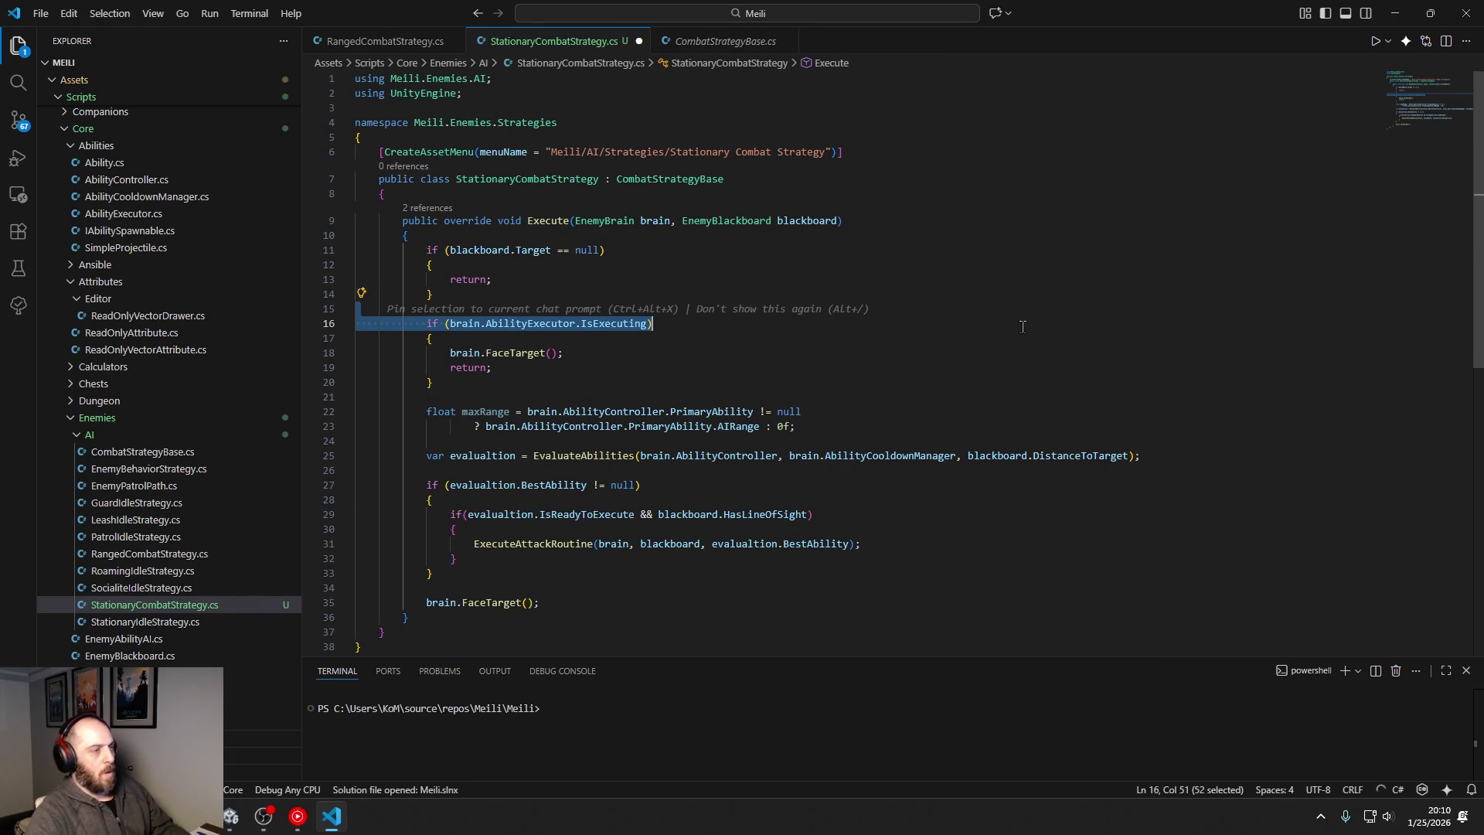
key("ctrl+s")
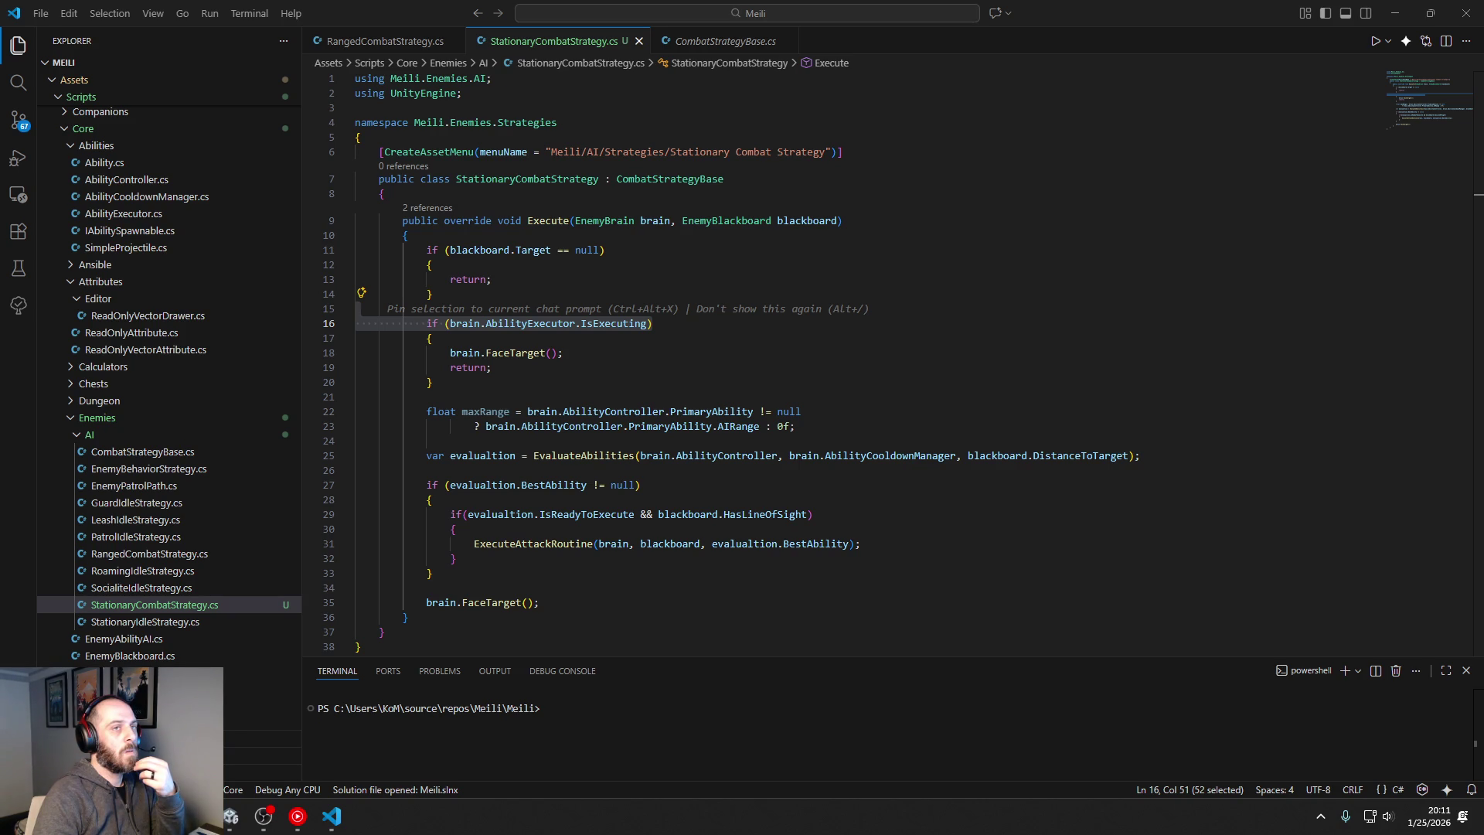
left_click(684, 358)
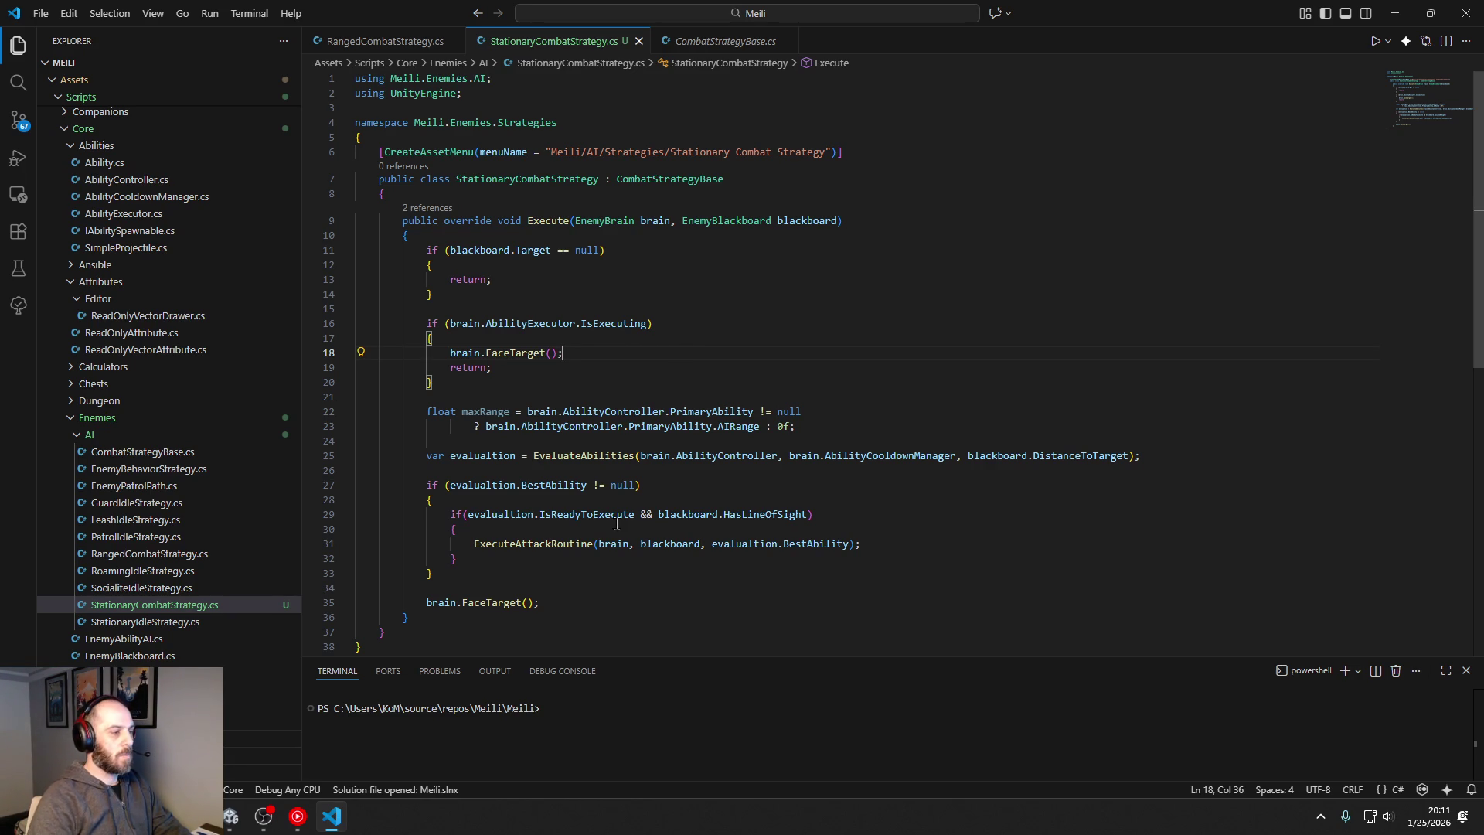
Step: Join the maxRange expression onto a single line and save the script
key("Down")
key("Down")
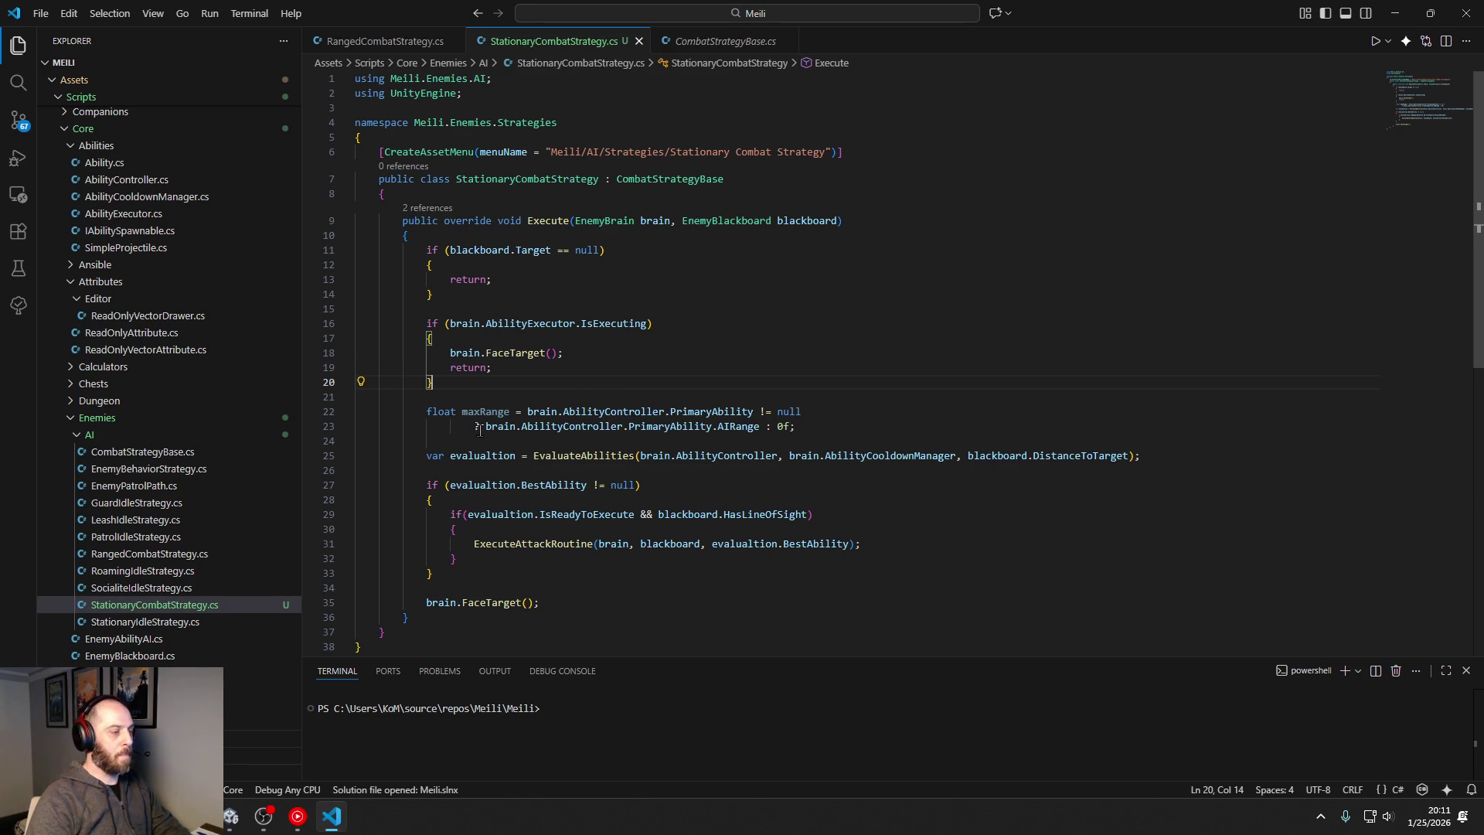
mouse_move(479, 430)
left_mouse_down()
mouse_move(530, 412)
mouse_move(828, 411)
left_mouse_up()
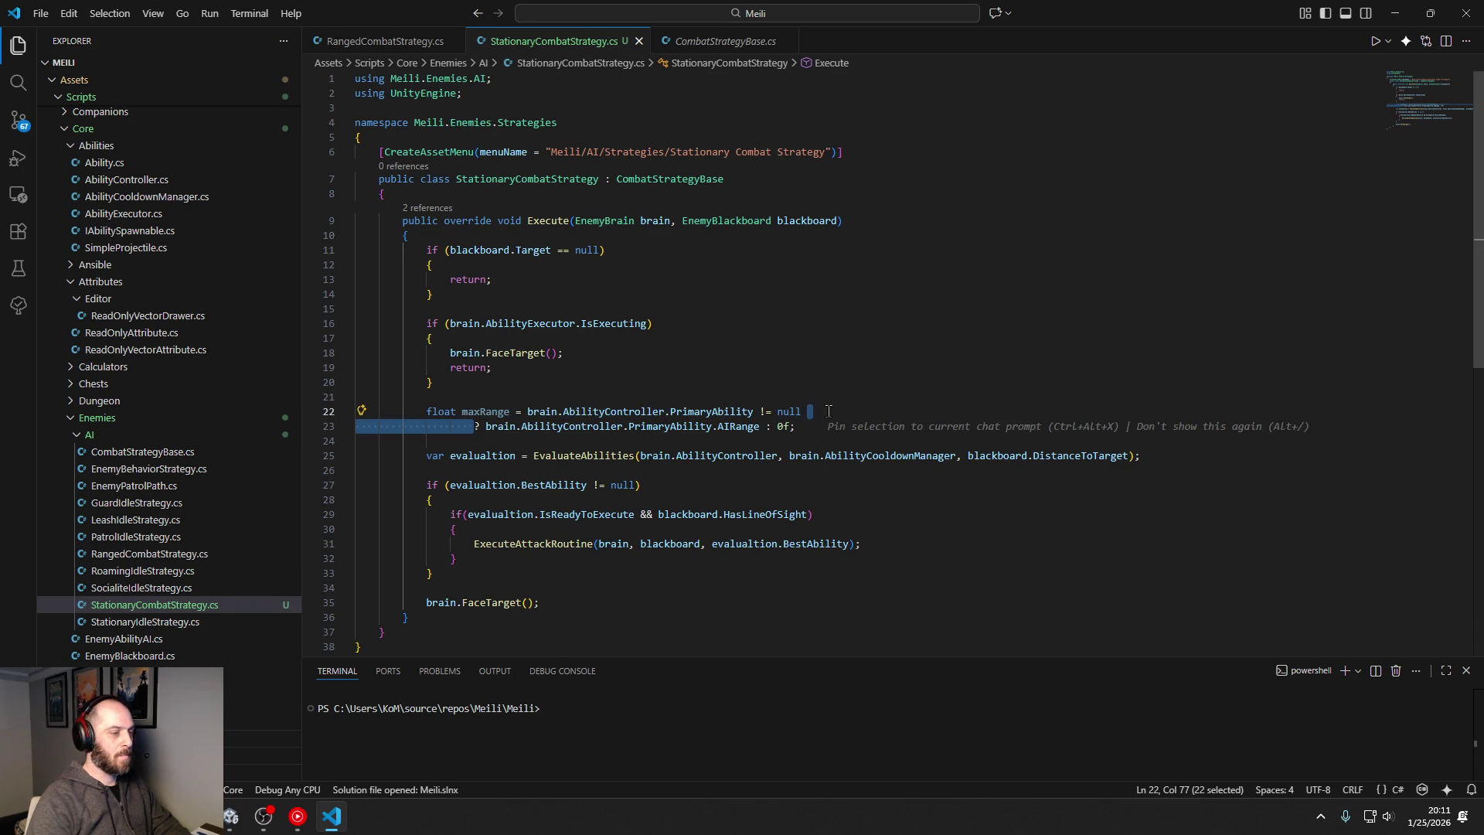
key("BackSpace")
left_click(866, 310)
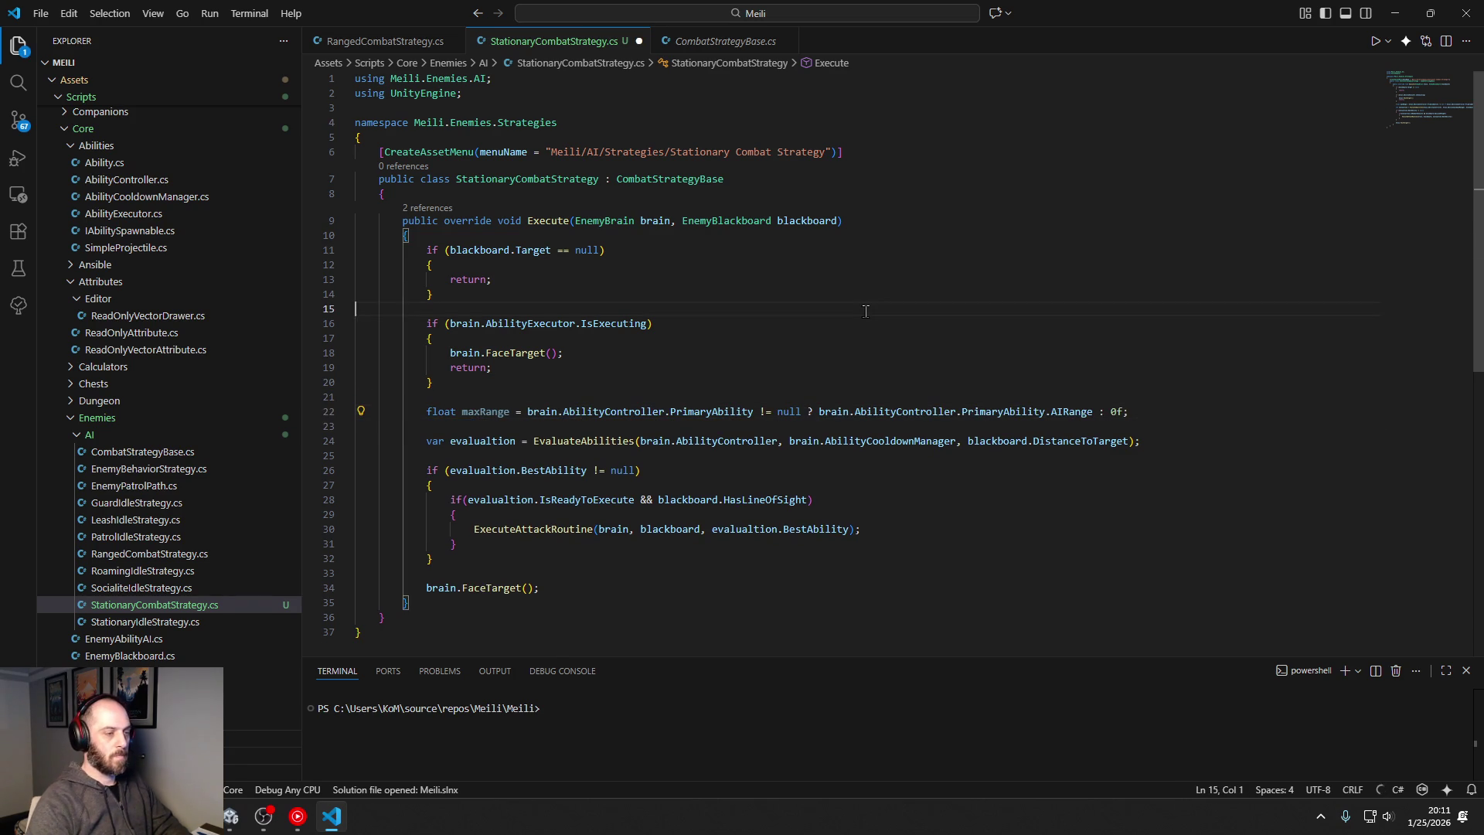
key("ctrl+s")
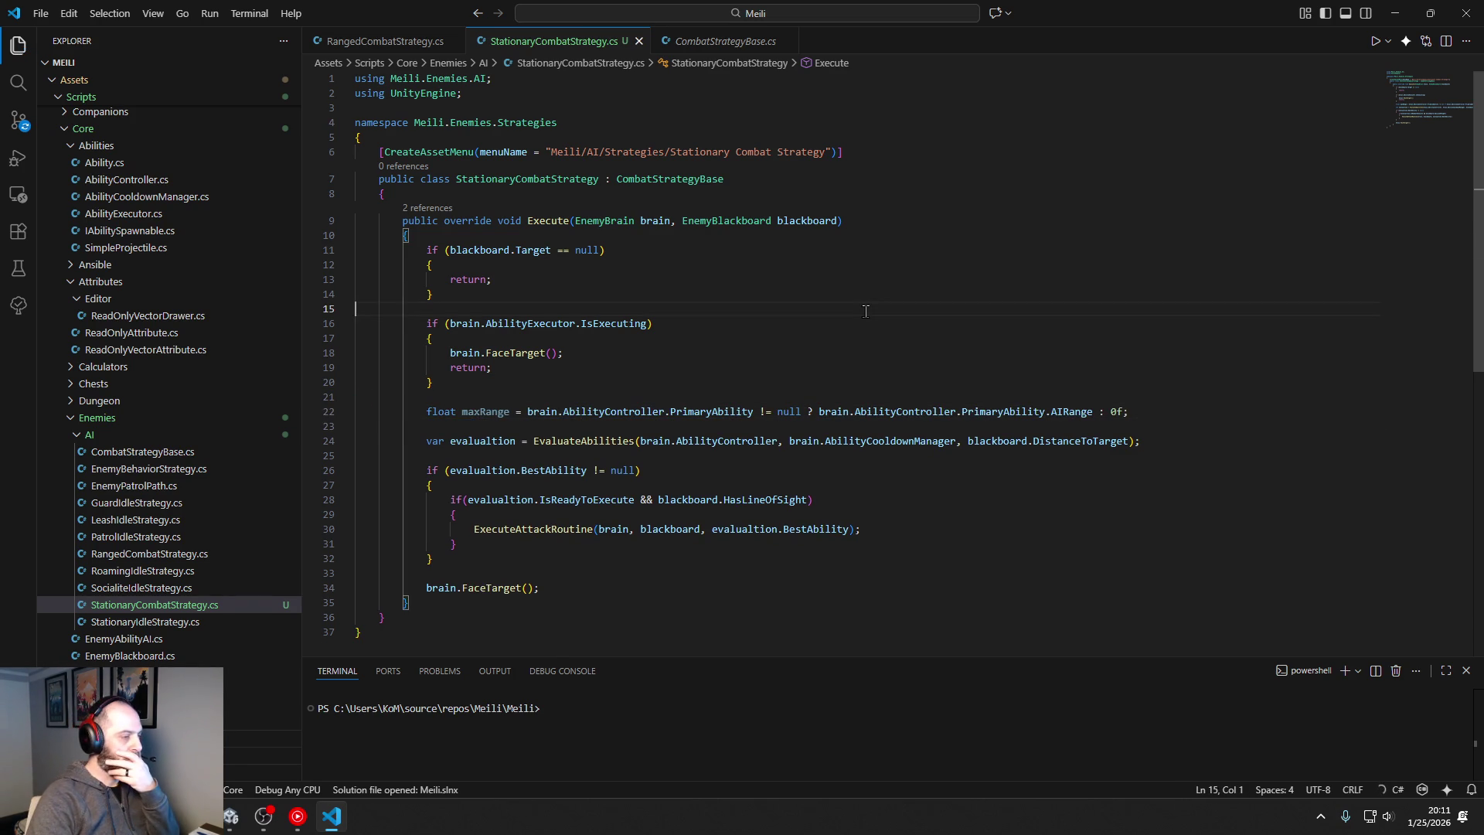
Step: Delete the float maxRange line from Execute and save StationaryCombatStrategy.cs
triple_click(1153, 407)
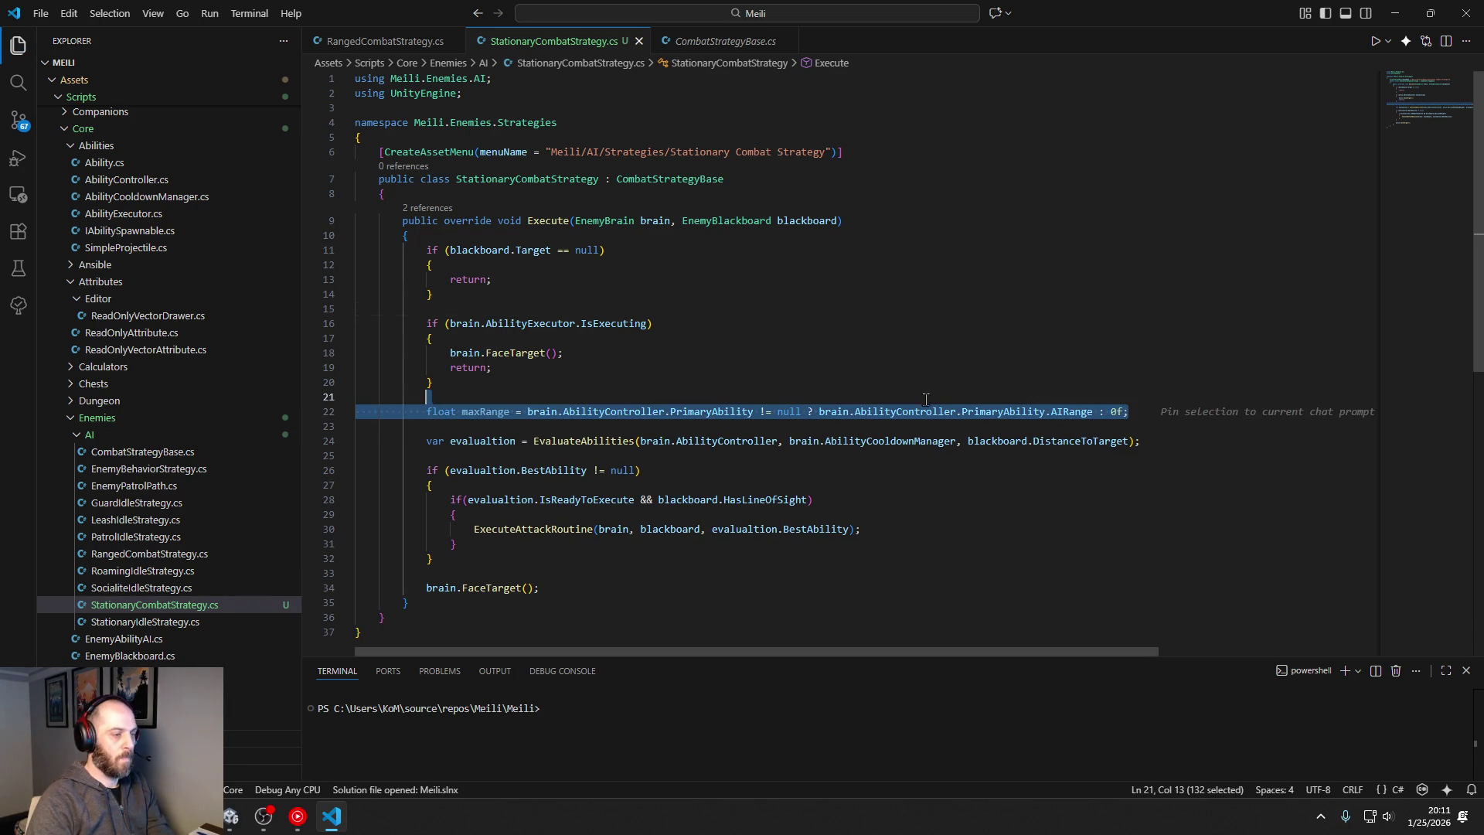
key("BackSpace")
key("BackSpace")
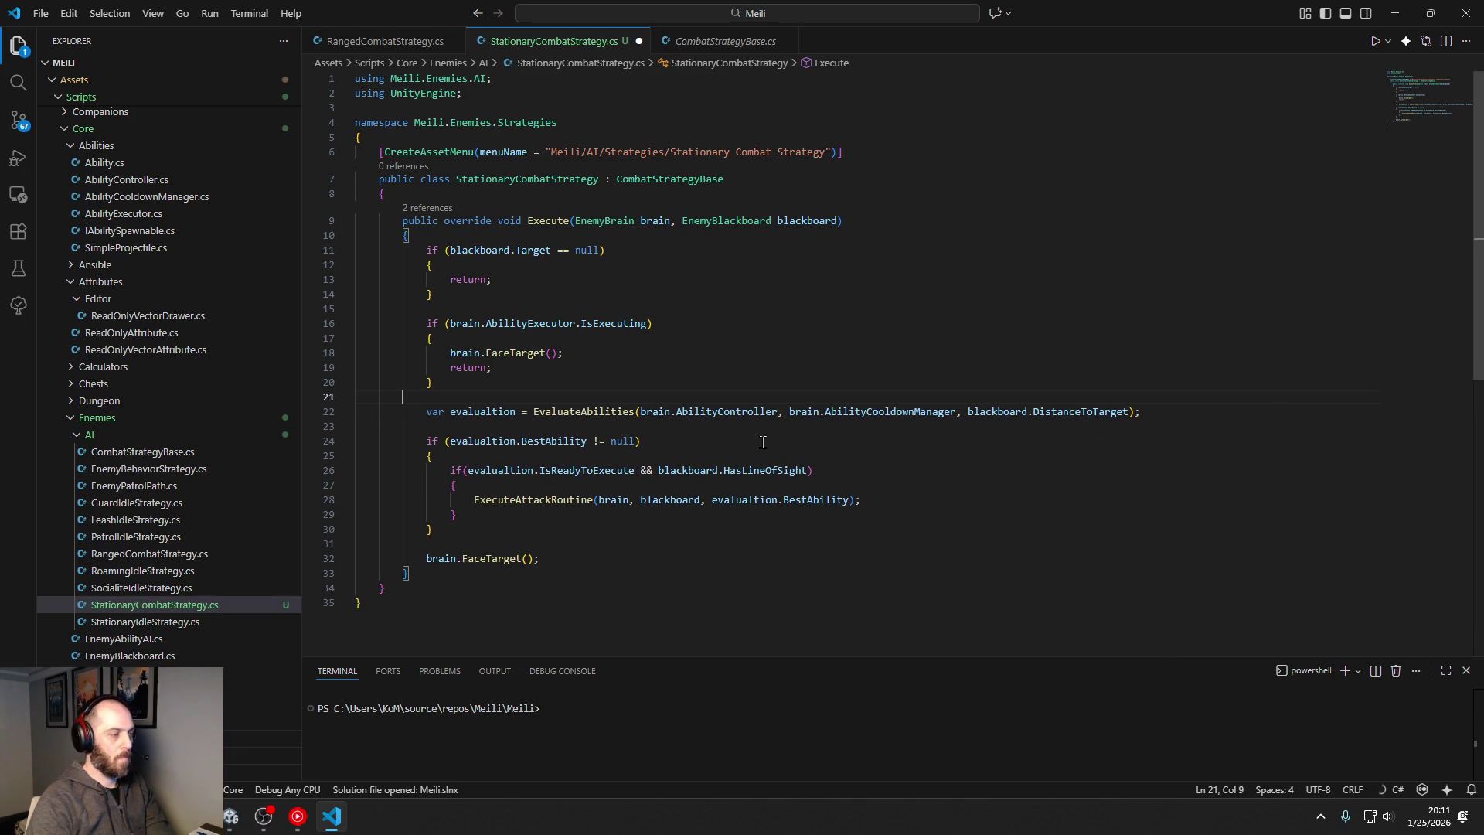
key("ctrl+s")
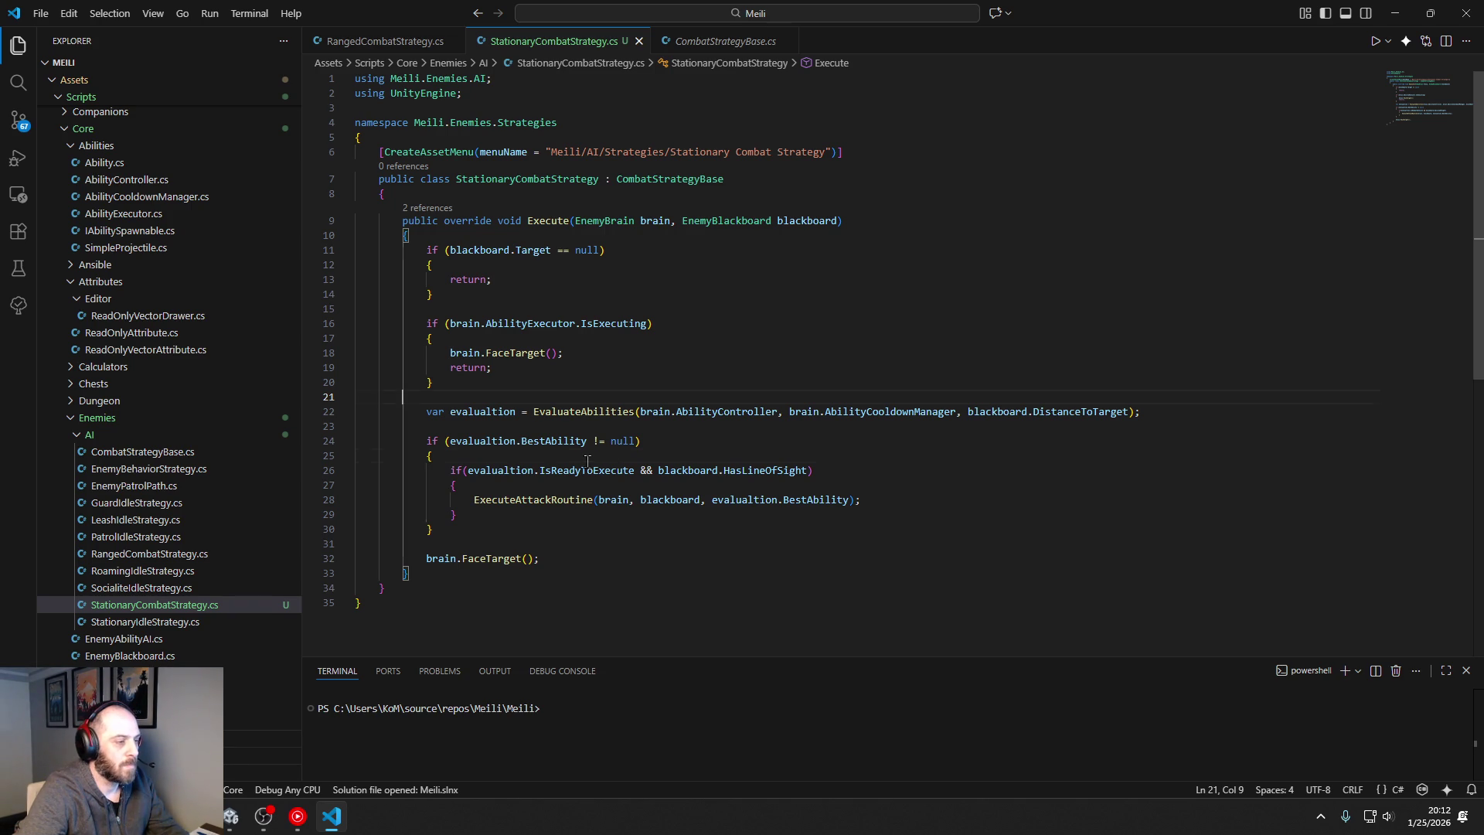
left_click(456, 455)
Step: Delete the old Stationary Combat Strategy asset from Sentries/Sentry/Combat Strategies in Unity
key("alt+Tab")
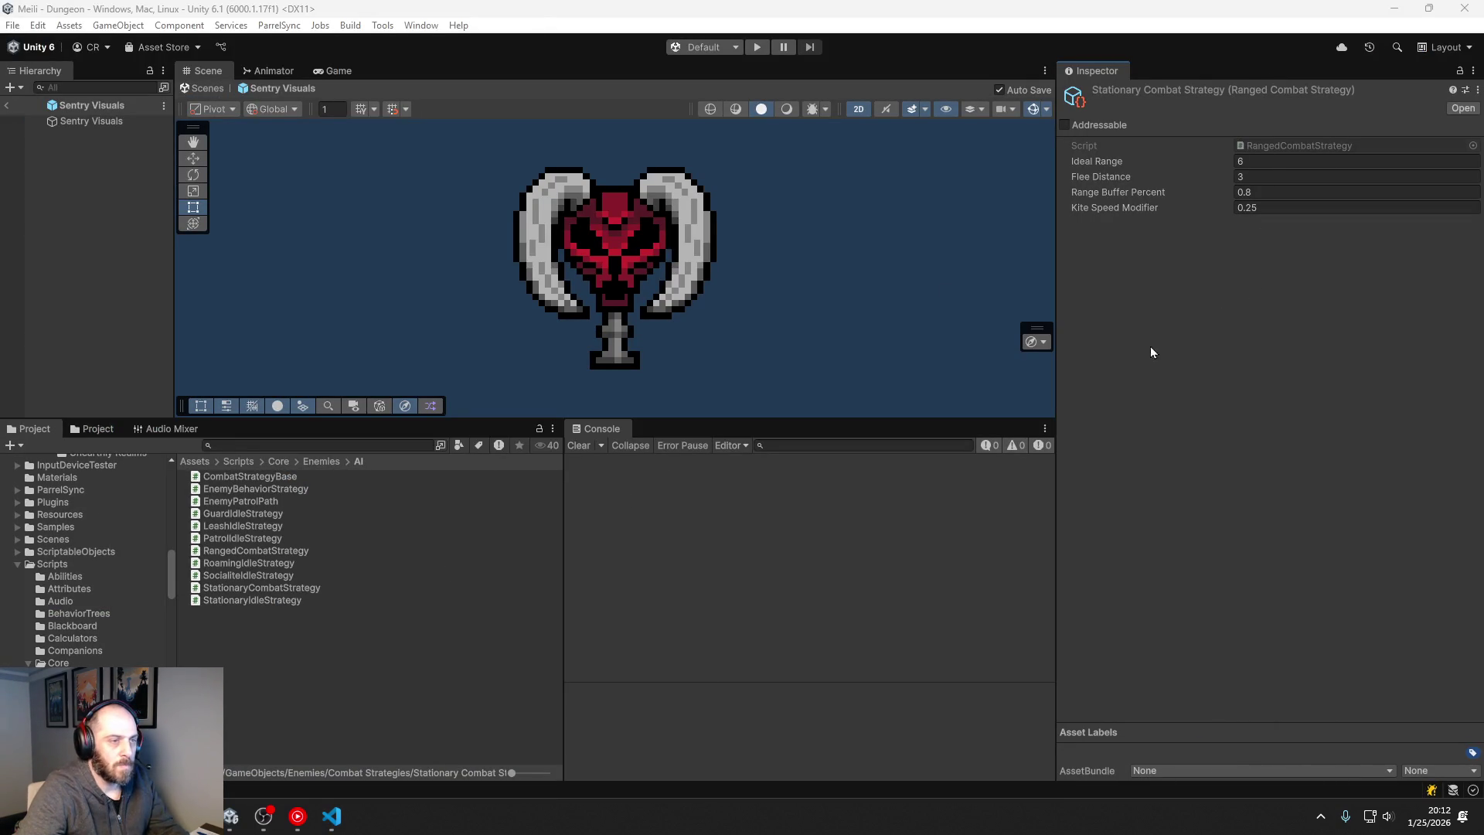
scroll(85, 564, "down", 5)
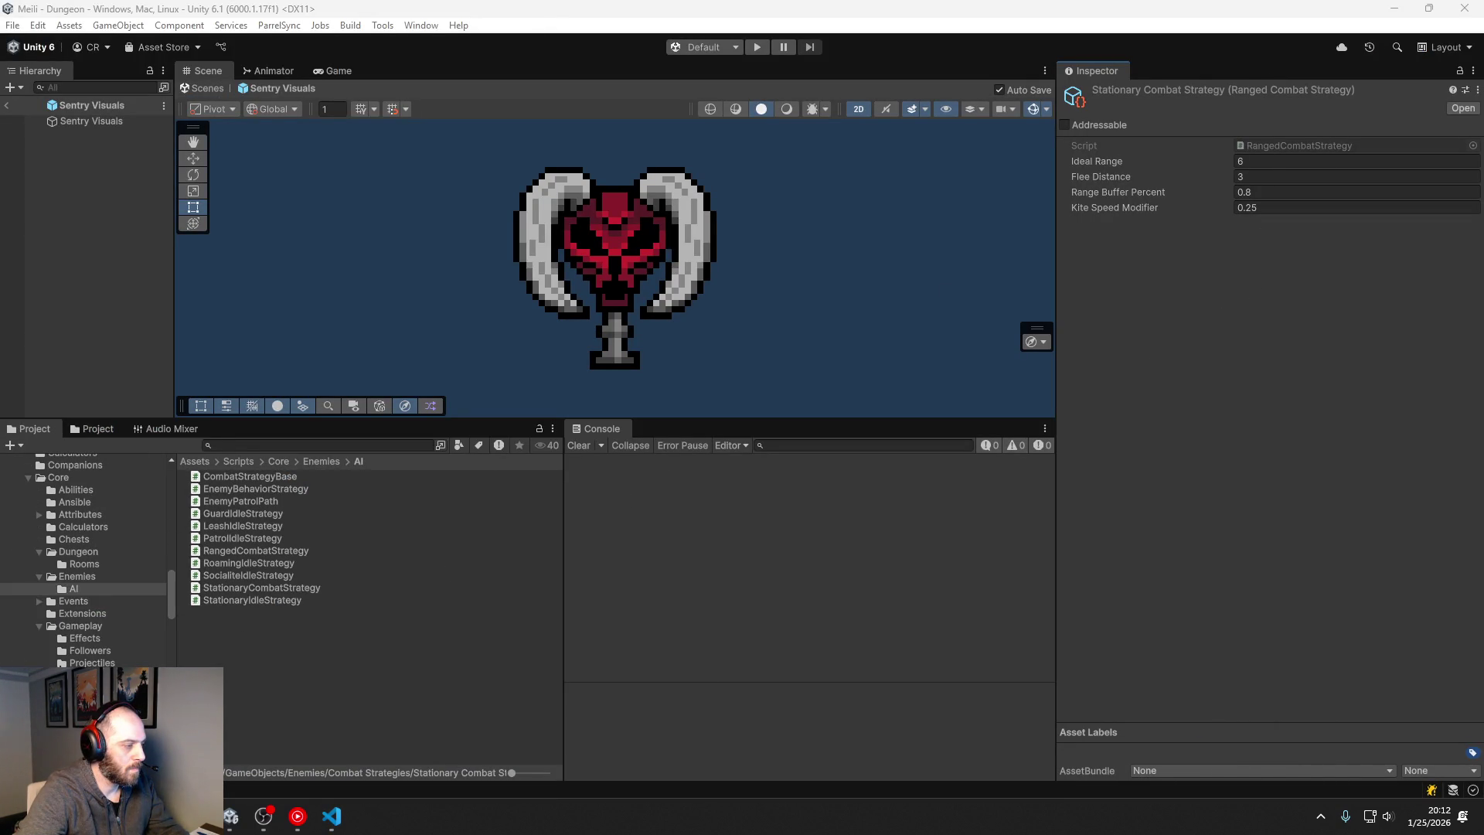
scroll(85, 565, "down", 10)
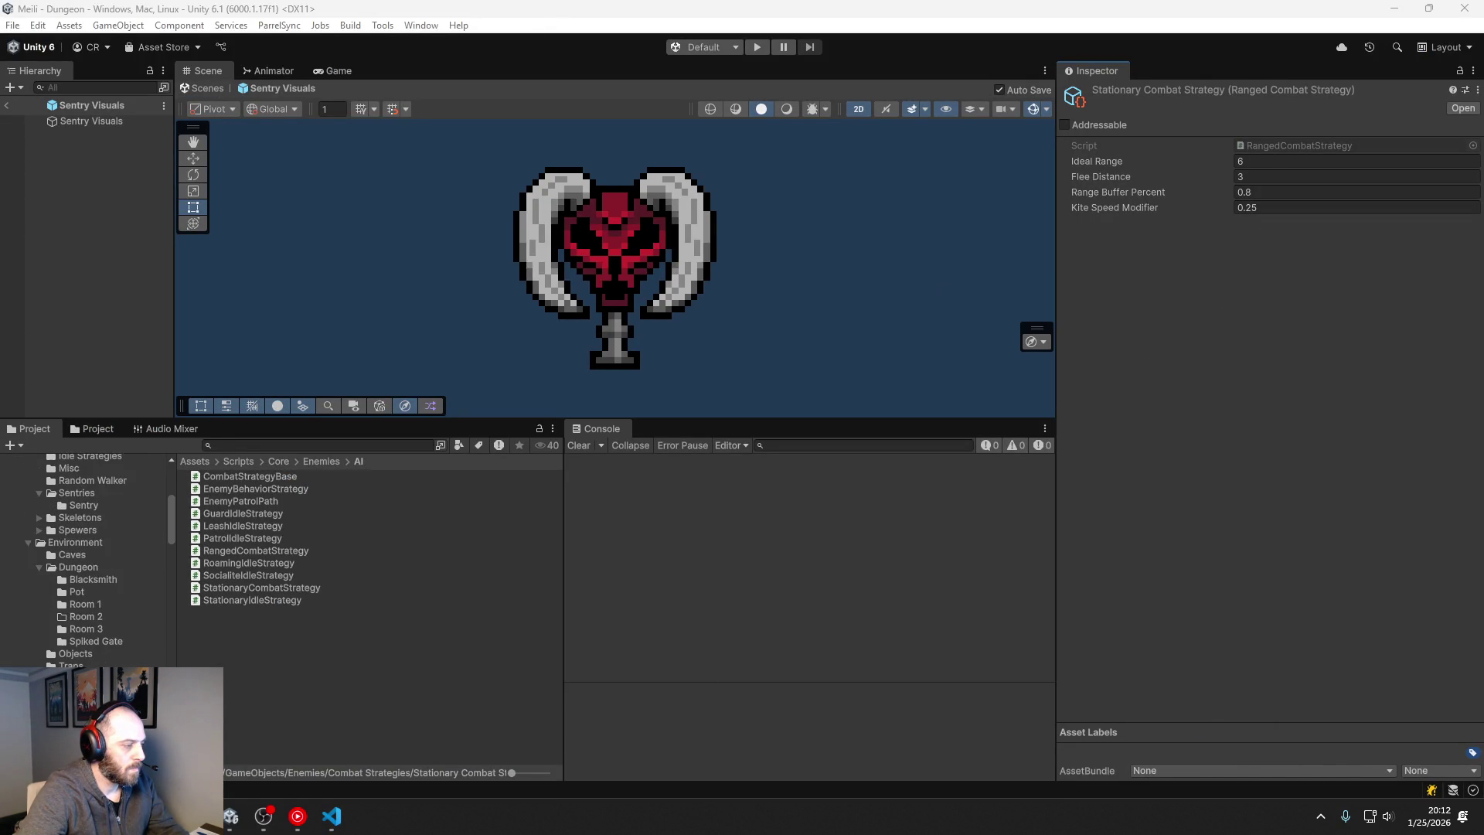
scroll(85, 633, "up", 2)
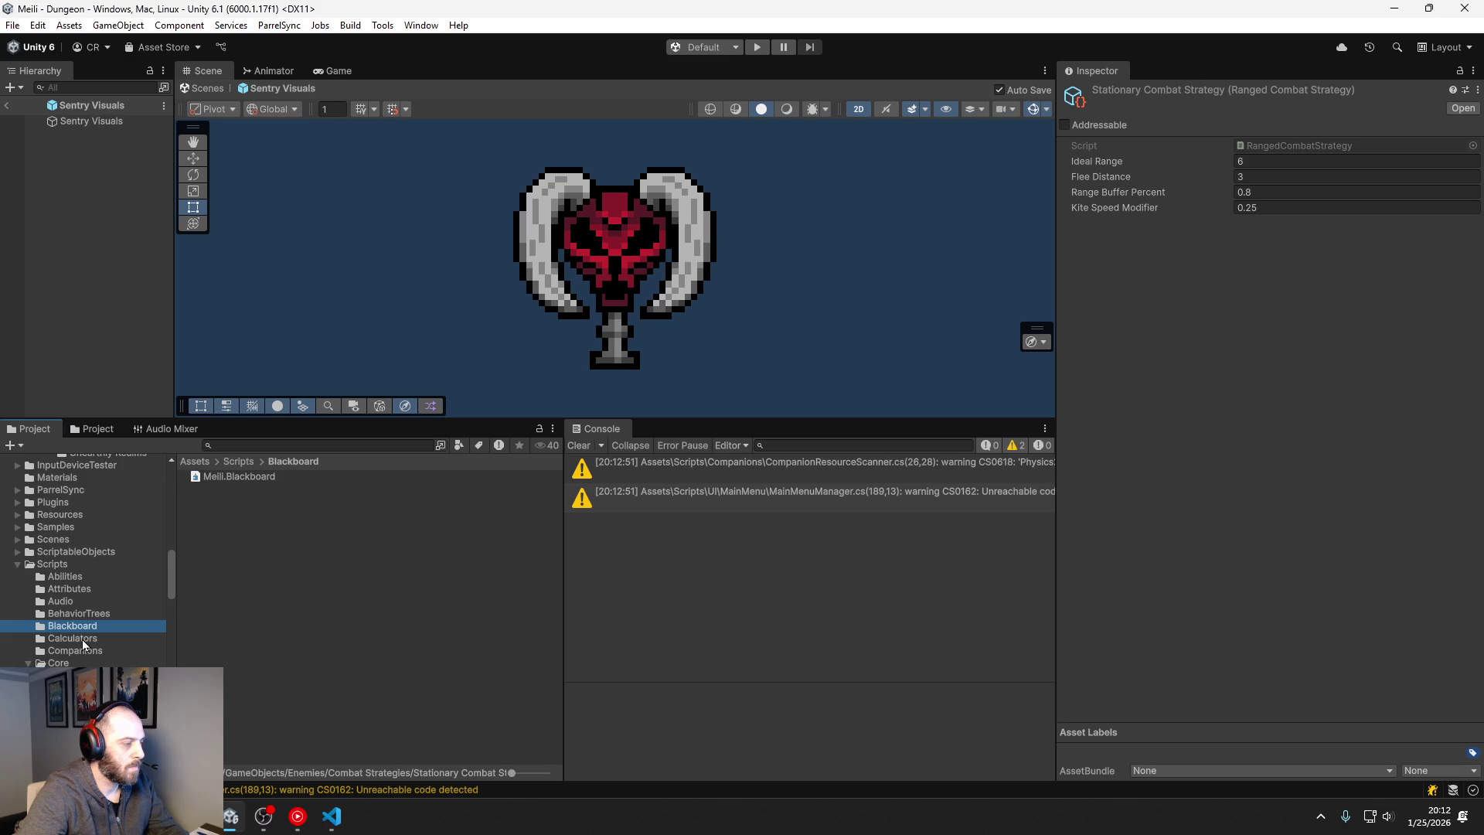
scroll(82, 639, "up", 10)
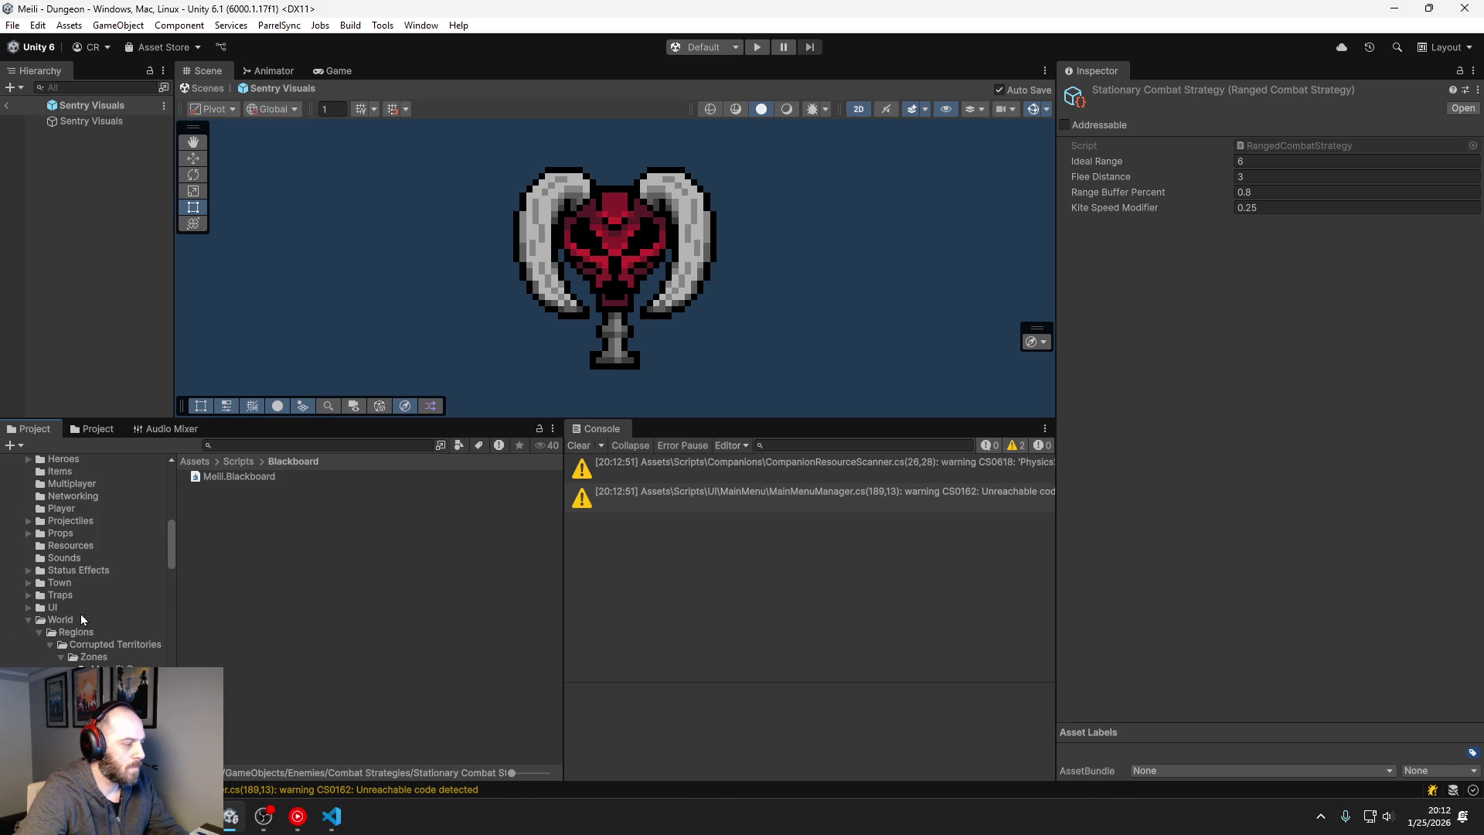
scroll(92, 534, "up", 5)
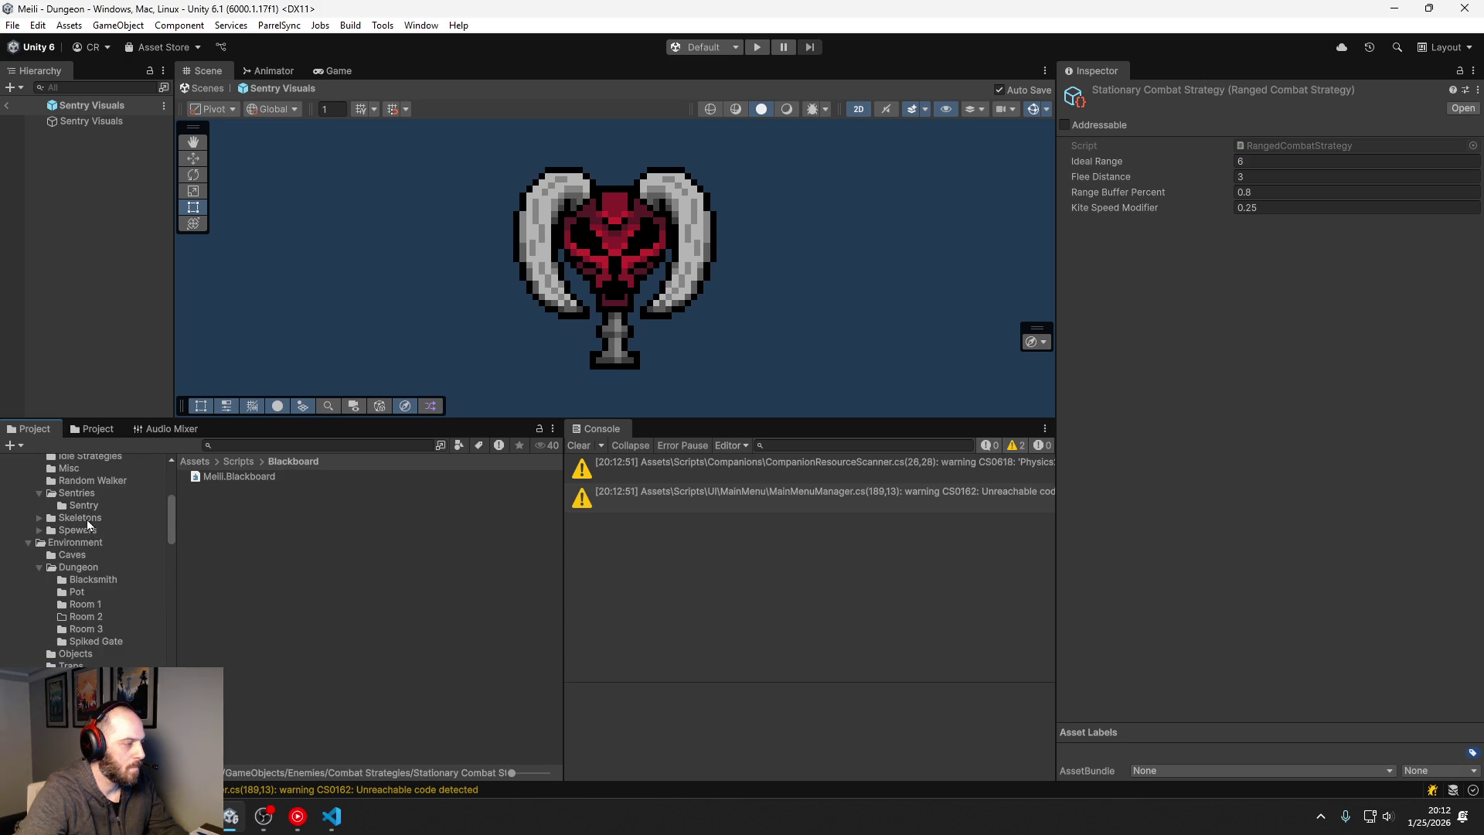
left_click(87, 539)
left_click(93, 551)
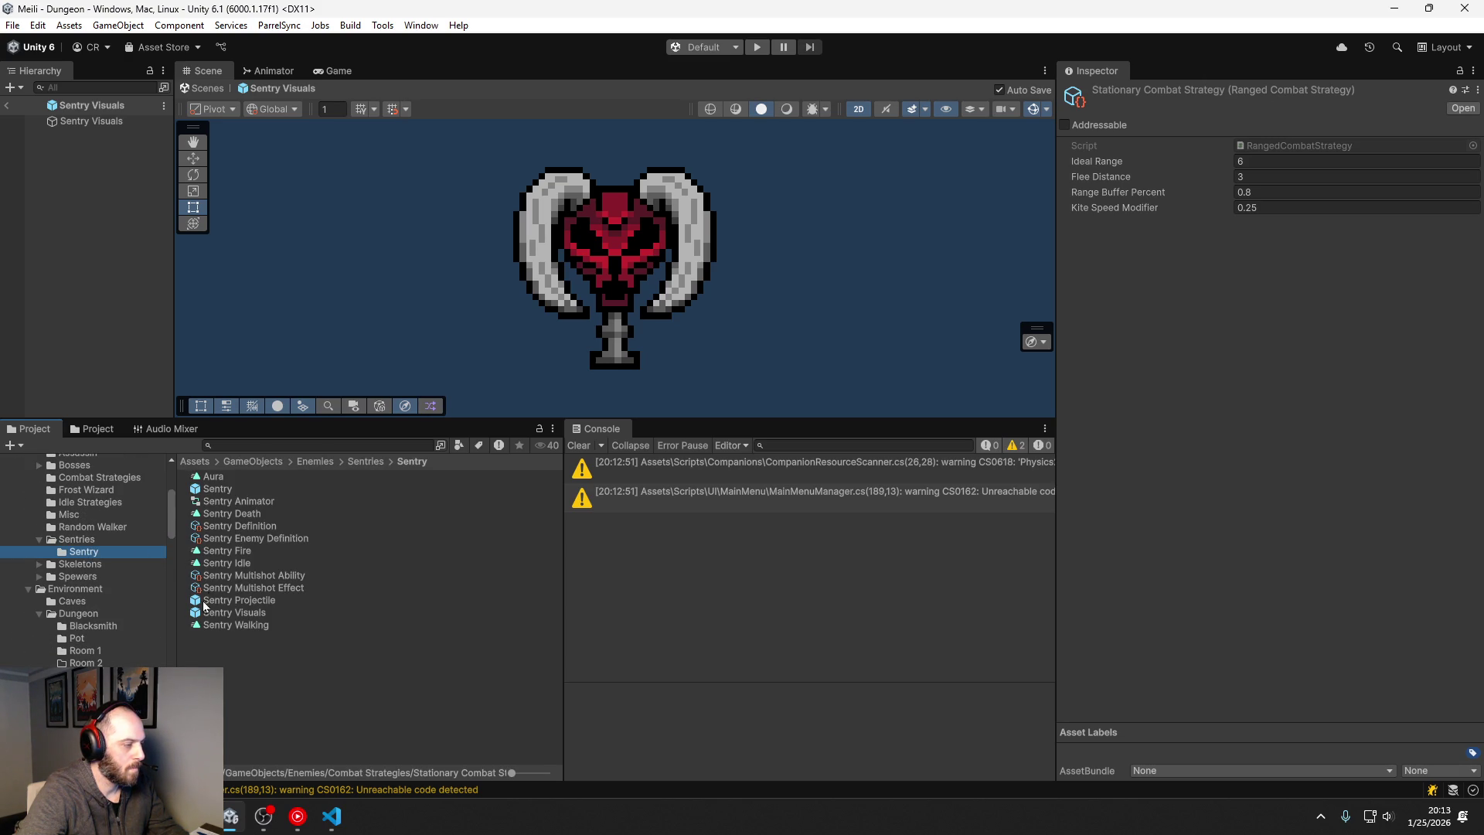
scroll(104, 573, "up", 3)
left_click(108, 523)
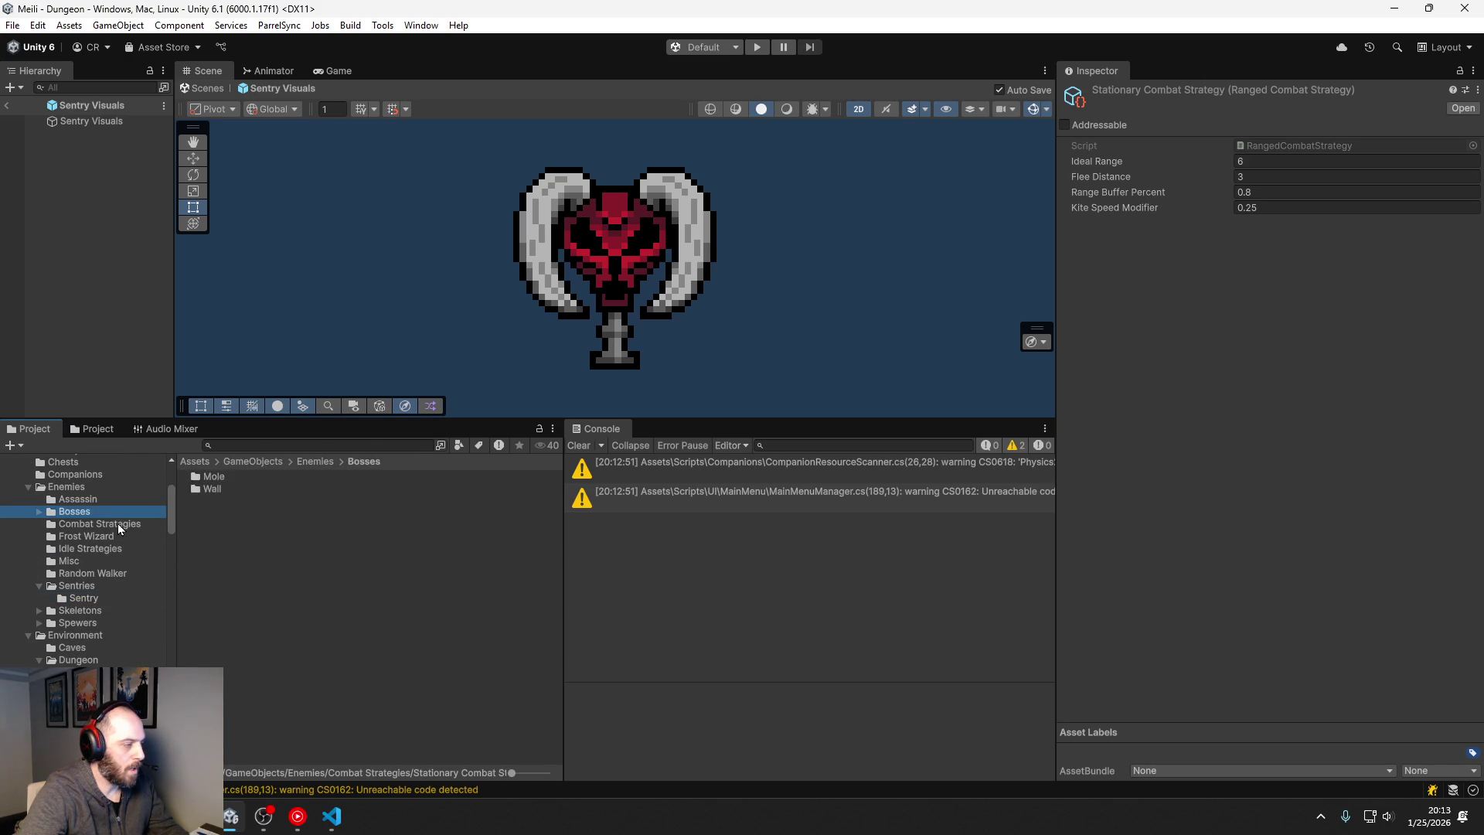
left_click(261, 488)
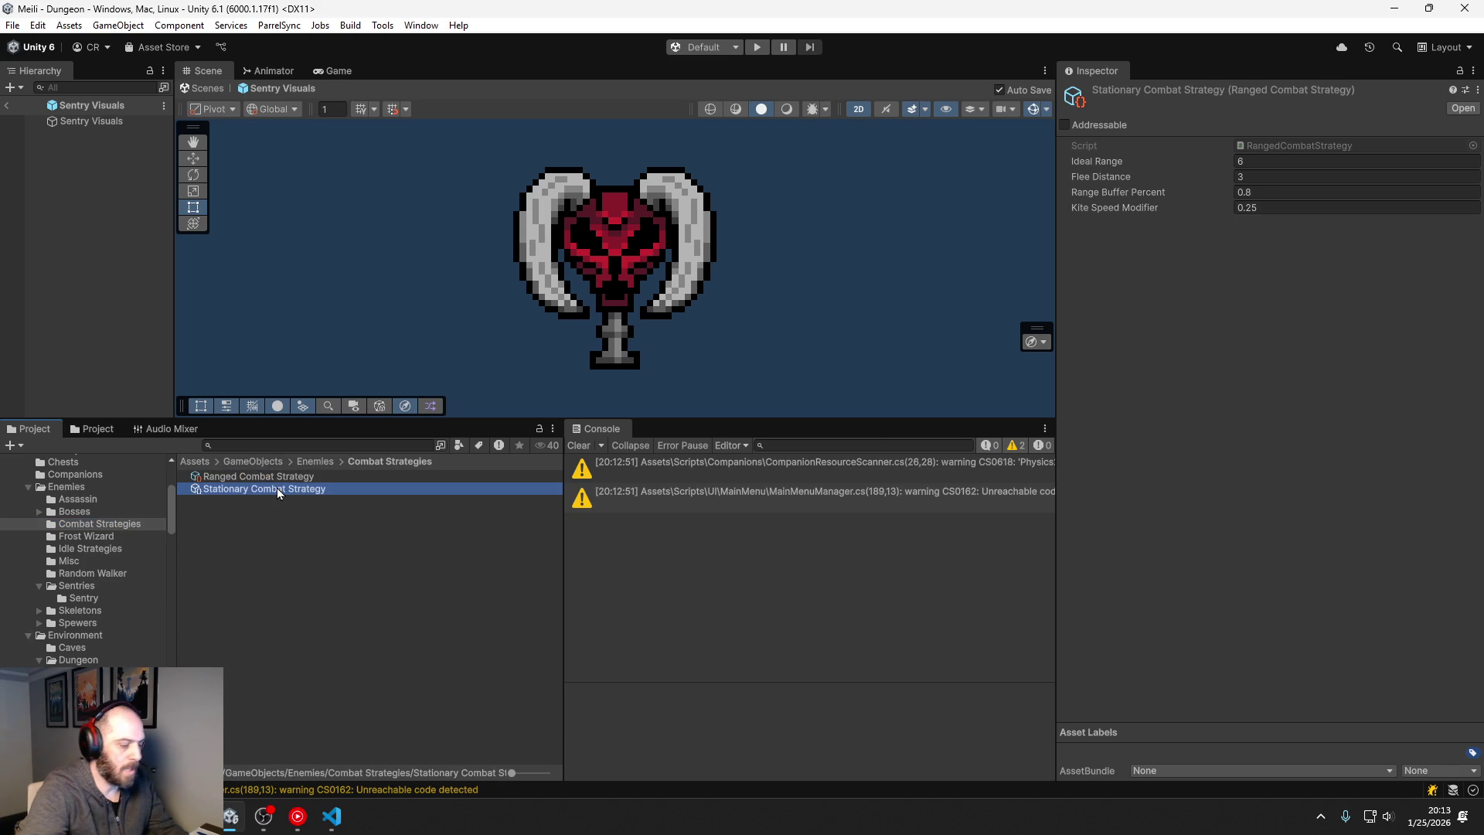
key("Delete")
key("Return")
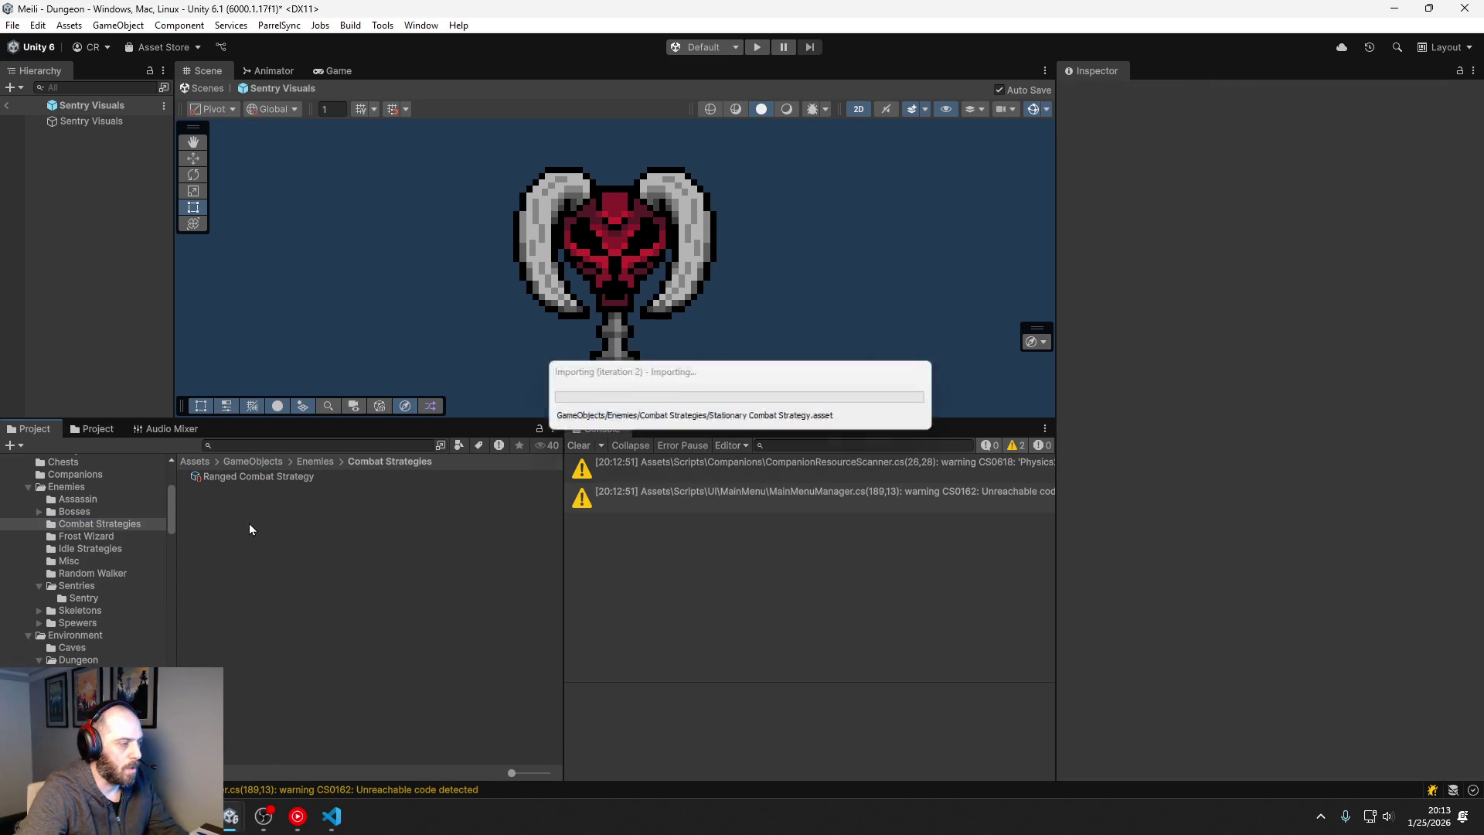
Step: Create a new asset via Create > Meili > AI > Strategies > Stationary Combat Strategy, dropping the 'New' prefix
right_click(249, 522)
mouse_move(325, 118)
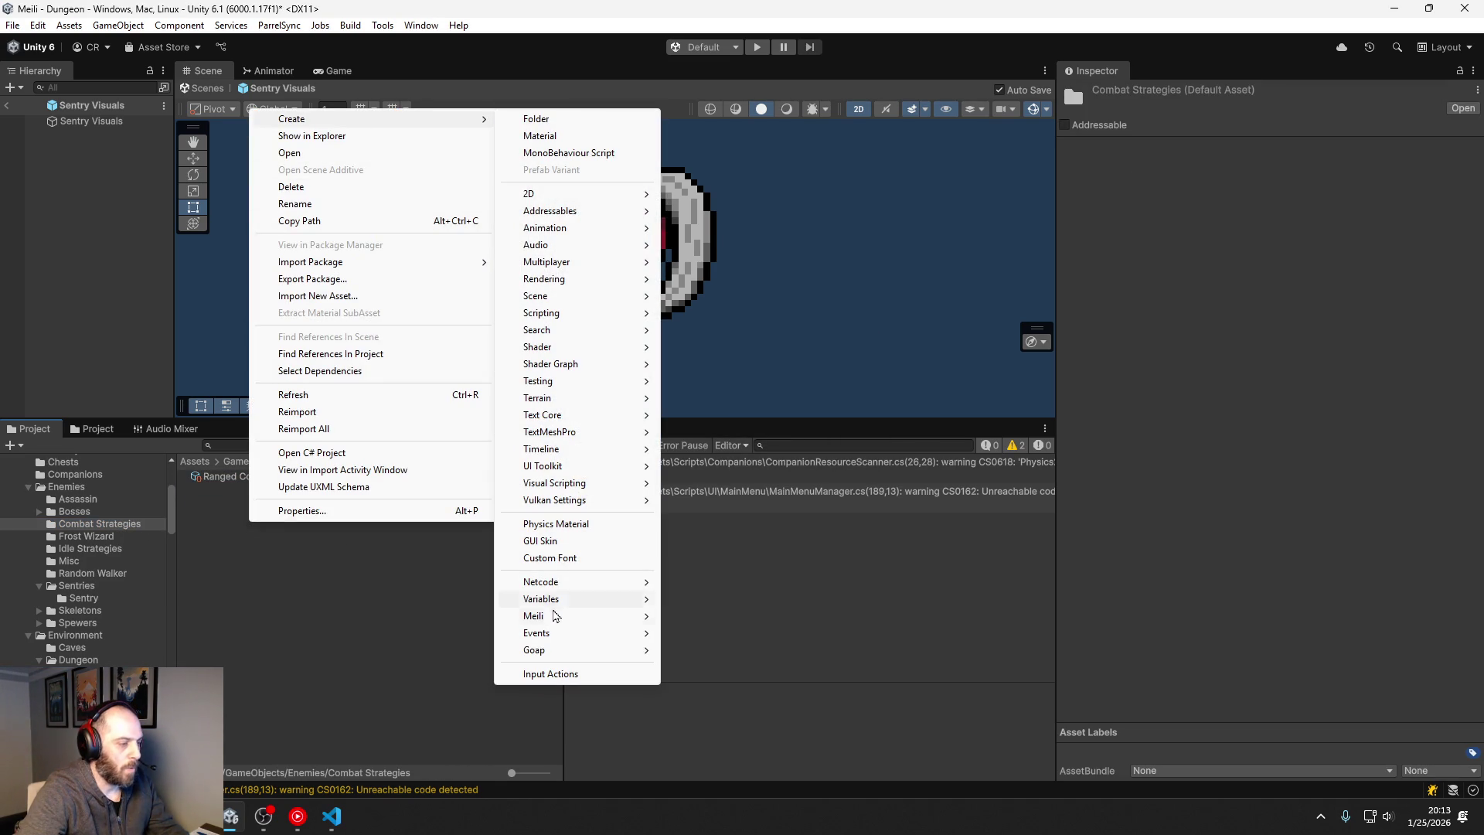
mouse_move(555, 616)
mouse_move(696, 412)
mouse_move(842, 412)
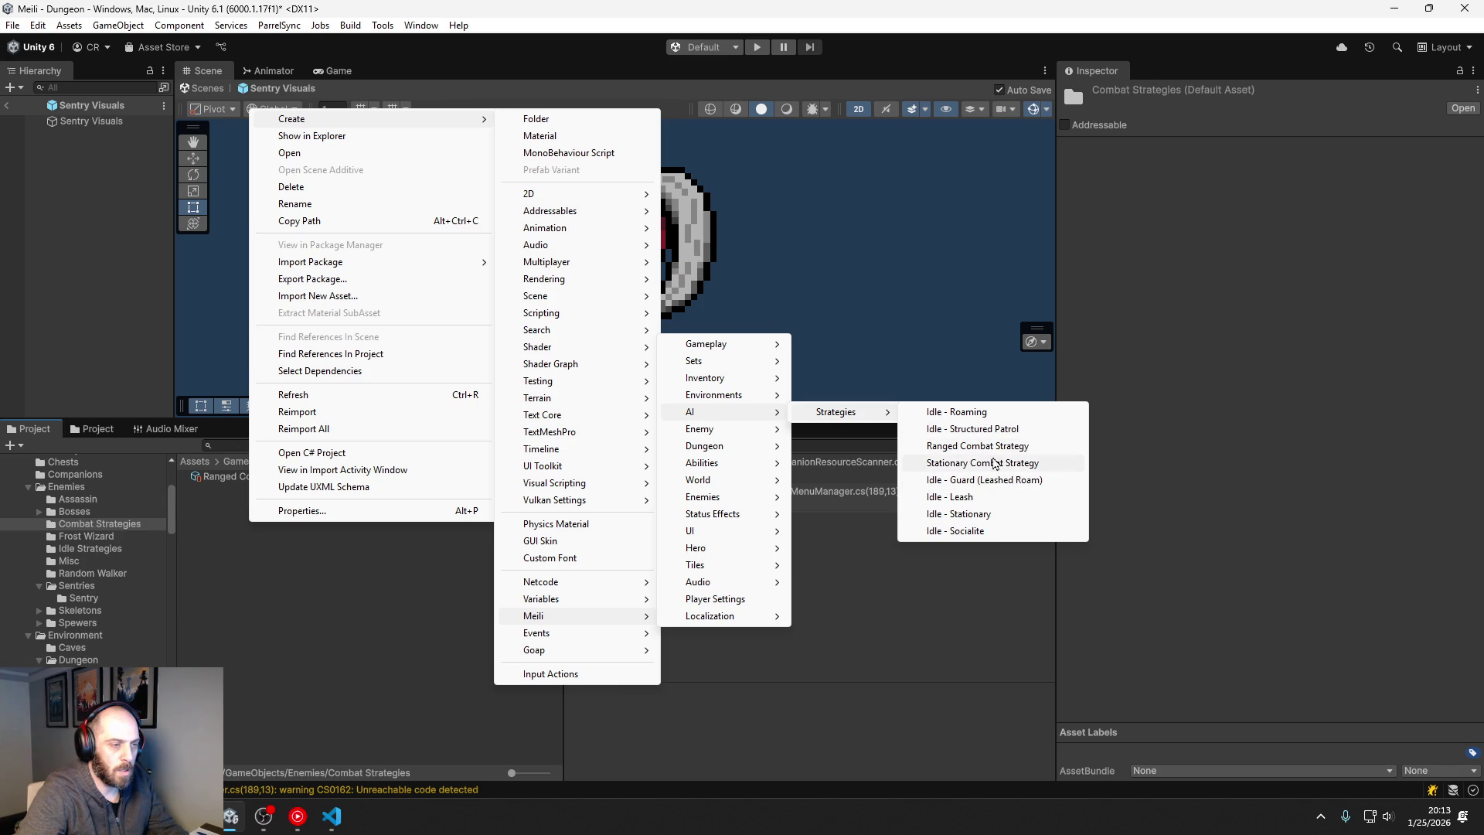
left_click(995, 463)
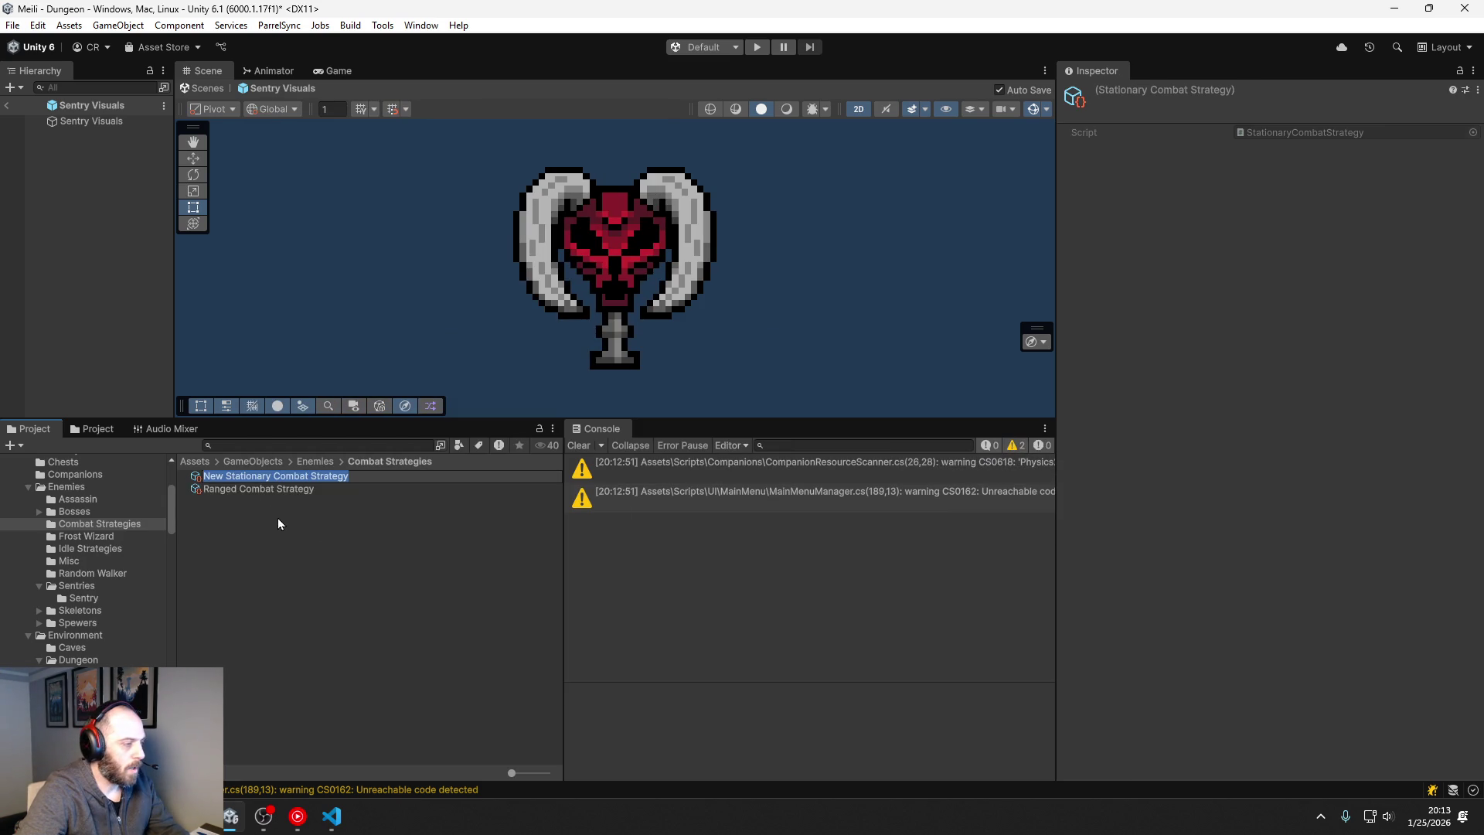
left_click(229, 476)
key("BackSpace")
key("BackSpace")
key("BackSpace")
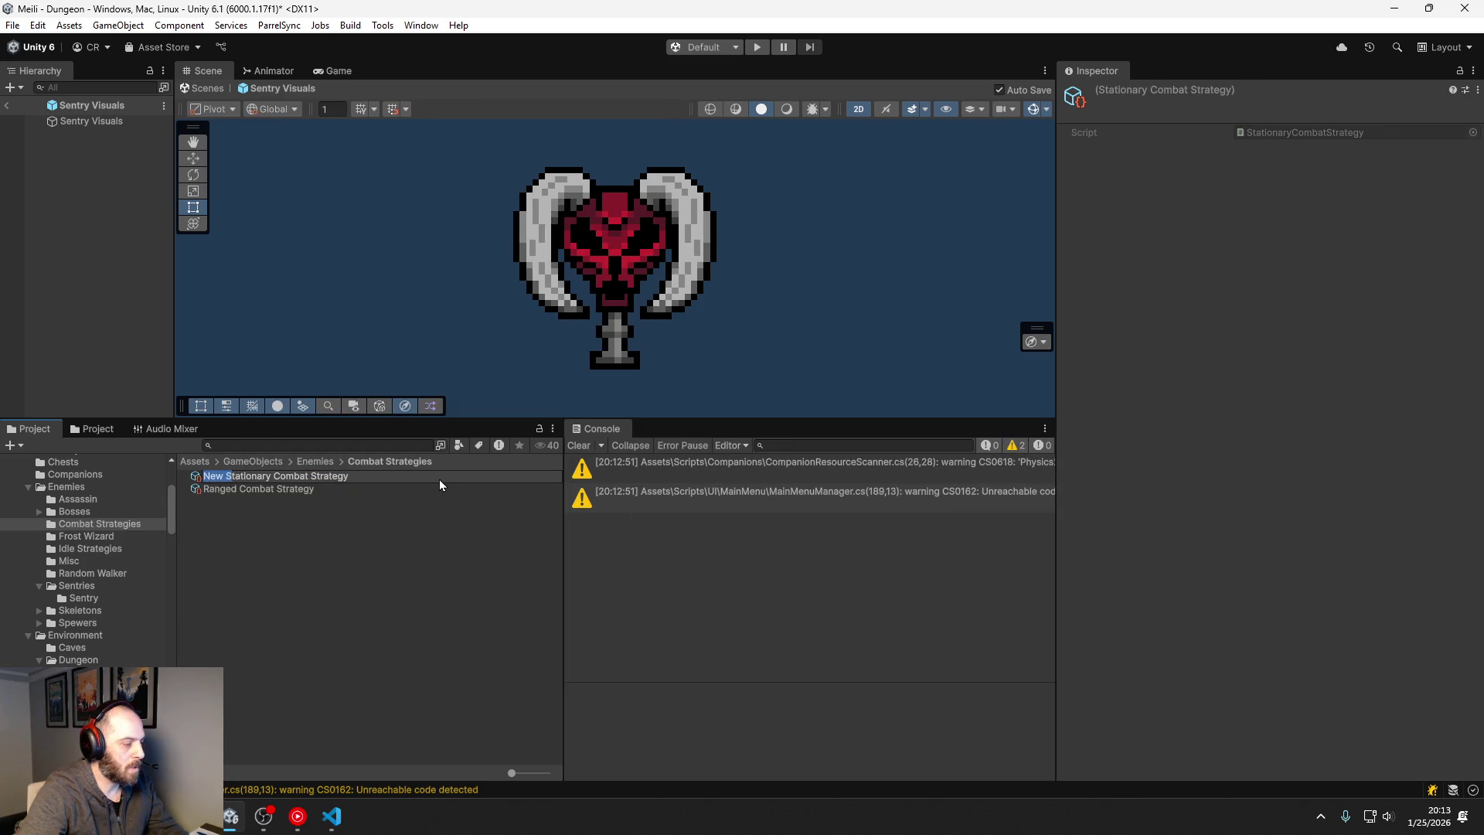
key("Return")
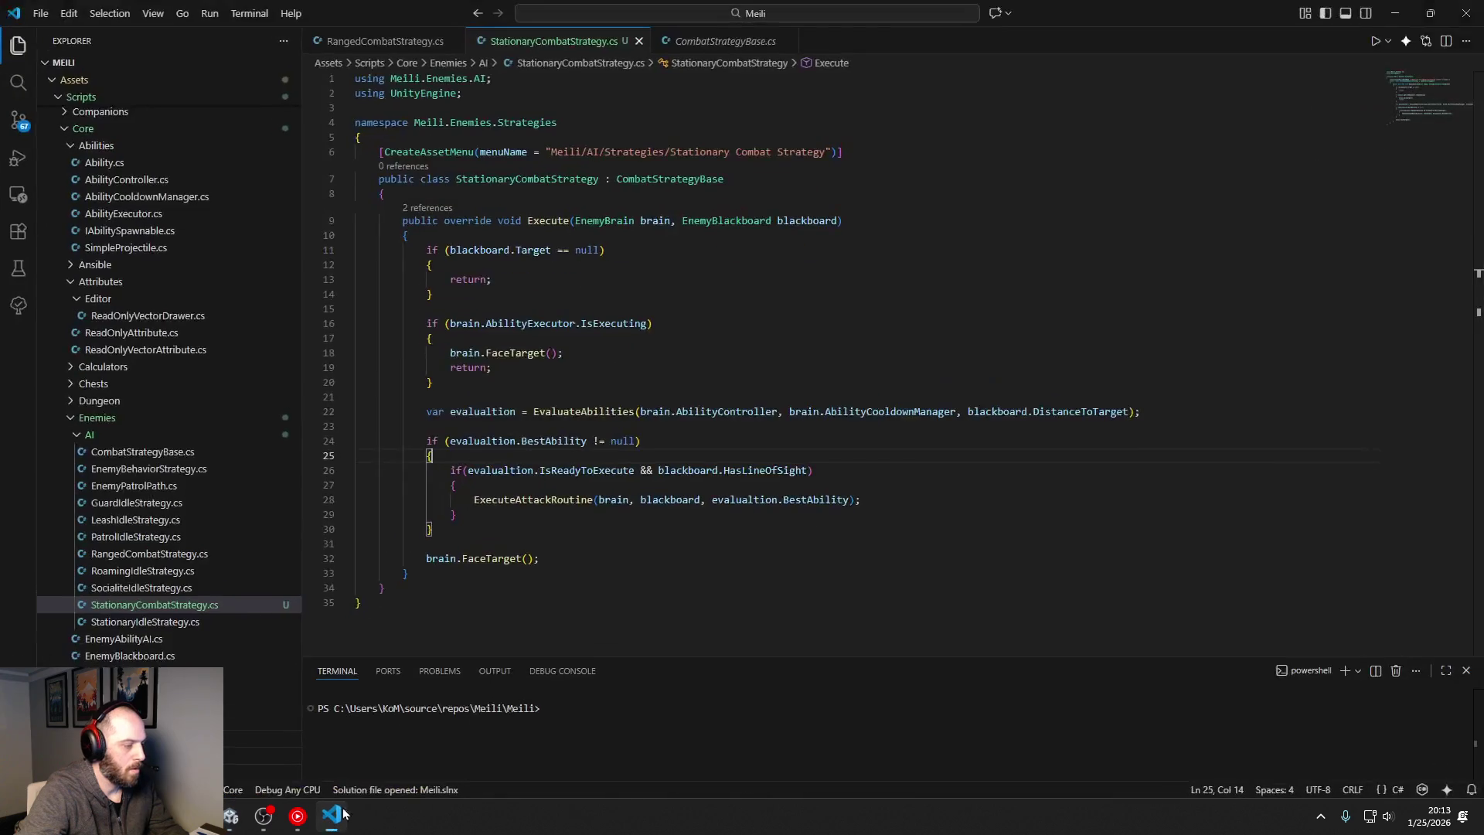
left_click(331, 816)
Step: Insert 'Combat/' into the StationaryCombatStrategy and RangedCombatStrategy menu paths and save both
left_click(669, 151)
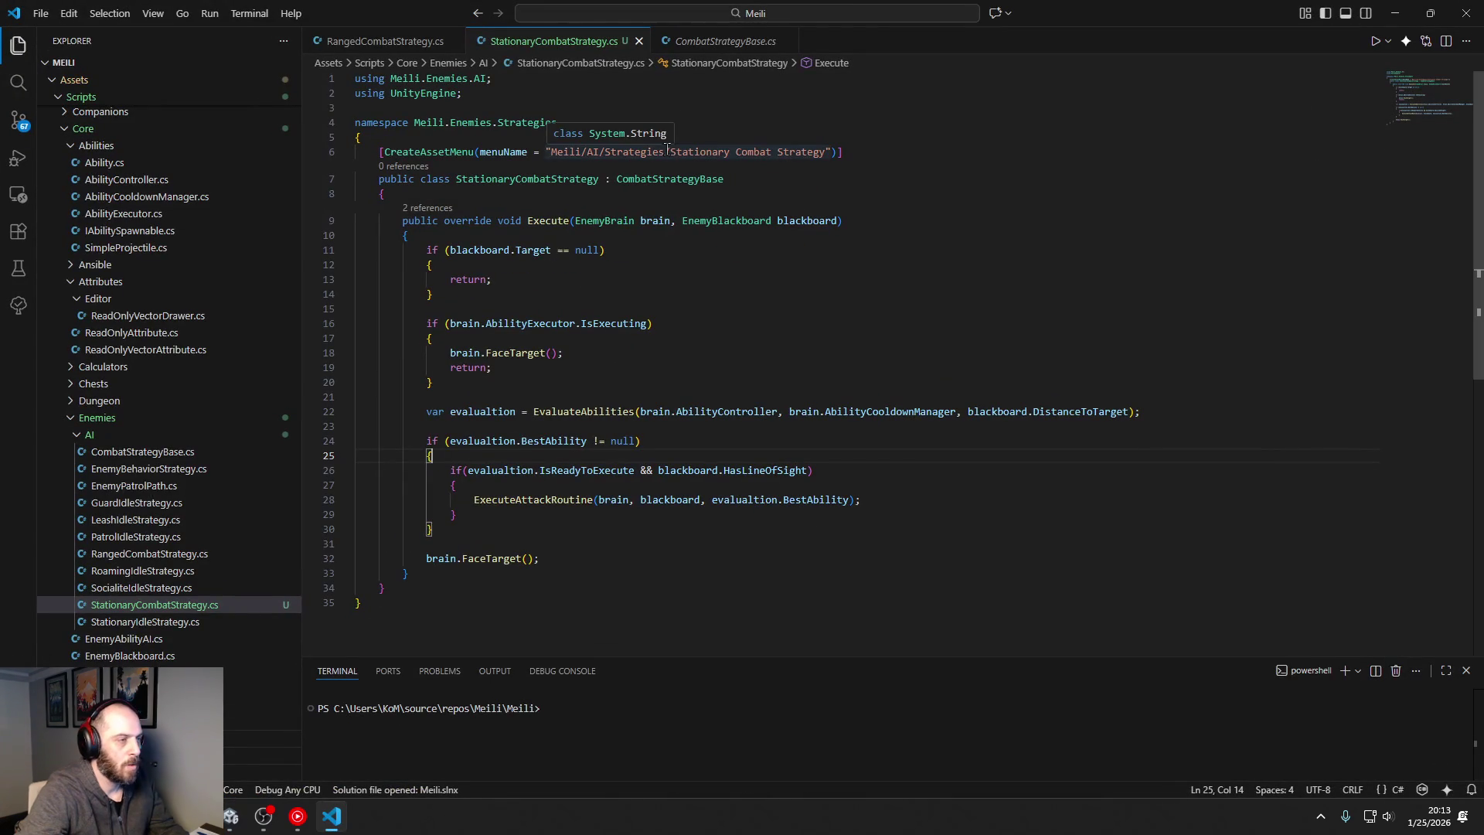
type("Combat/")
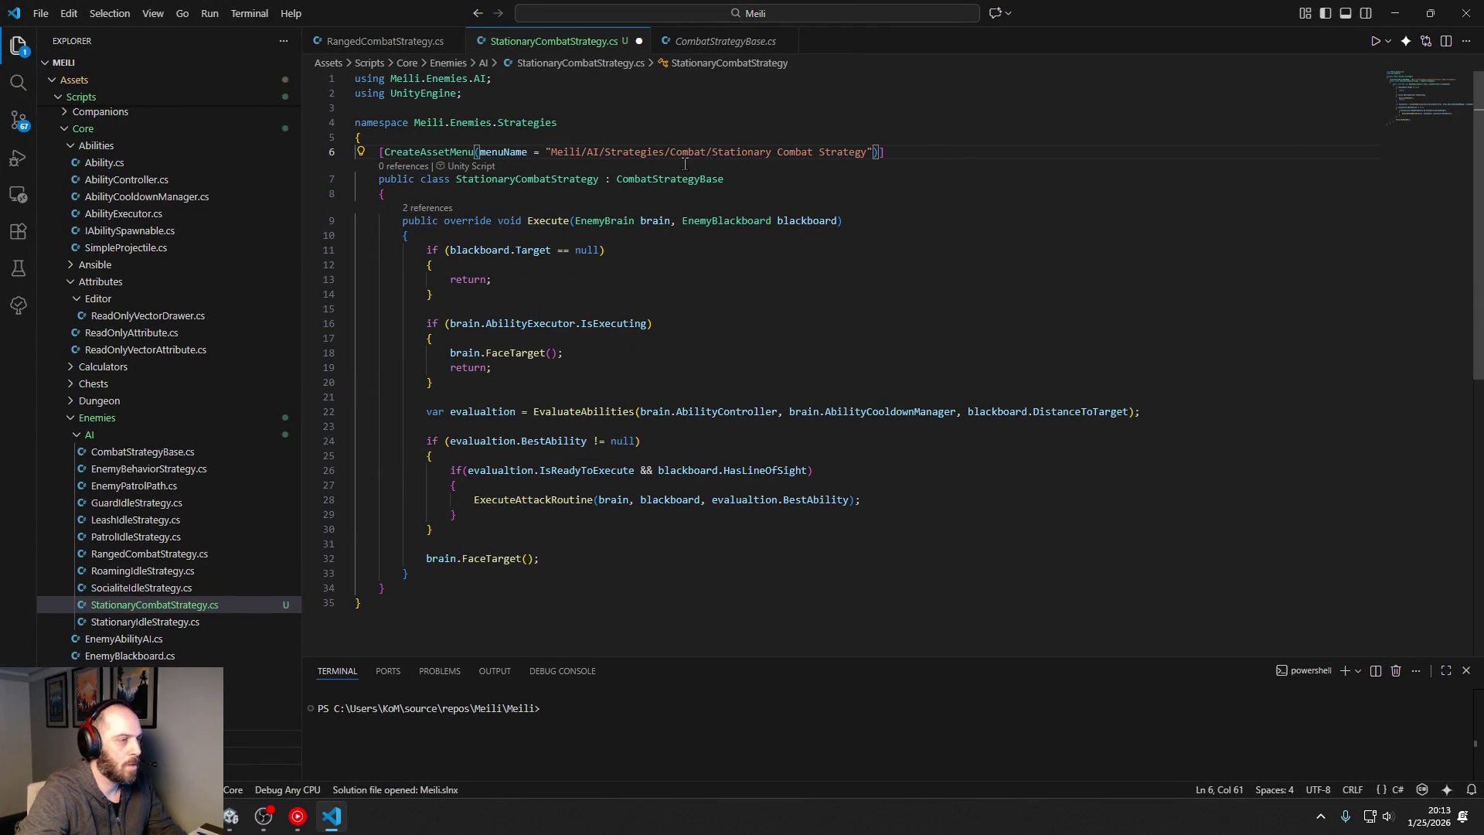
left_click_drag(669, 152, 711, 152)
key("ctrl+c")
key("ctrl+s")
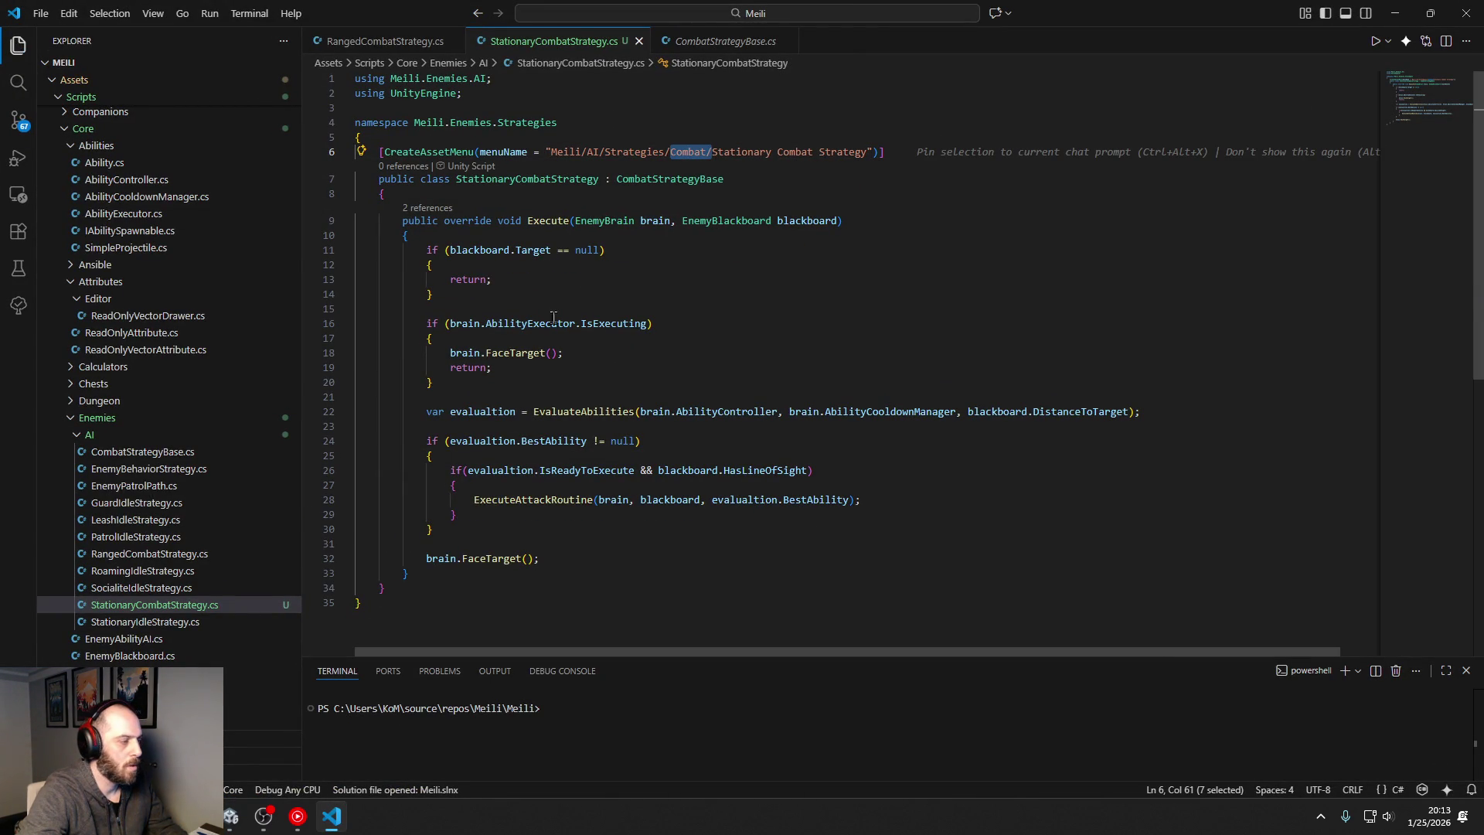
left_click(147, 605)
left_click(141, 558)
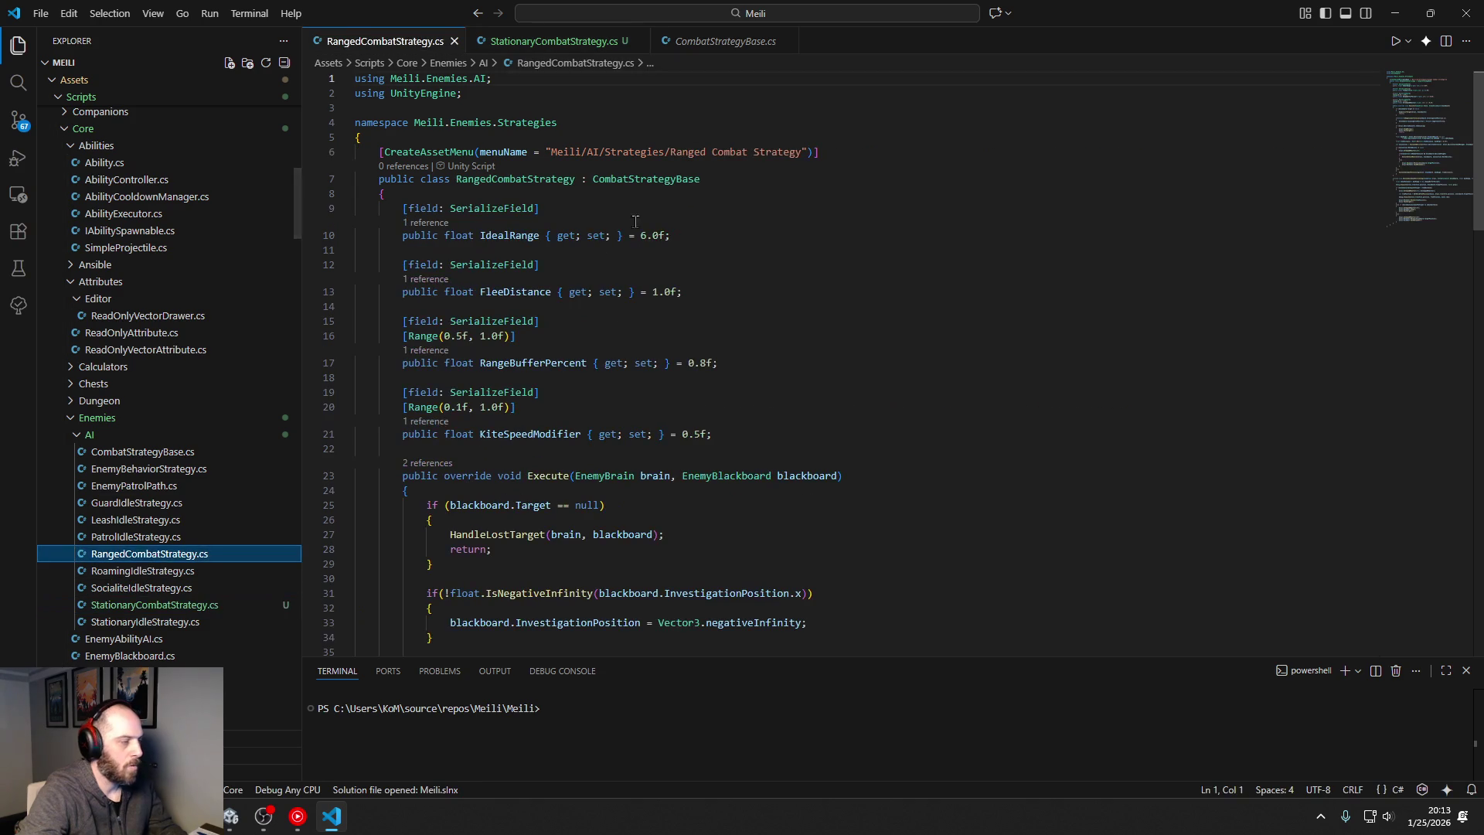
left_click(673, 152)
key("ctrl+v")
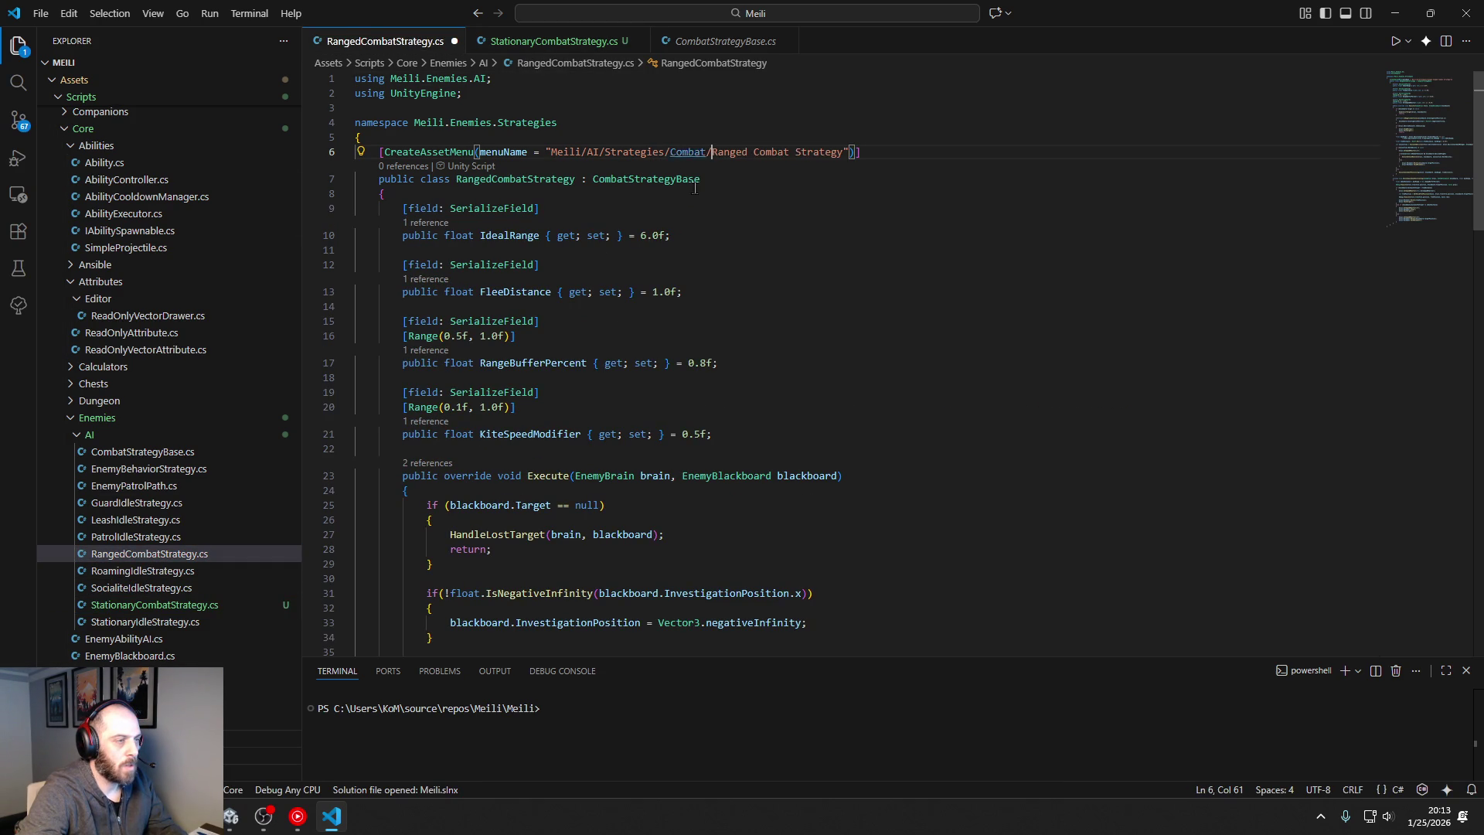
key("ctrl+s")
left_click(765, 235)
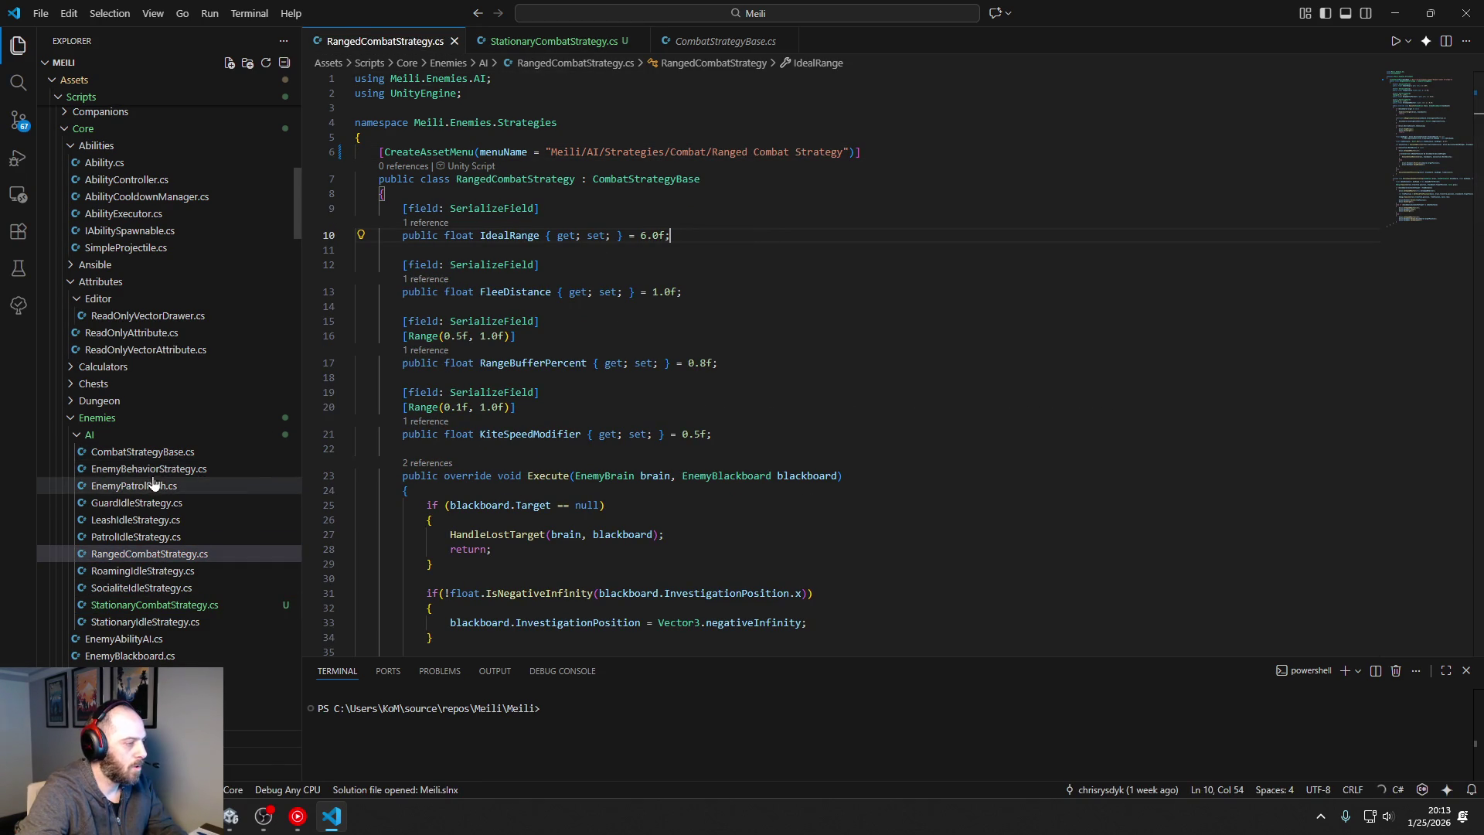
Step: Insert 'Idle/' after 'Strategies/' in the GuardIdleStrategy and PatrolIdleStrategy menu paths
left_click(146, 451)
left_click(169, 470)
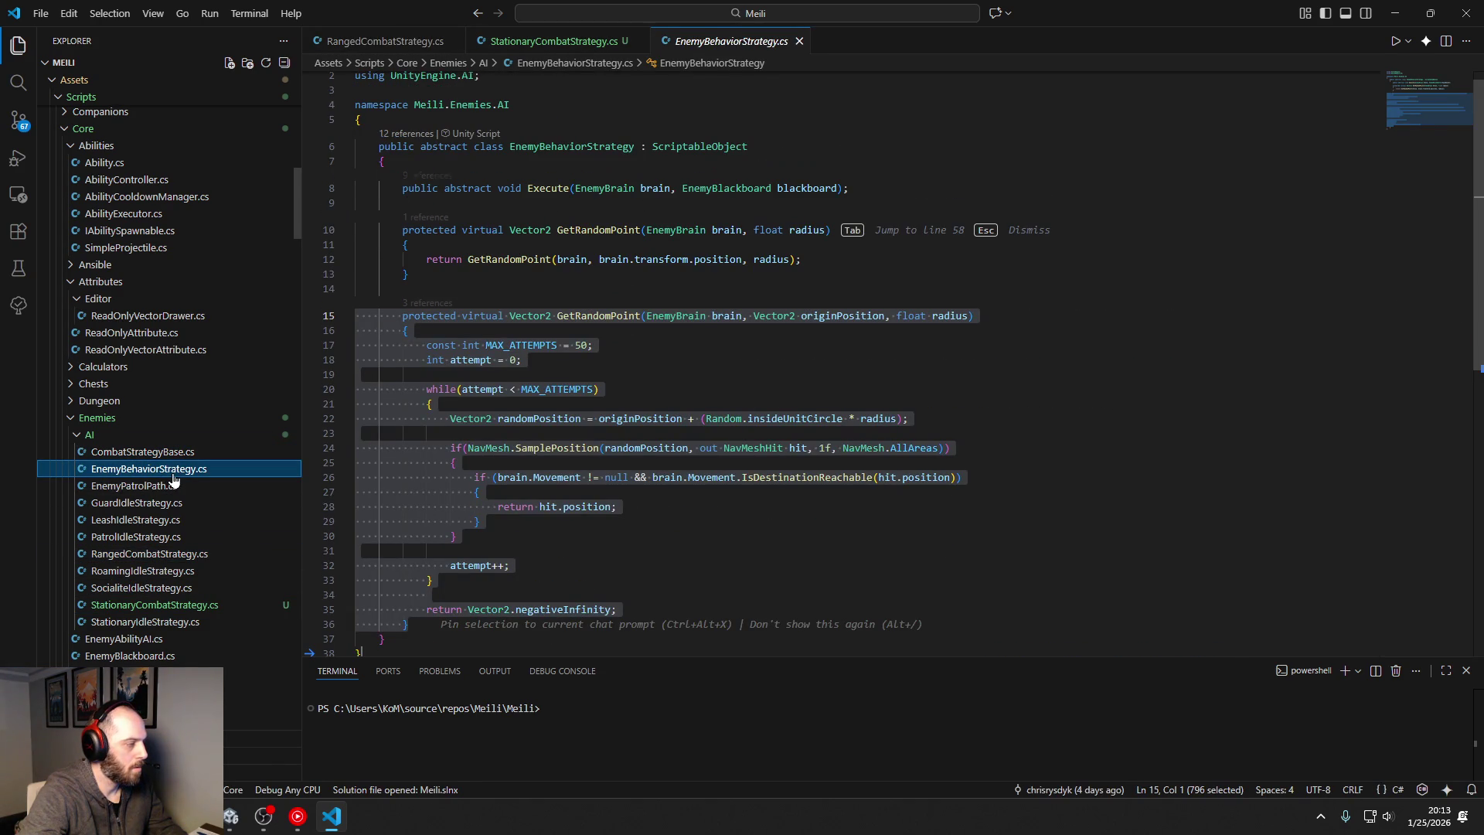
left_click(172, 487)
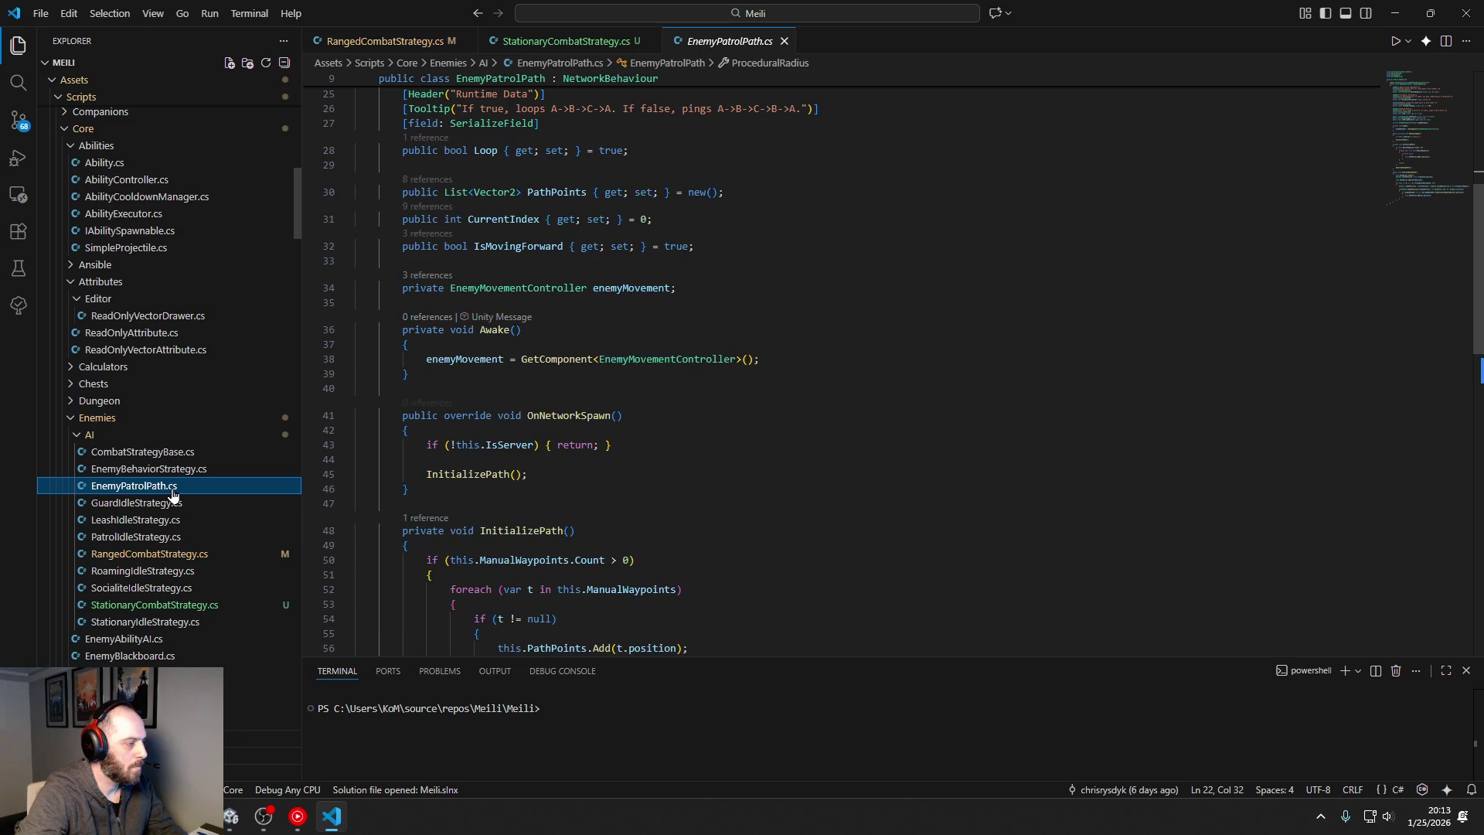
left_click(147, 502)
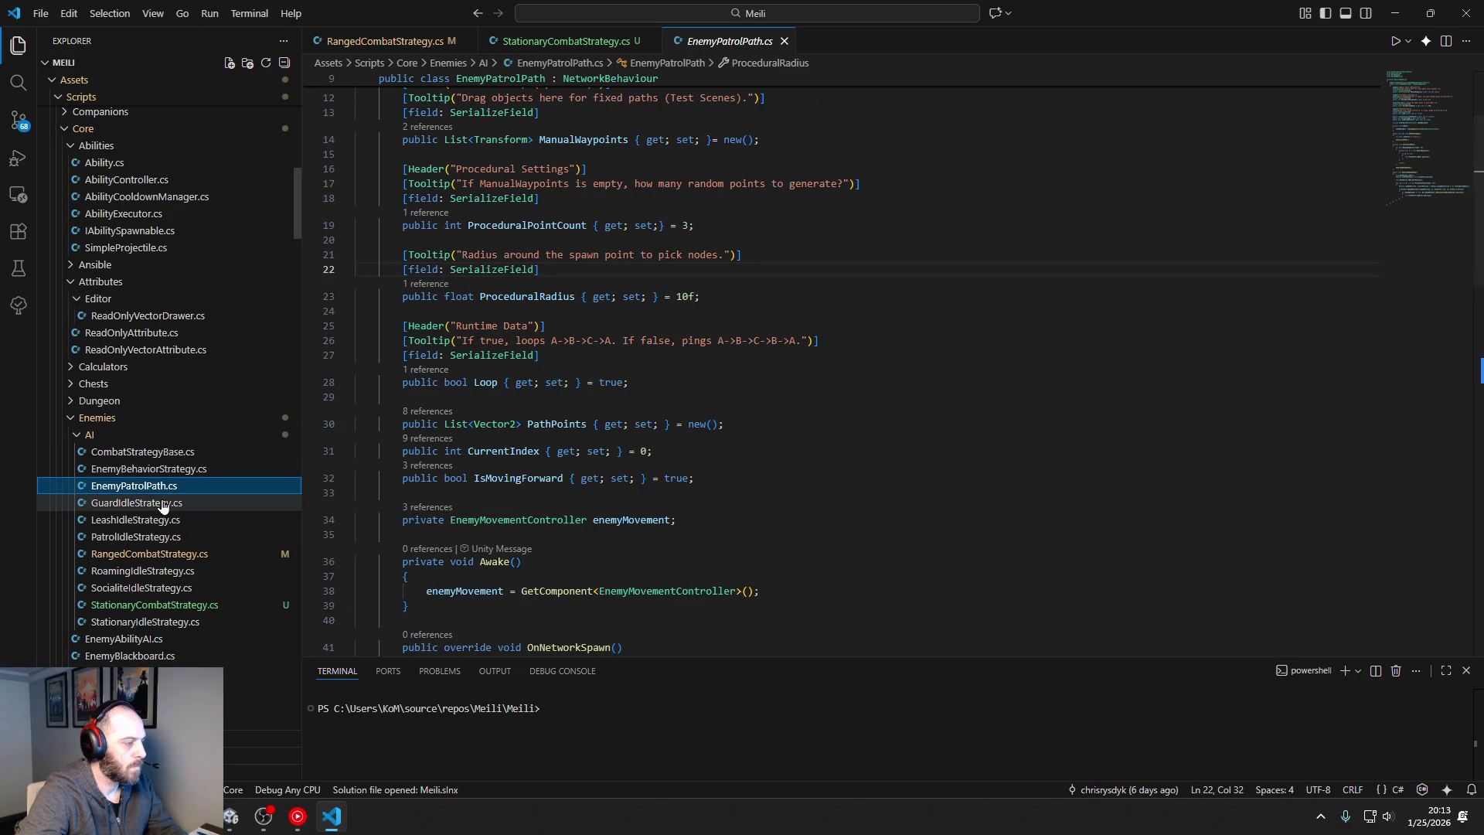
left_click(667, 160)
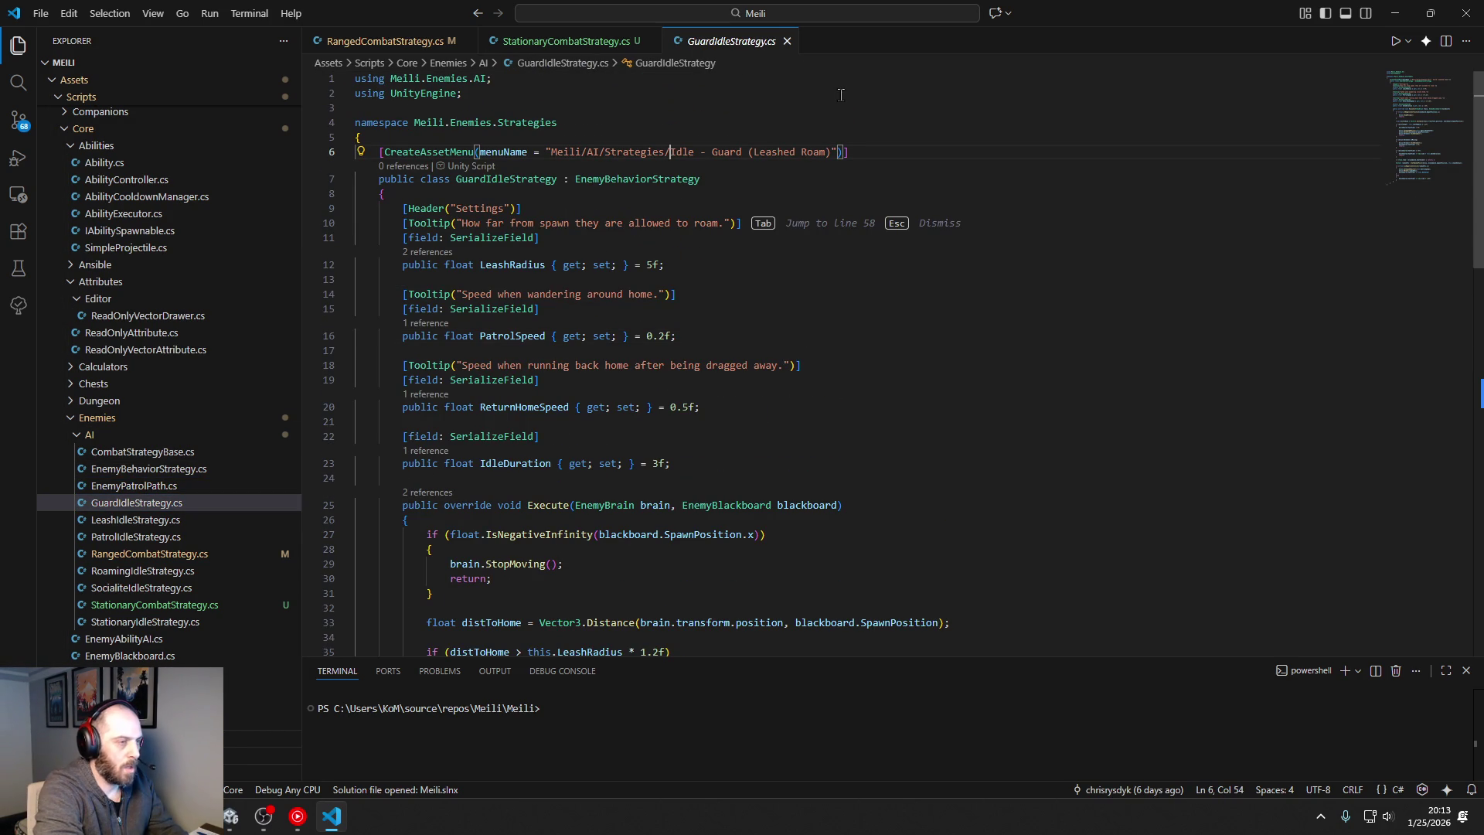
type("Idle/")
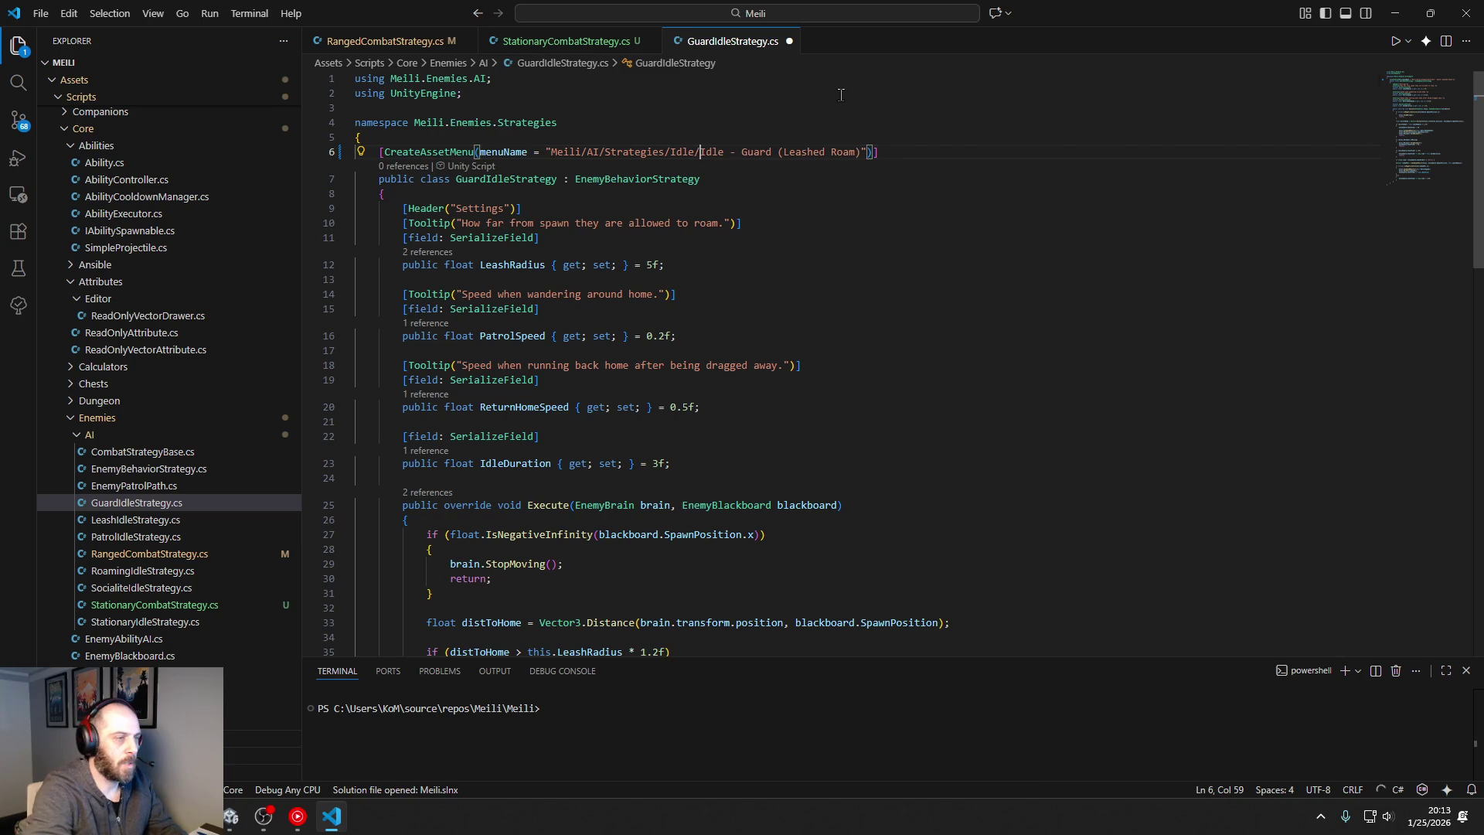
key("ctrl+shift+Left")
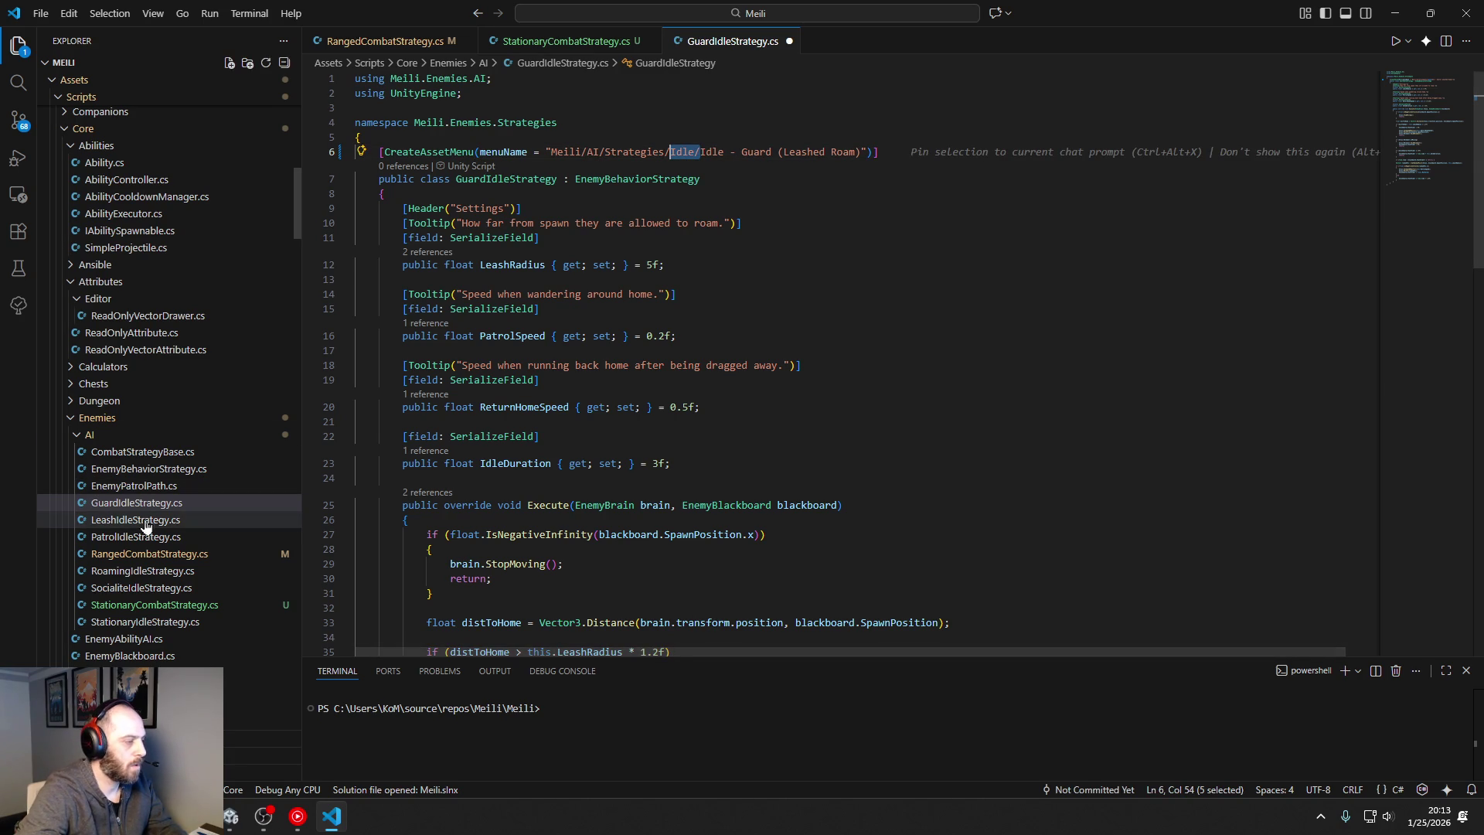
left_click(136, 519)
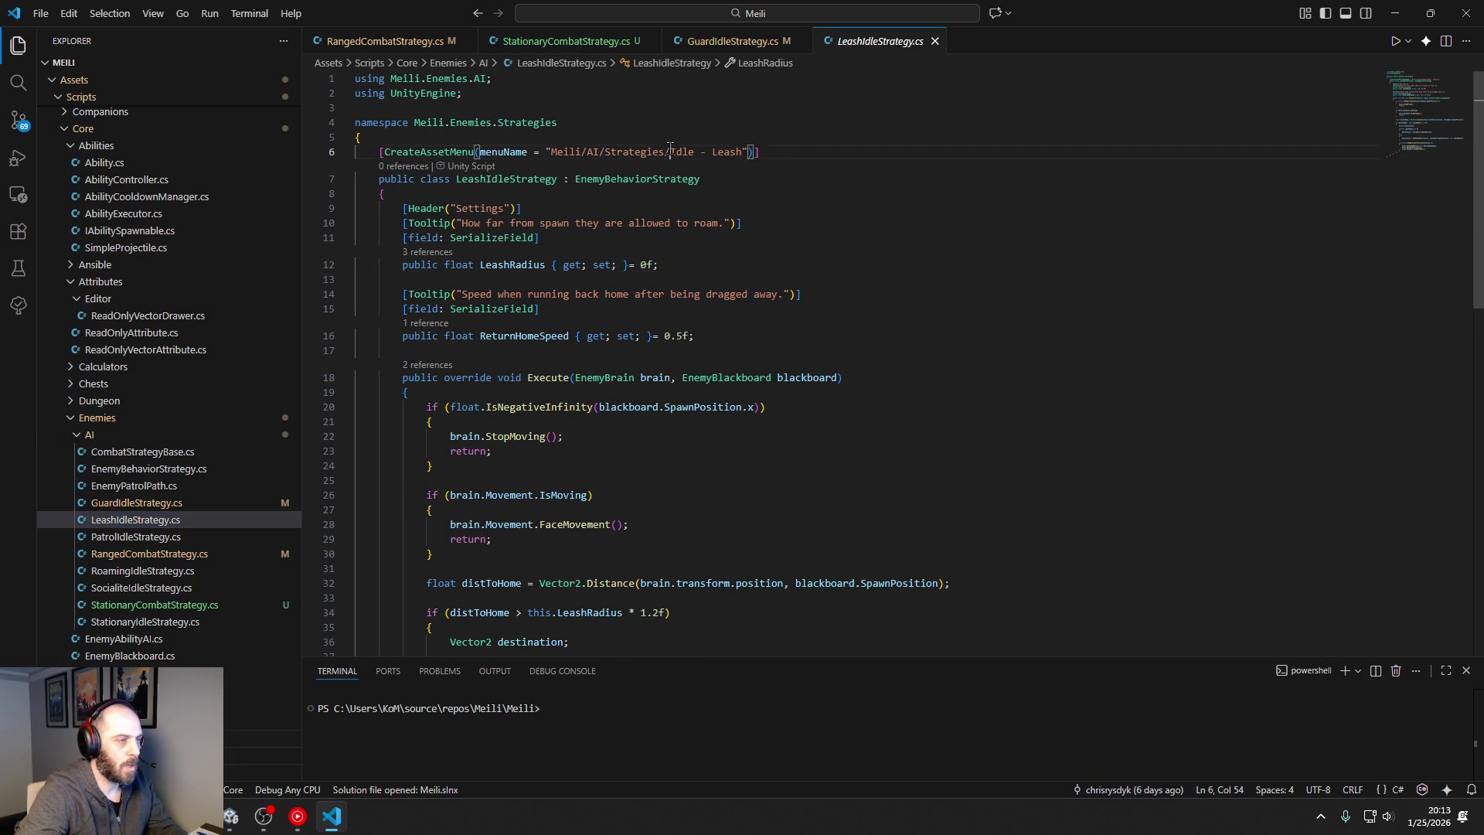
left_click(126, 538)
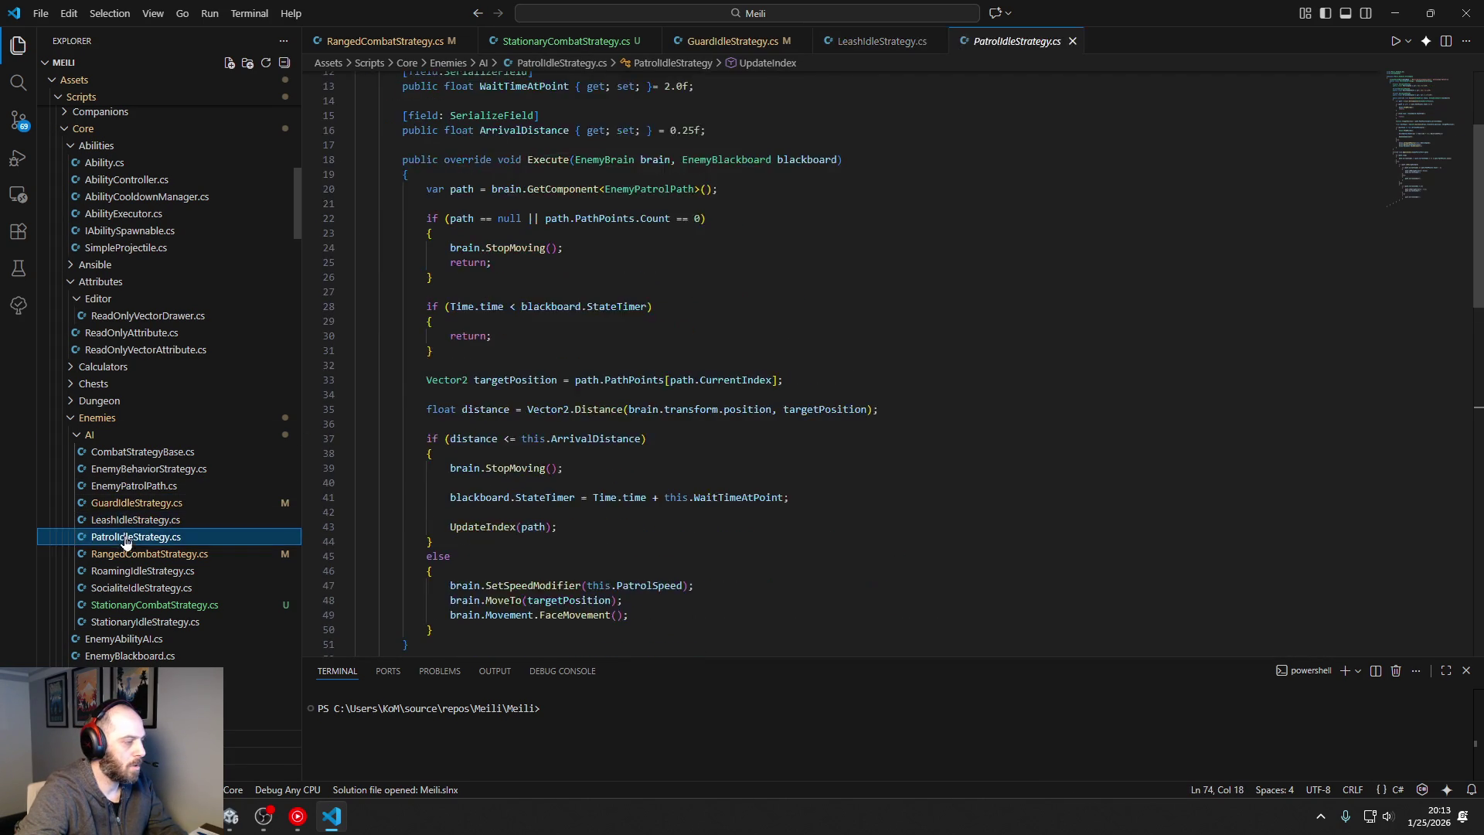
scroll(673, 151, "up", 5)
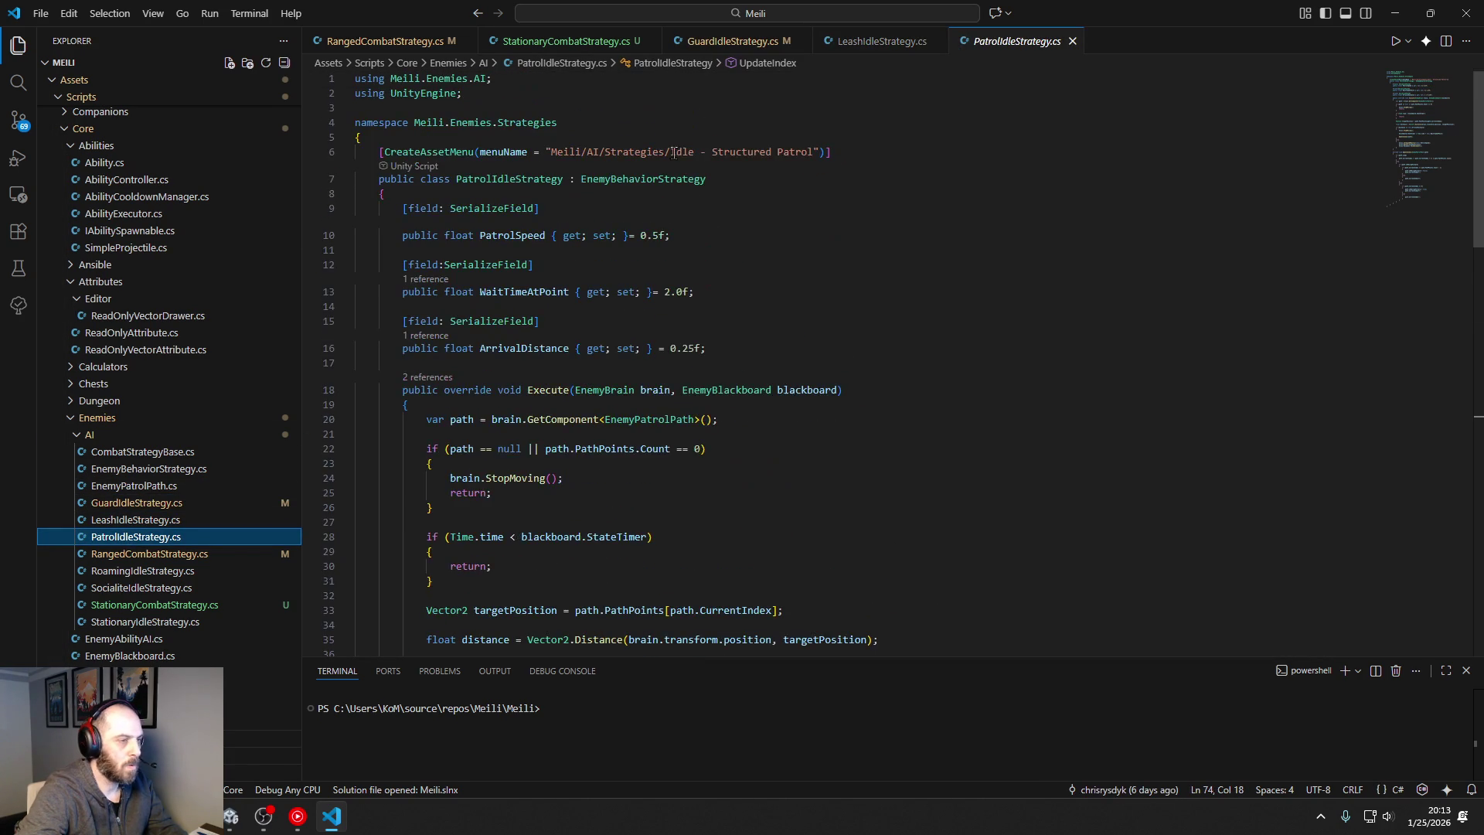
left_click(673, 151)
type("Idle/")
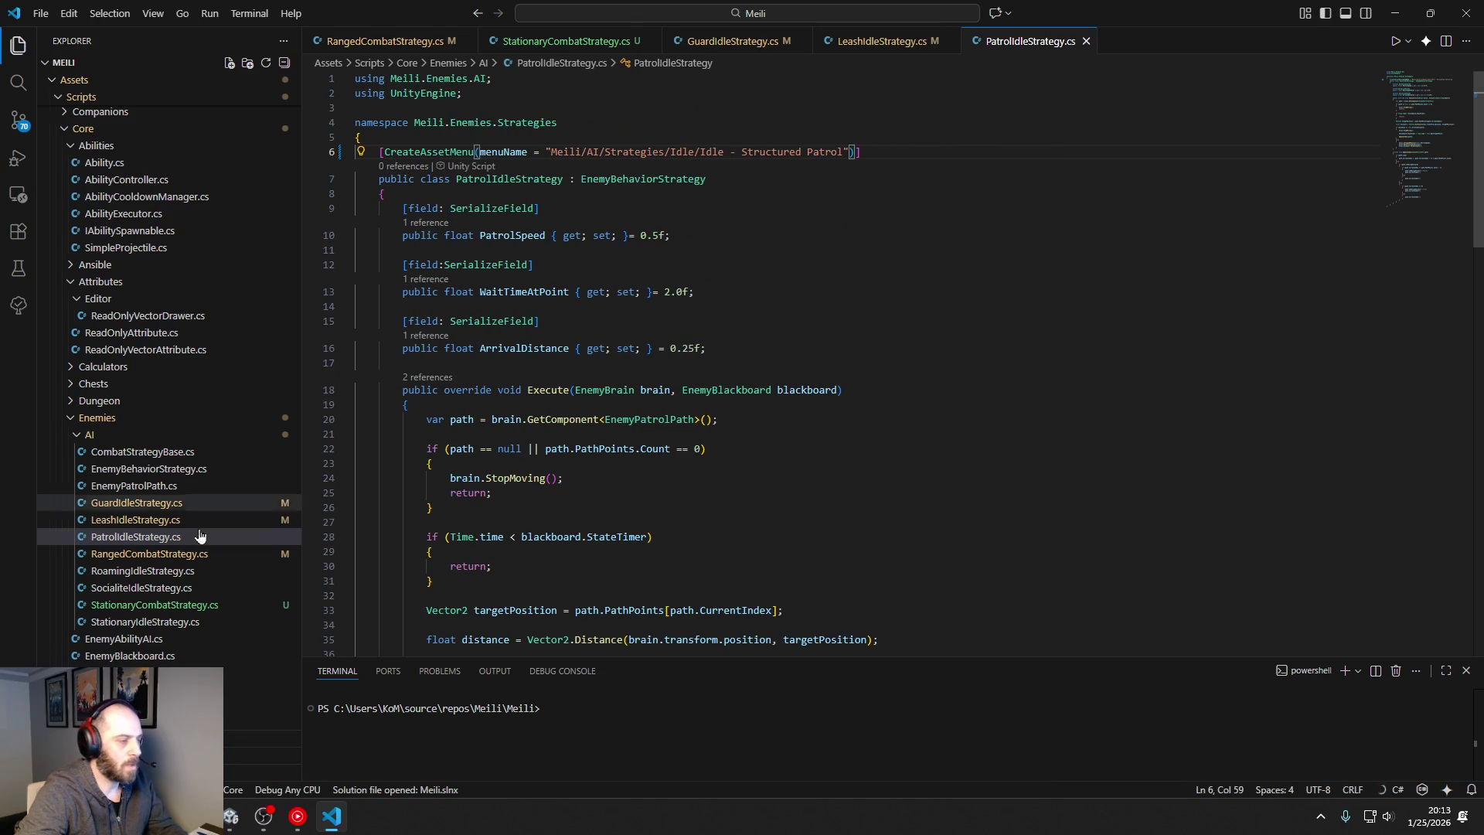
Step: Insert 'Idle/' into the RoamingIdleStrategy, SocialiteIdleStrategy and StationaryIdleStrategy menu paths
left_click(146, 554)
left_click(149, 571)
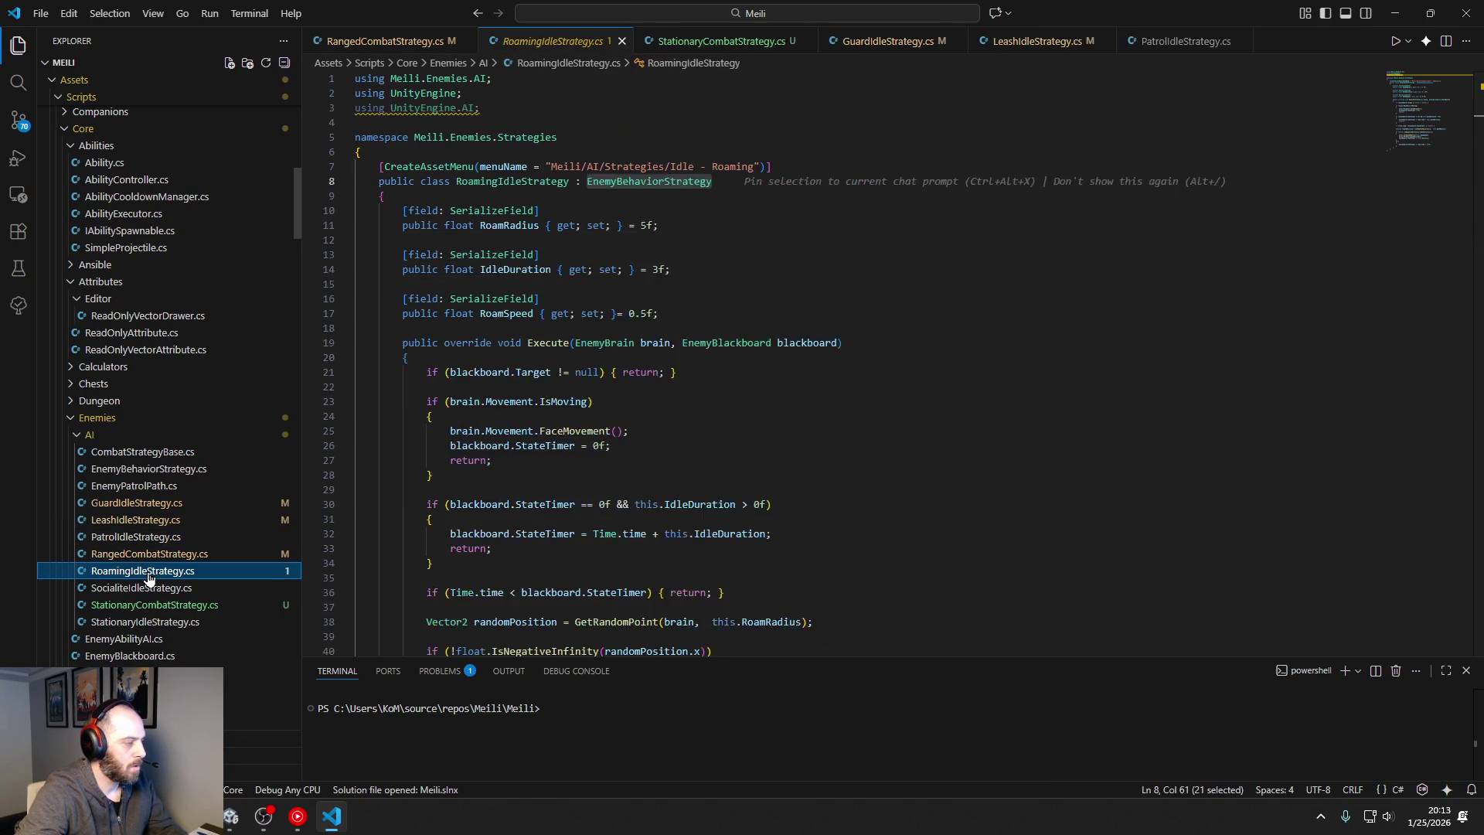
left_click(670, 166)
type("Idle/")
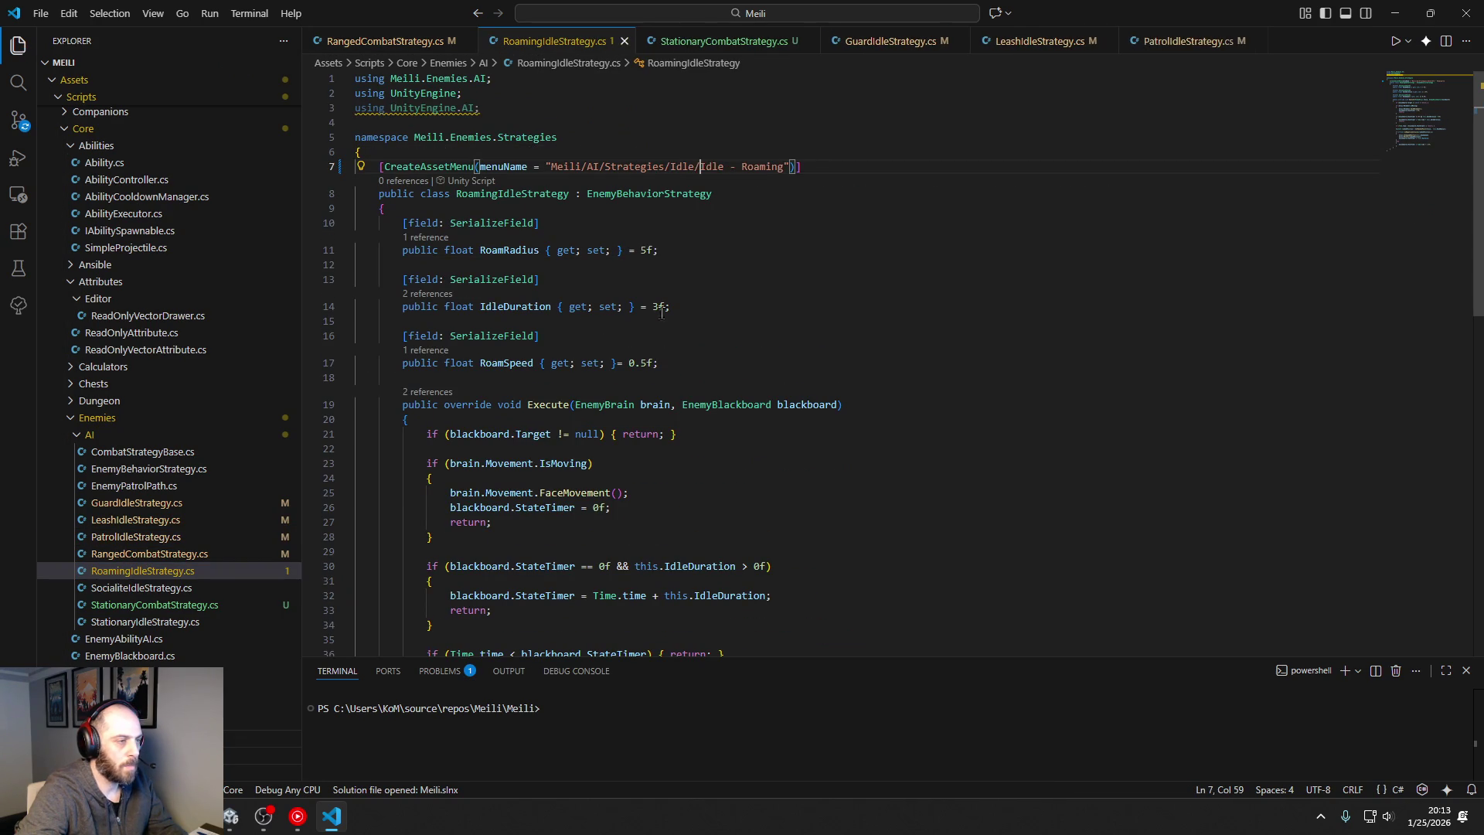
left_click(127, 587)
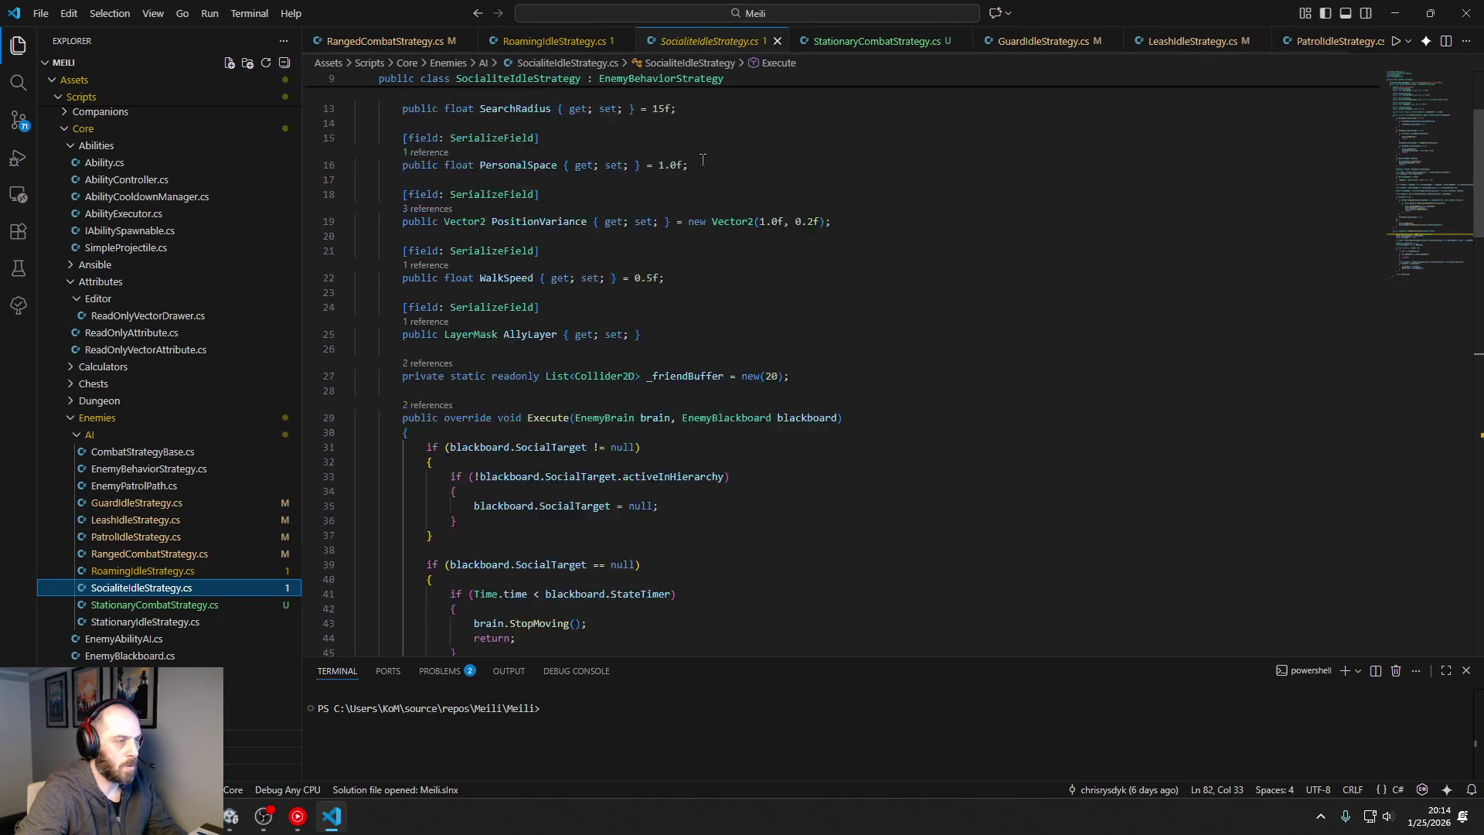
scroll(702, 160, "up", 5)
left_click(669, 181)
type("Idle/Idle - Socialite\")]")
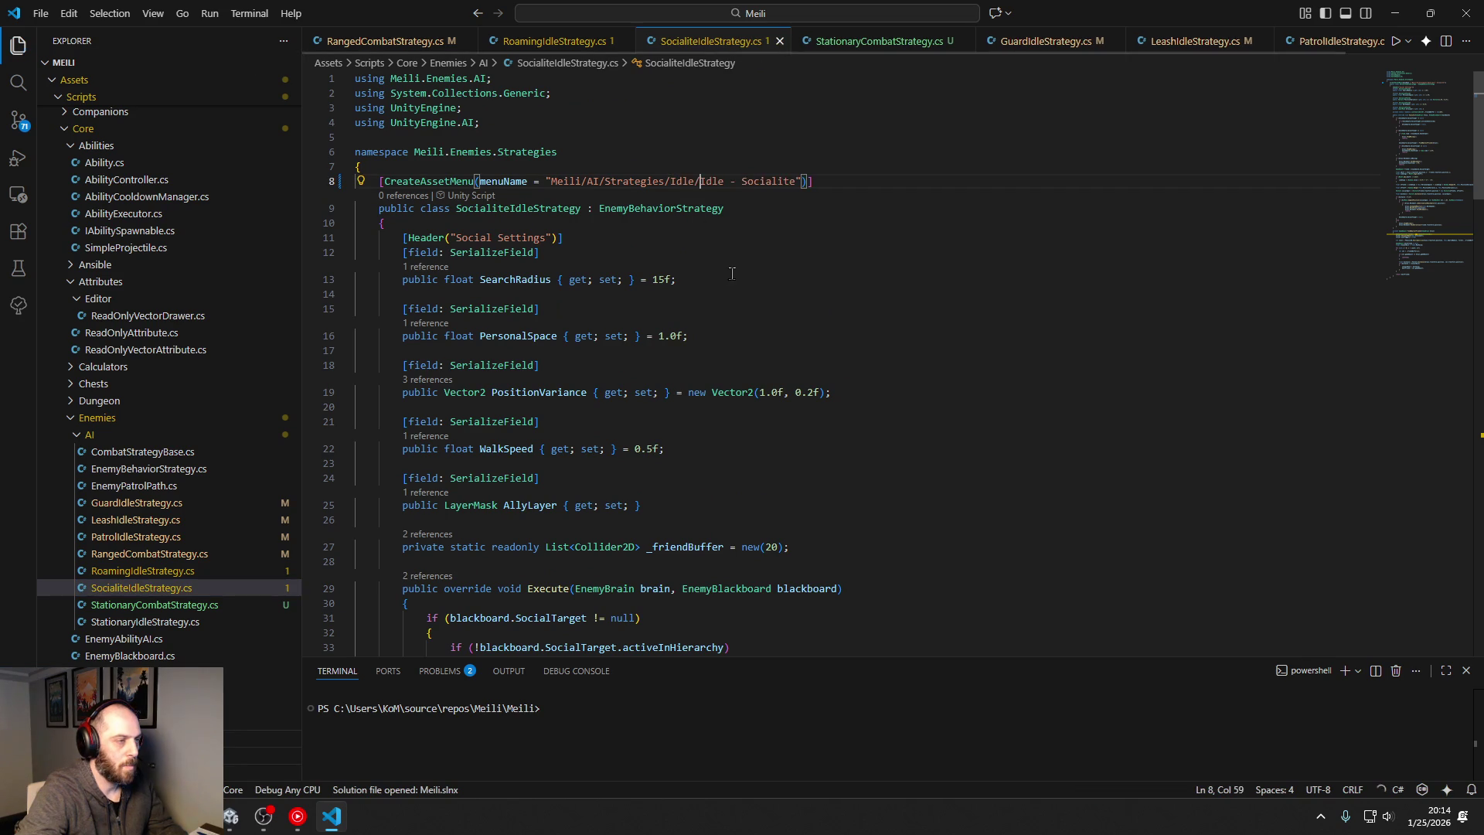
left_click(146, 621)
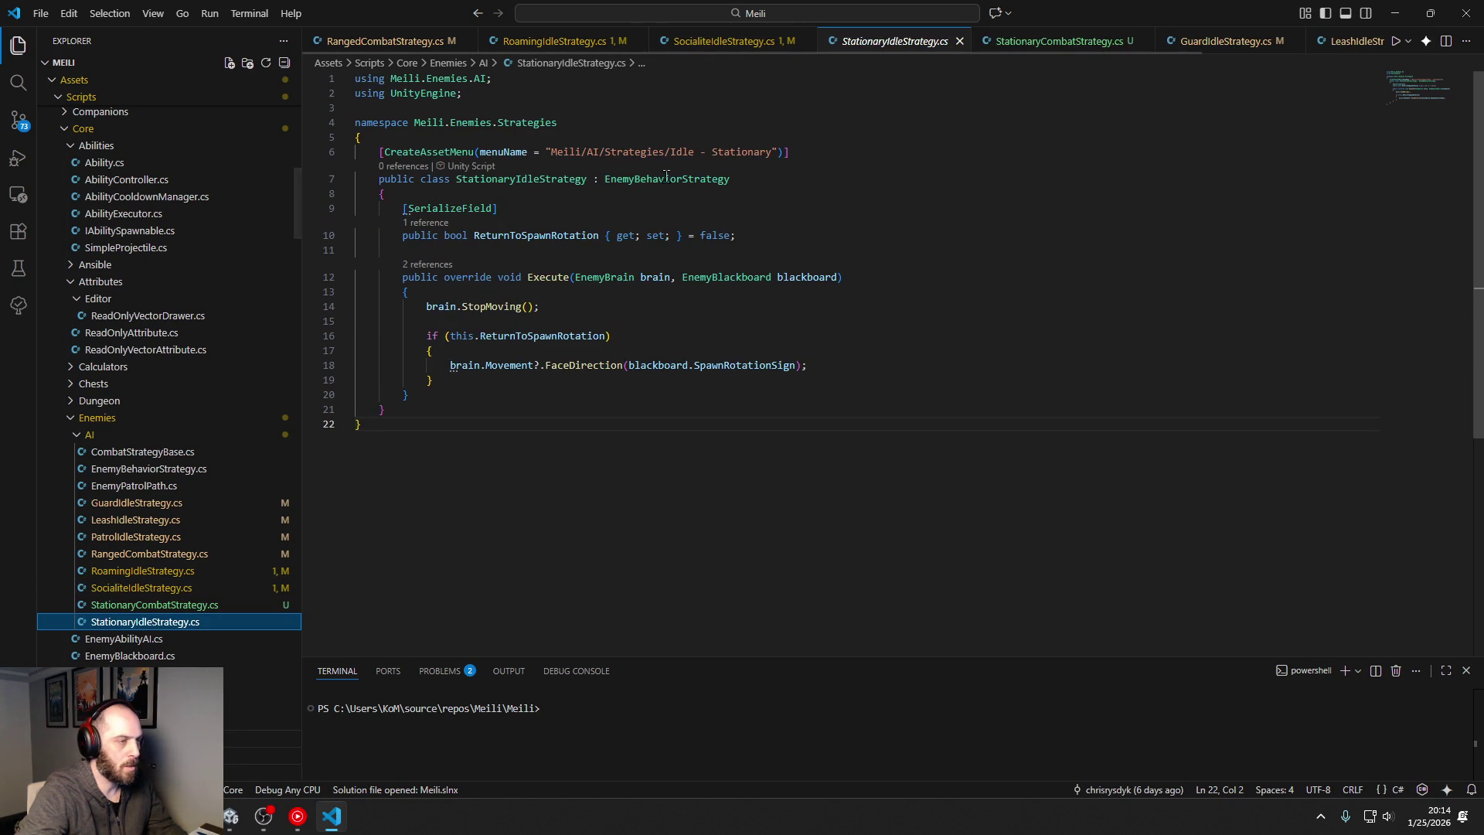
left_click(670, 152)
type("Idle/")
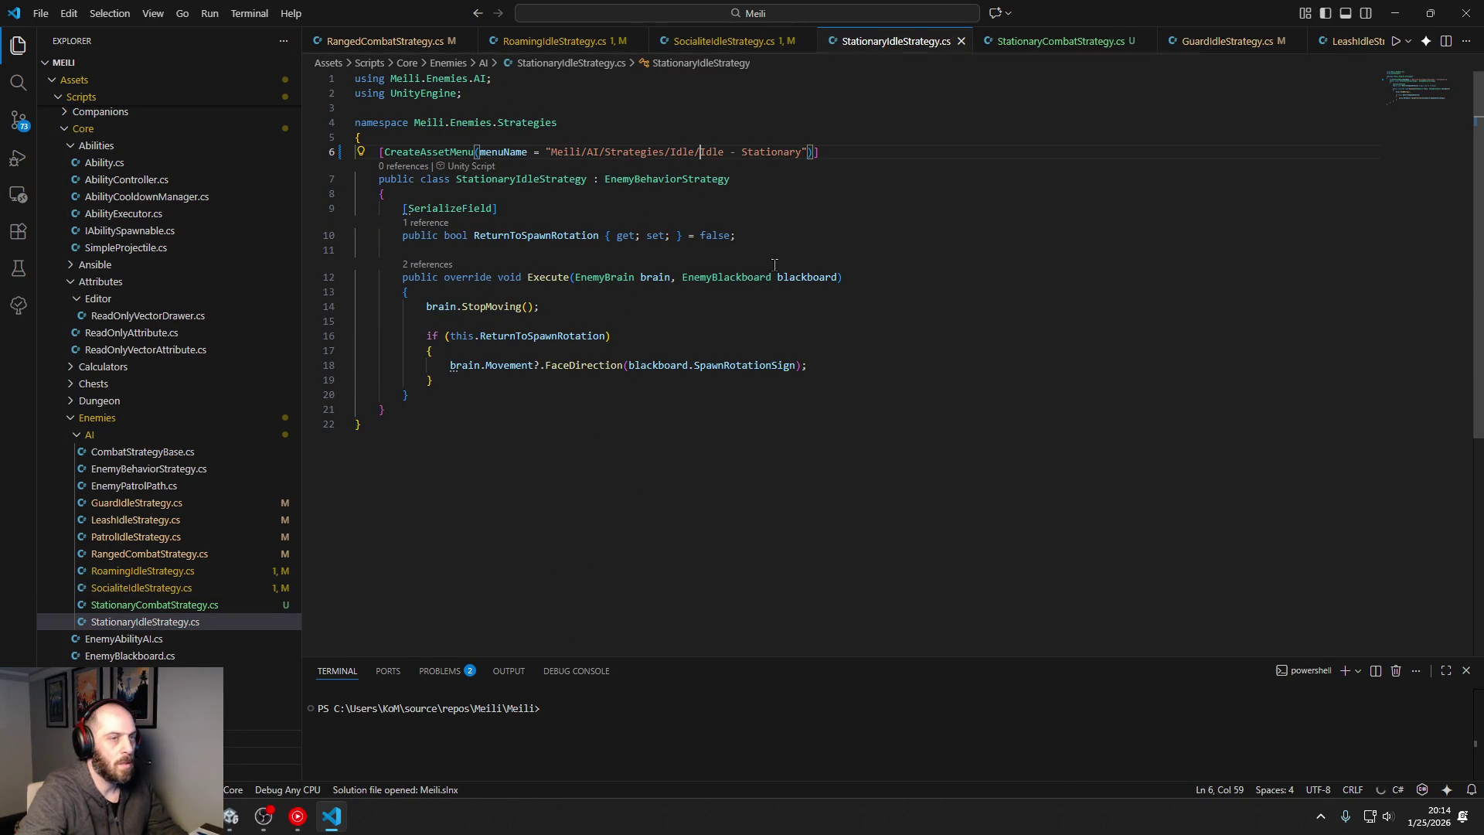
left_click(231, 820)
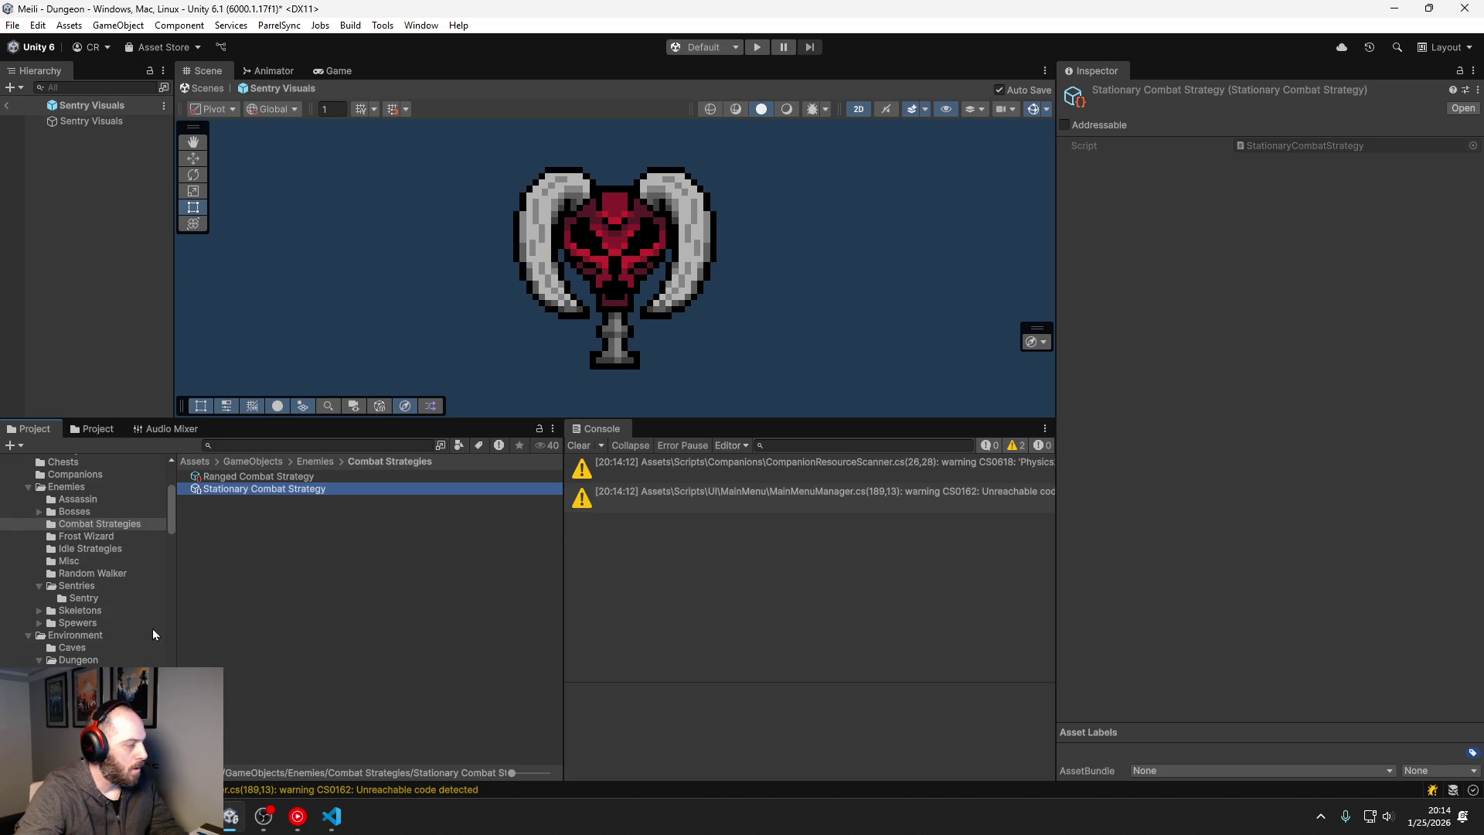
Step: Open the Sentry folder and select Sentry Enemy Definition to view it in the Inspector
left_click(83, 597)
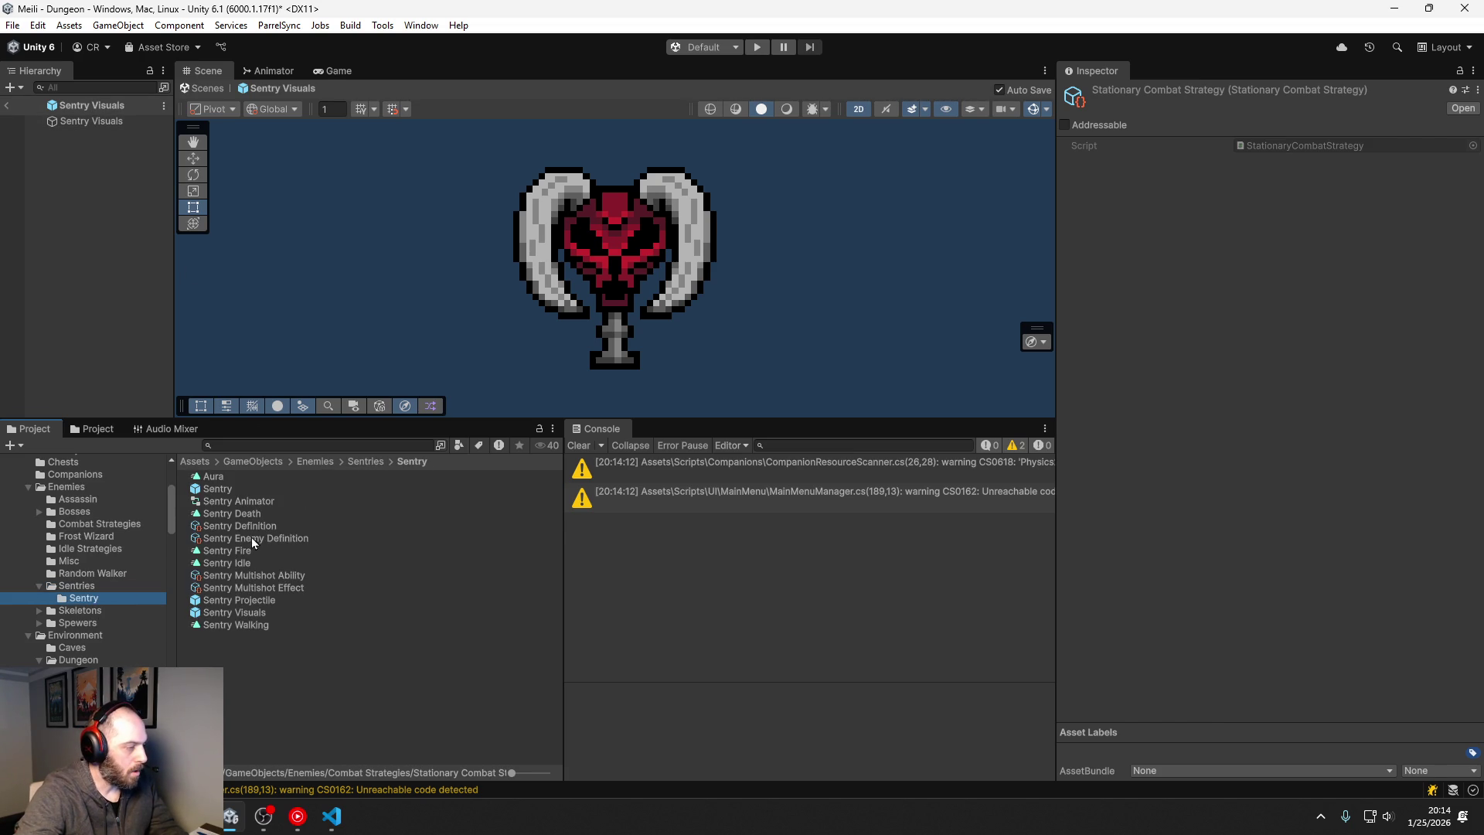
left_click(262, 540)
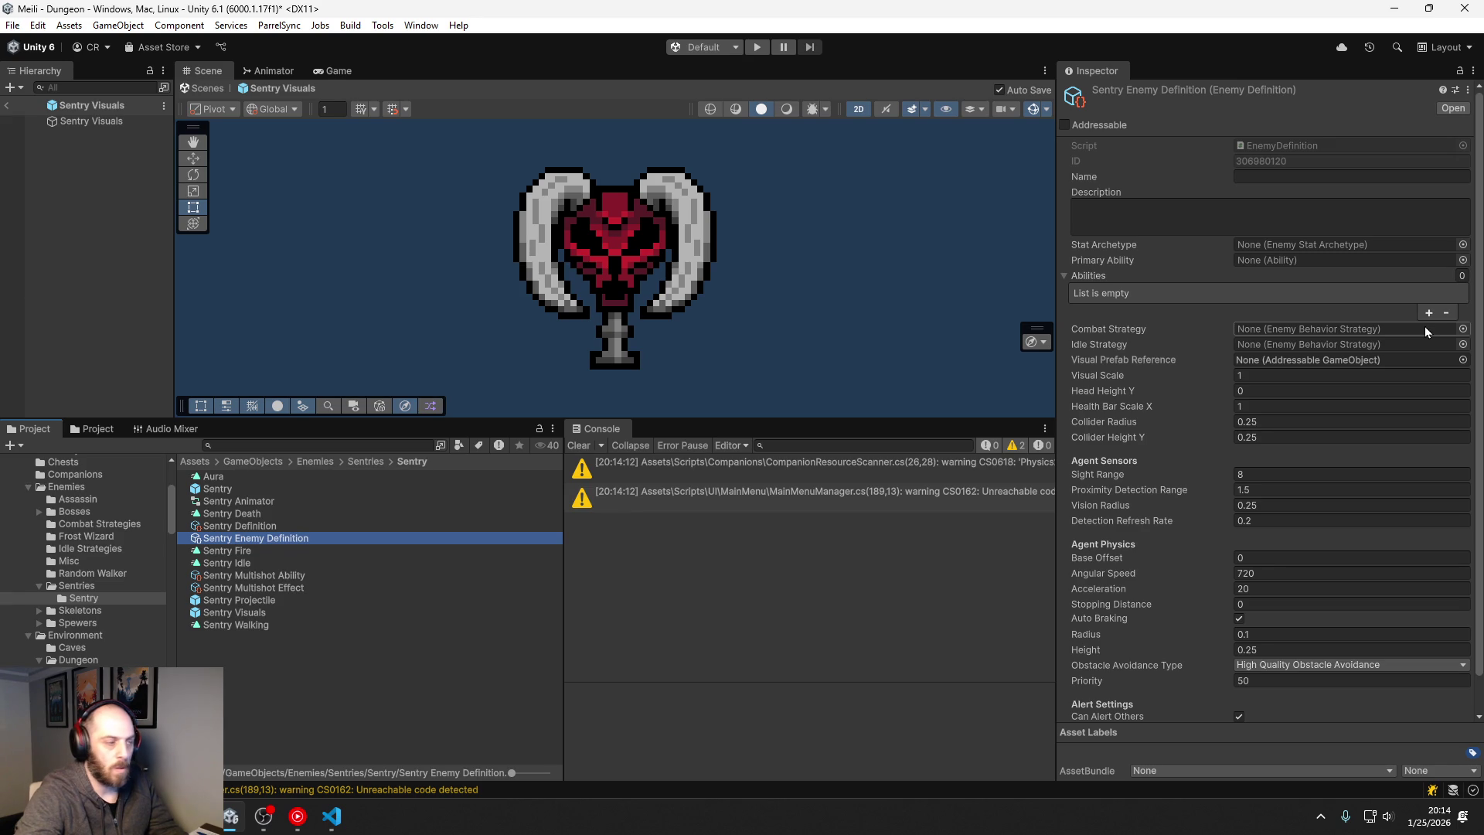
Step: Delete the redundant Sentry Enemy Definition asset, keeping Sentry Definition
left_click(300, 527)
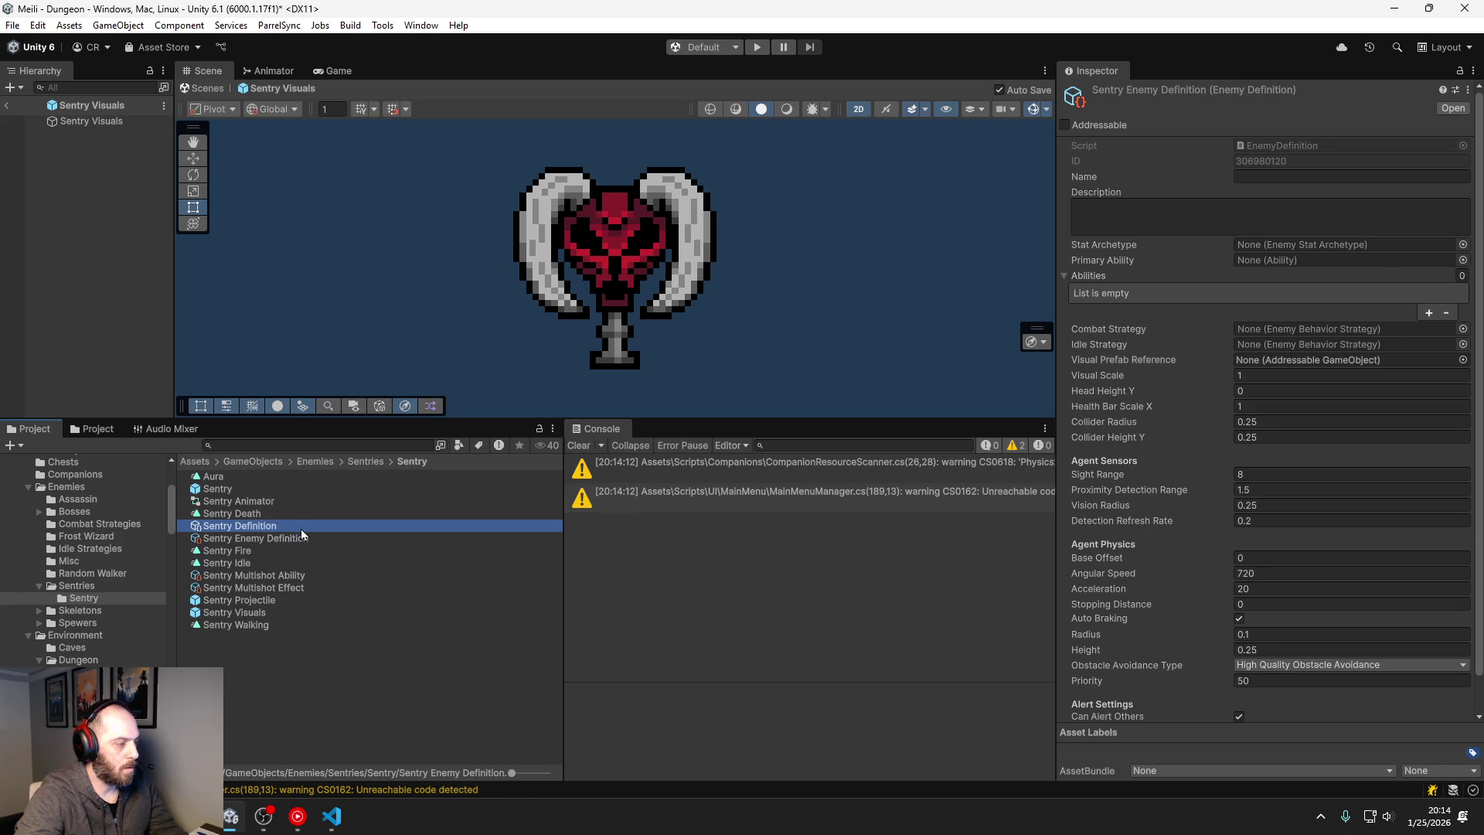
left_click(292, 537)
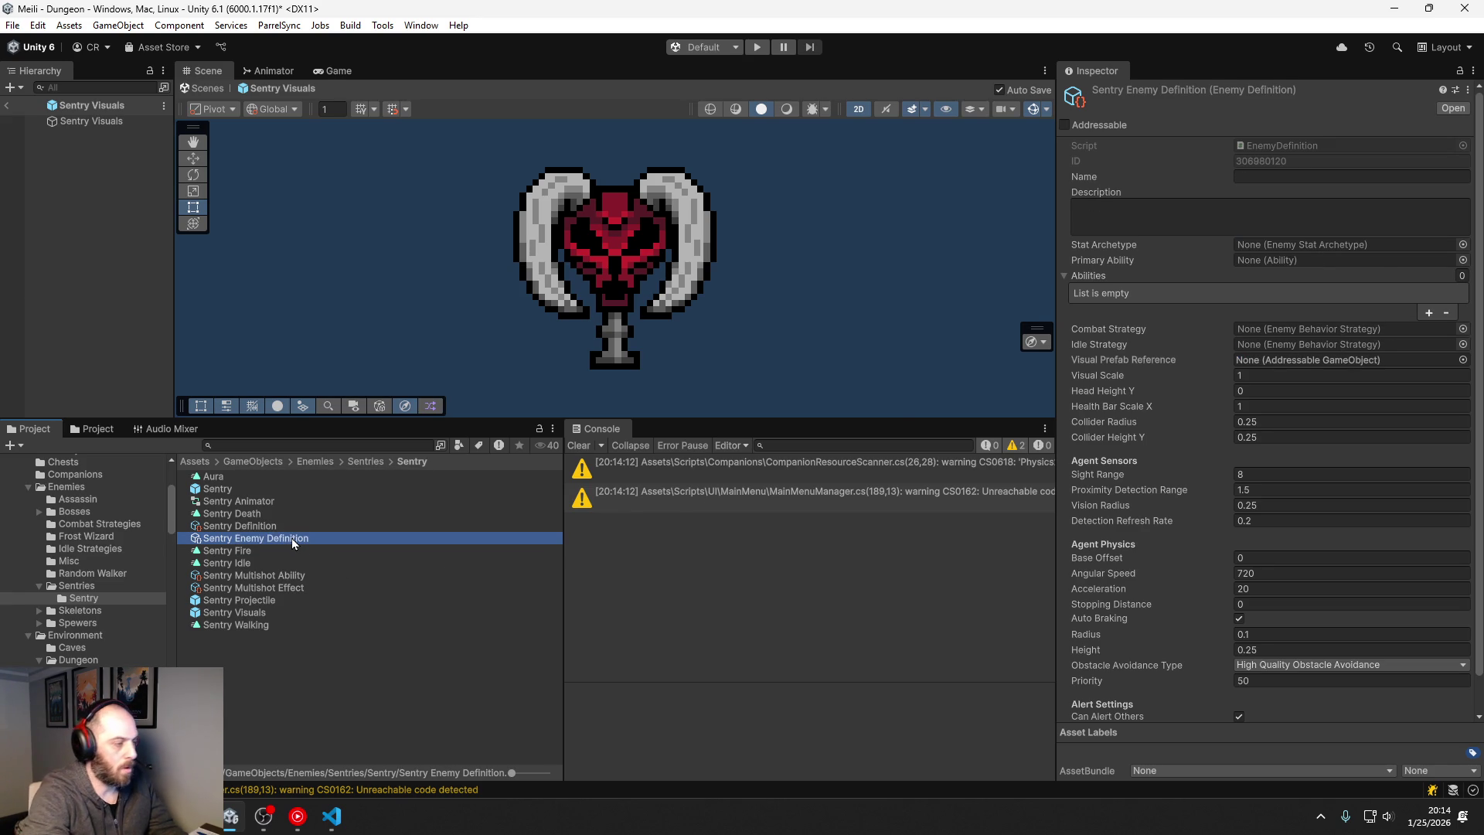
key("Delete")
key("Return")
Step: Set the Sentry Definition's combat strategy to Stationary Combat Strategy
left_click(287, 529)
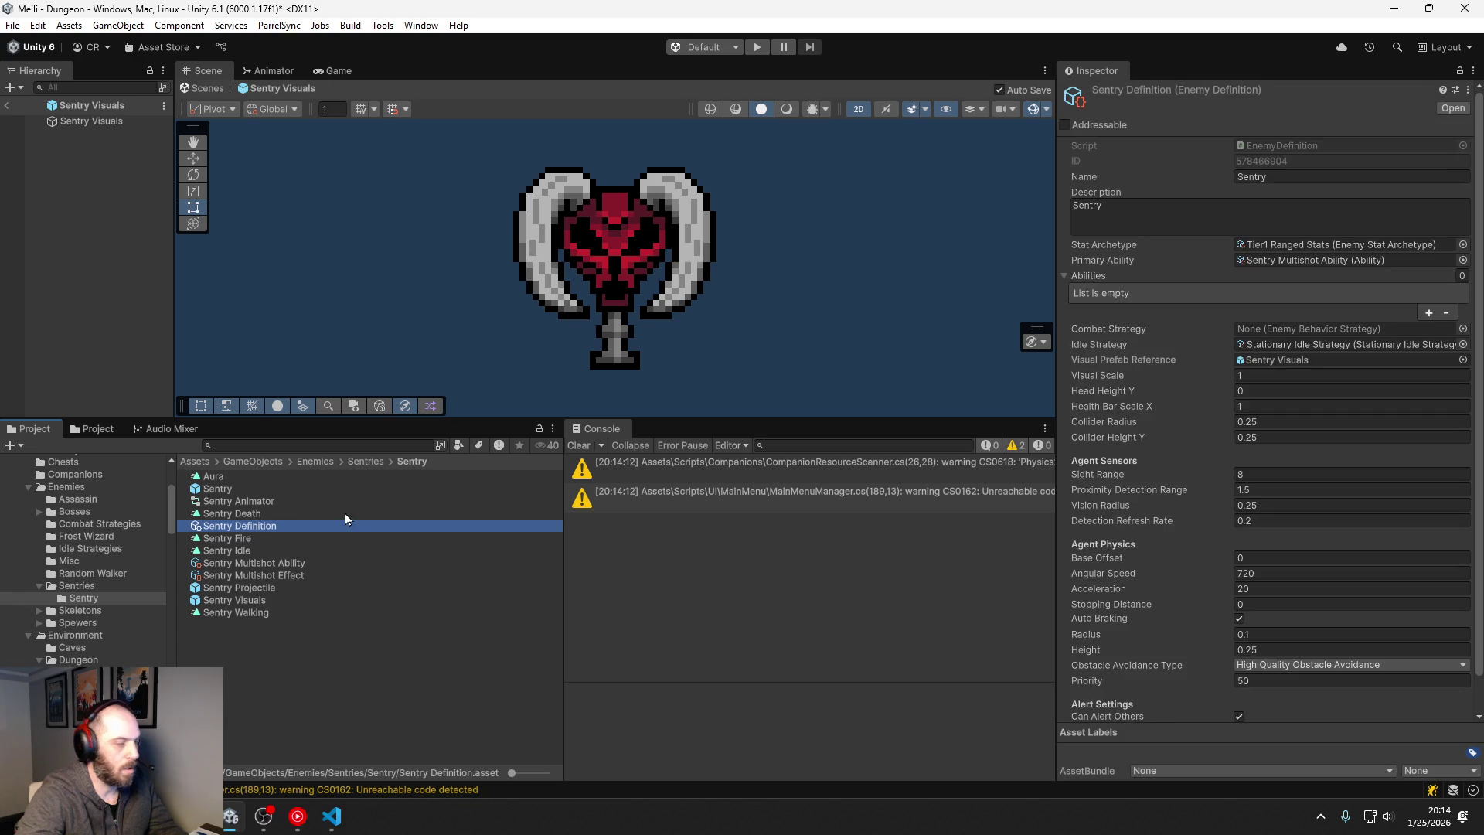
left_click(1461, 330)
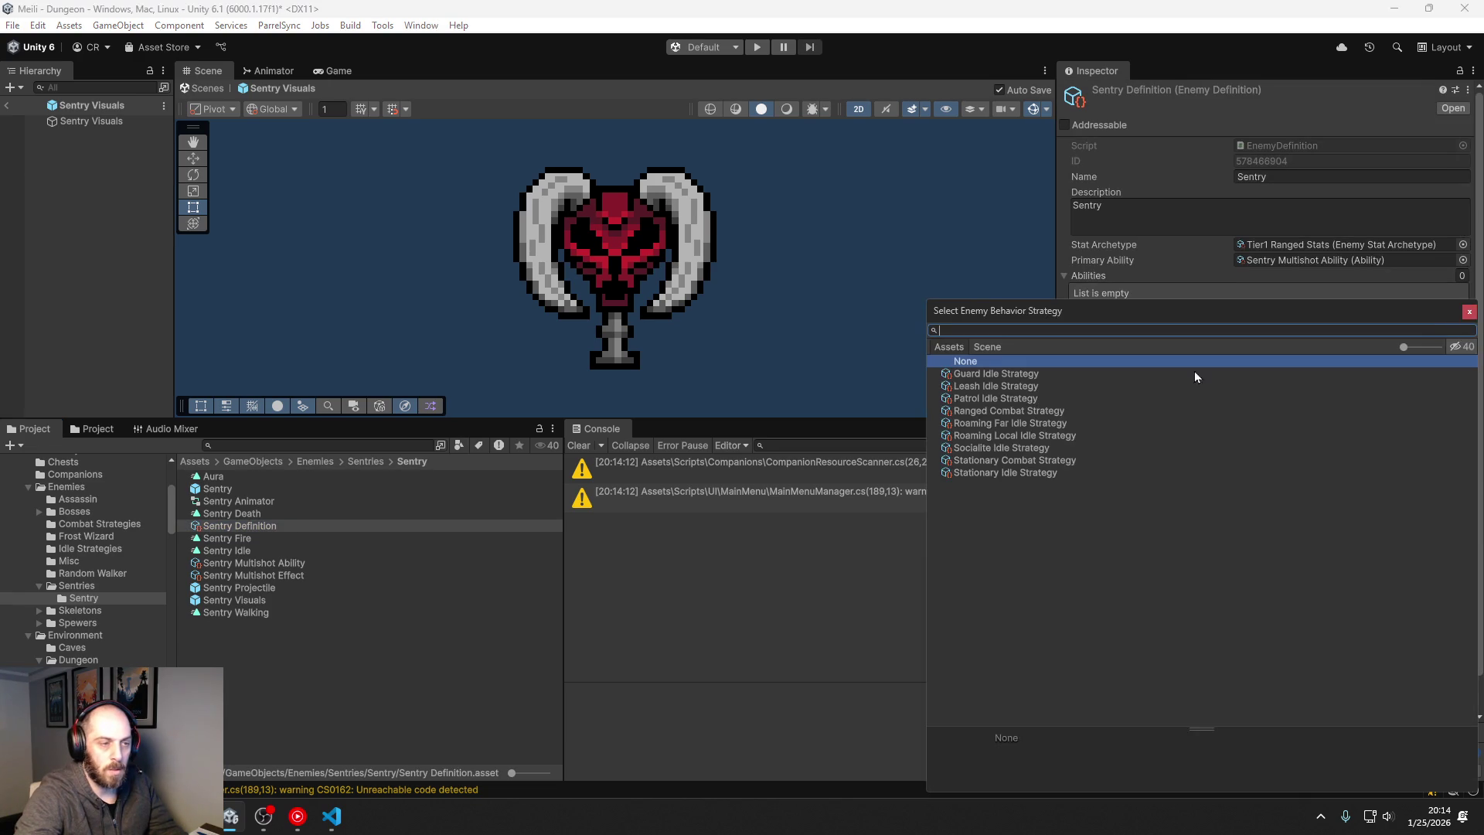
double_click(992, 461)
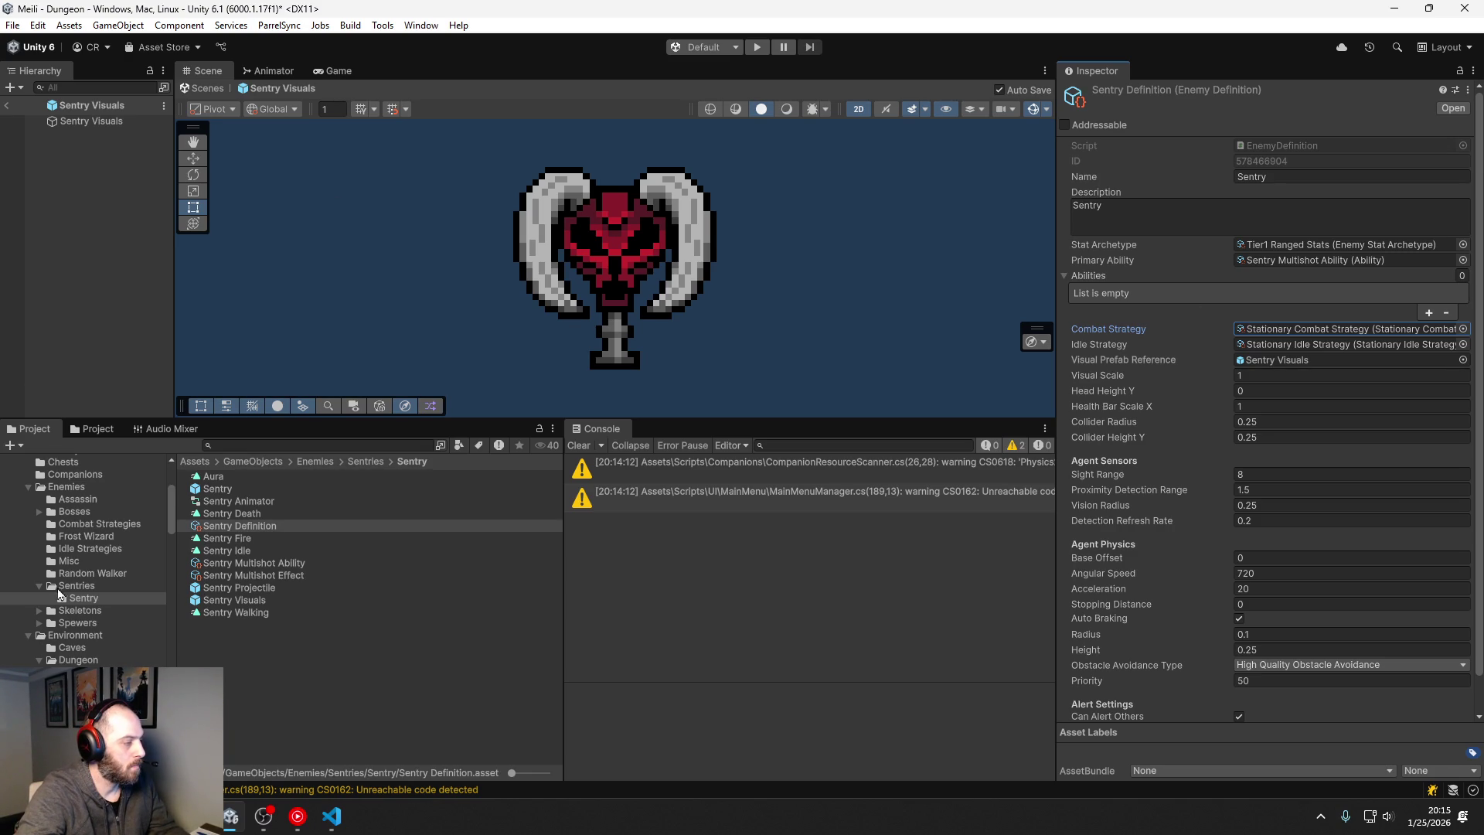
left_click(229, 446)
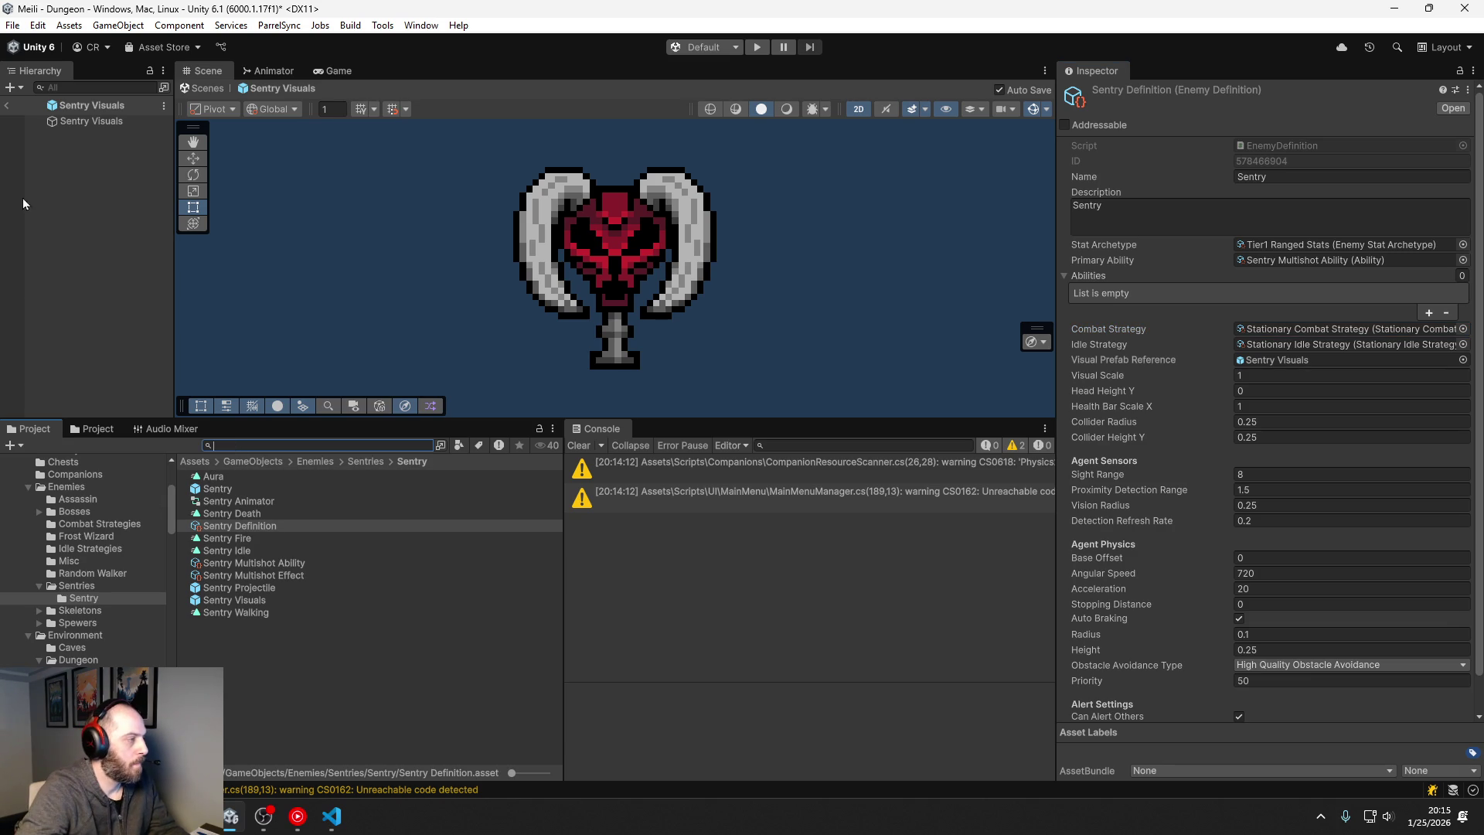
Step: Exit Sentry Visuals prefab mode, then open DungeonMaster's Region List and the Sunken Lands region asset
left_click(7, 105)
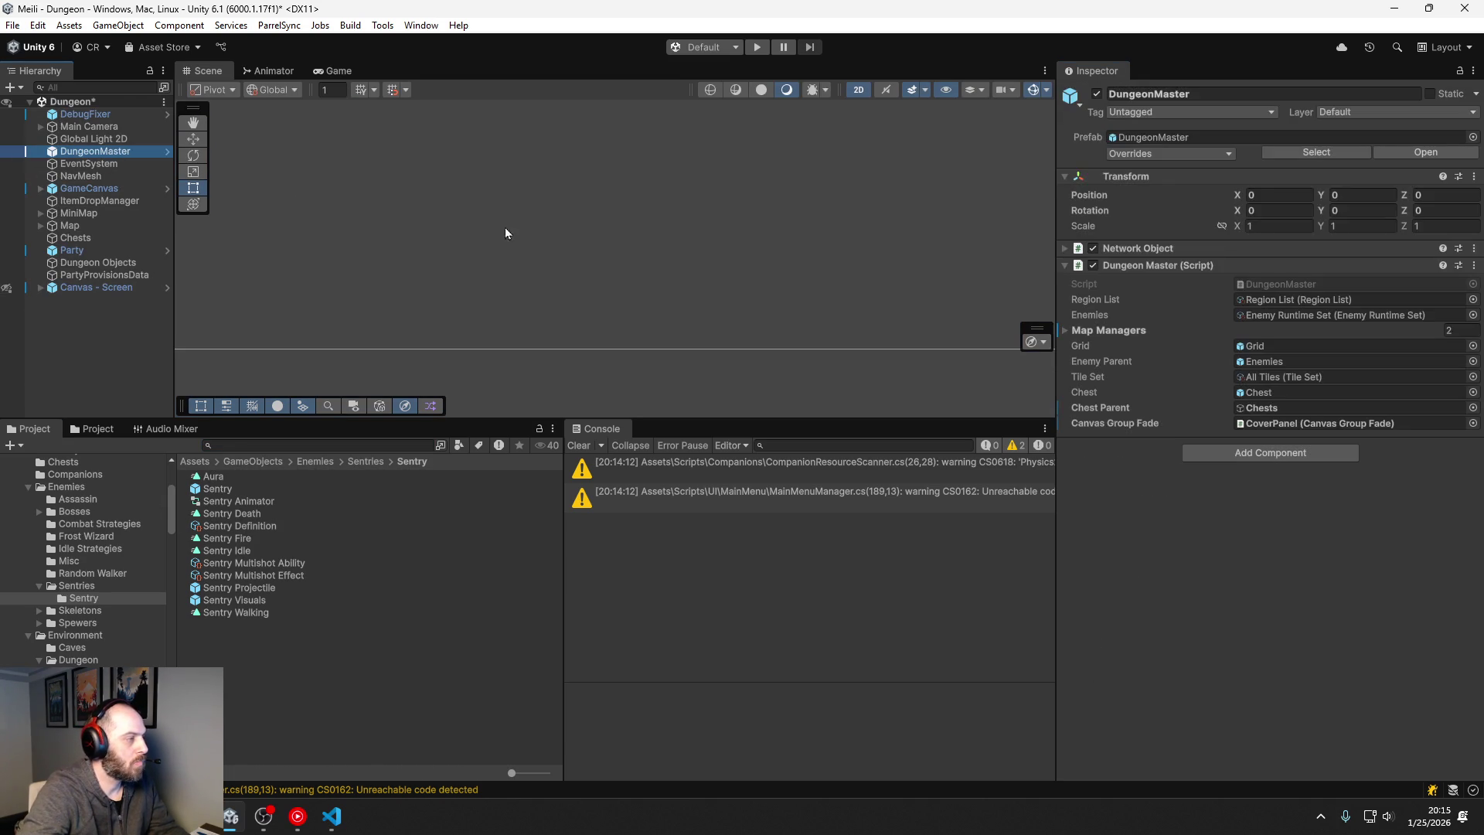
double_click(1322, 299)
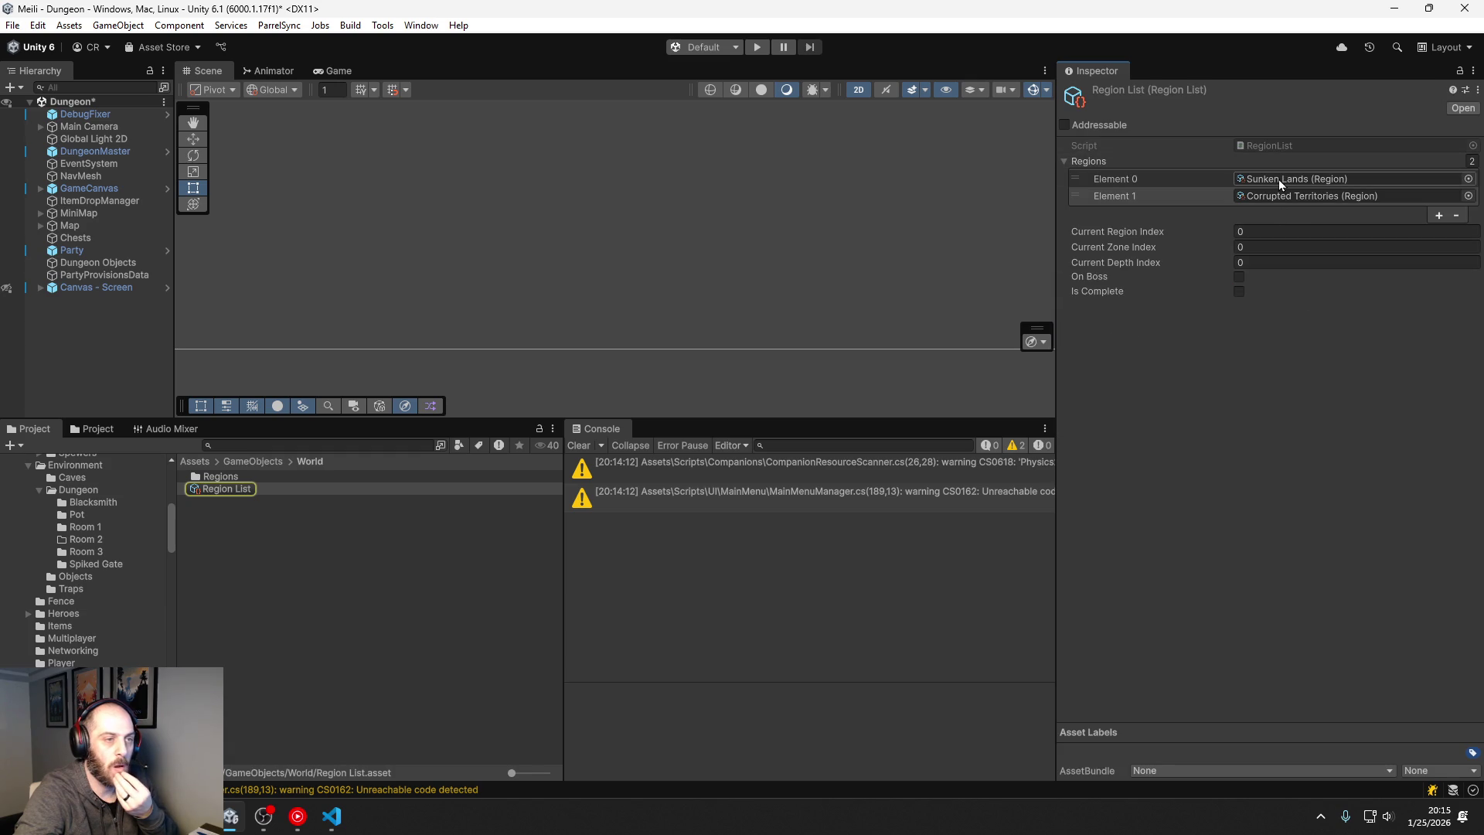
double_click(1278, 180)
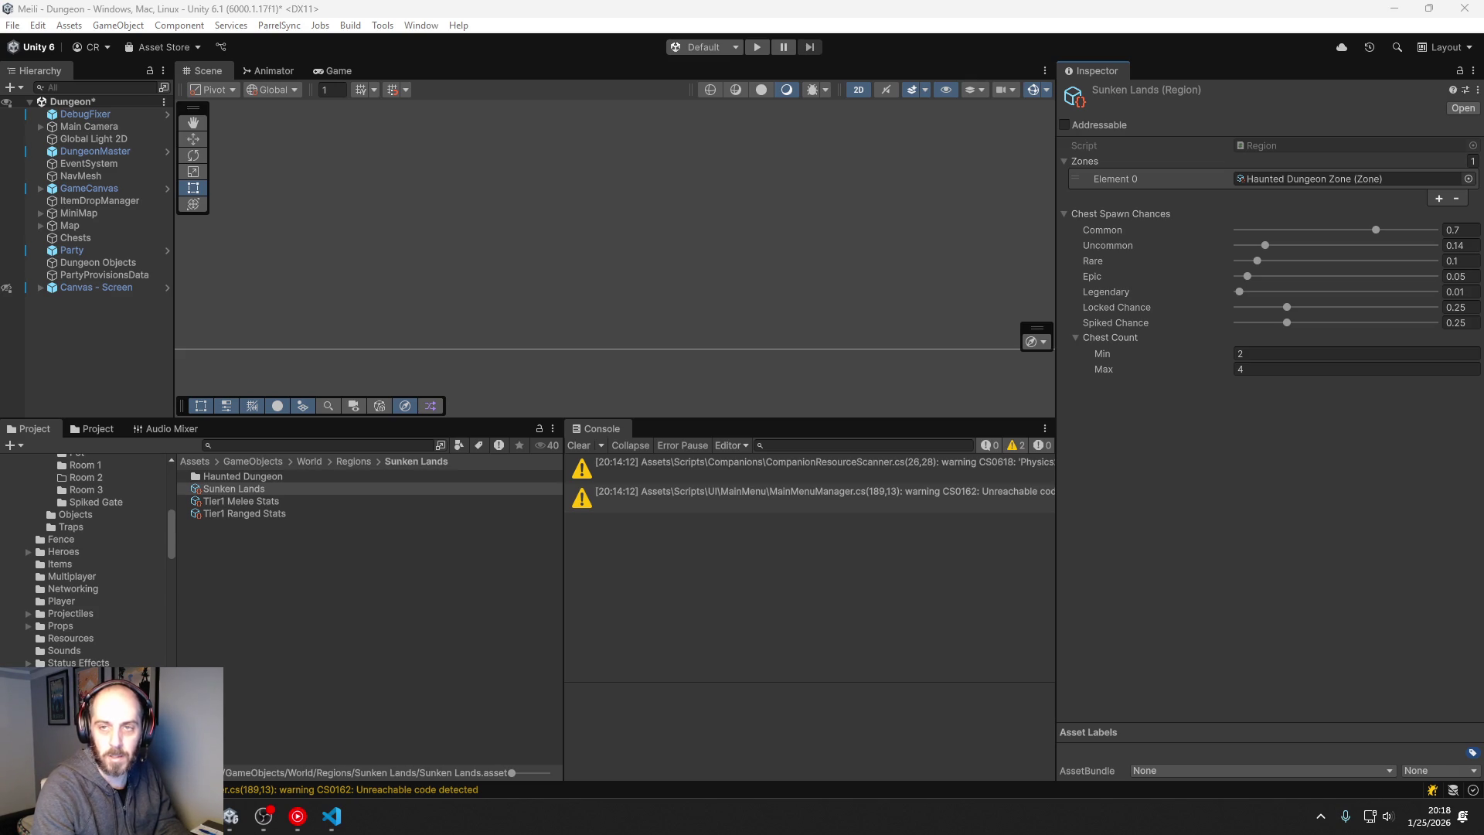
key("alt+Tab")
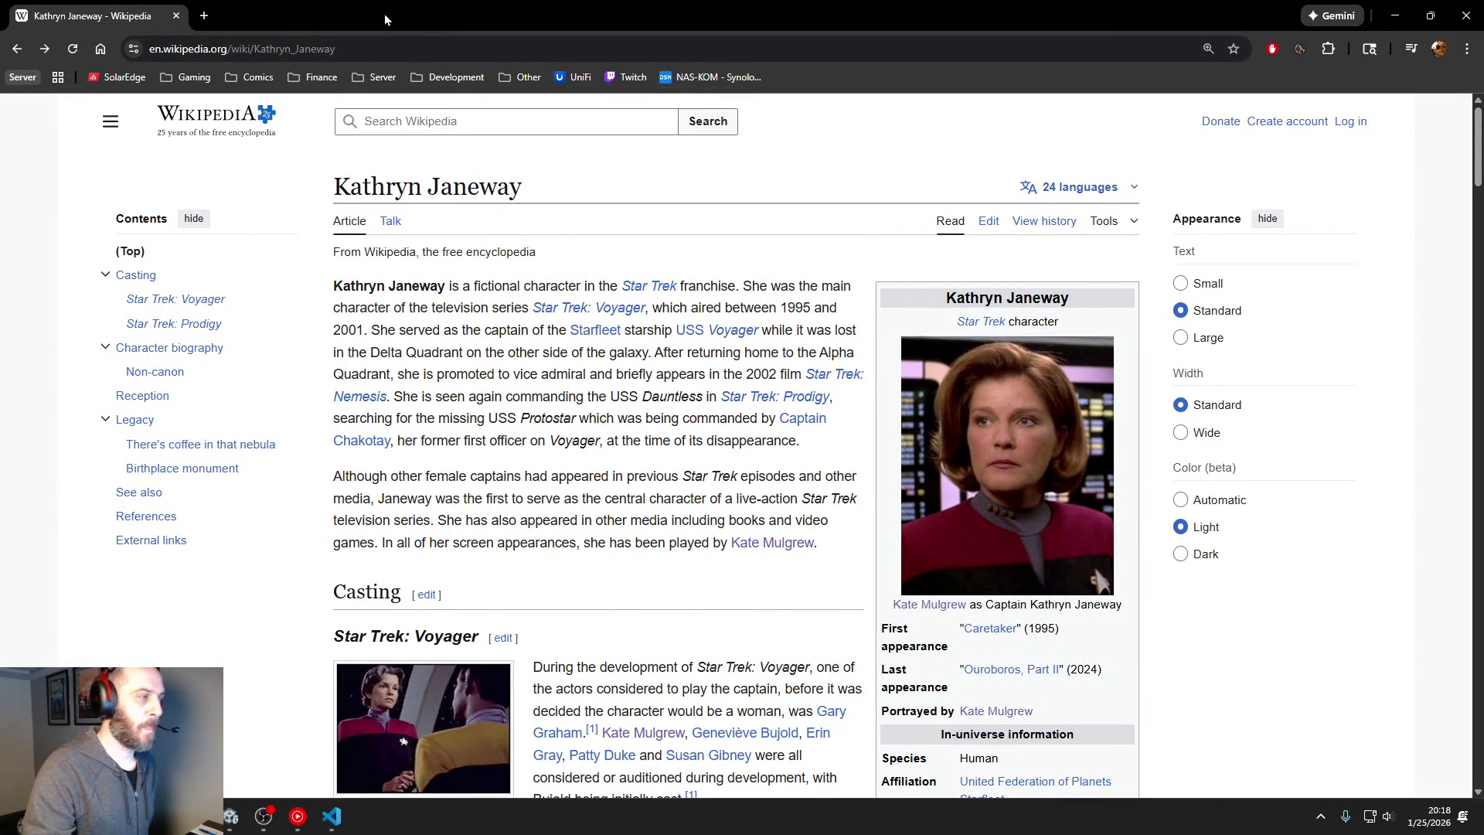
Step: Leave the Wikipedia article in Chrome and bring the Unity editor back to the front
key("alt+Tab")
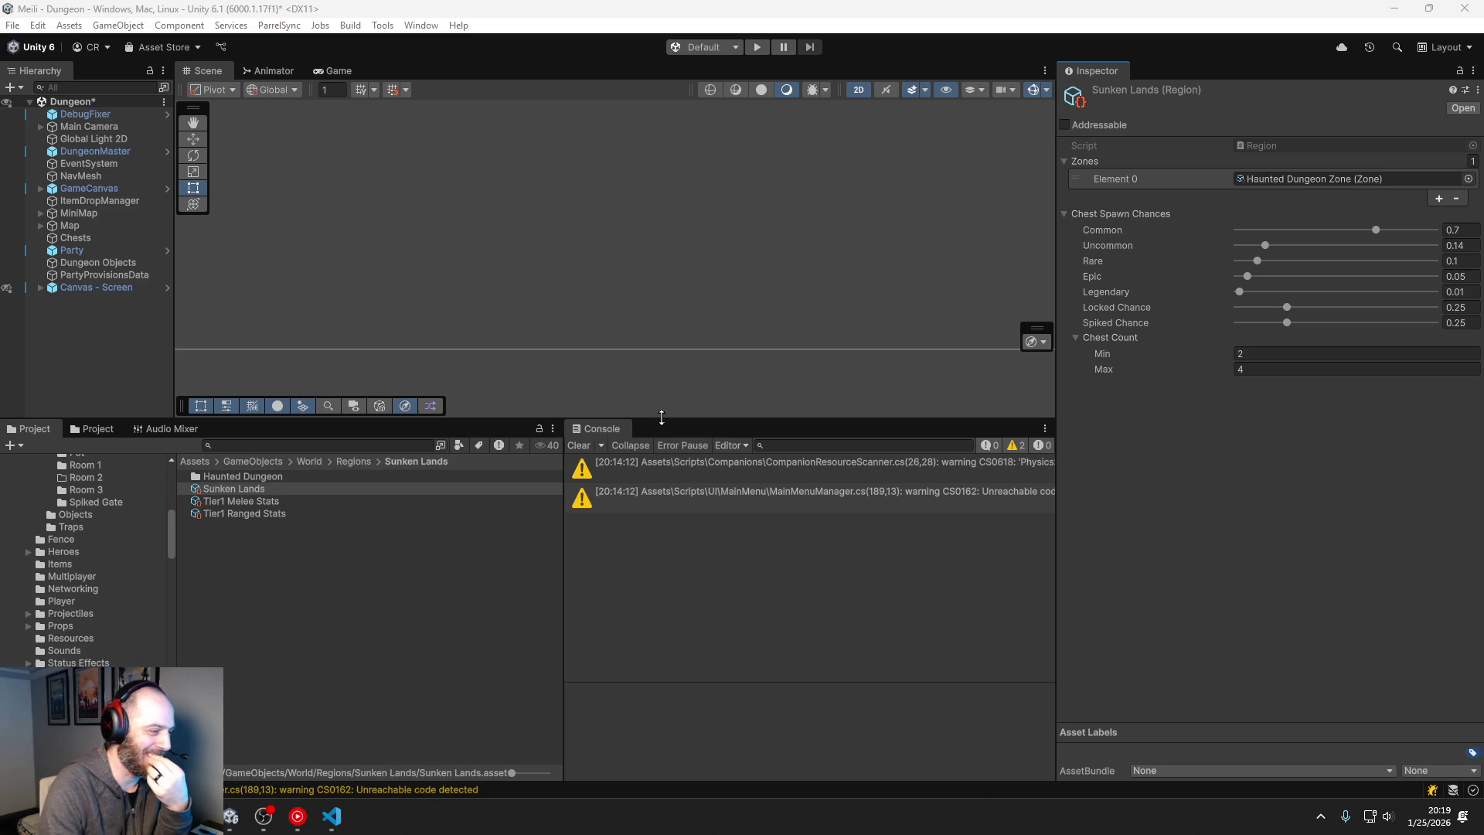
Step: Make the Scene view taller by lowering the splitter beneath it
left_click_drag(624, 419, 624, 528)
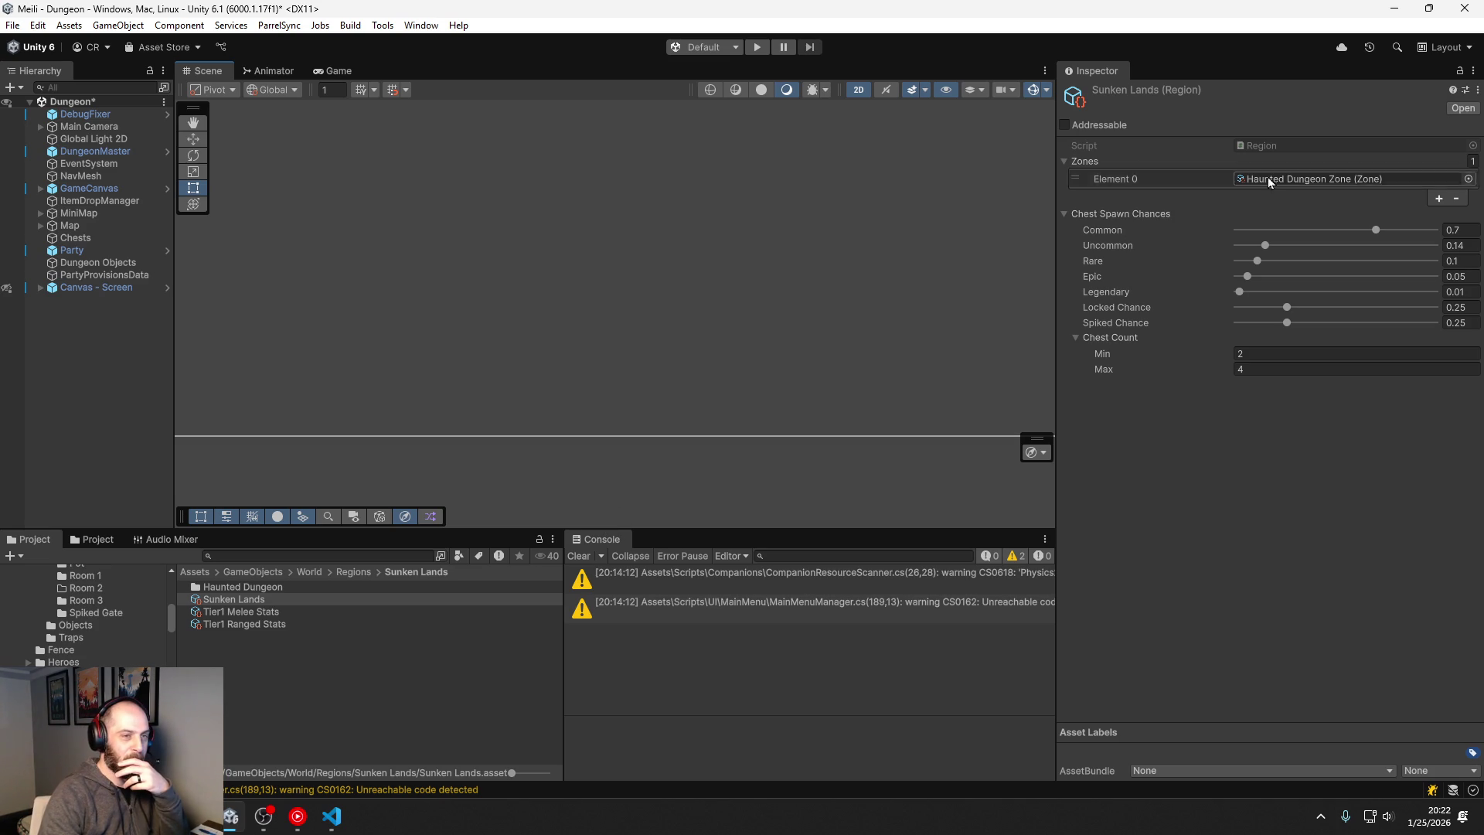
Step: Open Haunted Dungeon Zone's enemy set and drop Frost Wizard Patrol's weight to 0
double_click(1315, 178)
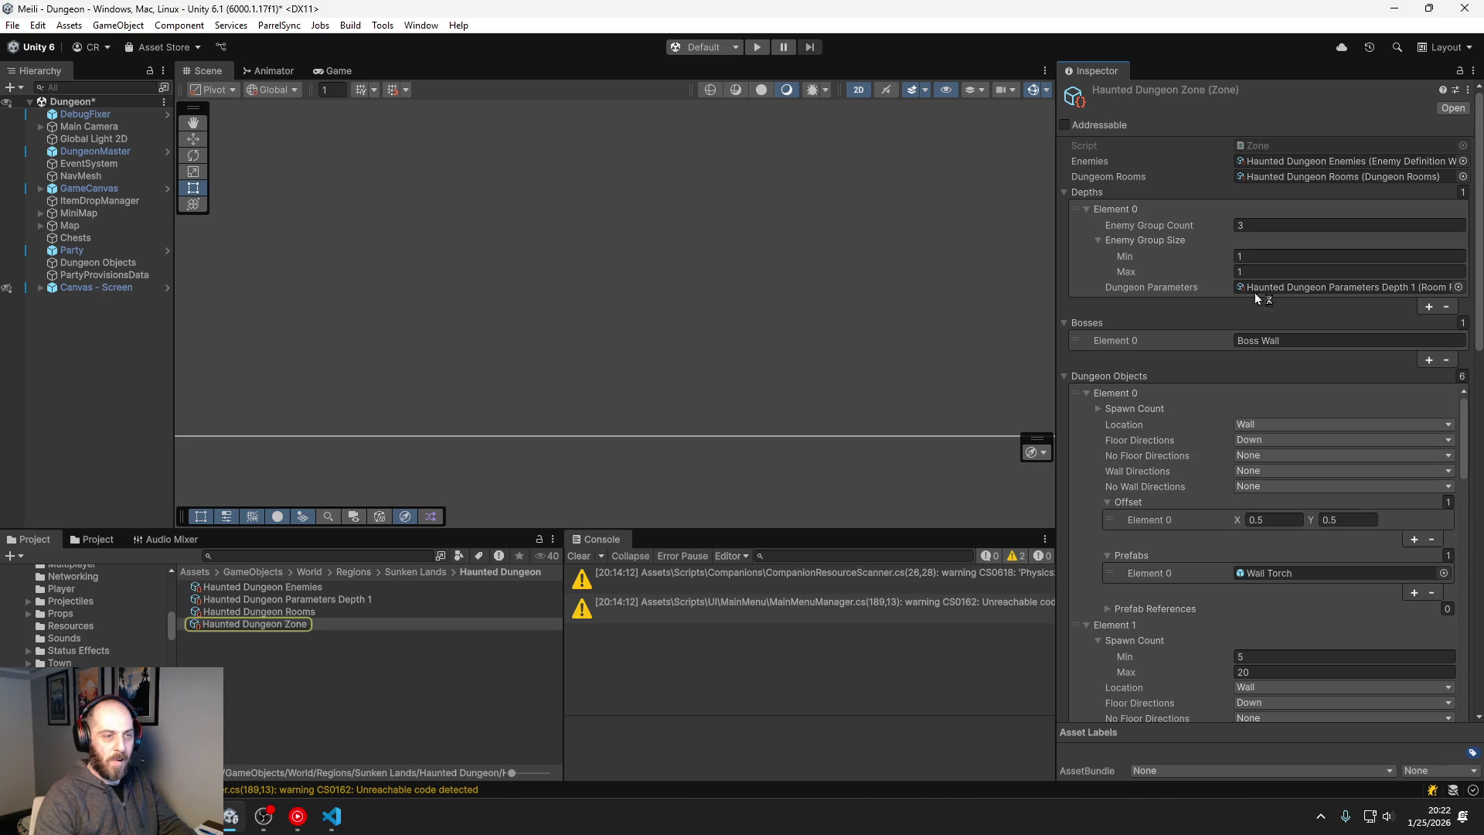
double_click(1335, 160)
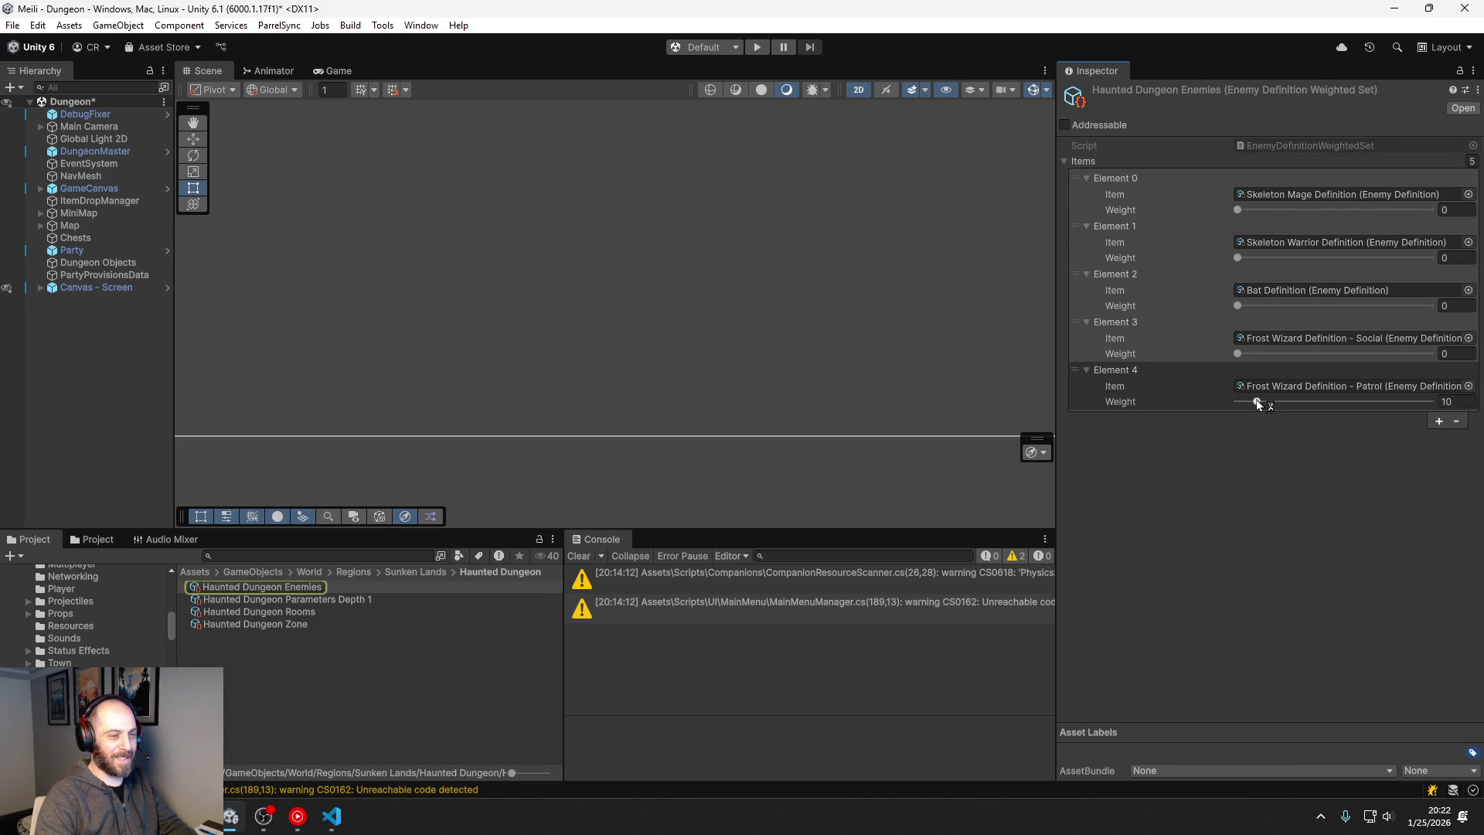
left_click_drag(1255, 399, 1227, 401)
Step: Add Element 5 as Sentry Definition with a weight of 10
left_click(1439, 423)
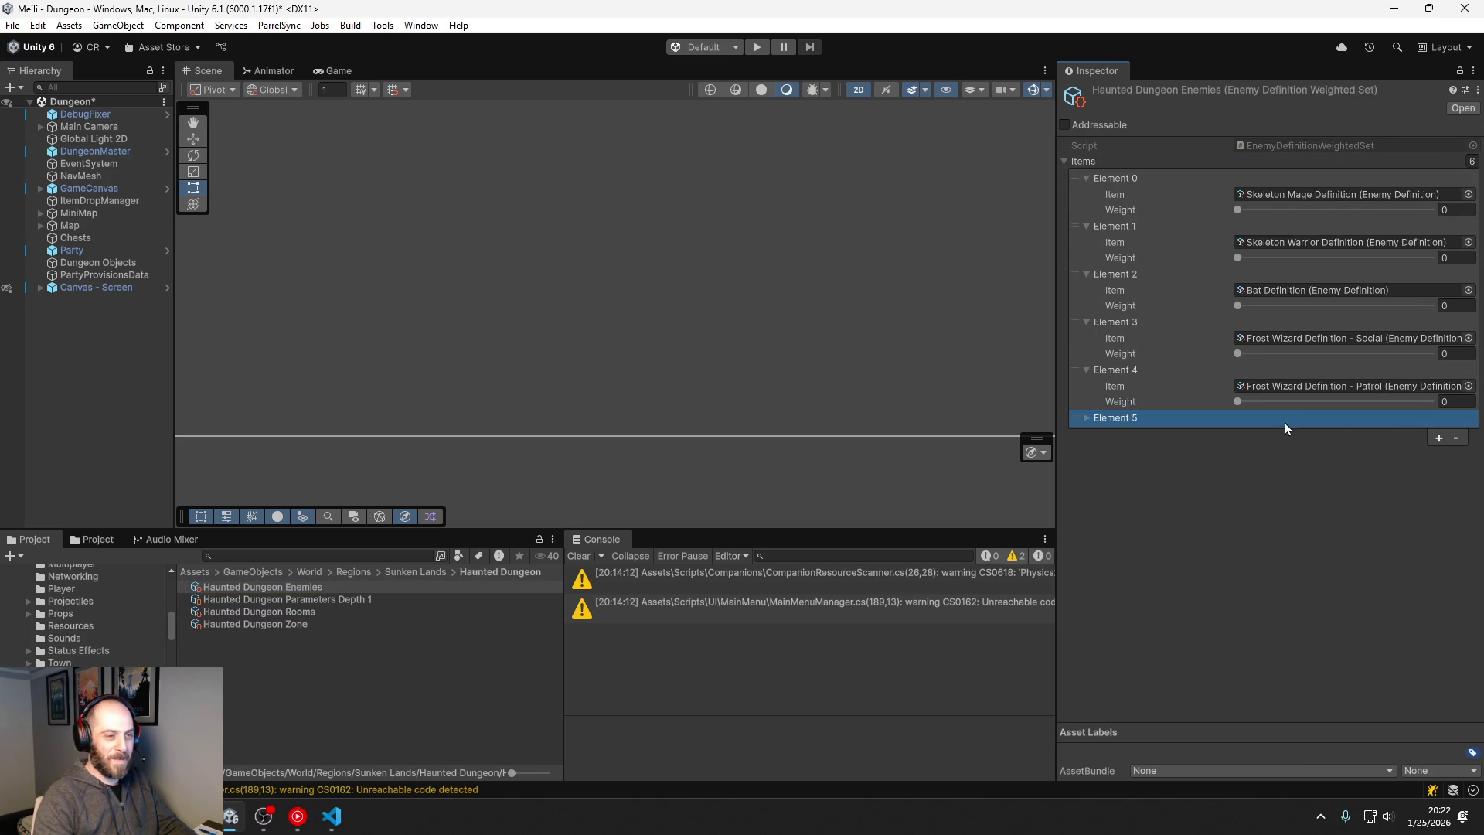
left_click(1087, 418)
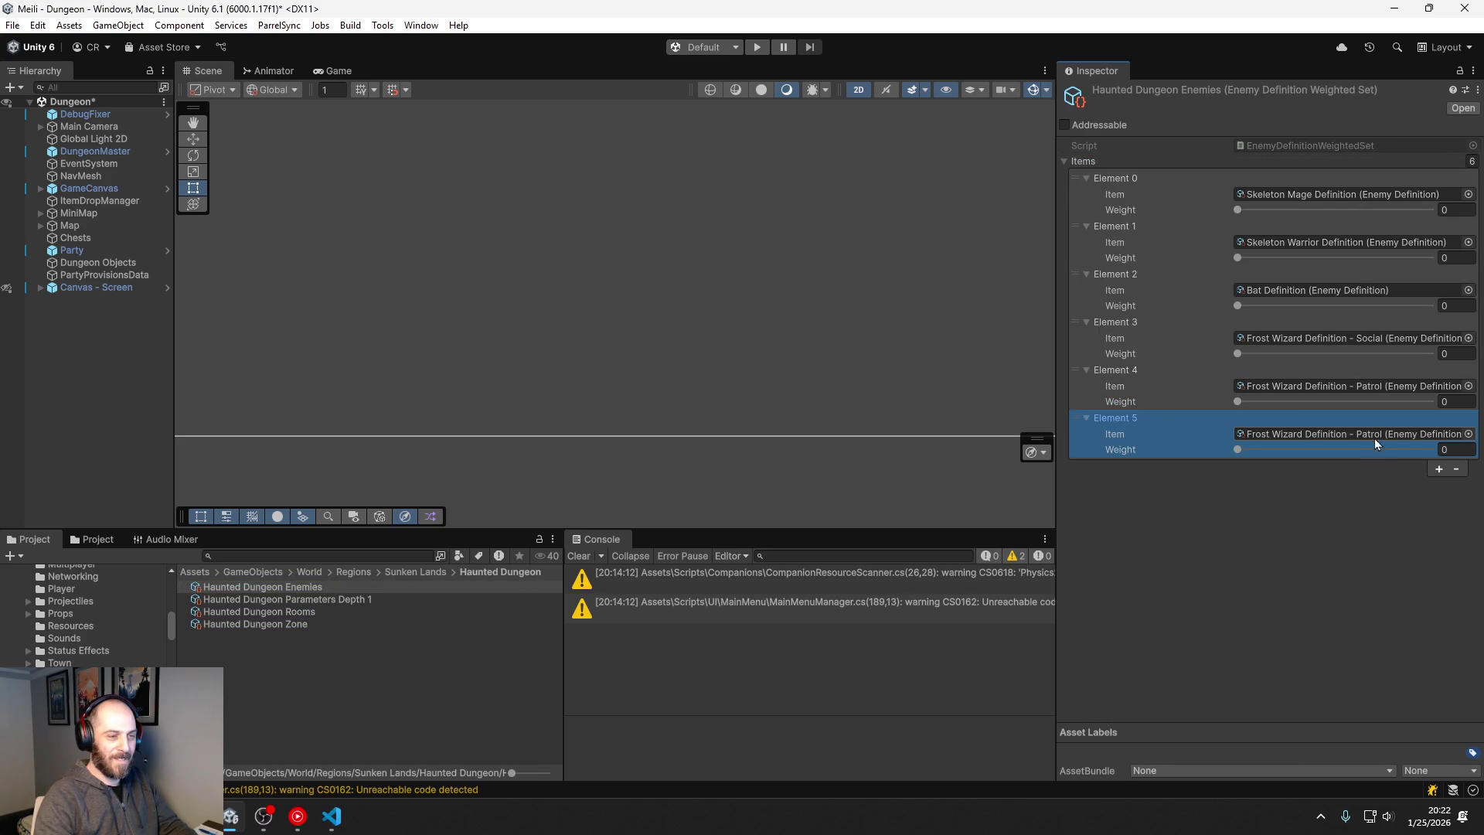
left_click(1468, 434)
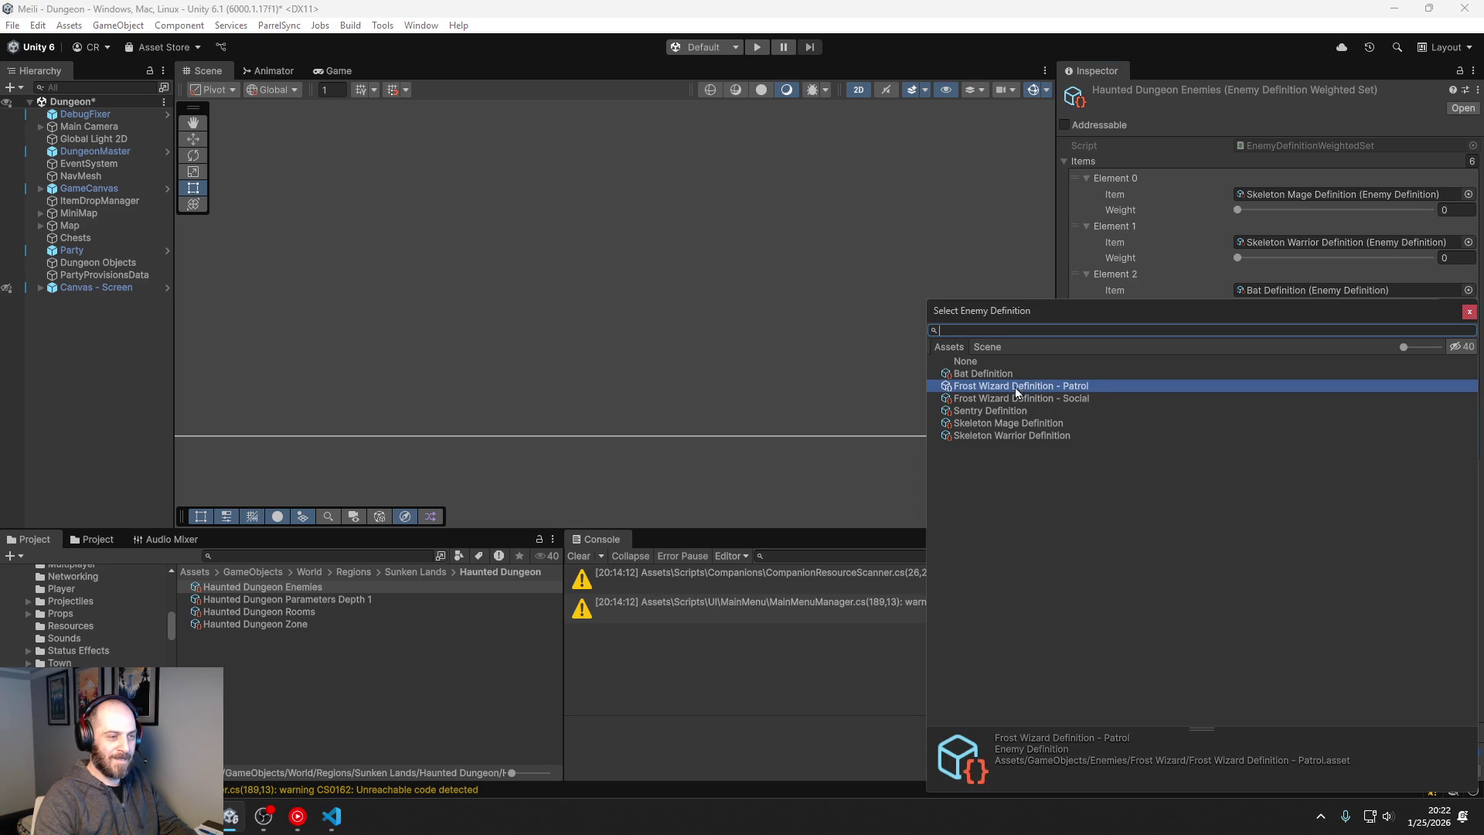
left_click(1022, 410)
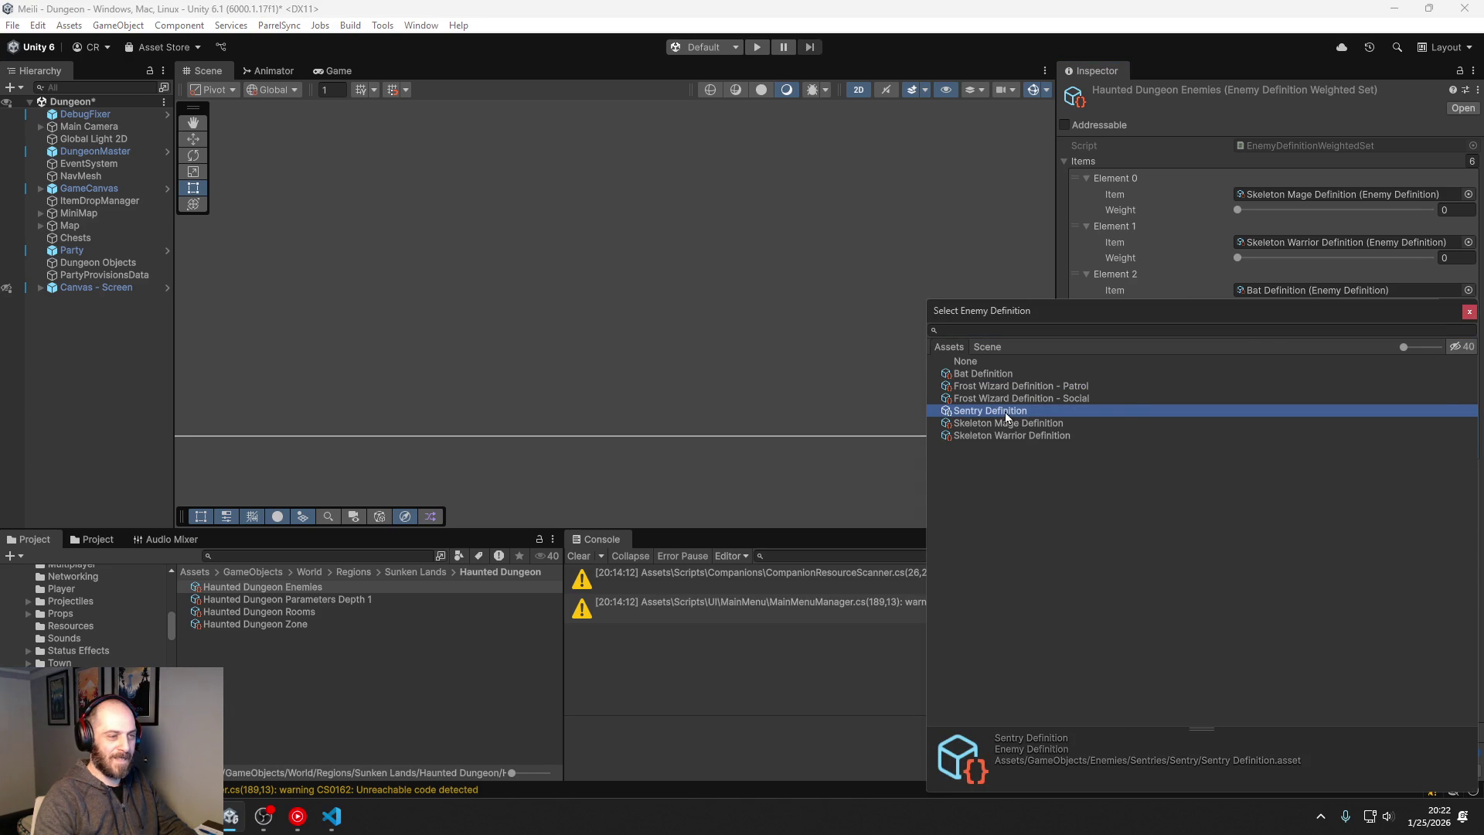
double_click(1005, 411)
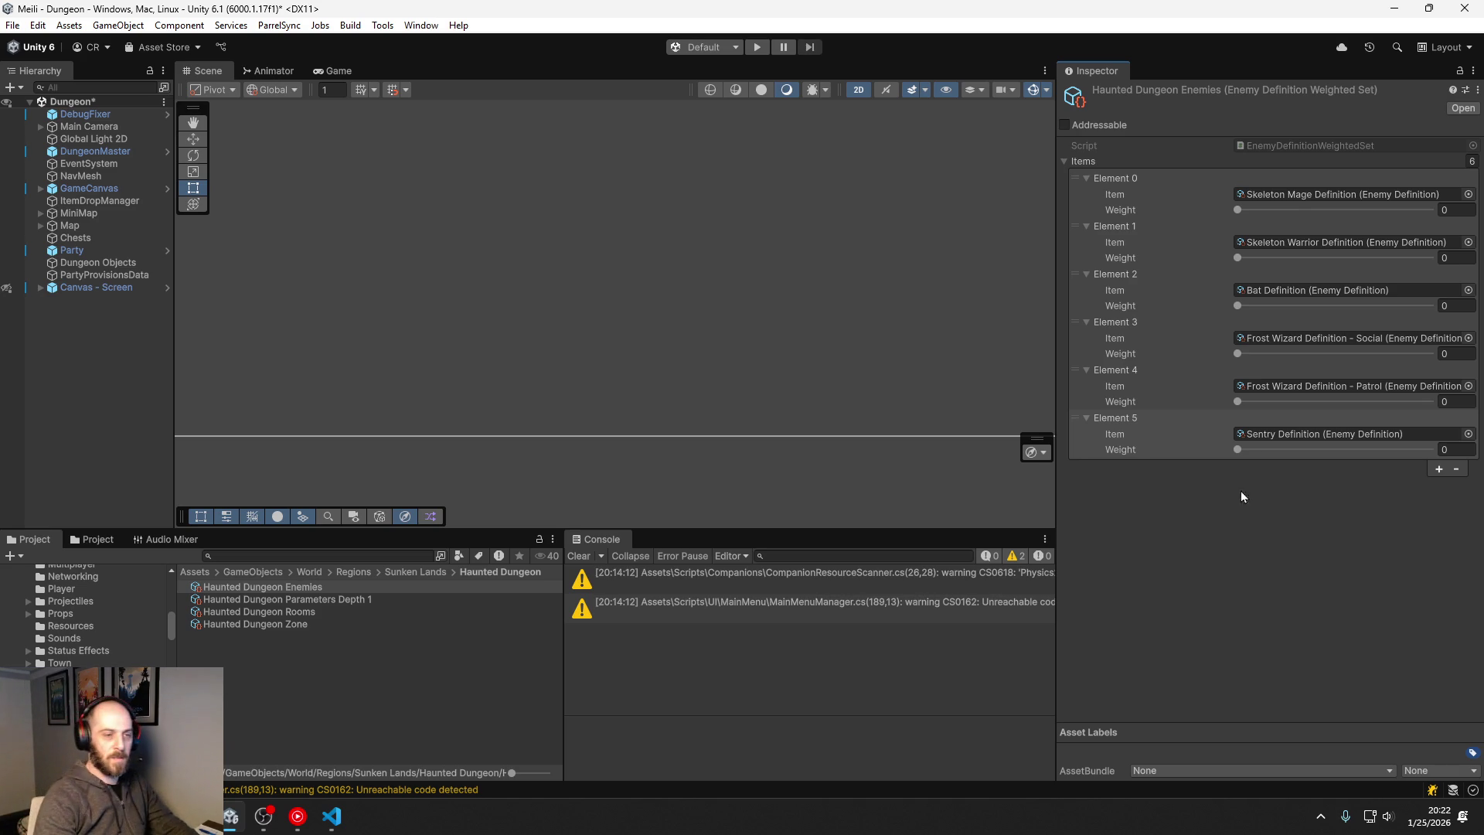
left_click(1237, 449)
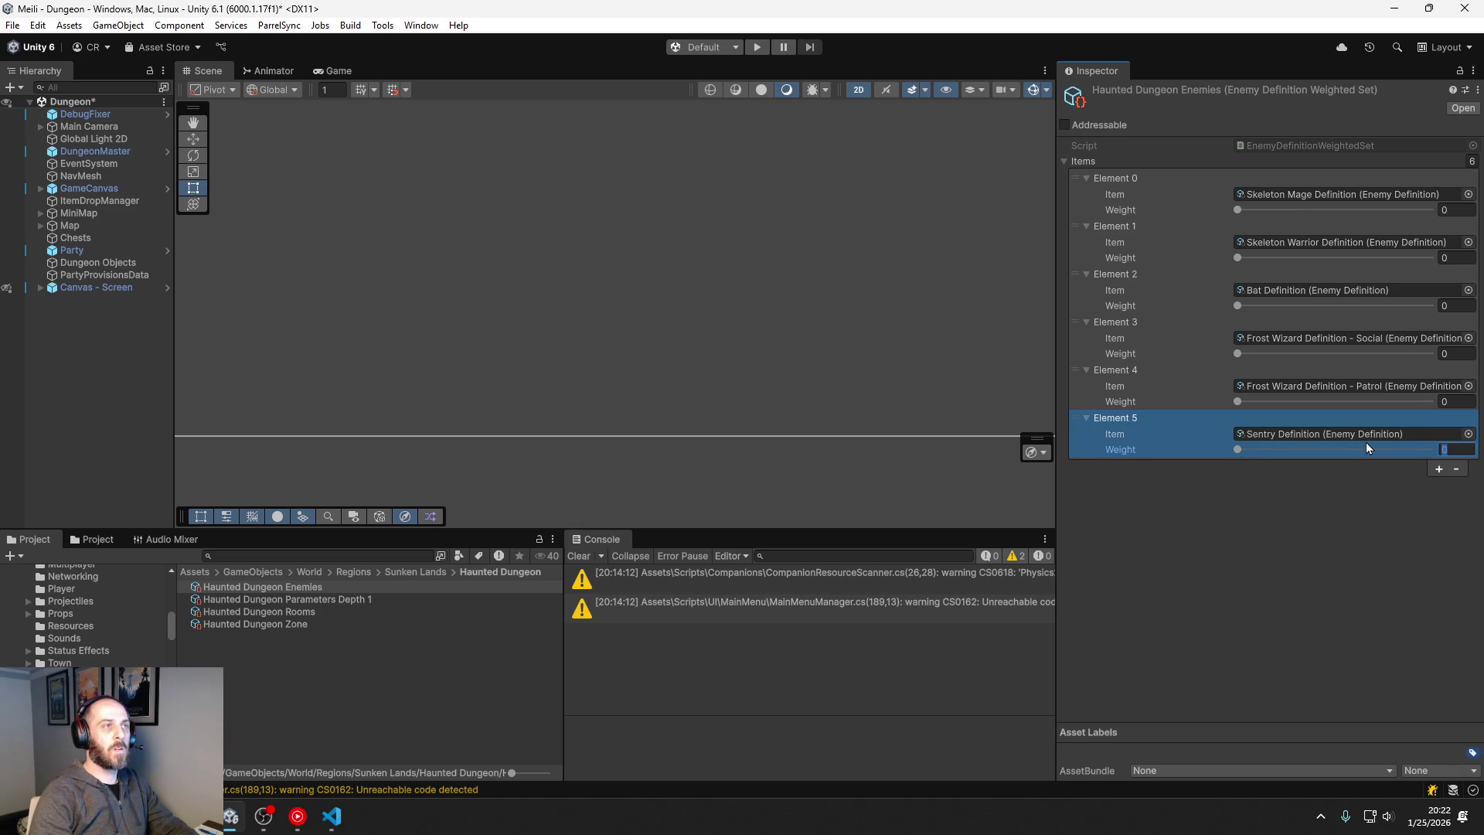
type("10")
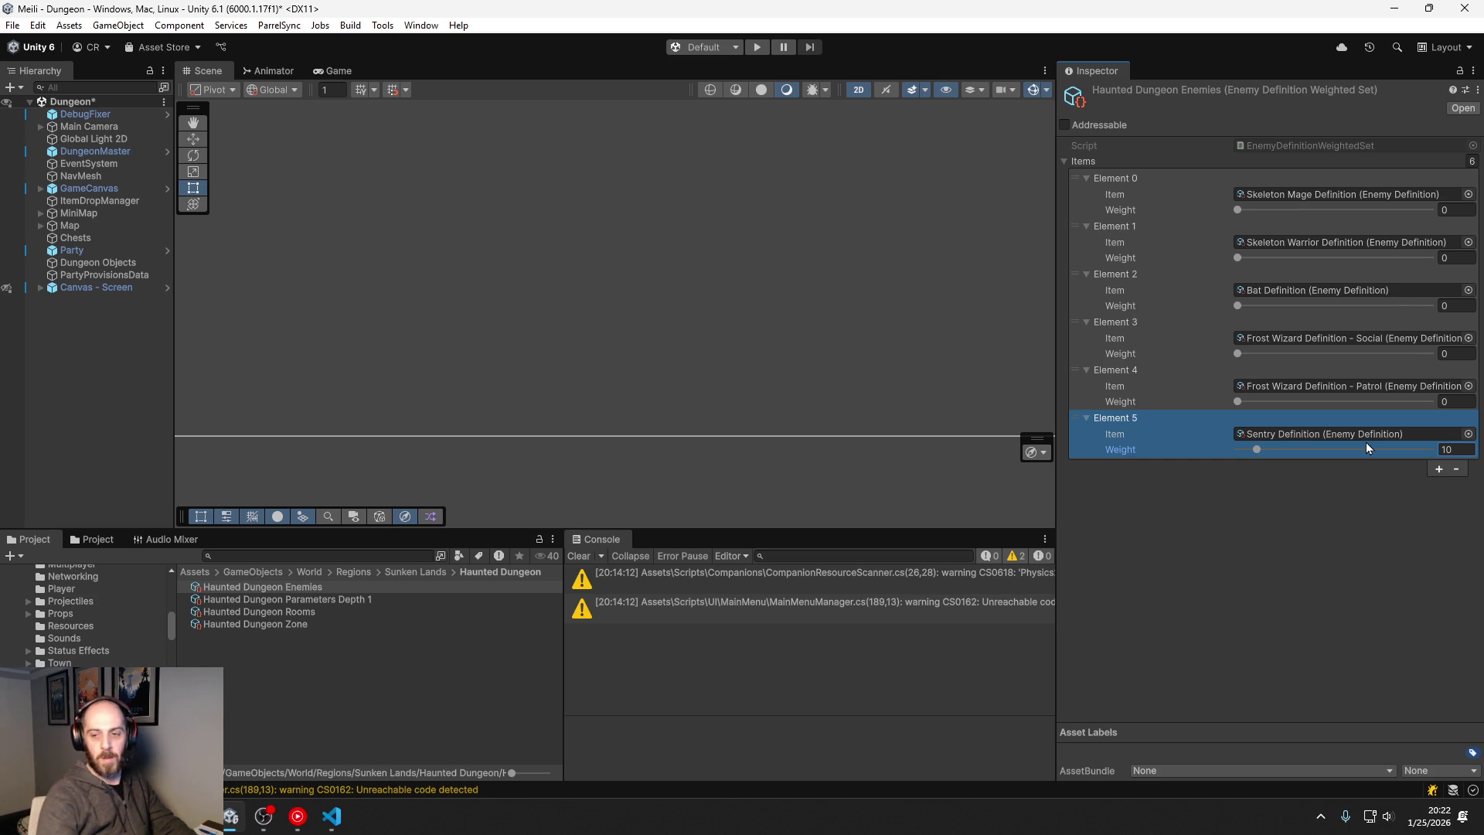
Step: Enter Play mode and walk the player right, left and down, collecting coins
left_click(756, 47)
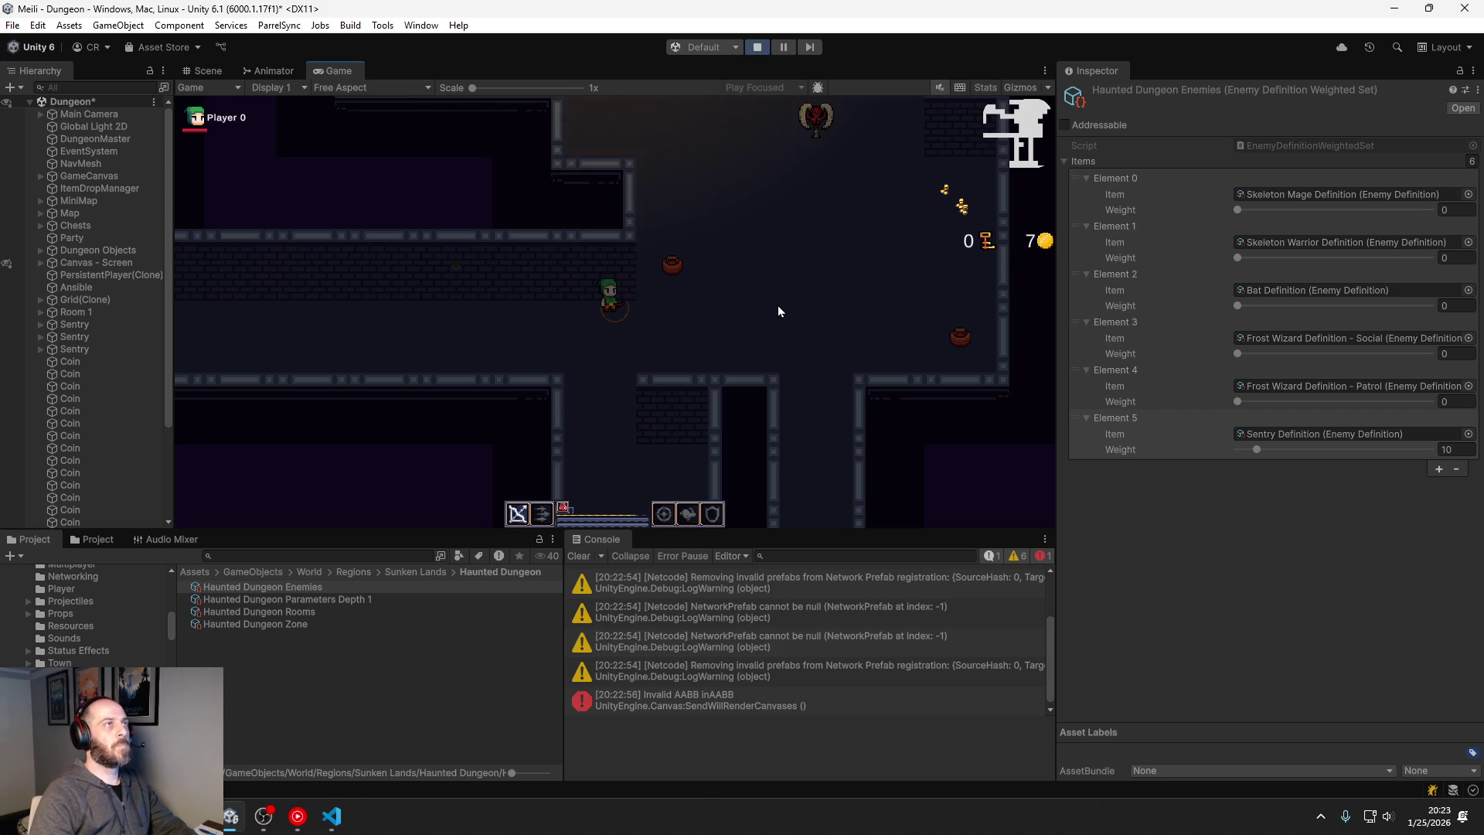
key("d")
key("d")
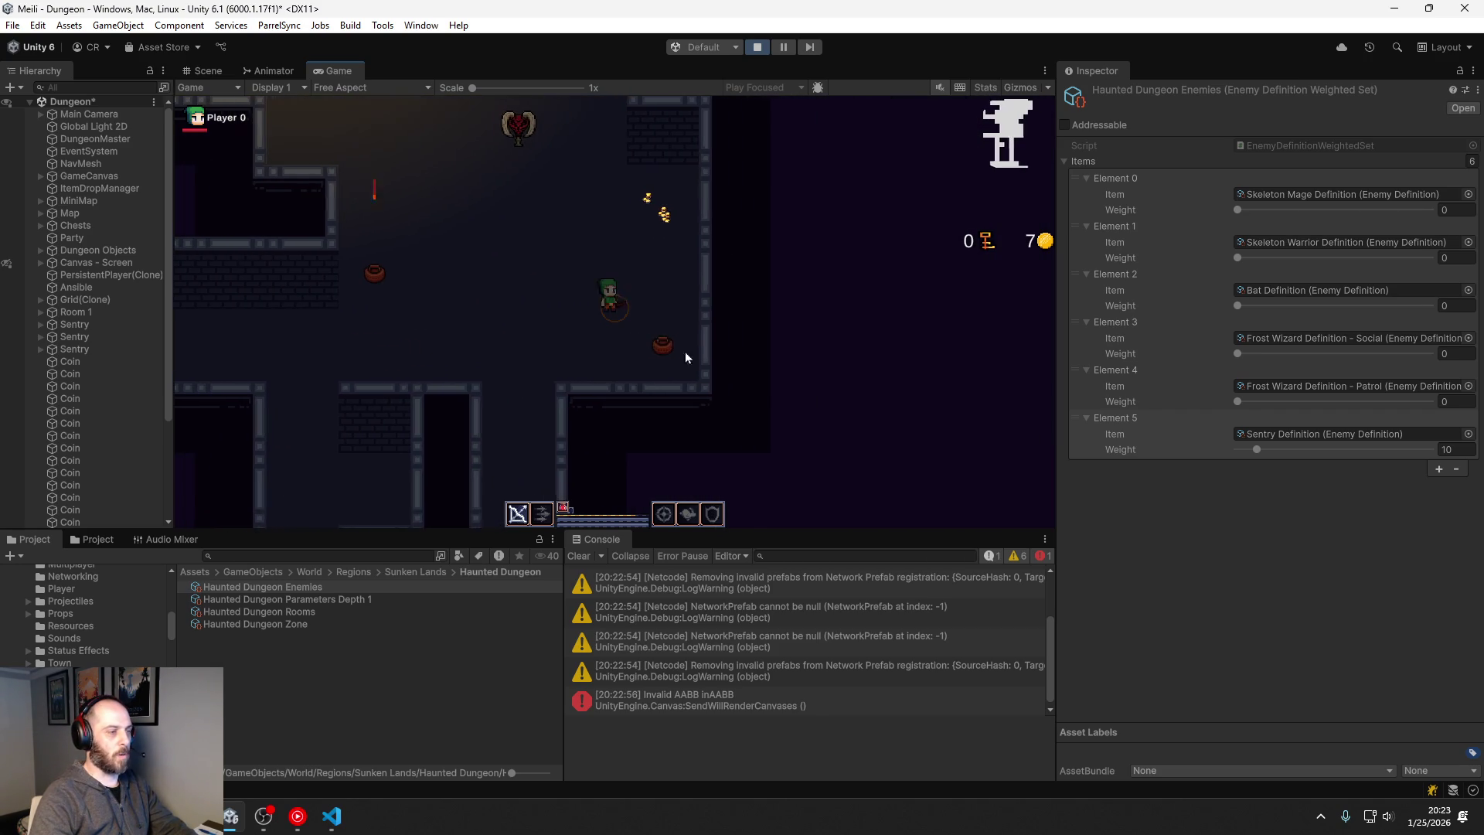
key("d")
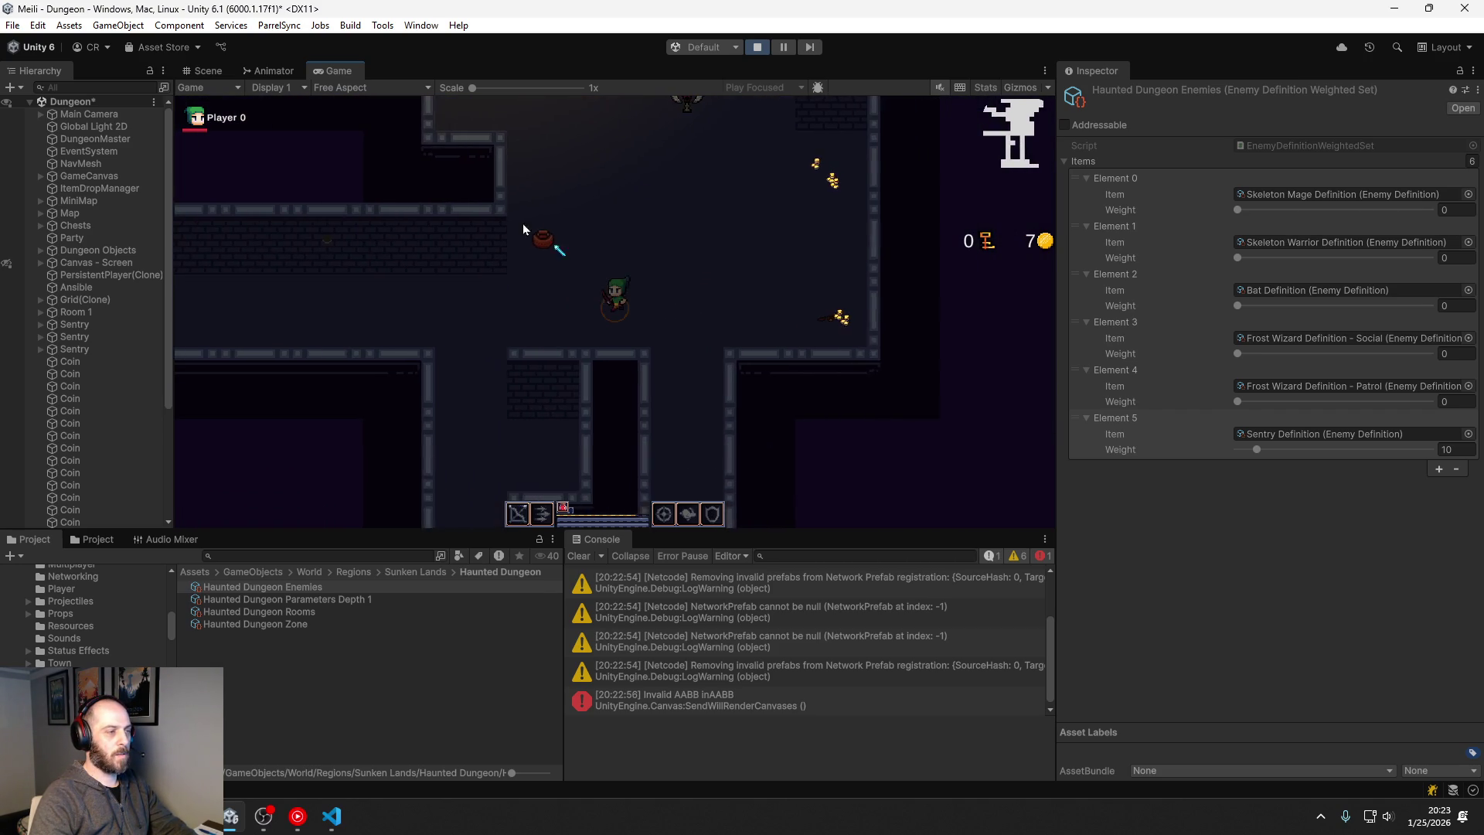
key("a")
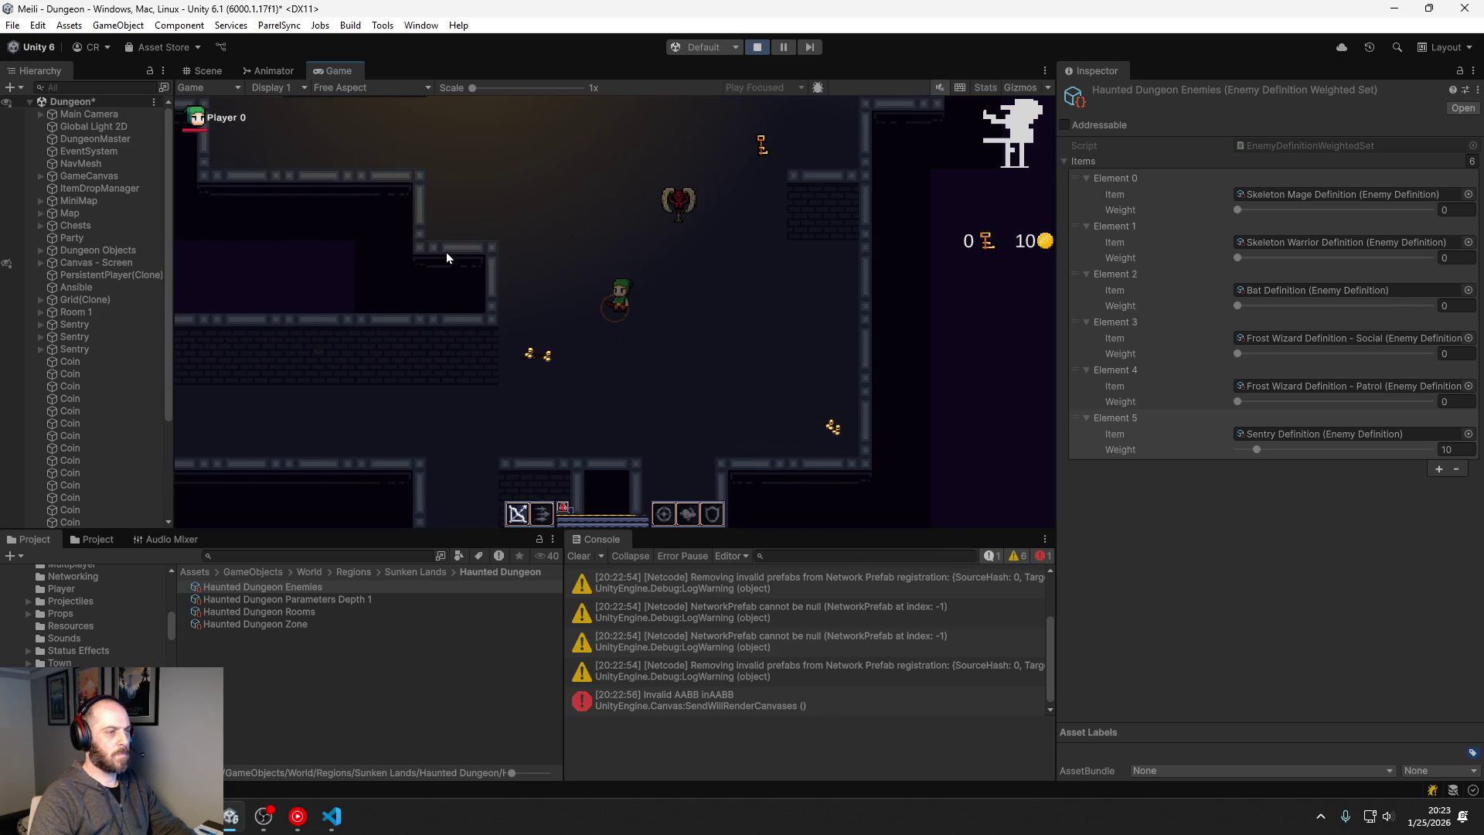
key("s")
Step: Check the Sentry's Animator state graph, then minimize it
left_click(263, 87)
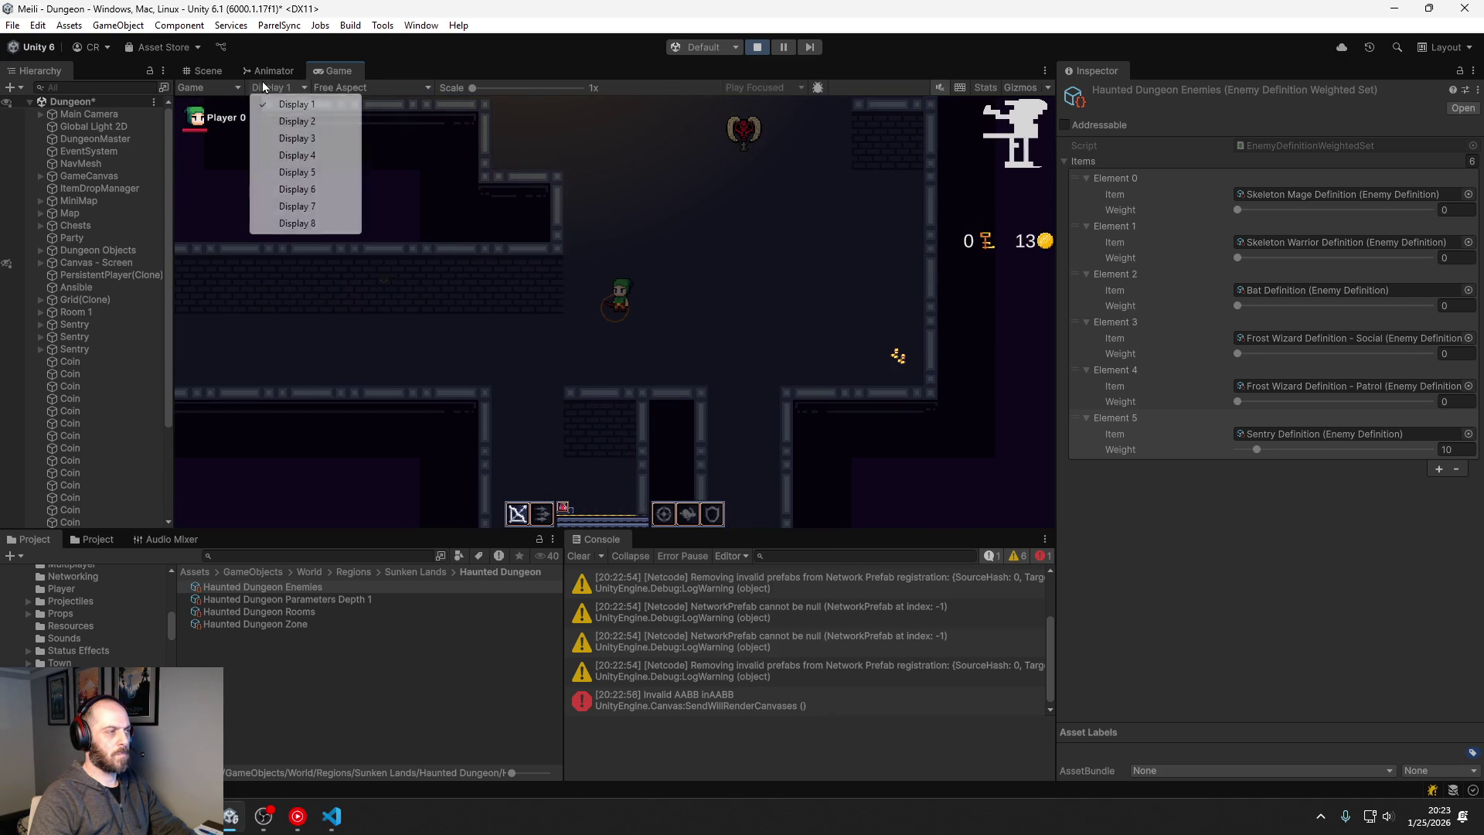
left_click(272, 71)
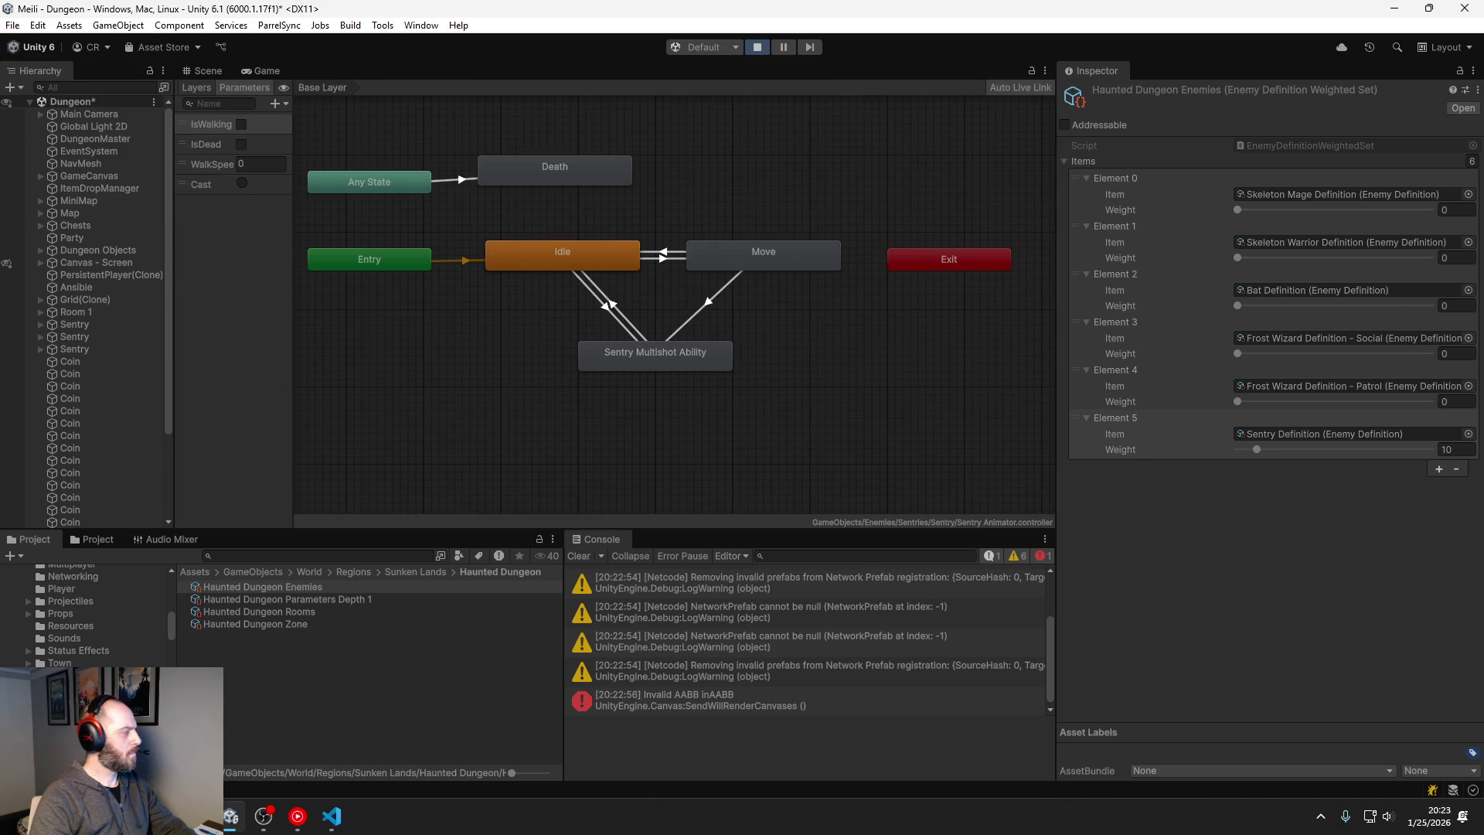
key("super+Down")
key("super+Down")
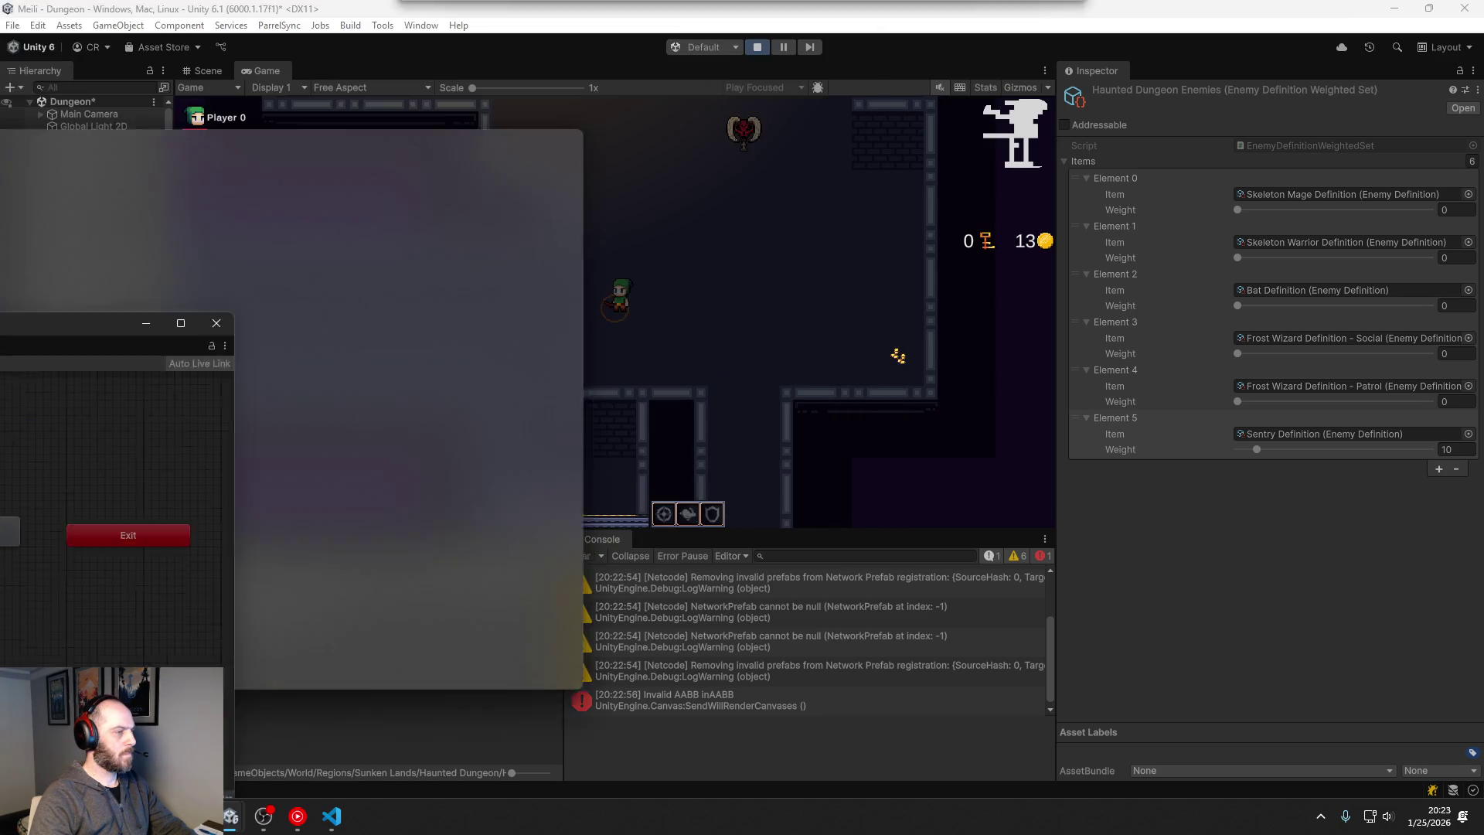
Step: Select the Sentry enemies in the Hierarchy and pan the Scene view across the dungeon map
left_click(81, 347)
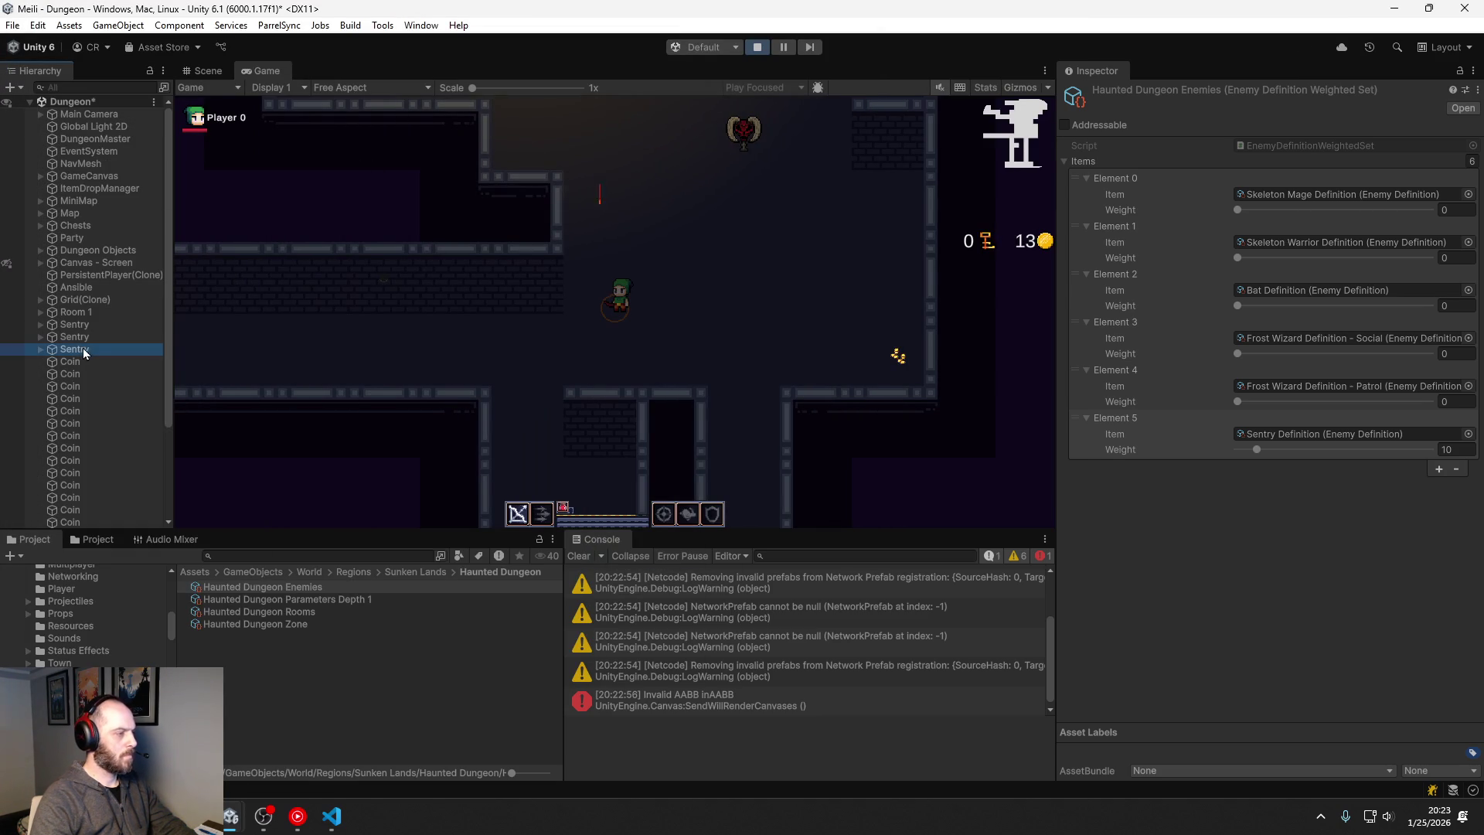
left_click(90, 337)
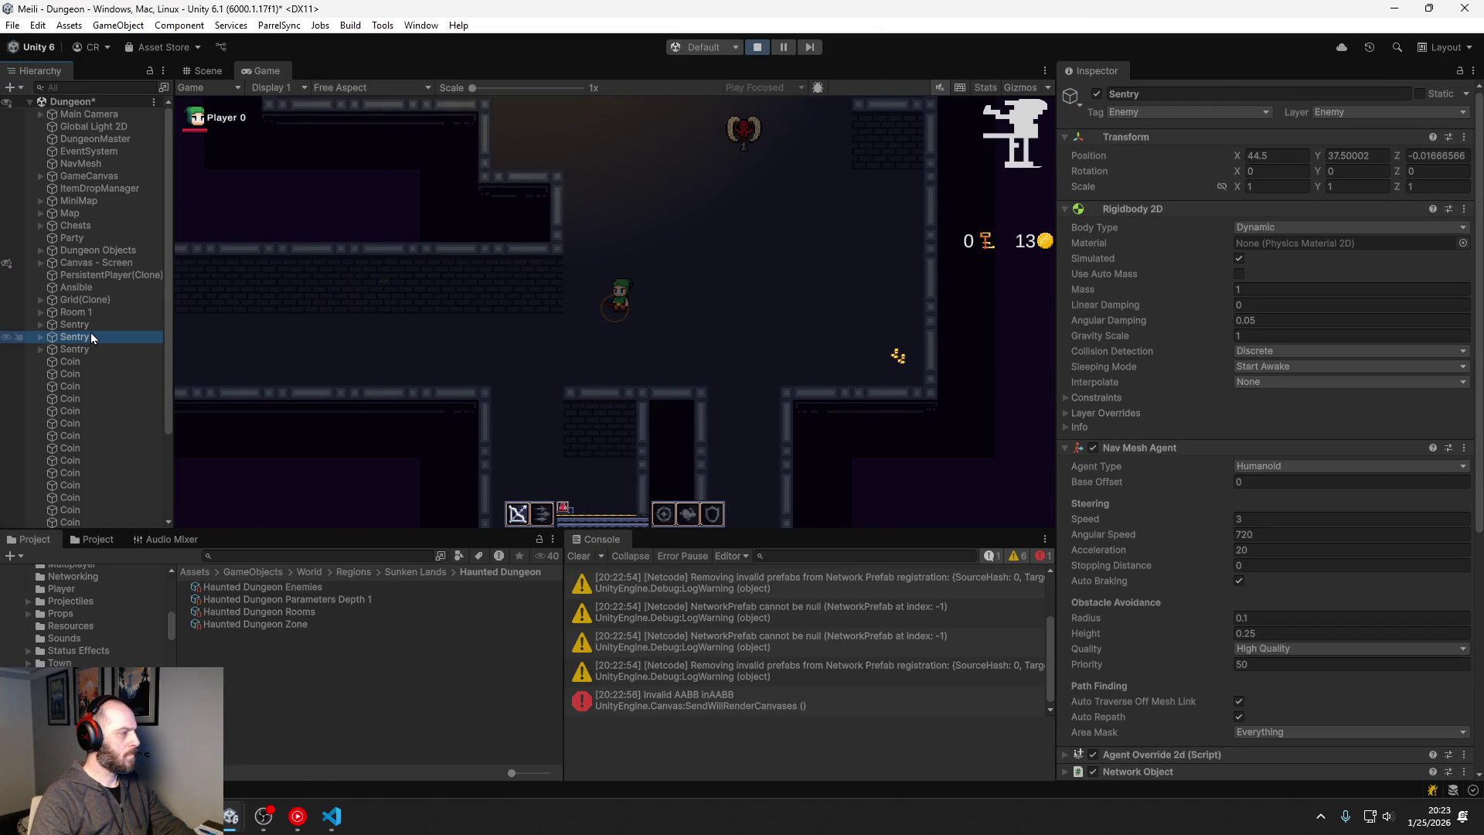
left_click(90, 330)
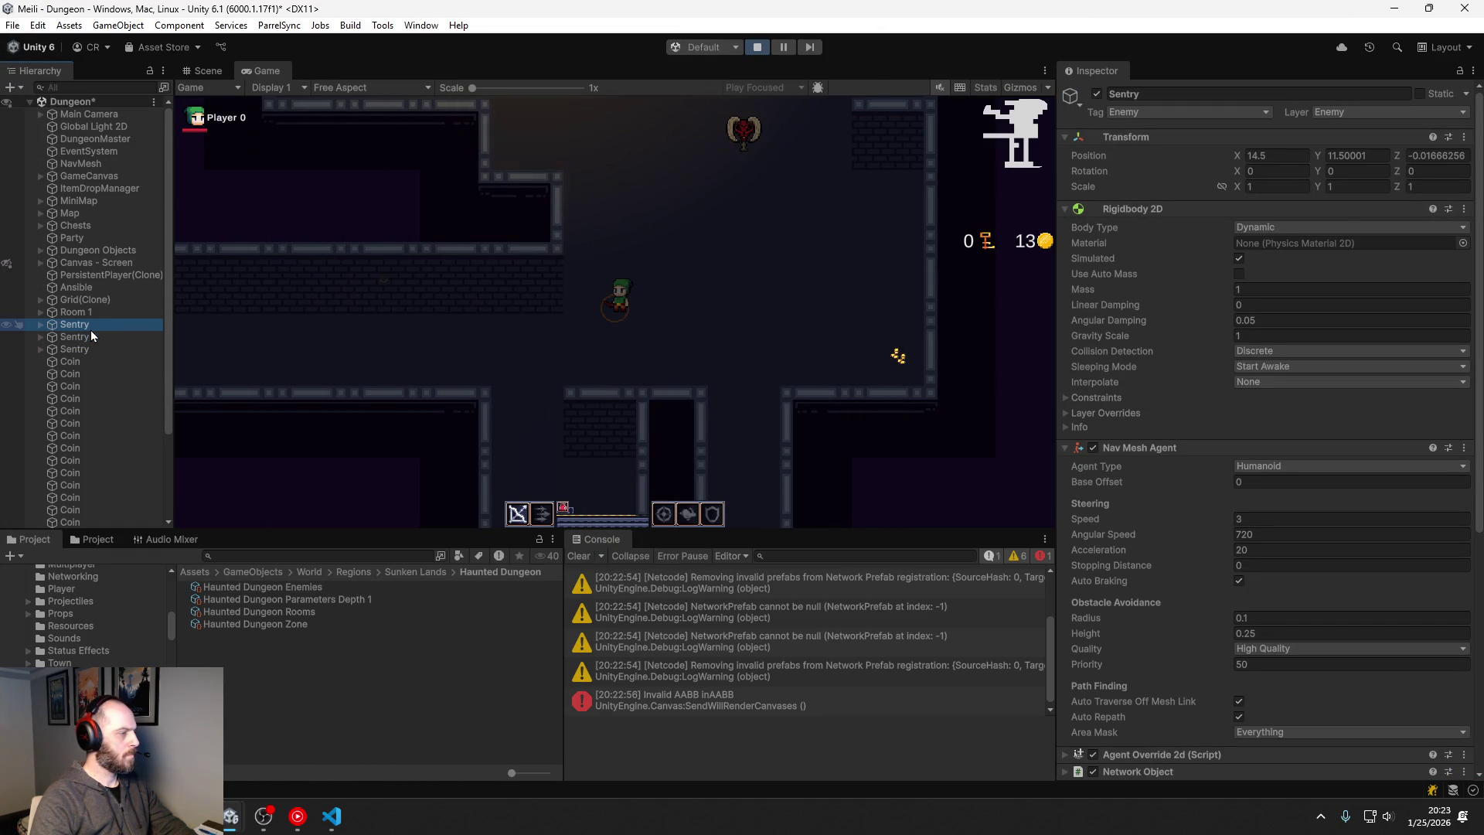
left_click(209, 73)
scroll(533, 268, "down", 5)
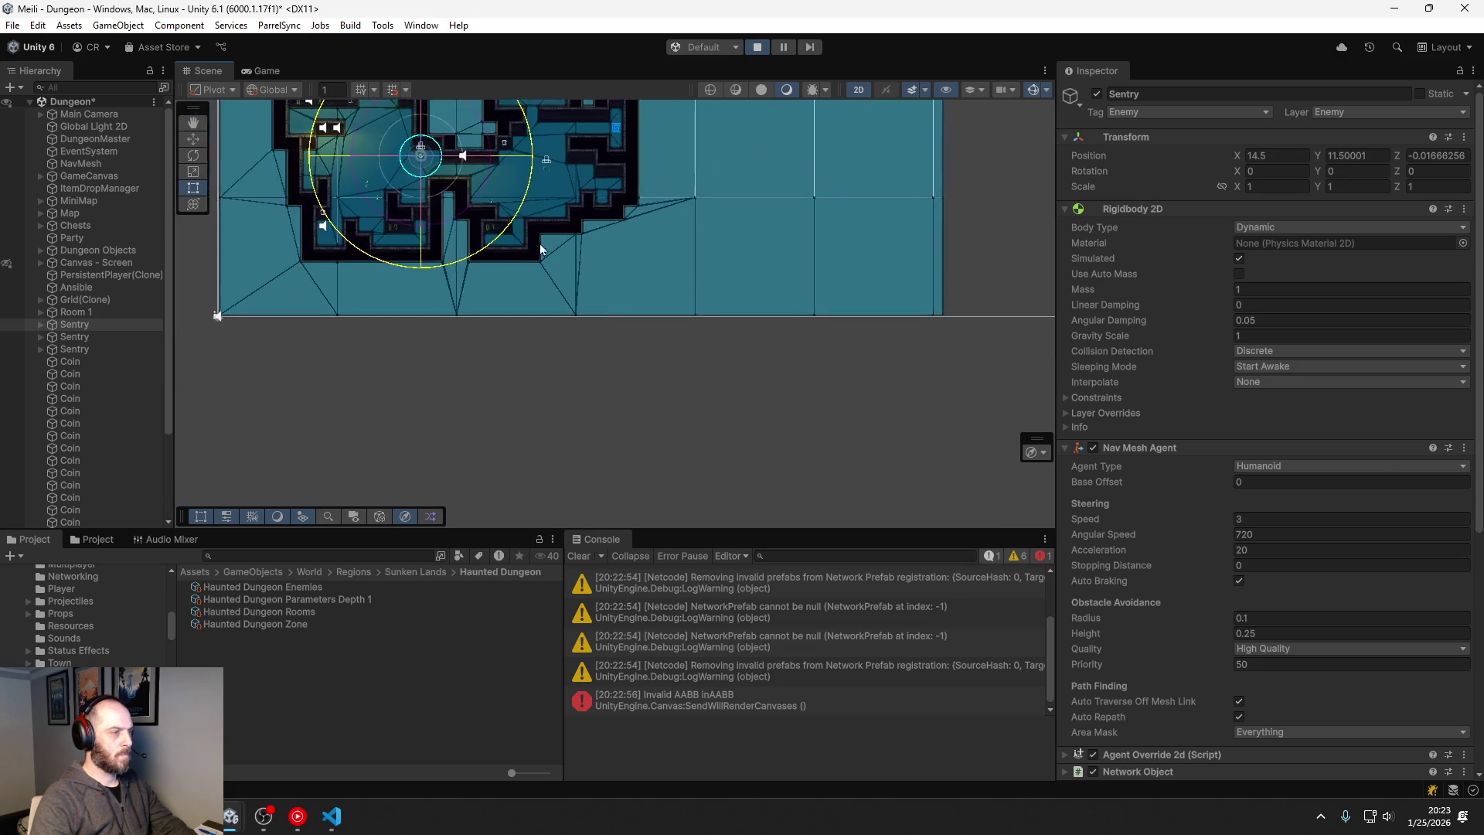
key("Up")
key("Up")
key("Up")
key("Right")
key("Right")
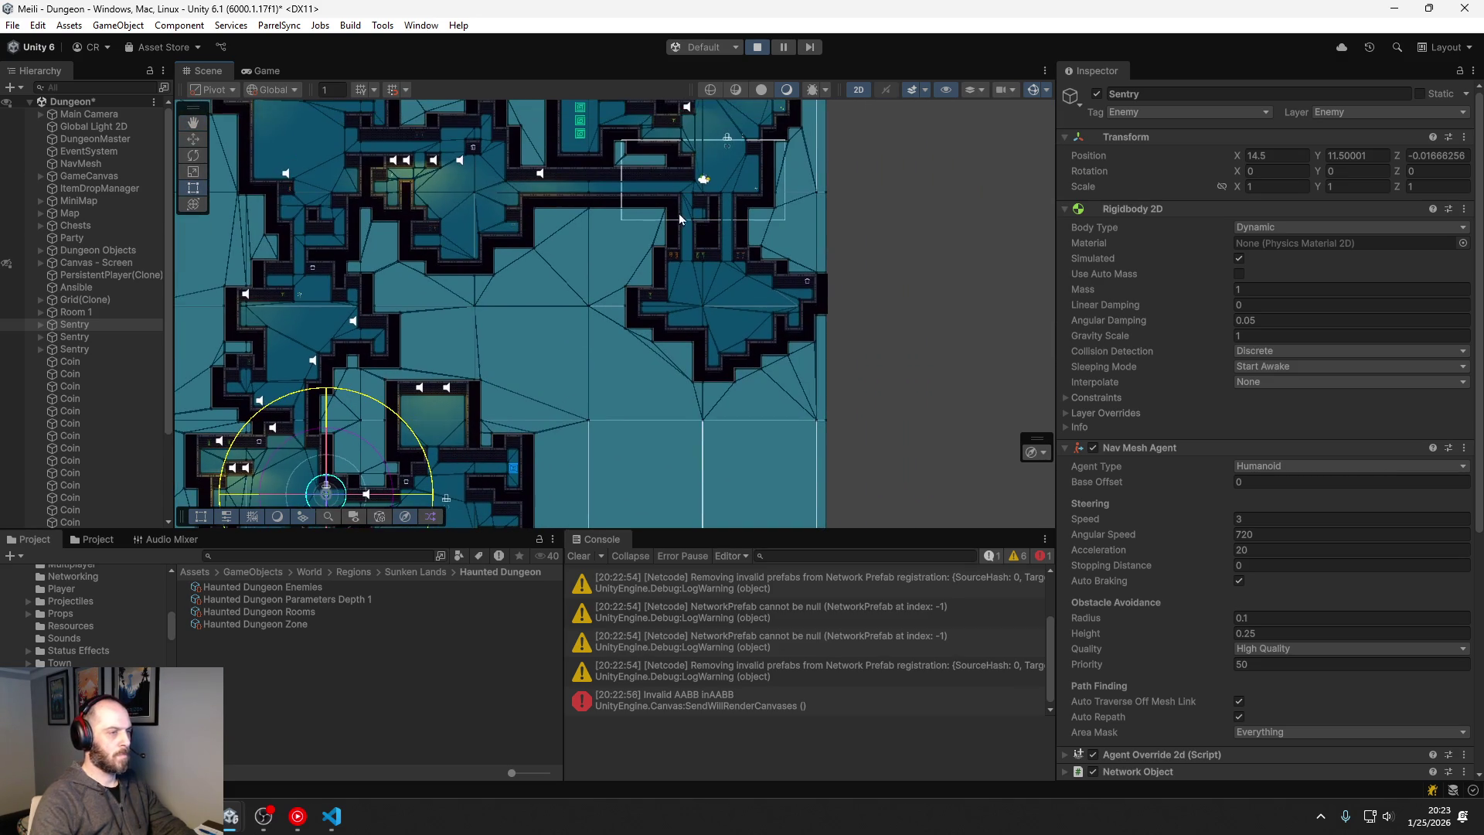
key("Up")
key("Up")
key("Right")
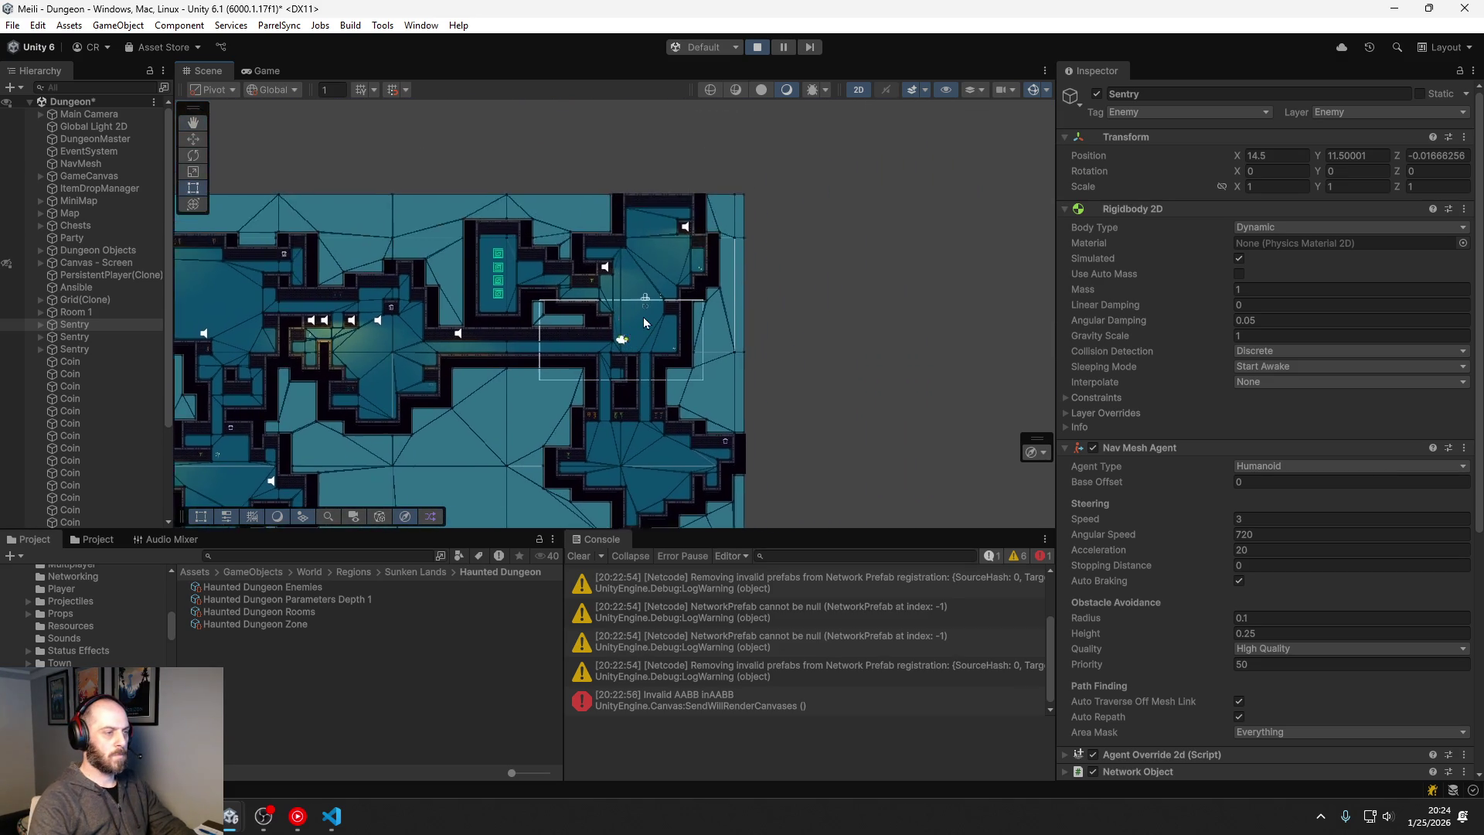
scroll(643, 318, "up", 6)
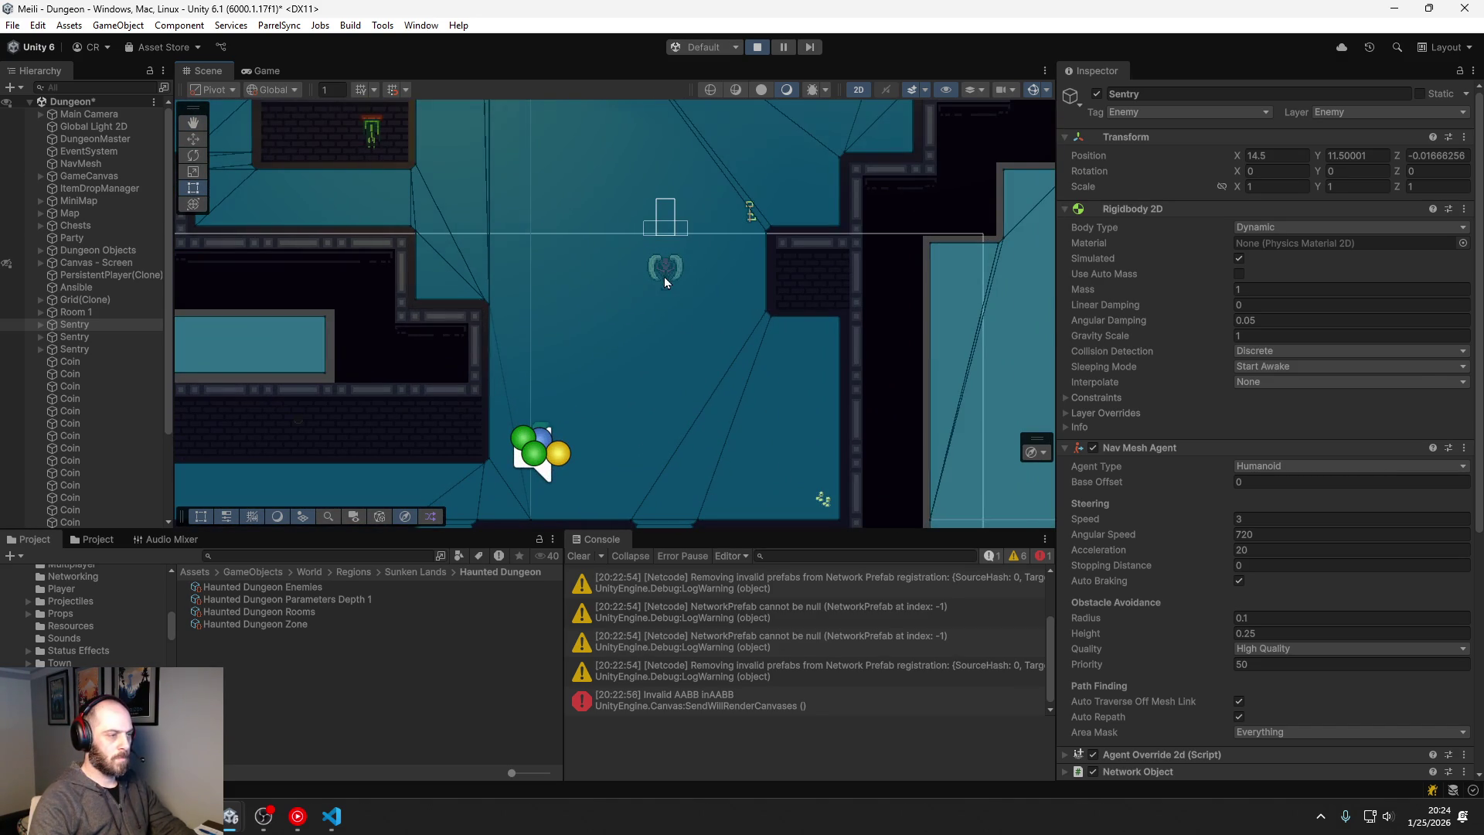
Step: Select the second Sentry, return to the Game view and walk the player left and right near it
left_click(666, 292)
left_click(669, 289)
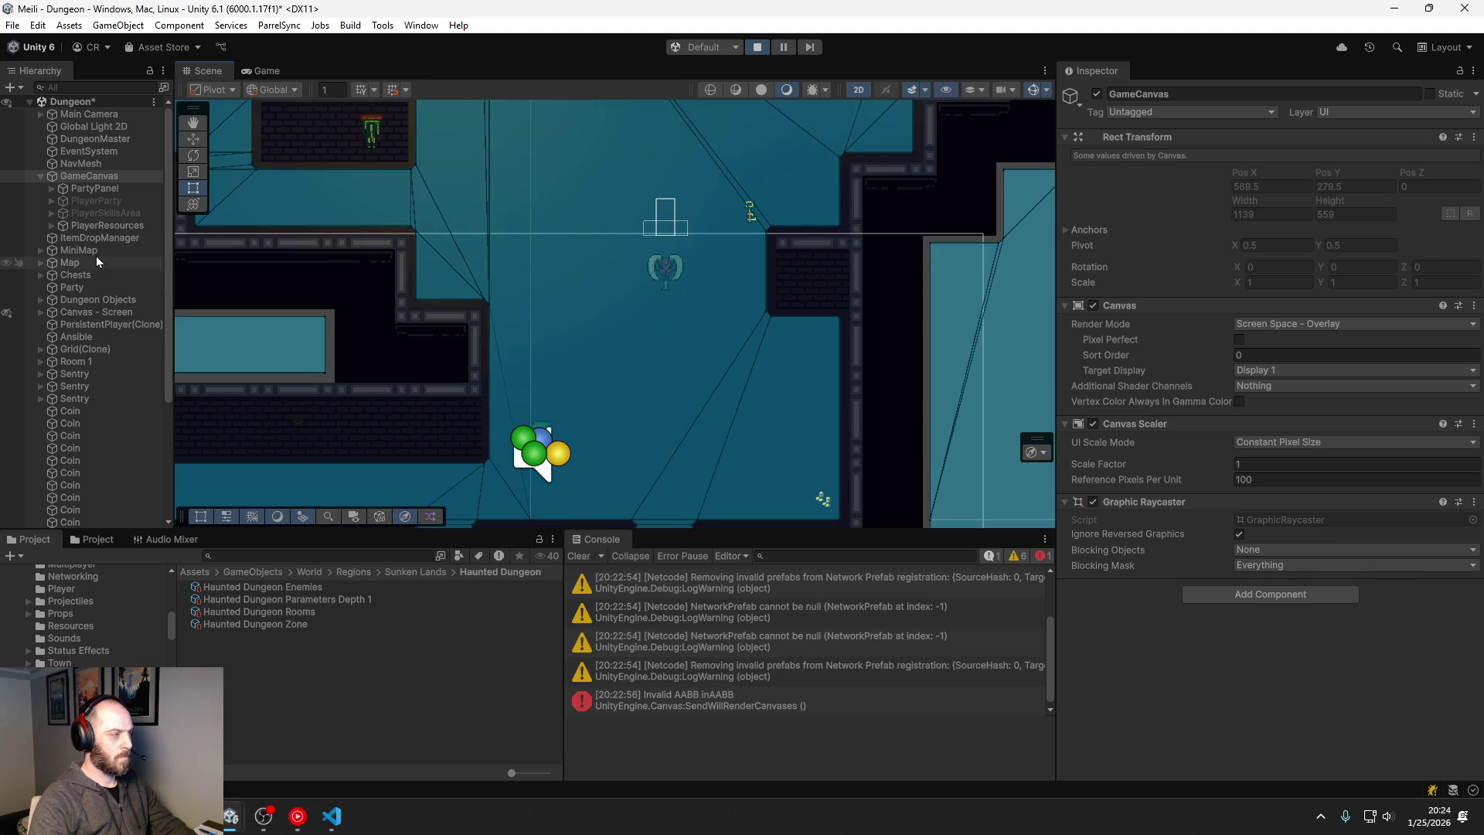
left_click(80, 374)
left_click(87, 386)
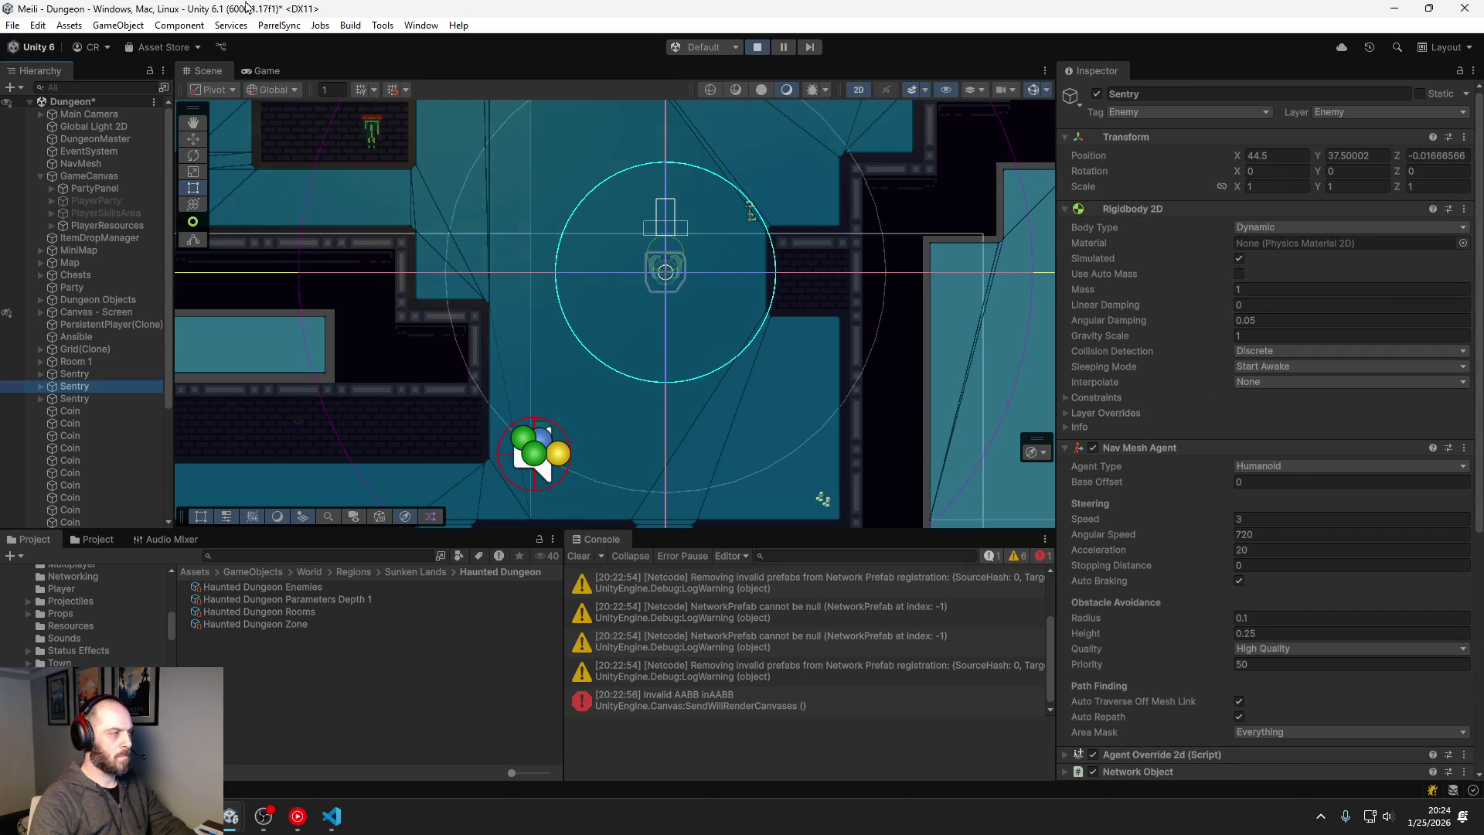
left_click(261, 75)
key("a")
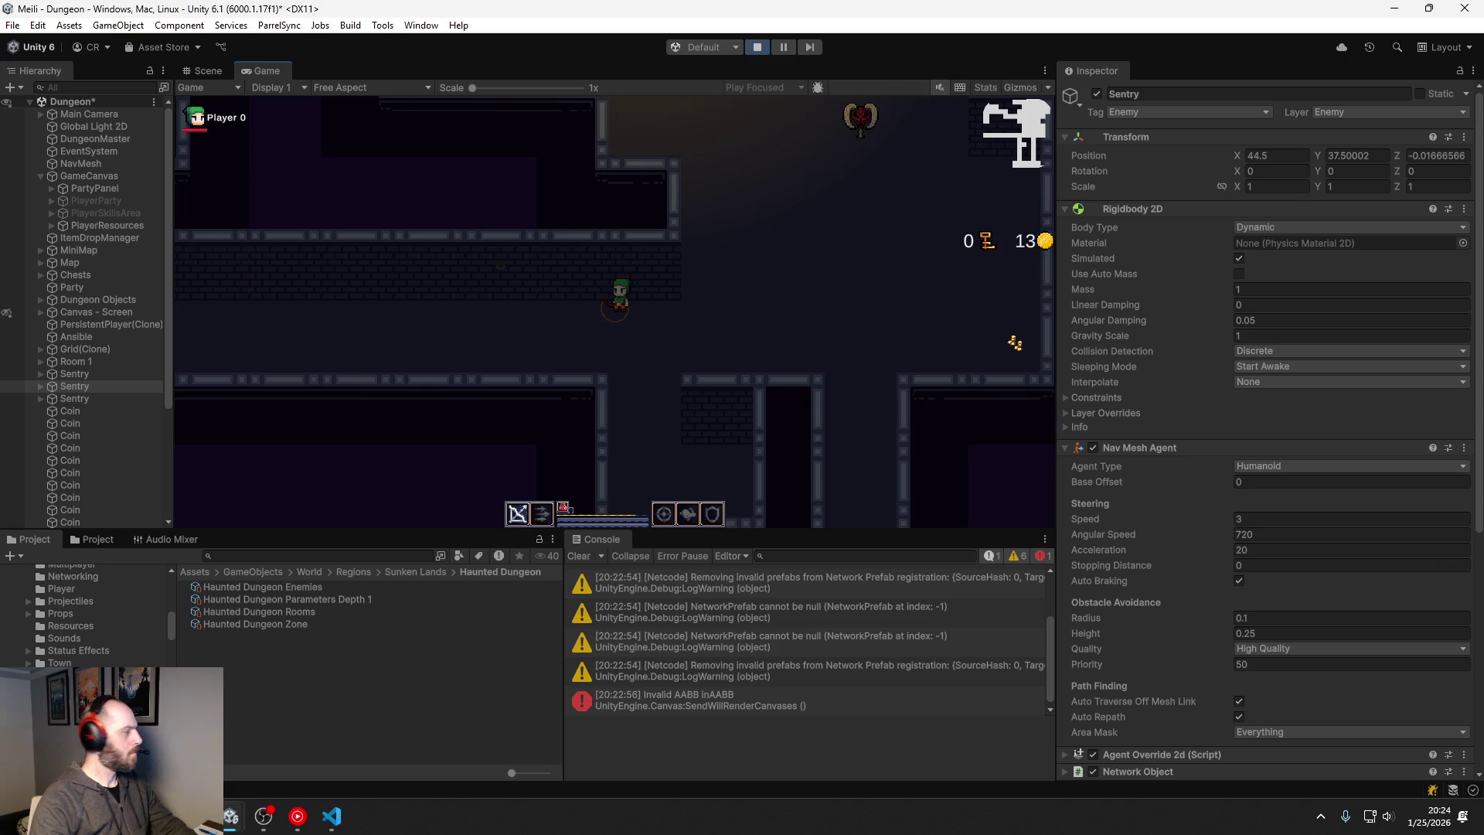
key("d")
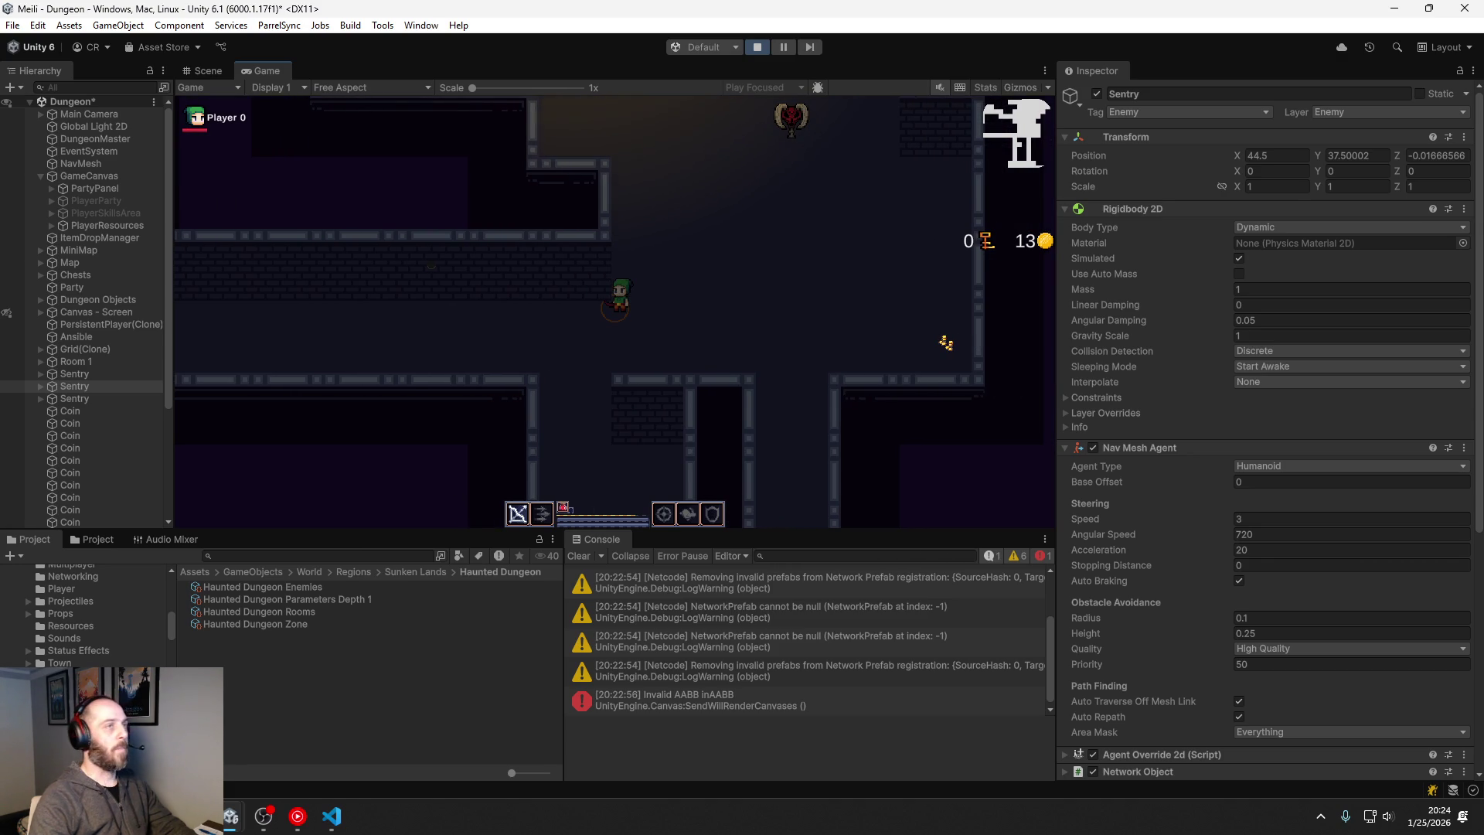
left_click(71, 386)
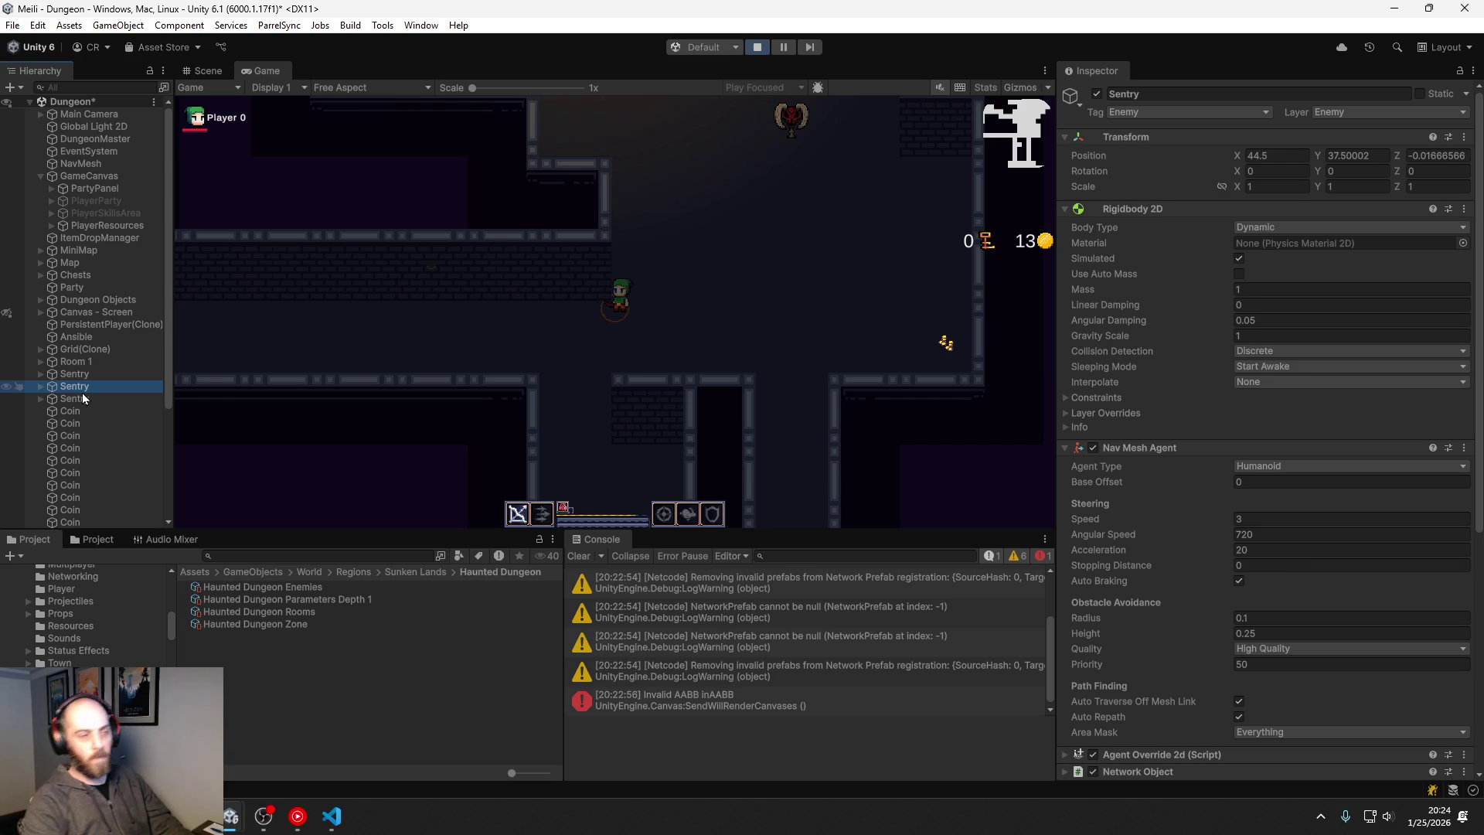
left_click(649, 337)
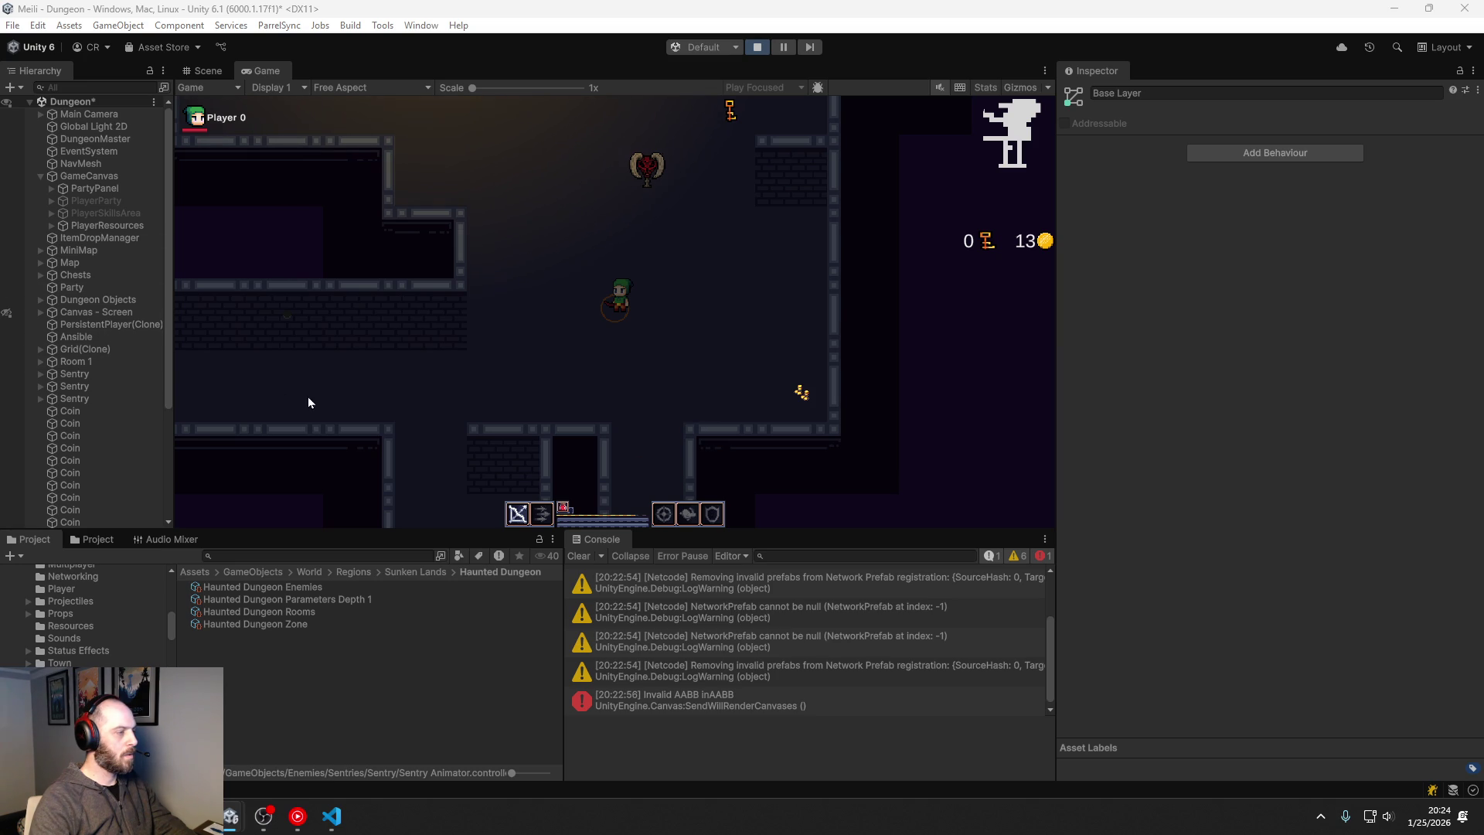
Step: In the Scene view, select and frame the second Sentry enemy
left_click(207, 73)
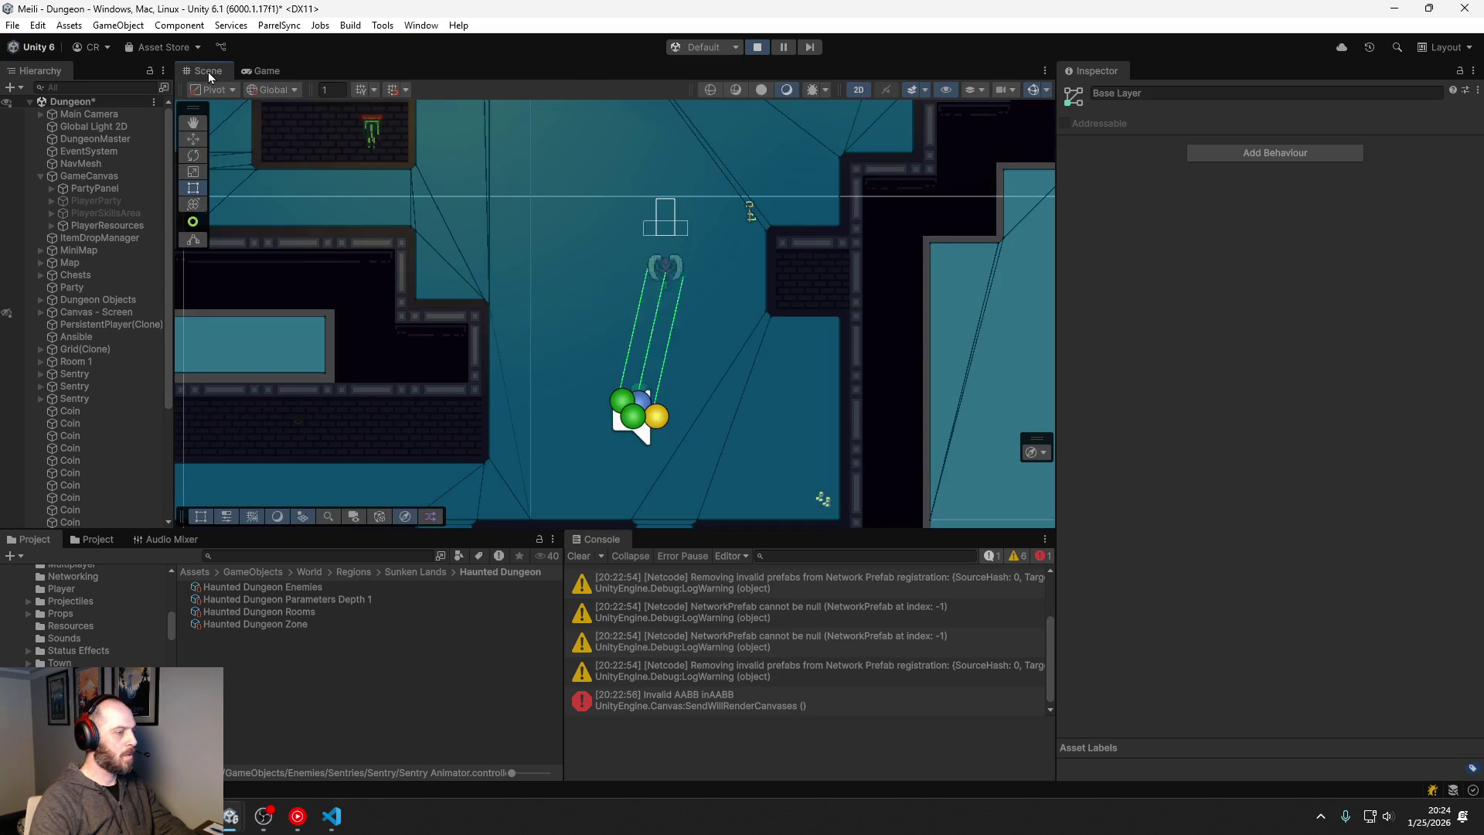
left_click(85, 378)
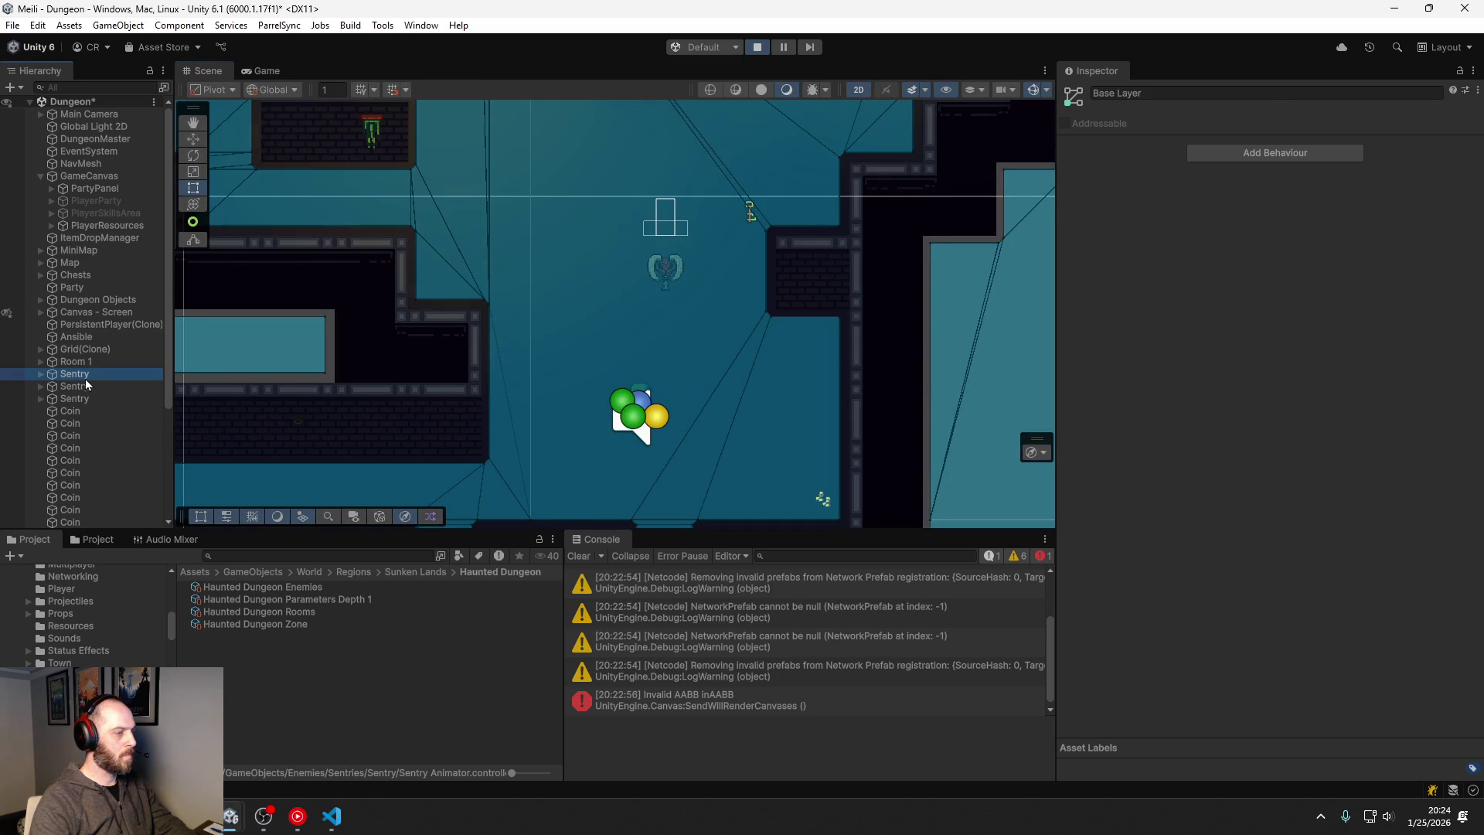
scroll(665, 327, "up", 8)
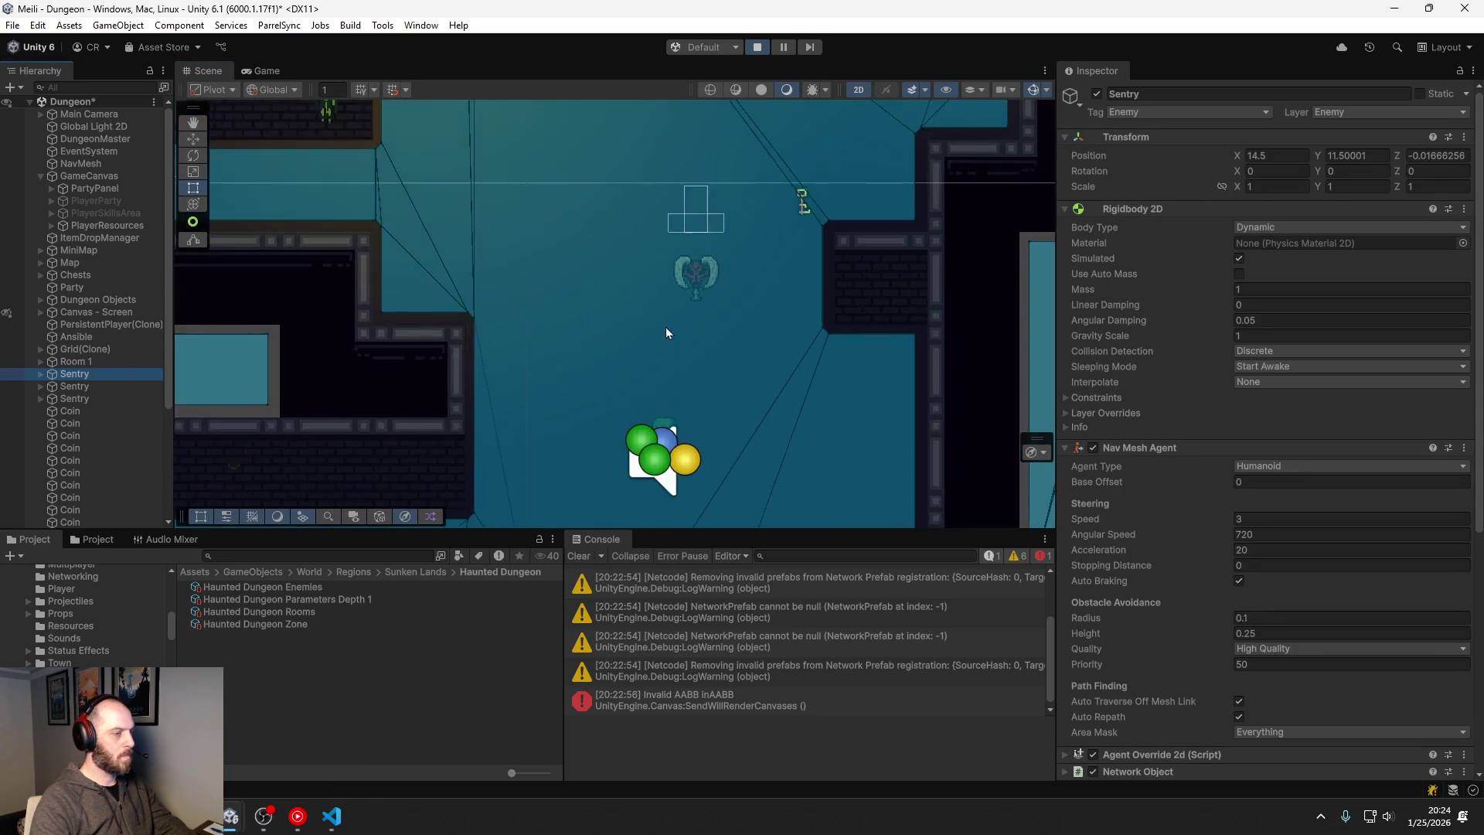
double_click(72, 388)
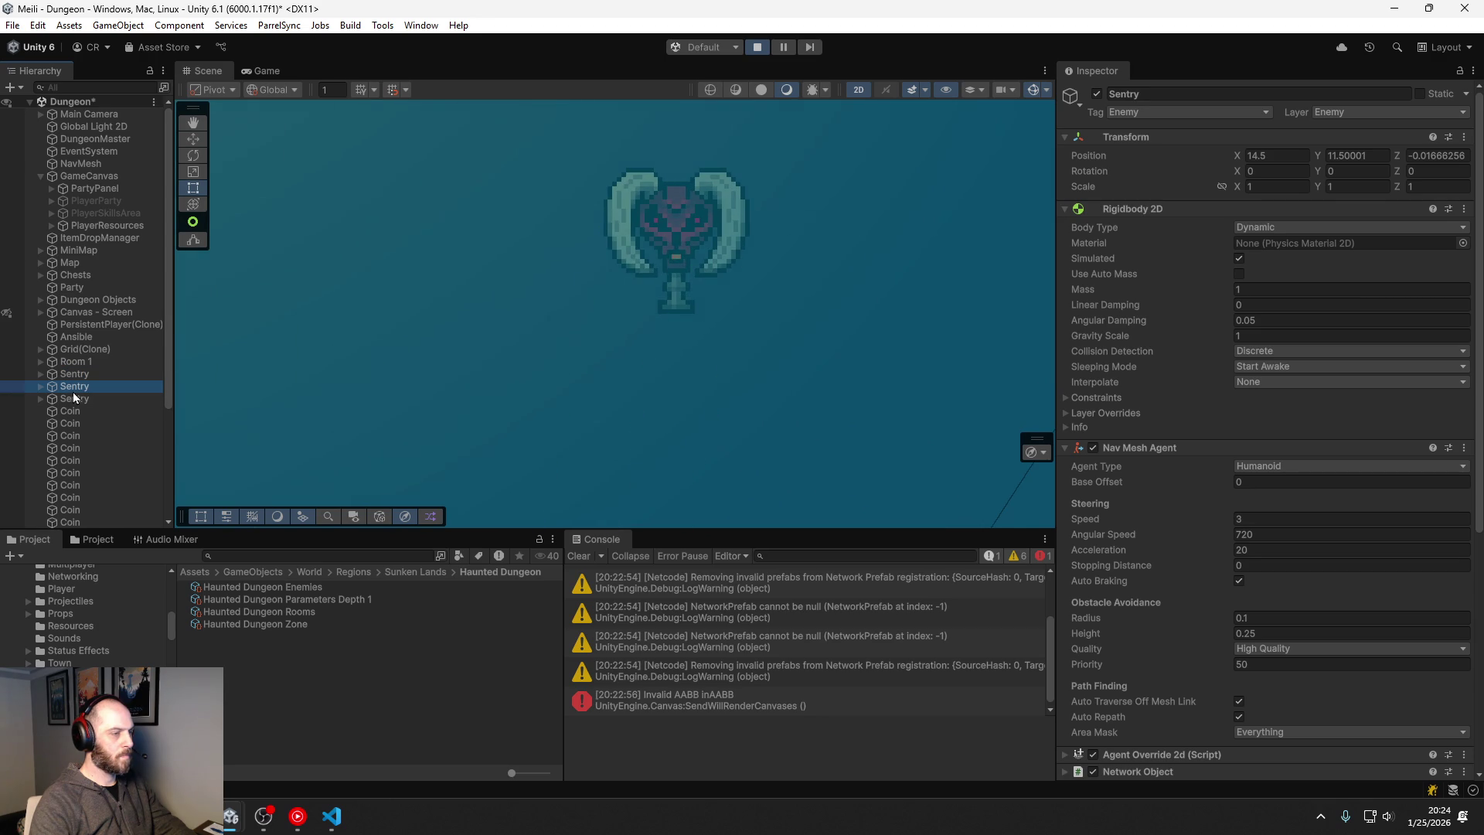
scroll(383, 329, "down", 3)
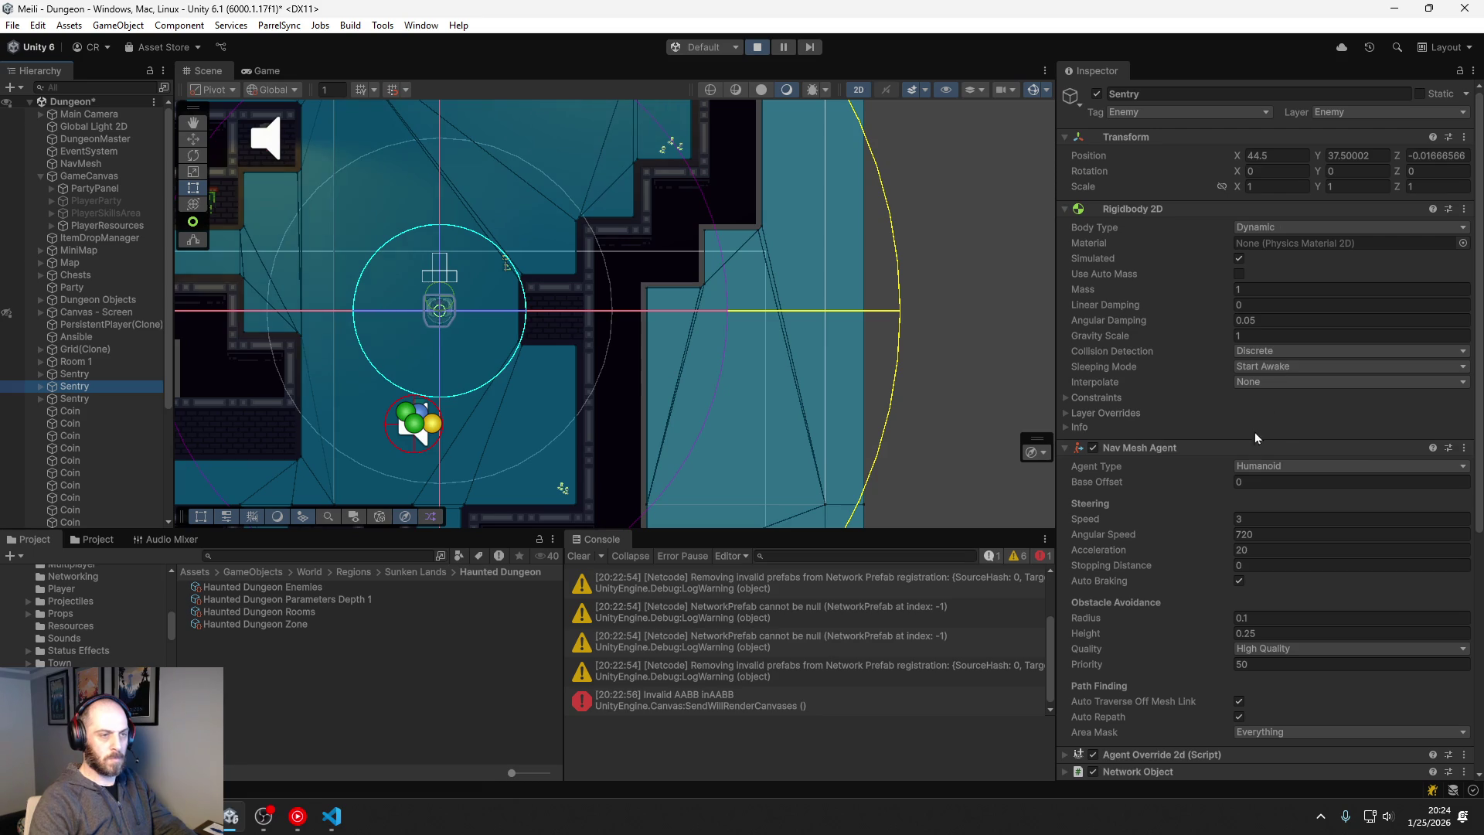
scroll(1255, 437, "down", 5)
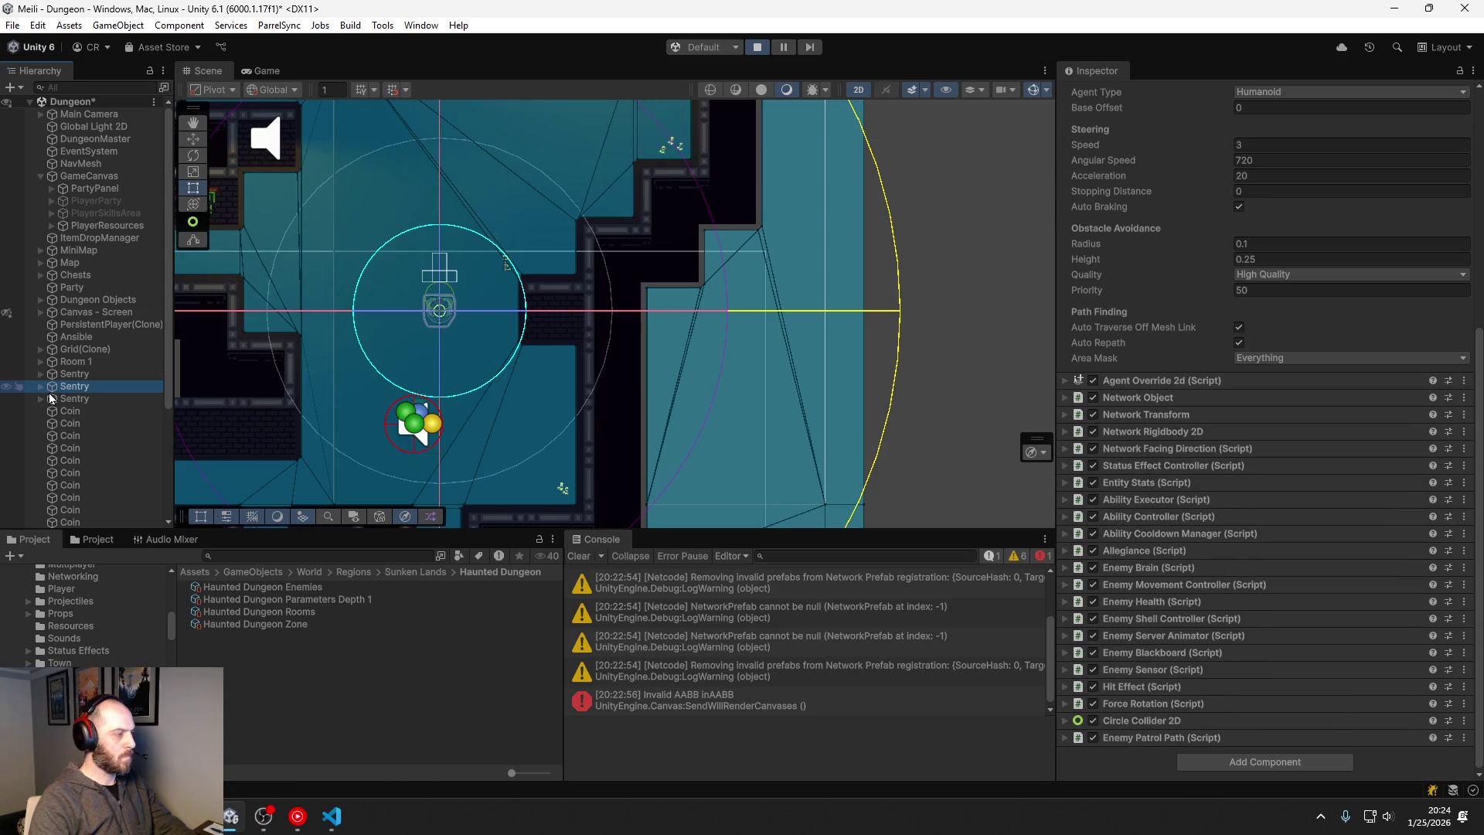
Step: Select Sentry Visuals(Clone) under Sentry > Visuals and open Sentry Animator in its own window
left_click(41, 386)
left_click(52, 399)
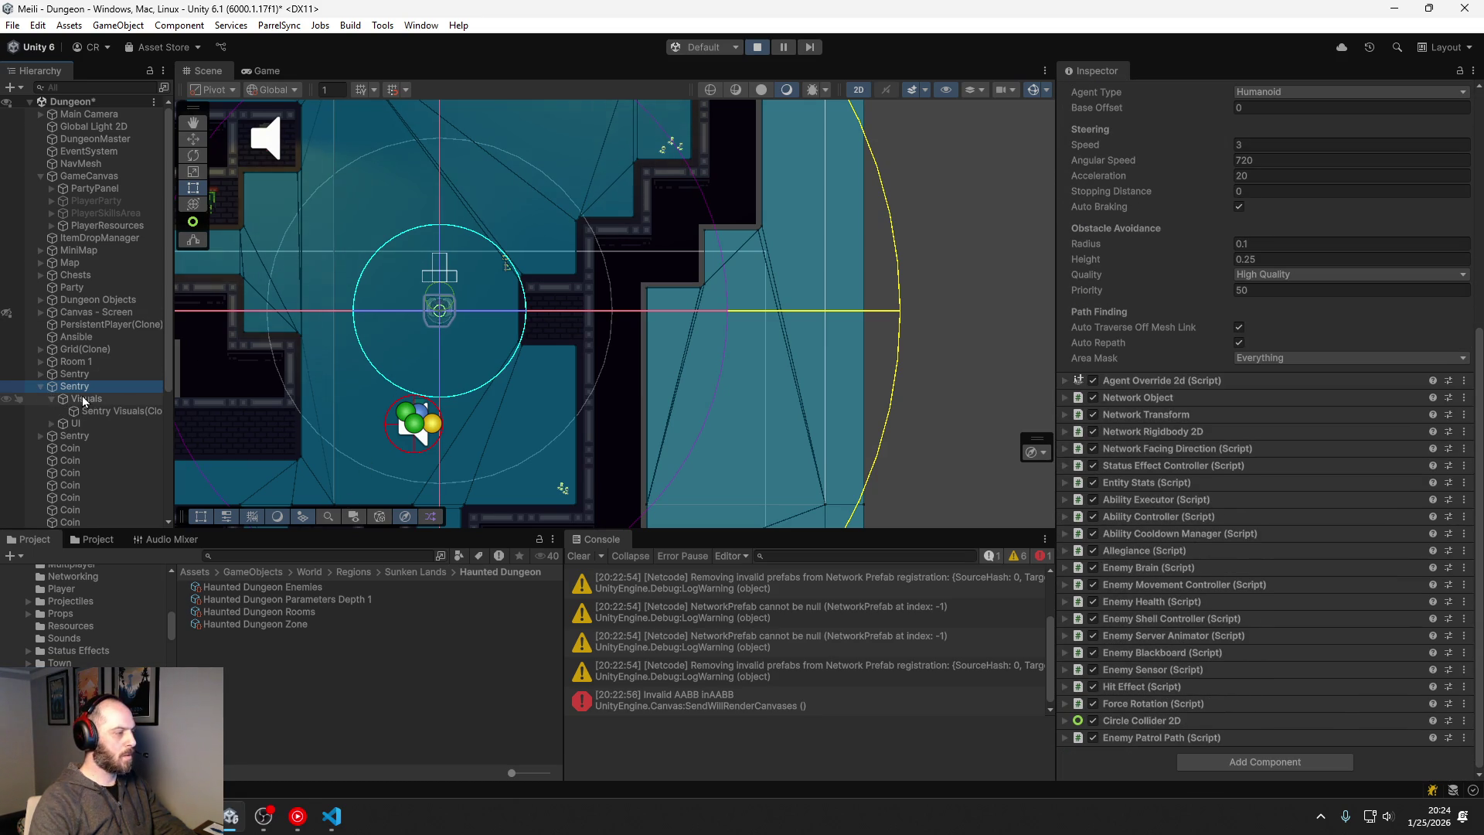
left_click(87, 410)
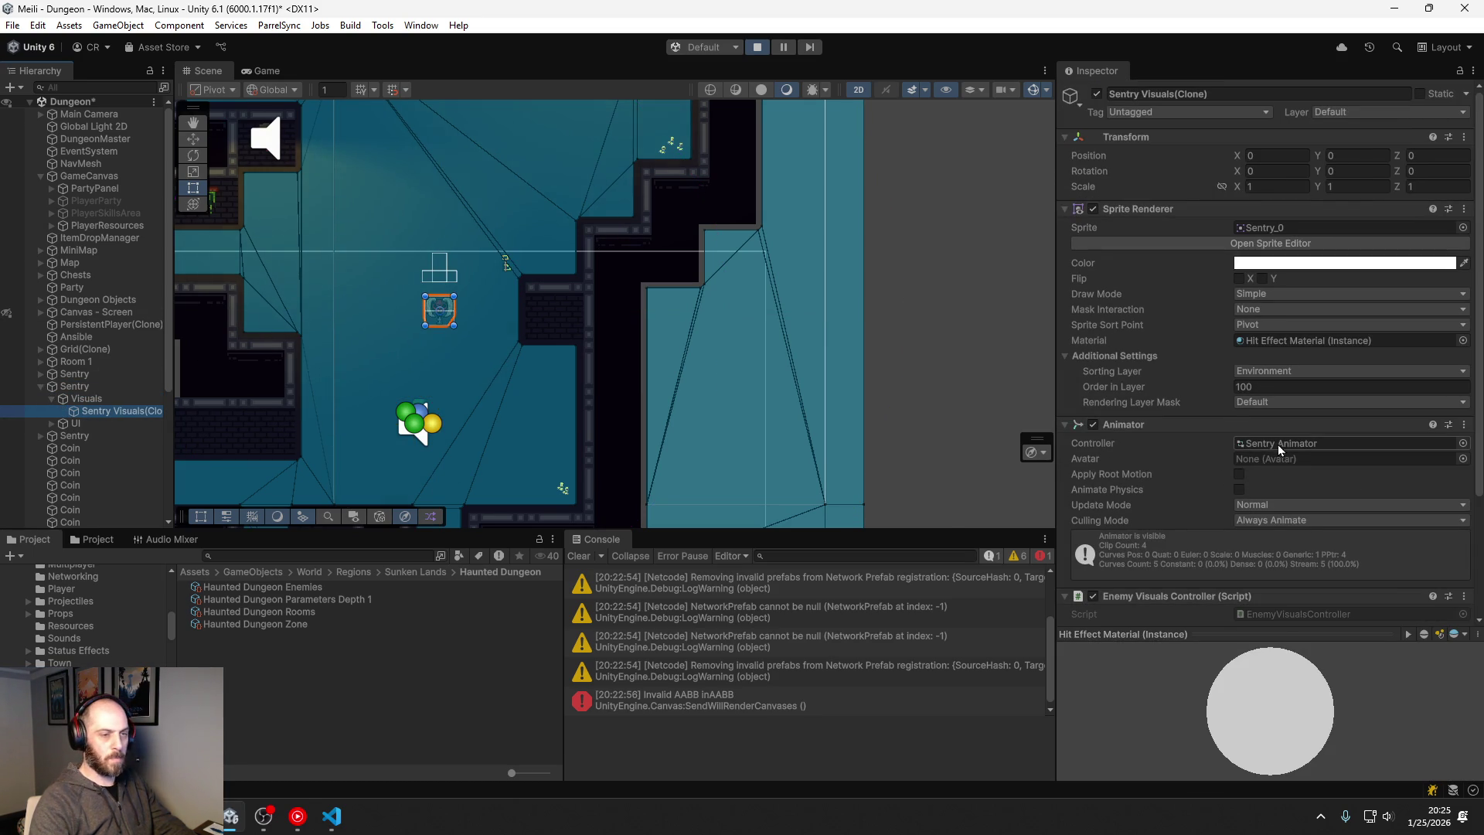
double_click(1277, 444)
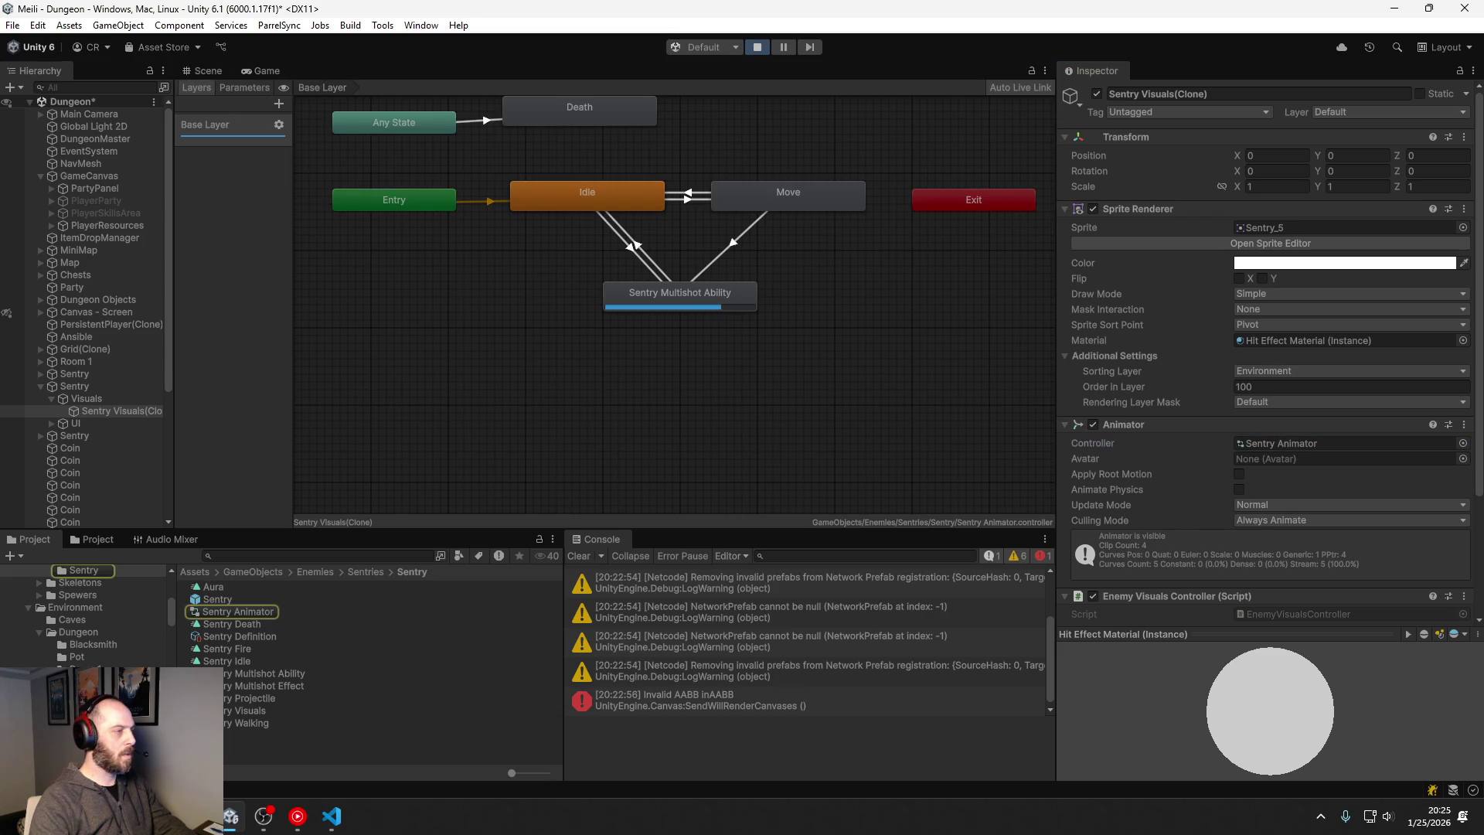
mouse_move(318, 70)
left_mouse_down()
mouse_move(211, 26)
mouse_move(0, 255)
mouse_move(0, 309)
left_mouse_up()
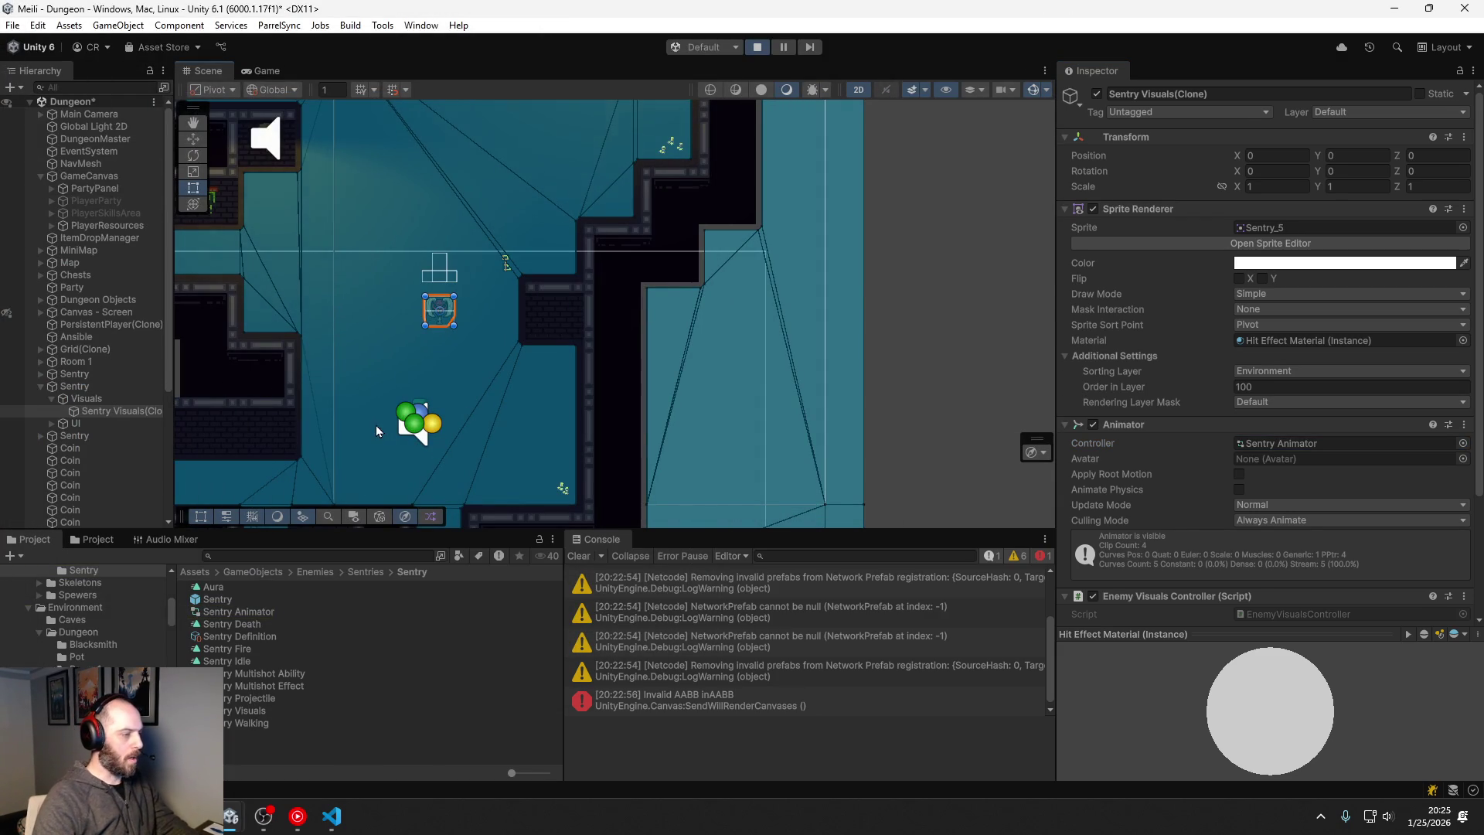
left_click(372, 319)
left_click(108, 411)
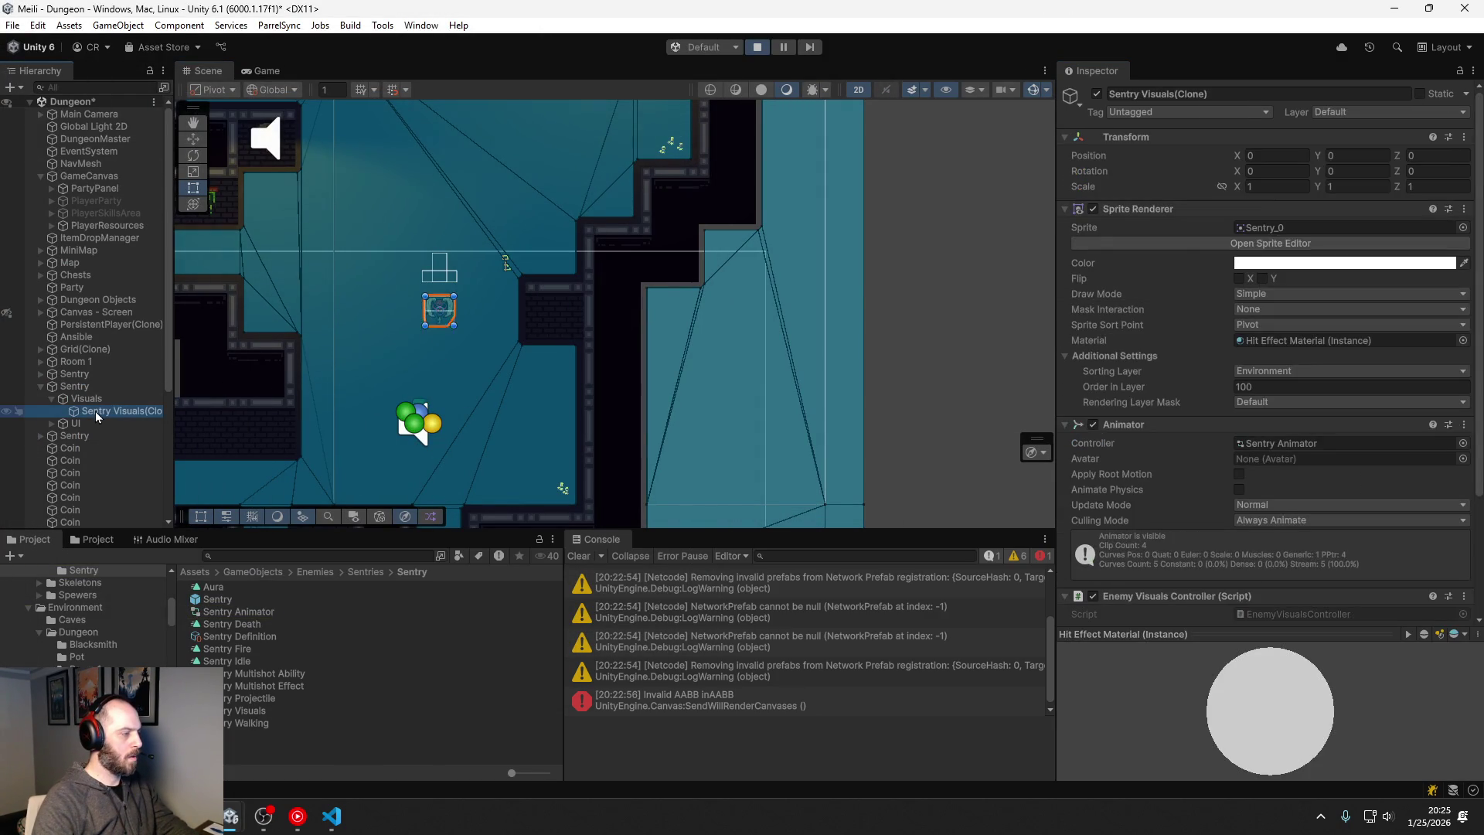
left_click(263, 71)
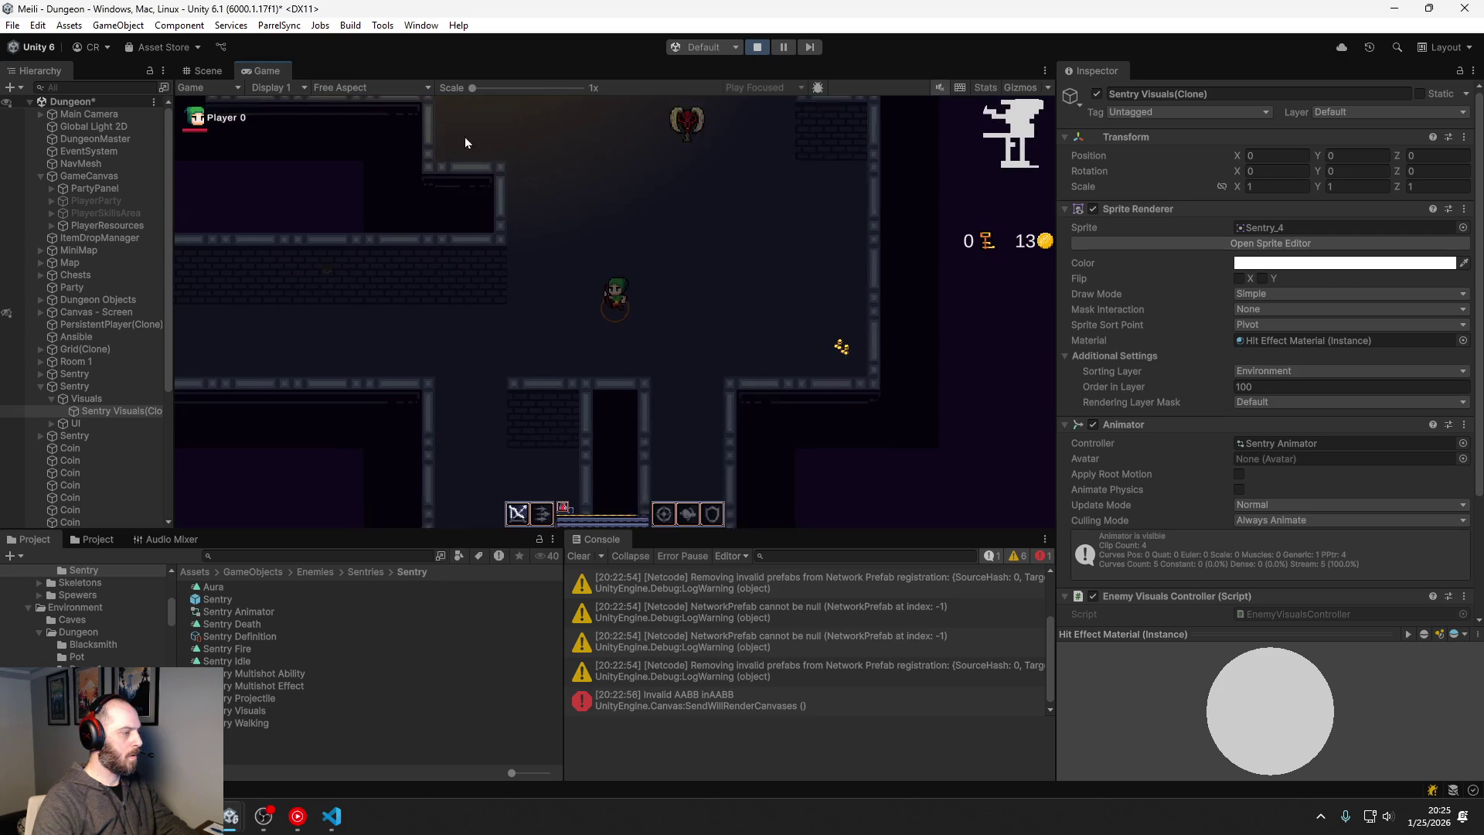
key("w")
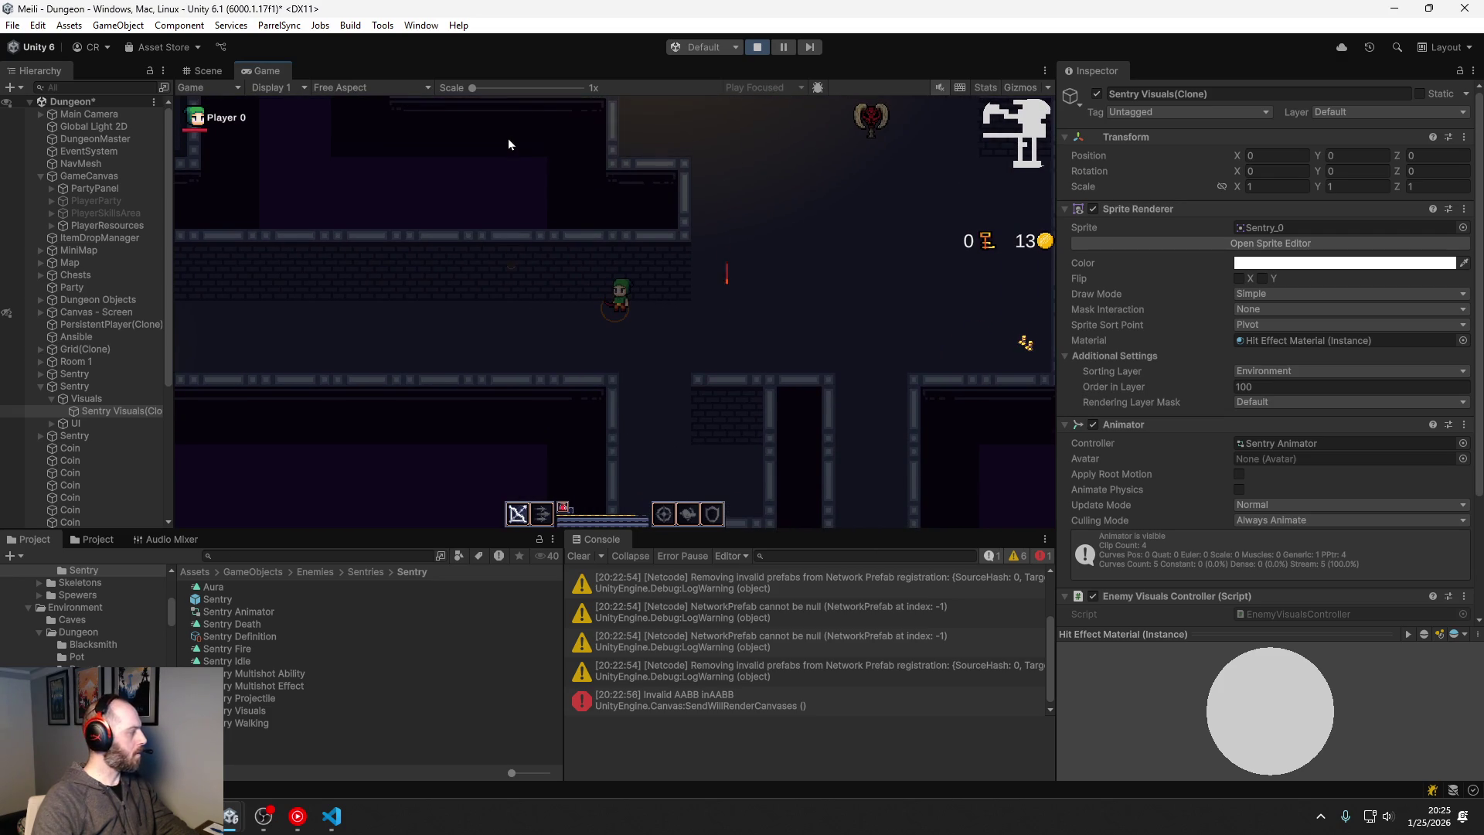
key("d")
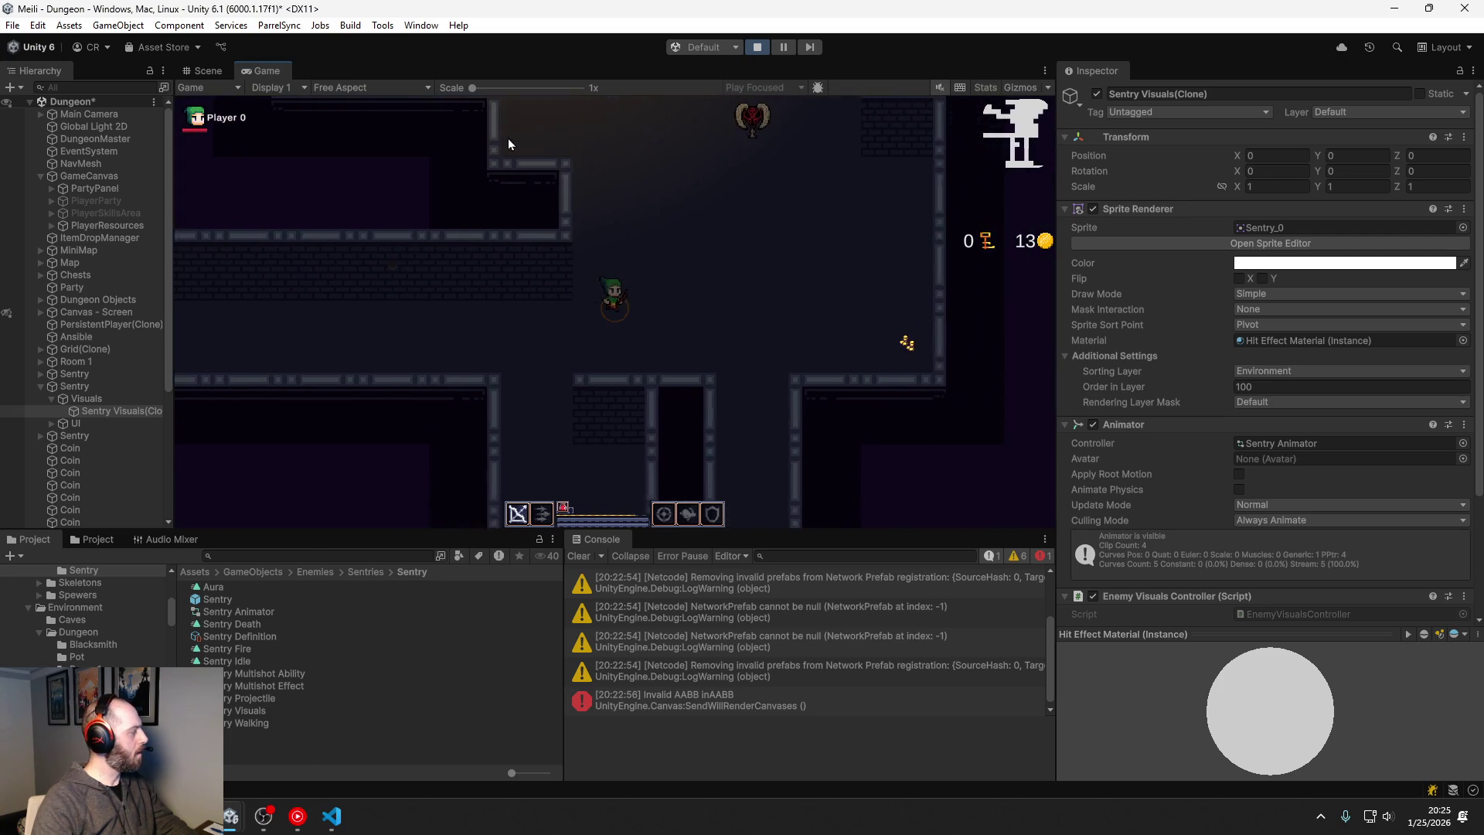
key("a")
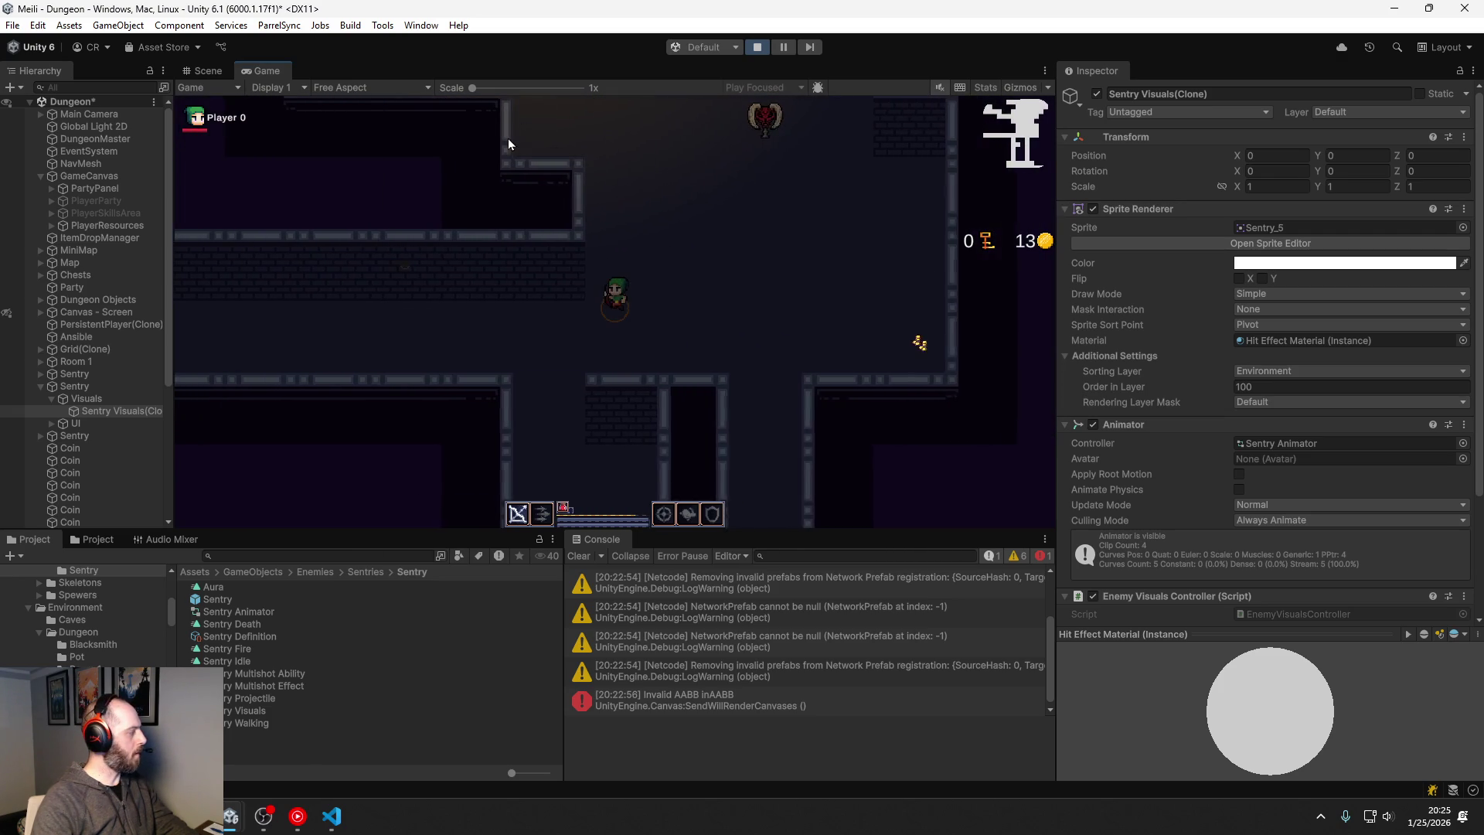
key("d")
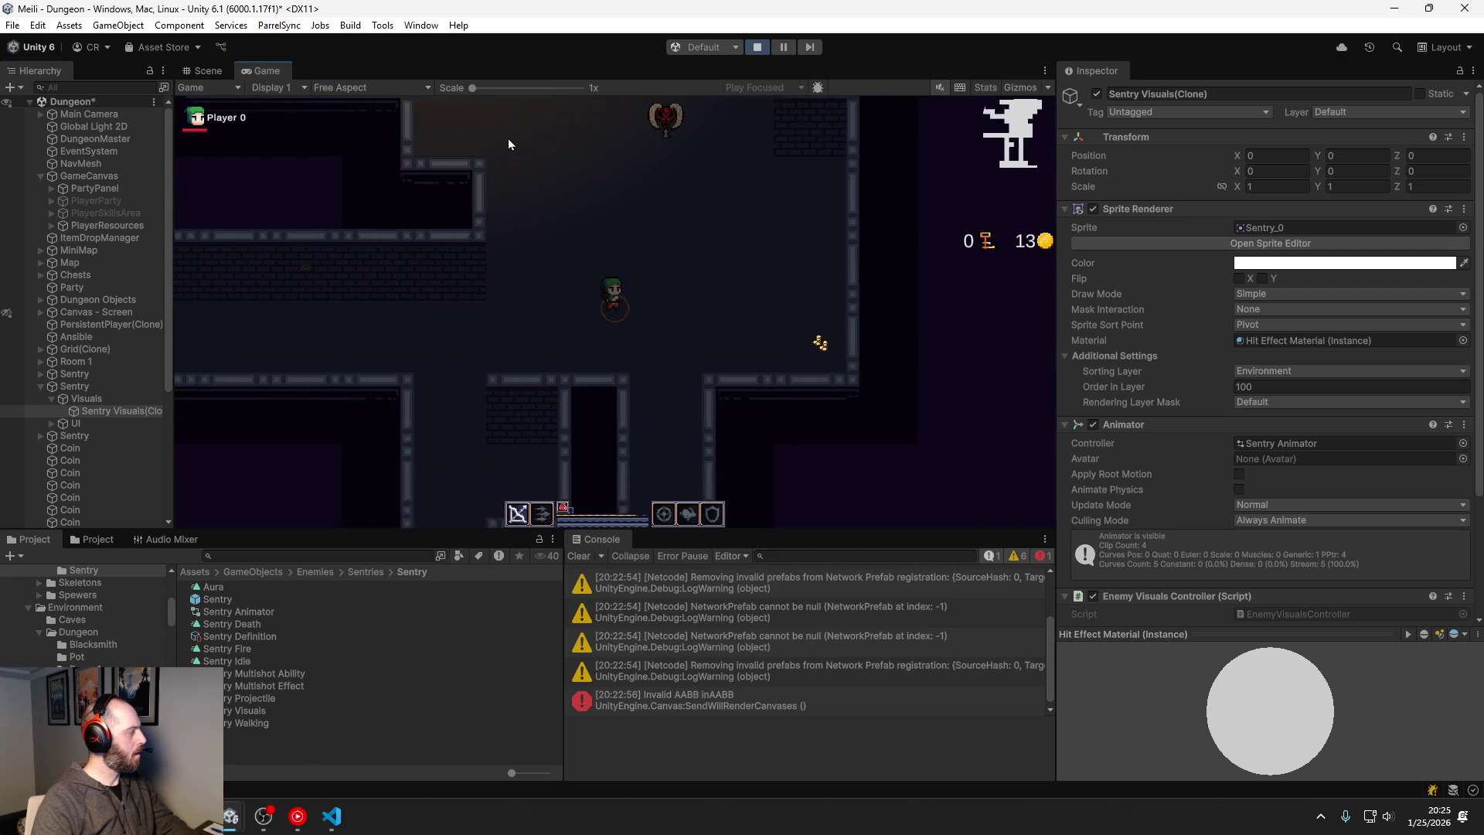
key("w")
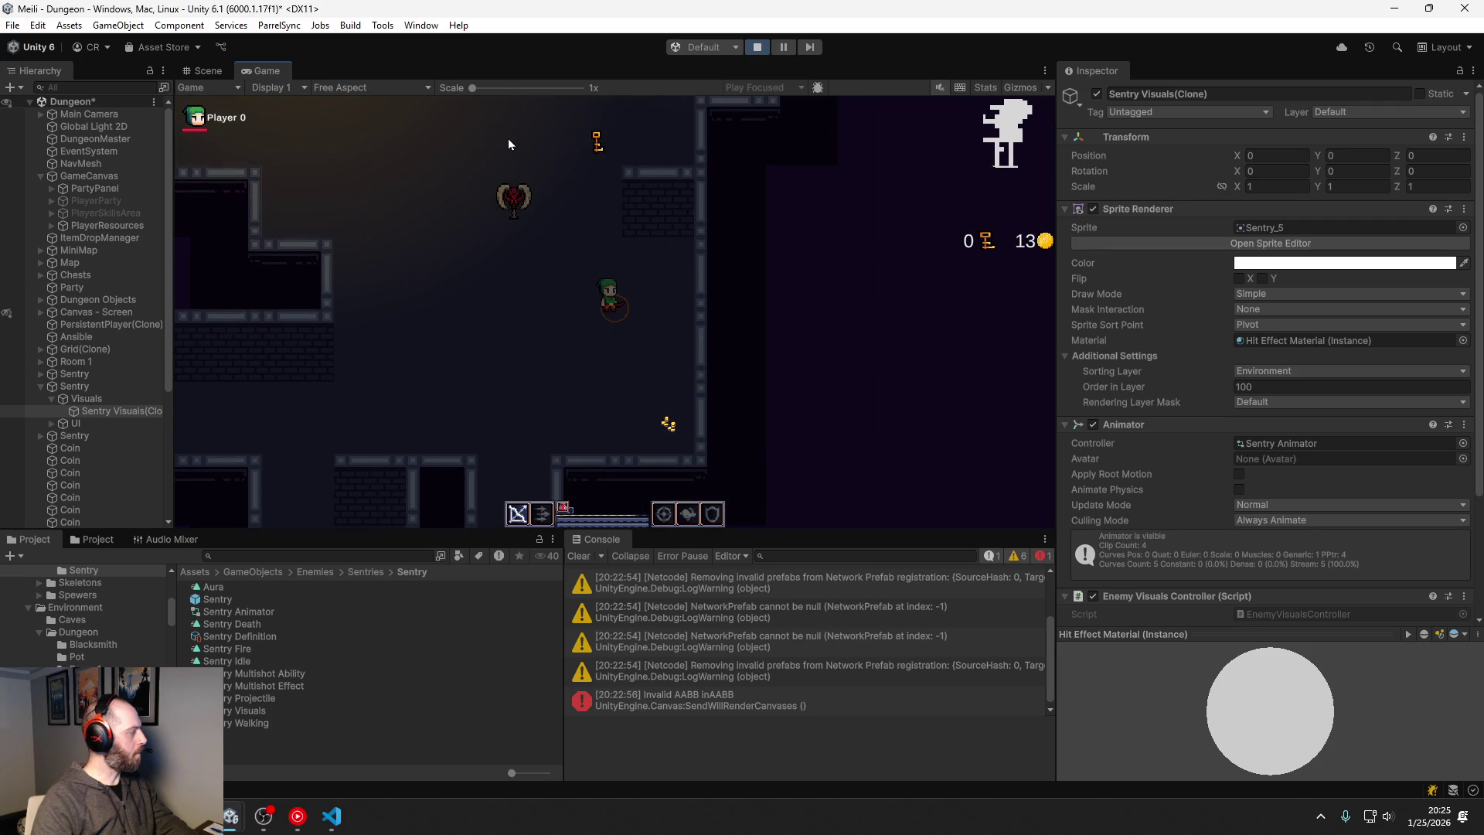
key("a")
key("s")
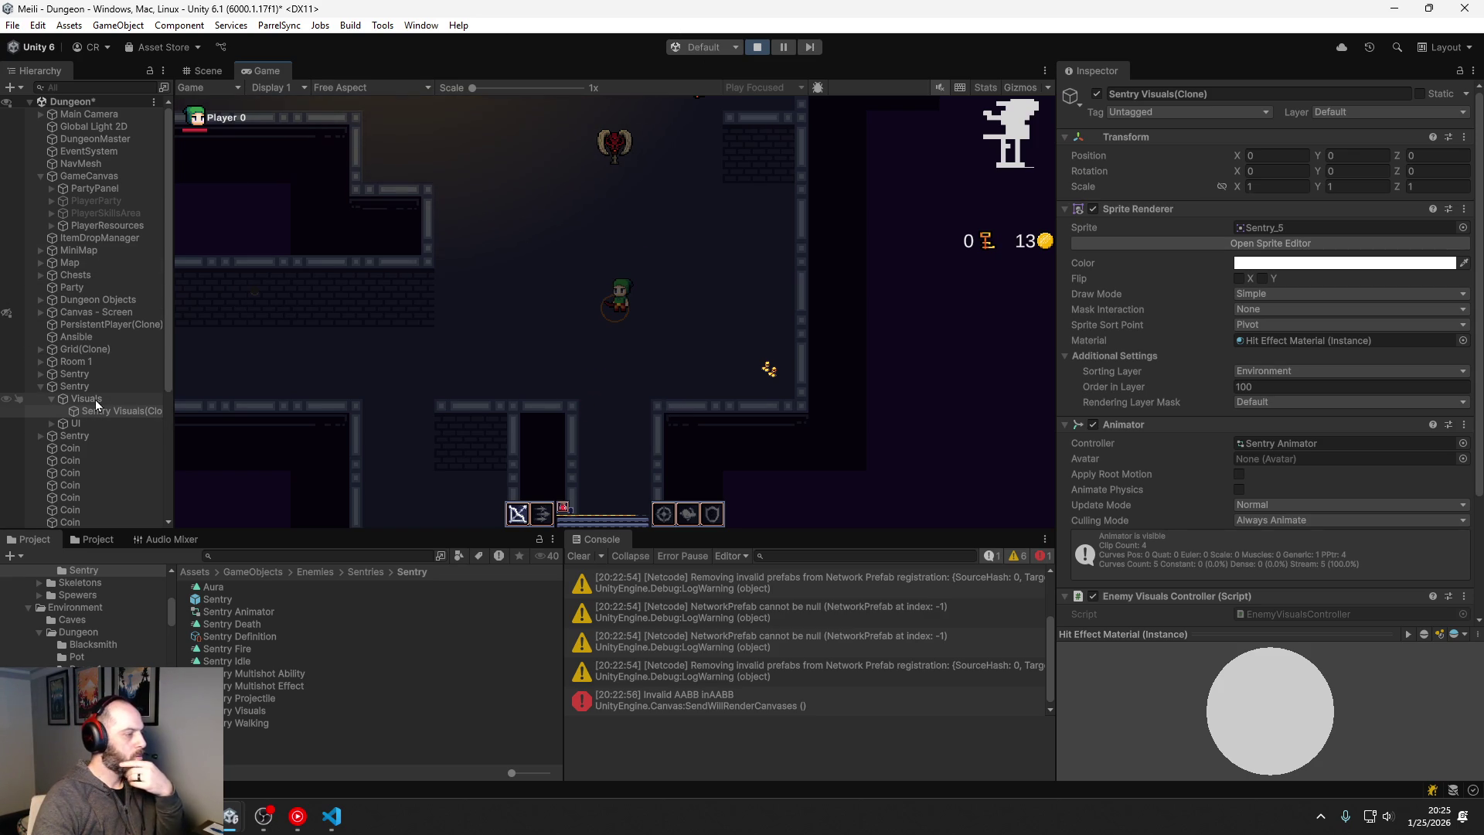
Step: Open Sentry Multishot Ability from the Sentry's Ability Controller Primary Ability field
left_click(75, 386)
scroll(1114, 308, "down", 10)
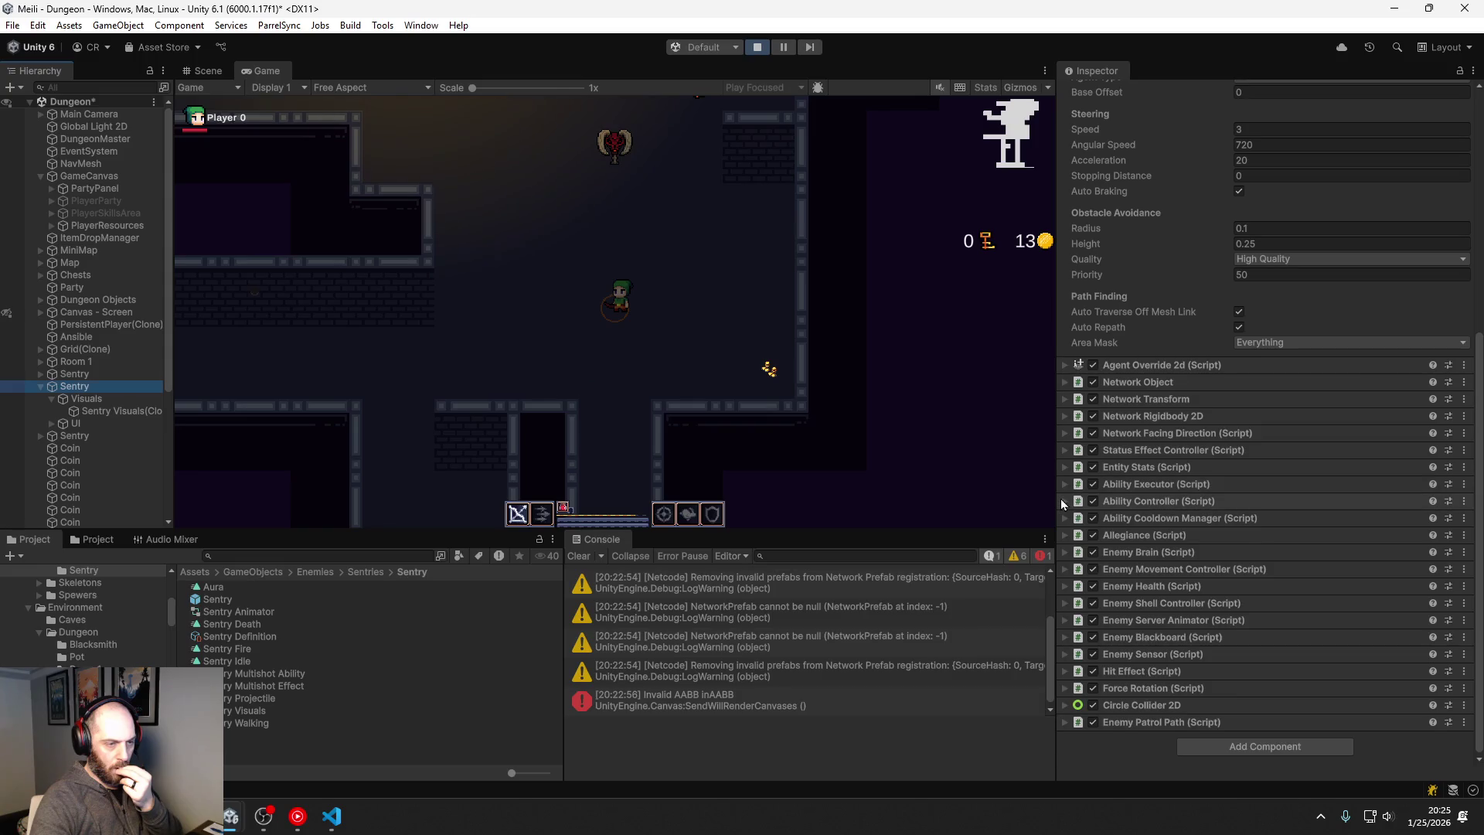
left_click(1064, 501)
double_click(1276, 534)
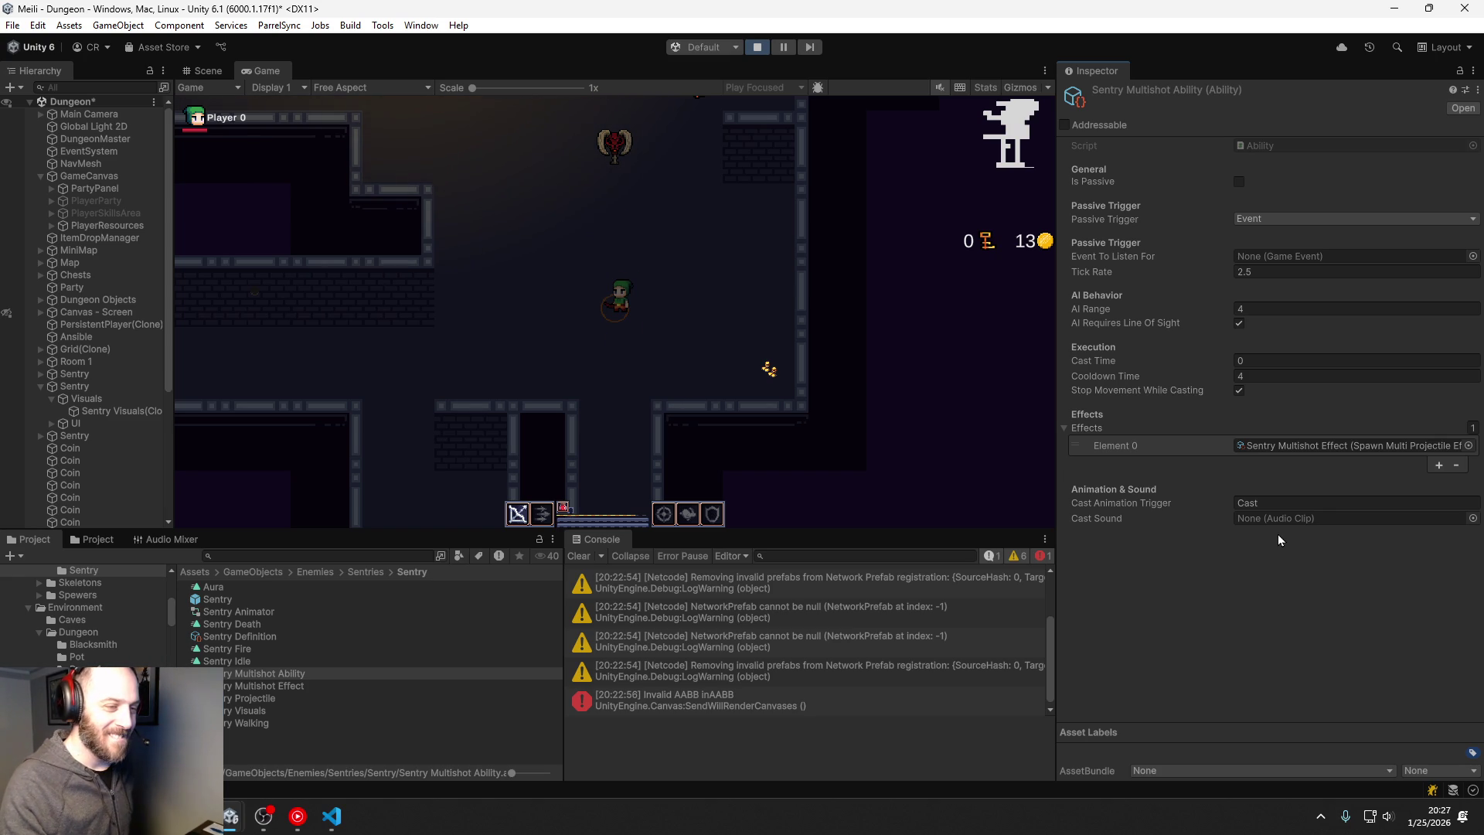
Step: Change Sentry Multishot Ability to Cast Time 2.5 and Tick Rate 0, keeping Cooldown Time 4
left_click(1245, 376)
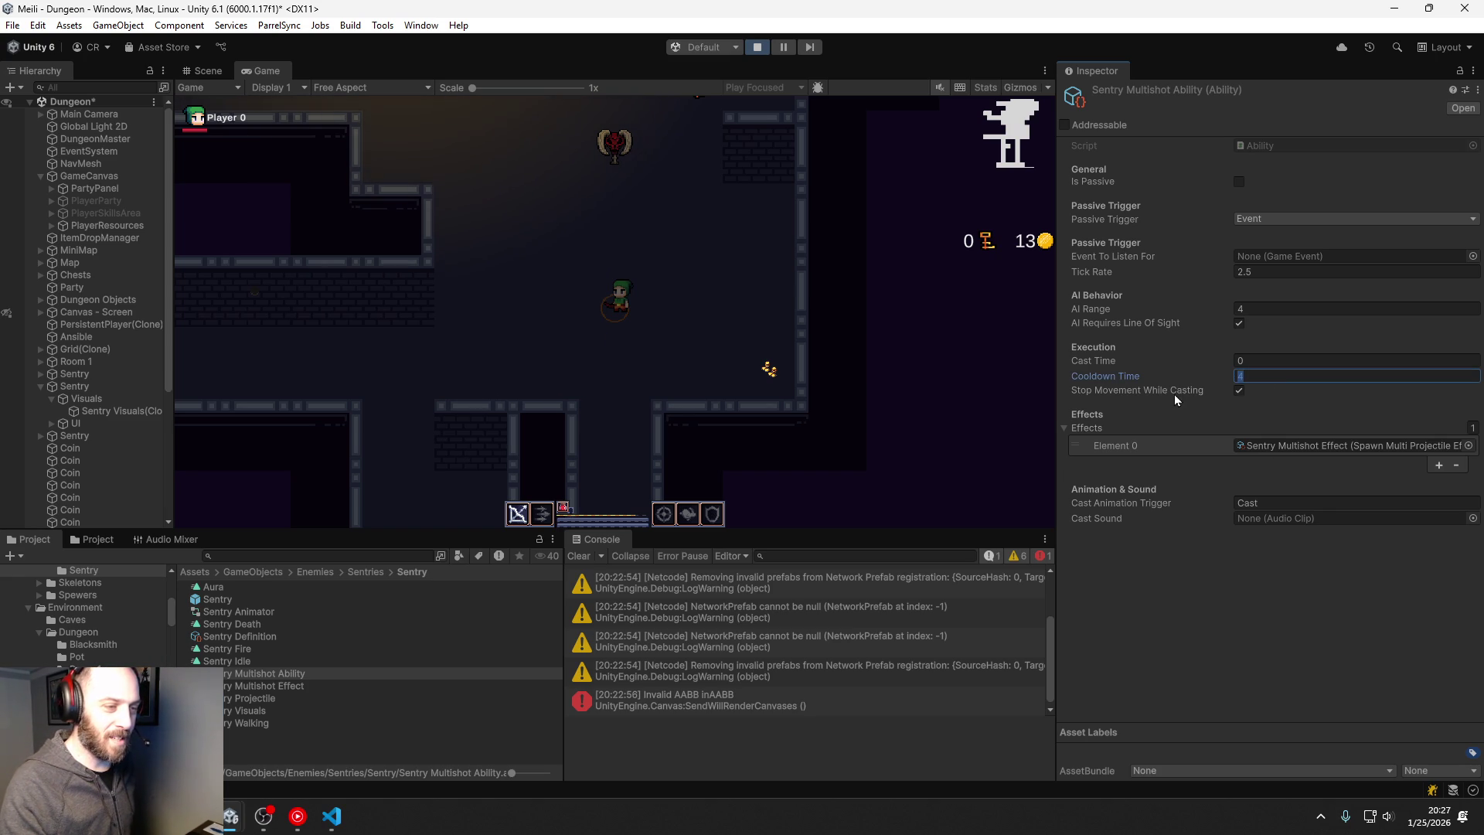
double_click(1255, 374)
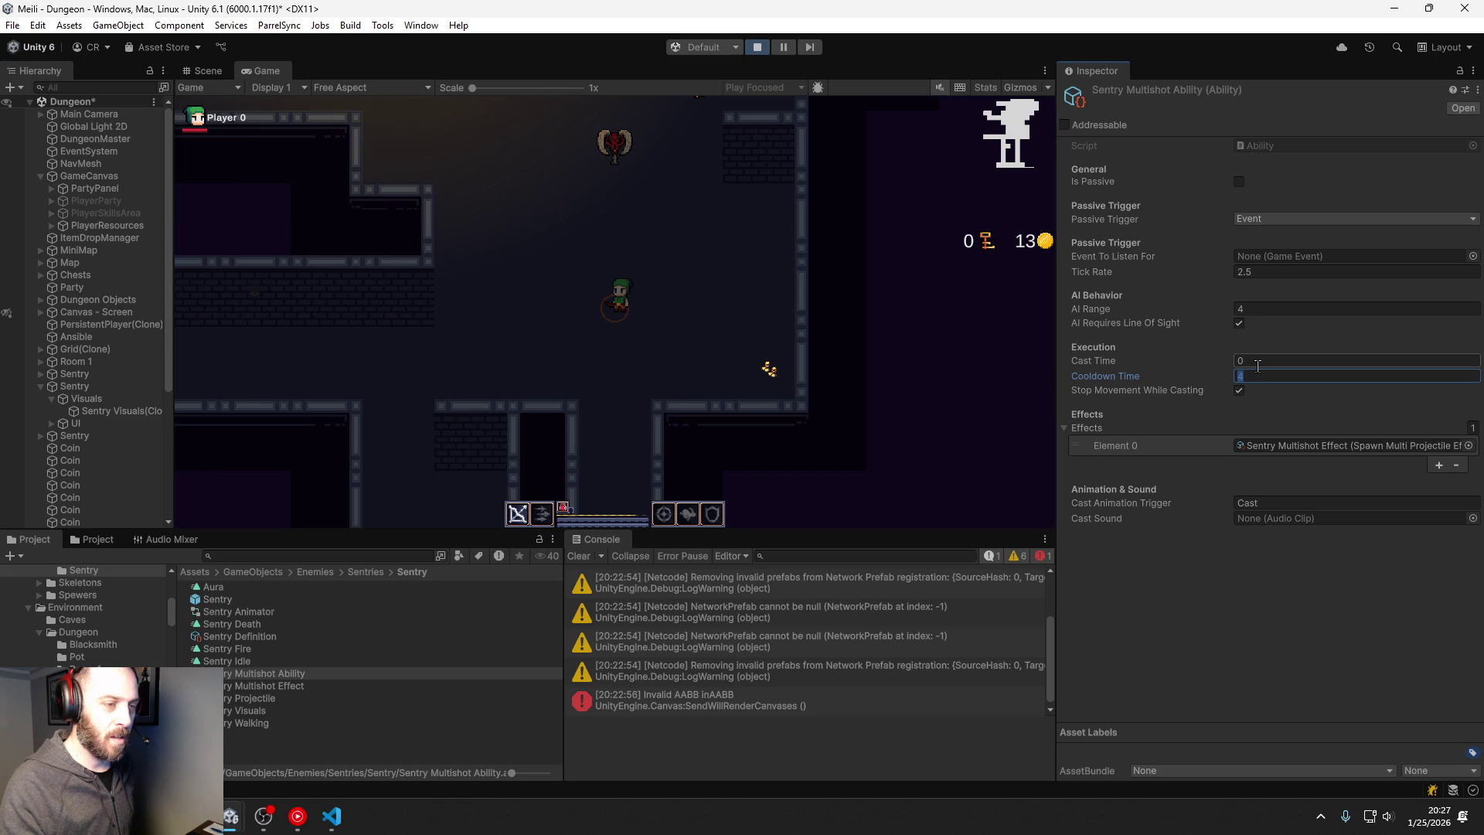
left_click(1257, 364)
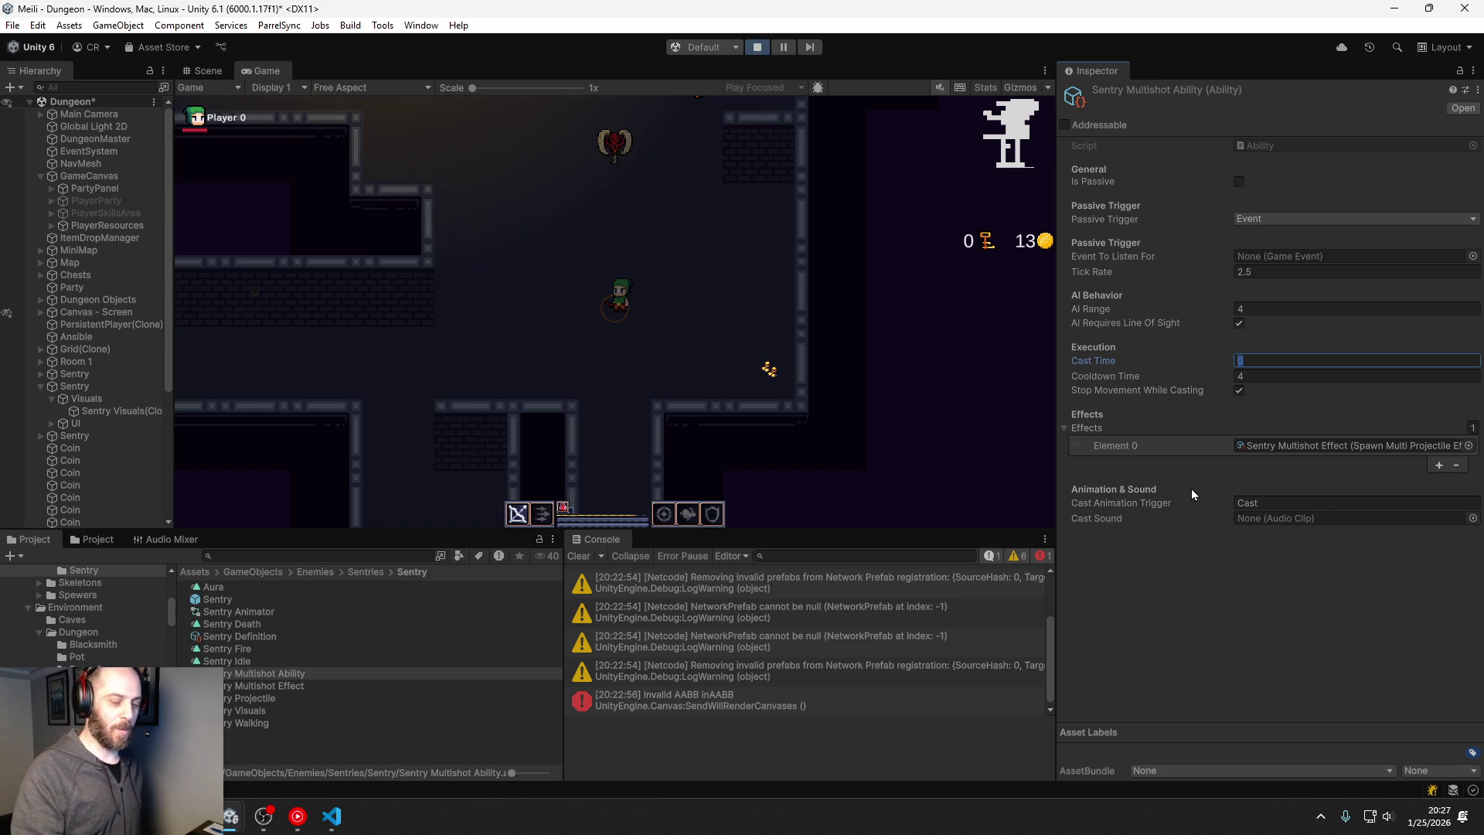
type("2.5")
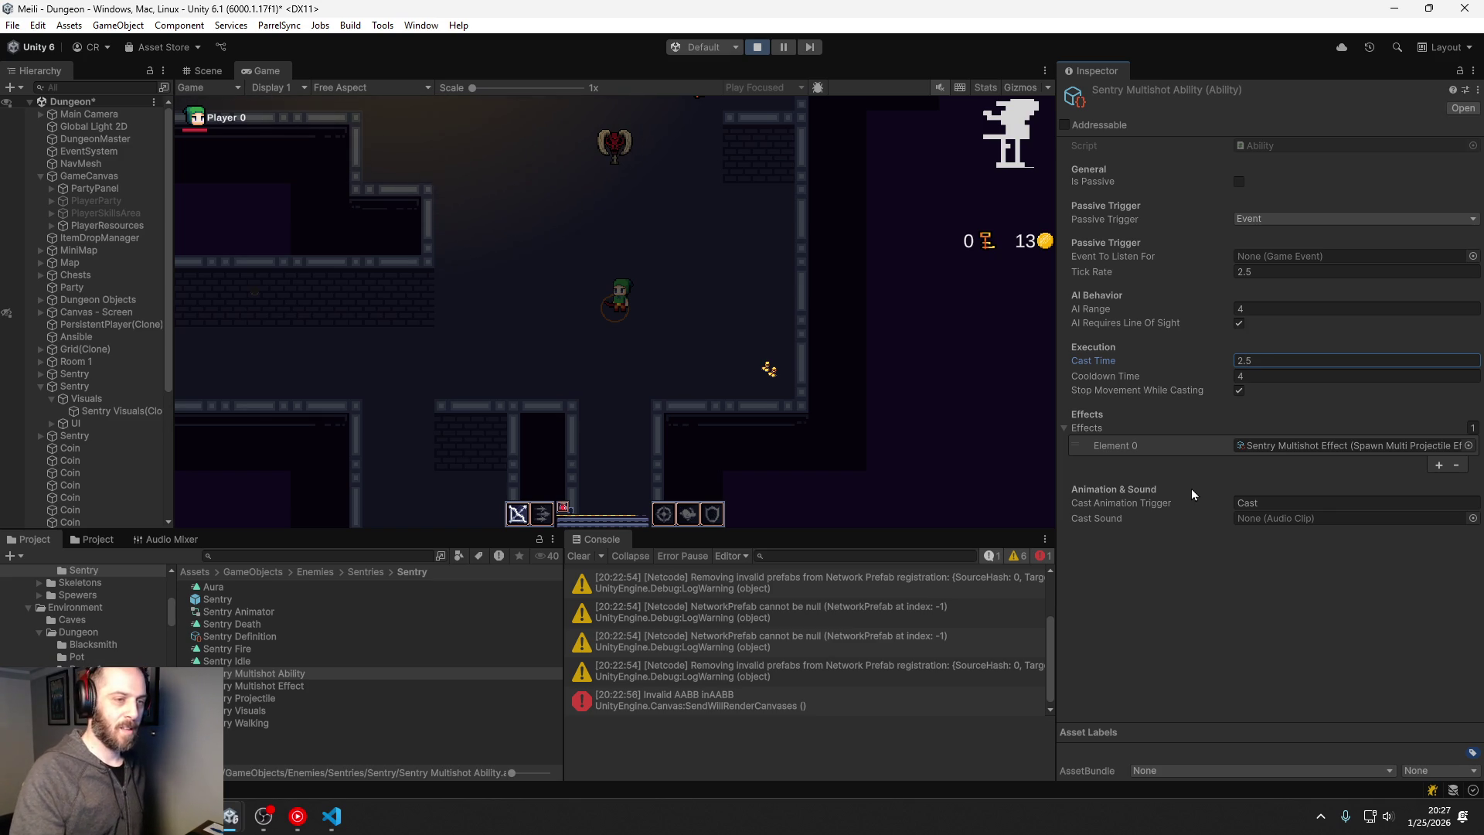
left_click(1220, 610)
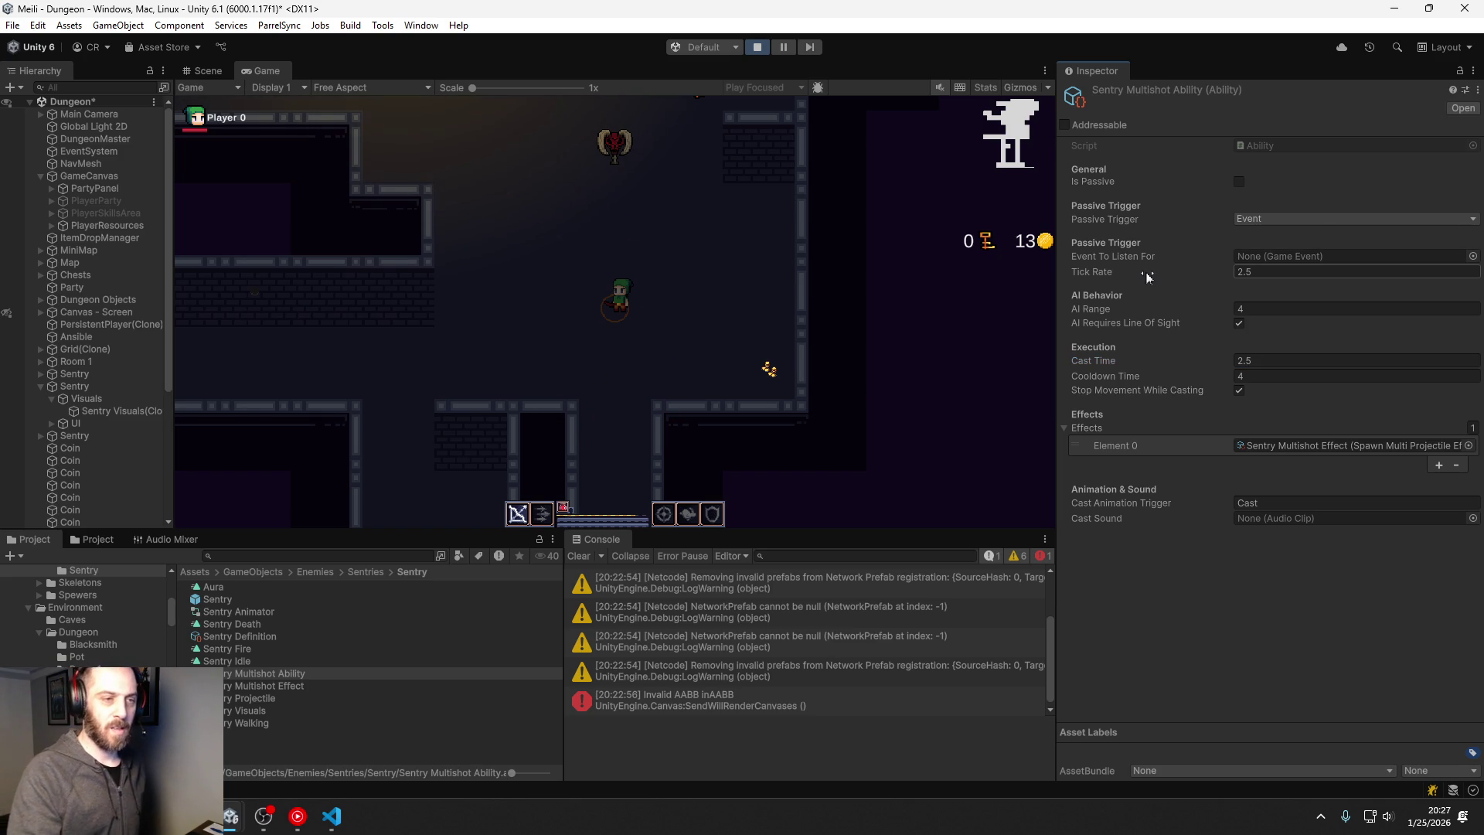
left_click_drag(1148, 277, 1101, 254)
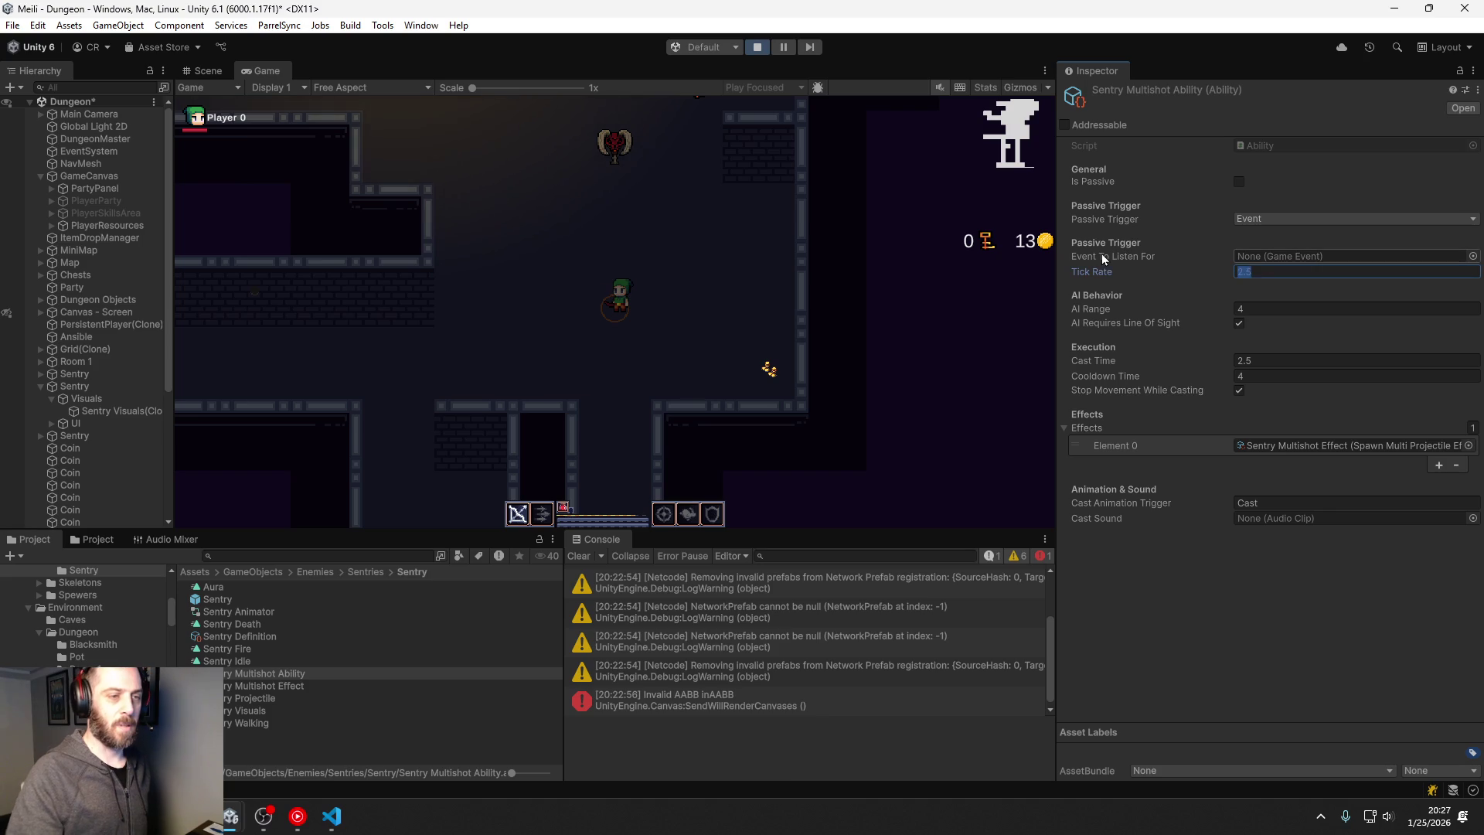
type("0")
left_click(1202, 673)
left_click(490, 314)
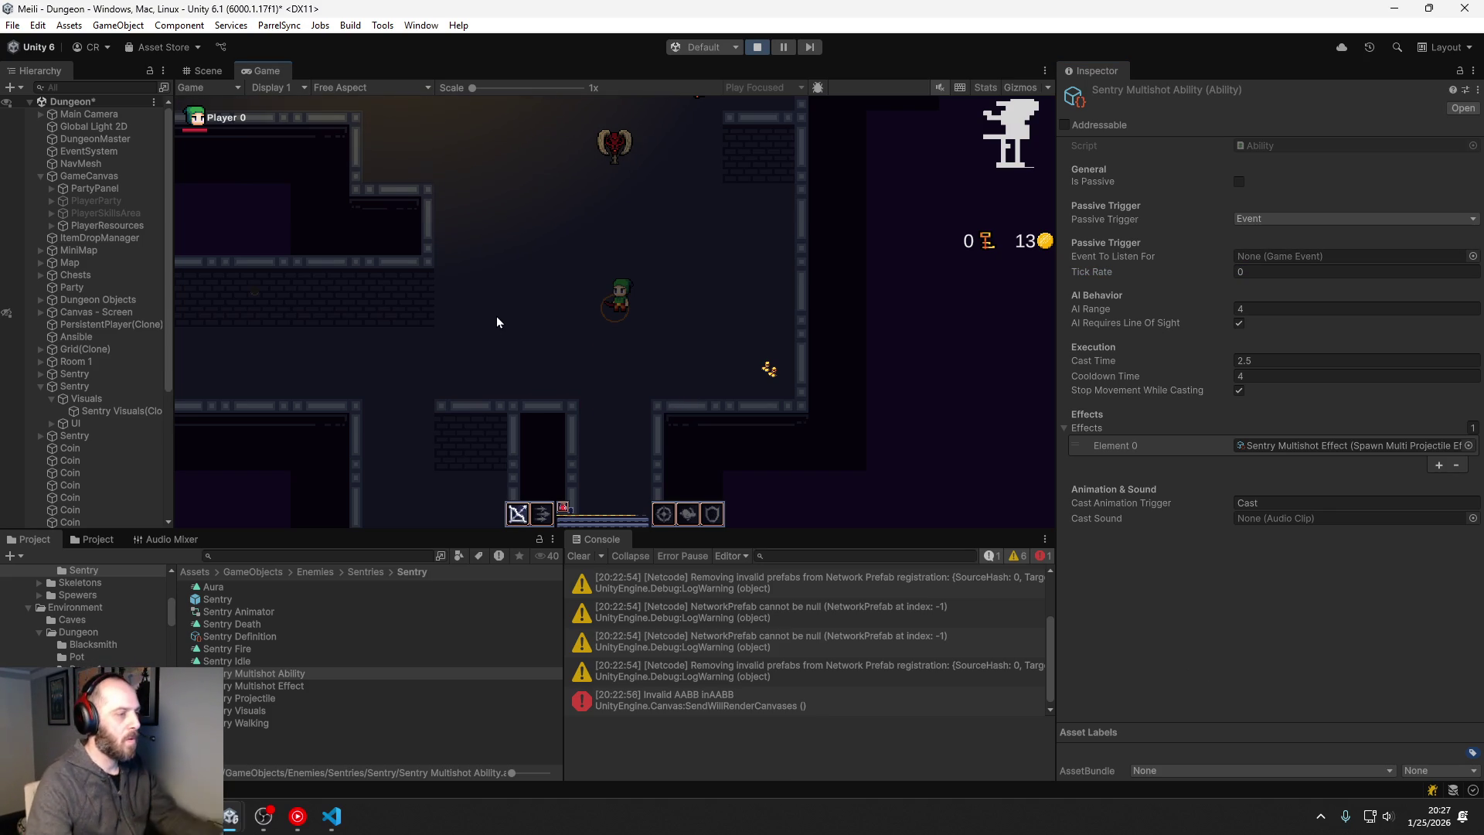
Step: Walk the player through the dungeon to the sentry and attack it with the first skill
key("d")
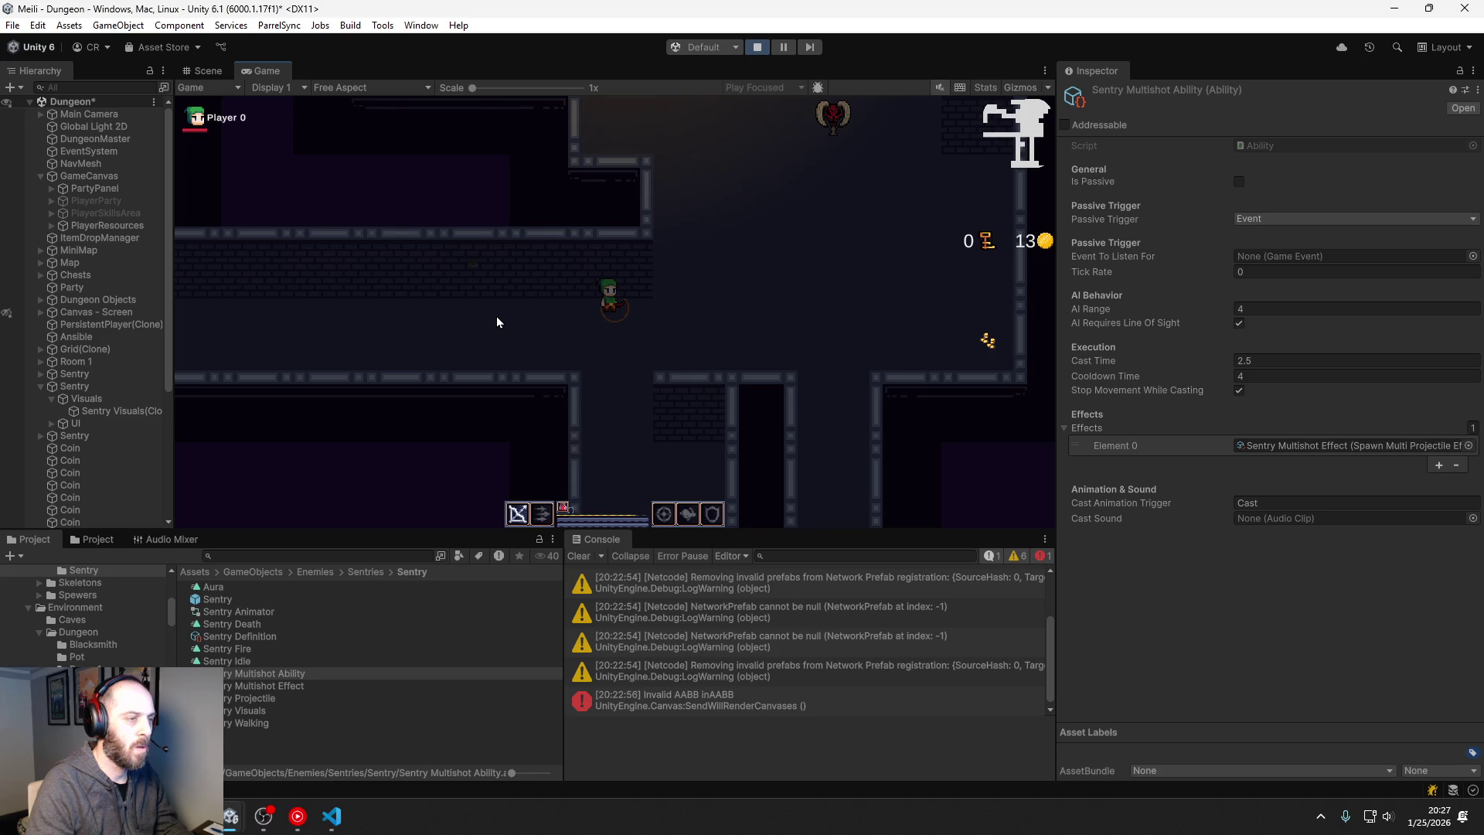
key("d")
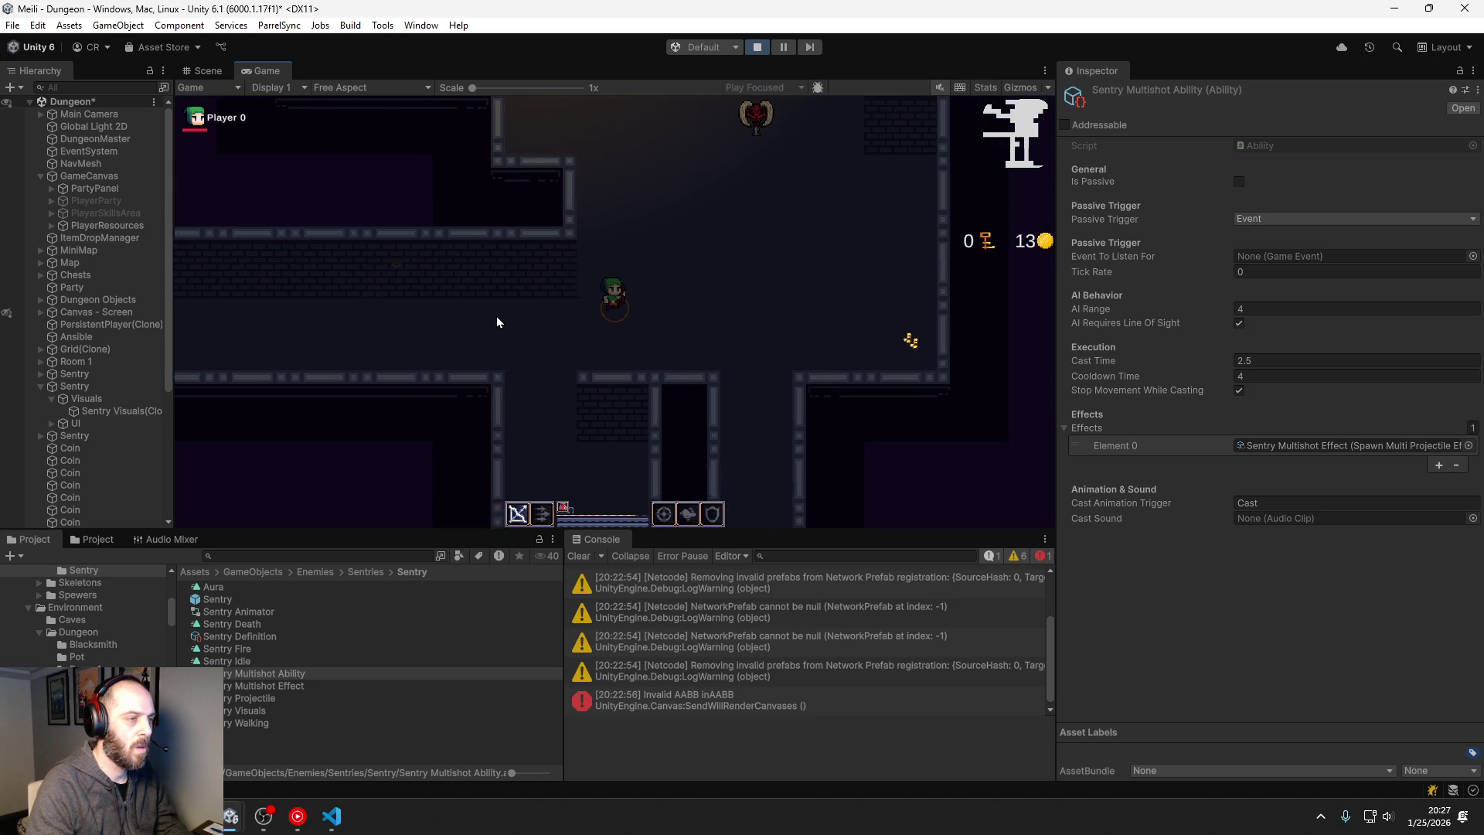
key("d")
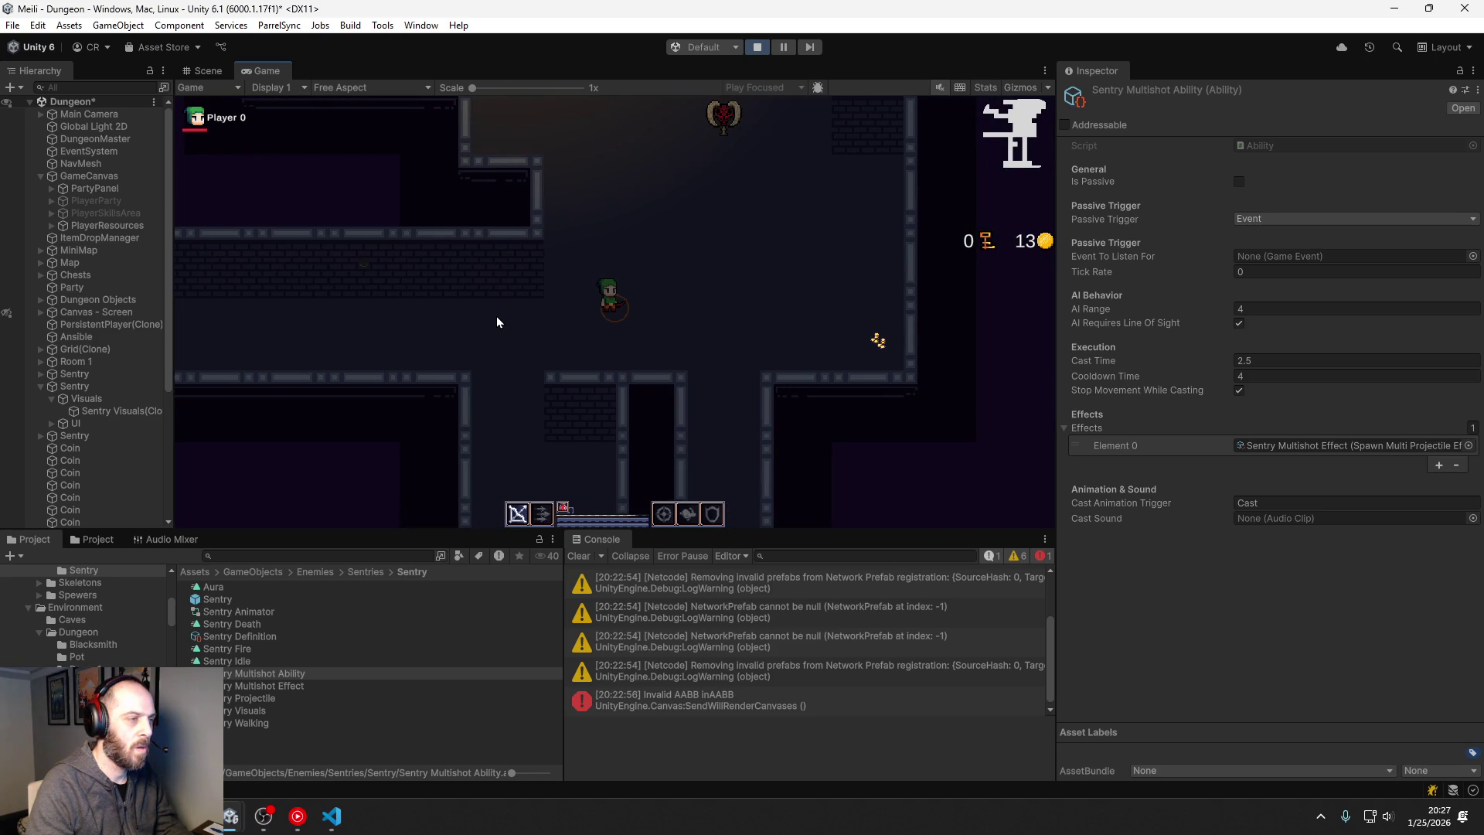
key("d")
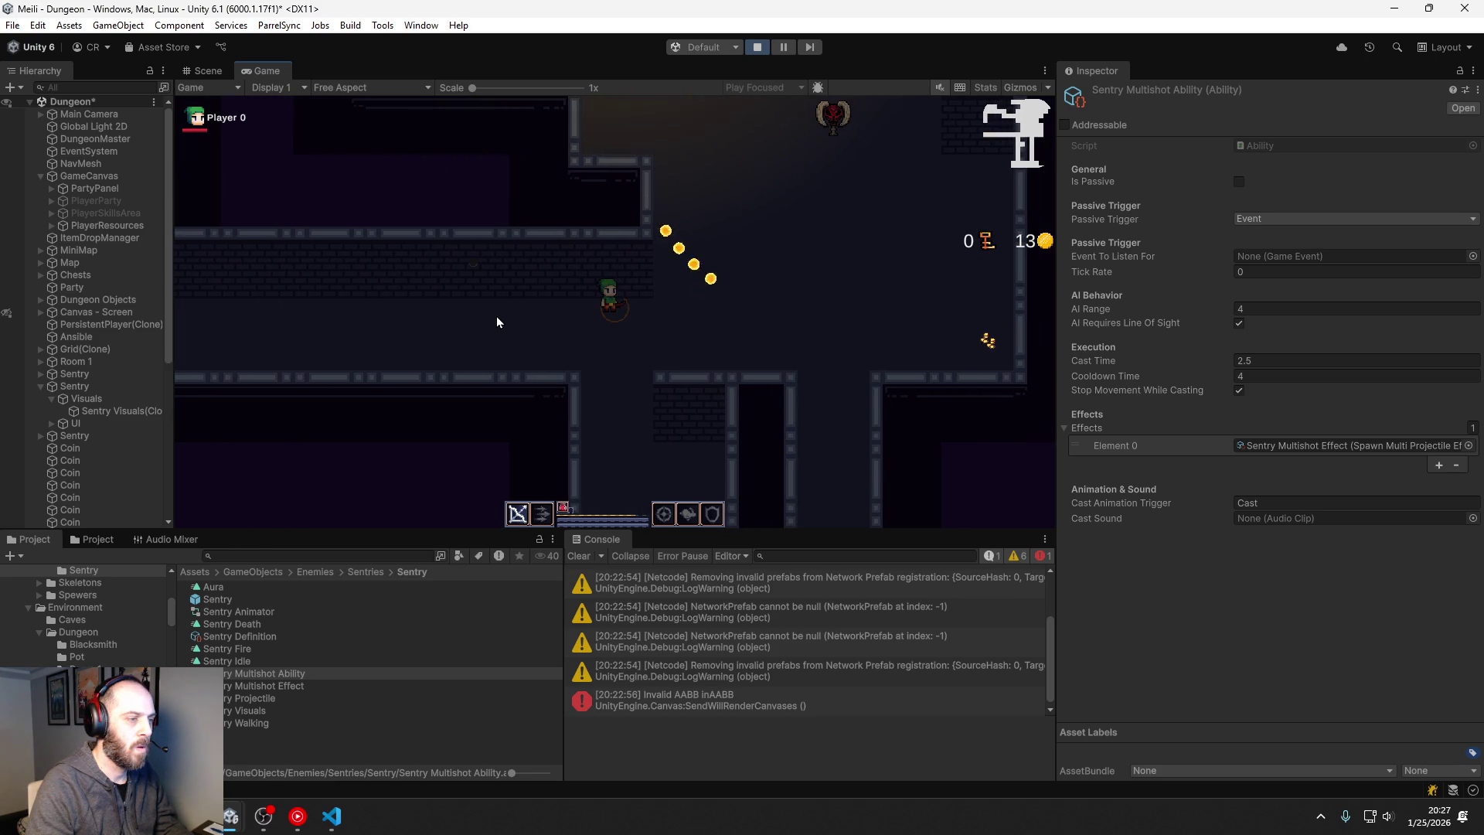
key("s")
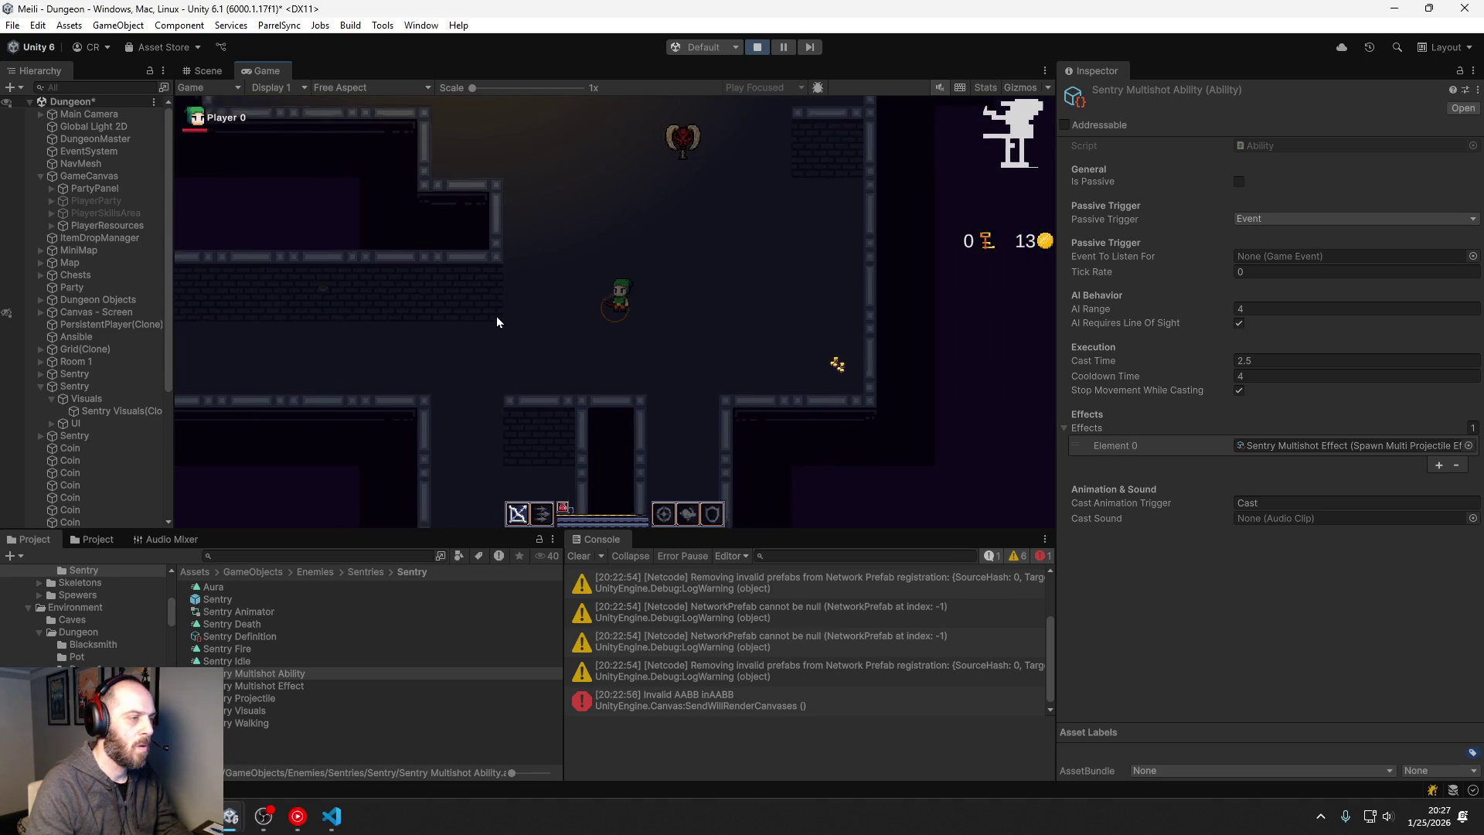
key("w")
key("d")
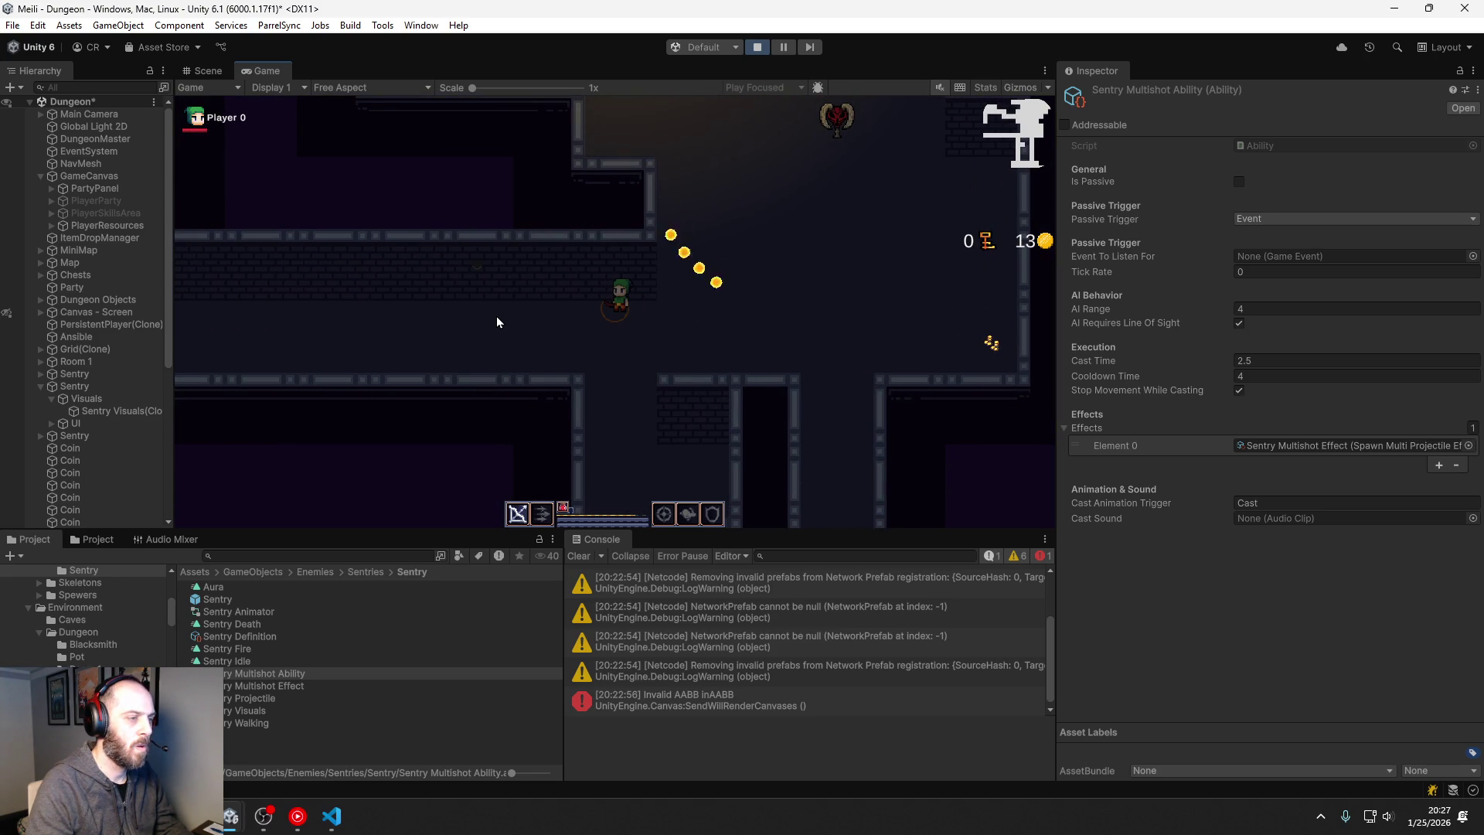
key("w")
key("d")
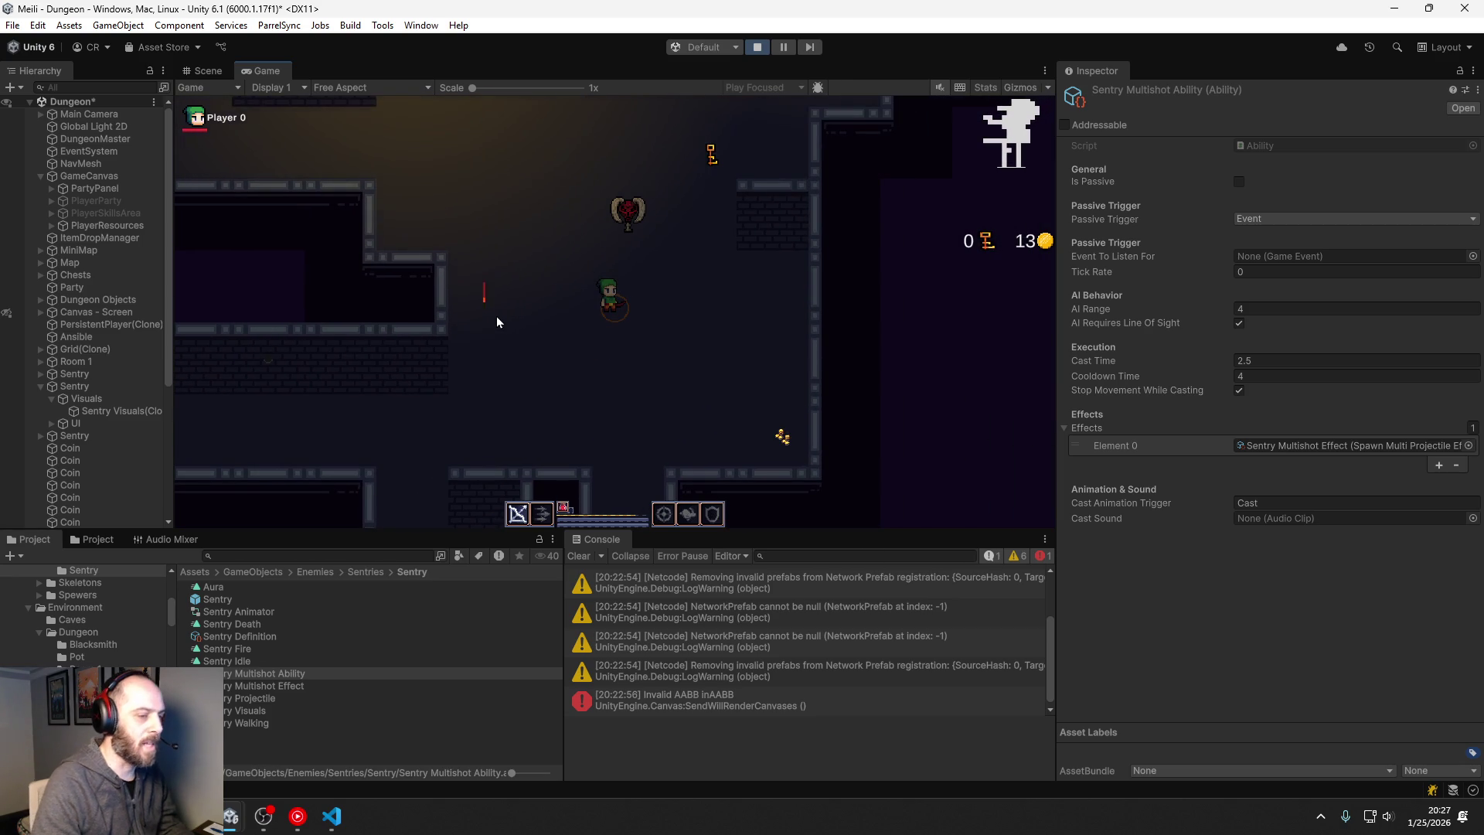
key("d")
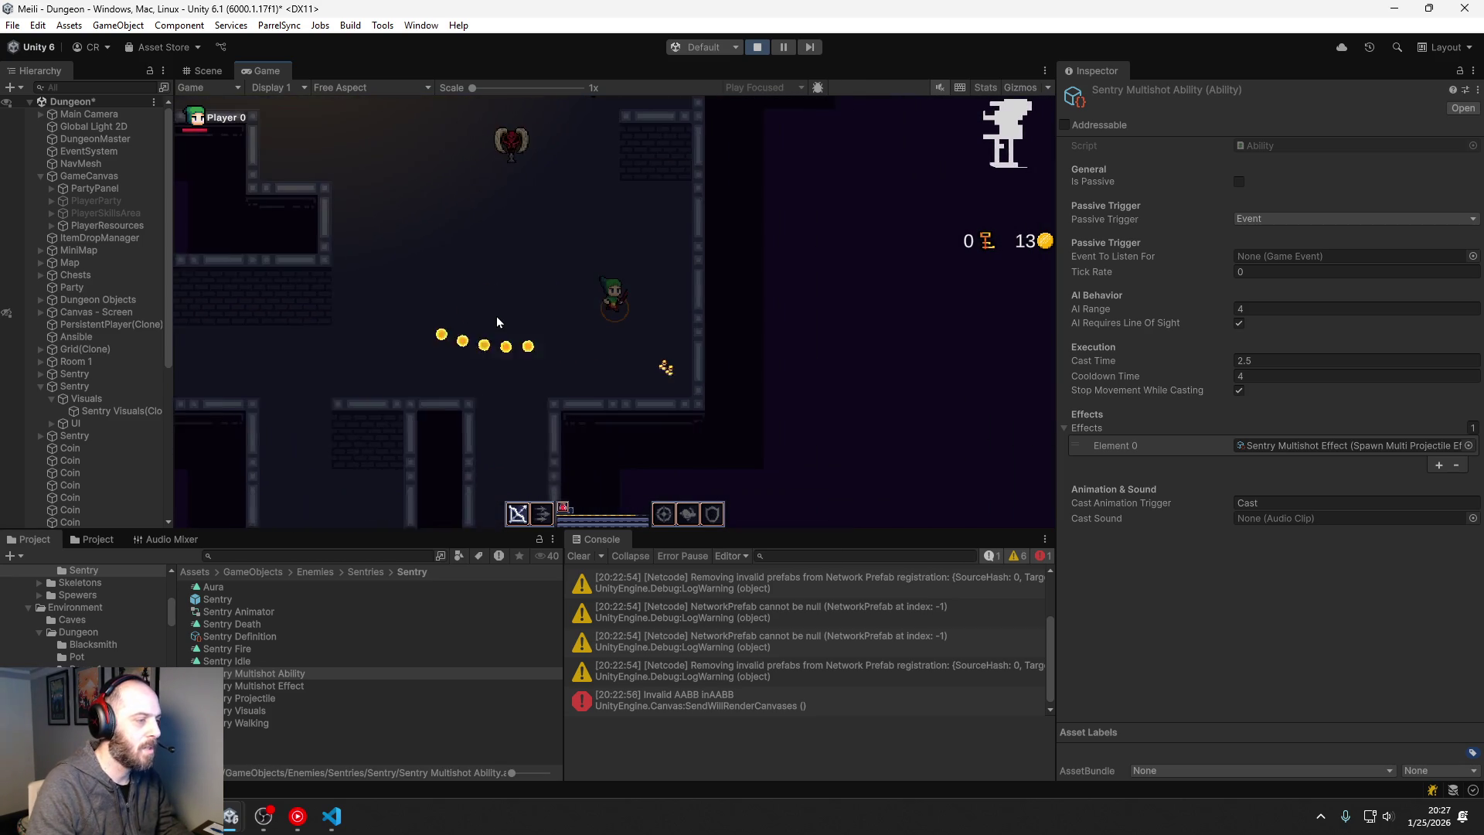
key("s")
key("d")
left_click(498, 163)
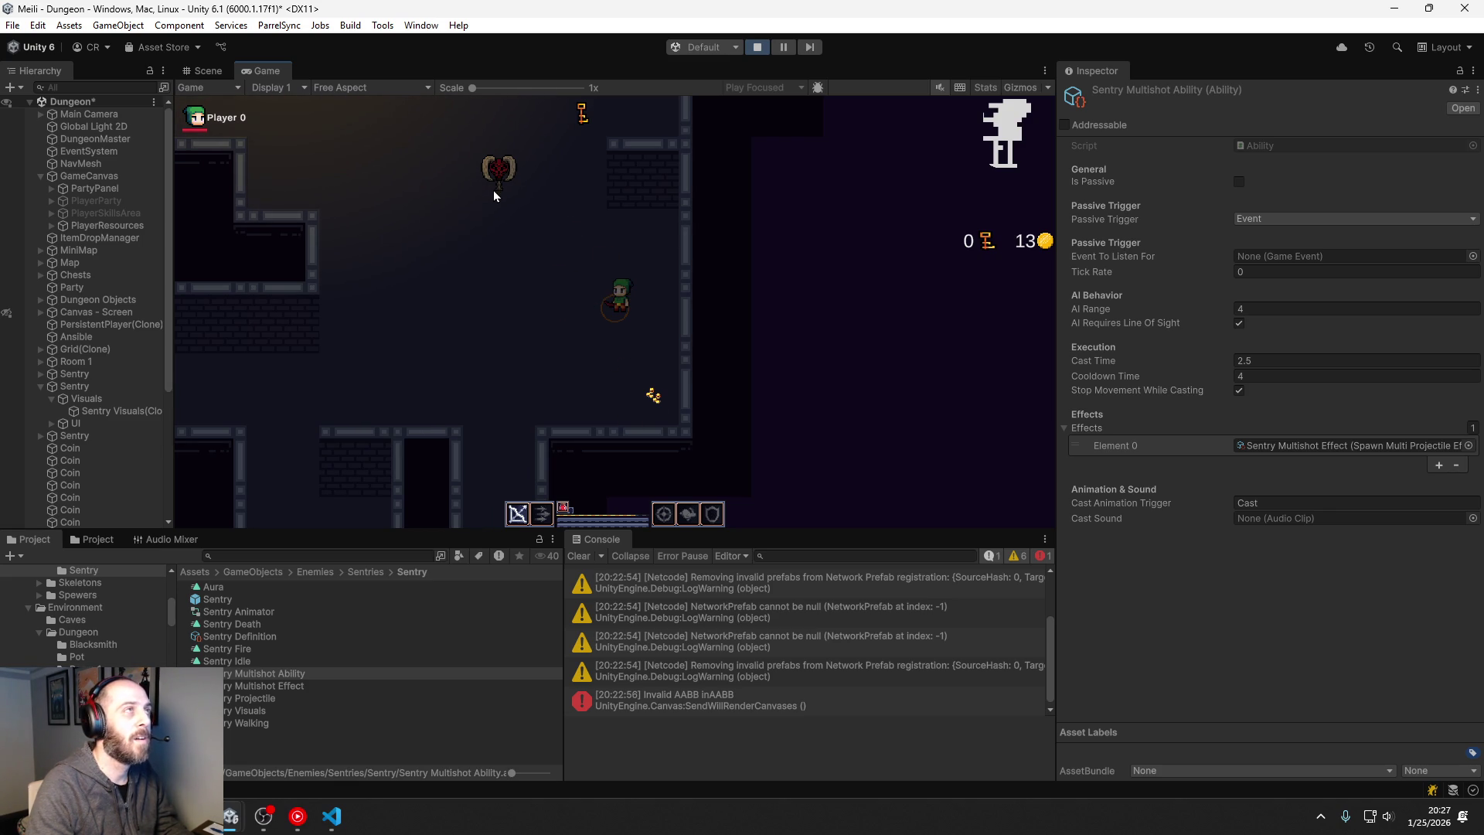
Step: Dodge the sentry's projectiles around the room, then close in and damage it
key("a")
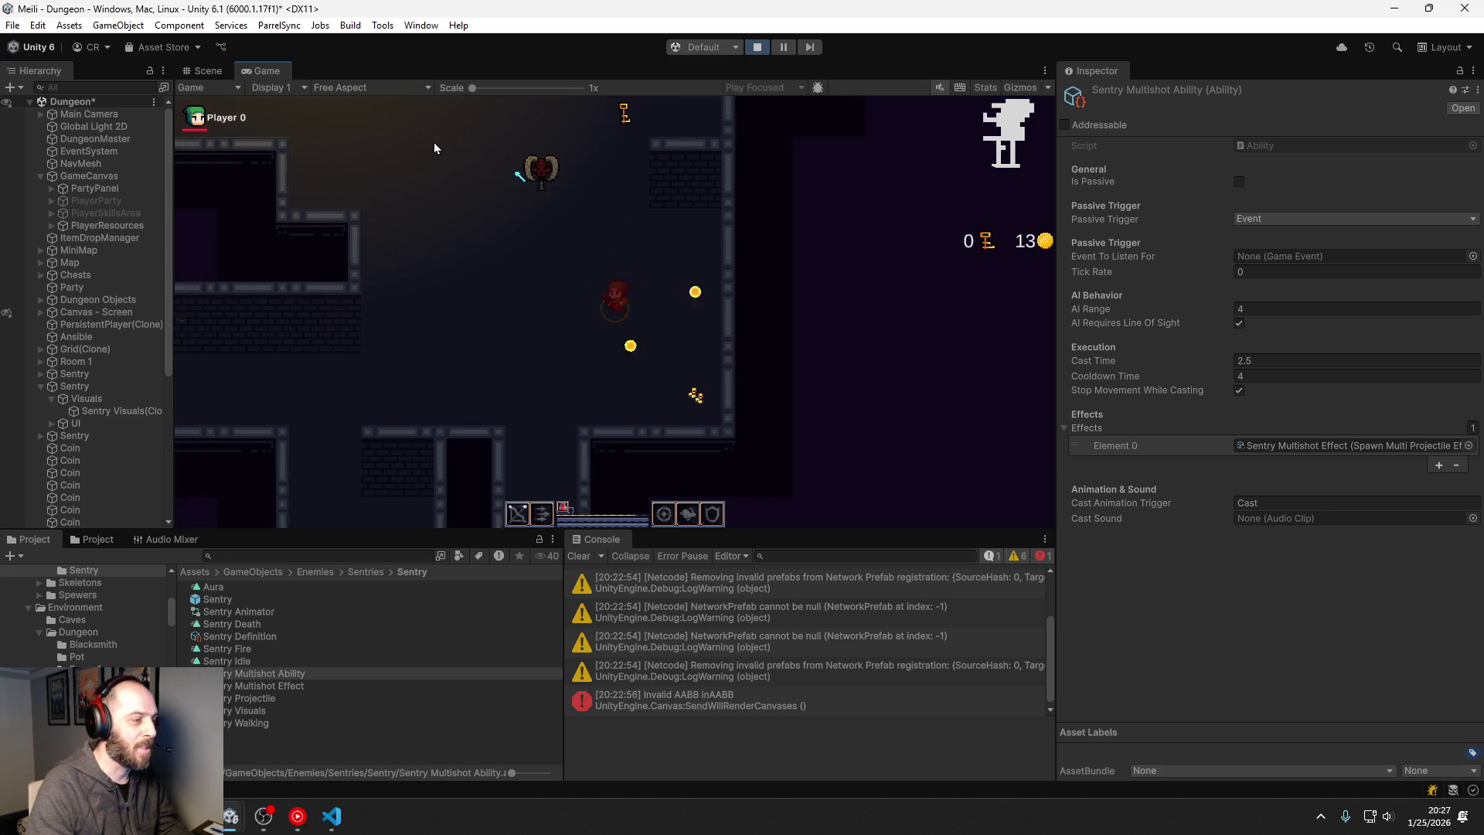
key("w")
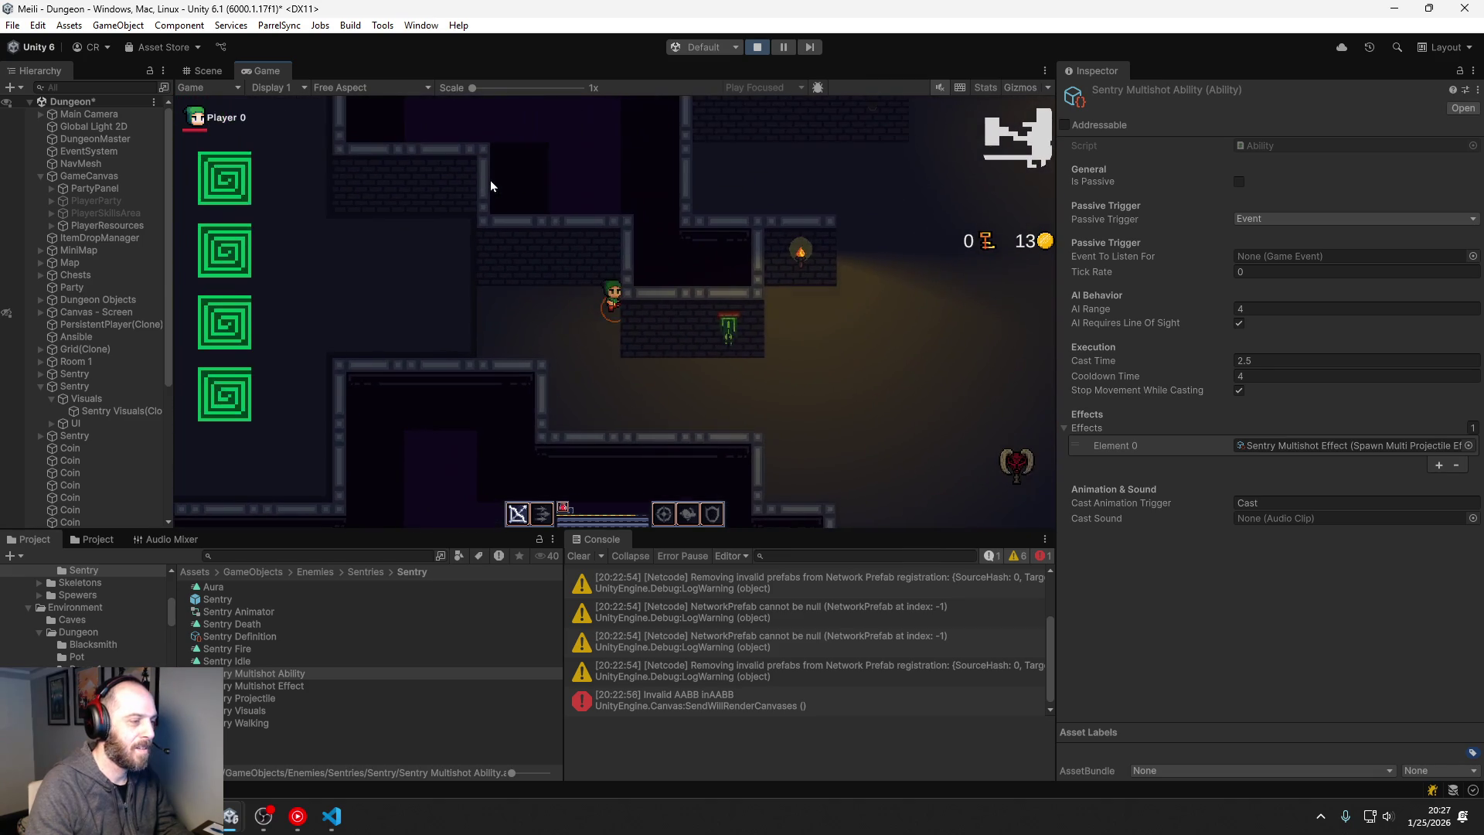
key("s")
key("d")
key("w")
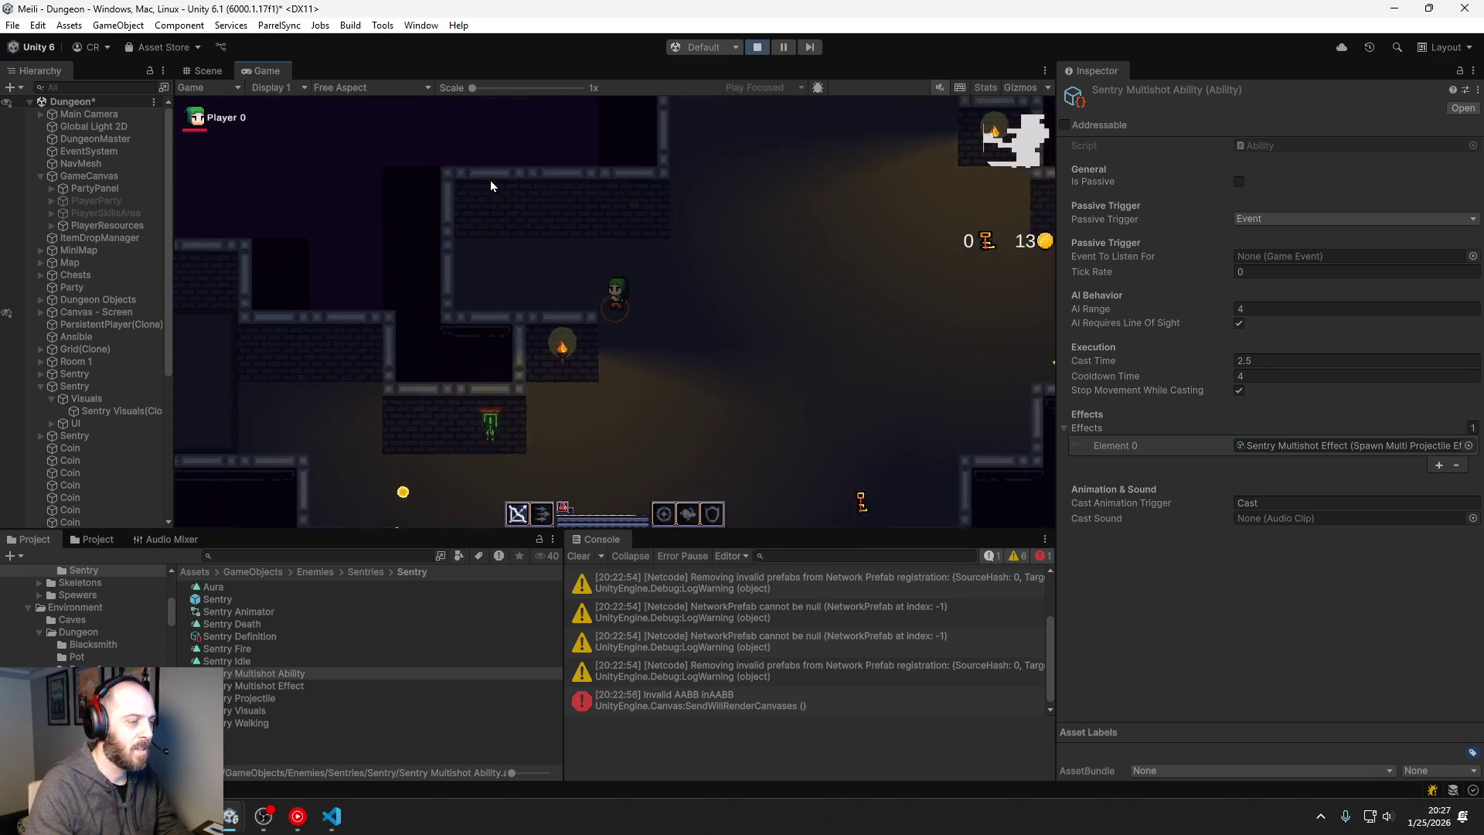
key("a")
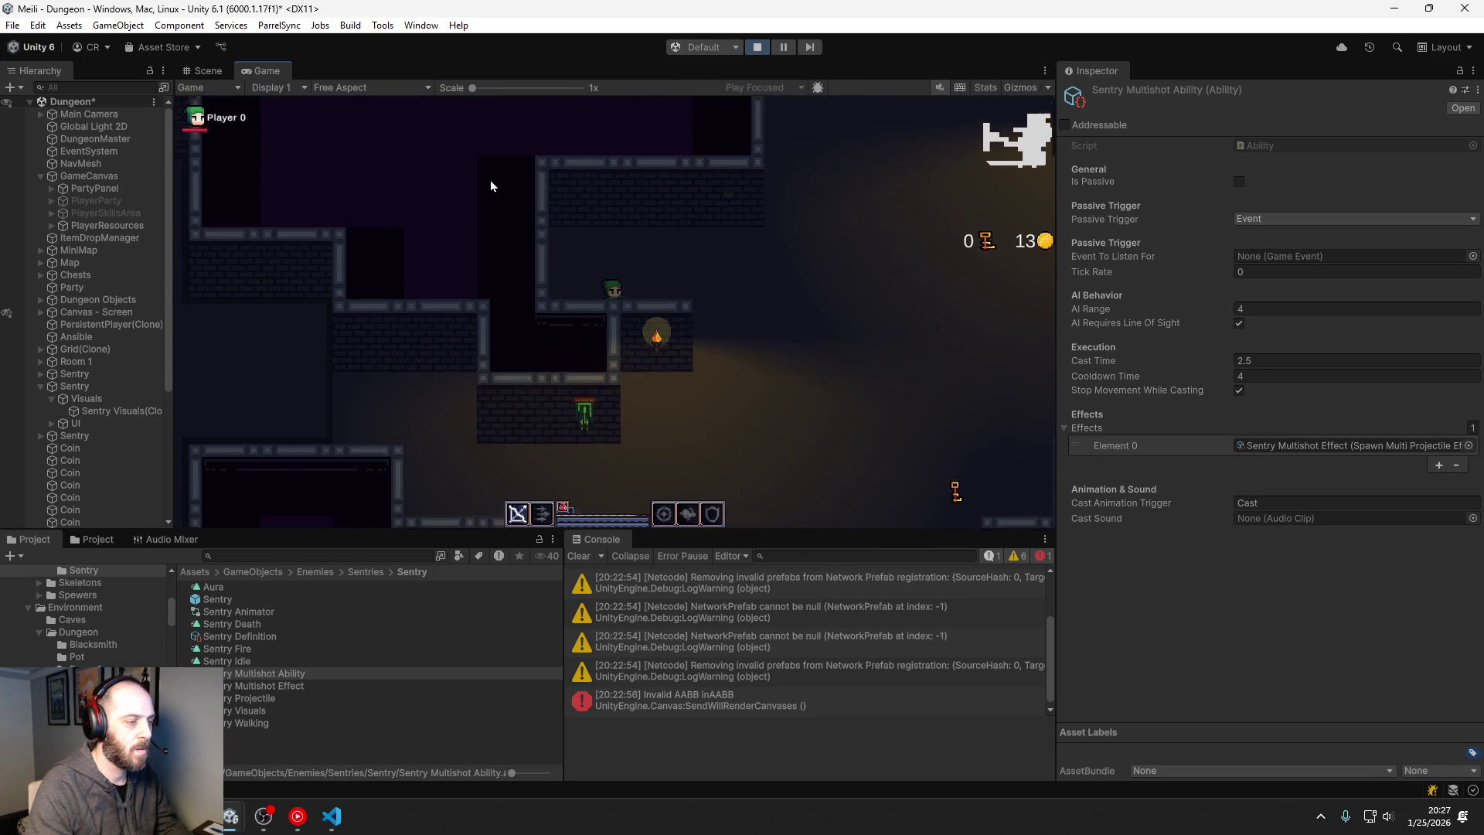
key("d")
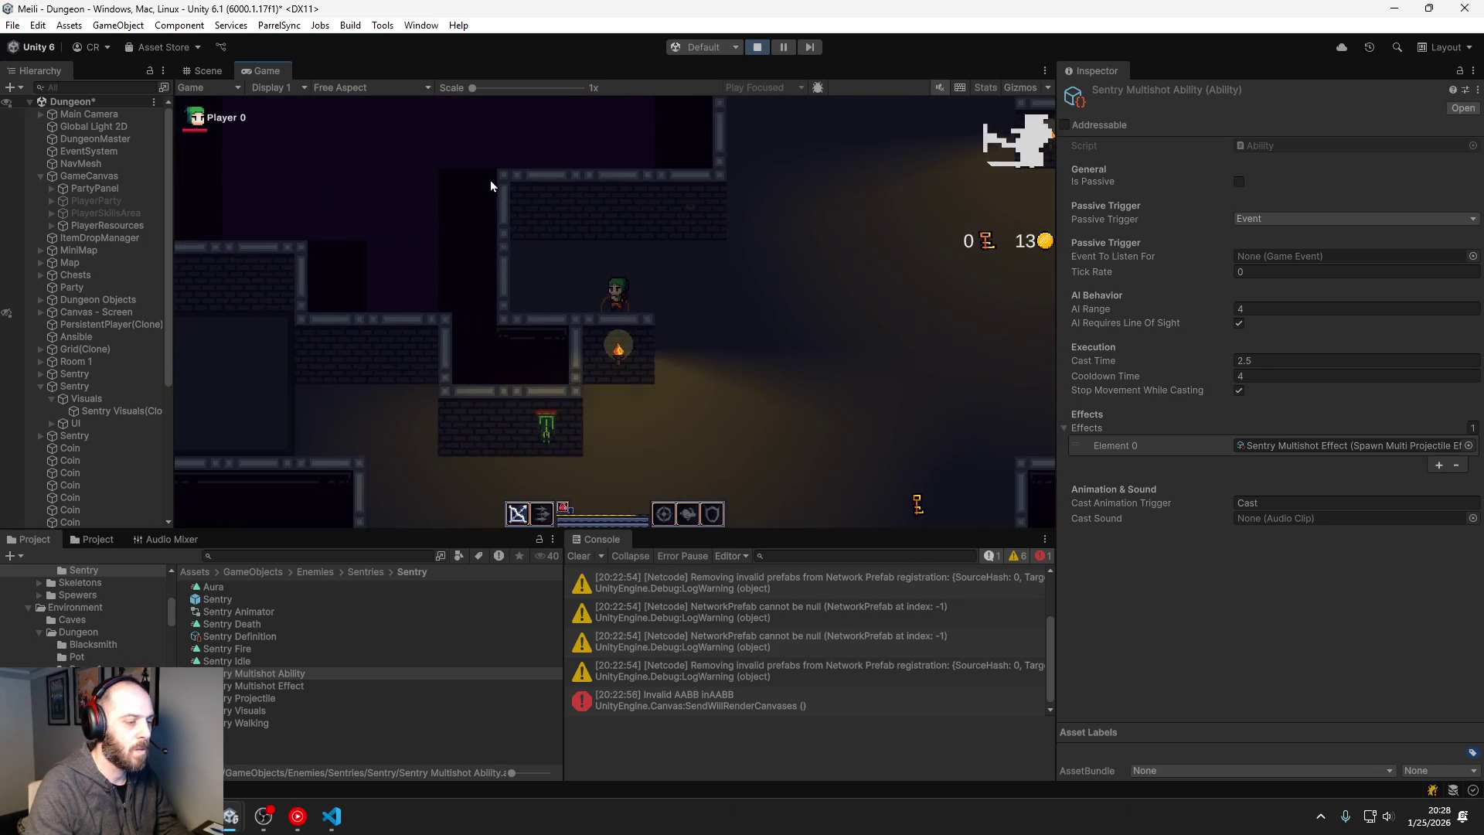
key("s")
key("w")
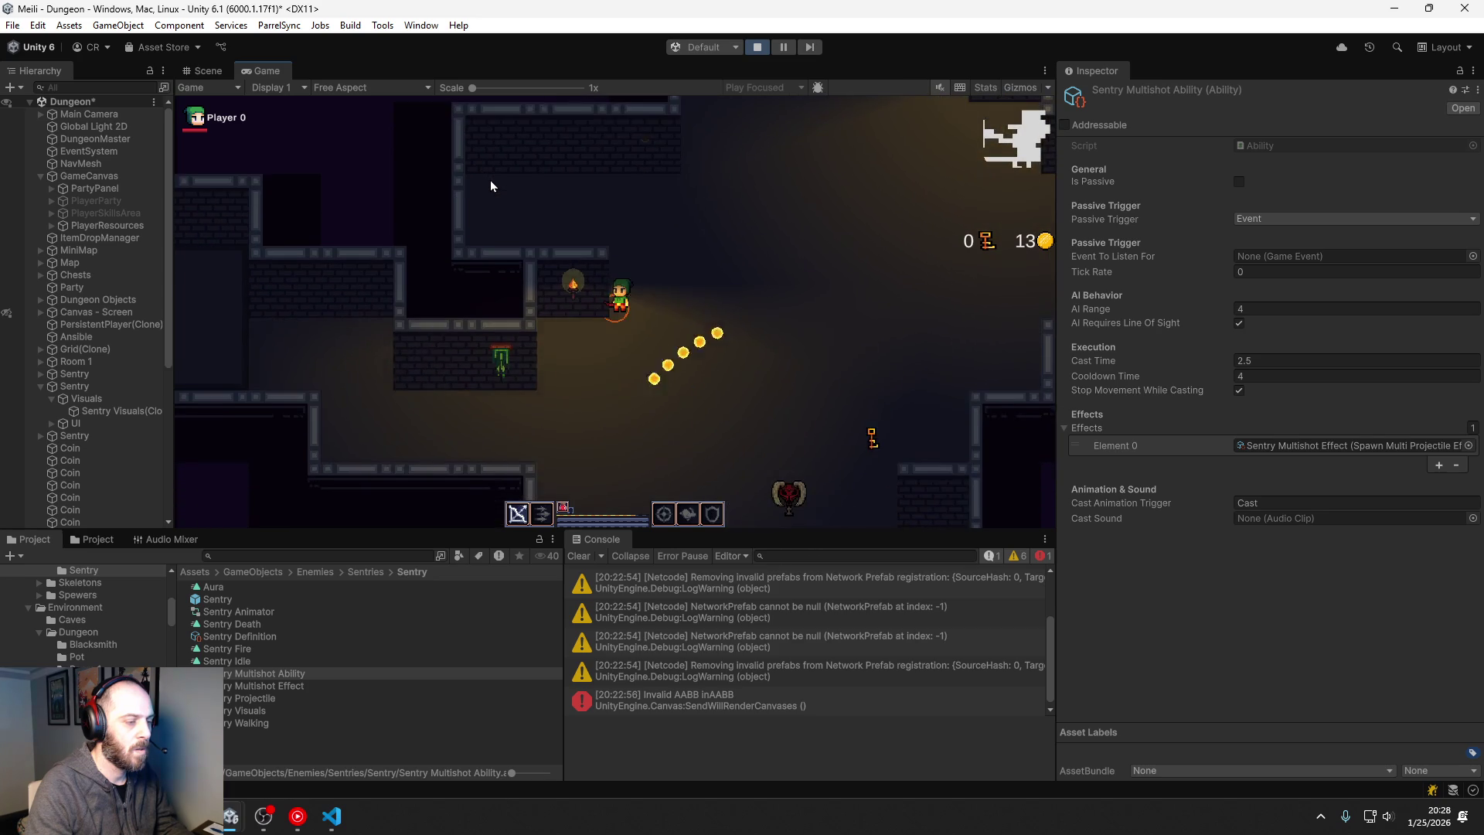
key("s")
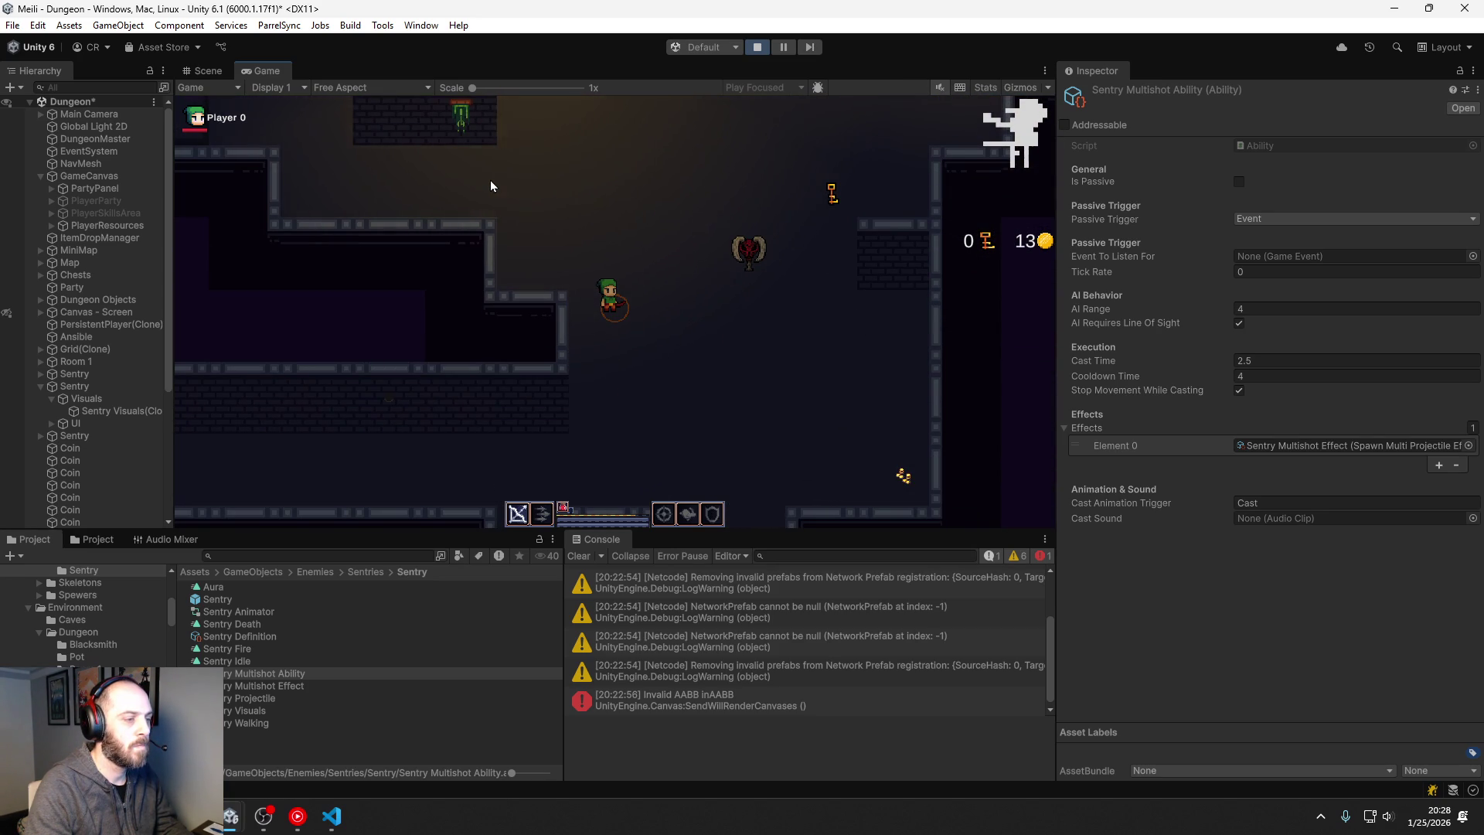
key("s")
key("a")
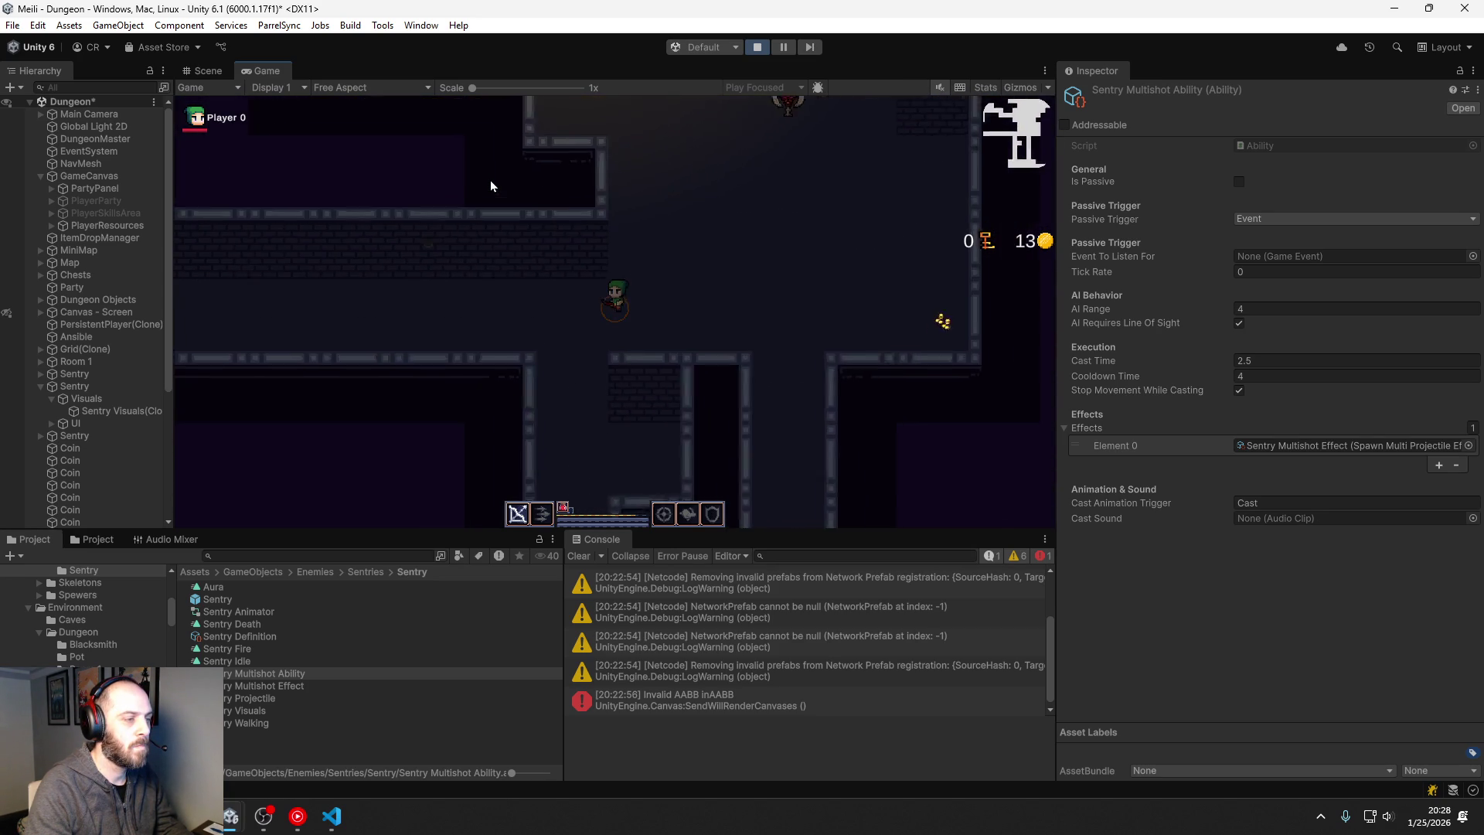
key("a")
key("w")
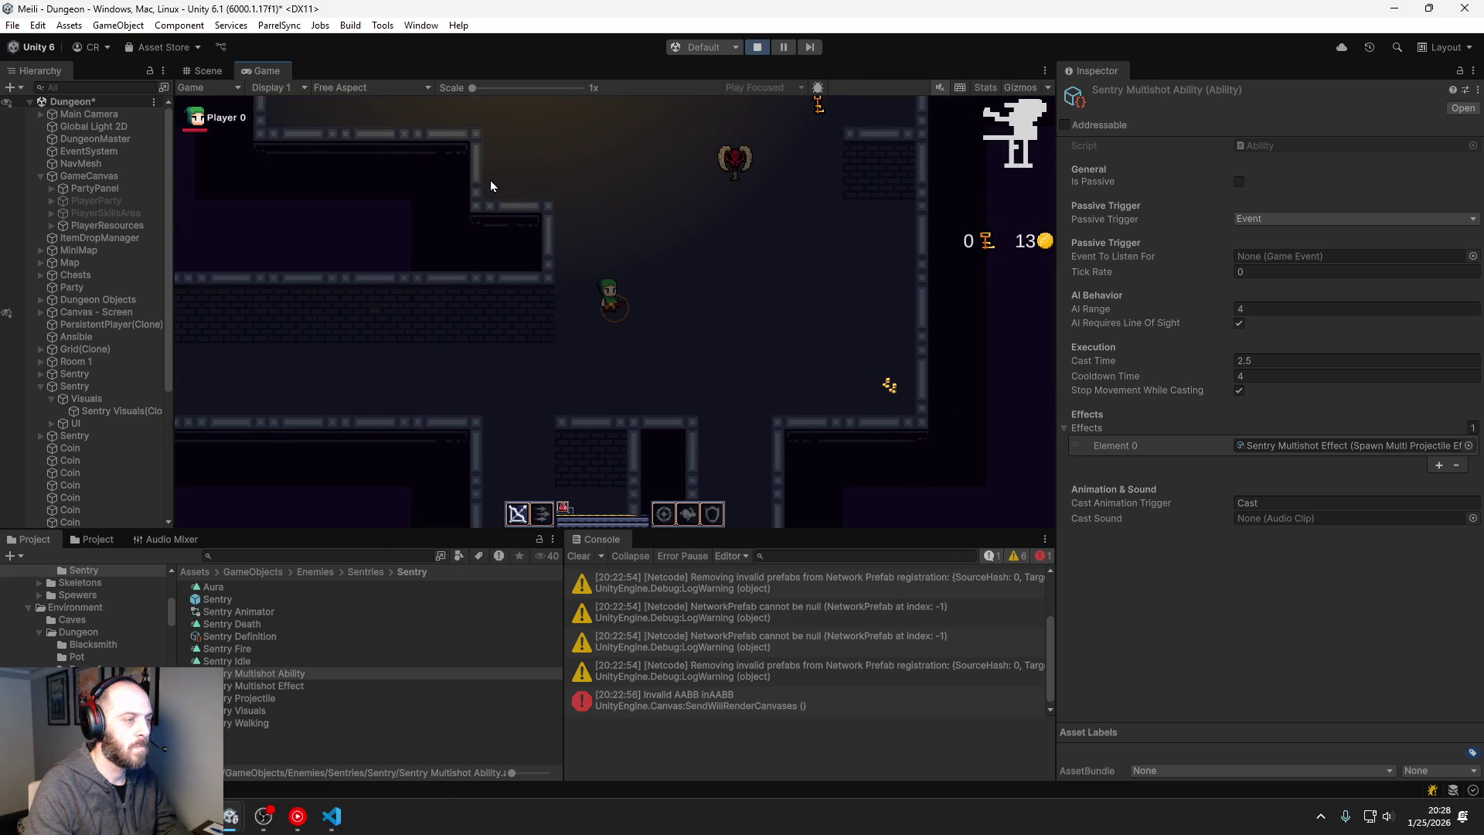
key("d")
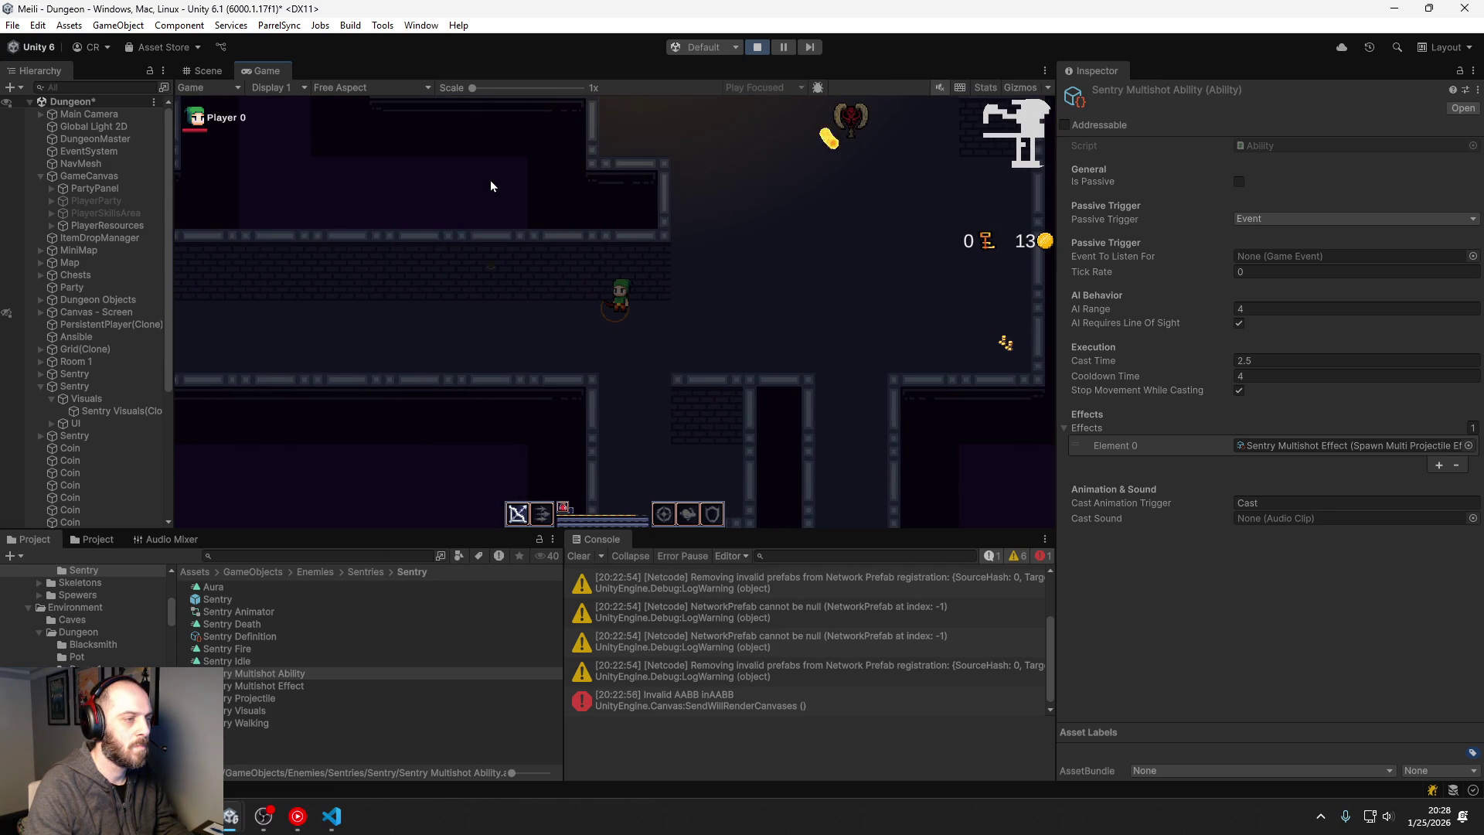
key("d")
key("w")
key("w")
key("d")
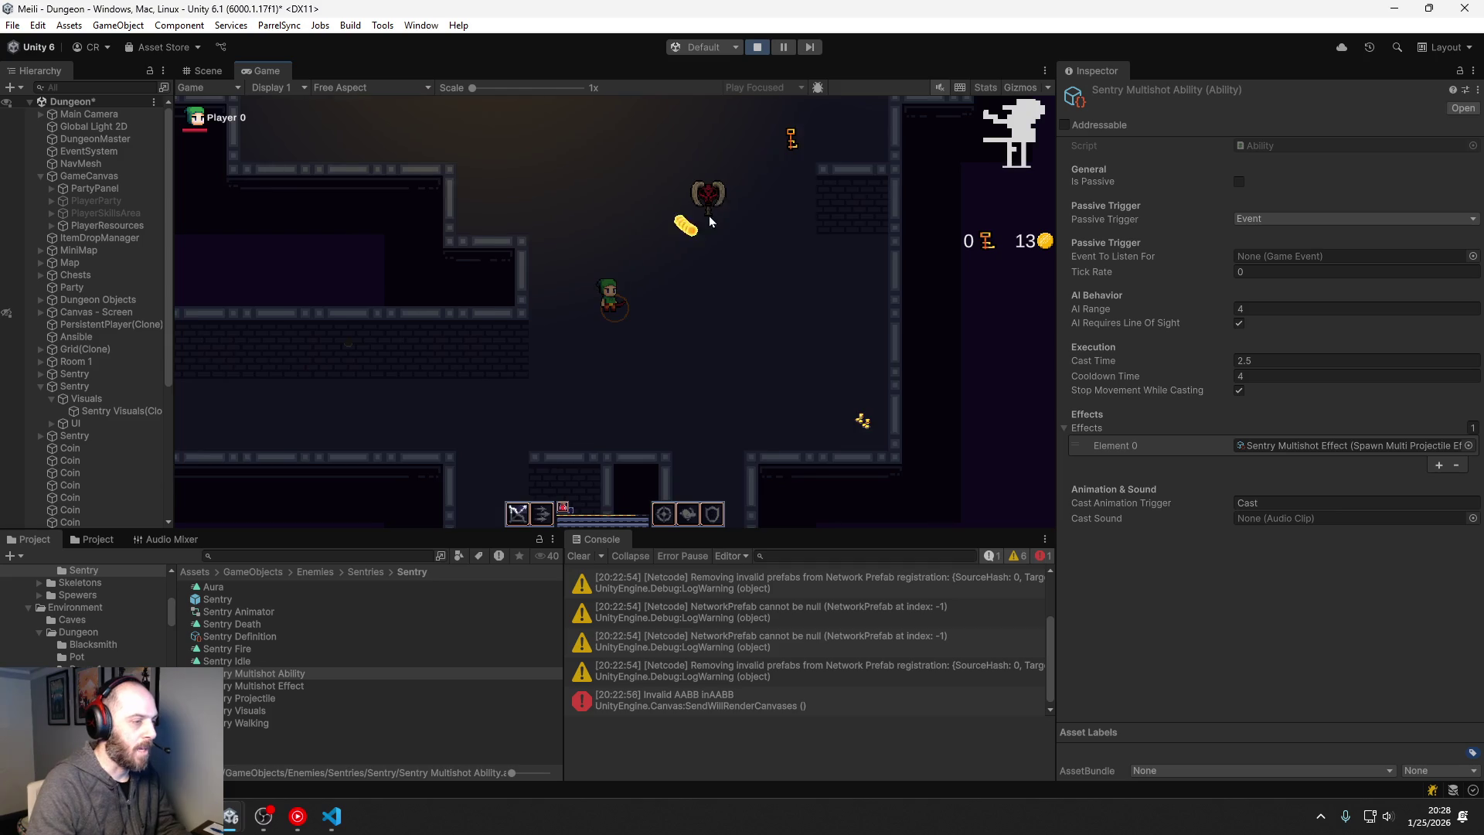
key("d")
key("w")
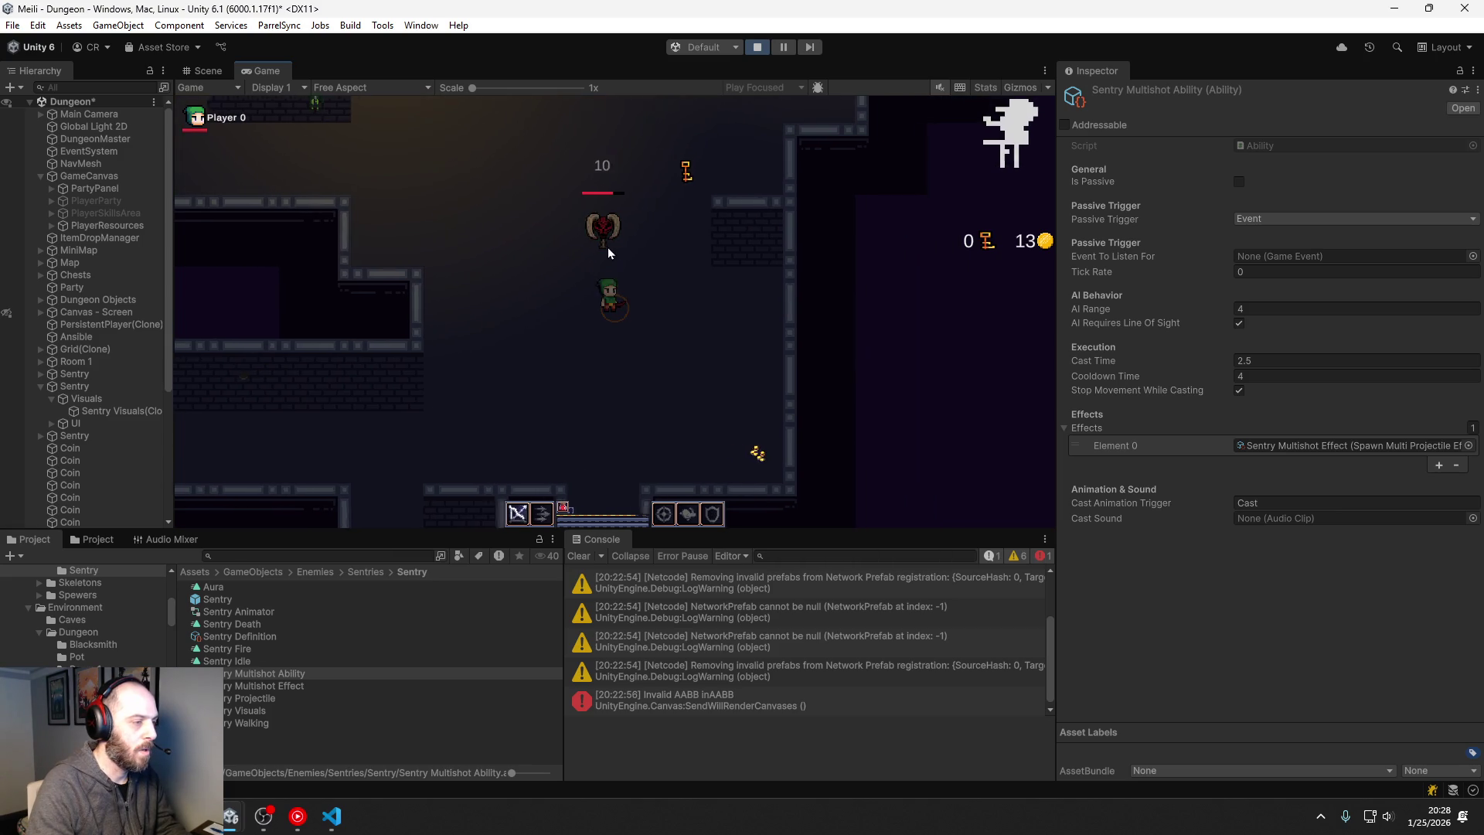
key("d")
key("s")
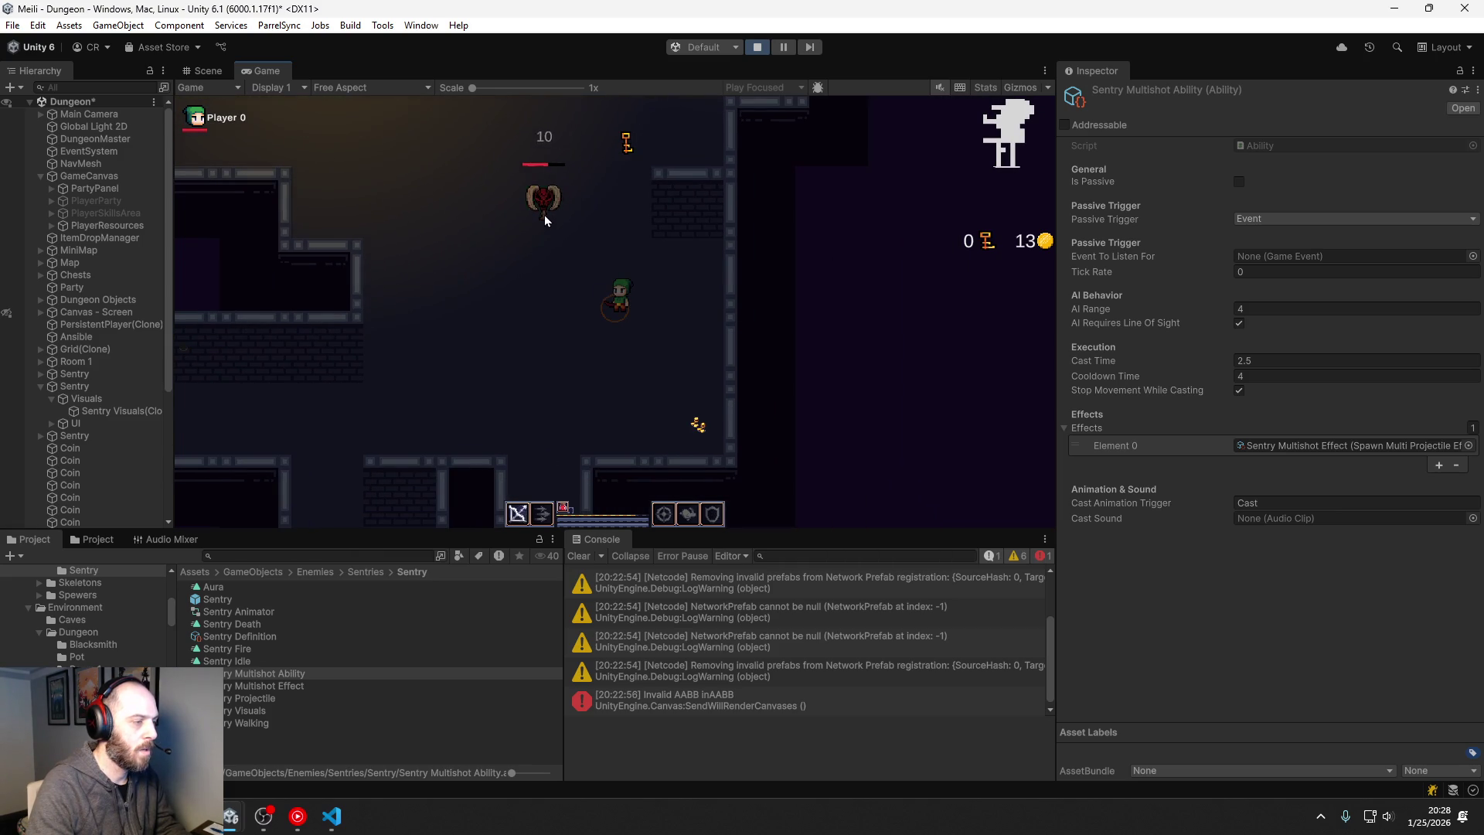
key("d")
key("s")
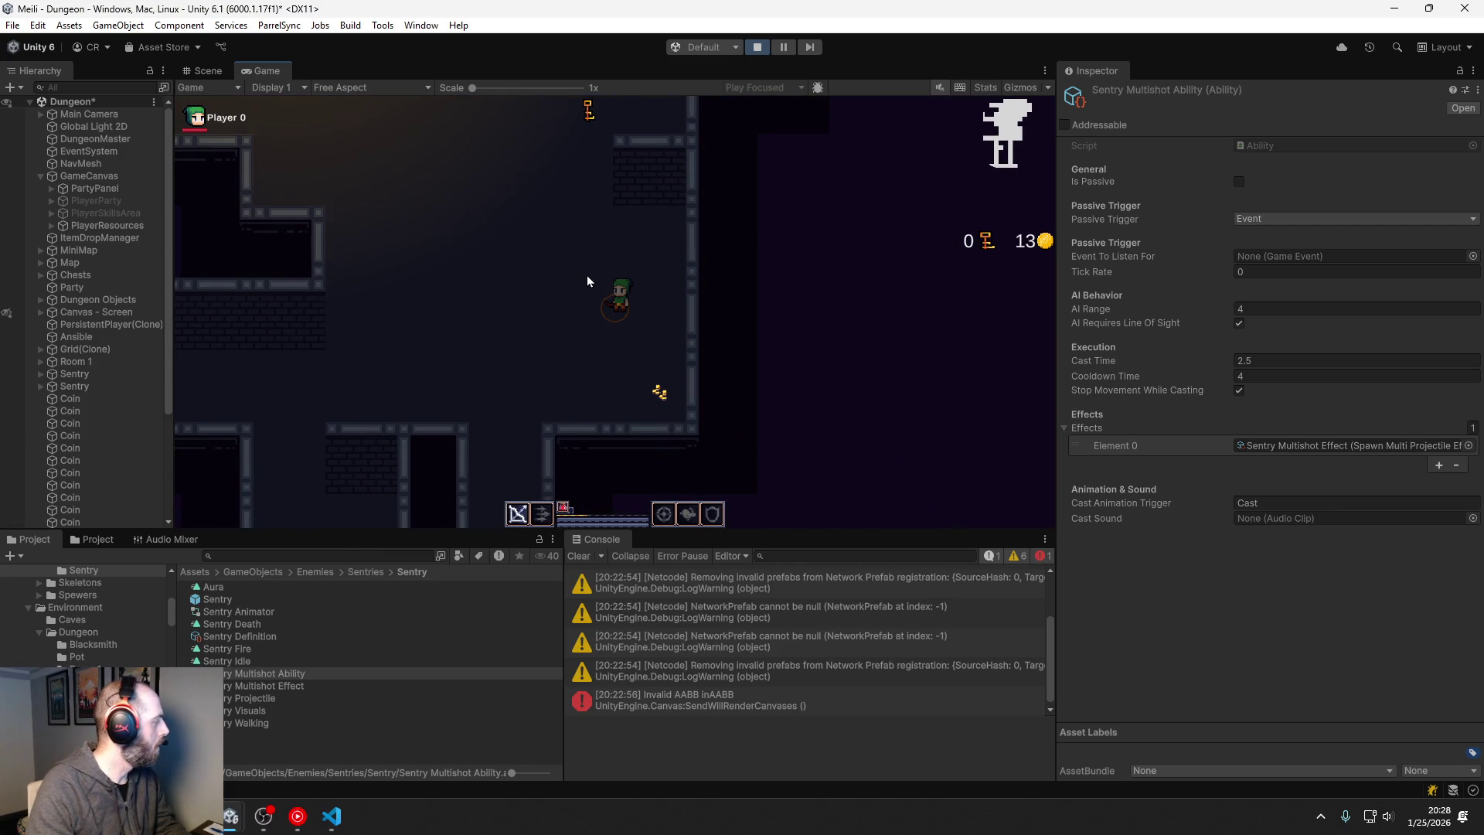
Step: Stop the playtest after defeating the sentry and save the Dungeon scene
key("a")
left_click(756, 48)
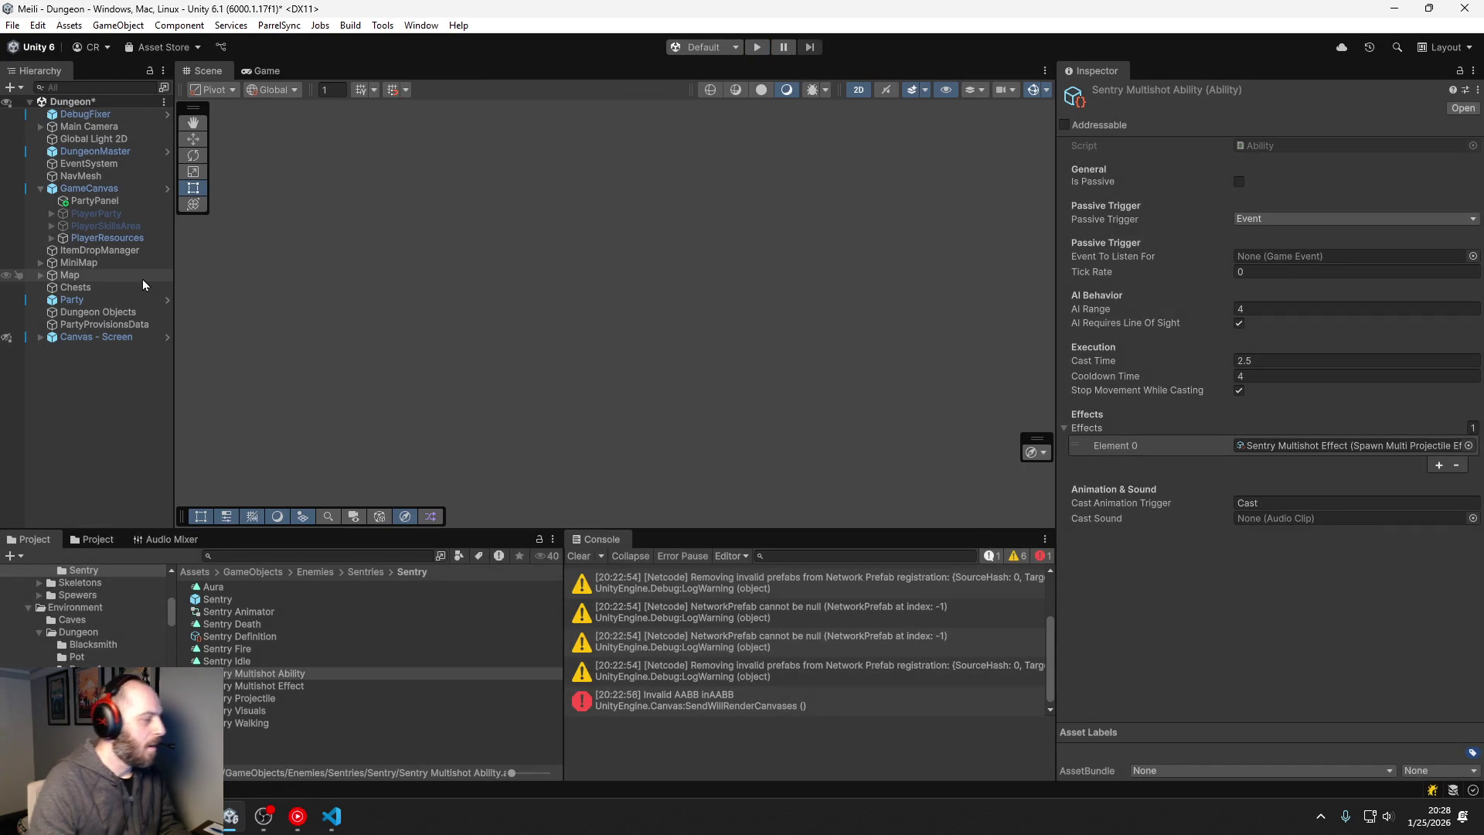
key("ctrl+s")
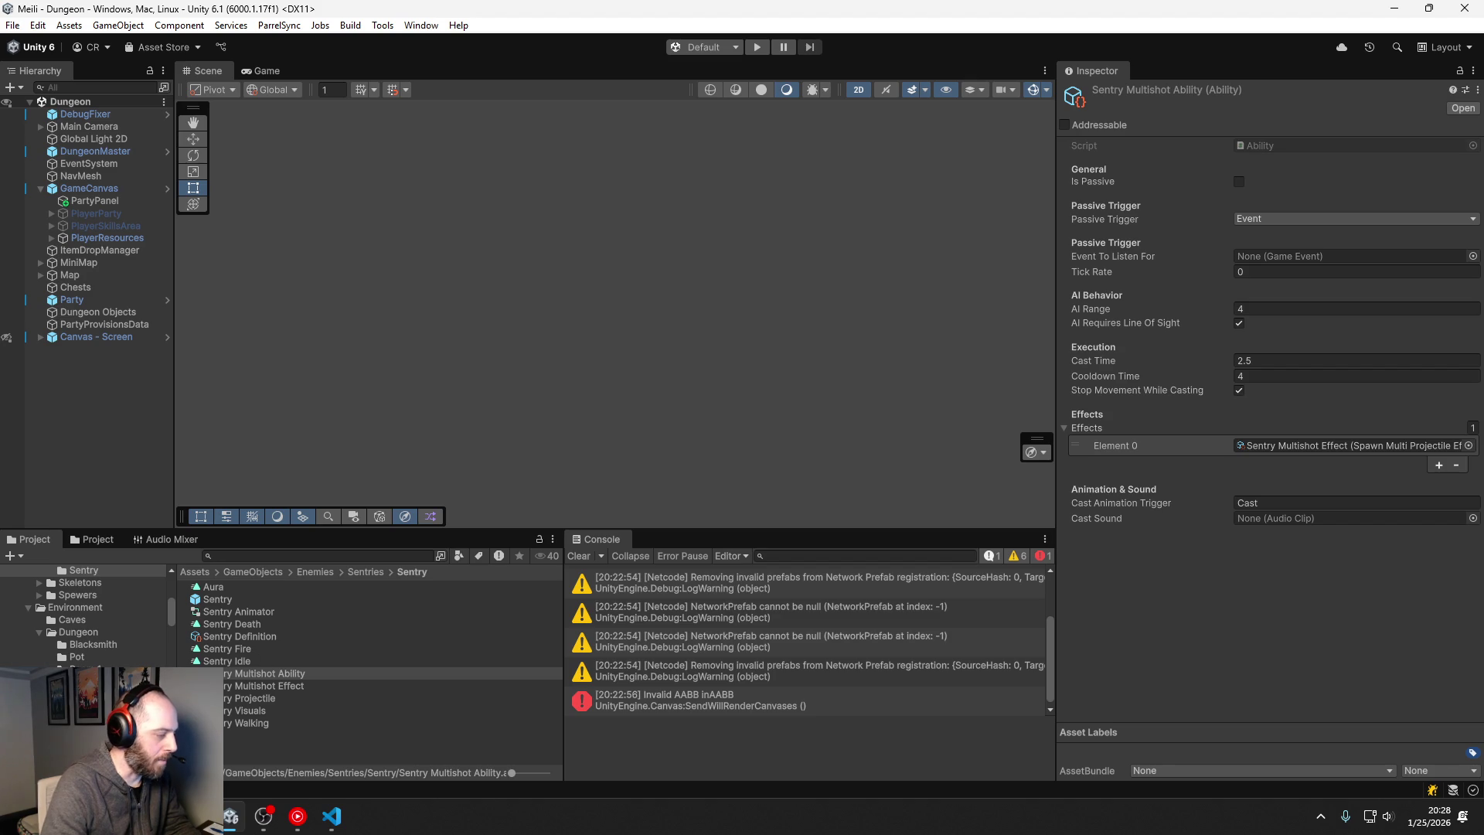
Step: Browse the Assets/GameObjects/Enemies folder and clear the asset selection
scroll(84, 615, "up", 3)
scroll(83, 615, "up", 3)
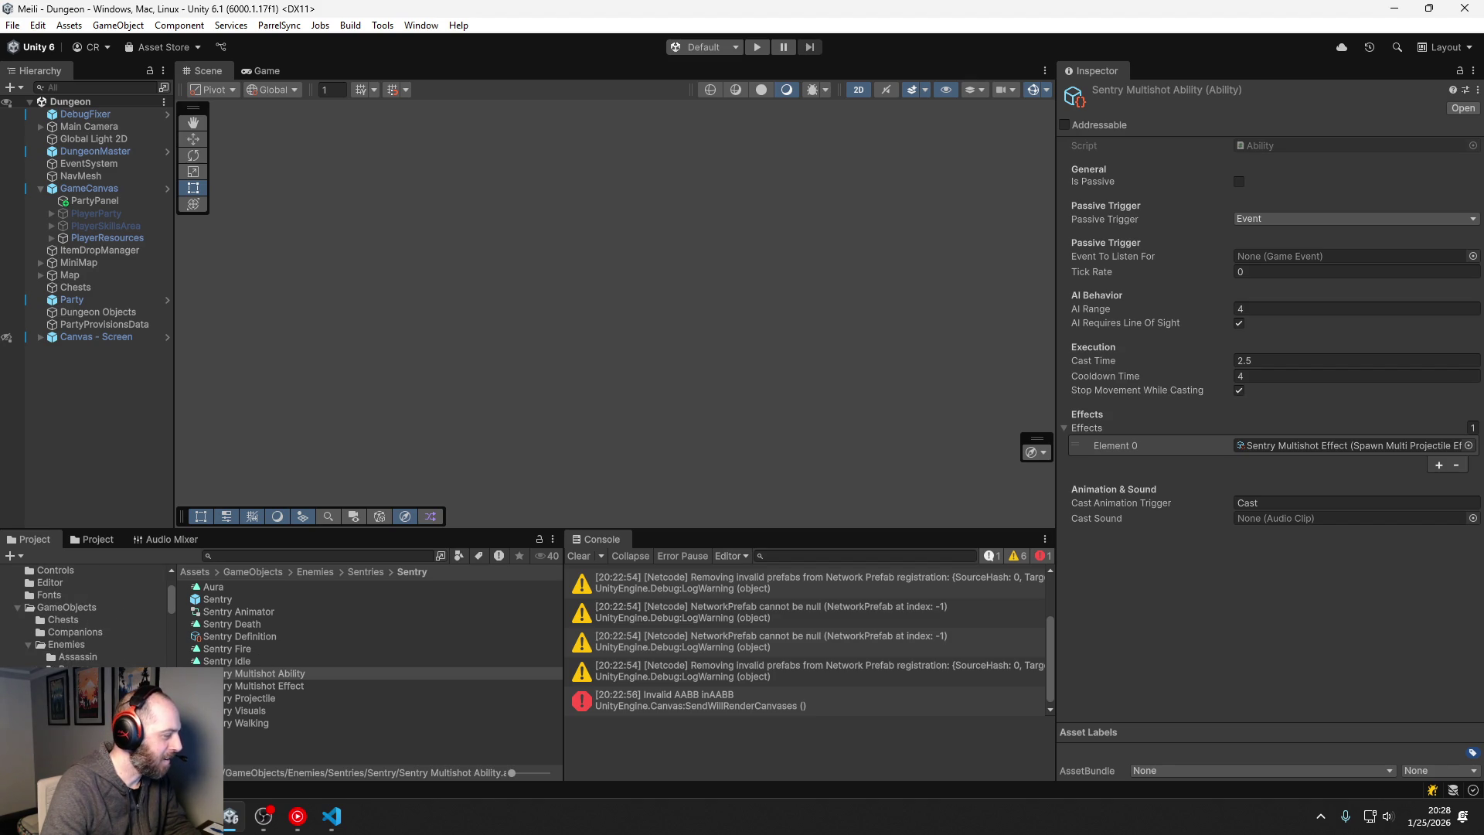
scroll(83, 615, "up", 2)
left_click(314, 571)
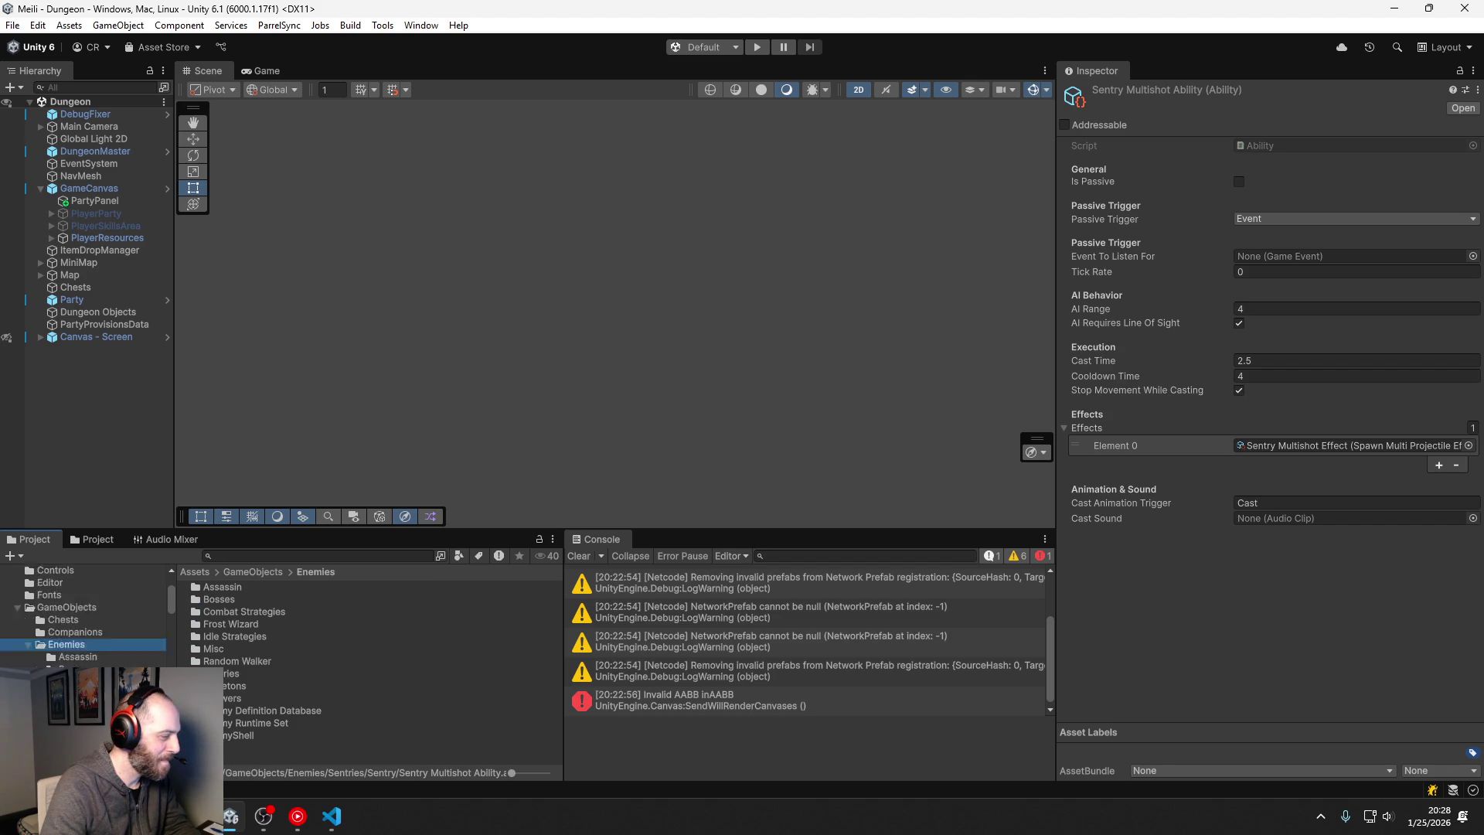
scroll(83, 615, "down", 3)
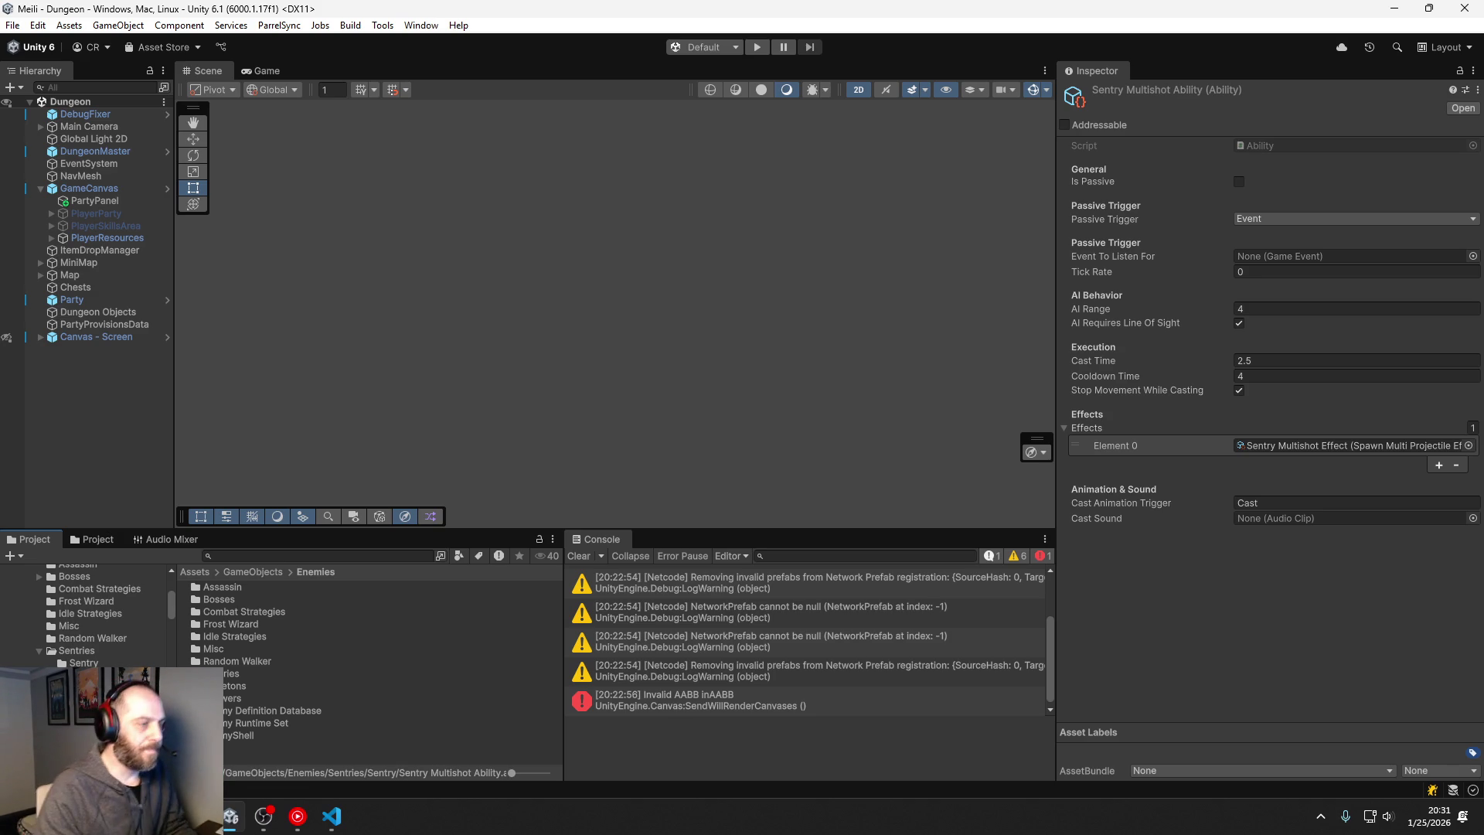
left_click(235, 754)
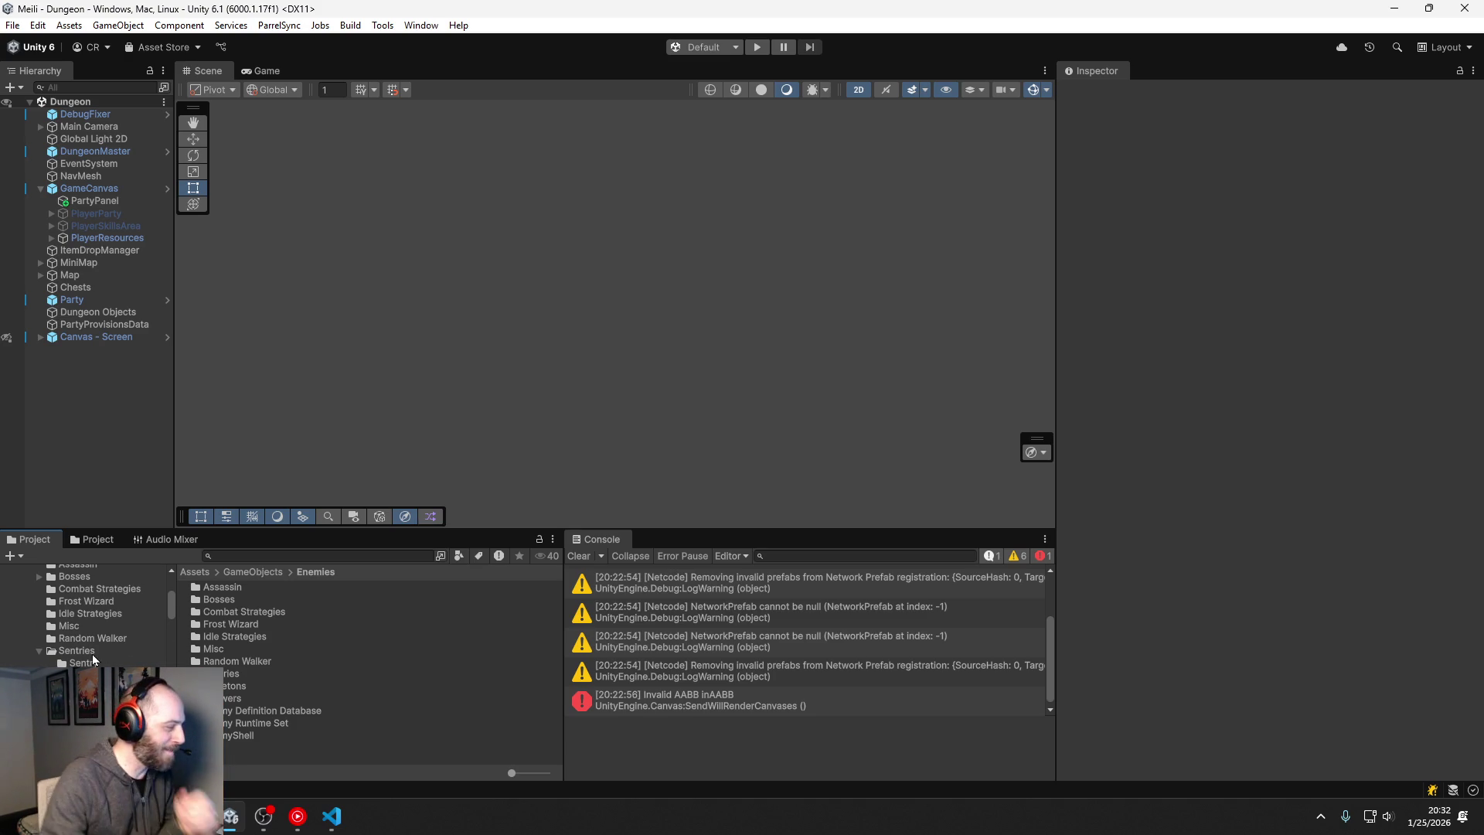
Step: In Skeletons > Skeleton Mage, set the Skeleton Mage Definition's Combat Strategy to Ranged Combat Strategy
double_click(232, 685)
double_click(299, 697)
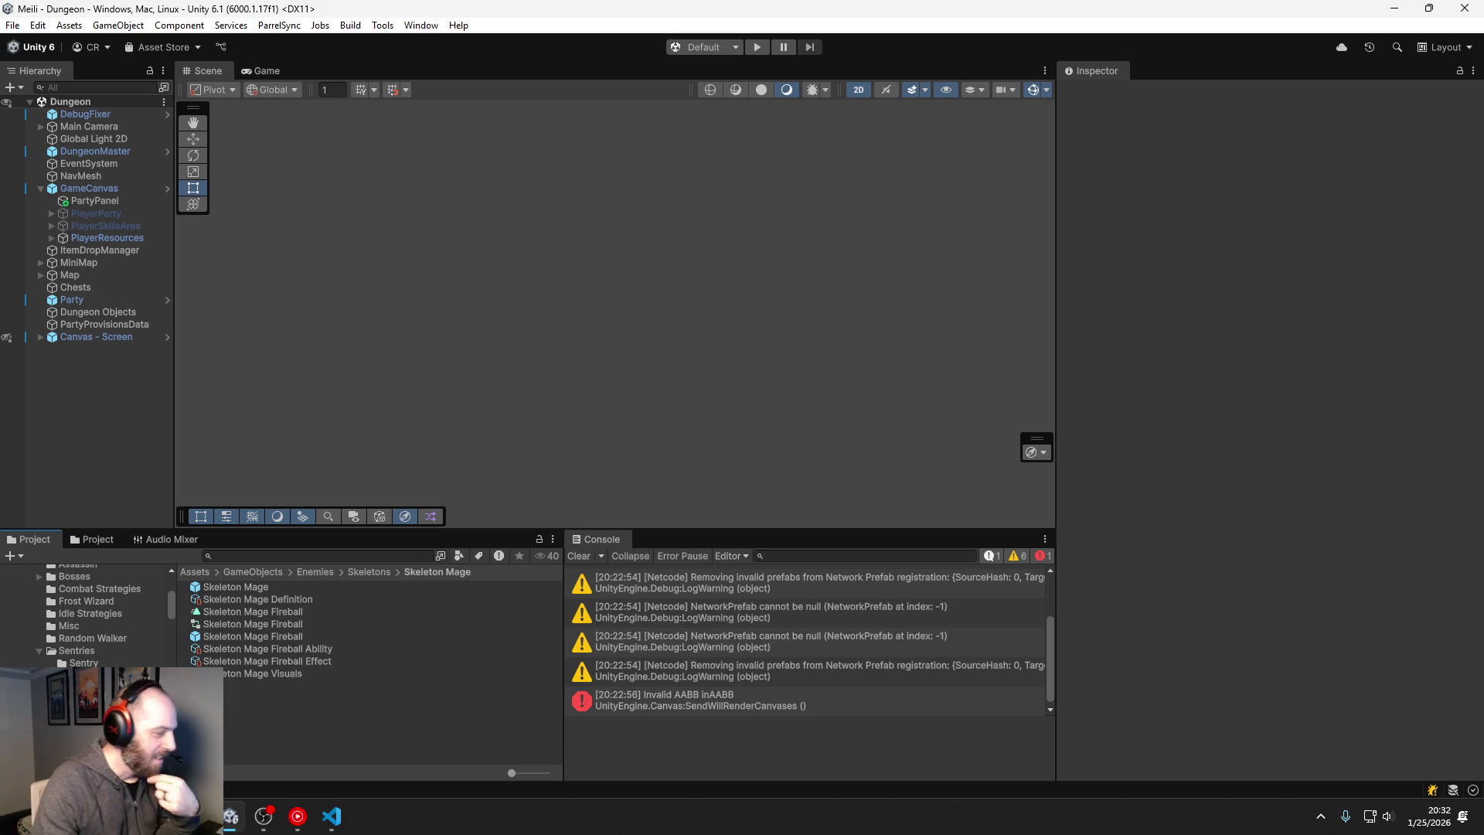
left_click(261, 599)
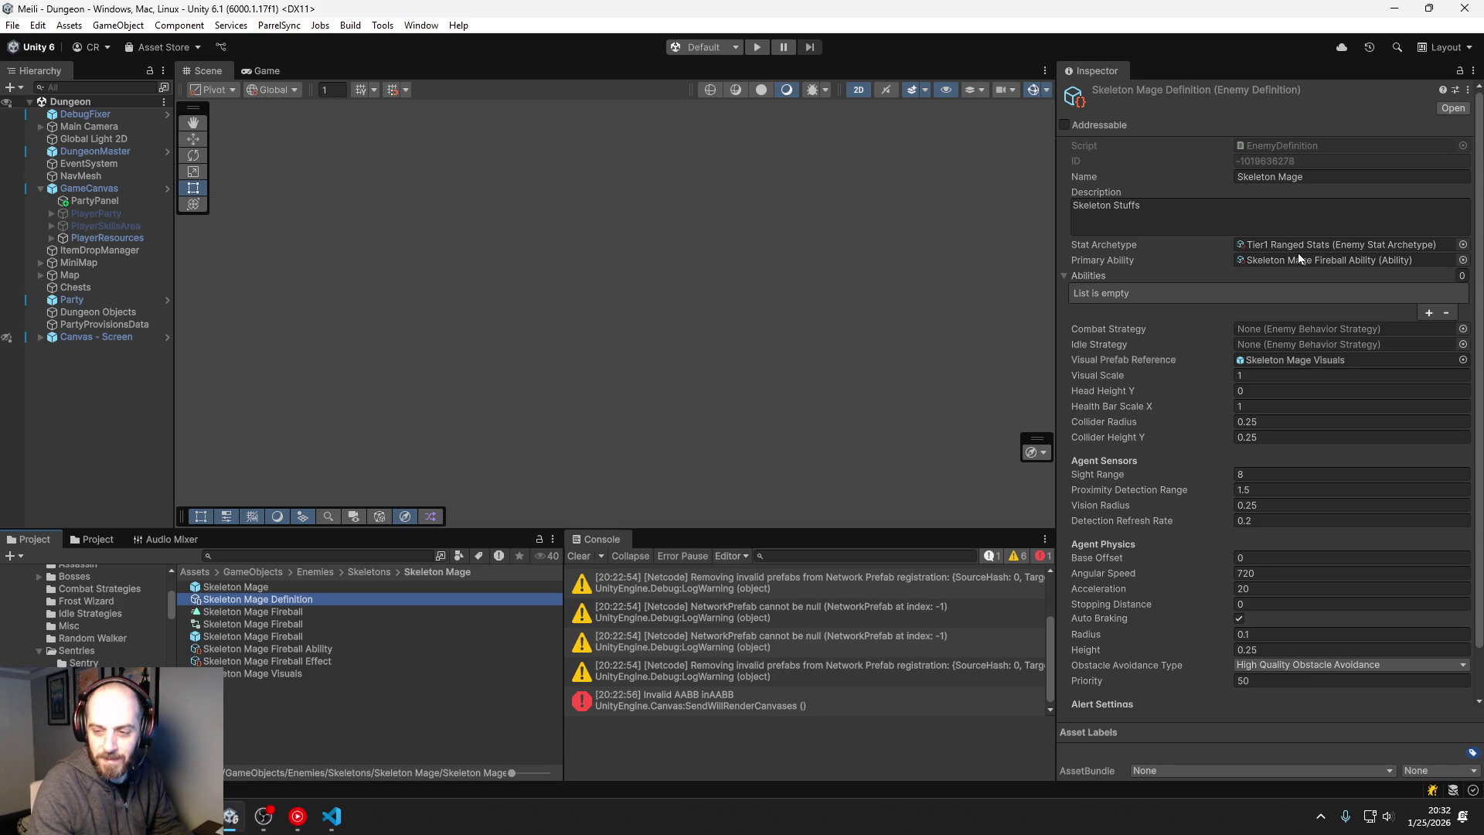
left_click(1462, 329)
left_click(1445, 345)
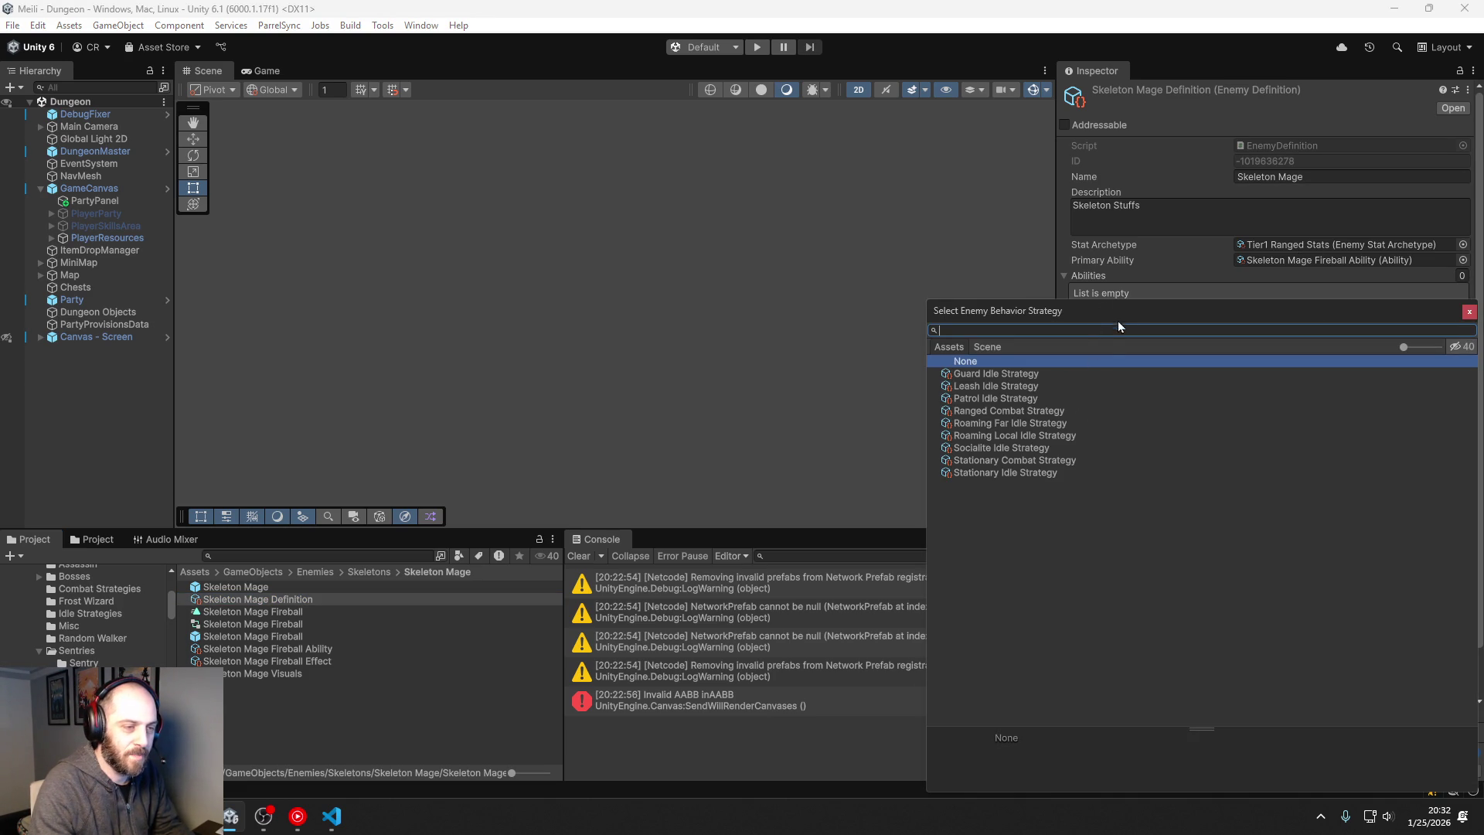
left_click_drag(1133, 316, 1137, 354)
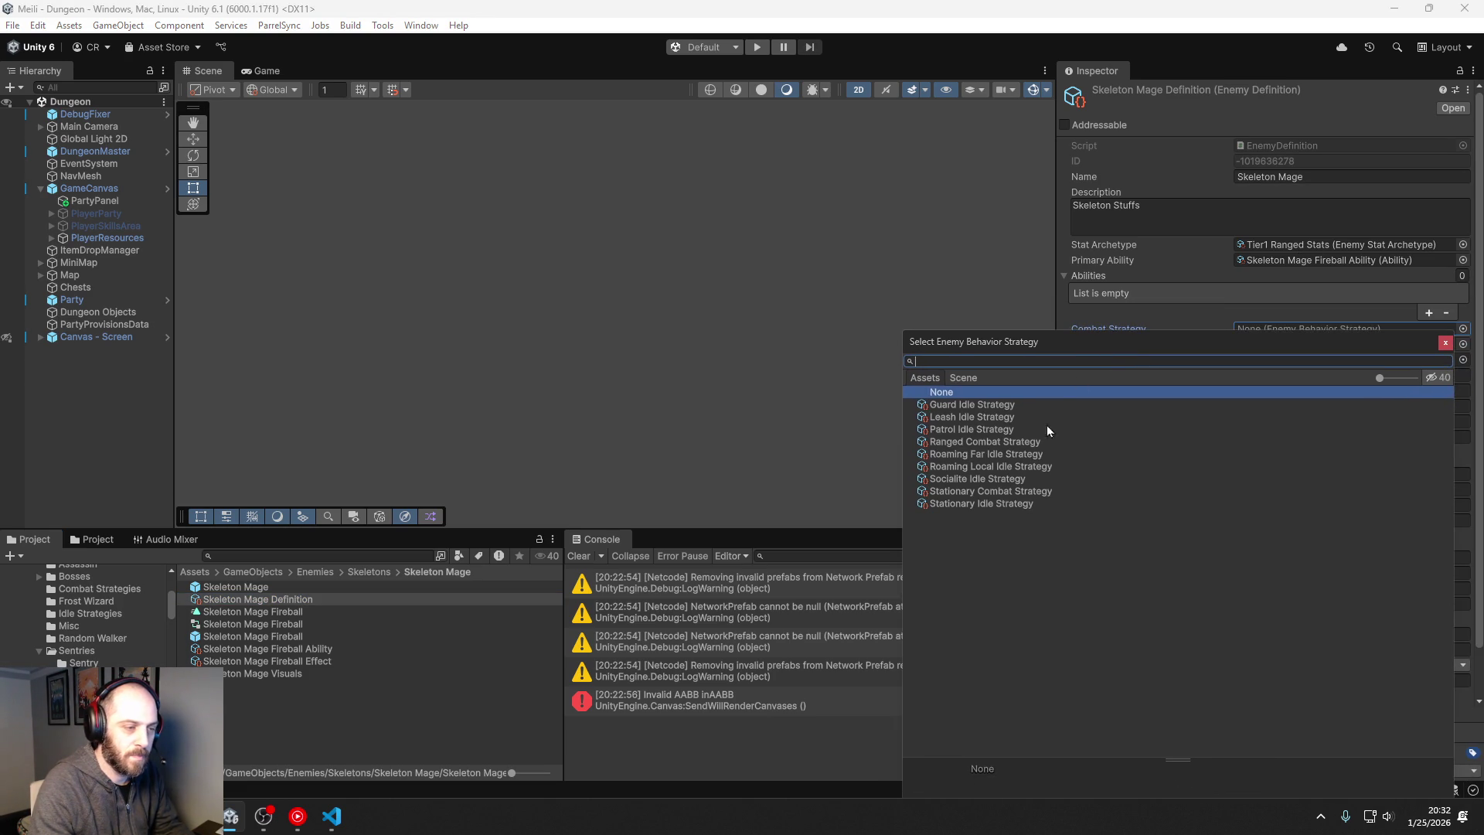
double_click(1032, 442)
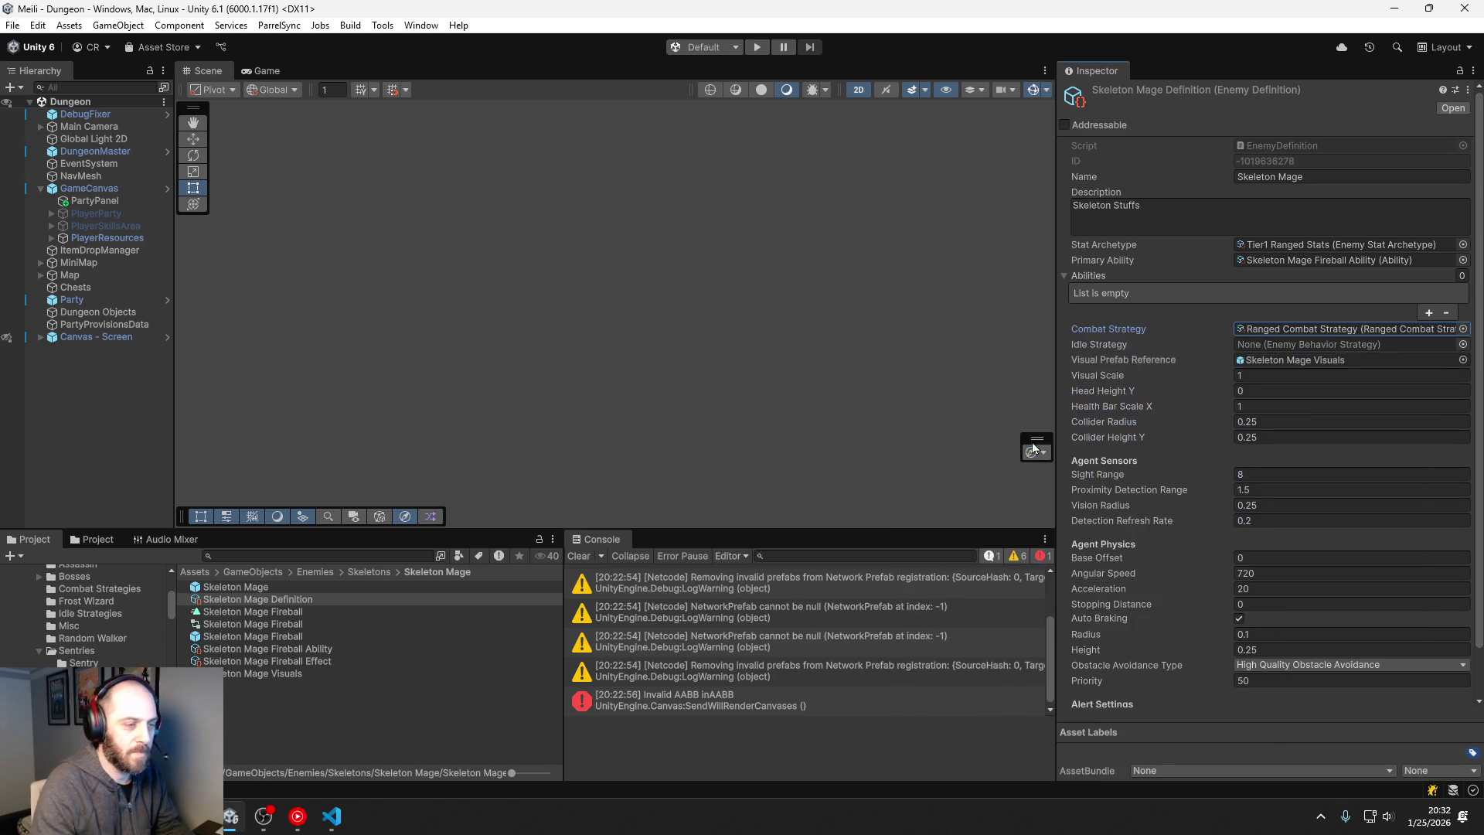
Step: Set the definition's Idle Strategy to Leash Idle Strategy
left_click(1462, 344)
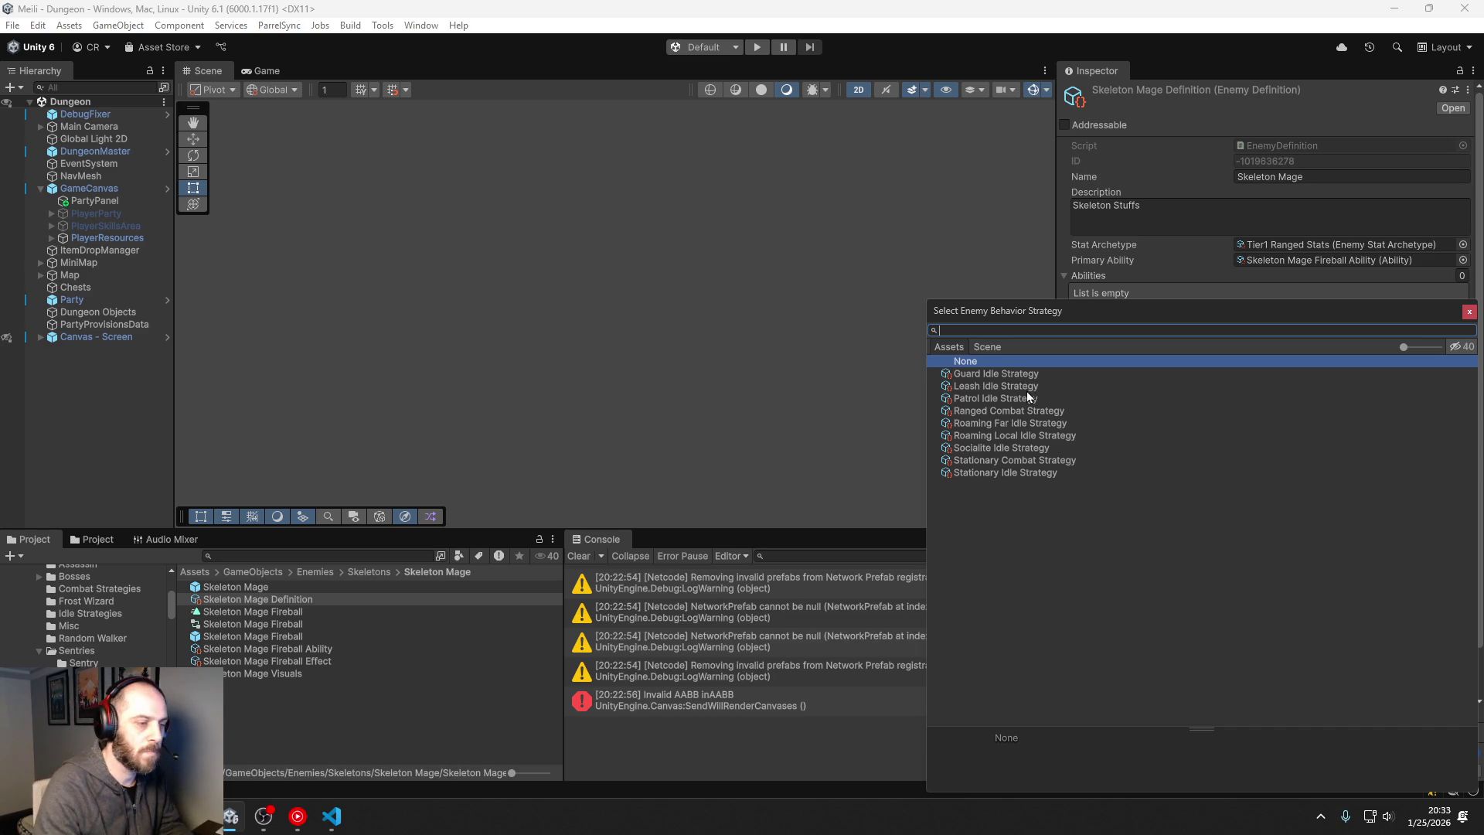
left_click(997, 388)
double_click(996, 386)
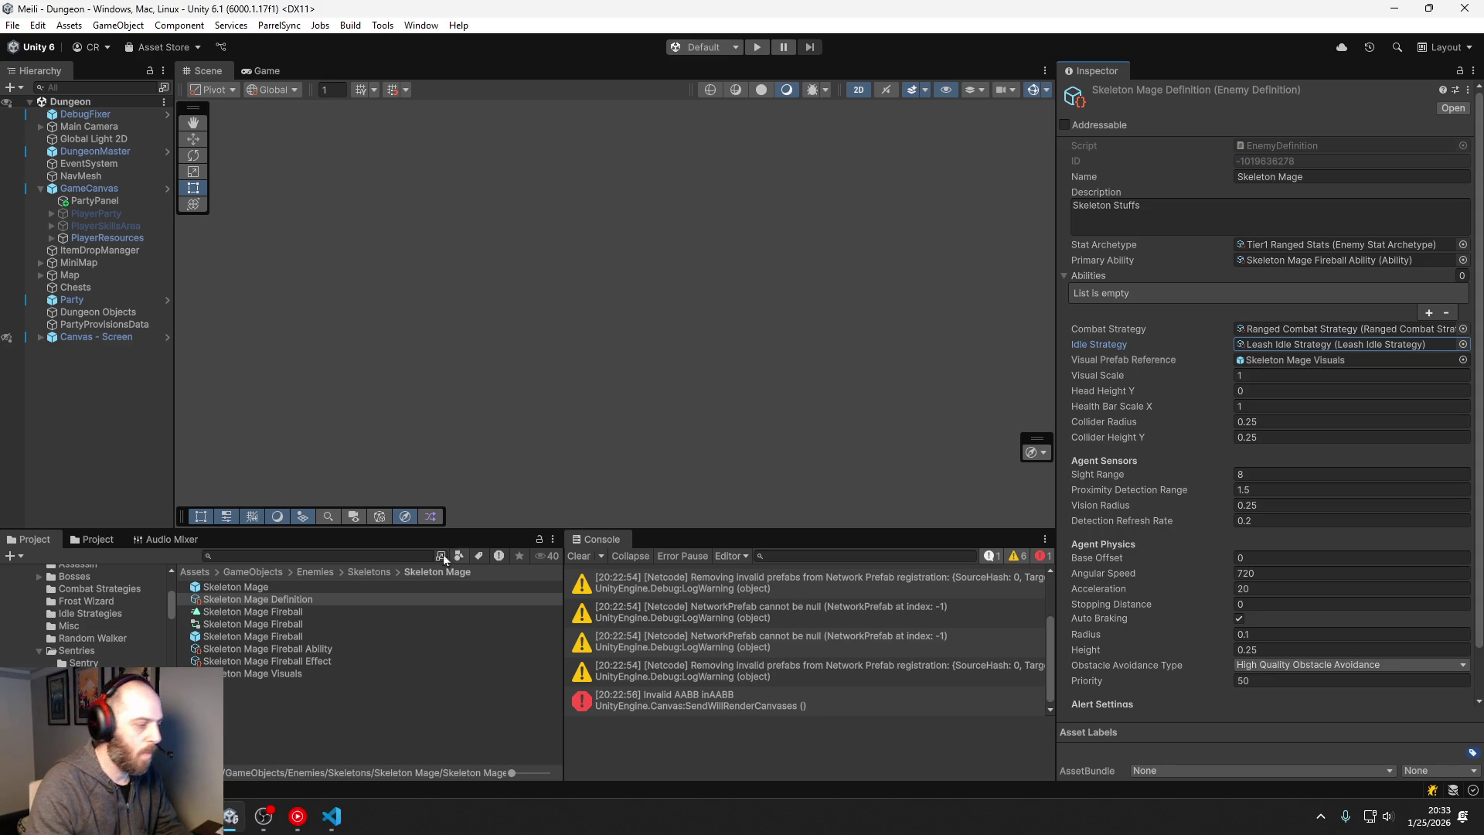
Step: Add an Enemy Visuals Controller script to the Skeleton Mage Visuals prefab
double_click(286, 673)
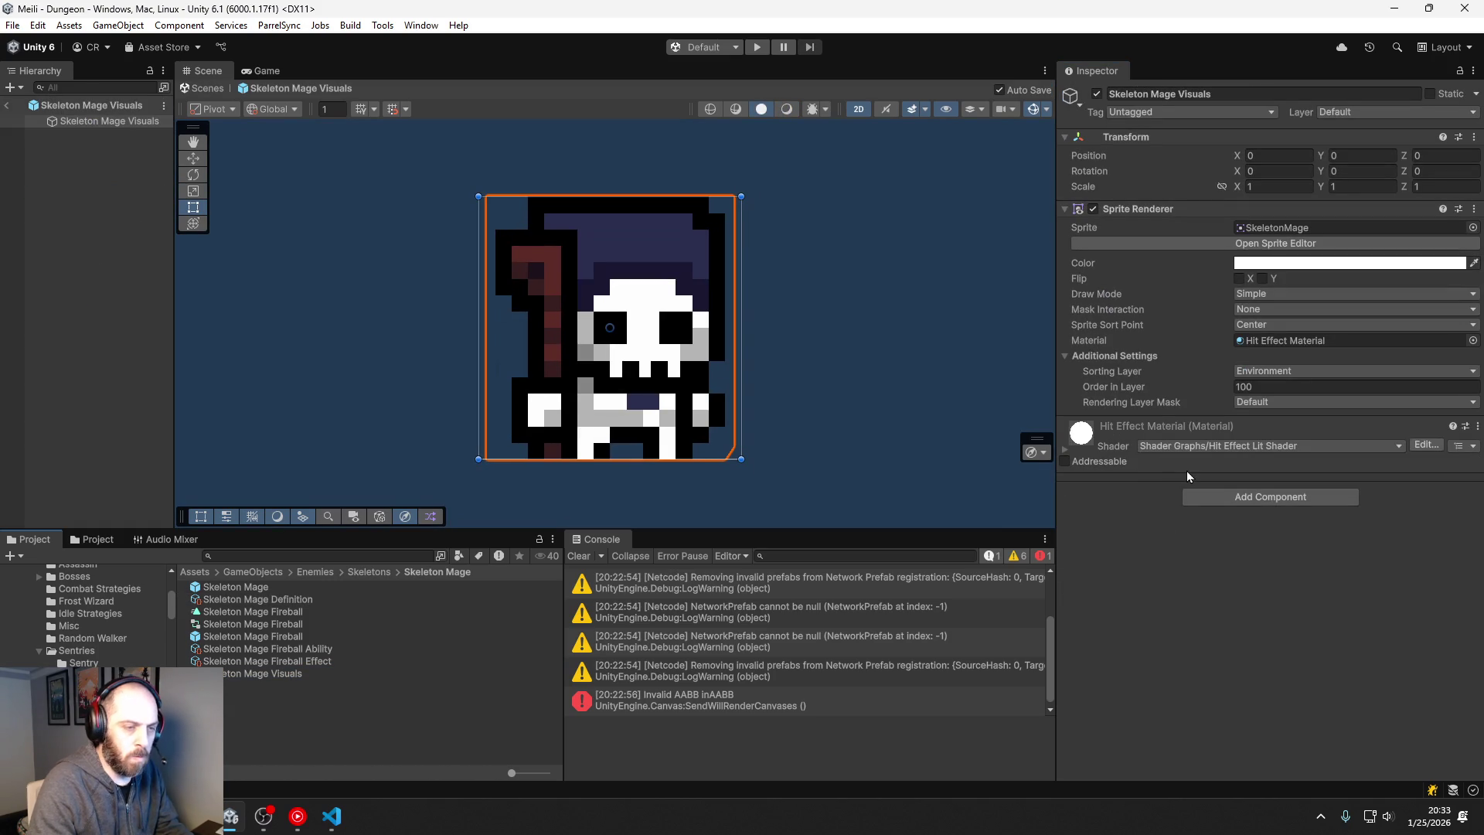
left_click(1234, 496)
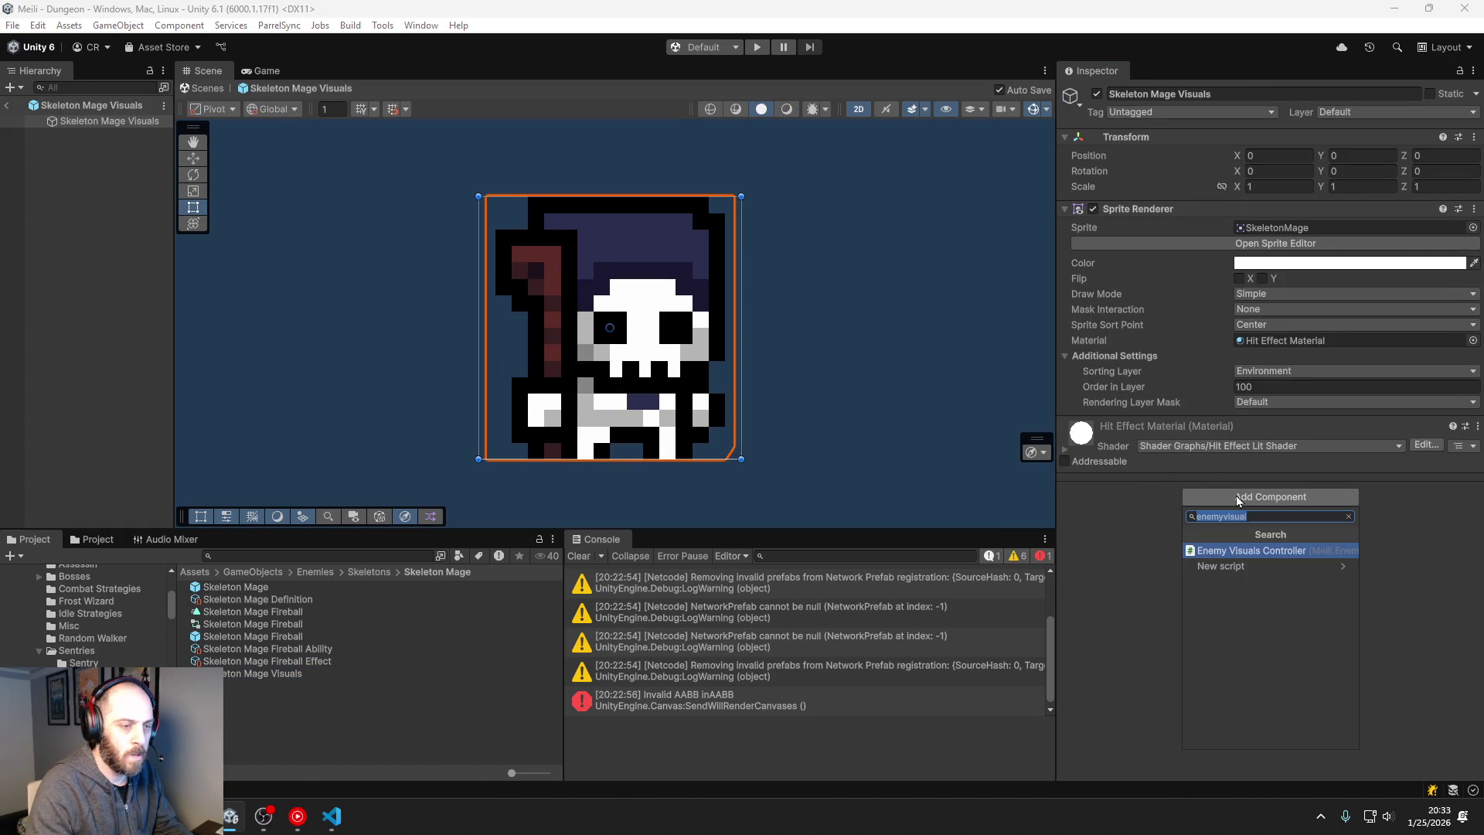
left_click(1273, 551)
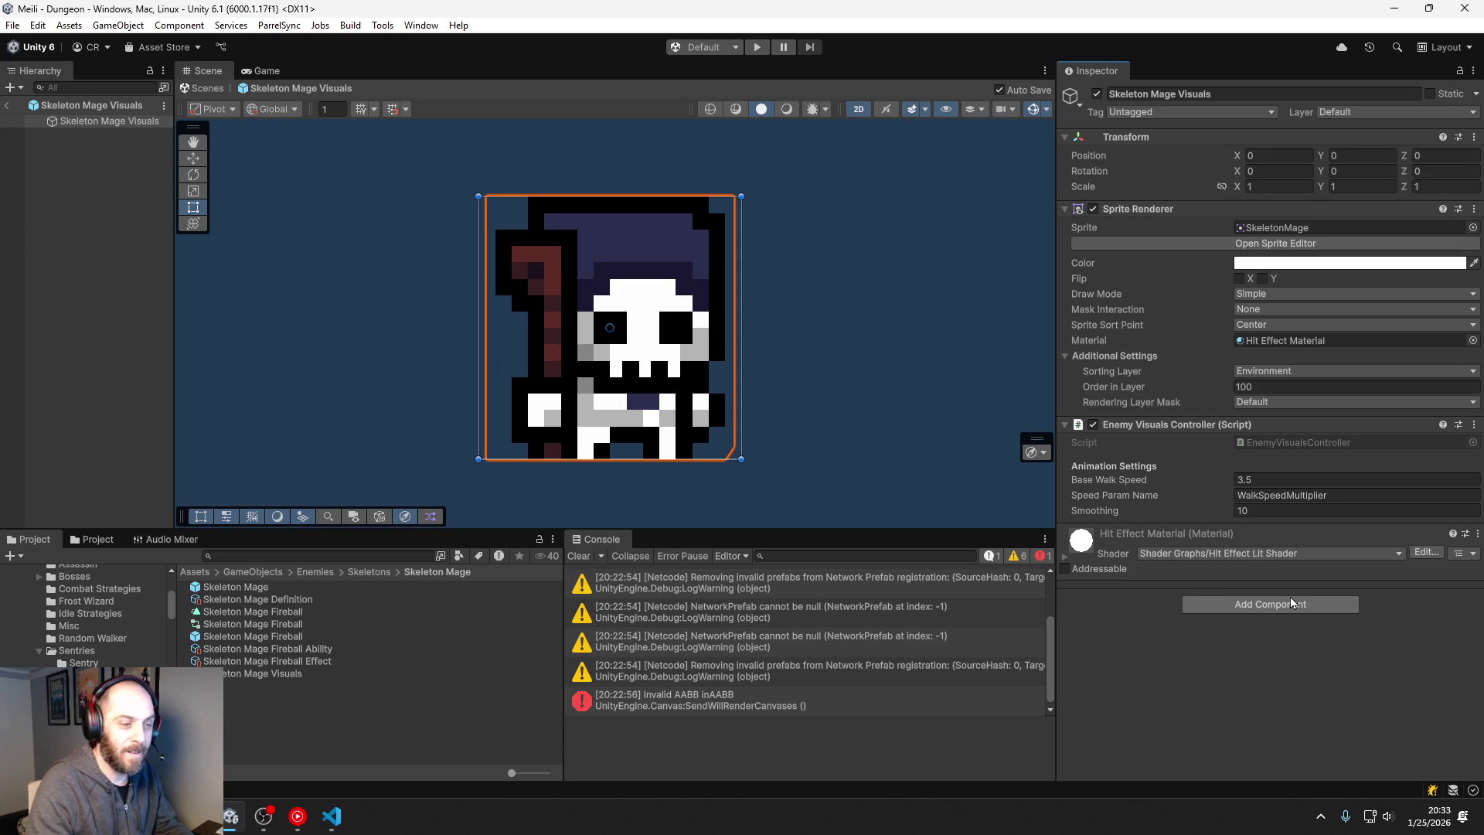
Step: Add an Animator component and move it above Enemy Visuals Controller
left_click(1291, 599)
type("animator")
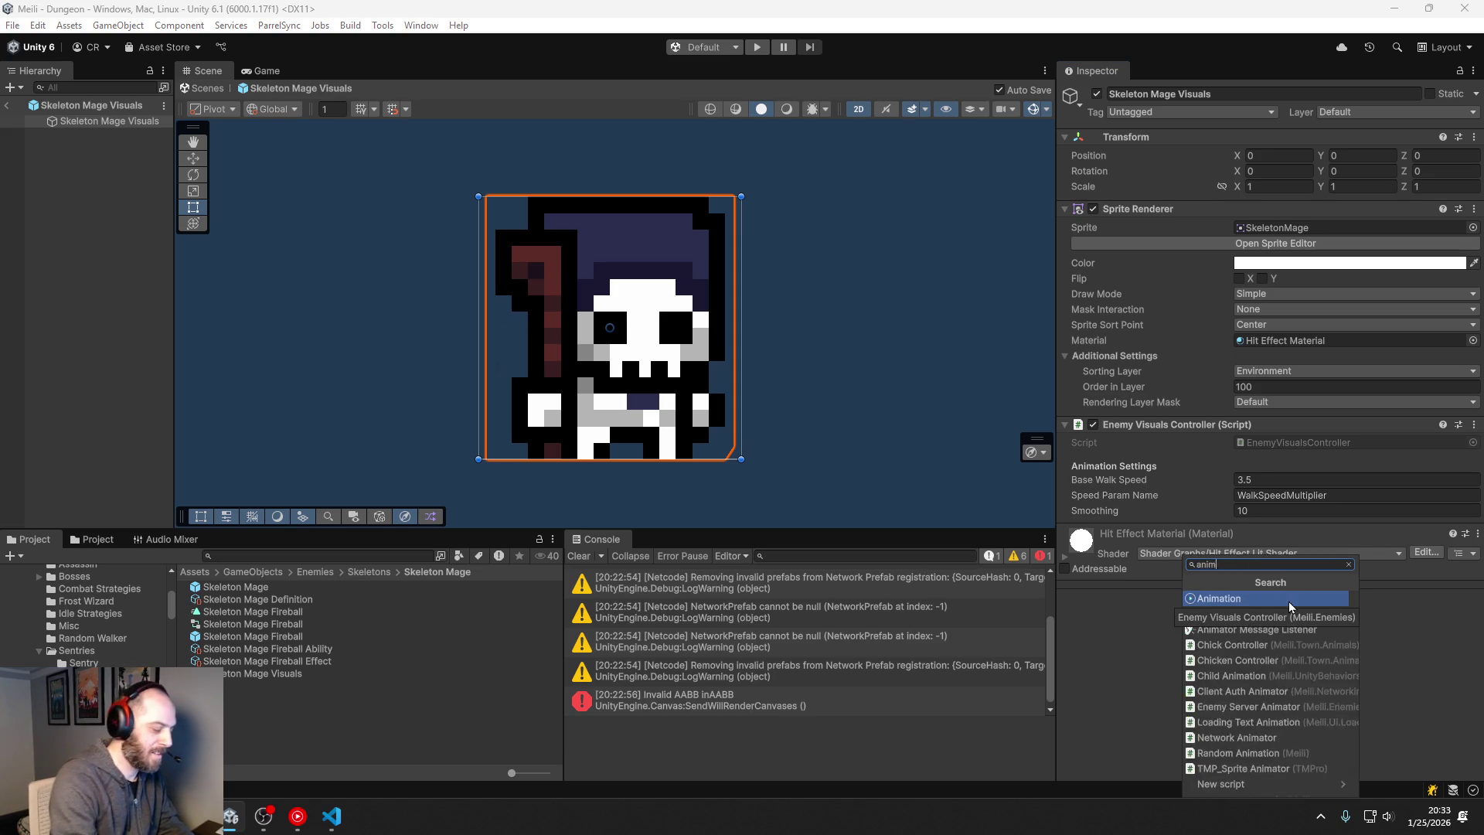
left_click(1220, 599)
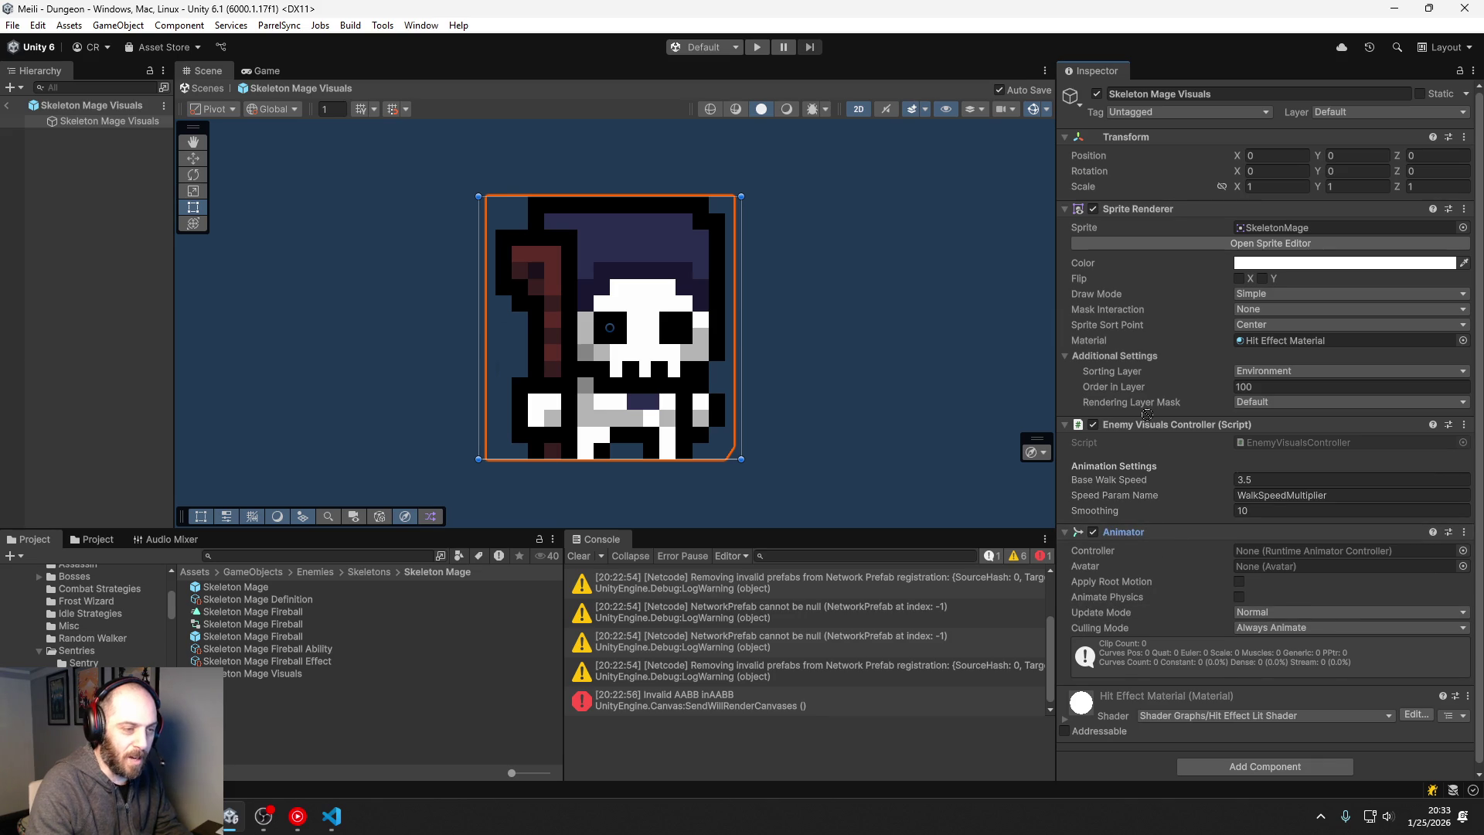
left_click_drag(1109, 417, 1250, 561)
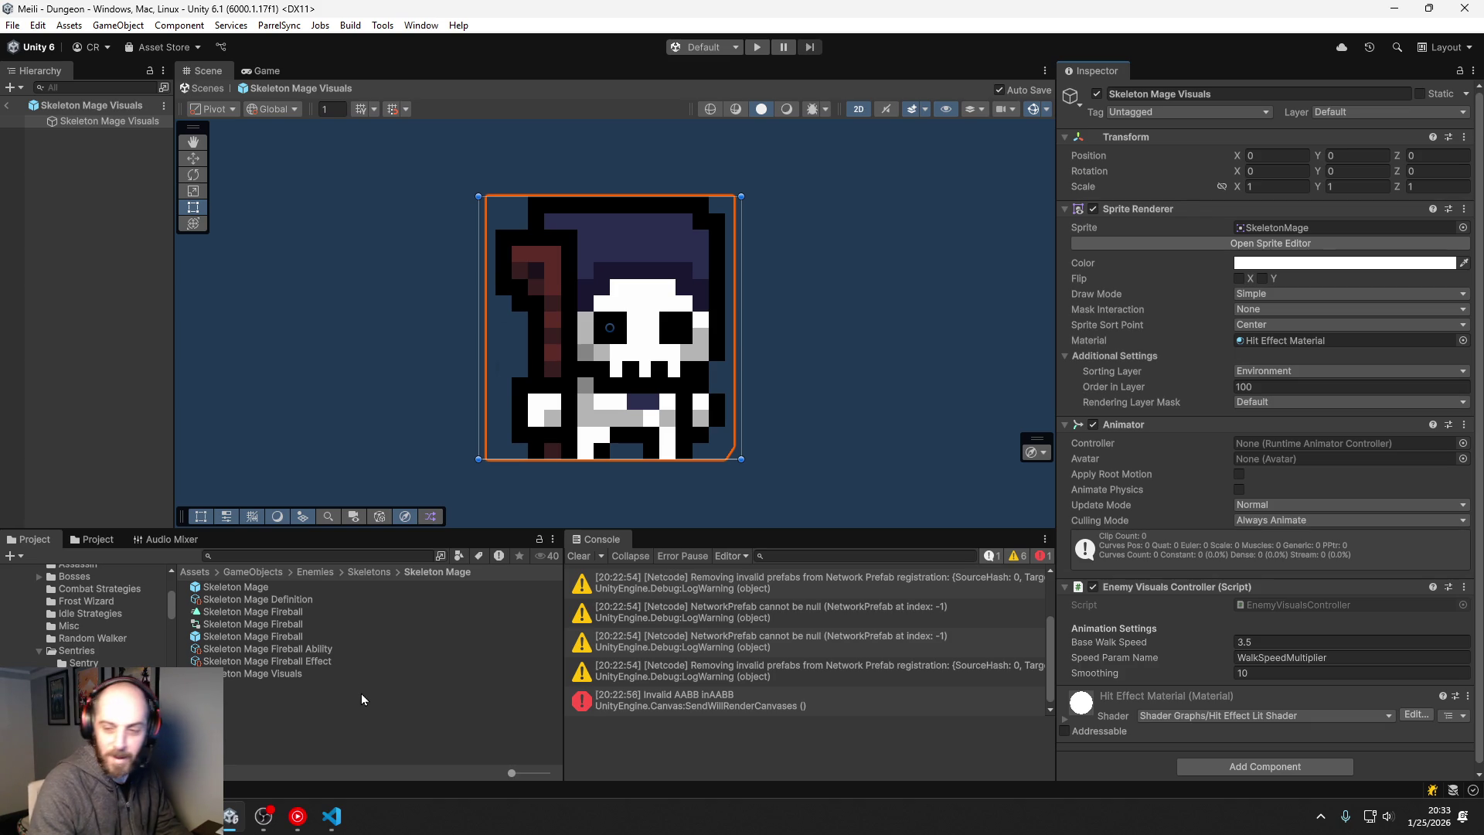
Step: Create a new animation clip asset in the Skeleton Mage folder via Create > Animation
right_click(227, 714)
mouse_move(371, 310)
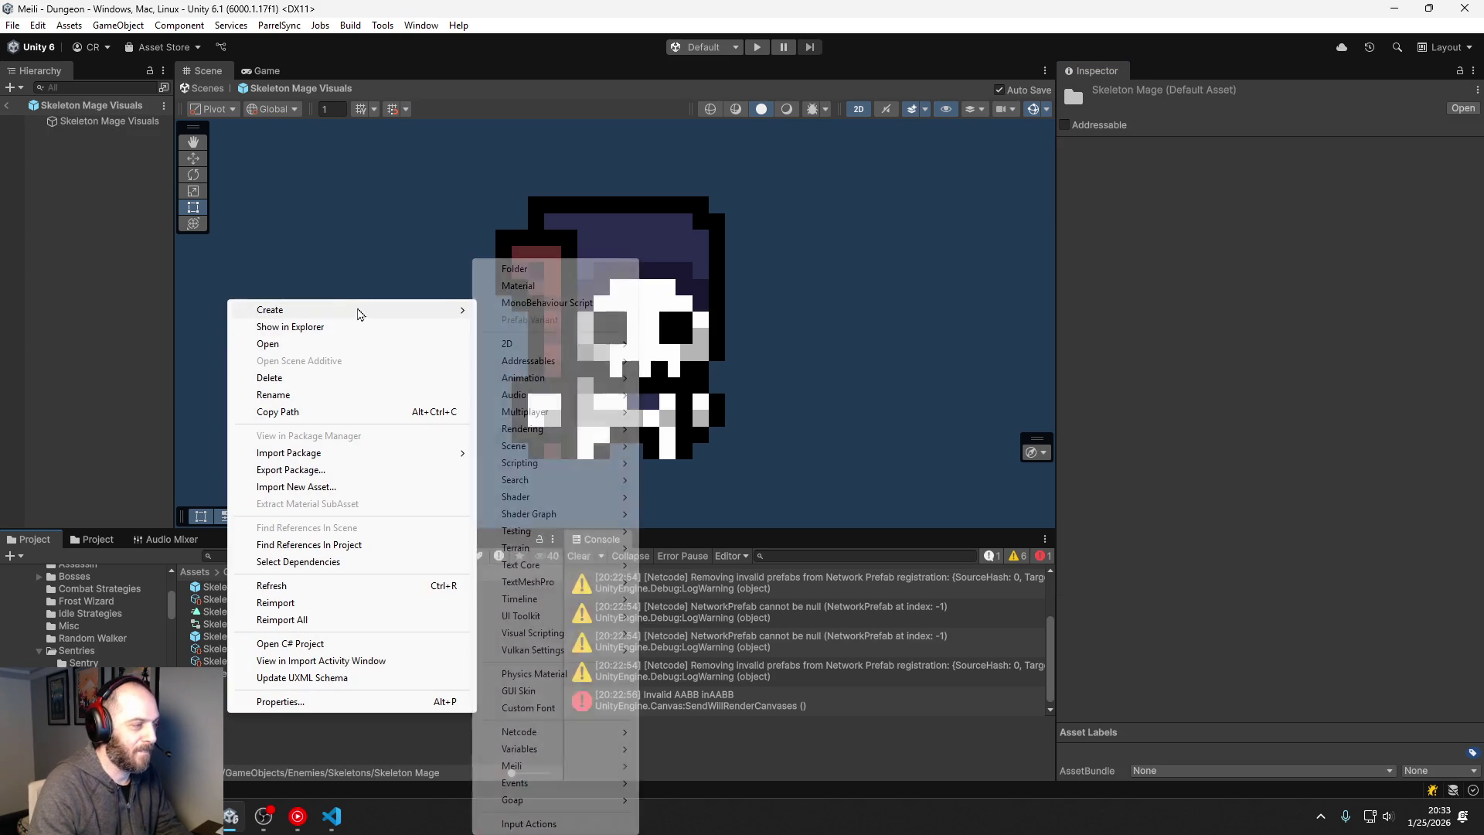
mouse_move(563, 749)
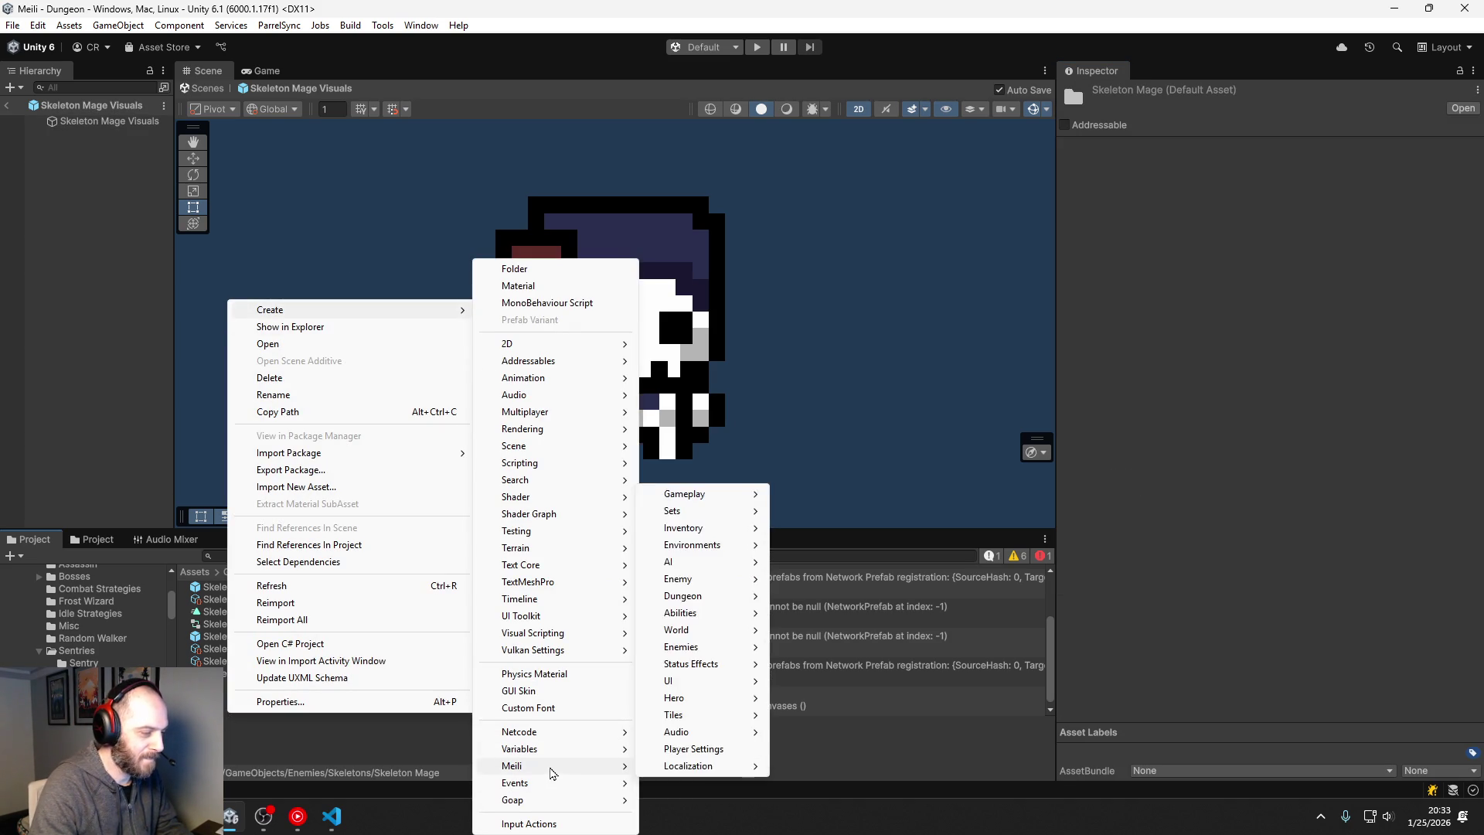
mouse_move(568, 378)
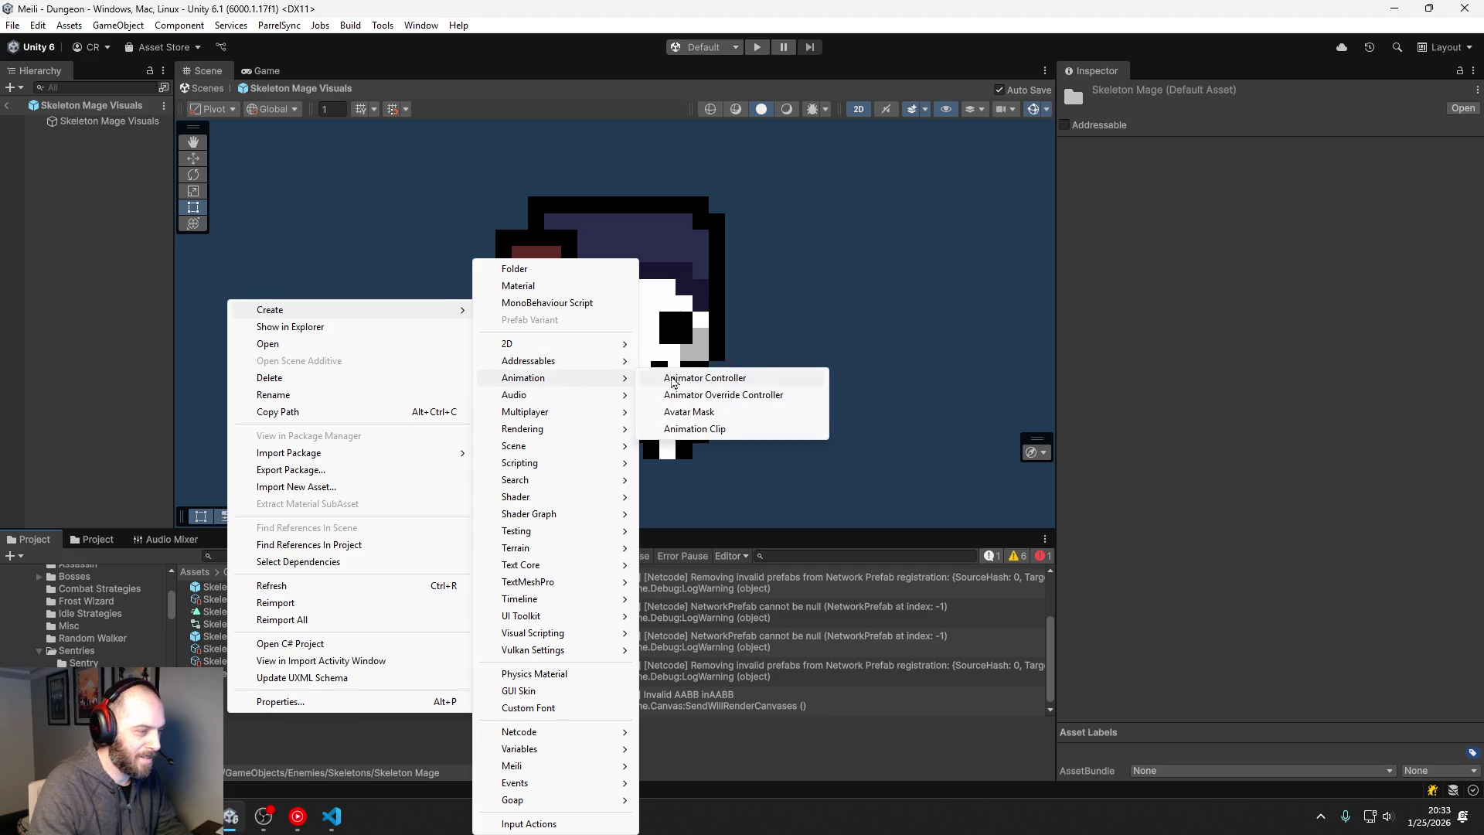
left_click(735, 430)
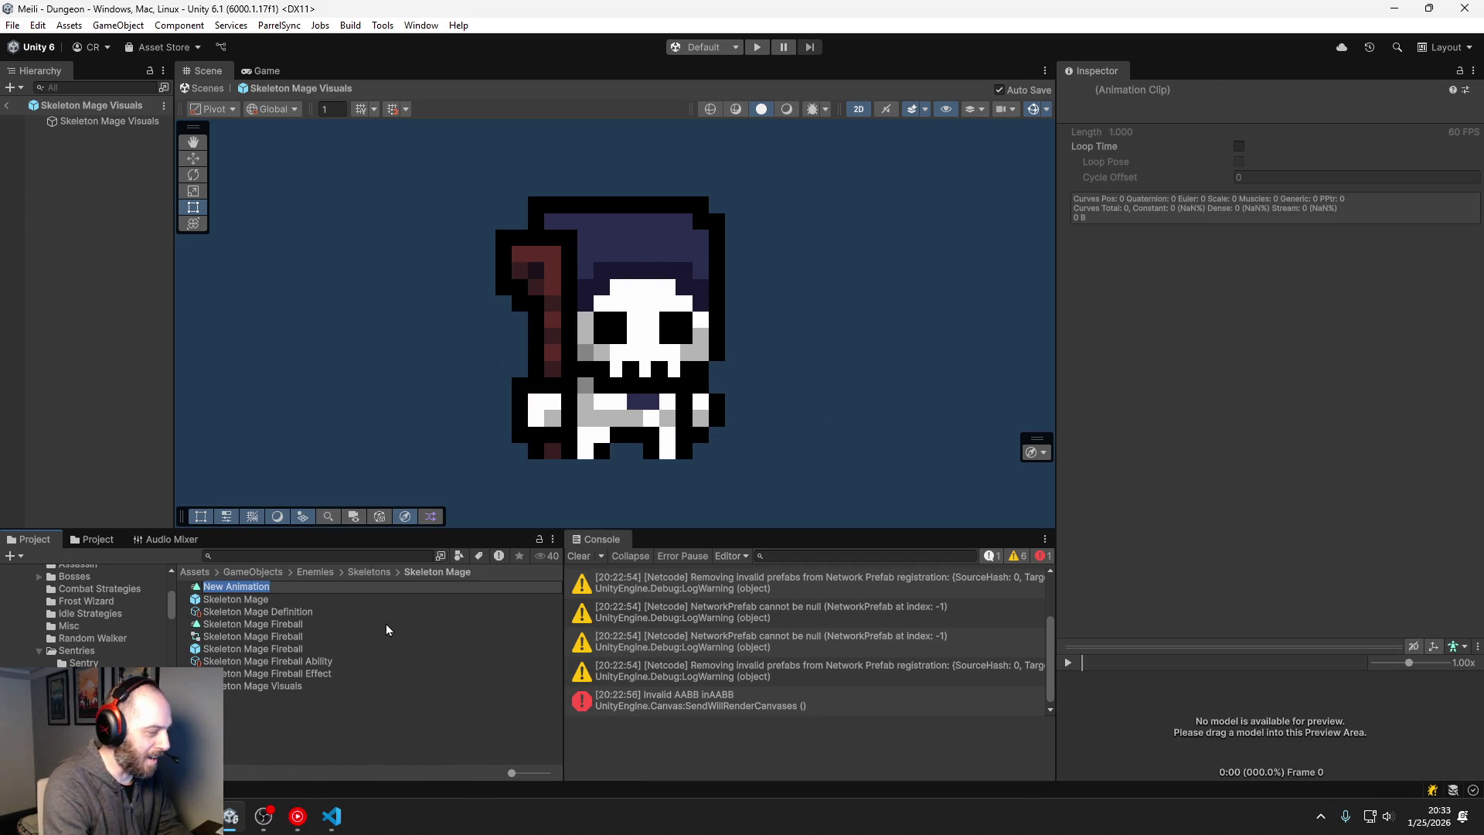
Step: Name the new animation clip 'Skeleton Mage Idle'
type("Skeleton Mage Idle")
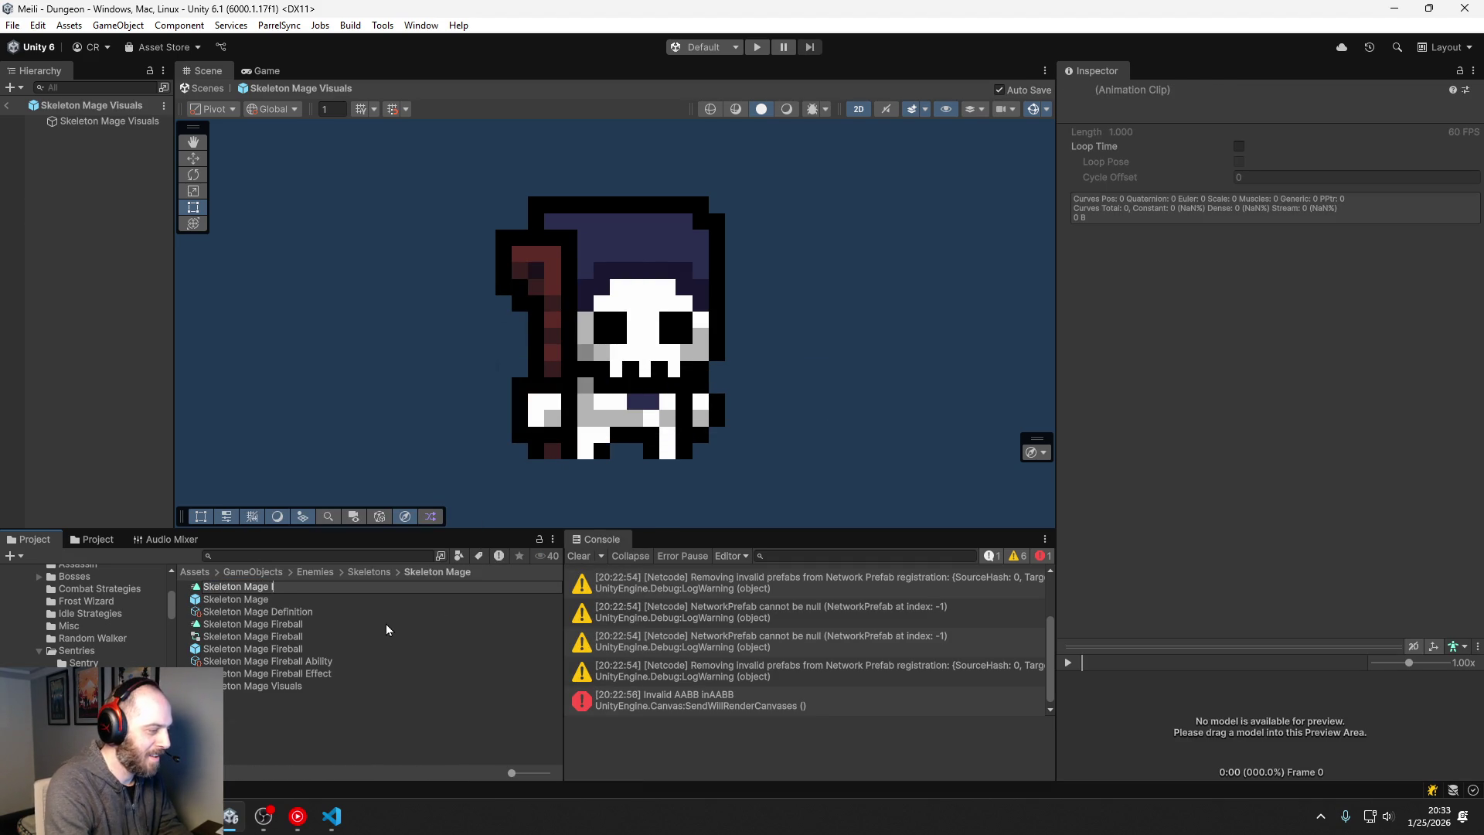
key("Return")
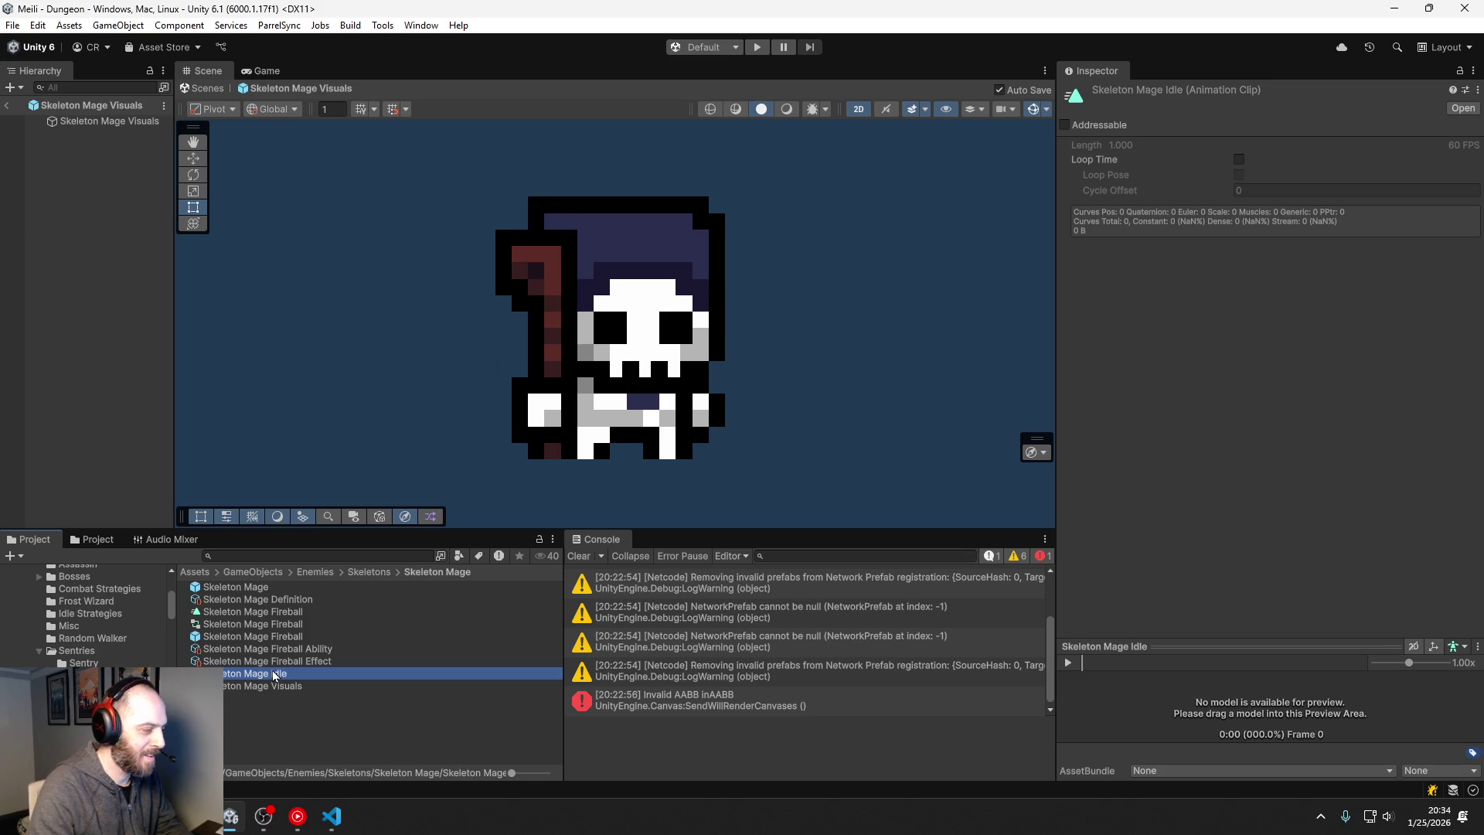
left_click(272, 672)
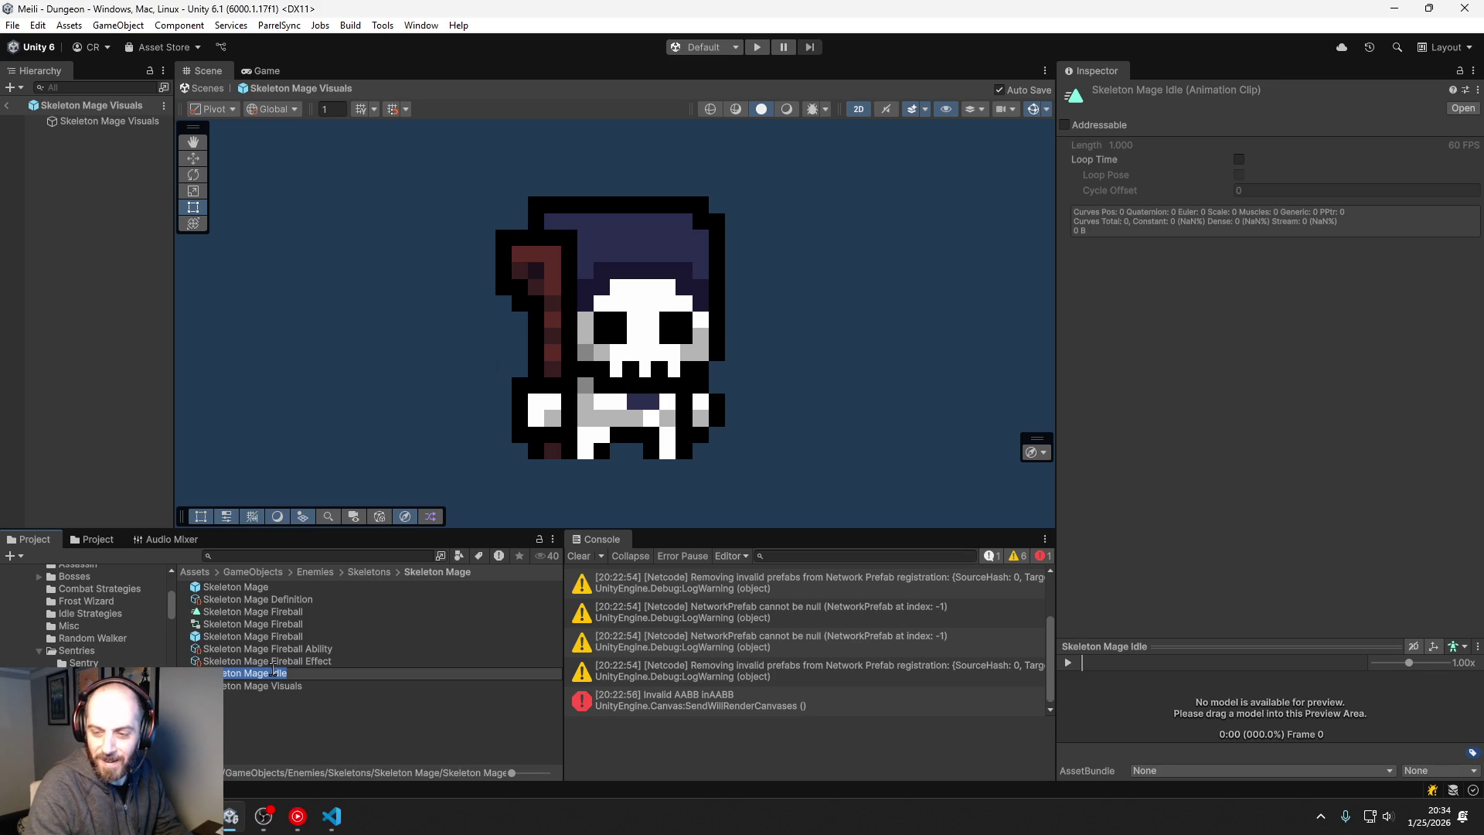
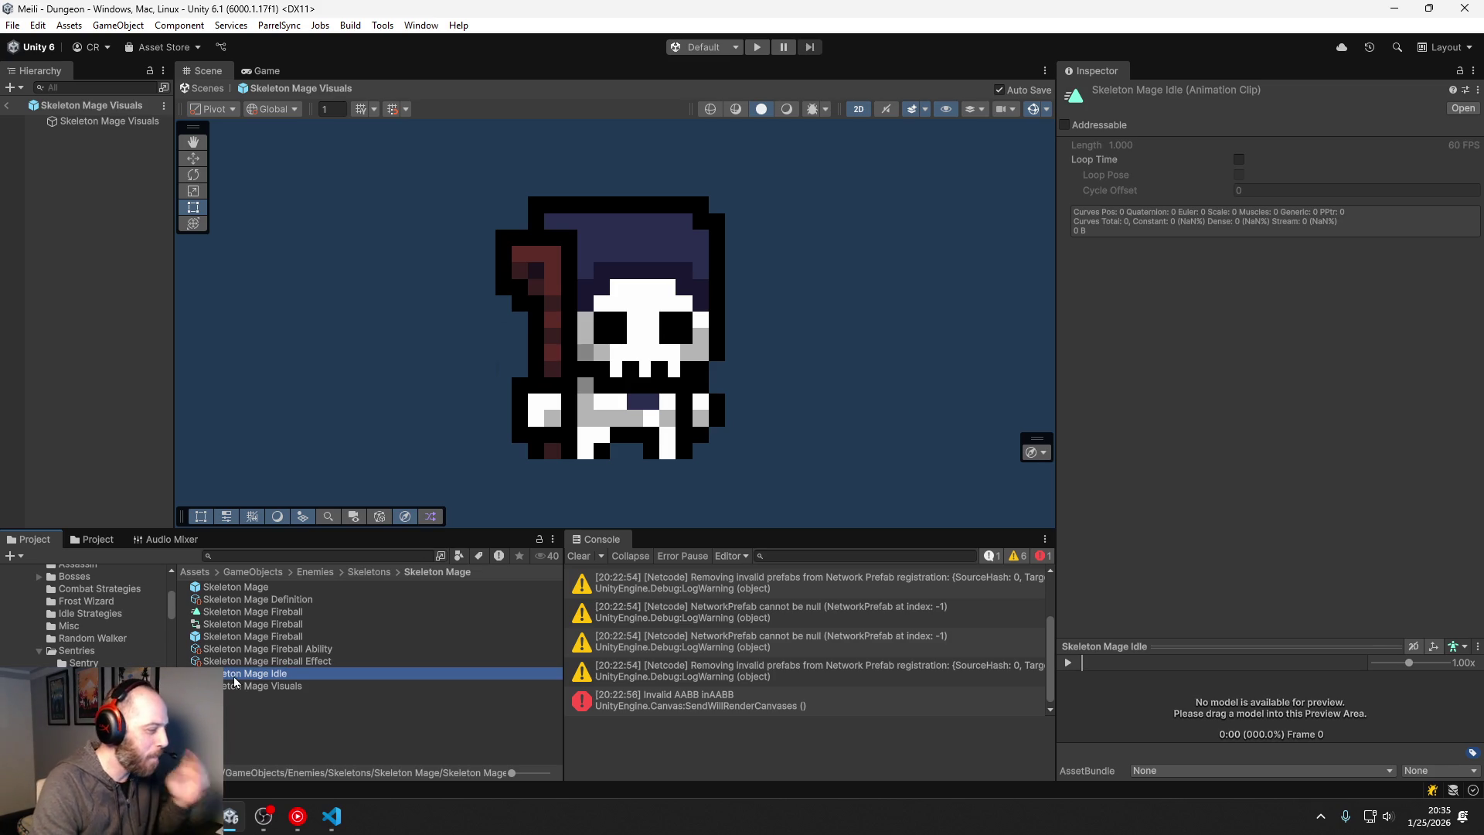
Step: Keep the Skeleton Mage Idle name and open the clip in a smaller animation window
key("Return")
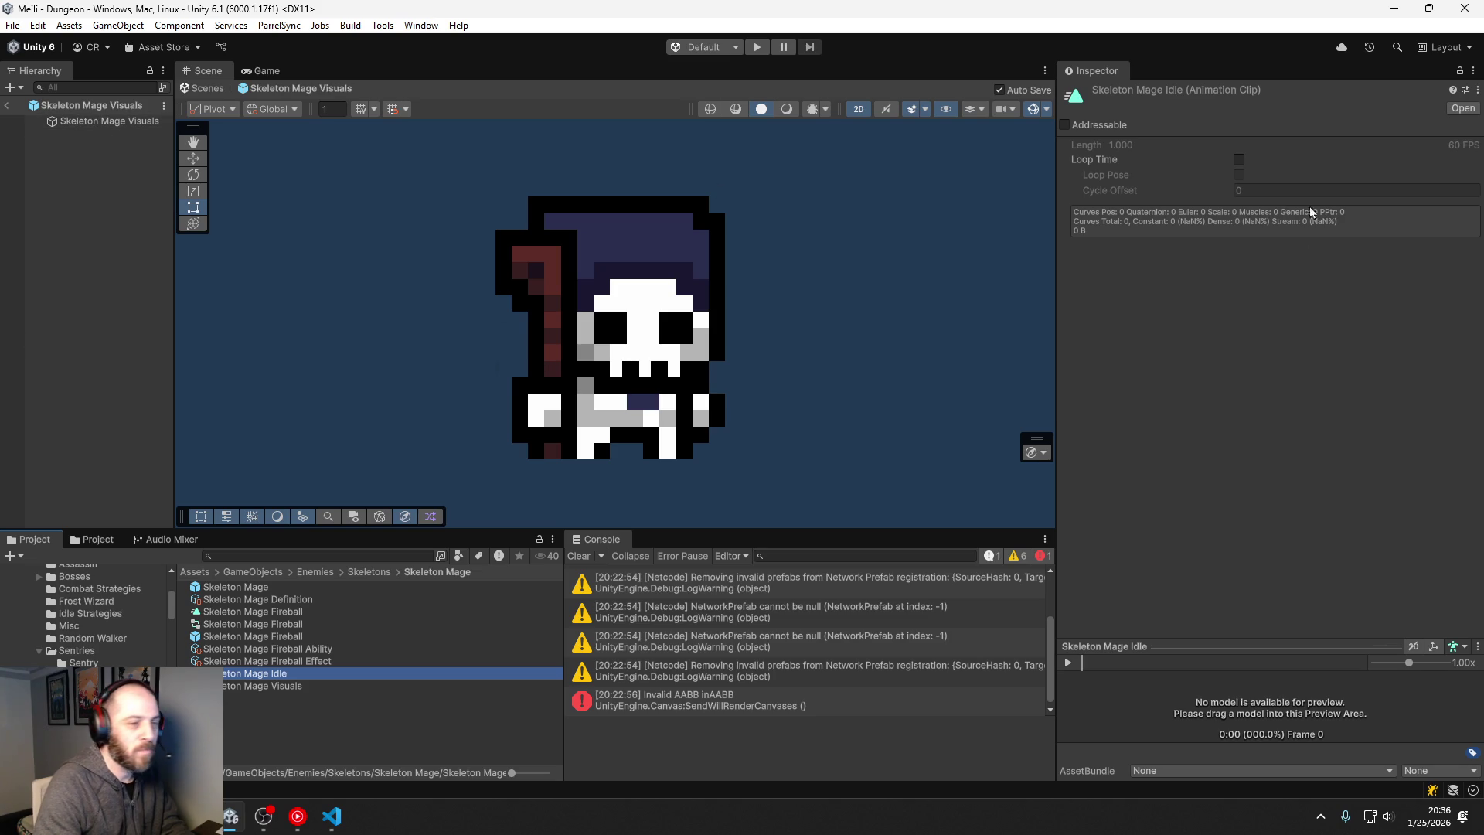
double_click(285, 675)
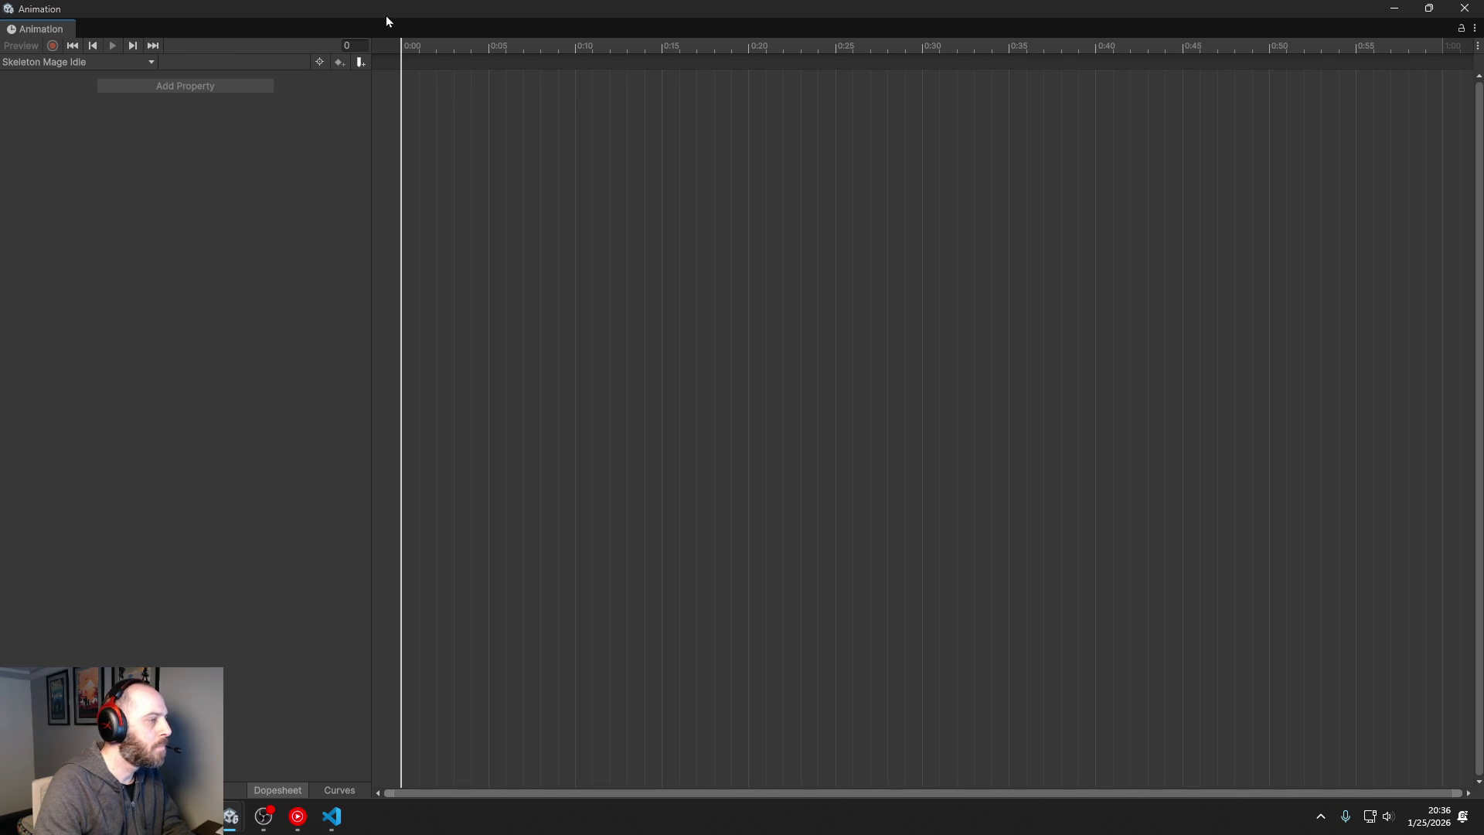
left_click_drag(391, 11, 520, 69)
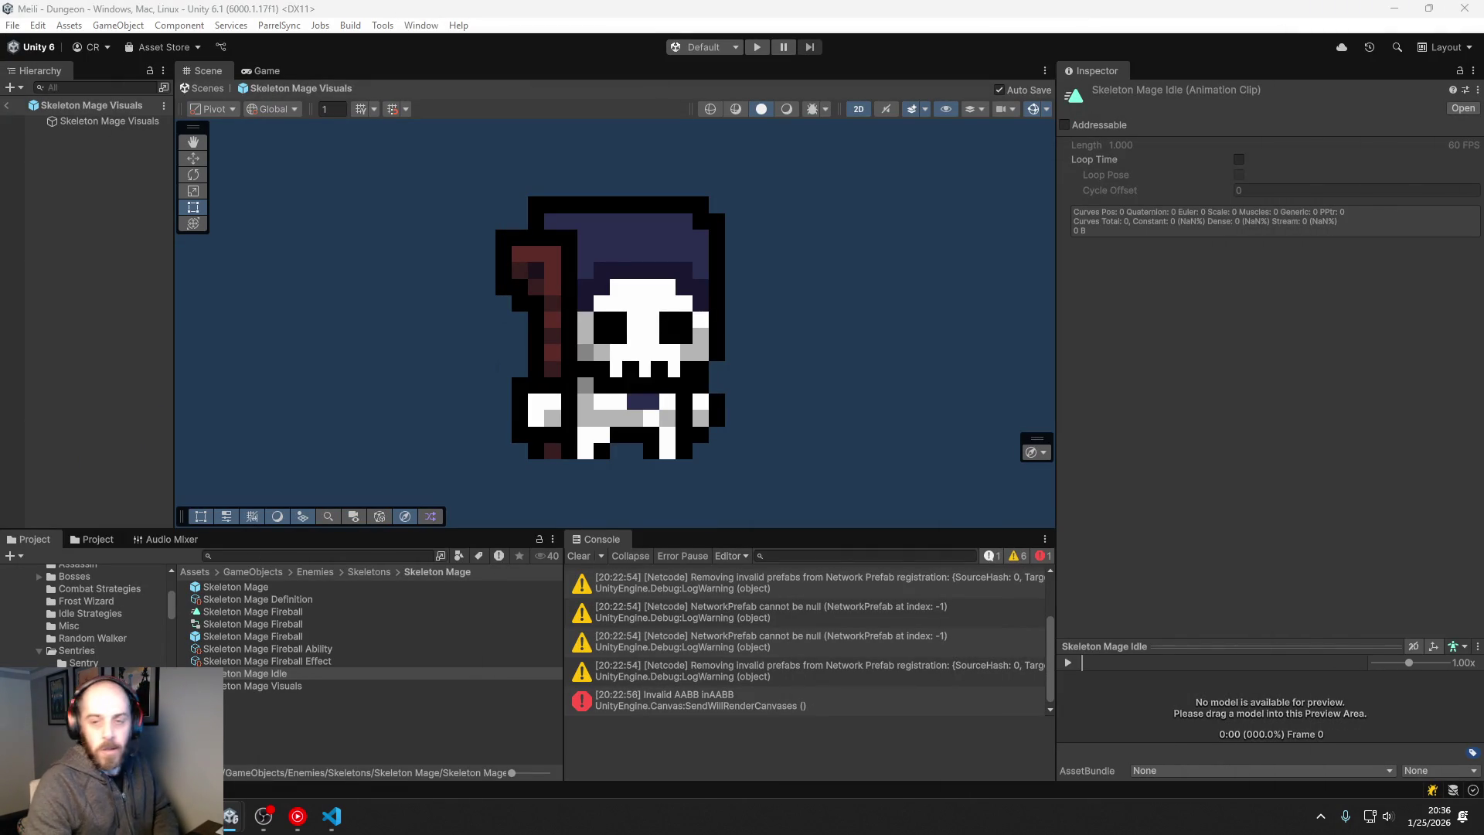
Step: Select Skeleton Mage Visuals and locate its sprite asset in the second project browser
left_click(66, 122)
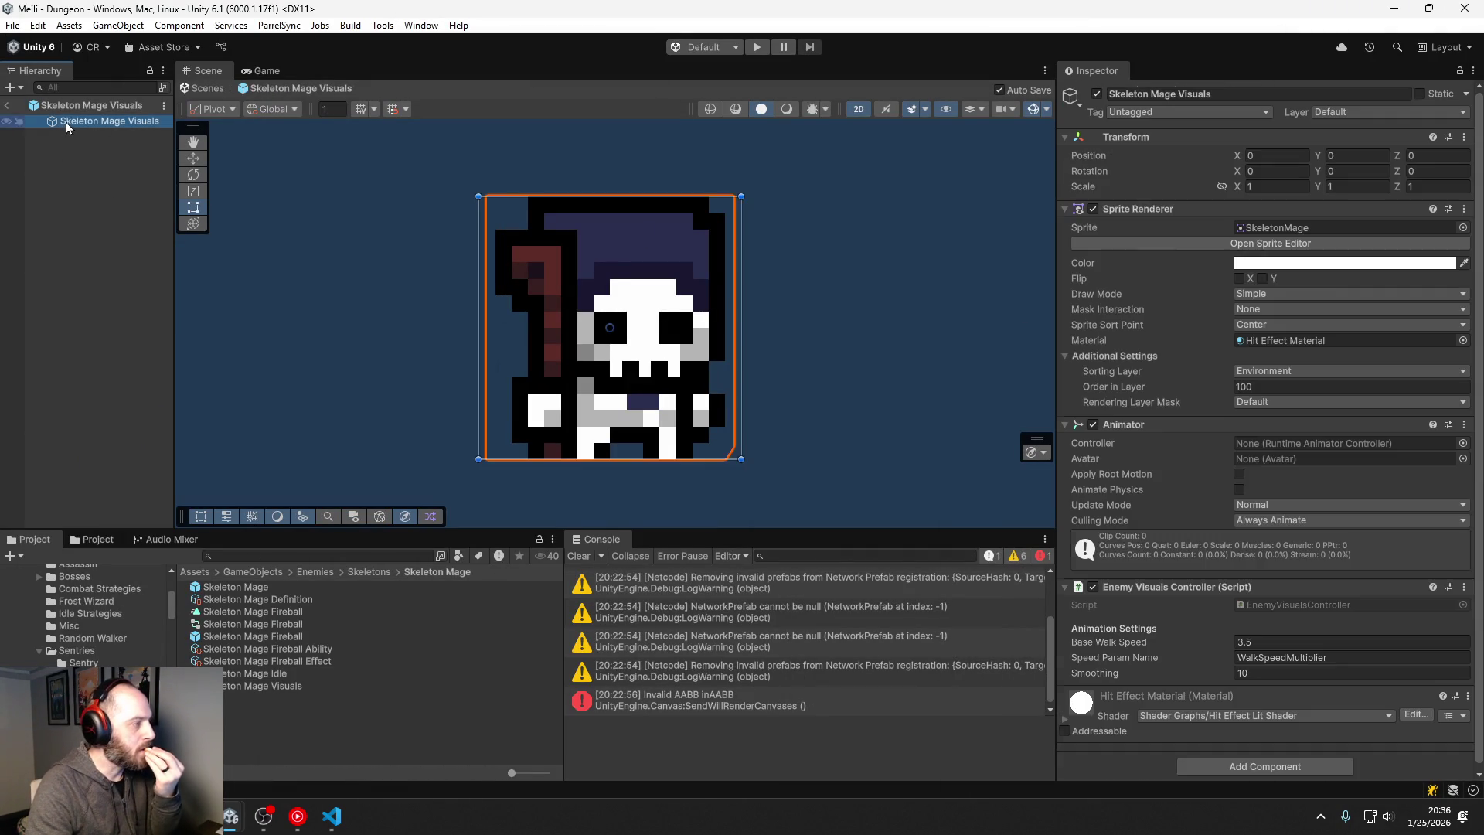
left_click(1290, 229)
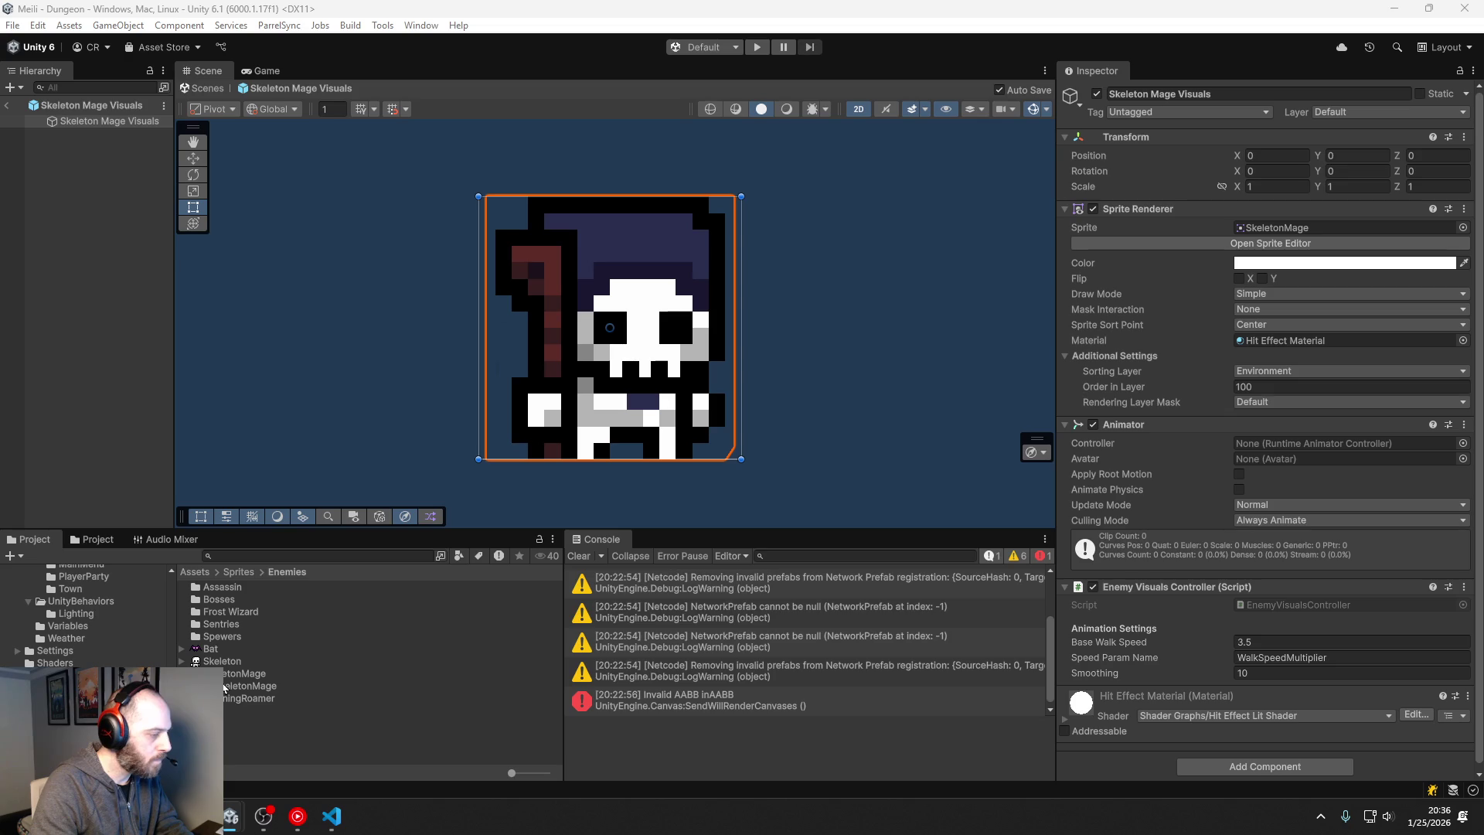
left_click(98, 540)
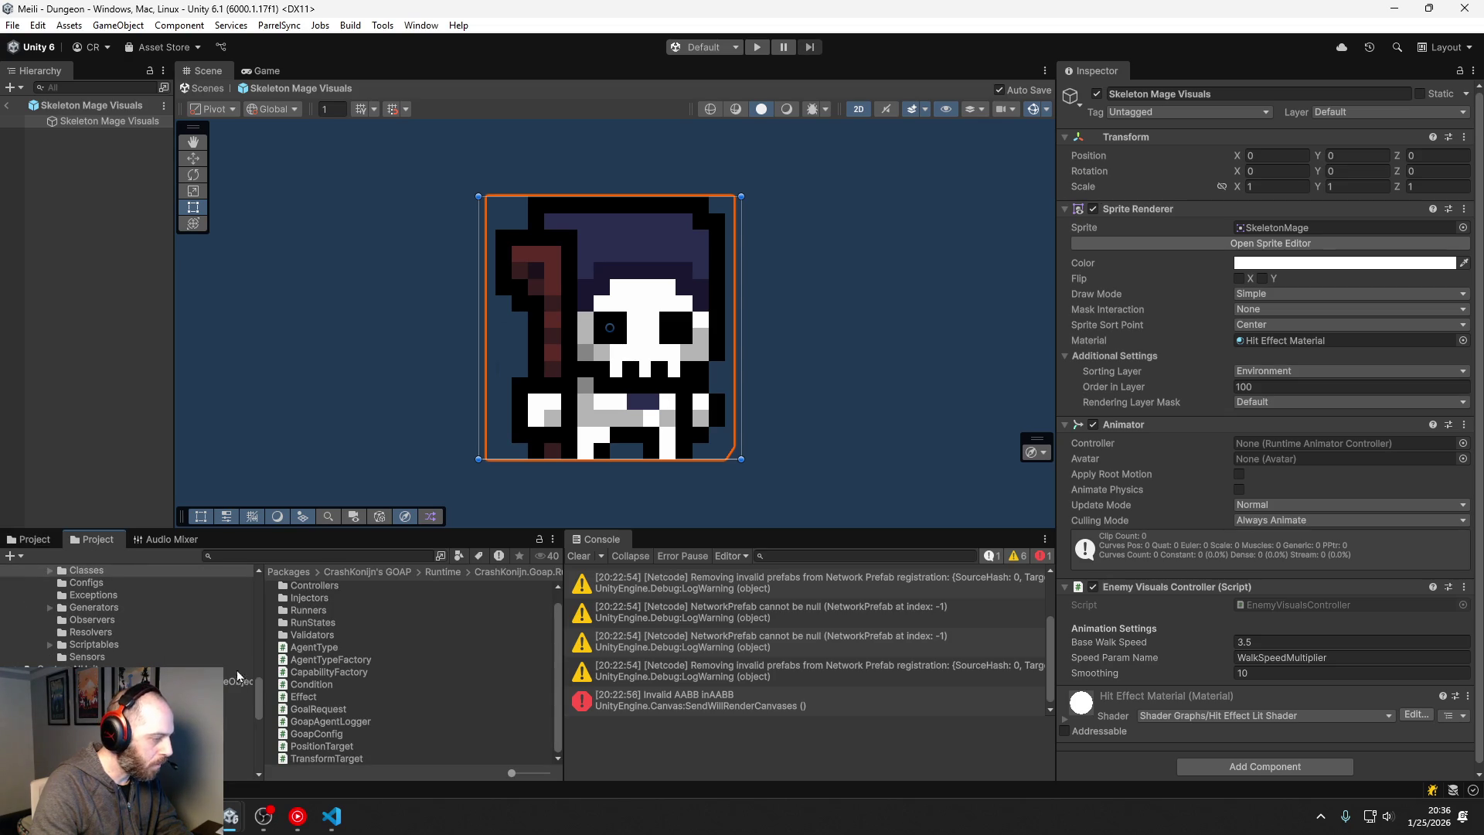
mouse_move(261, 689)
left_mouse_down()
mouse_move(258, 583)
mouse_move(253, 601)
left_mouse_up()
scroll(253, 601, "up", 1)
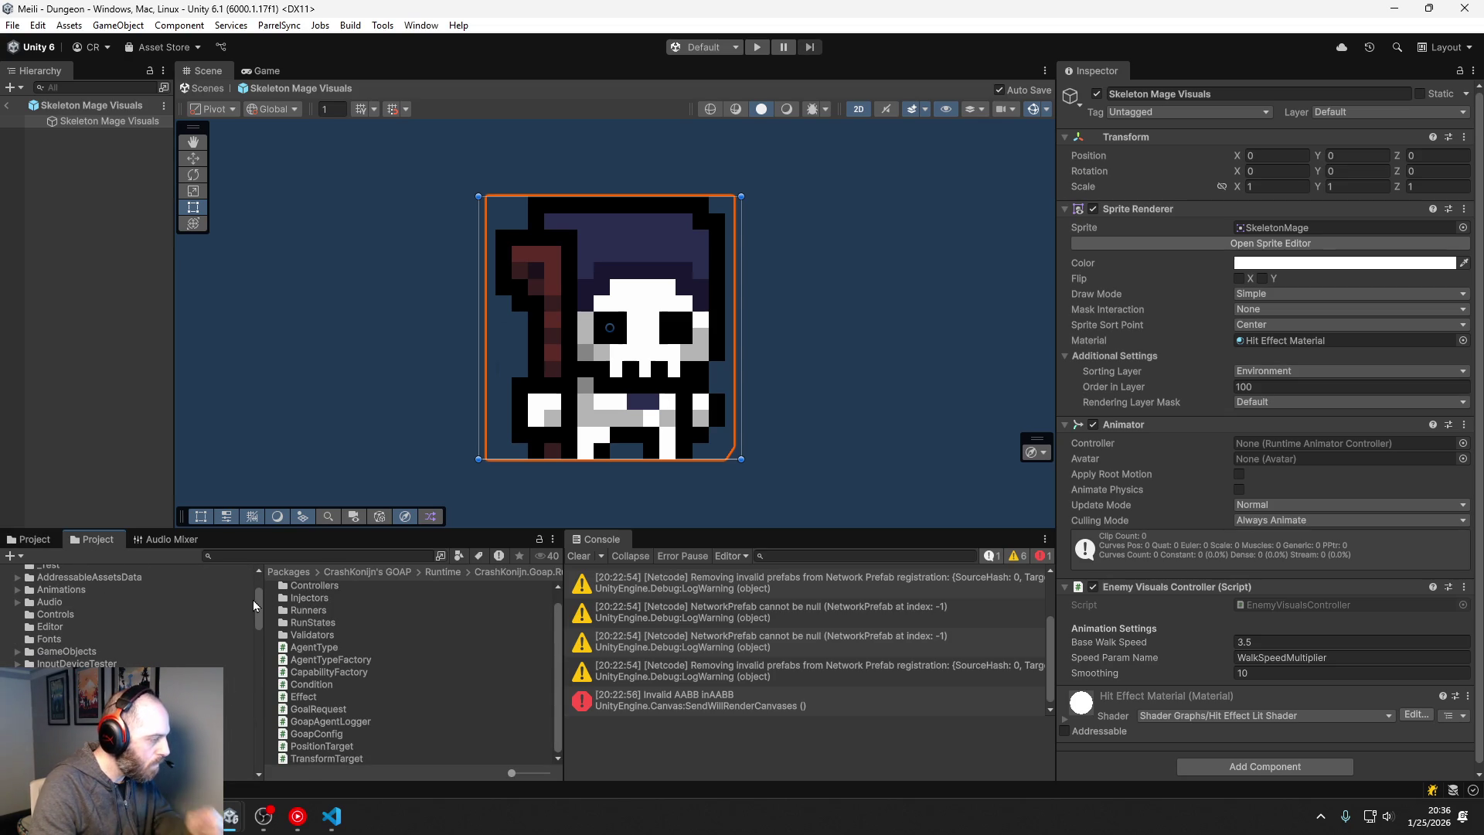
left_click(17, 652)
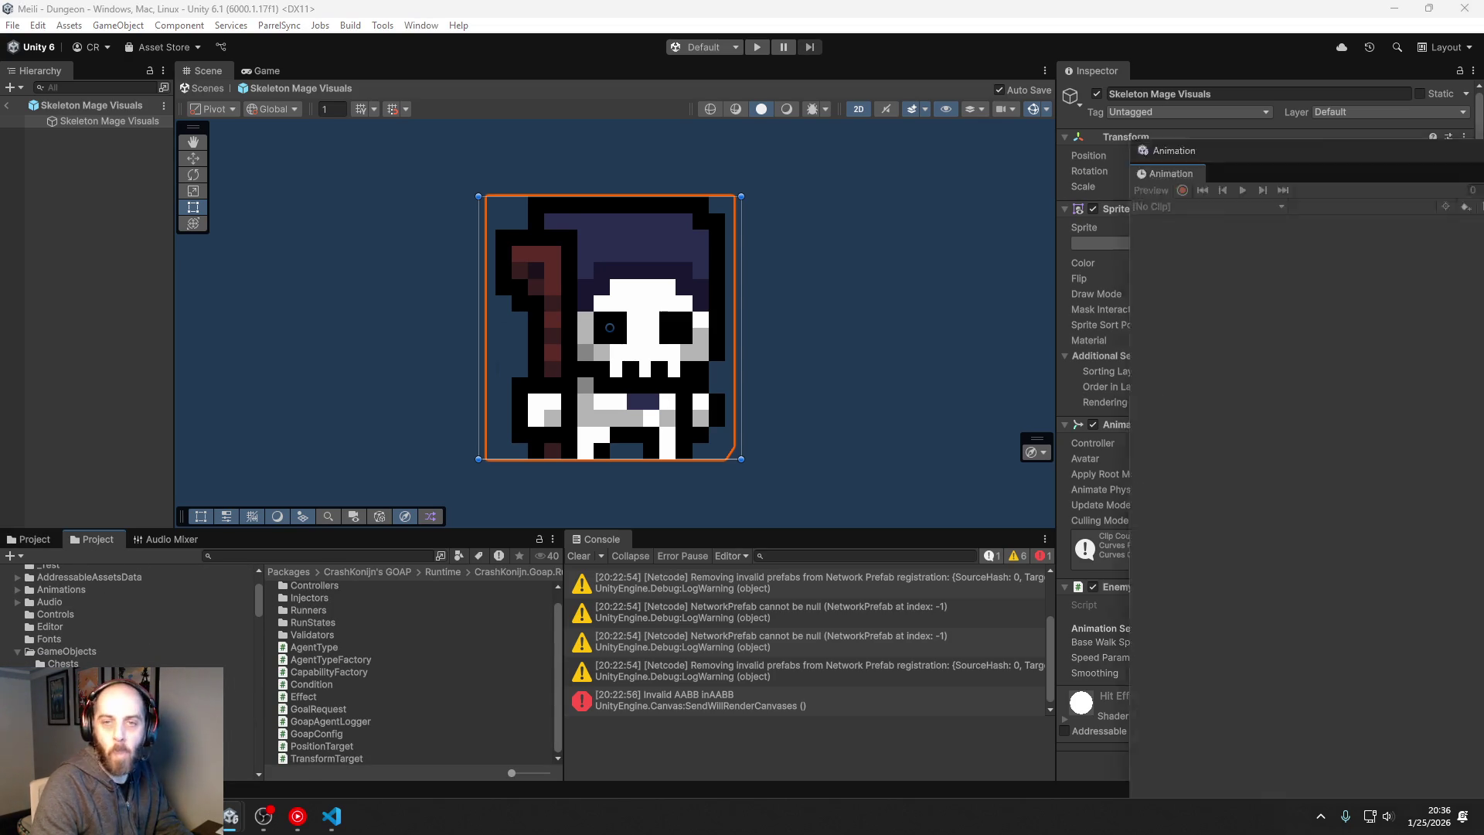
Step: Open a floating Animation window (Ctrl+6) and load the Skeleton Mage Idle clip
key("ctrl+6")
mouse_move(712, 269)
left_mouse_down()
mouse_move(683, 258)
mouse_move(1064, 154)
left_mouse_up()
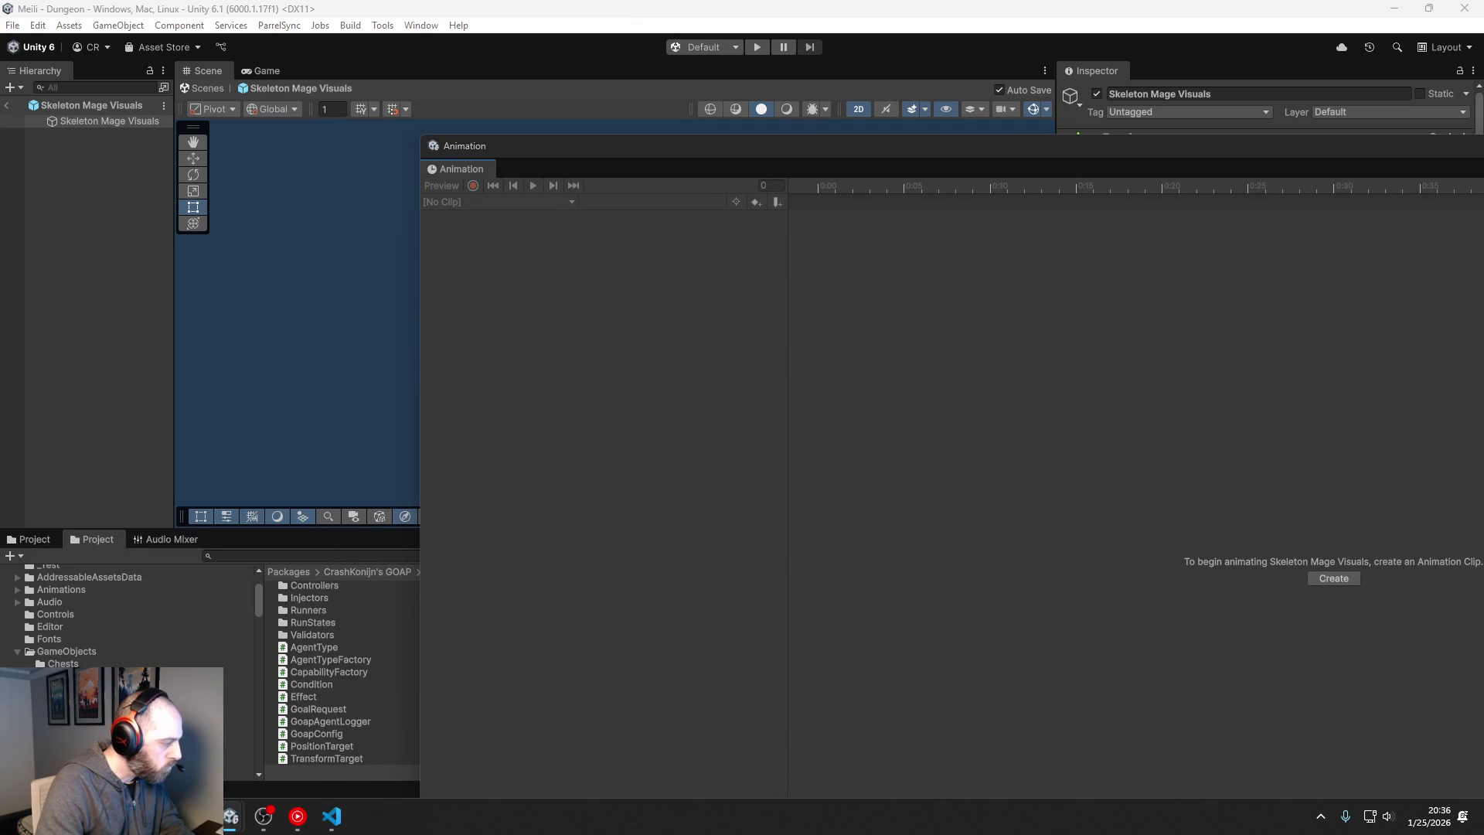
scroll(127, 618, "down", 5)
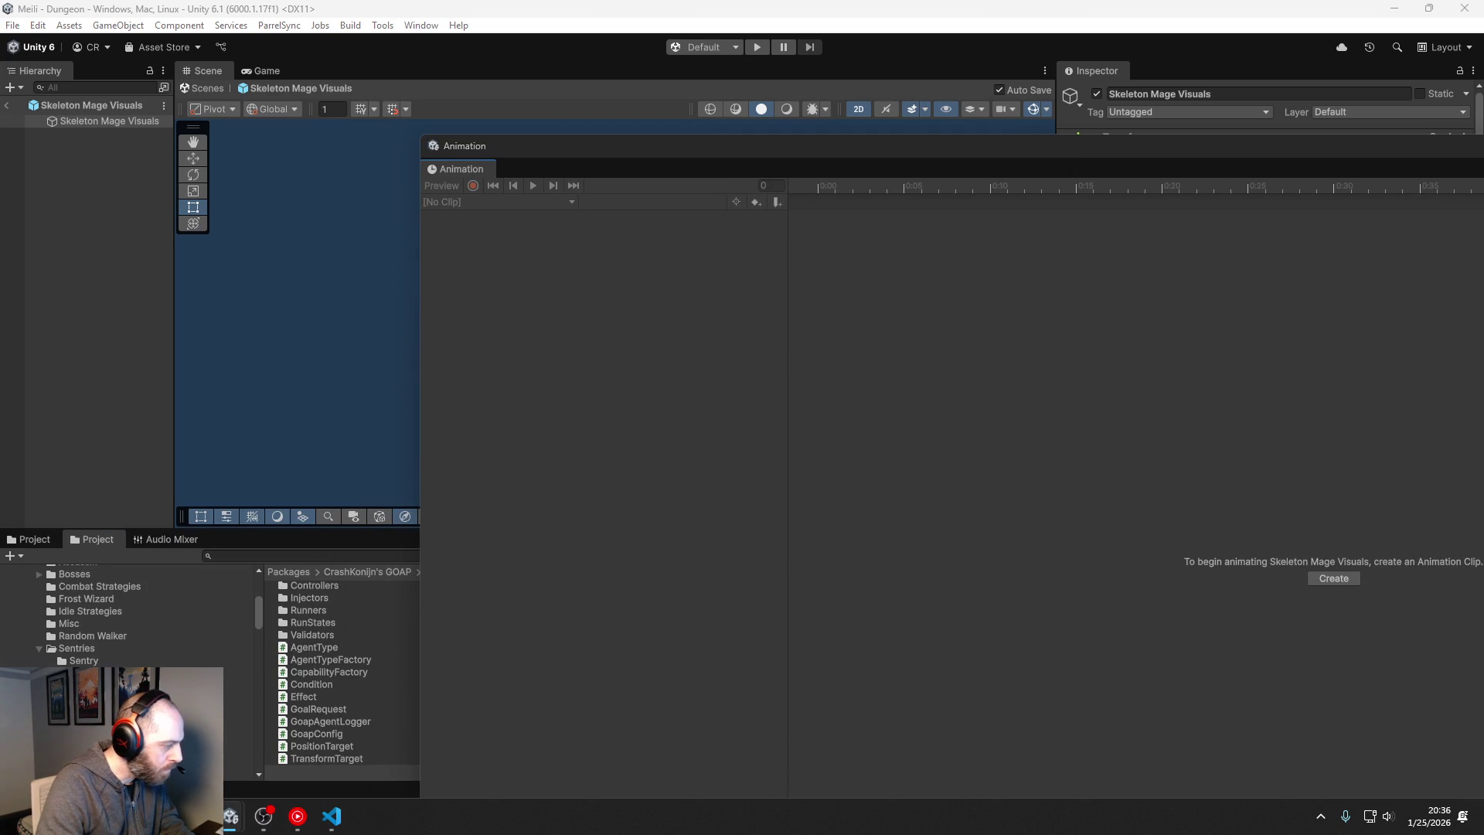
left_click(85, 685)
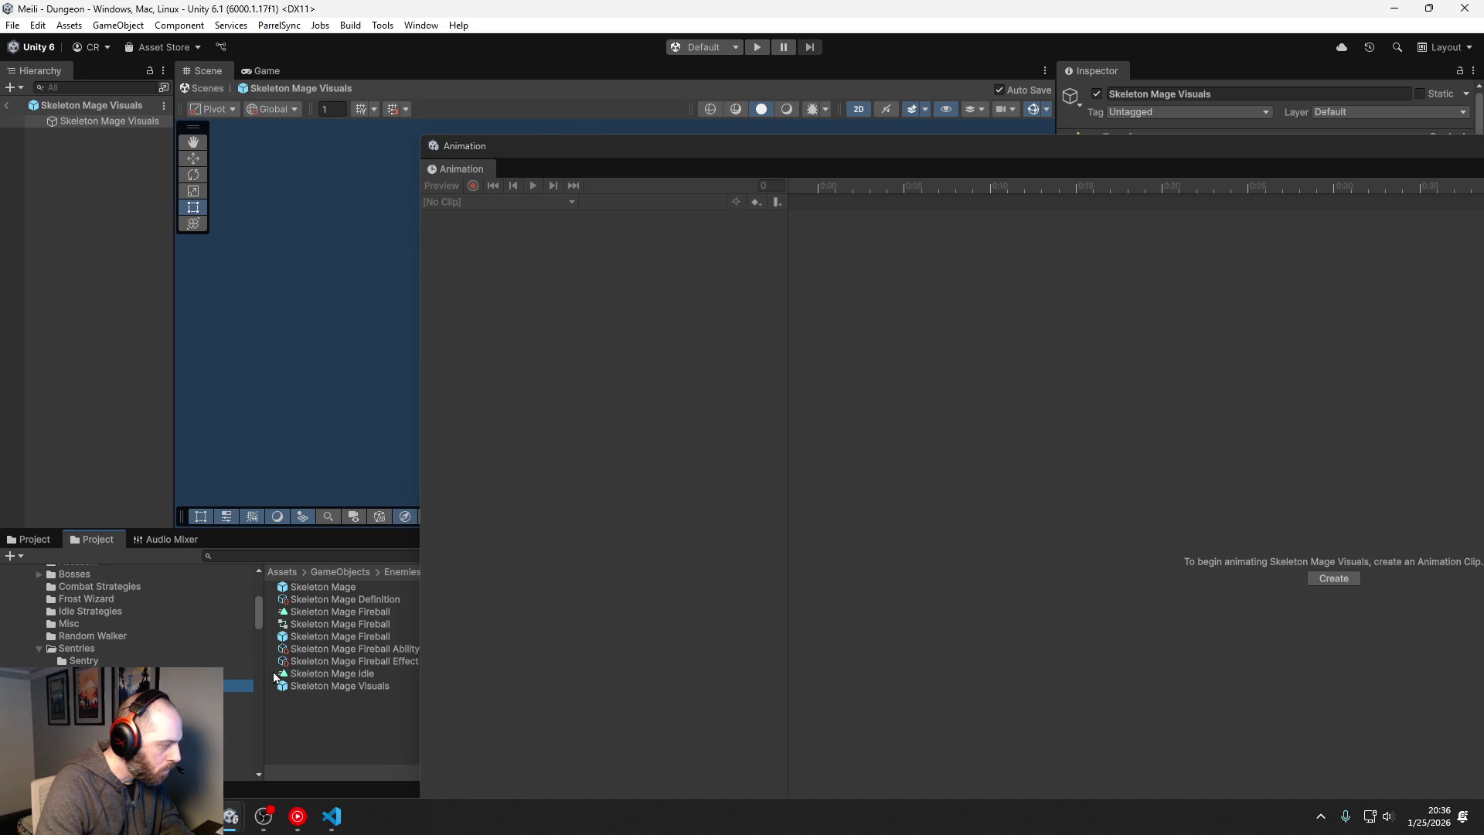
left_click(352, 674)
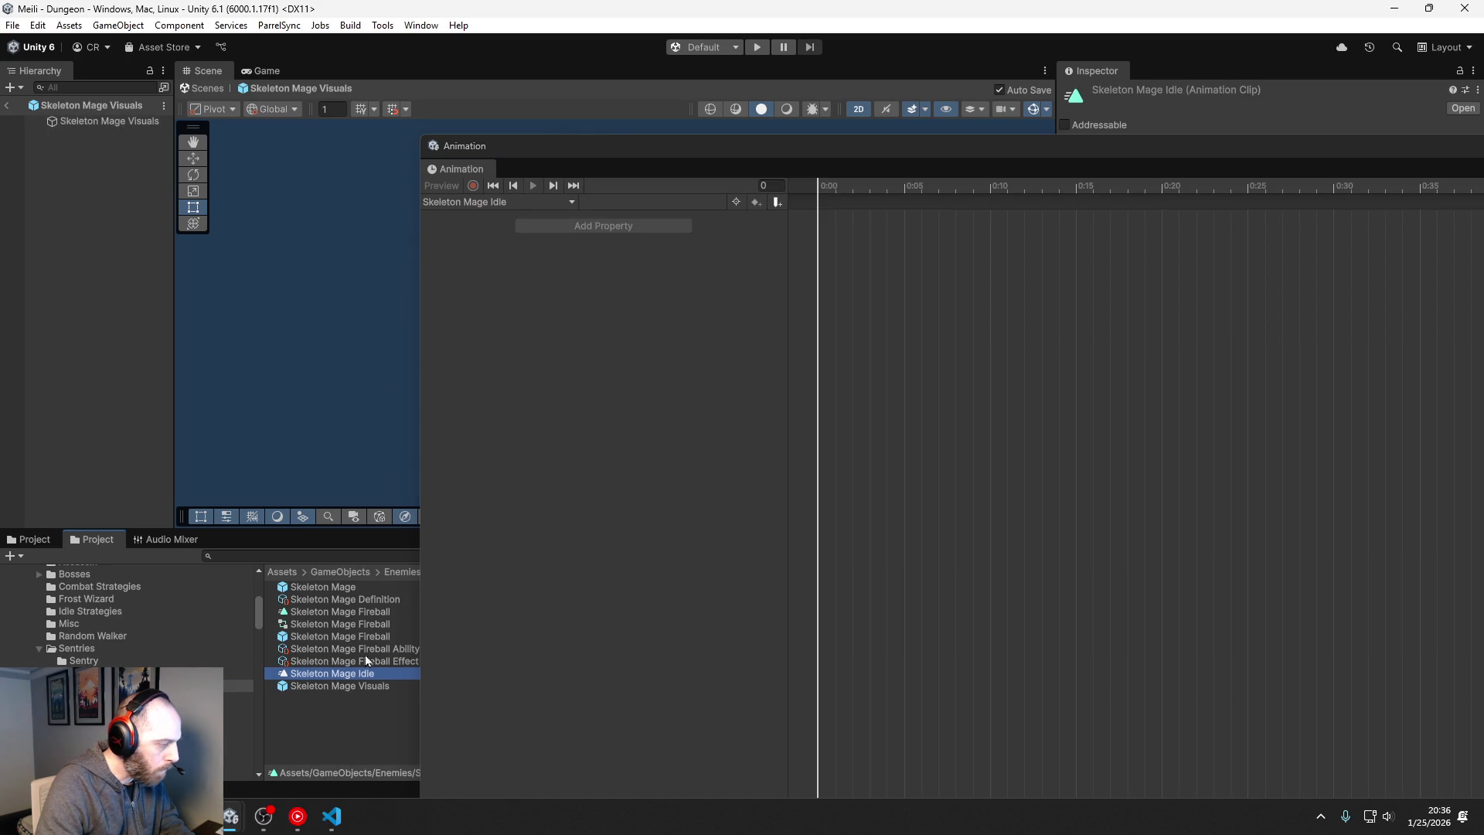
Step: Drag the SkeletonMage sprite onto the Idle clip timeline, then open the SkeletonMage image
left_click(34, 541)
mouse_move(229, 672)
left_mouse_down()
mouse_move(671, 346)
mouse_move(824, 211)
left_mouse_up()
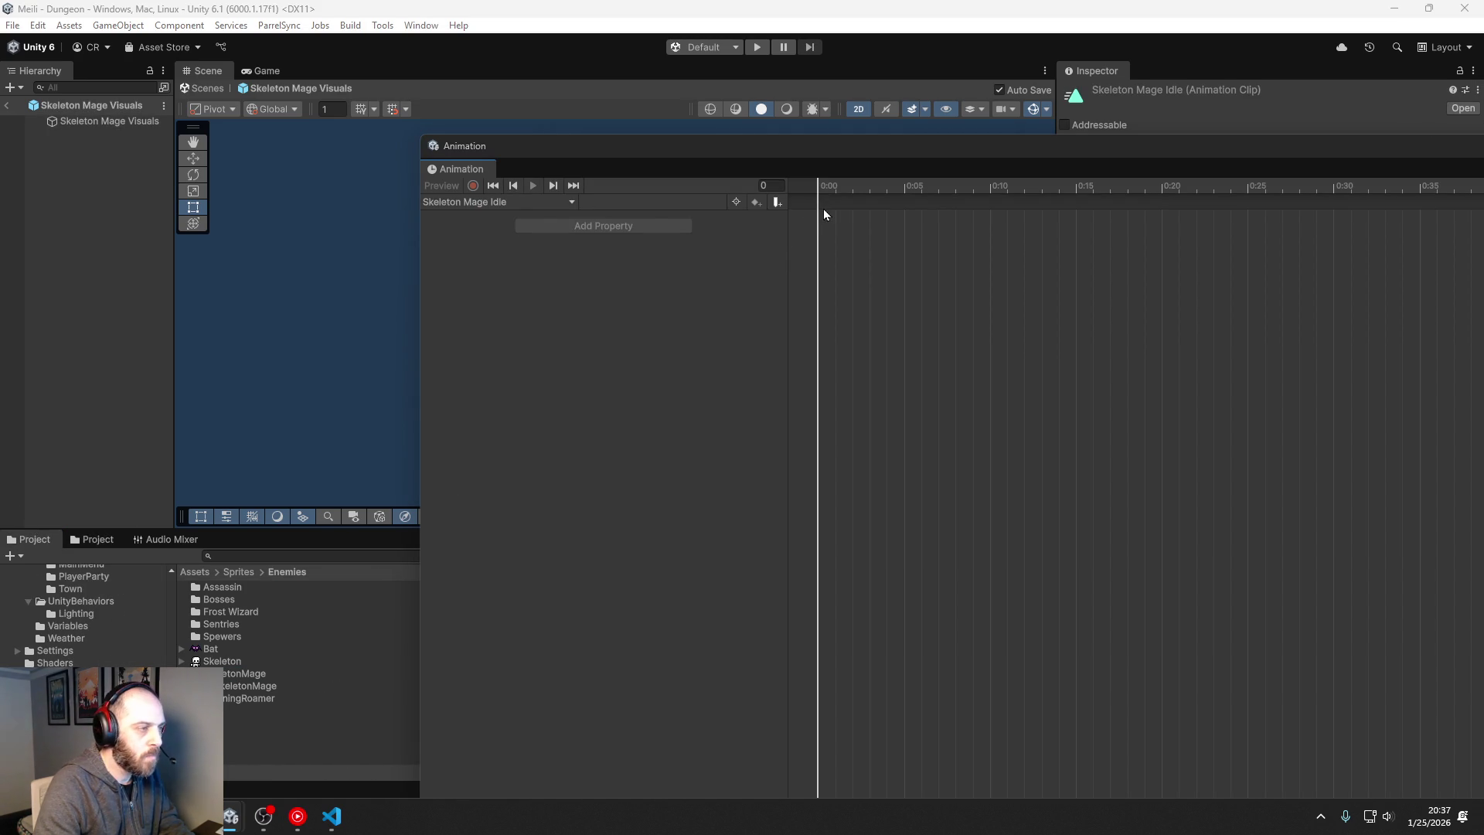
mouse_move(238, 685)
left_mouse_down()
mouse_move(232, 674)
mouse_move(818, 214)
left_mouse_up()
left_click(240, 675)
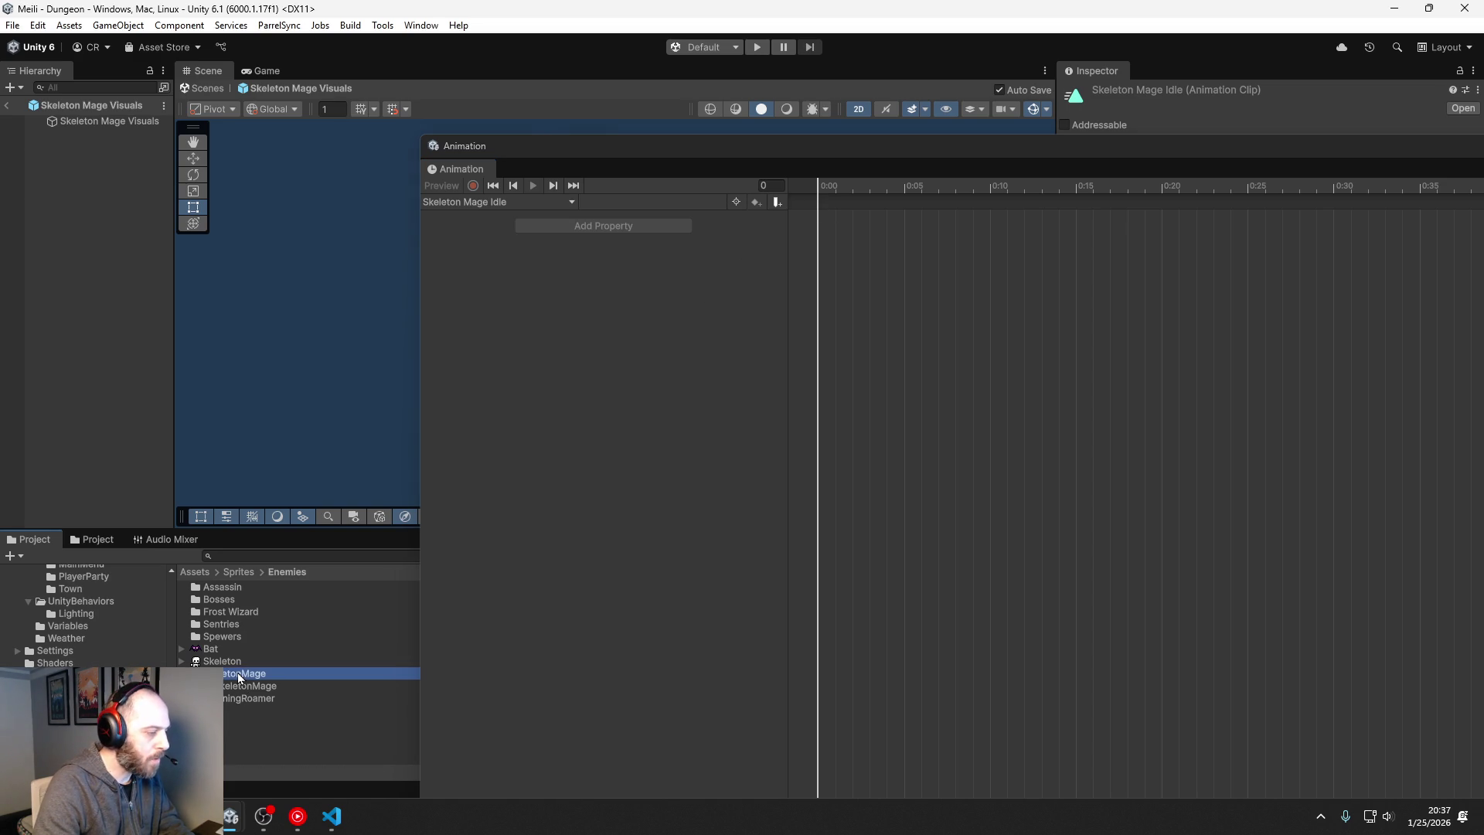
double_click(240, 677)
Step: Close the image viewer and change the SkeletonMage sprite pivot from Center to Bottom
left_click(1165, 95)
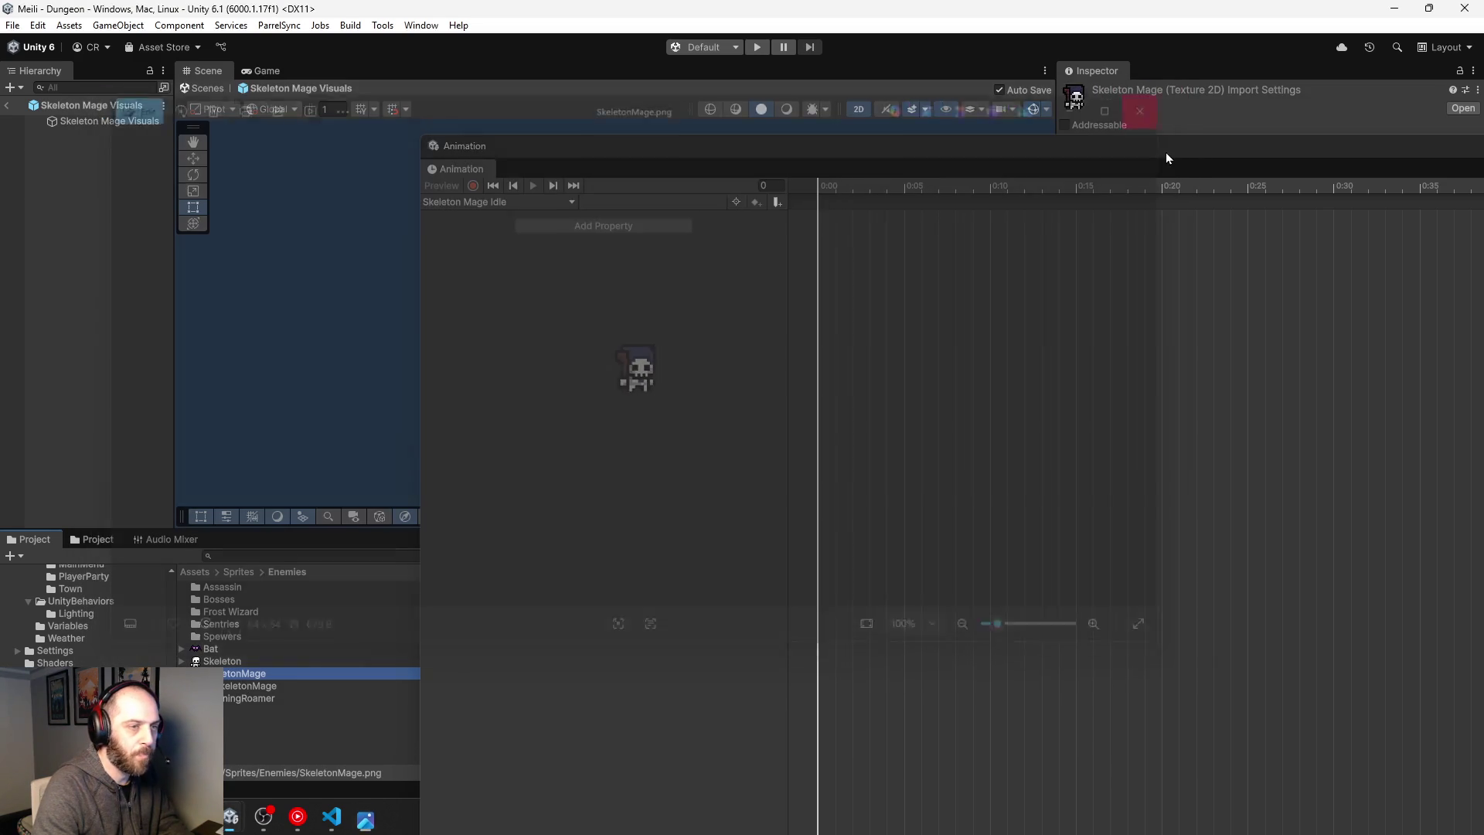
left_click(1271, 251)
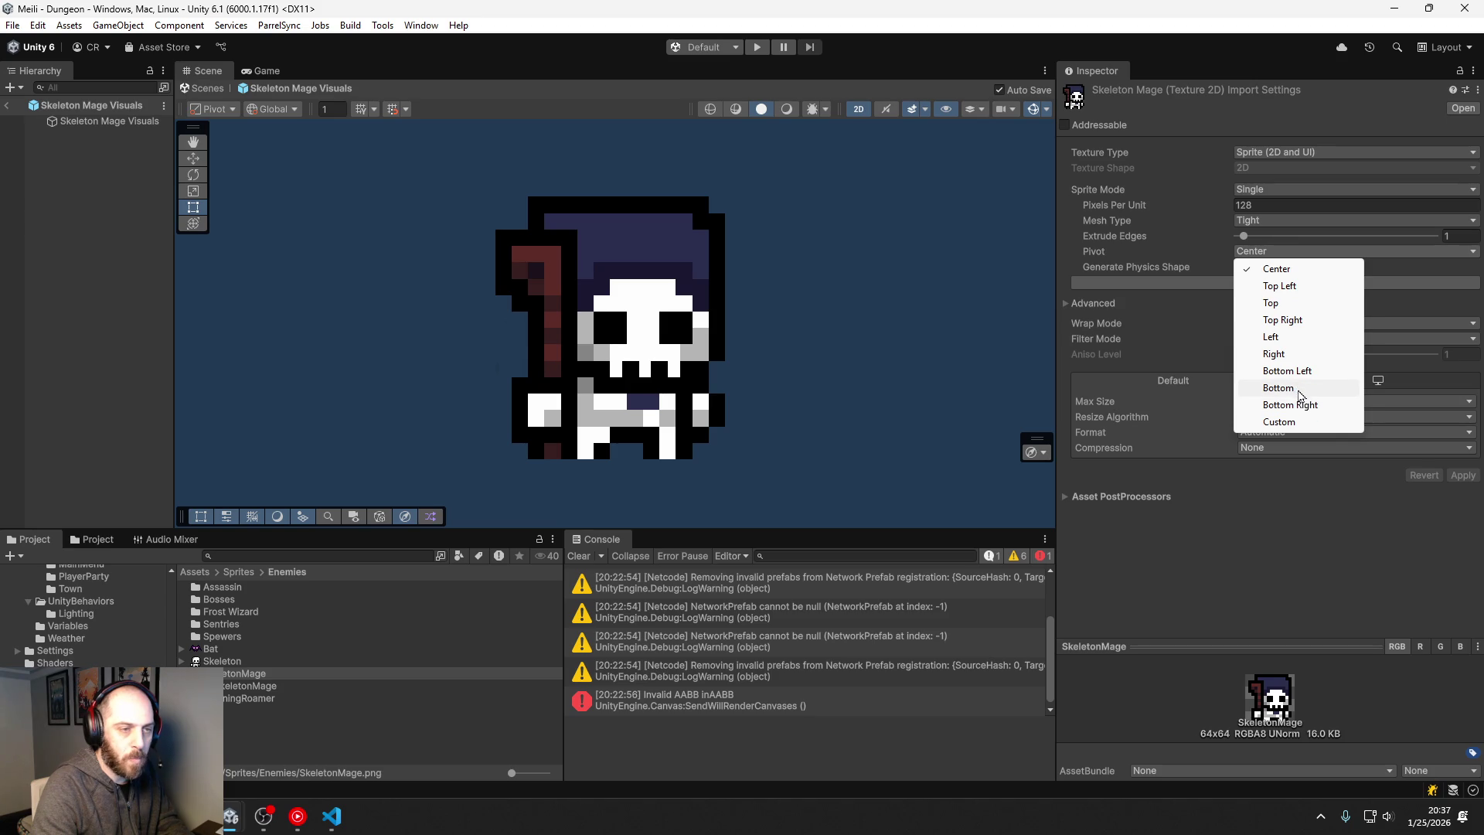
left_click(1295, 390)
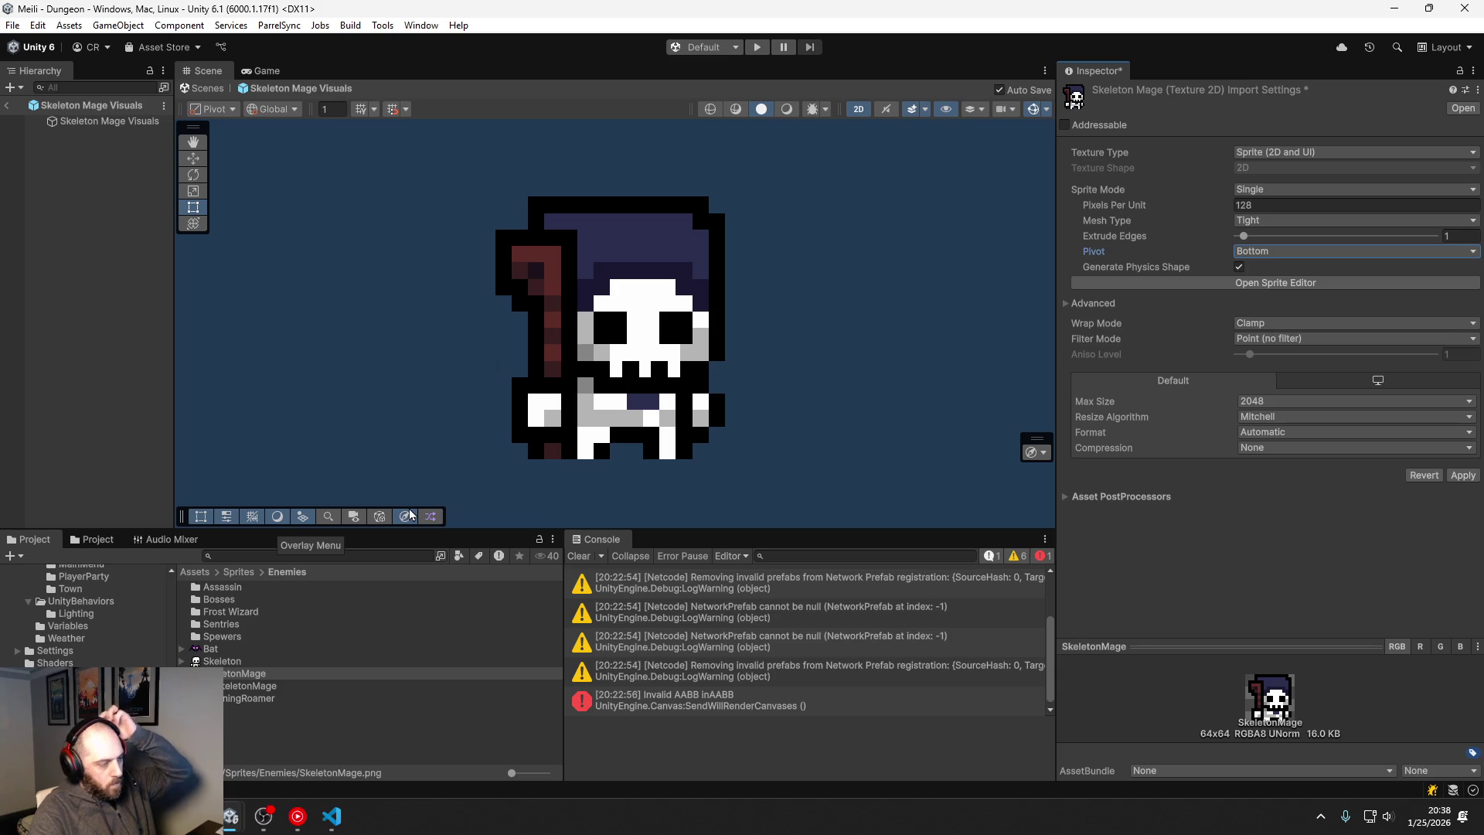
mouse_move(332, 815)
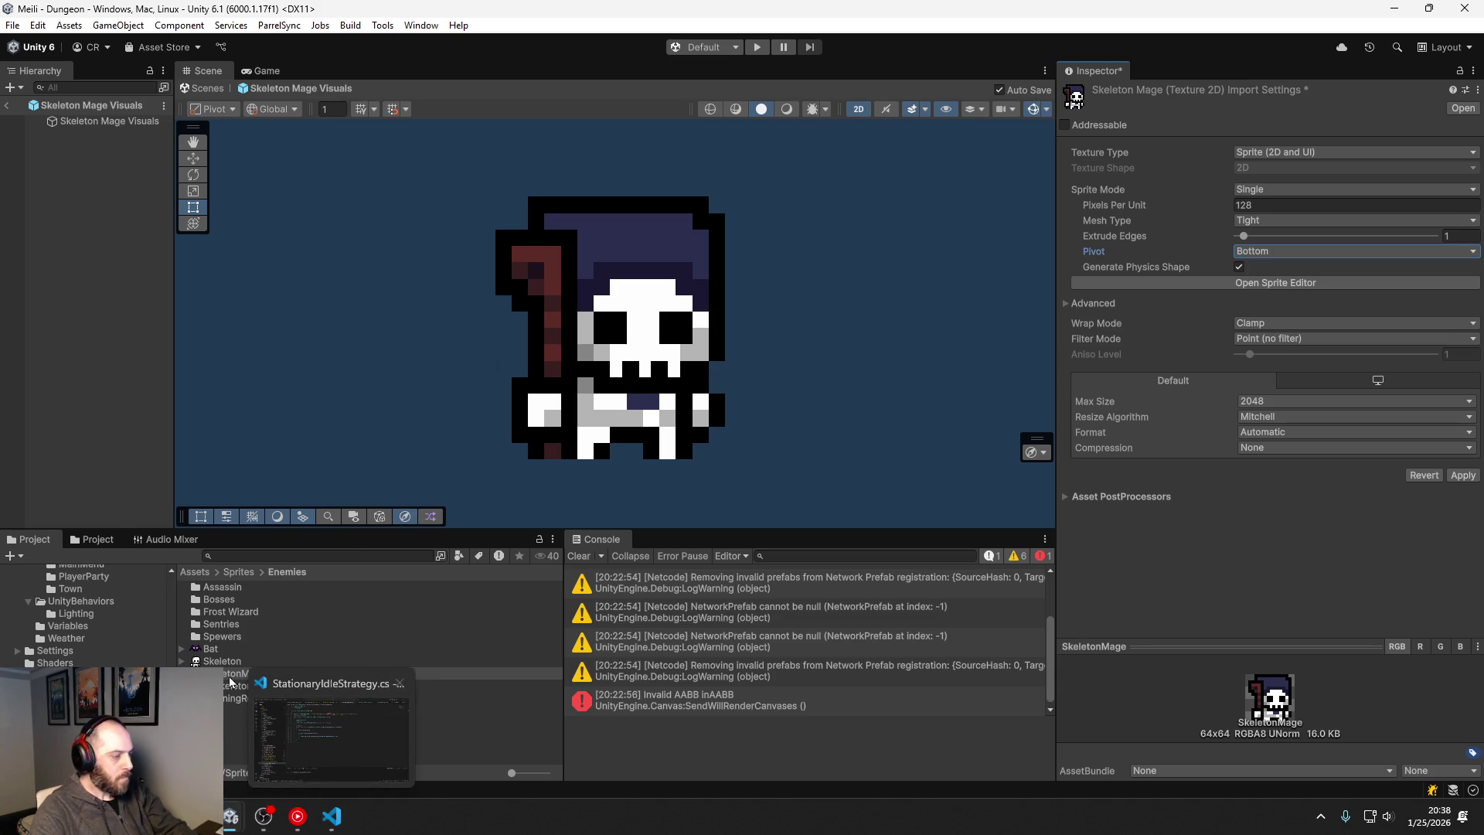
left_click(92, 539)
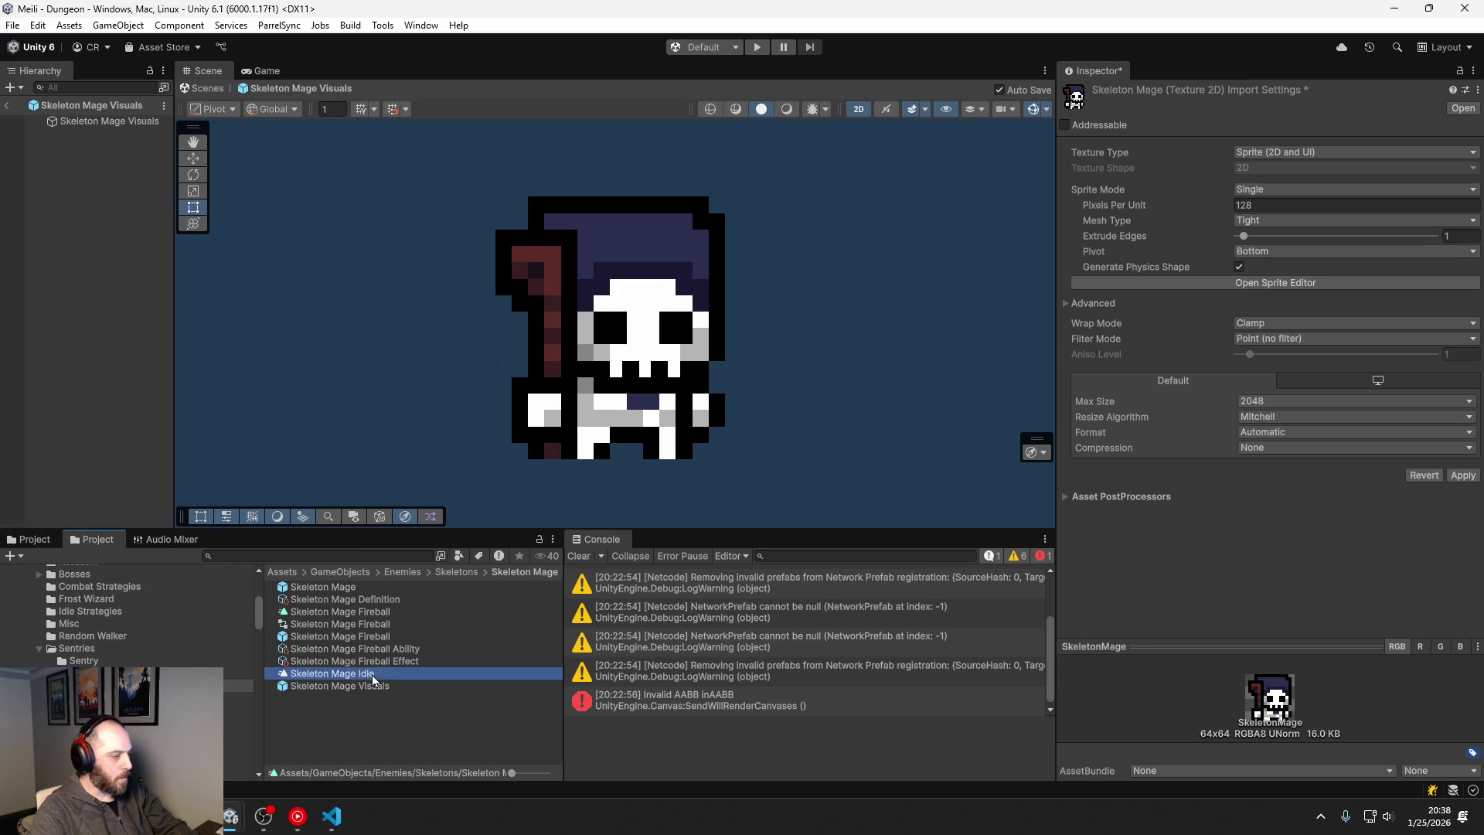
Step: Save the changed import settings and frame Skeleton Mage Visuals in the Scene view
left_click(706, 435)
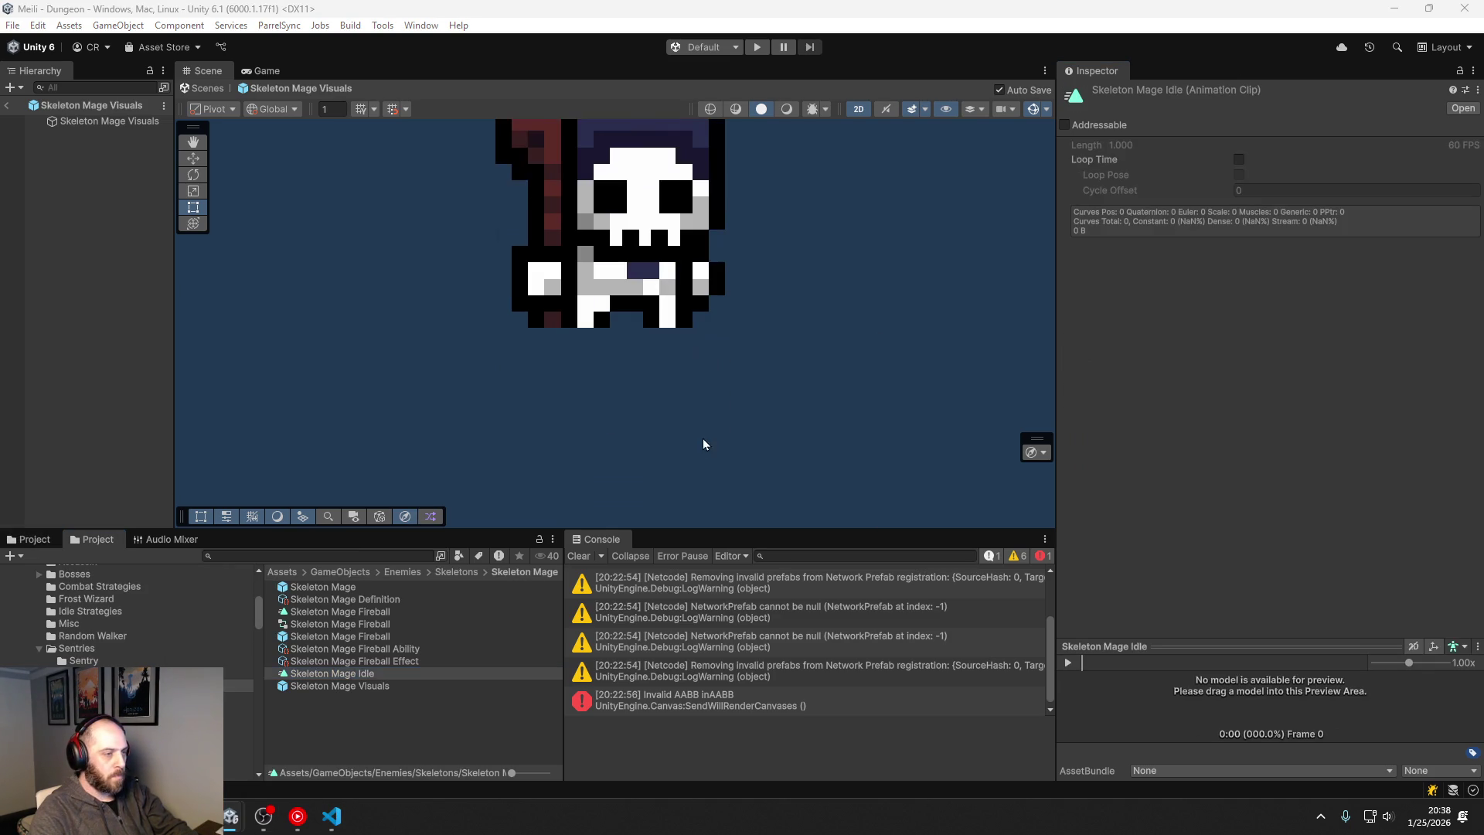
left_click(105, 122)
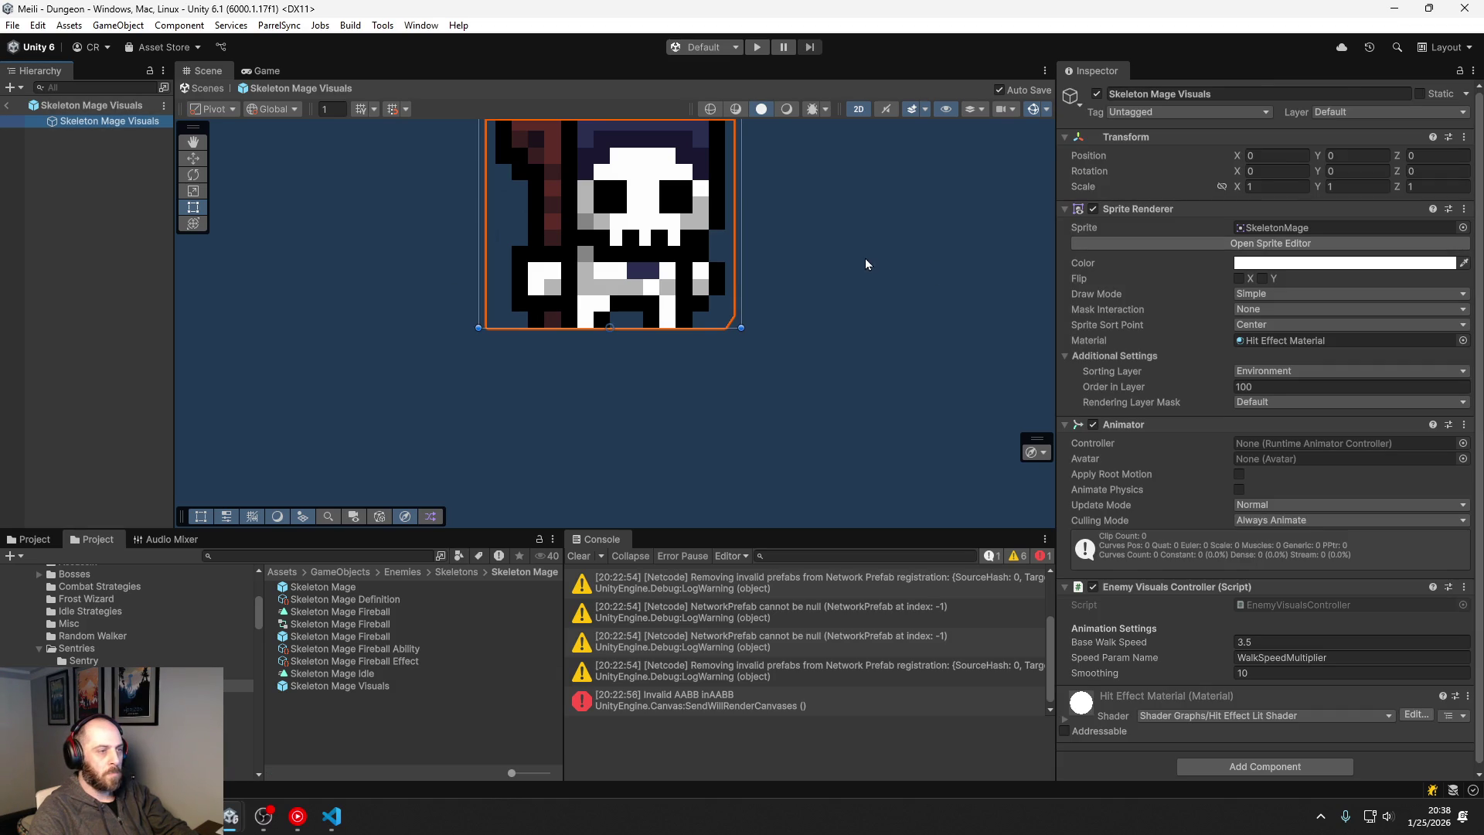
key("f")
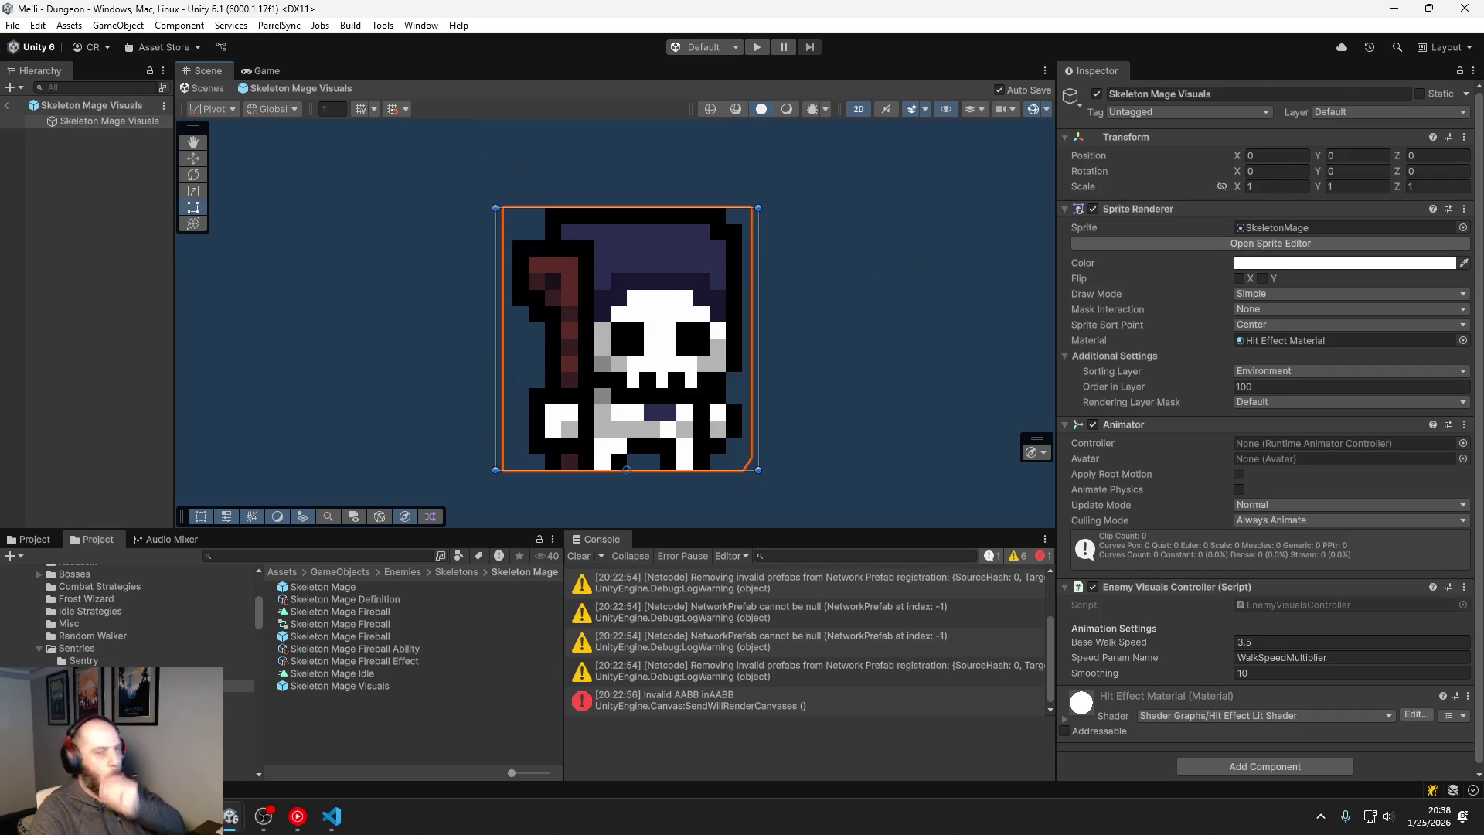
Step: Check the Idle clip and Skeleton Mage Visuals, switching between the sprites and Skeleton Mage folders
left_click(363, 674)
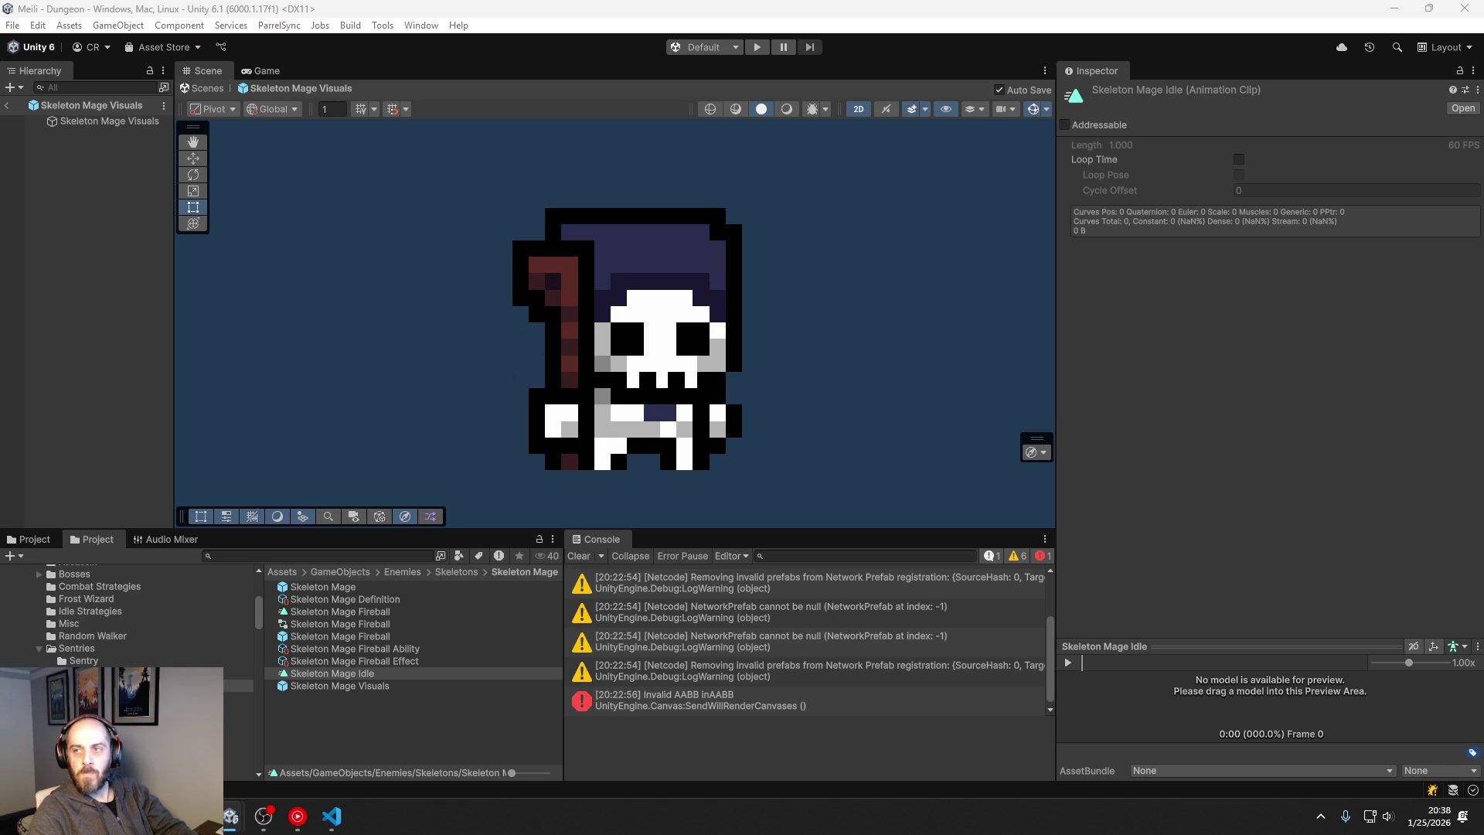
left_click(119, 123)
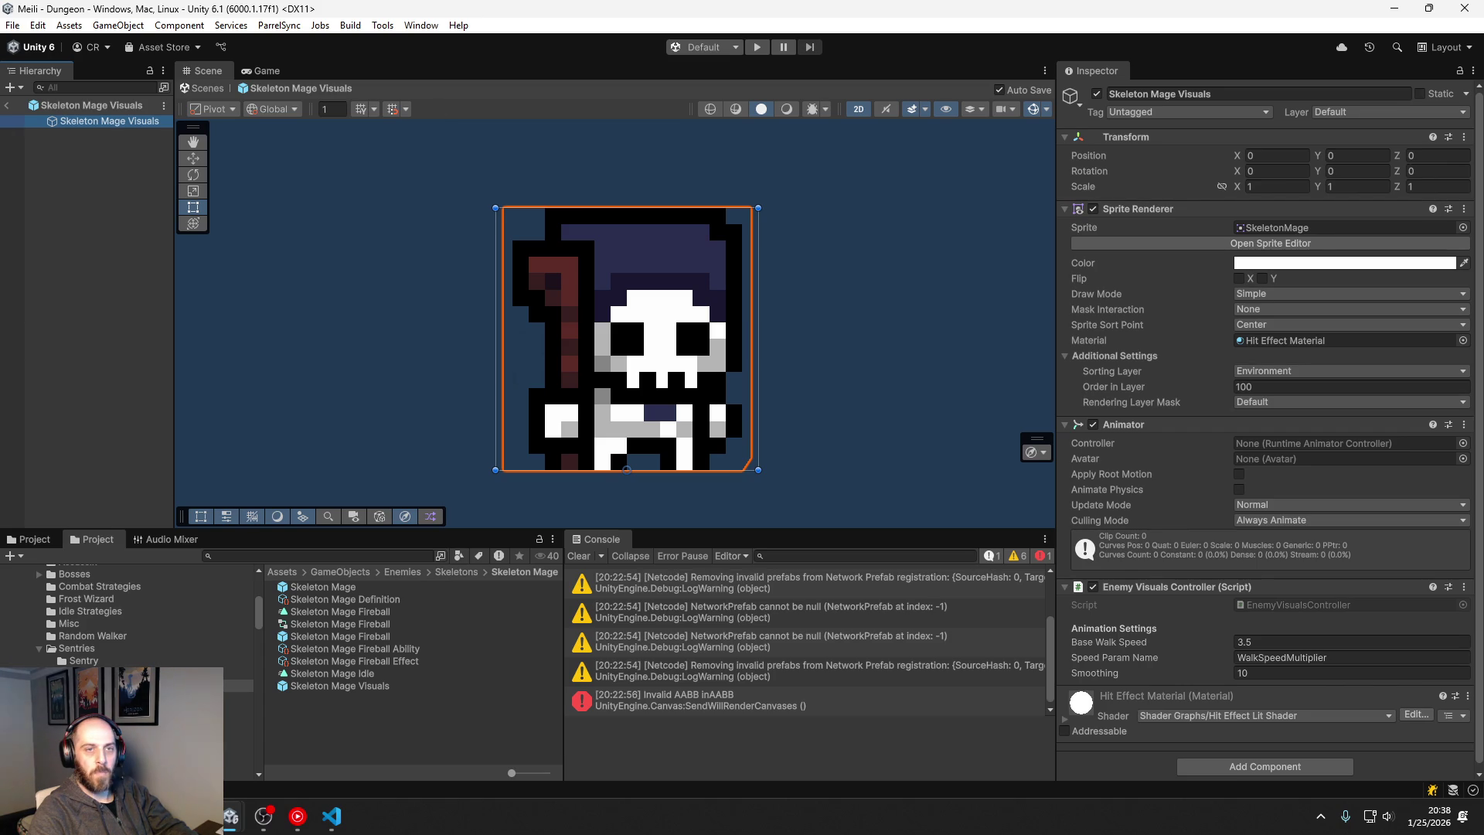
key("alt+Tab")
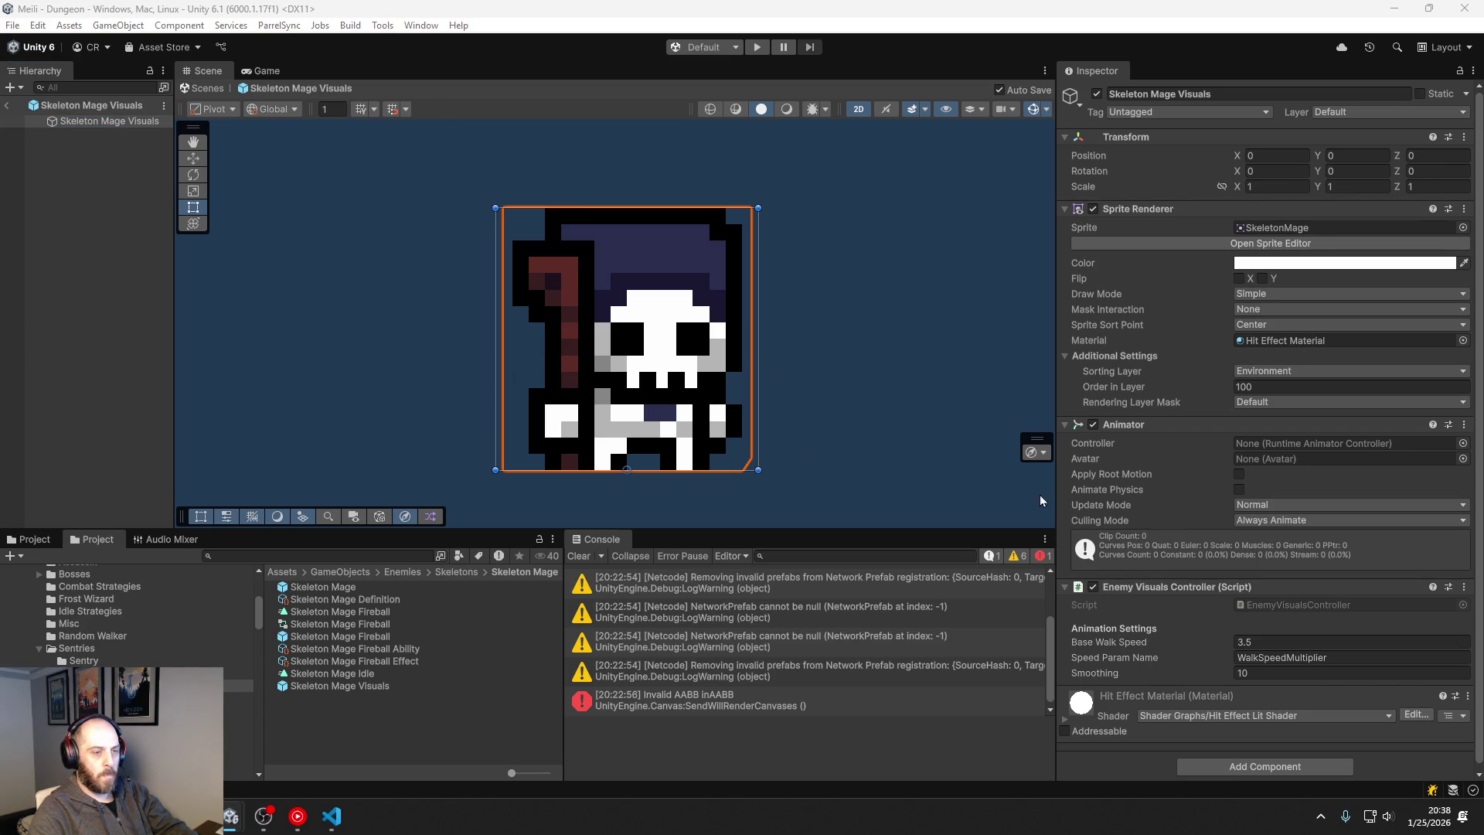
scroll(1111, 499, "down", 1)
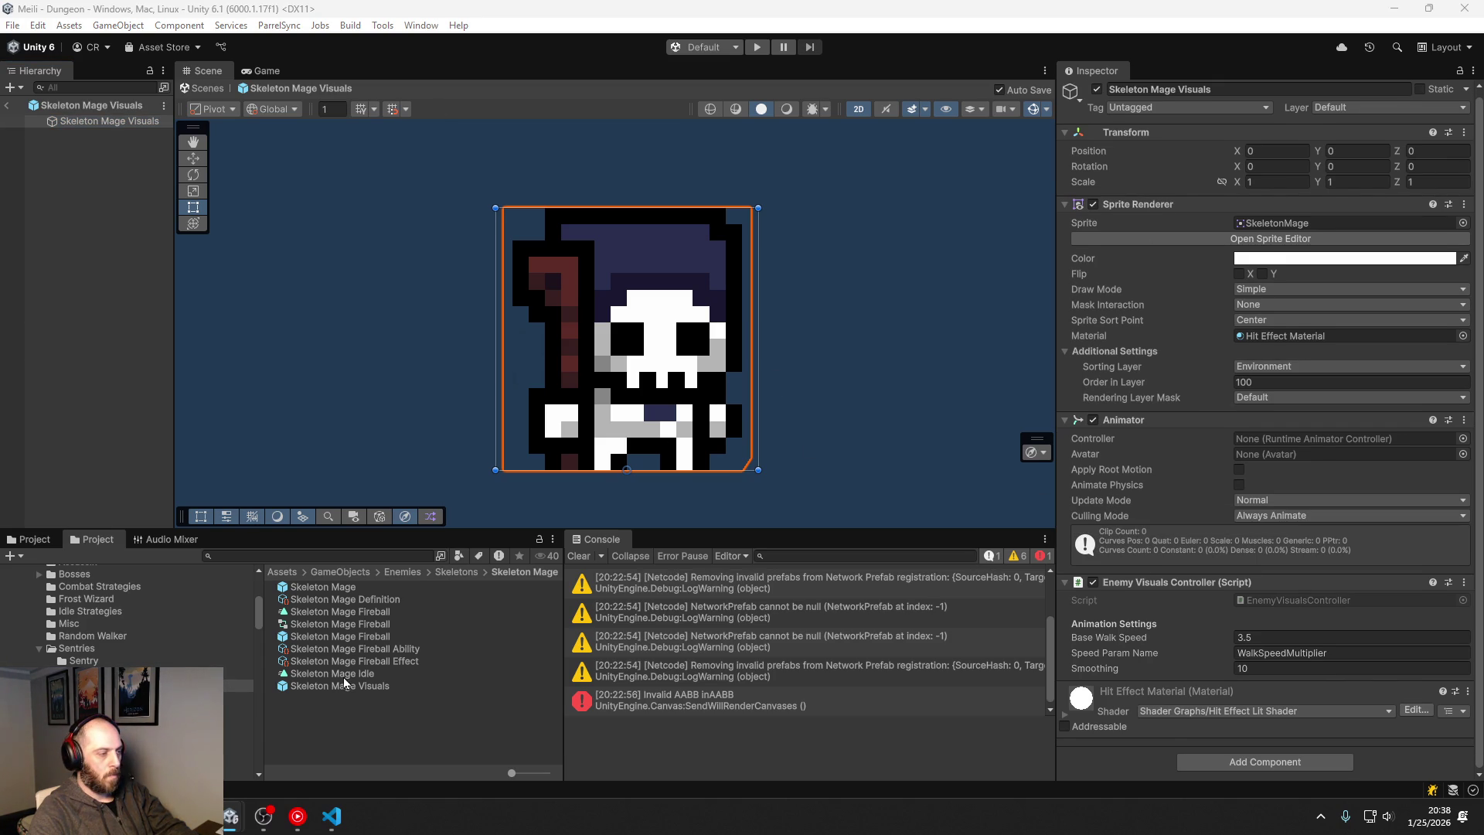
left_click(31, 538)
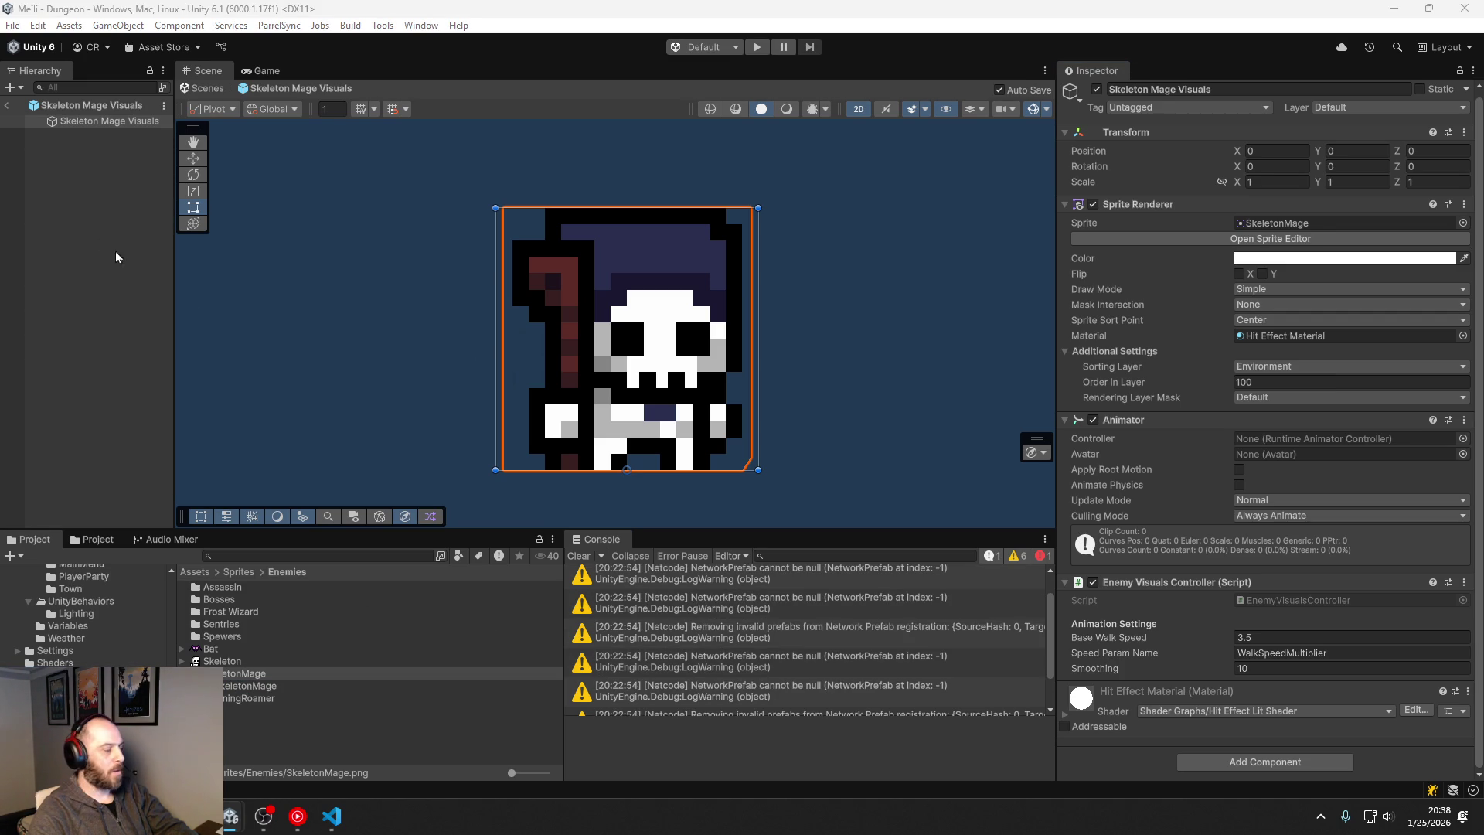
left_click(93, 539)
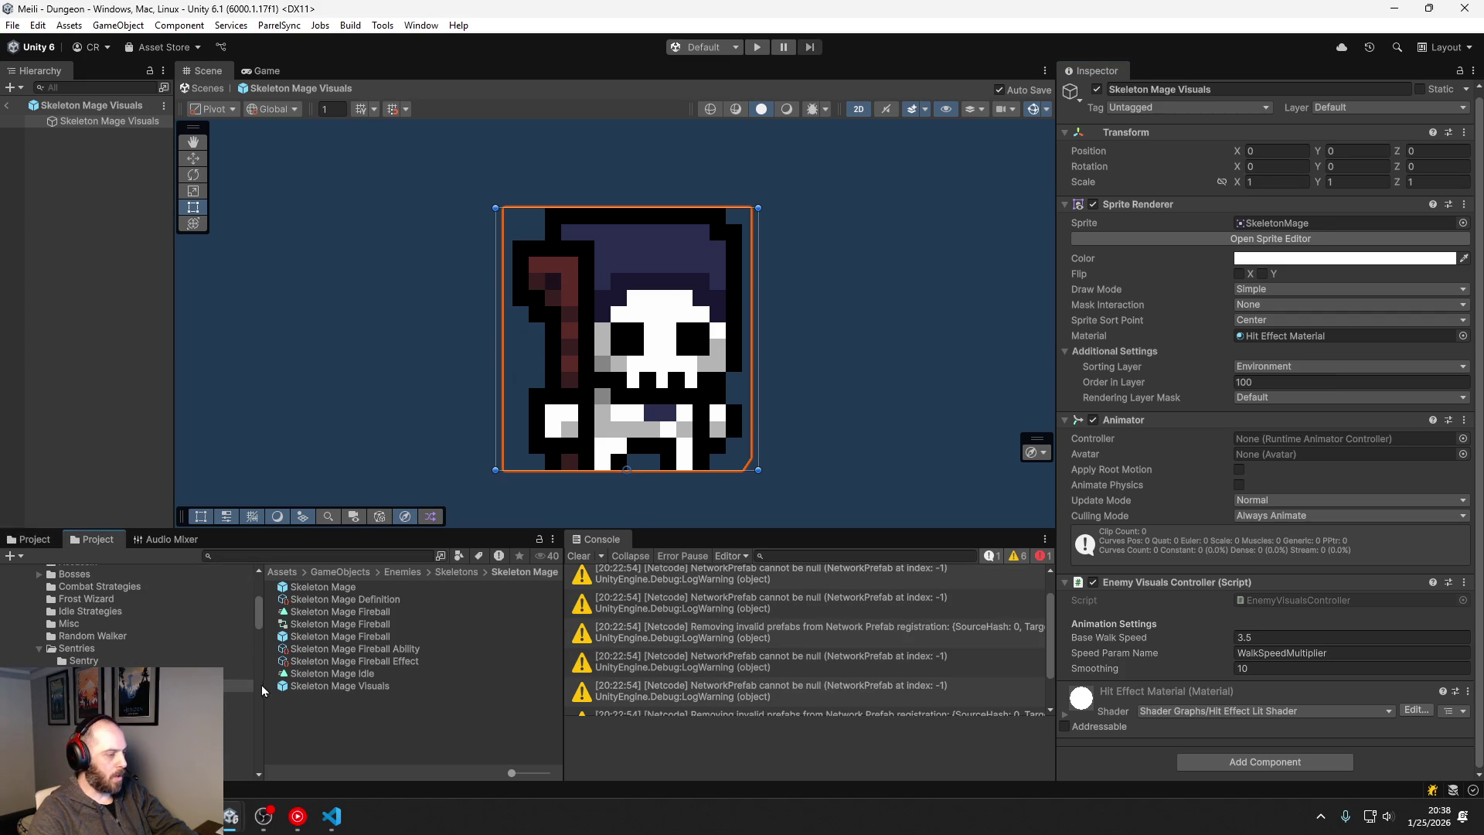
Step: Duplicate the Skeleton Mage Idle clip three times and rename Idle 1 to Skeleton Mage Death
left_click_drag(261, 684, 169, 685)
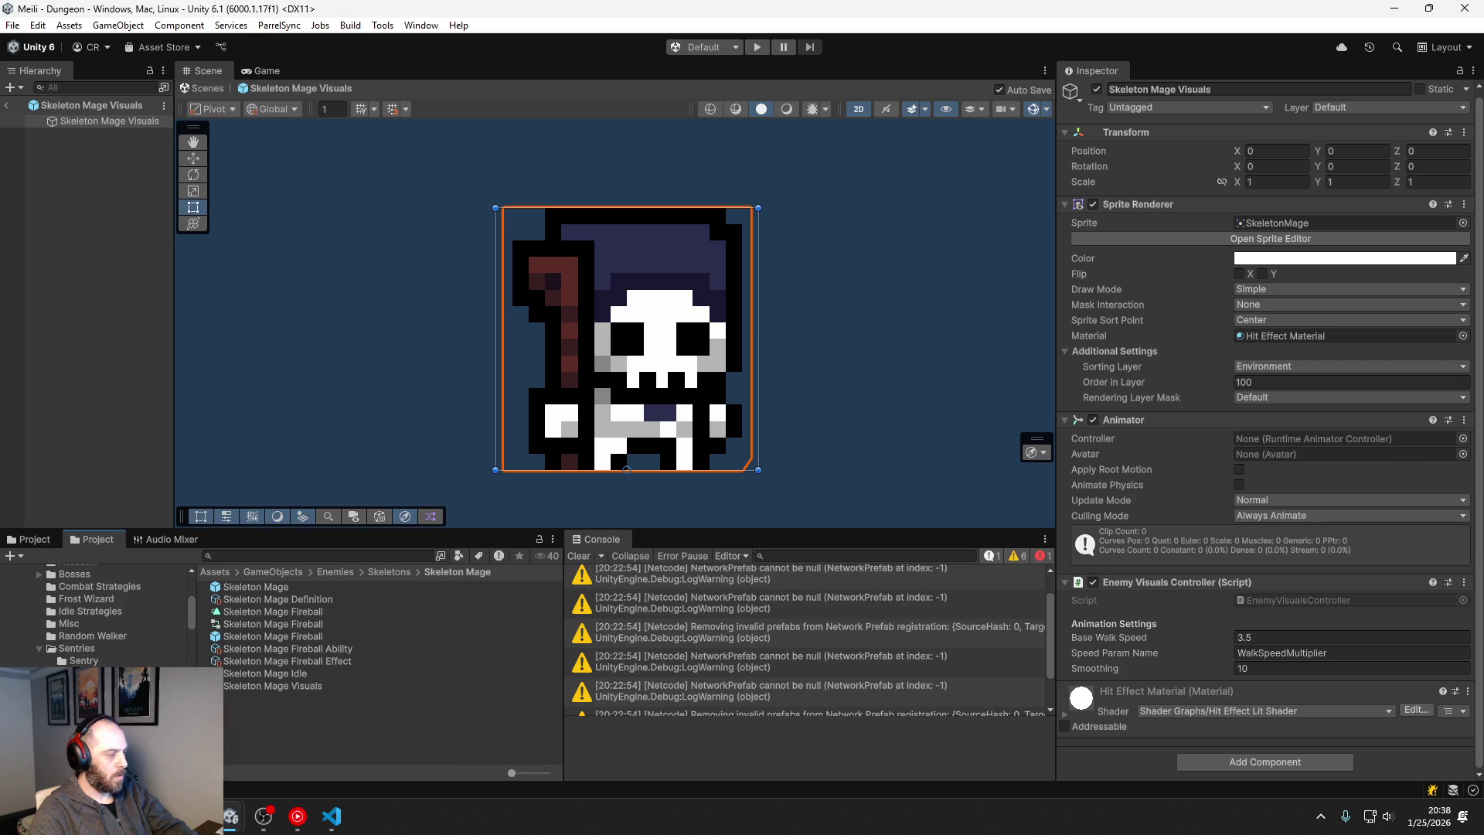
left_click(237, 675)
key("ctrl+d")
key("ctrl+d")
key("ctrl+d")
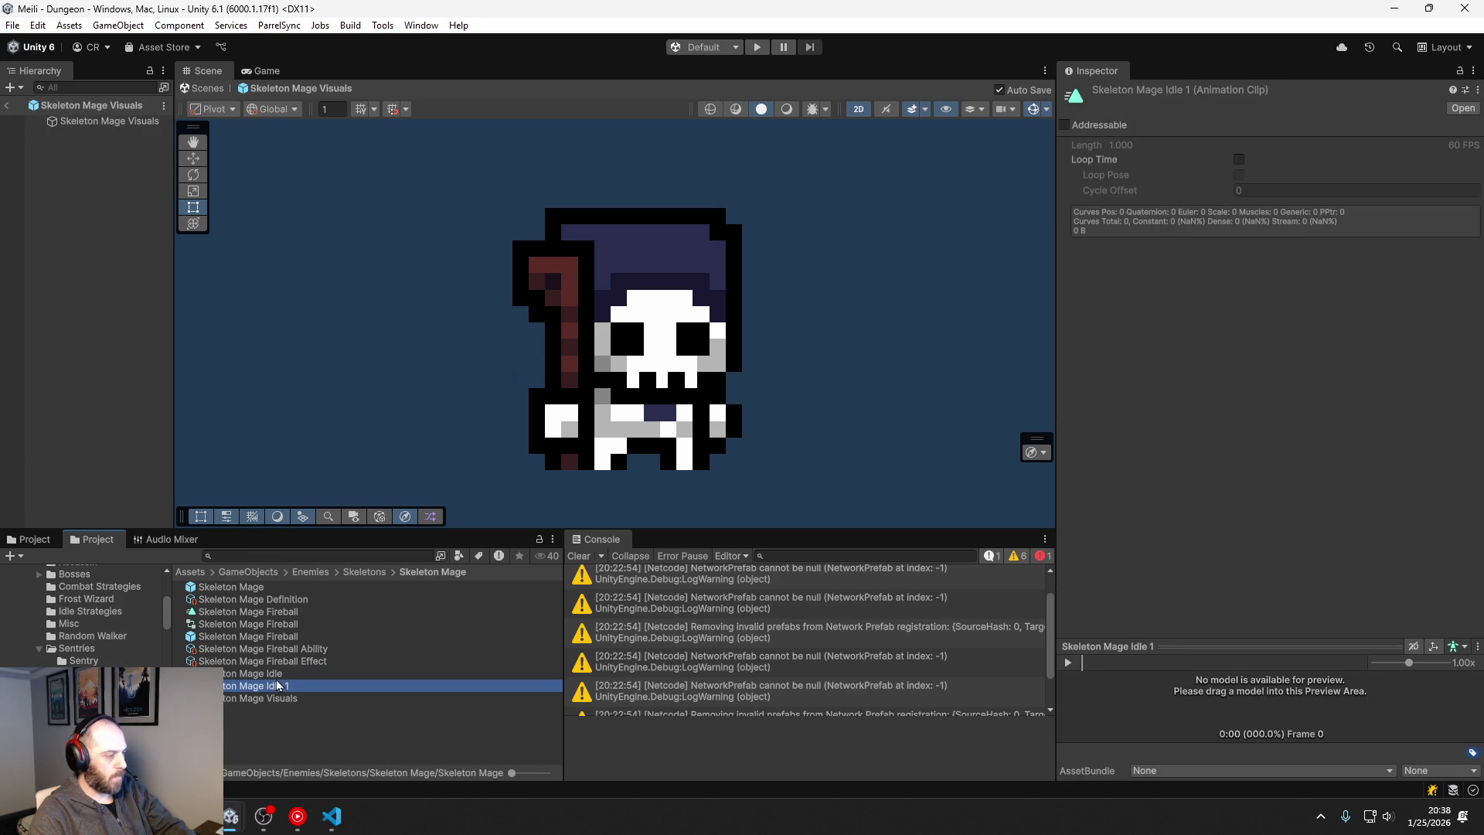
left_click(290, 685)
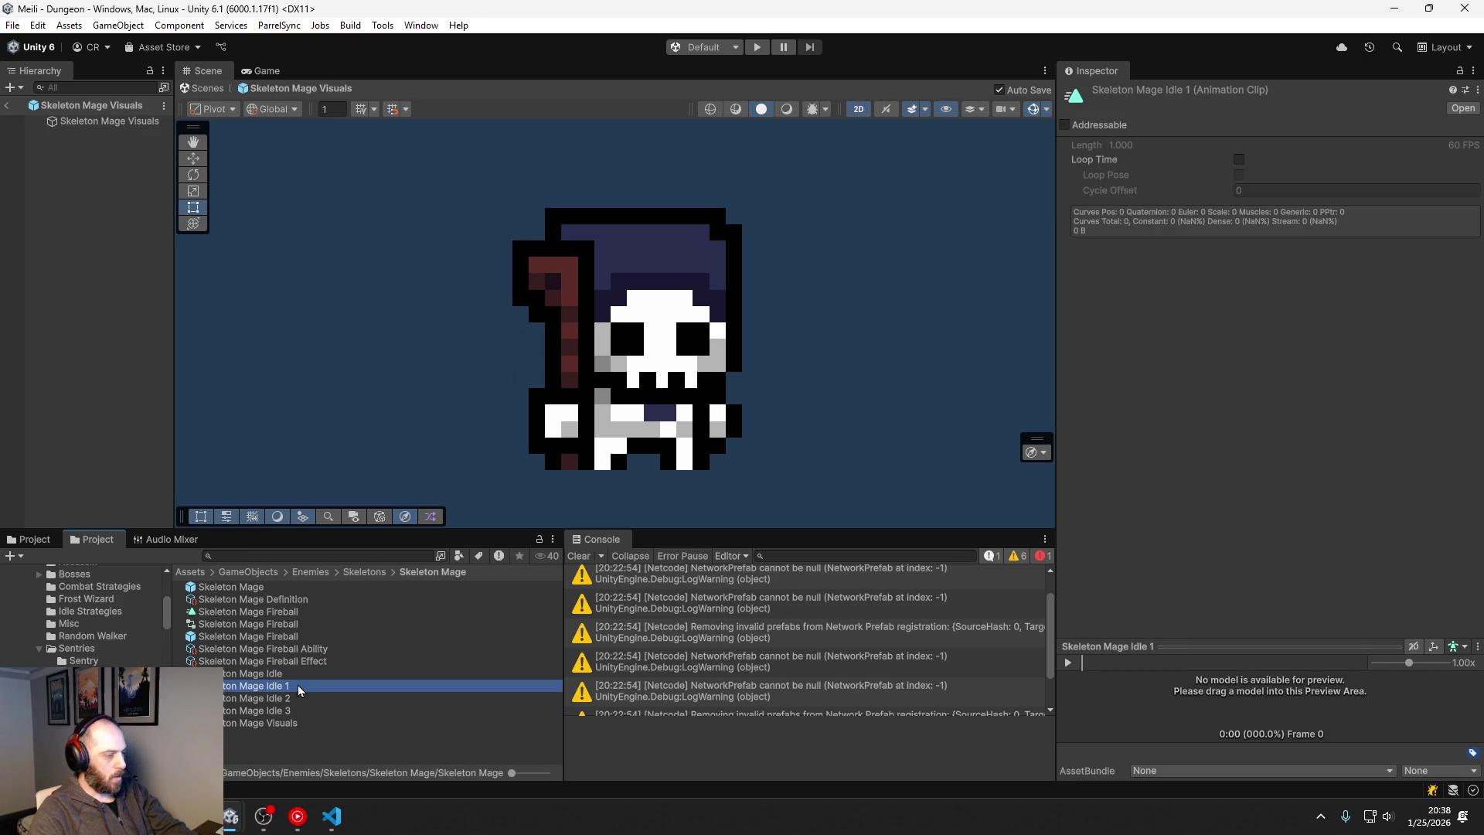
key("F2")
key("BackSpace")
key("BackSpace")
key("BackSpace")
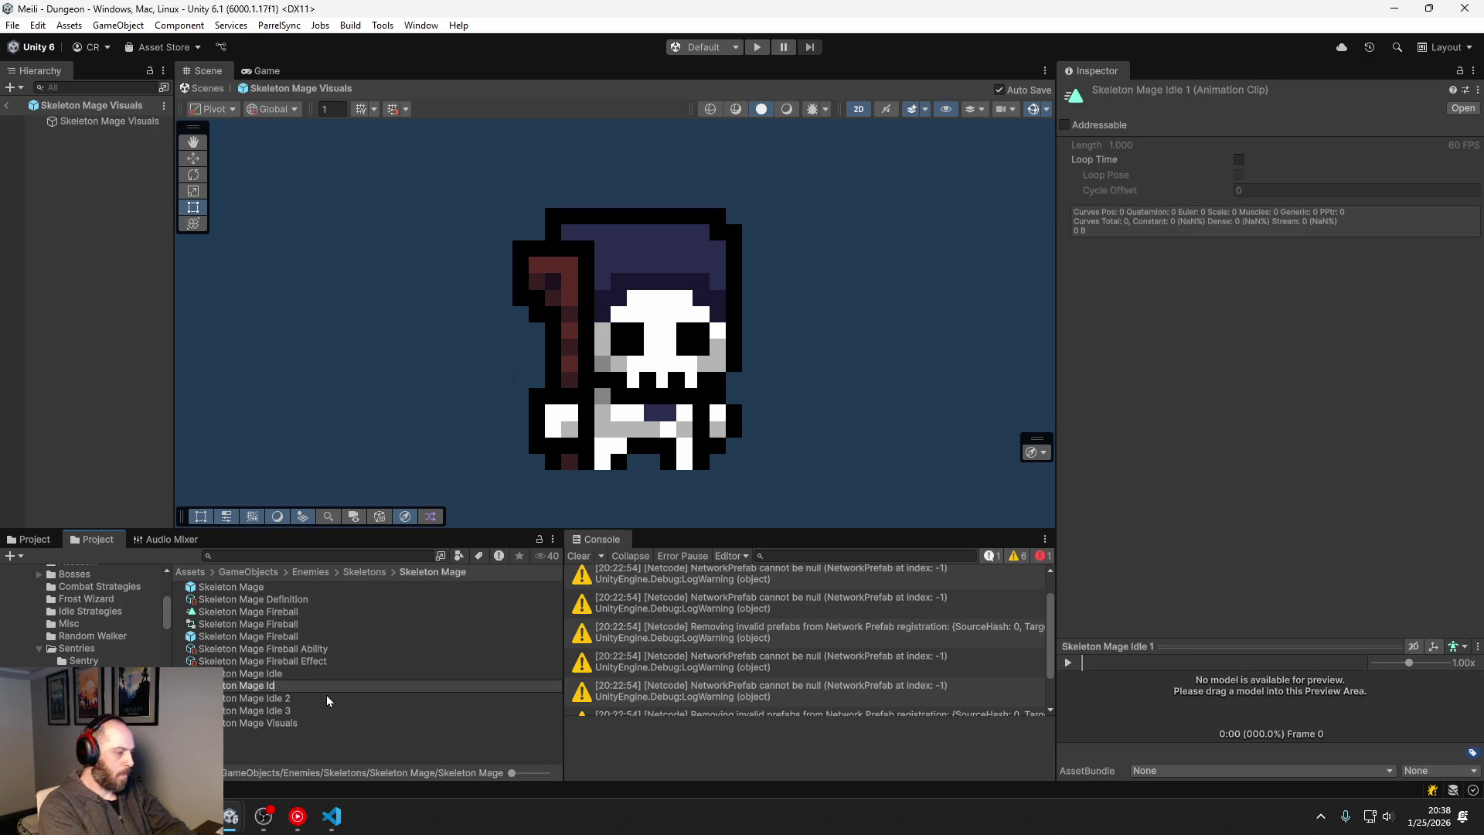
type("ath")
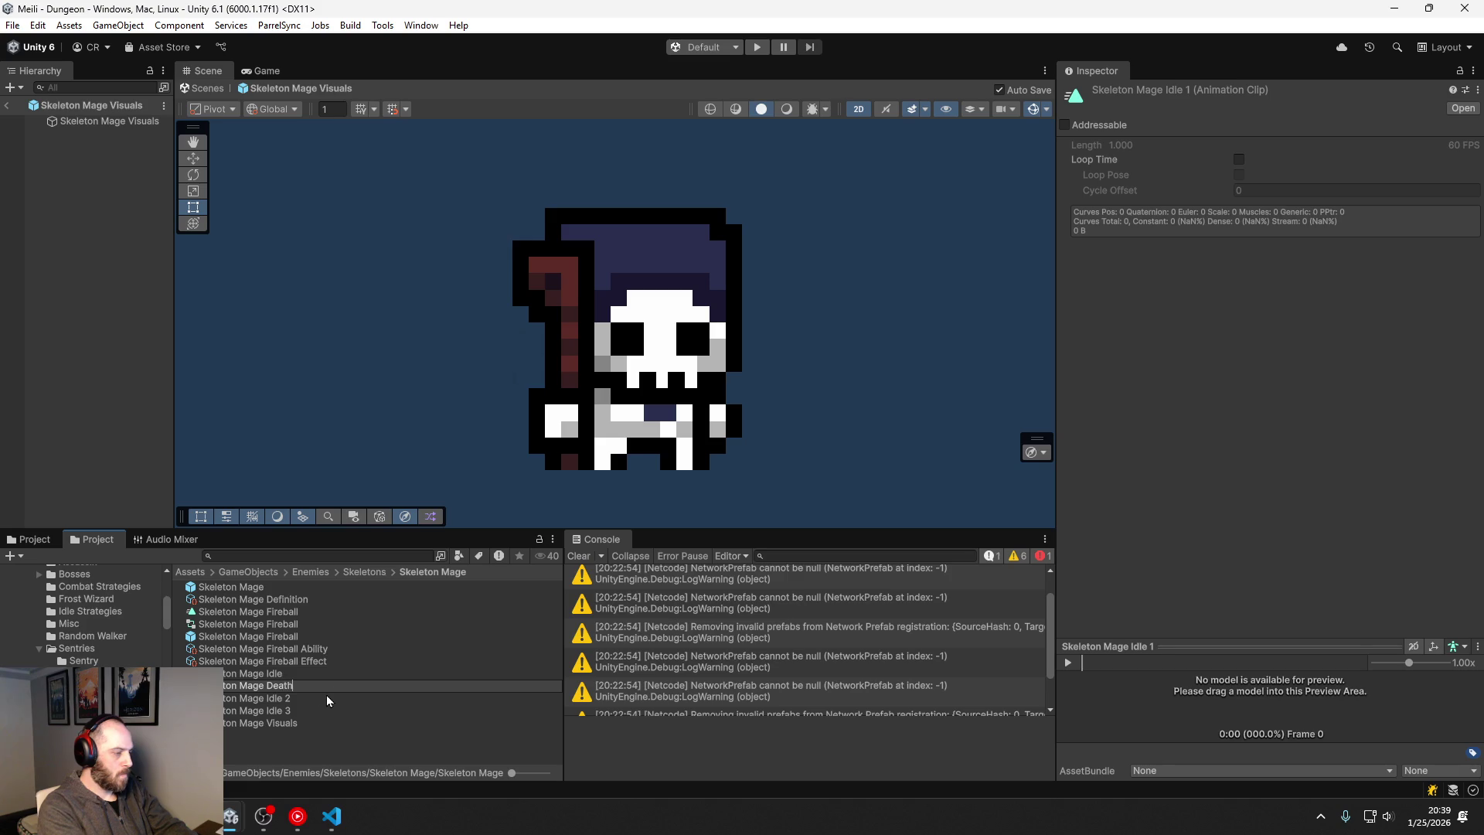
key("Return")
Step: Rename Skeleton Mage Idle 2 to Skeleton Mage Move
left_click(290, 697)
key("F2")
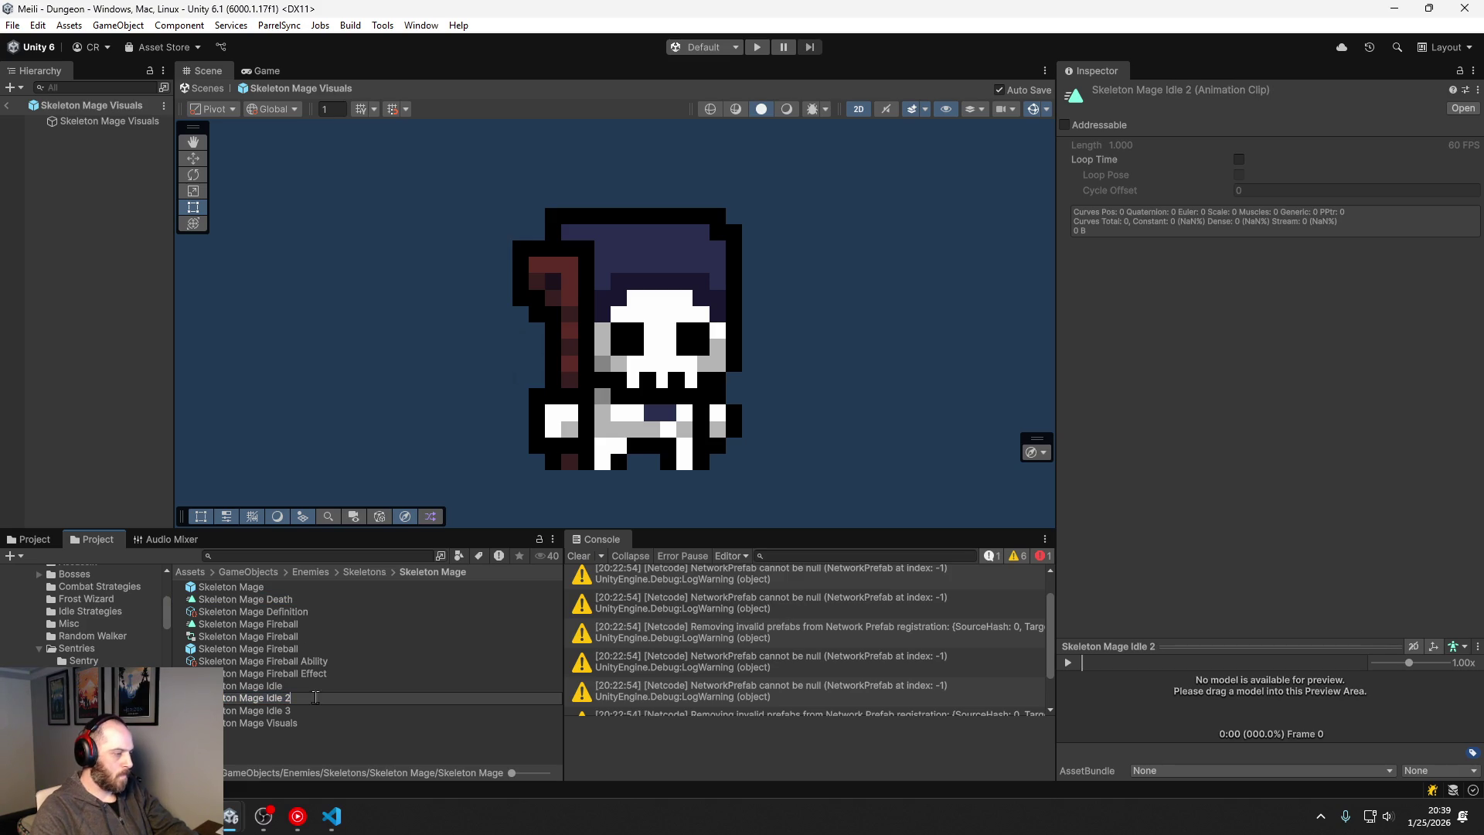
key("BackSpace")
key("BackSpace")
key("BackSpace")
type("Wa")
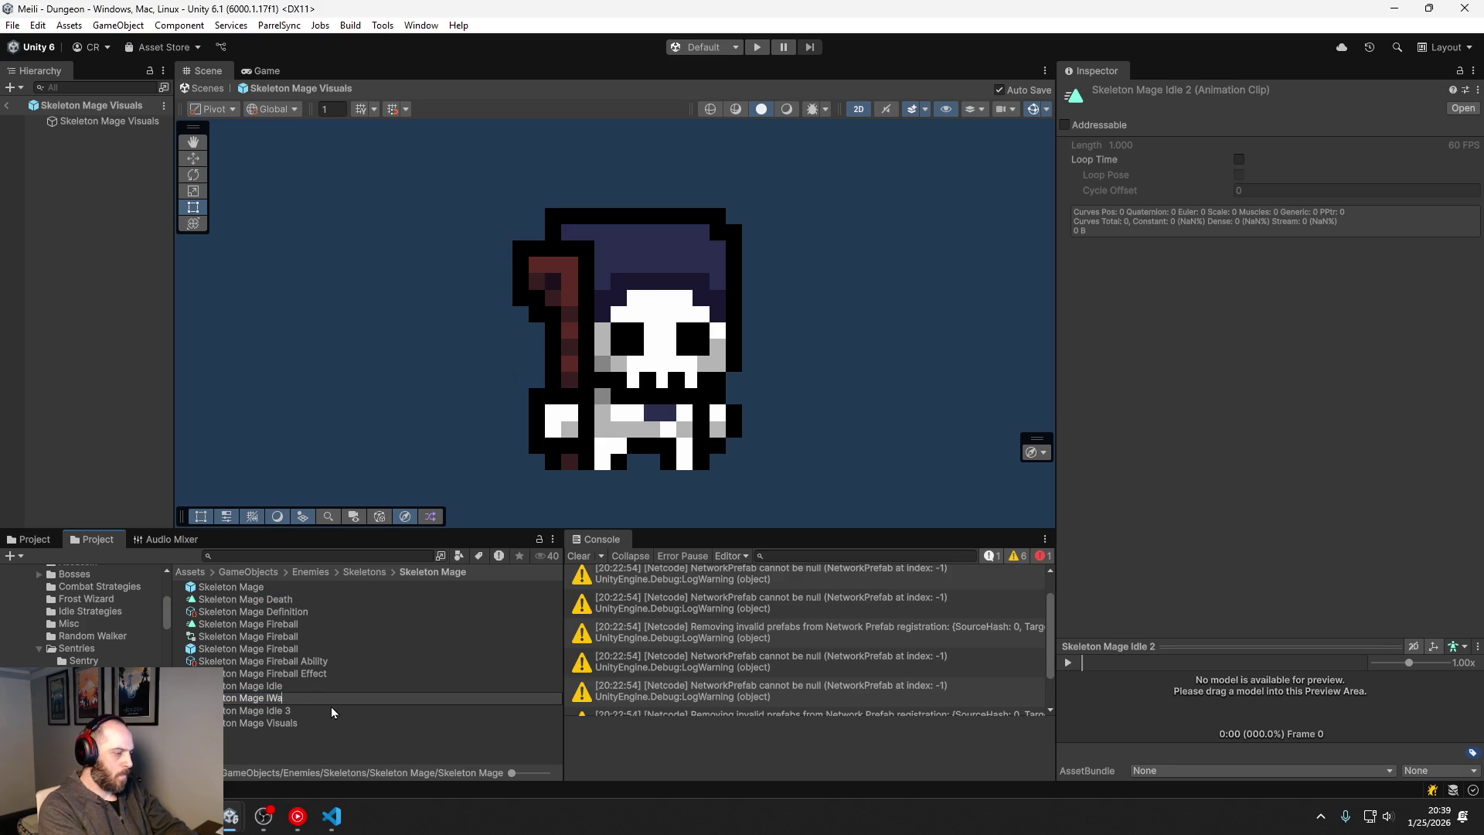
type("lk")
key("Return")
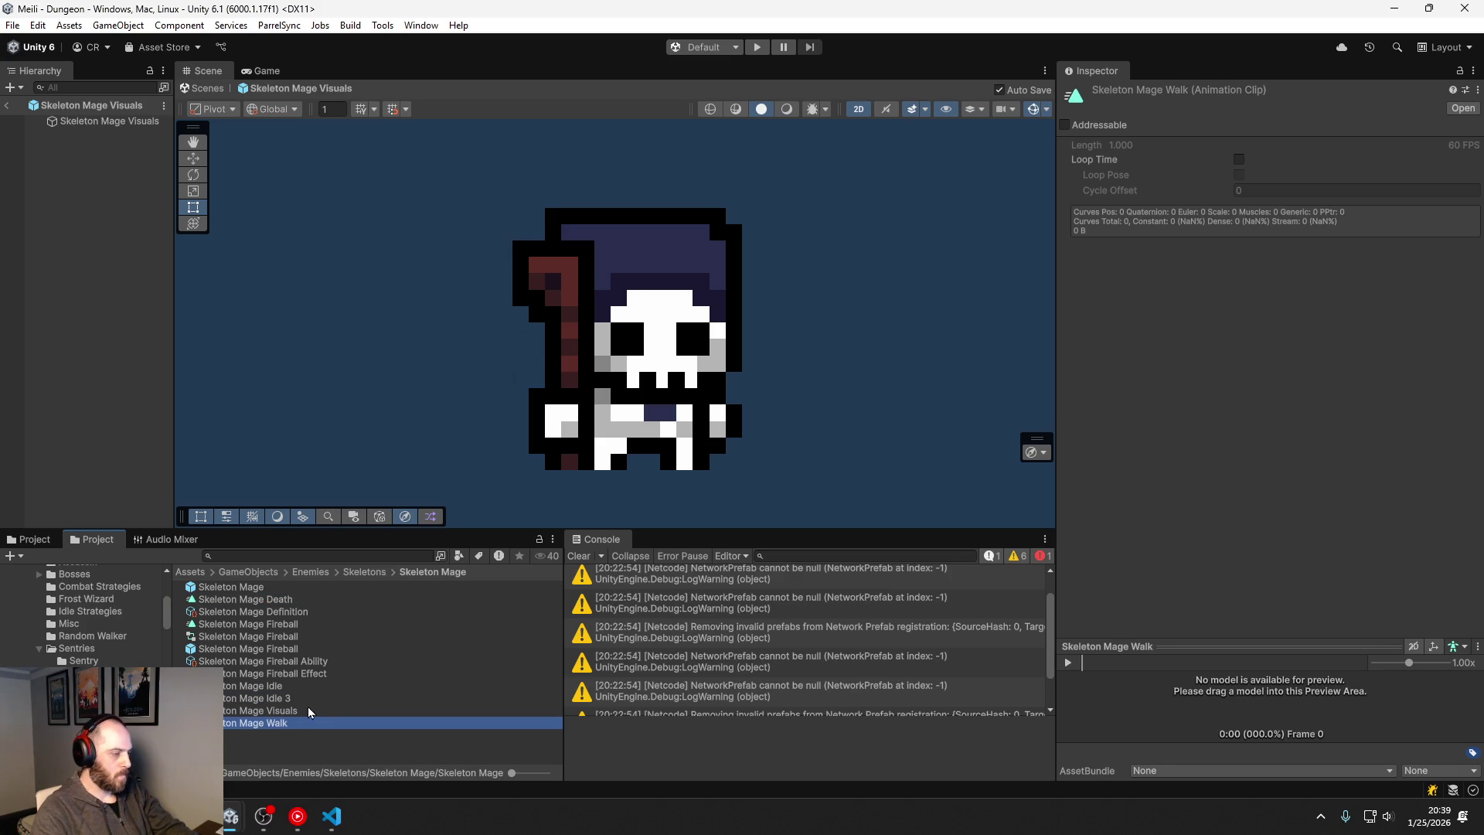
left_click(278, 724)
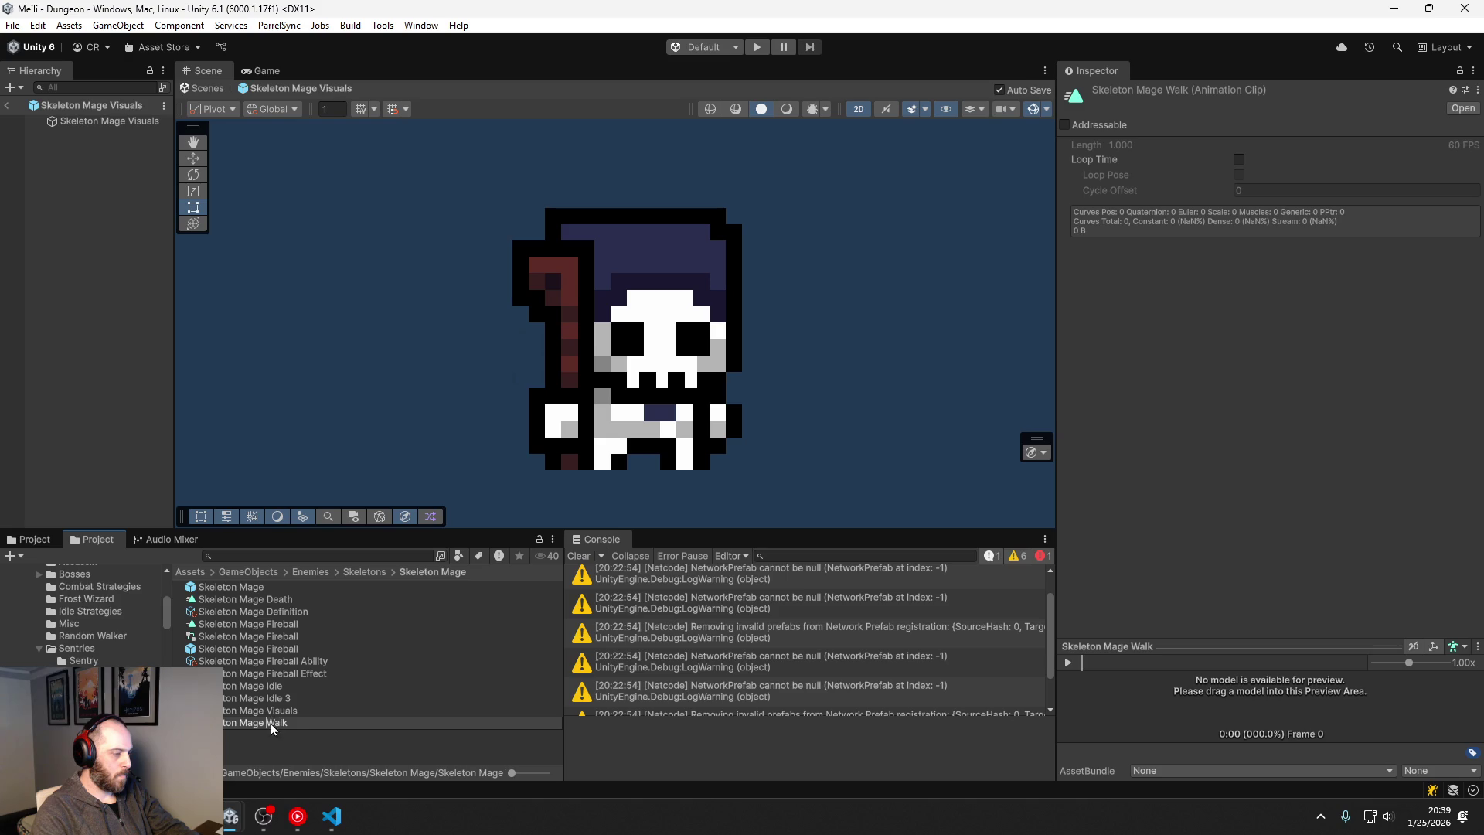
type("Move")
key("Return")
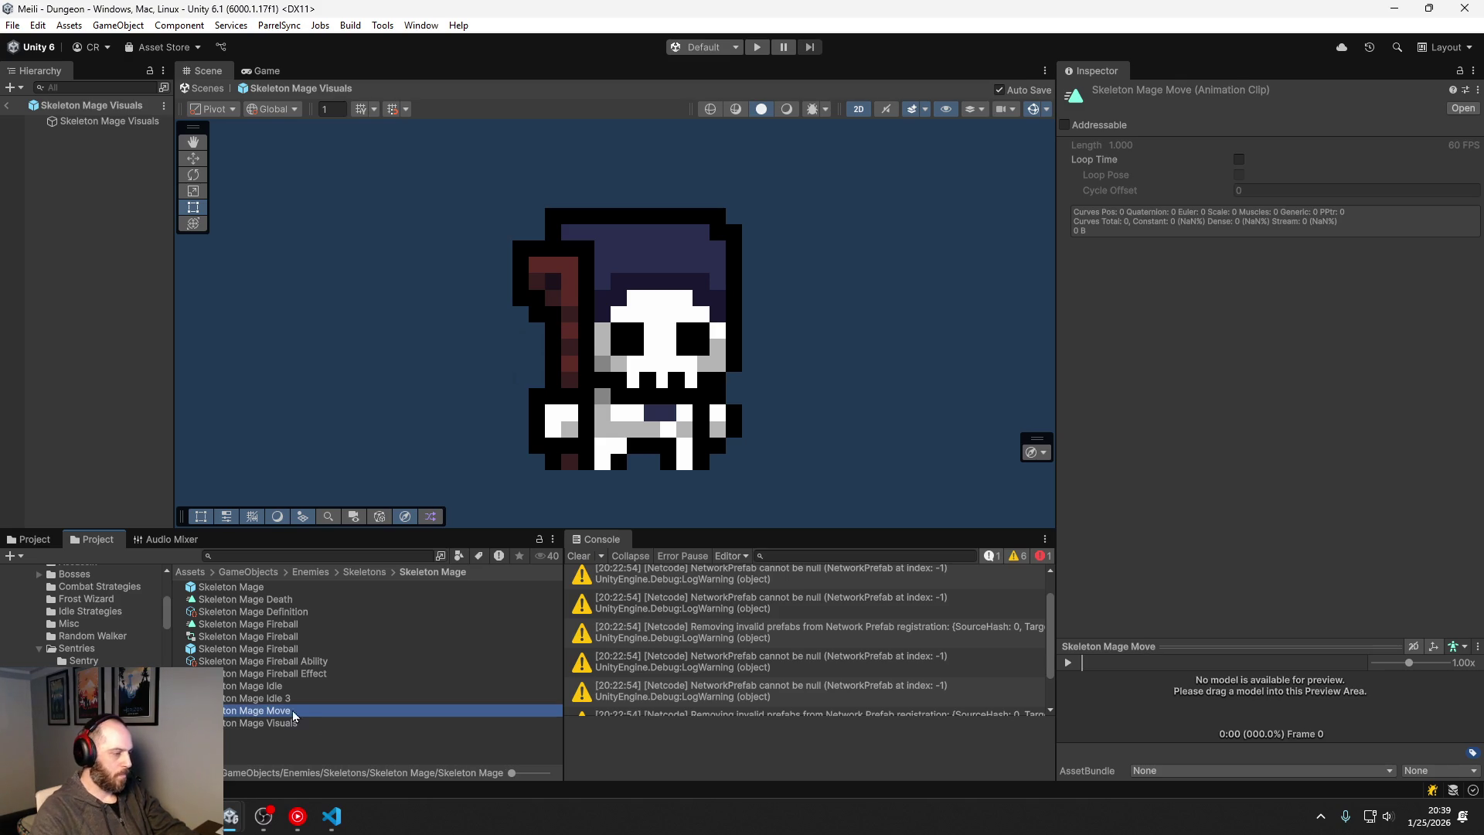
Step: Rename Skeleton Mage Idle 3 to Skeleton Mage Cast
left_click(289, 701)
left_click(289, 703)
key("BackSpace")
key("BackSpace")
key("BackSpace")
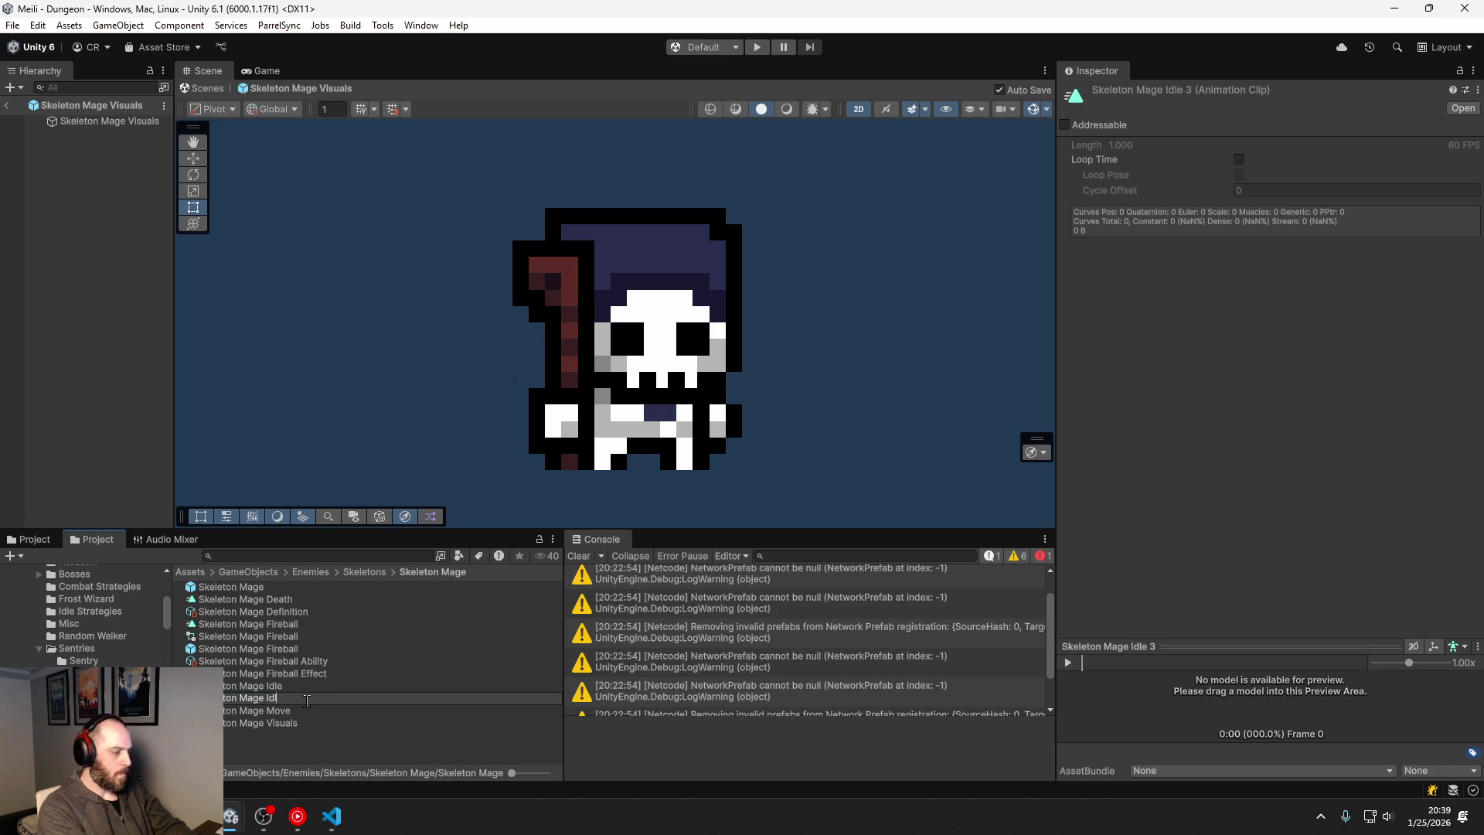
key("BackSpace")
type("Cast")
key("Return")
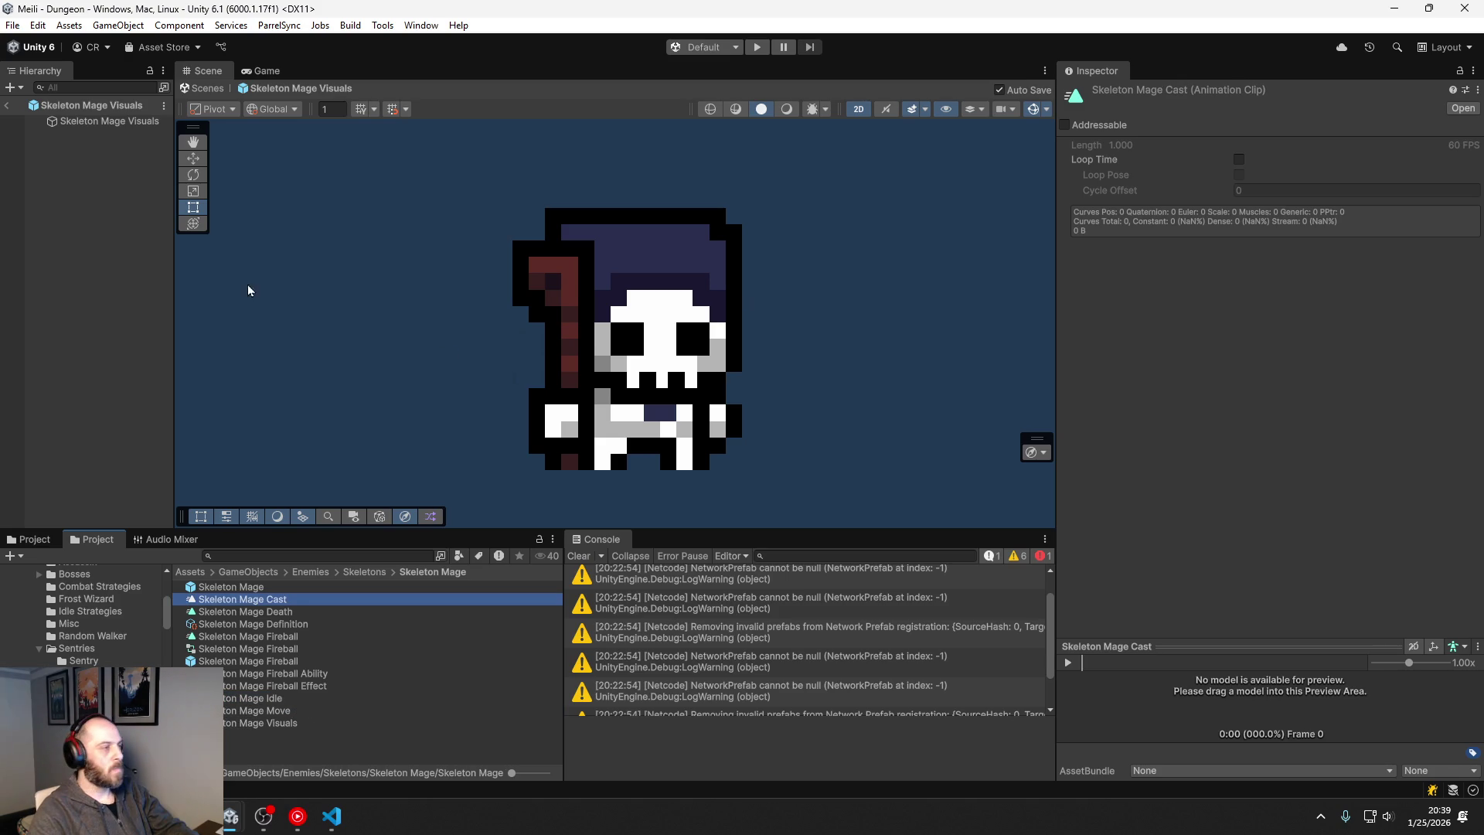
left_click(421, 25)
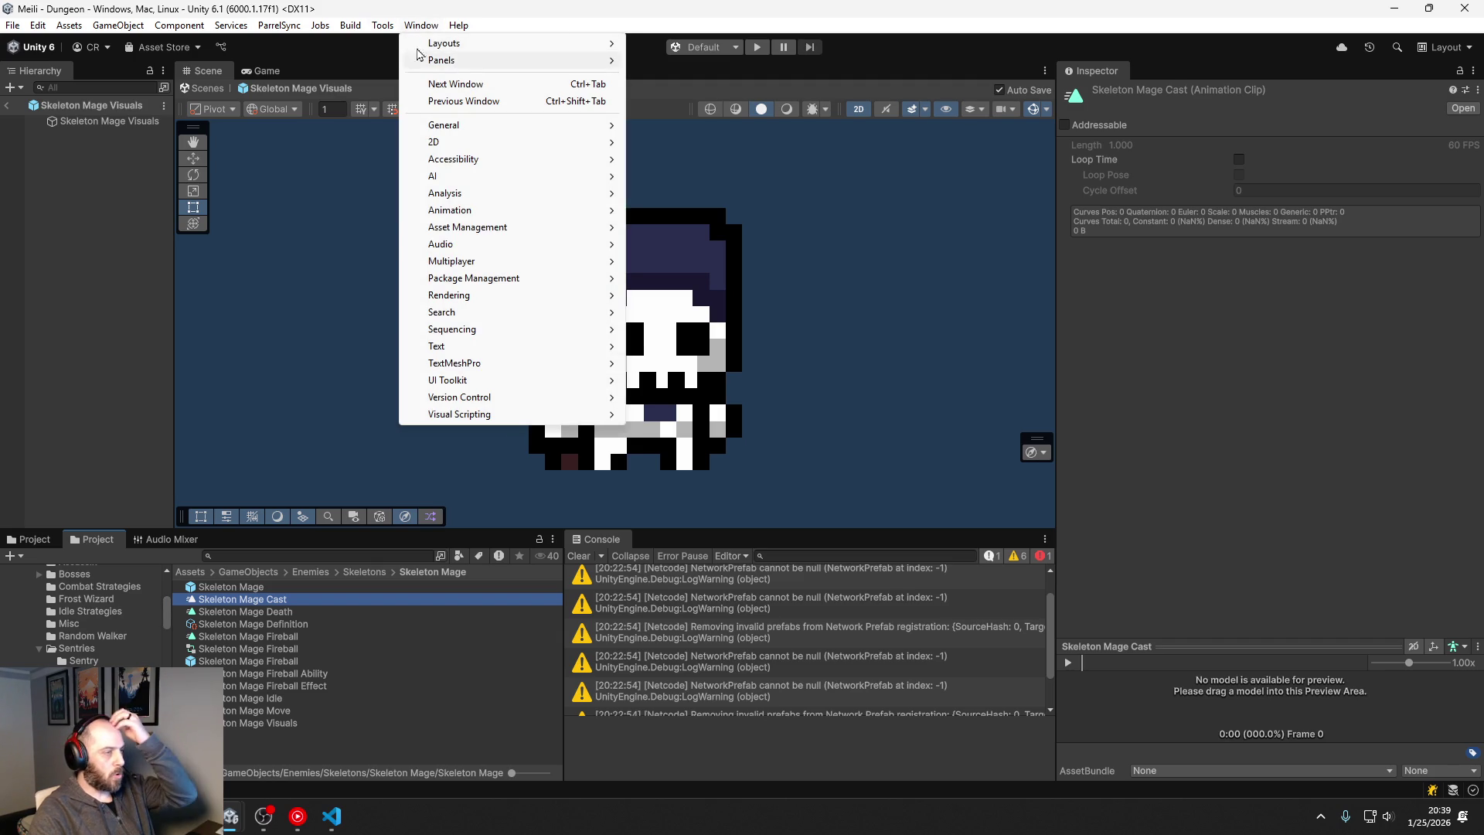
left_click(382, 25)
Step: In the Enemy Animator Creator, assign Skeleton Mage Definition and the Death, Idle and Move clips
mouse_move(541, 60)
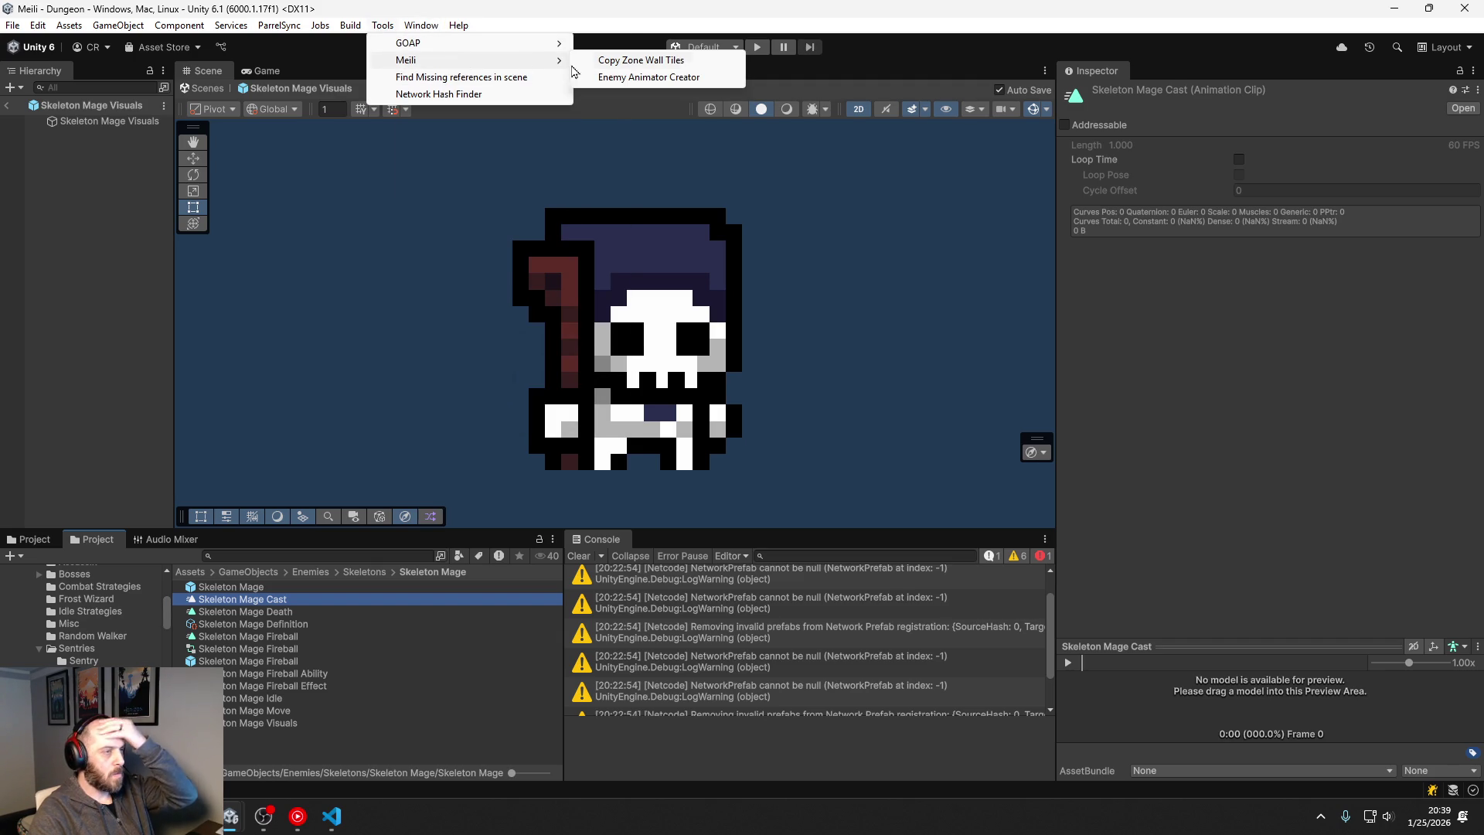
left_click(648, 77)
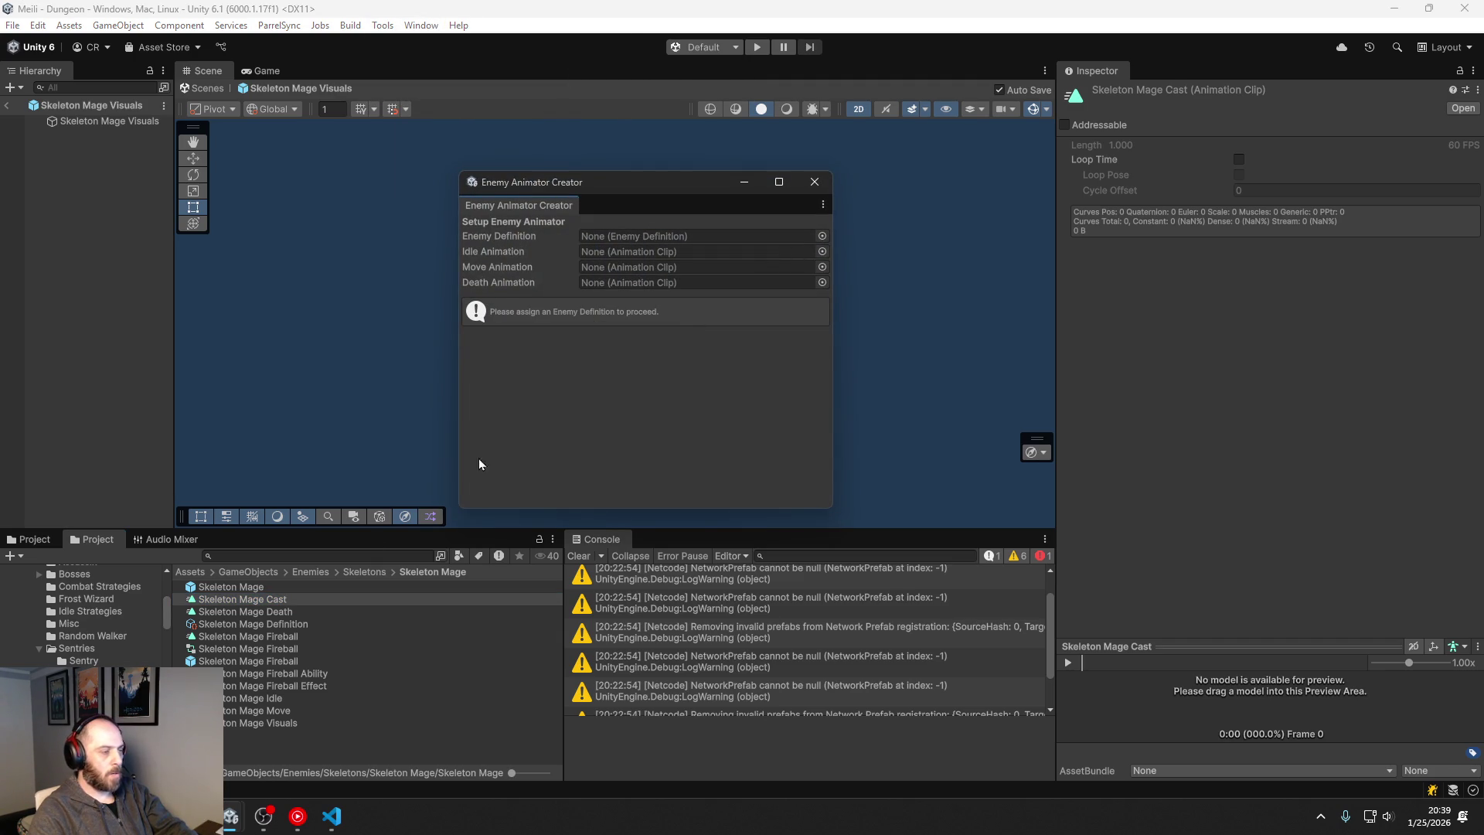
mouse_move(290, 628)
left_mouse_down()
mouse_move(717, 285)
mouse_move(714, 235)
left_mouse_up()
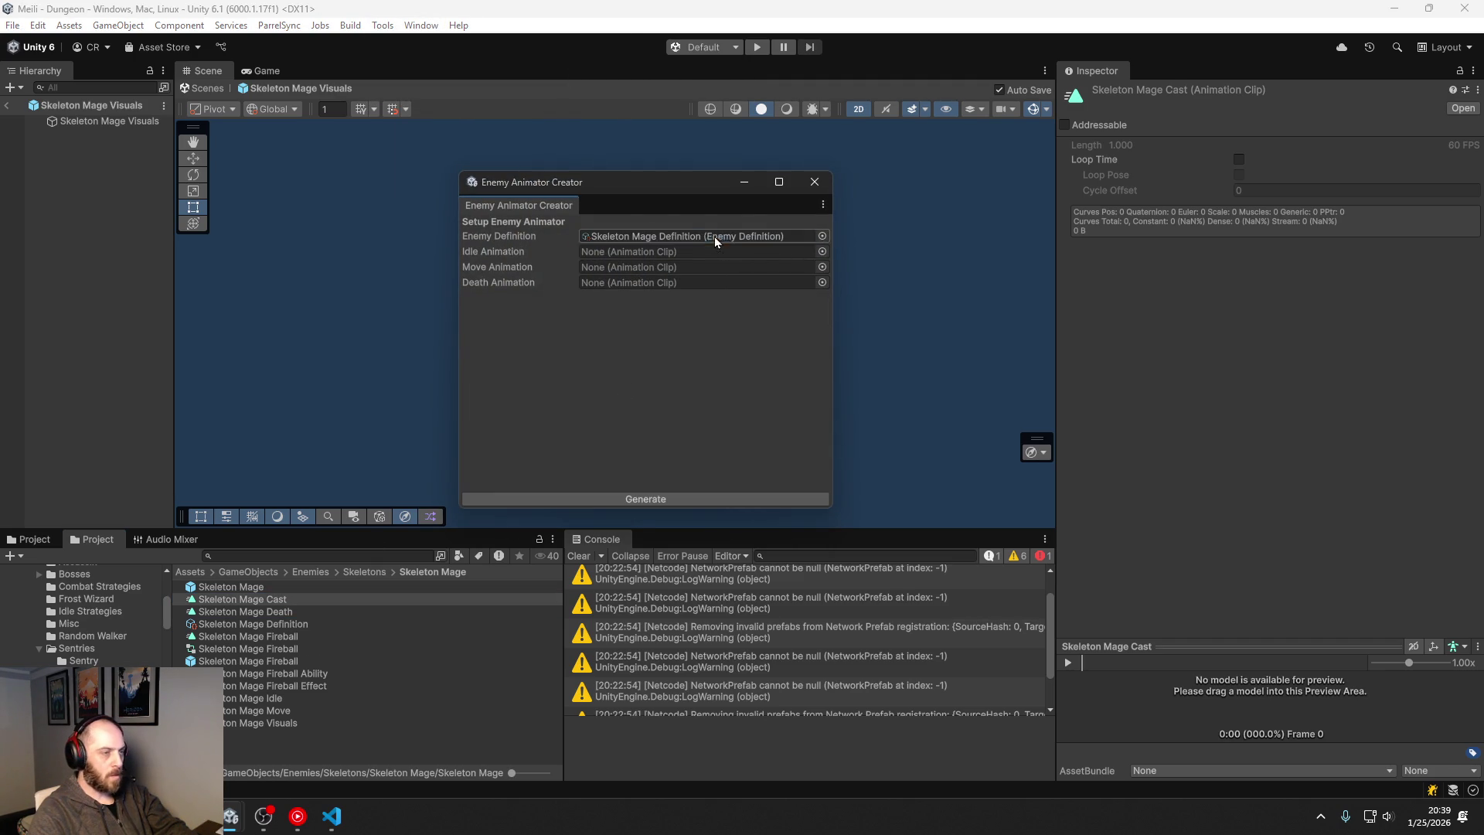
mouse_move(275, 609)
left_mouse_down()
mouse_move(641, 250)
mouse_move(635, 282)
left_mouse_up()
mouse_move(272, 703)
left_mouse_down()
mouse_move(569, 396)
mouse_move(642, 252)
left_mouse_up()
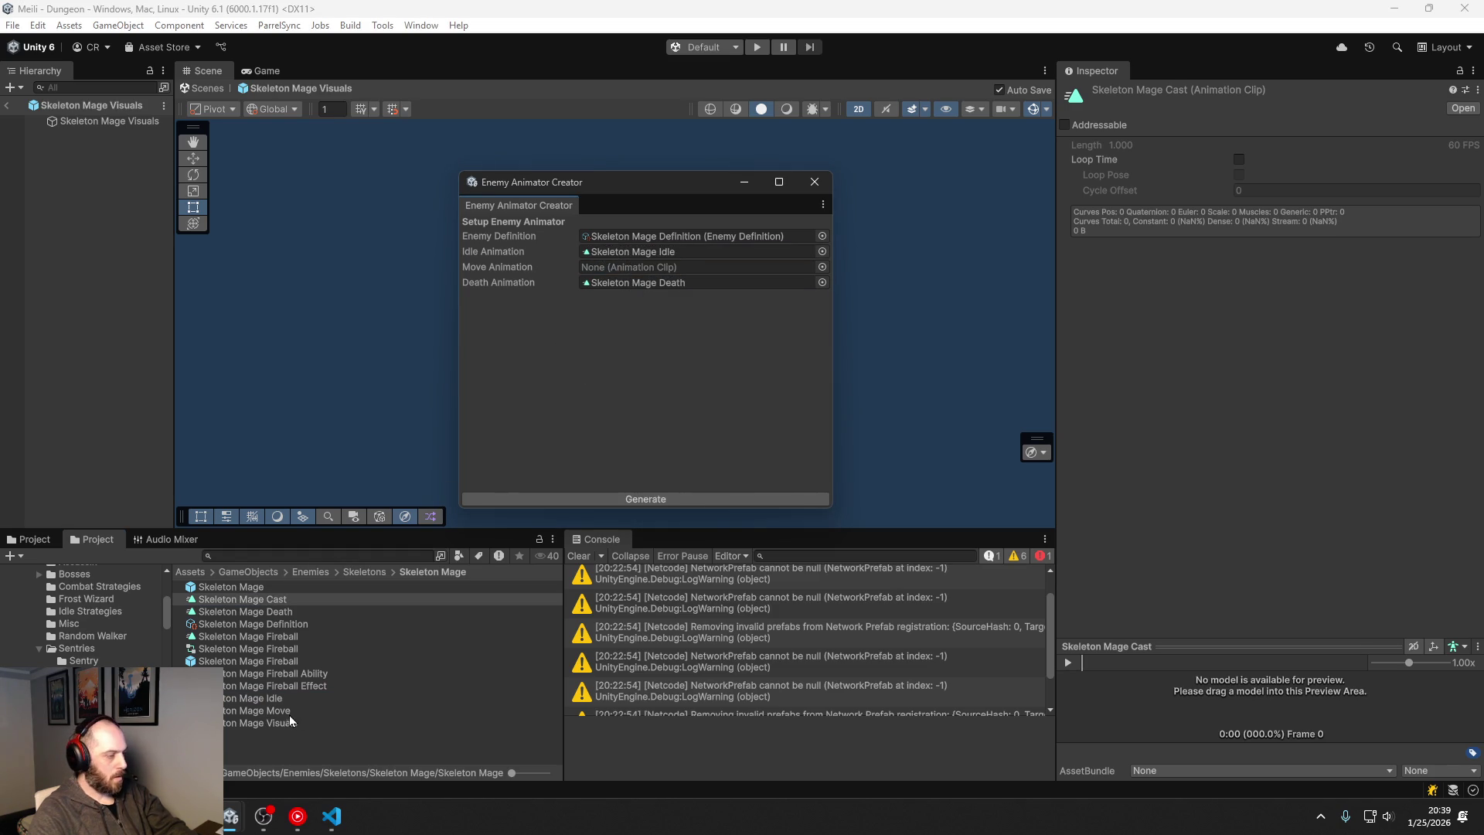
left_click_drag(610, 331, 647, 266)
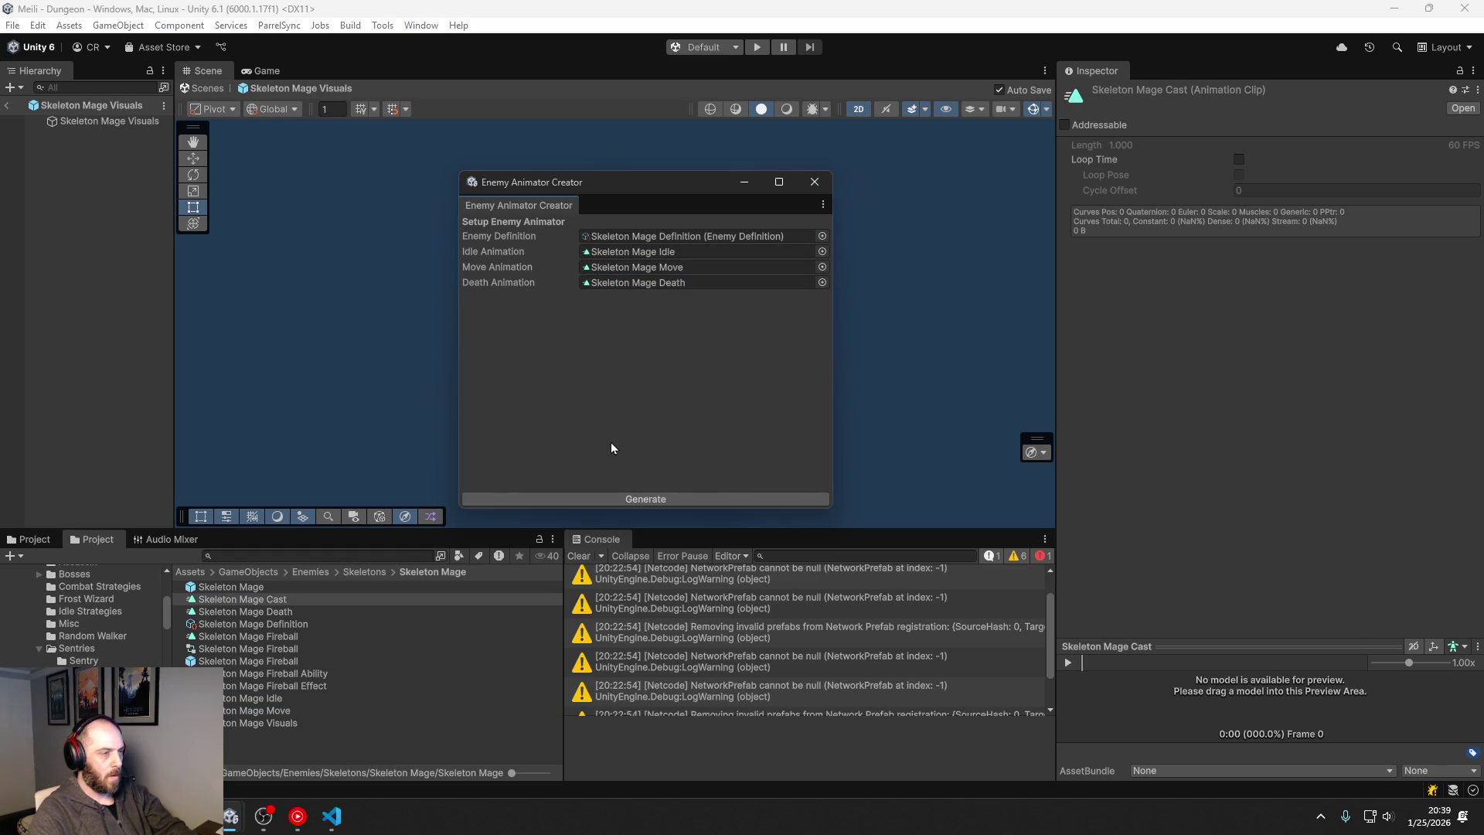
Step: Set the Fireball Ability's Cast Animation Trigger to Cast, assign the Cast clip, and generate
double_click(664, 235)
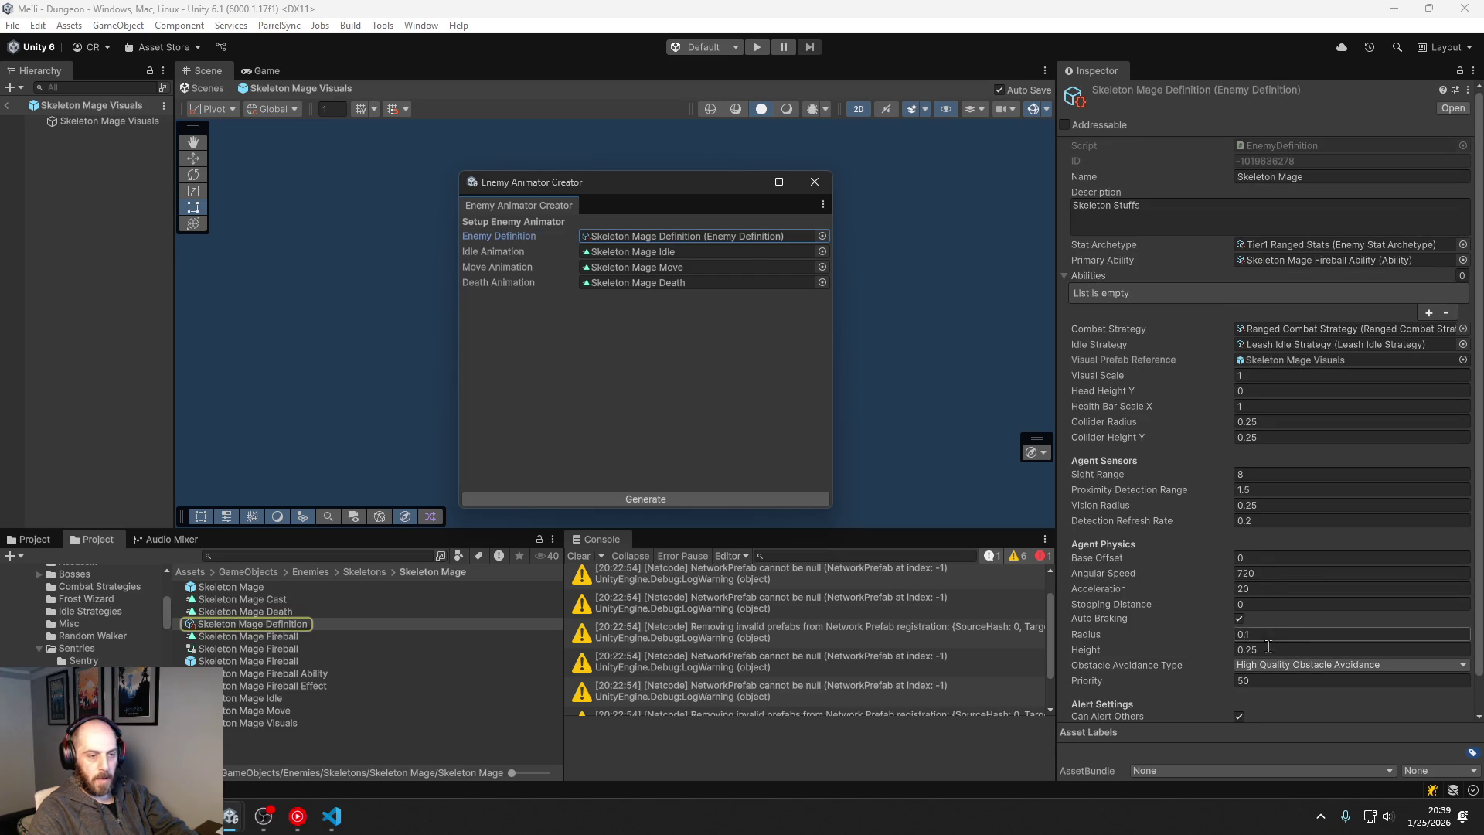
double_click(1291, 258)
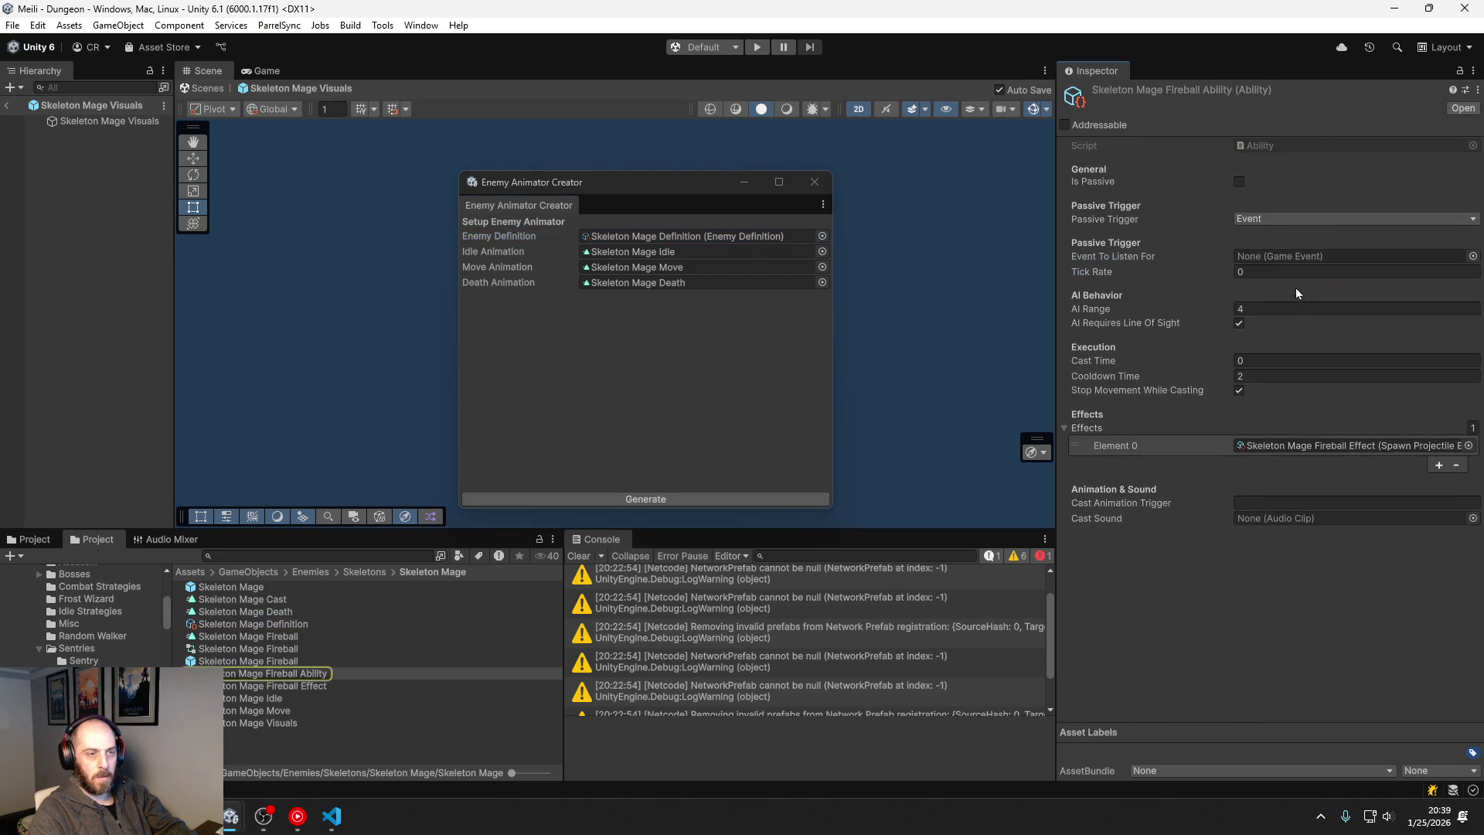
left_click(1275, 500)
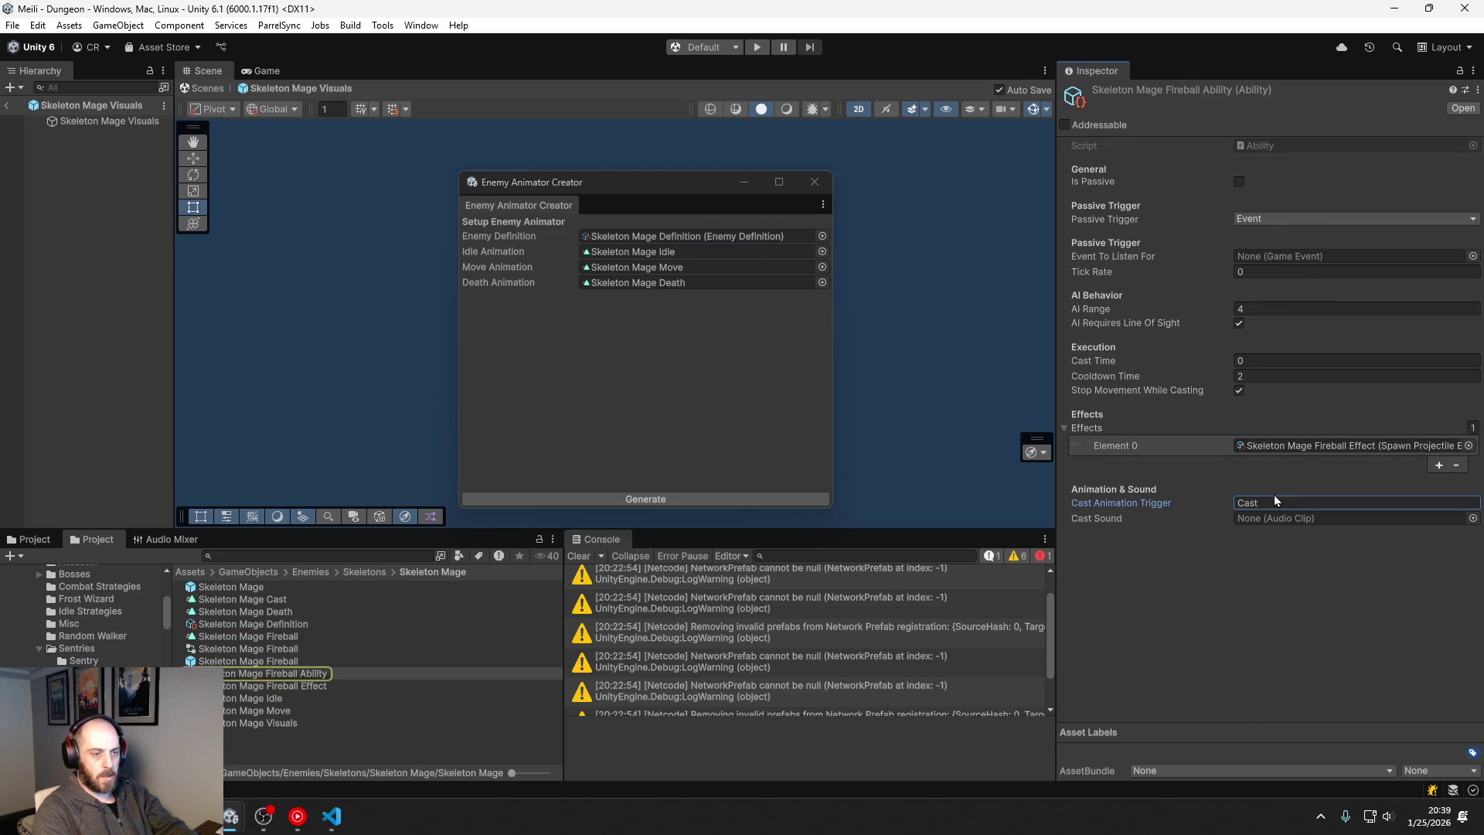
type("Cast")
left_click(643, 359)
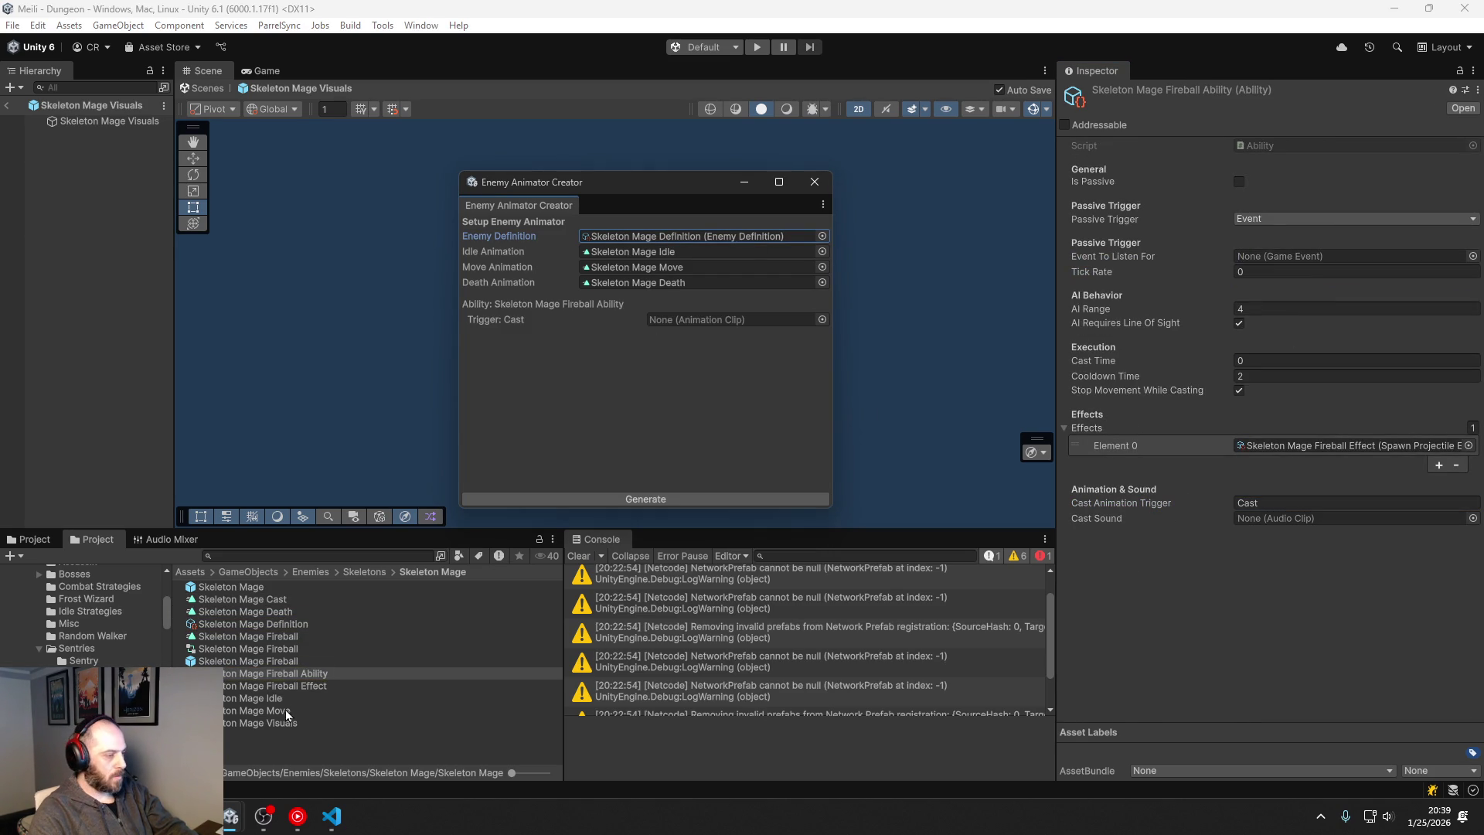
mouse_move(264, 600)
left_mouse_down()
mouse_move(556, 432)
mouse_move(702, 323)
left_mouse_up()
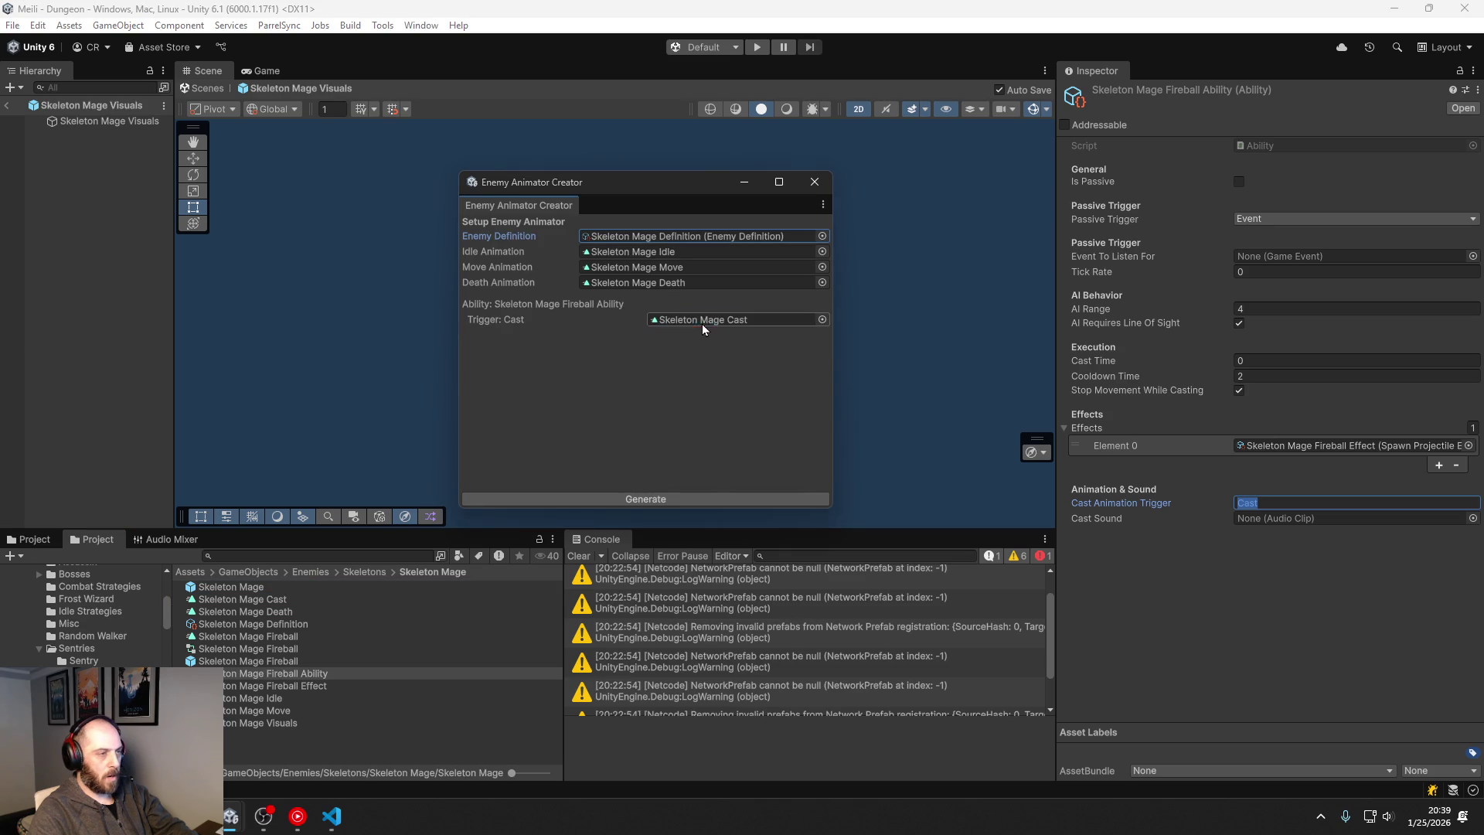
left_click(629, 498)
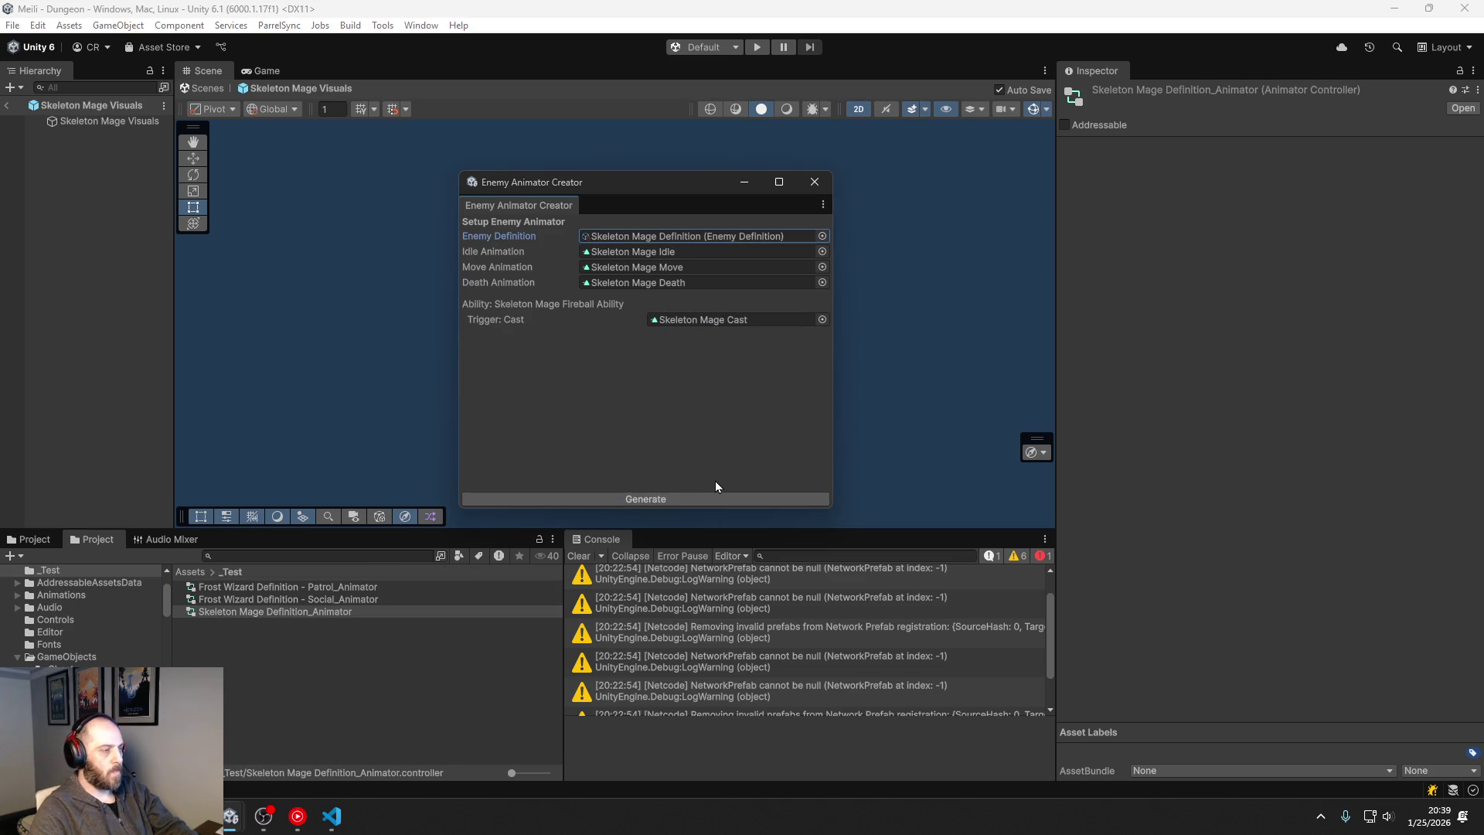
Step: Drag Skeleton Mage Definition_Animator from _Test into the Skeleton Mage folder
left_click(269, 611)
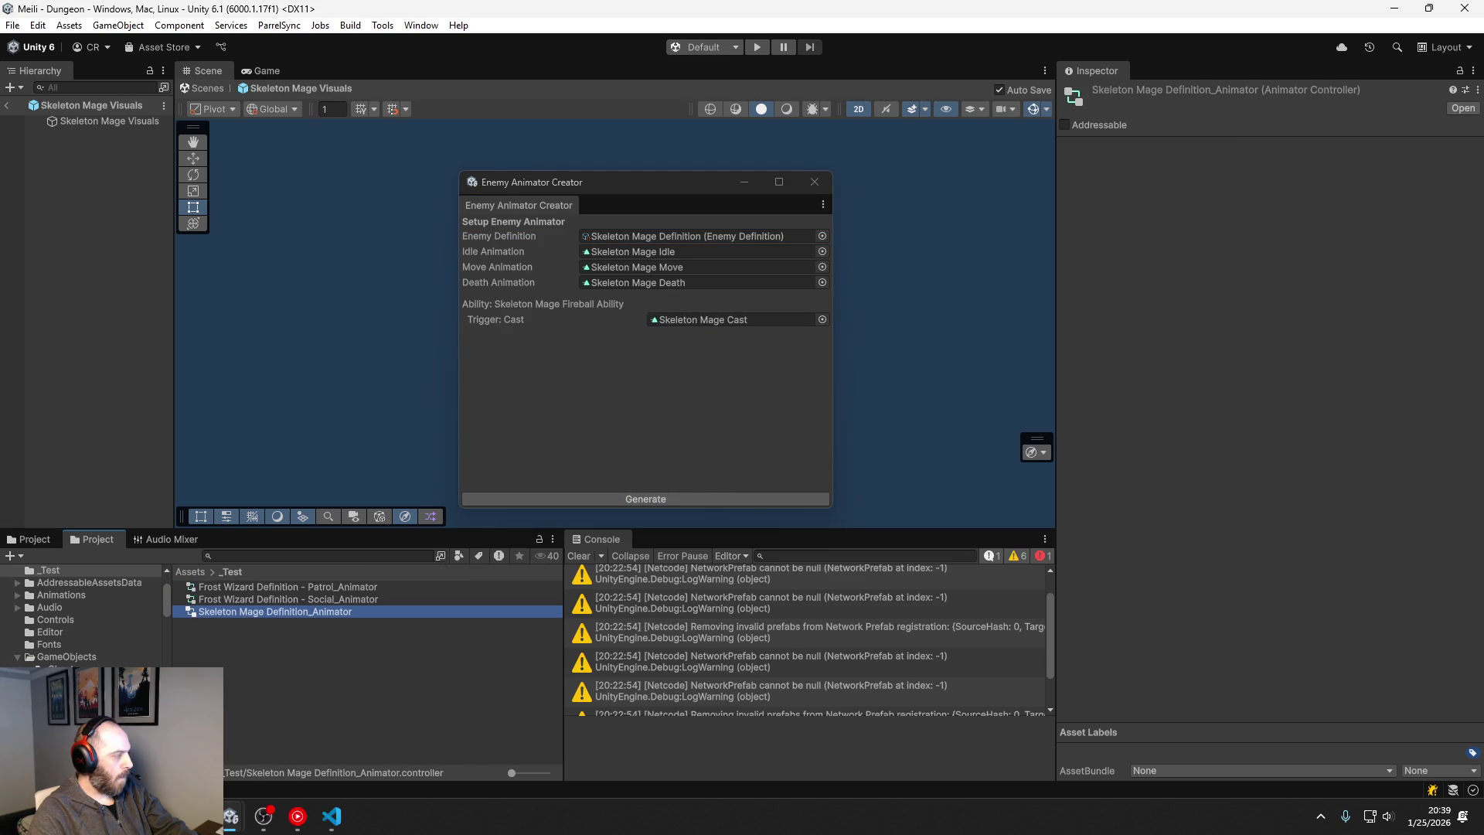
scroll(85, 610, "down", 5)
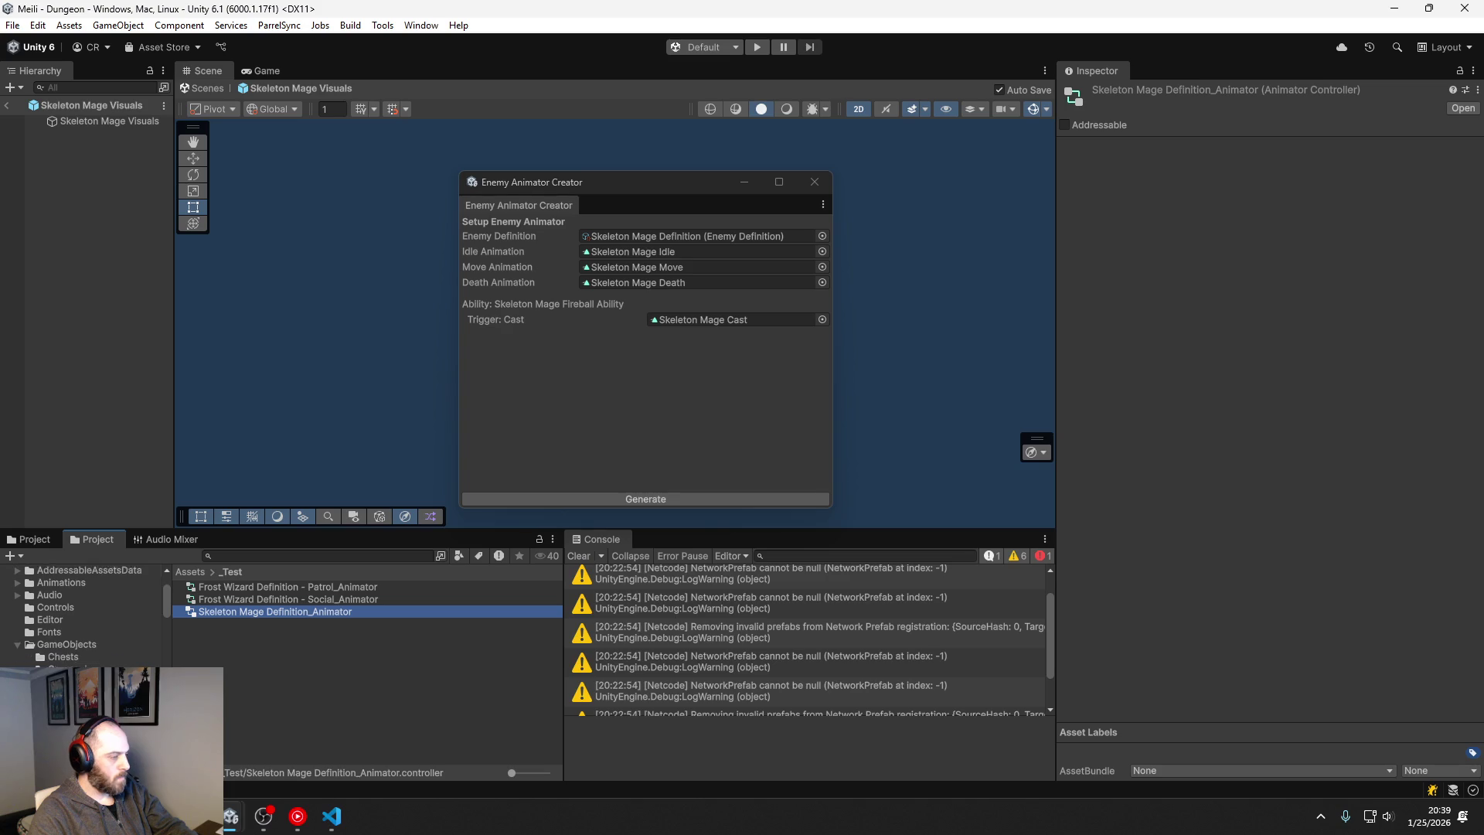
scroll(93, 618, "down", 2)
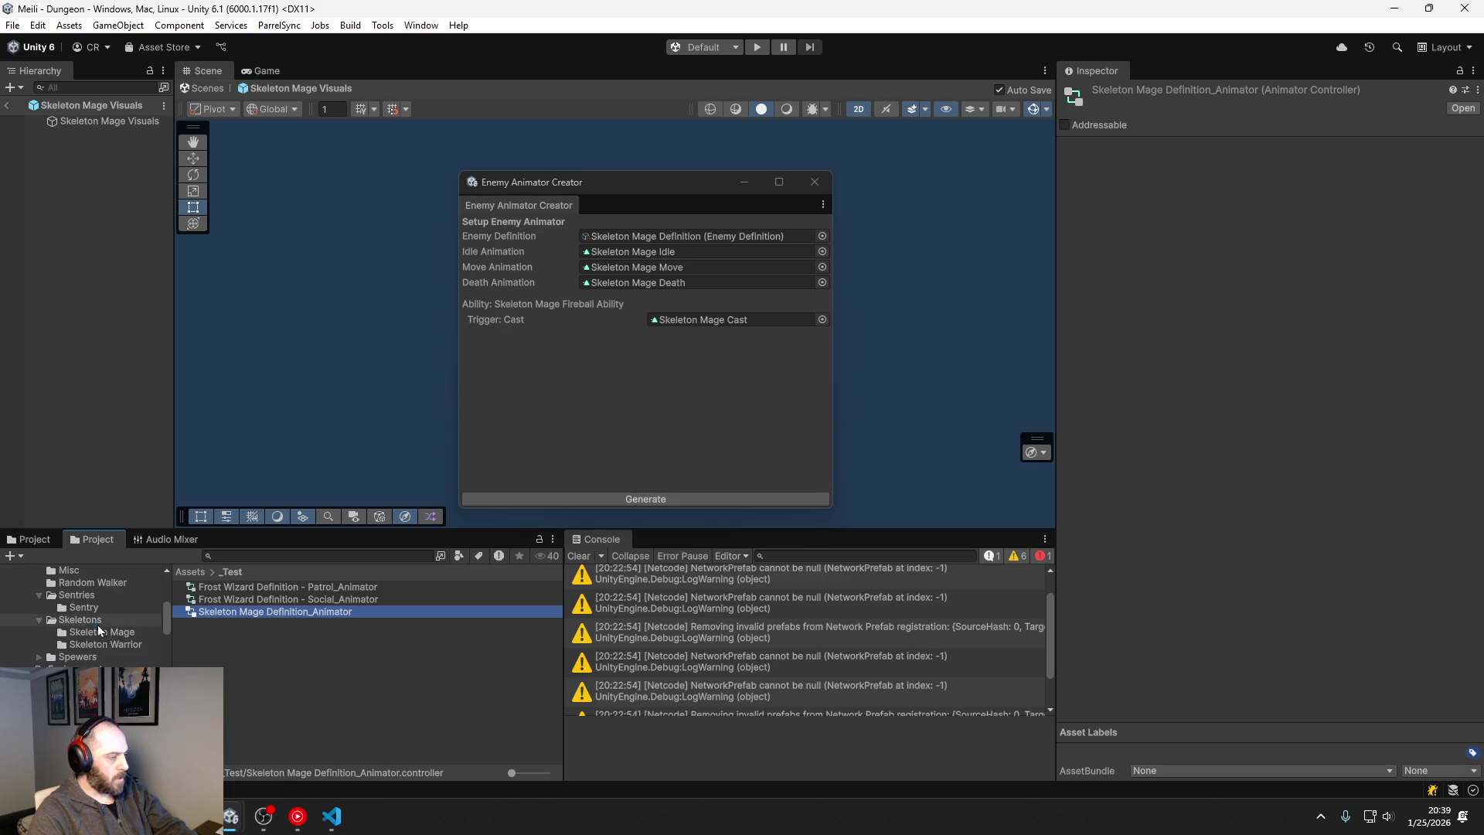
left_click_drag(105, 635, 104, 636)
scroll(100, 646, "down", 5)
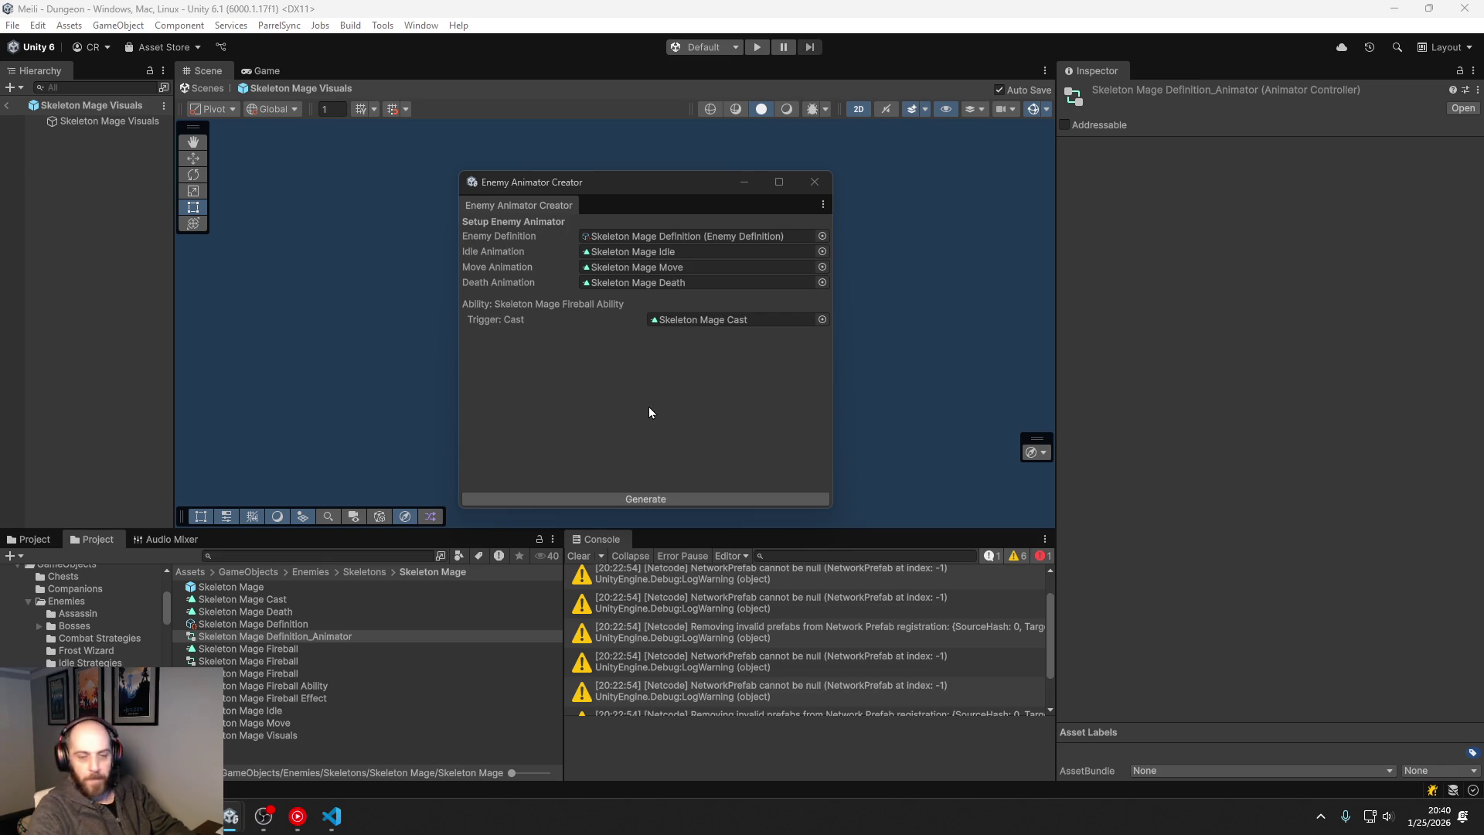
Step: Close the Enemy Animator Creator and rename the controller to Skeleton Mage Animator
left_click(815, 182)
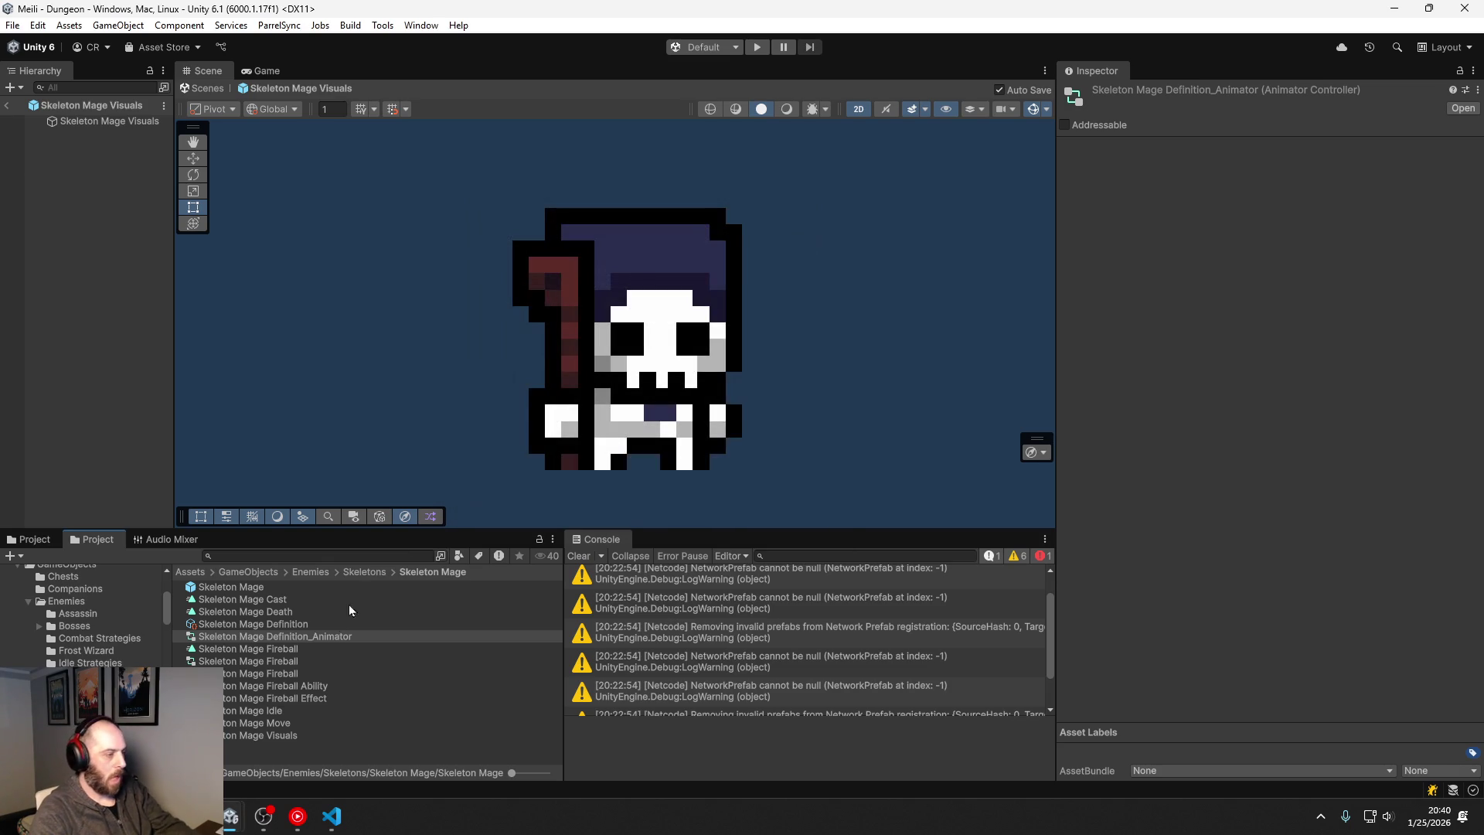
left_click(298, 637)
left_click(311, 636)
key("BackSpace")
key("BackSpace")
key("BackSpace")
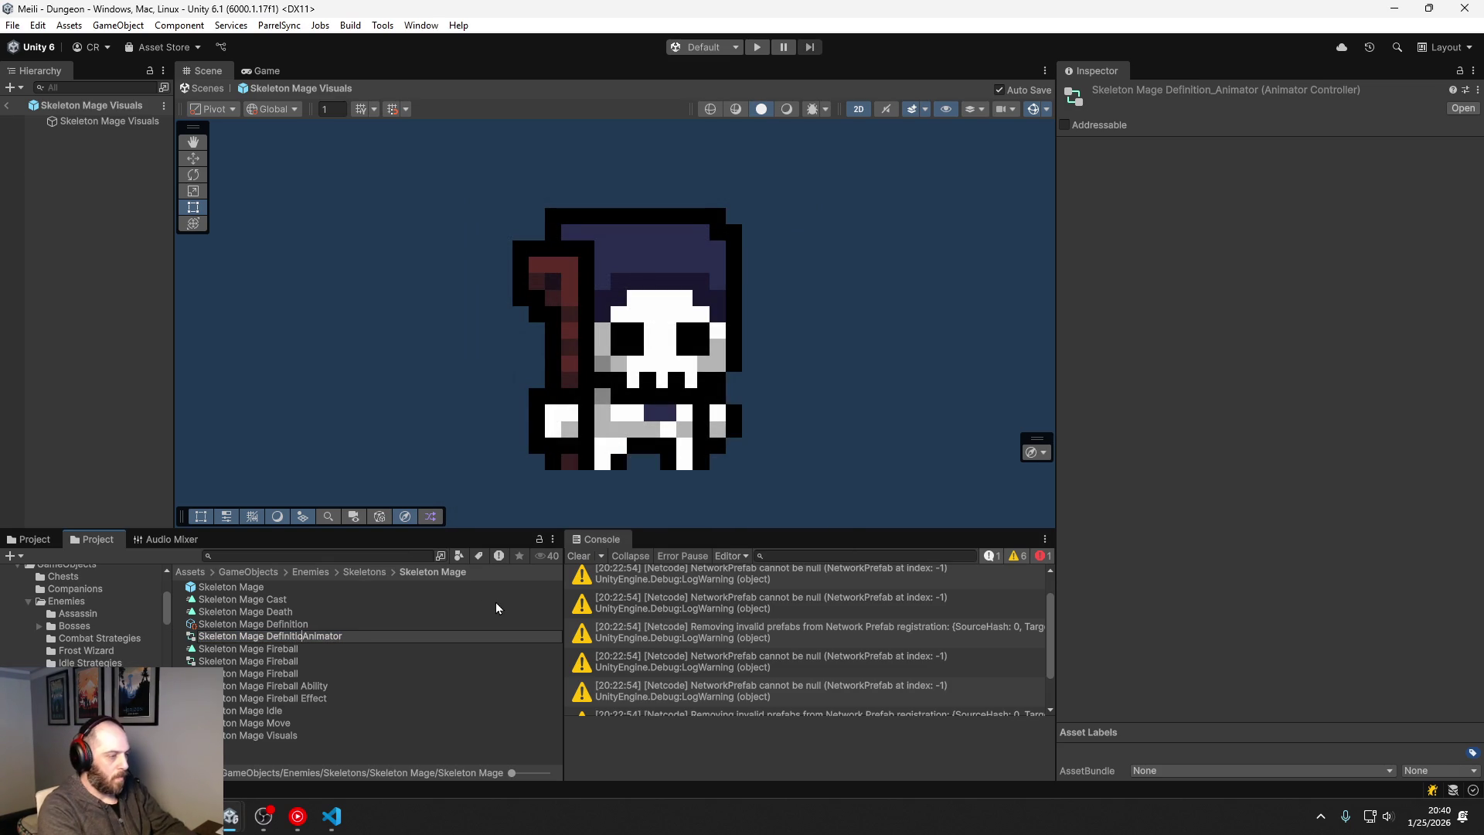
key("Return")
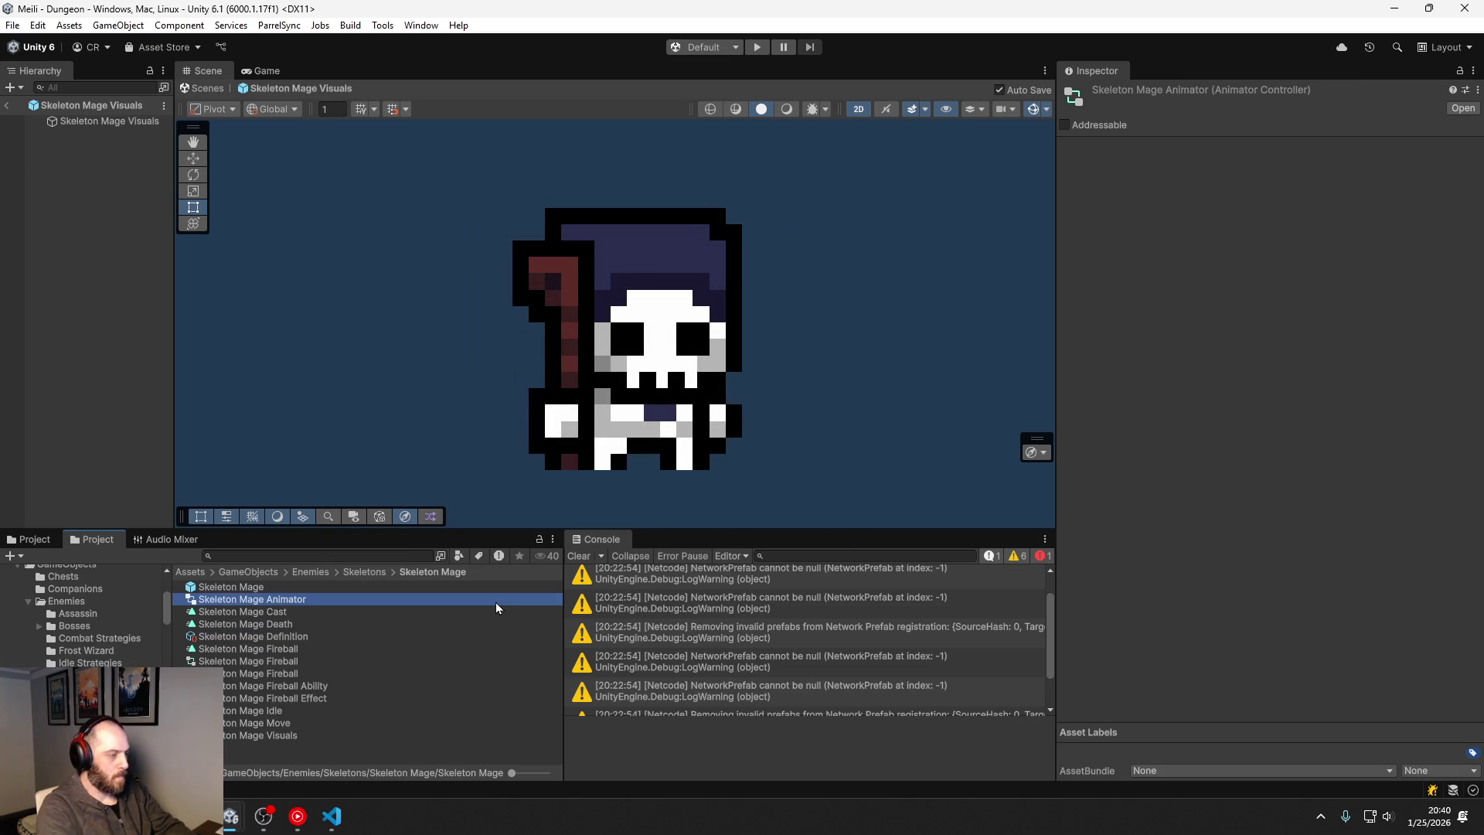
Step: Review the Skeleton Mage Definition, then inspect the Skeleton Mage Visuals object's components
left_click(272, 639)
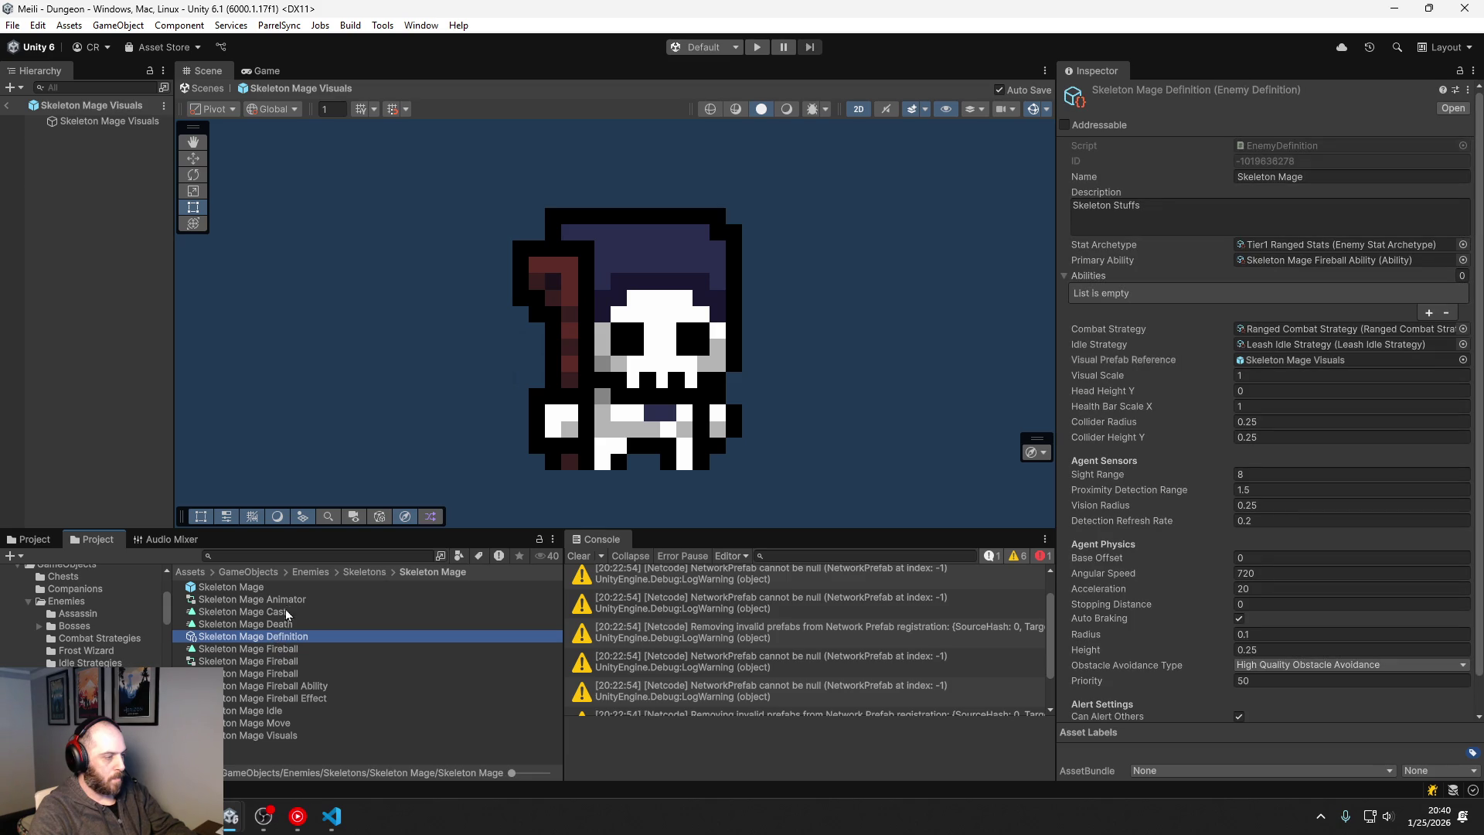
mouse_move(289, 600)
left_mouse_down()
mouse_move(675, 610)
mouse_move(1033, 580)
left_mouse_up()
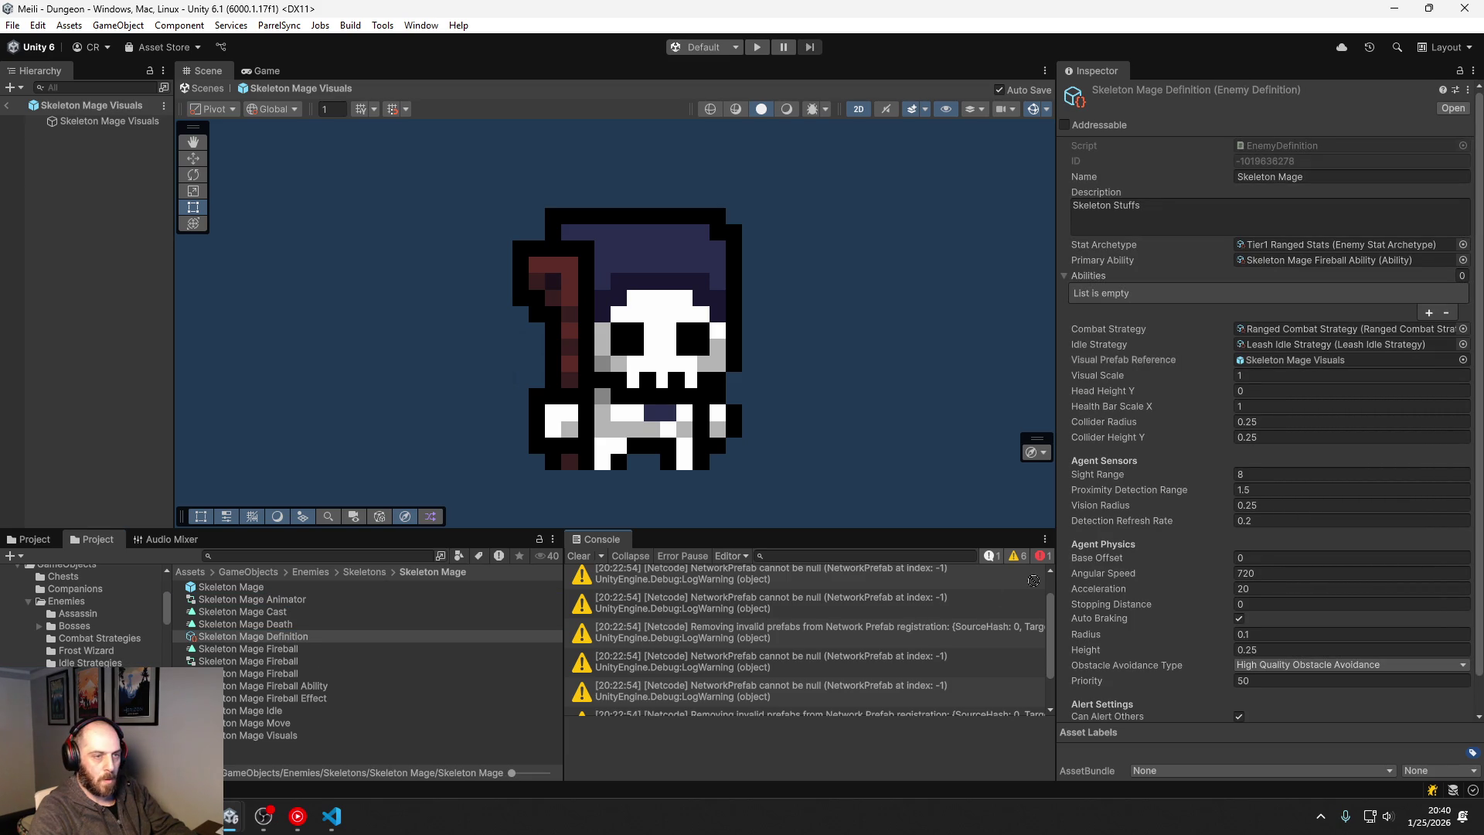
left_click(267, 636)
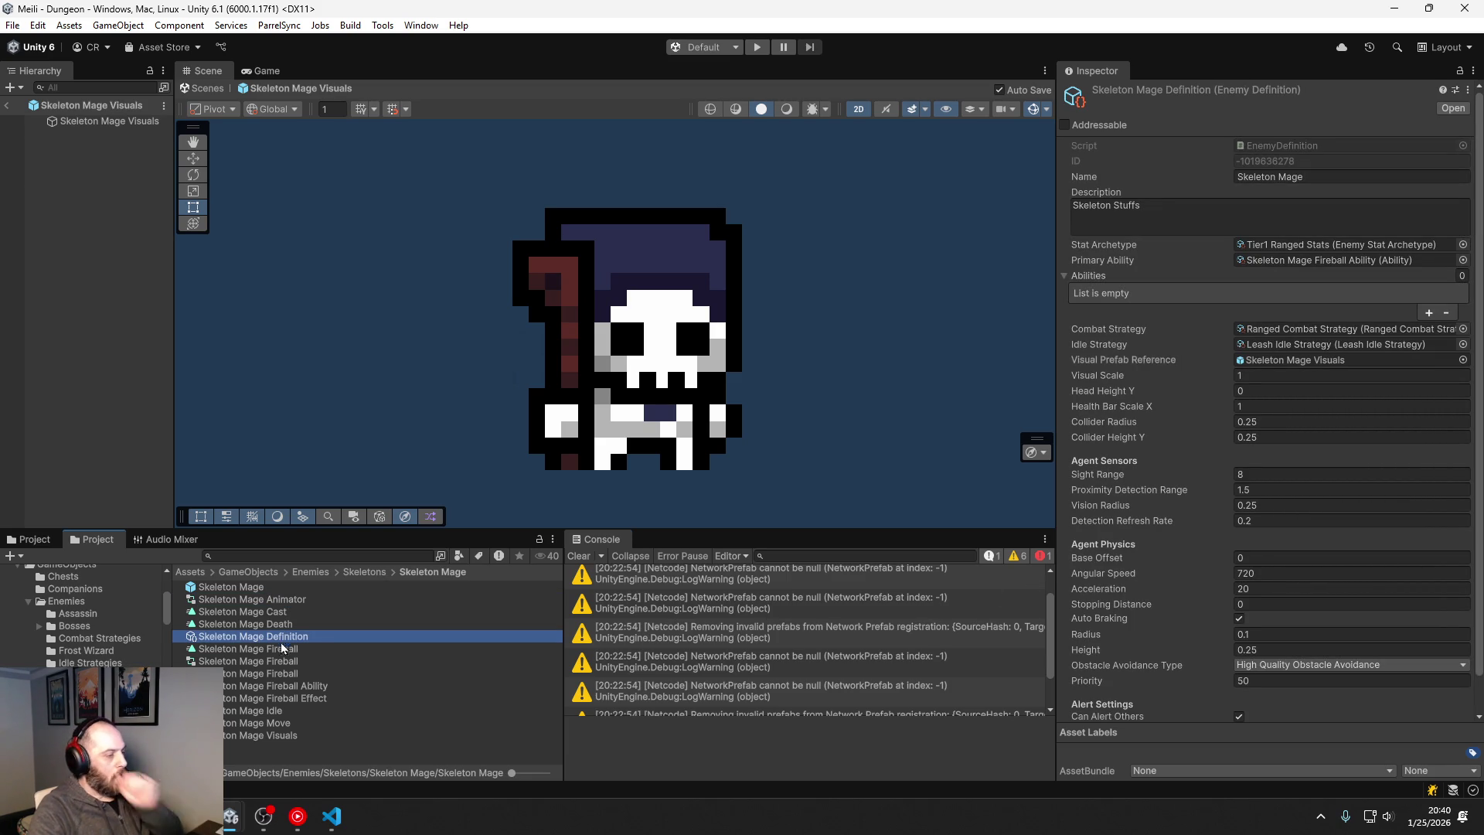
left_click(277, 736)
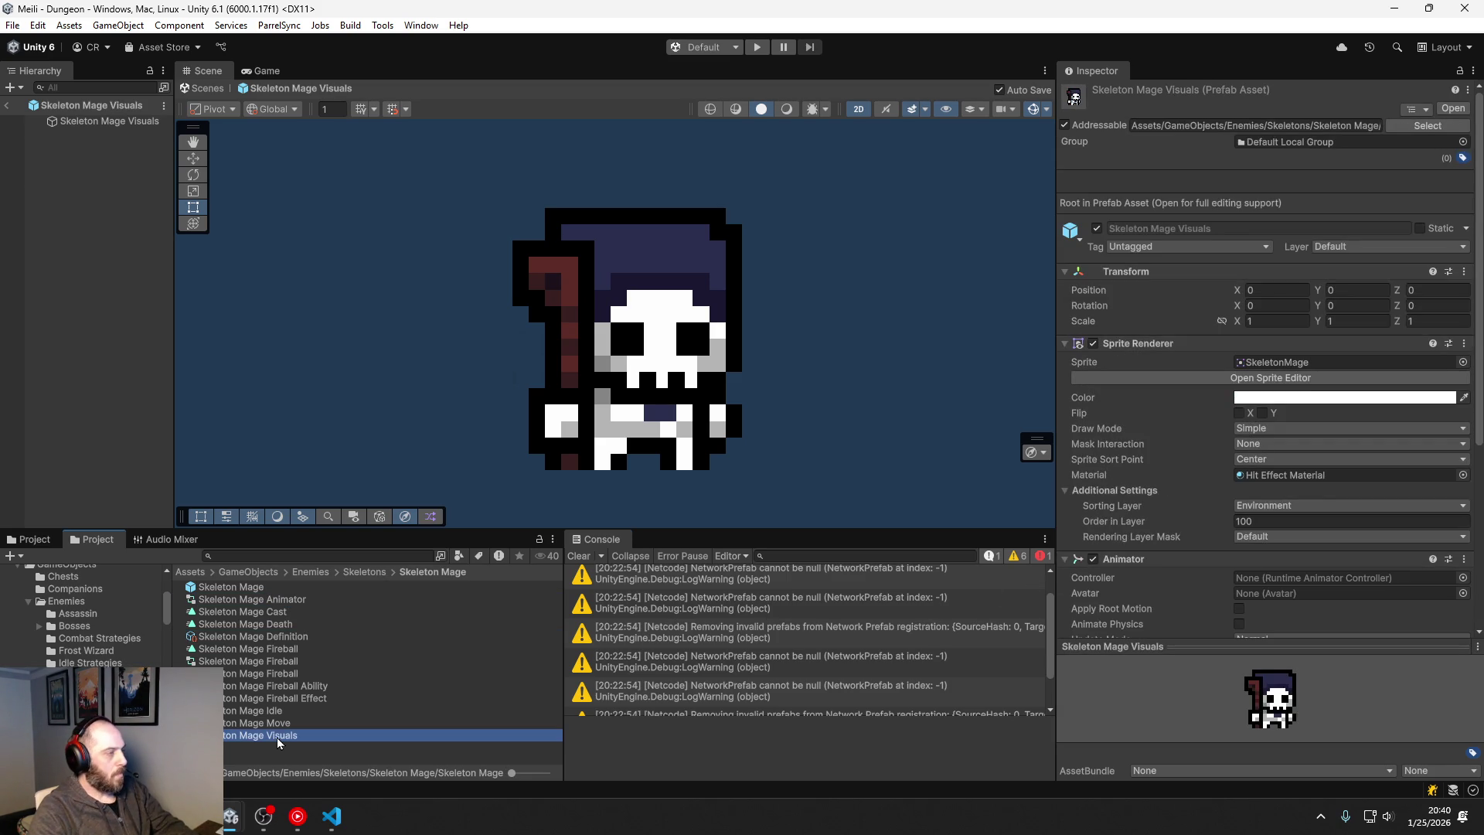
left_click(123, 124)
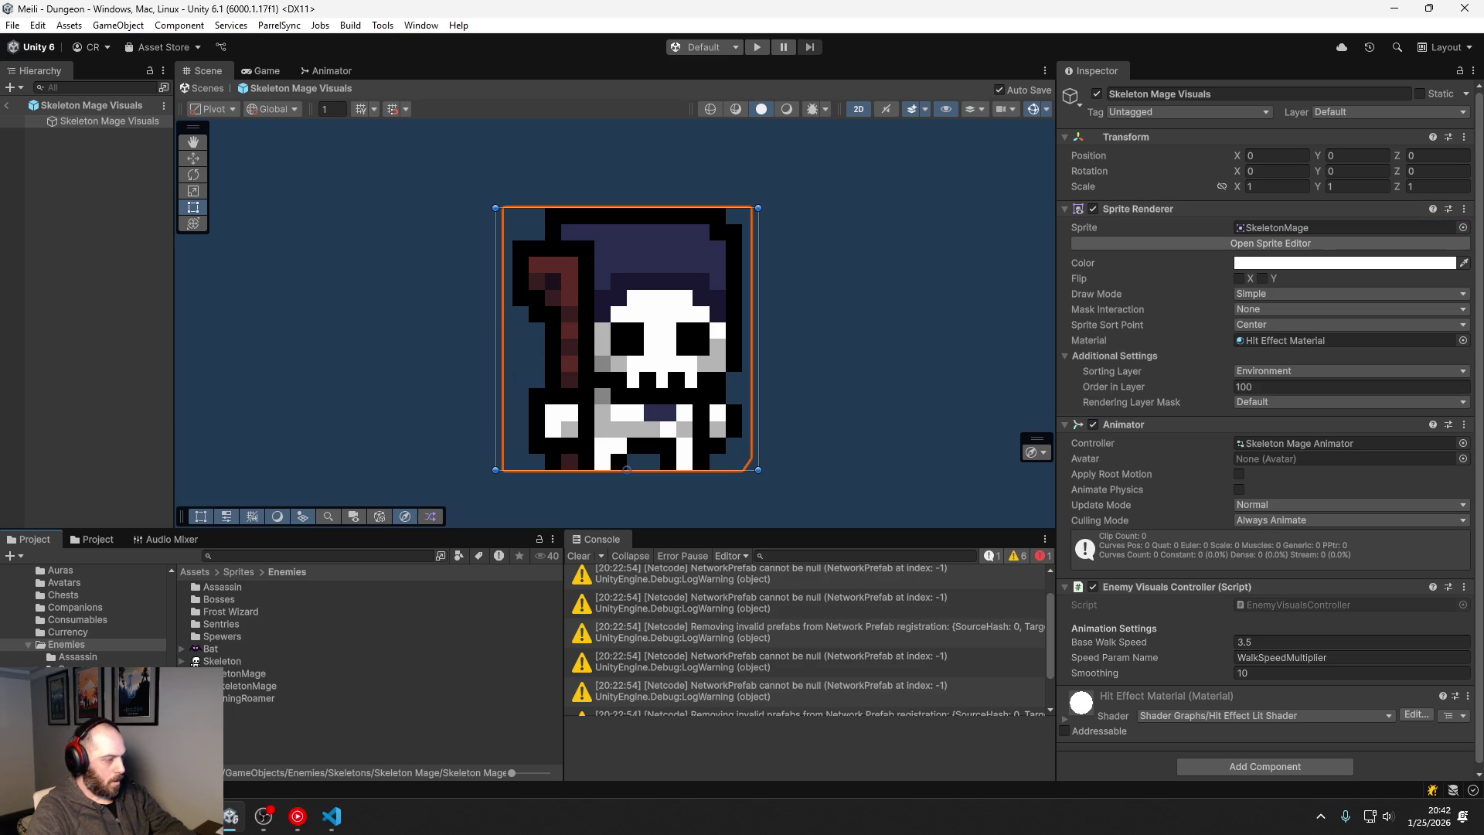
Step: Multi-select the Idle, Move, Death and Cast clips, excluding Fireball, to compare Loop Time
left_click(92, 539)
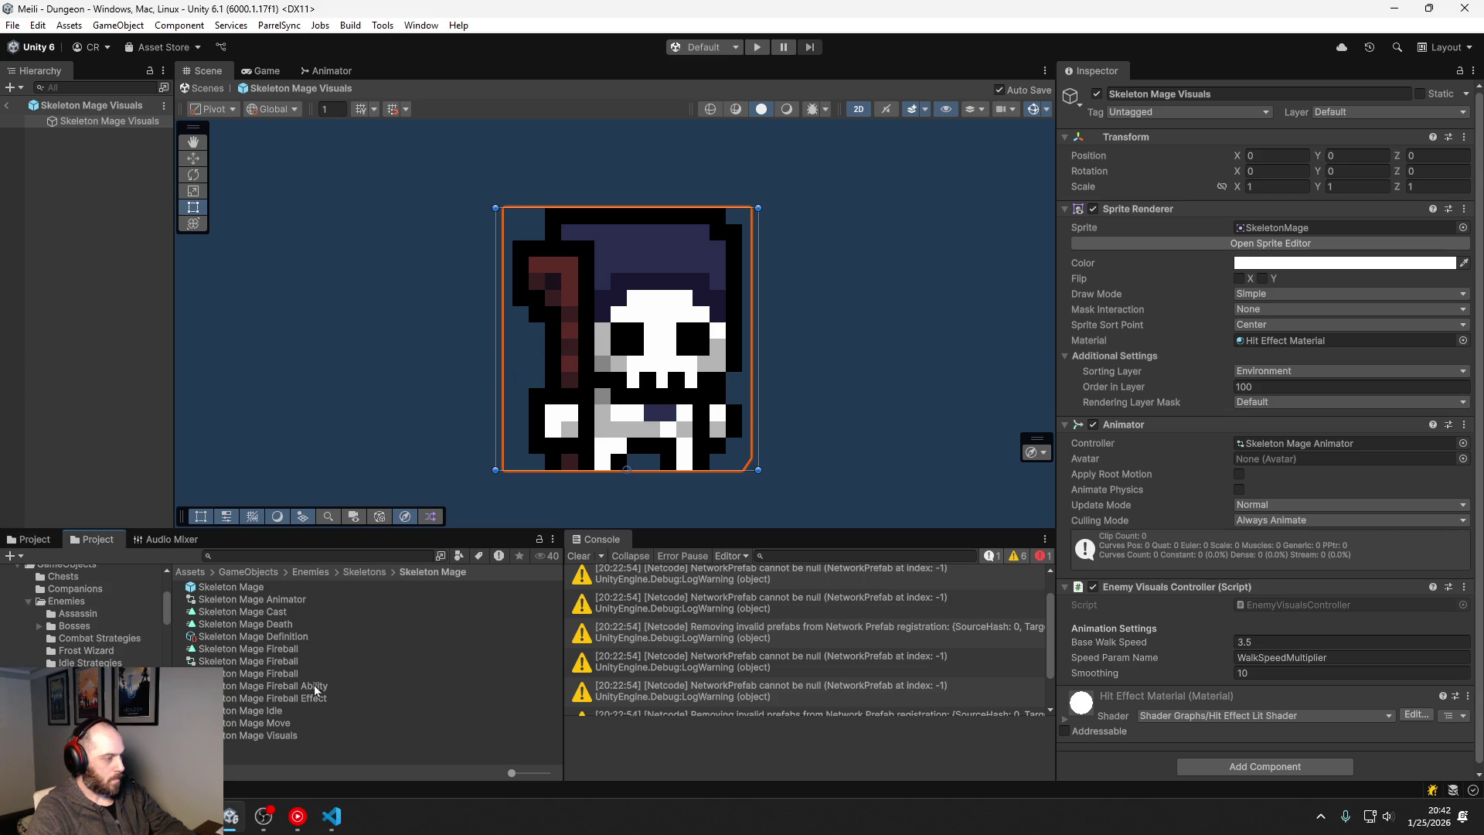
left_click(276, 710)
left_click(271, 724, "ctrl")
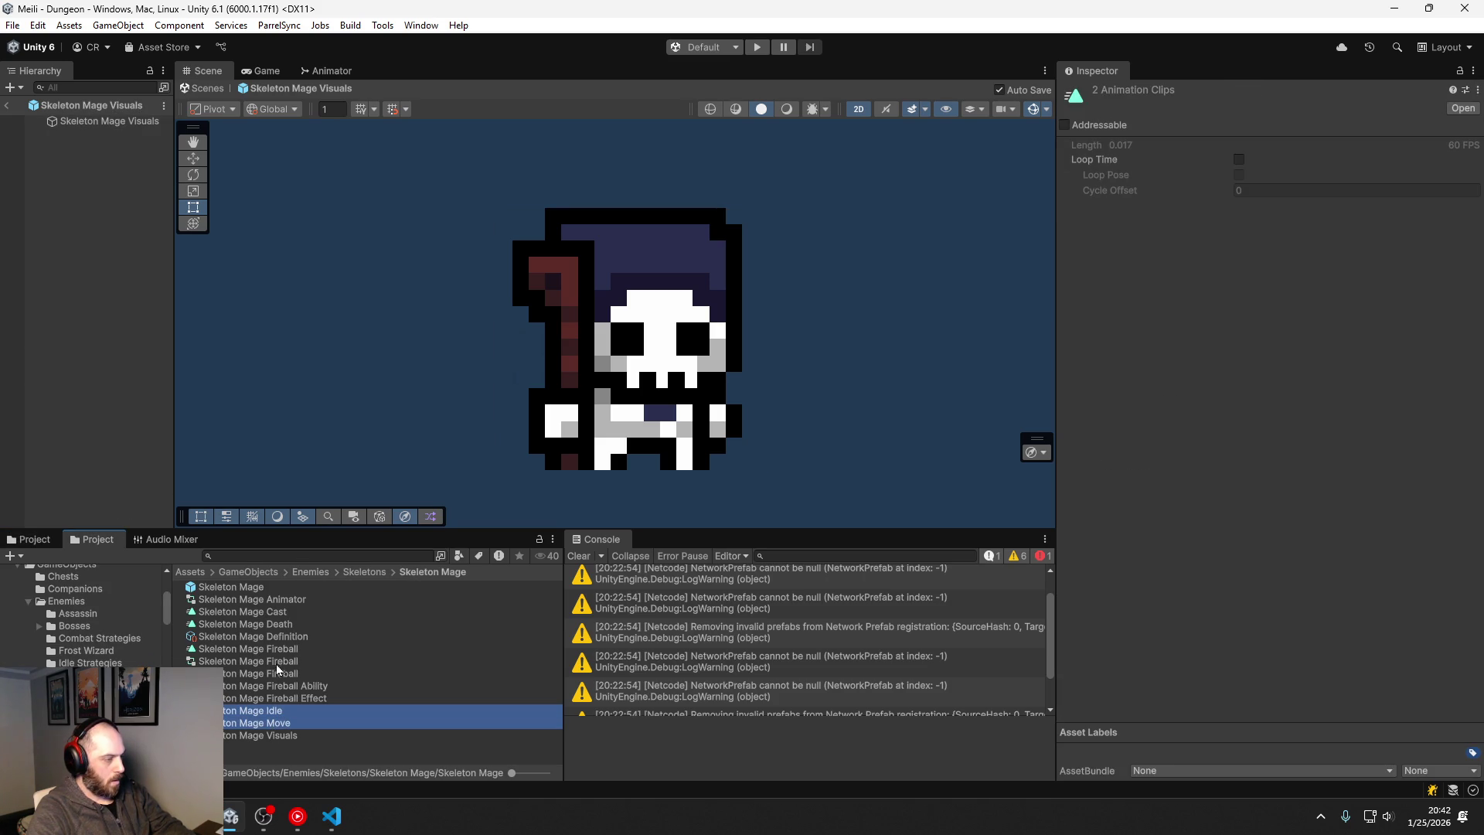
left_click(272, 649, "ctrl")
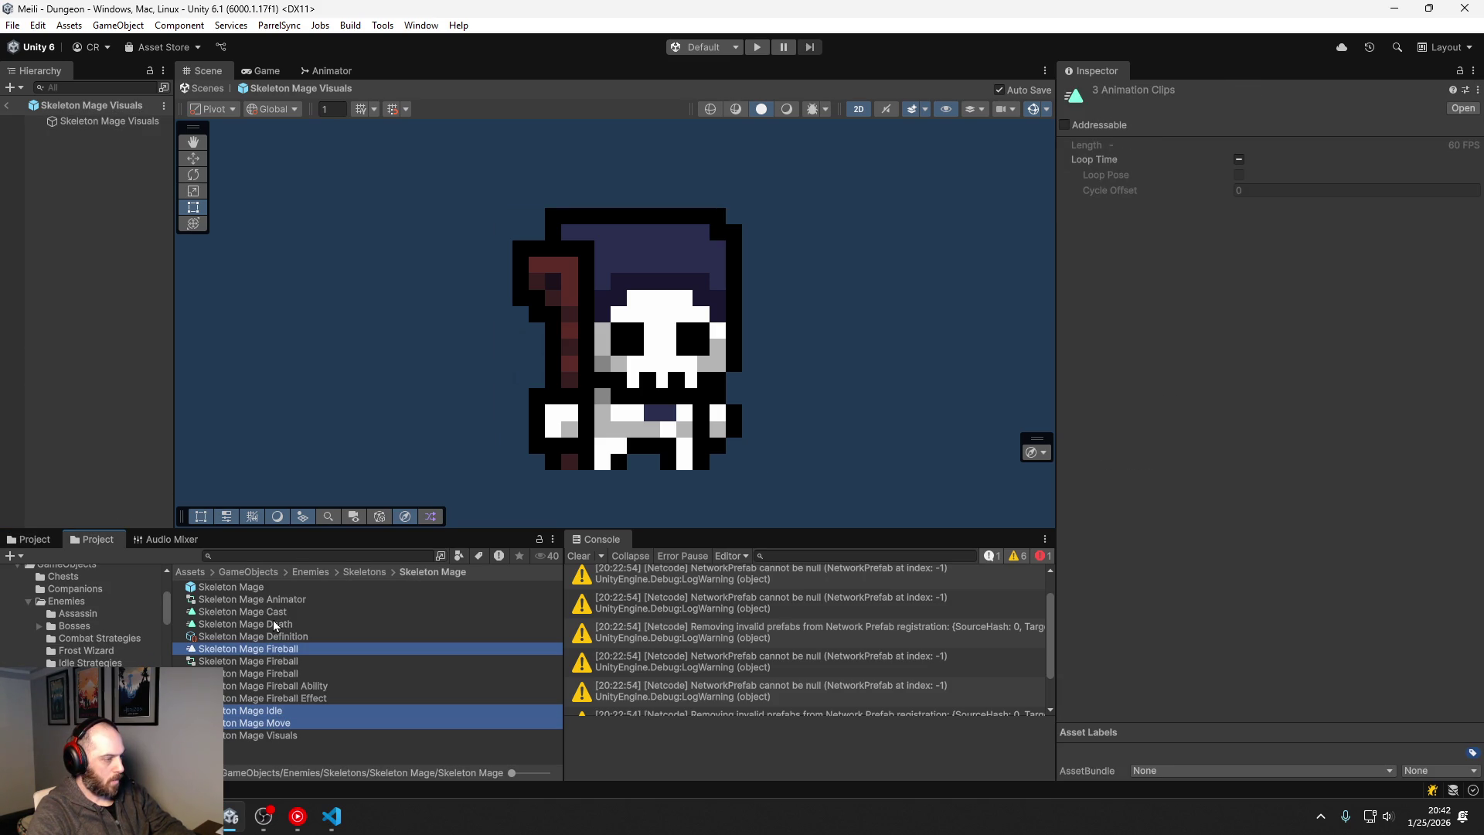
left_click(278, 626, "ctrl")
left_click(275, 611, "ctrl")
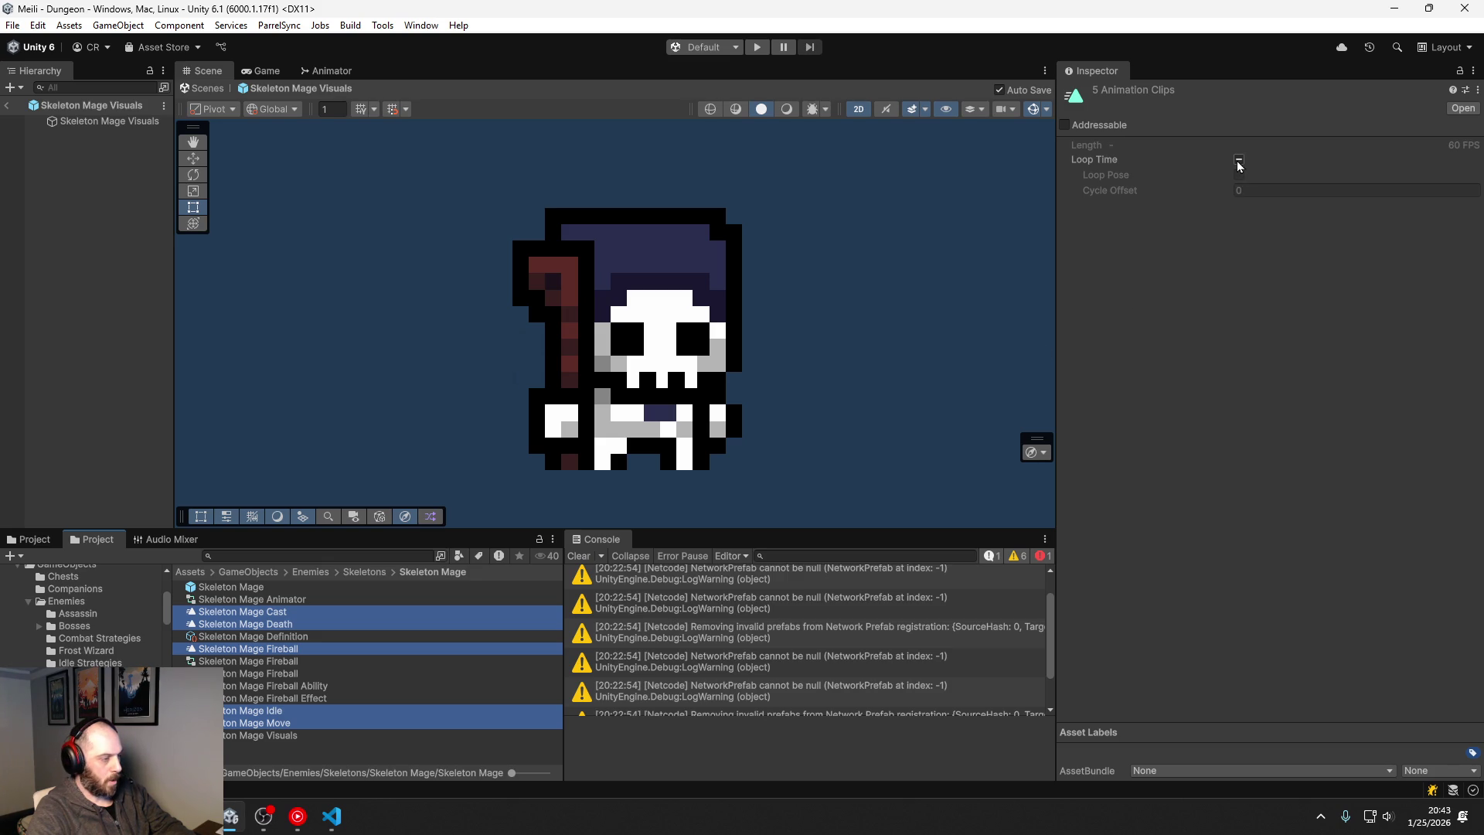
left_click(294, 649, "ctrl")
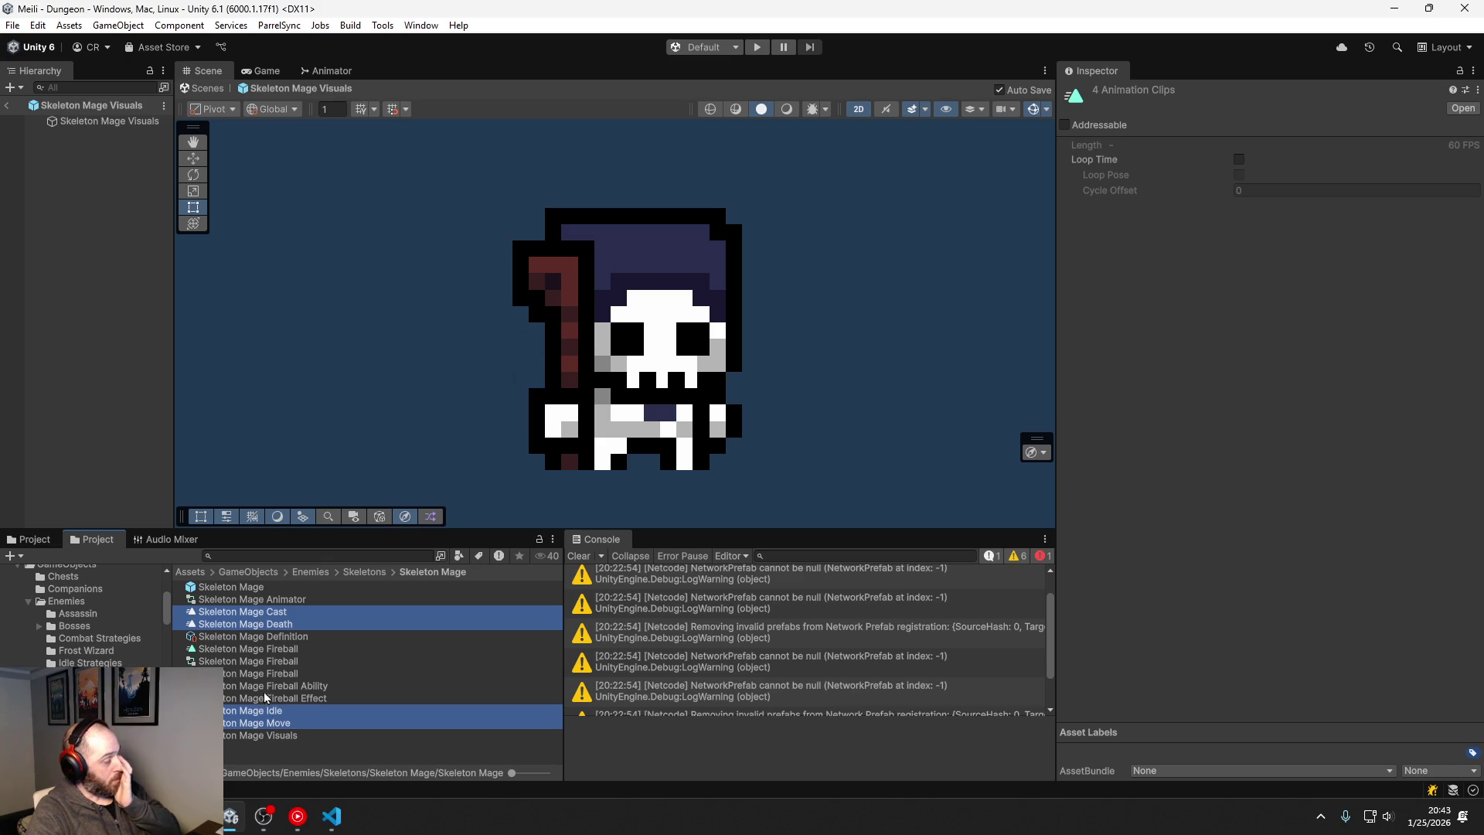
Step: Create an empty child GameObject under Skeleton Mage Visuals
left_click(272, 735)
scroll(1195, 578, "down", 3)
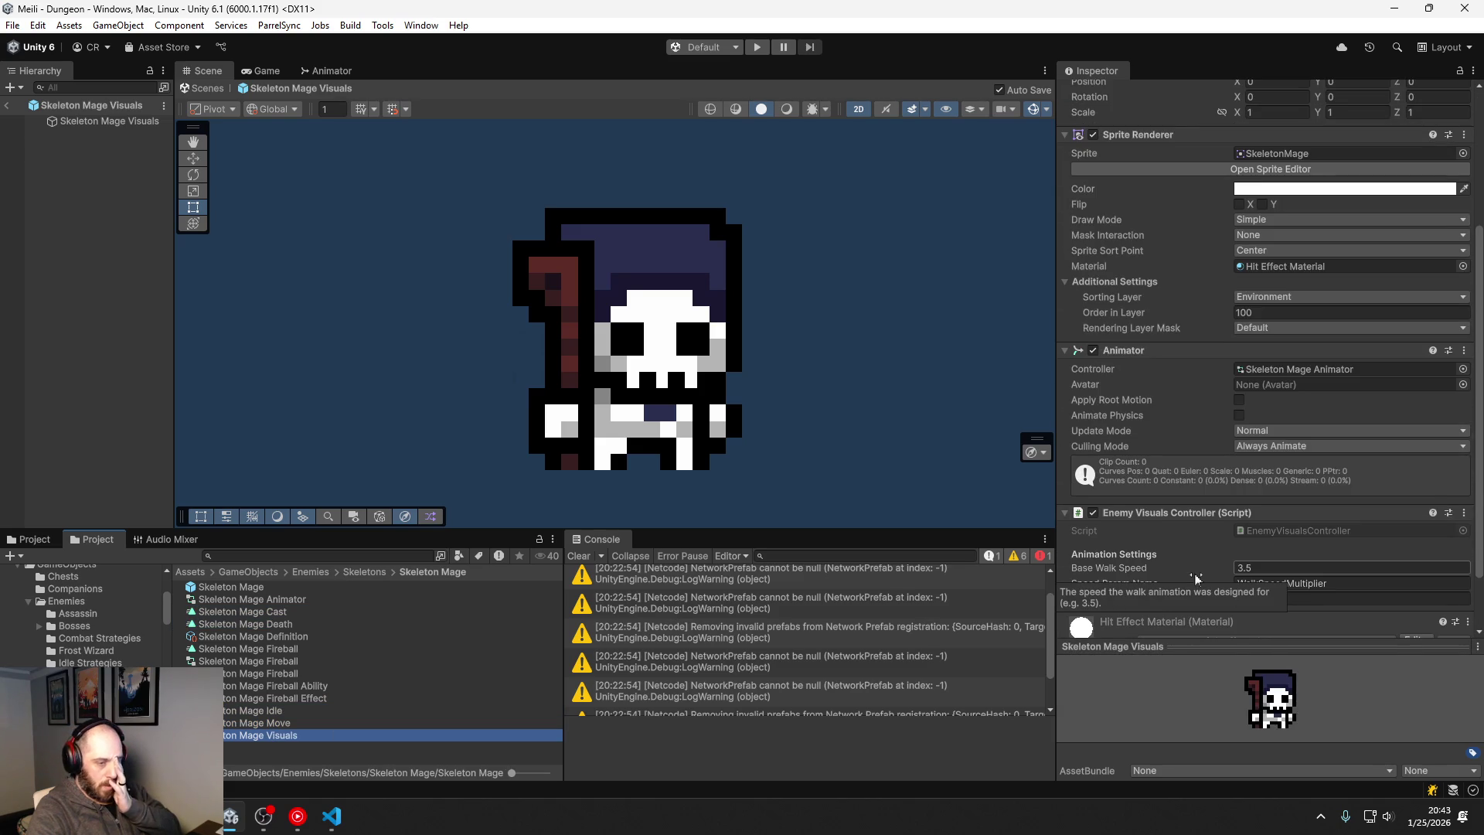
scroll(1195, 578, "down", 3)
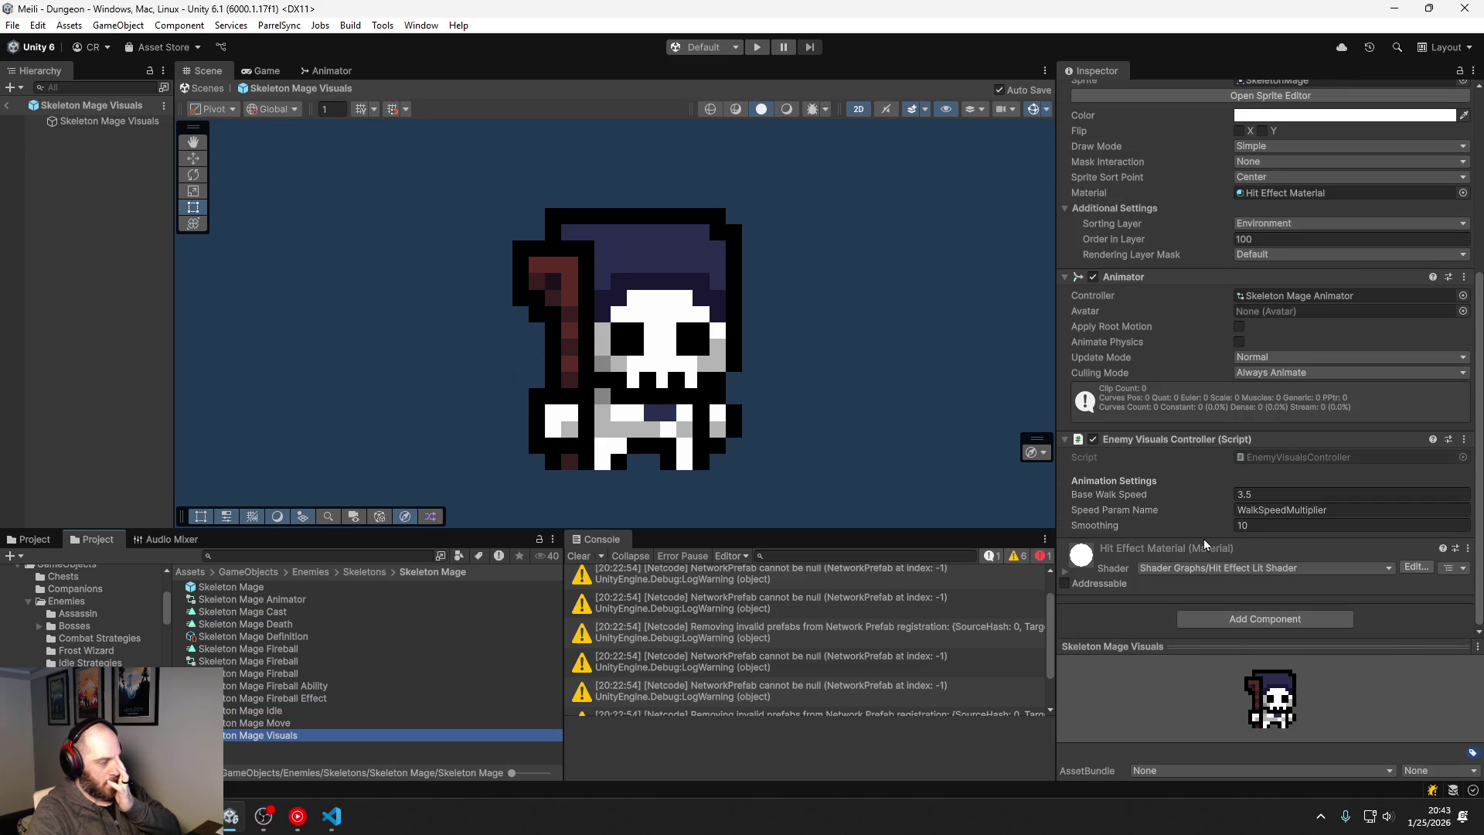
left_click(116, 123)
right_click(116, 126)
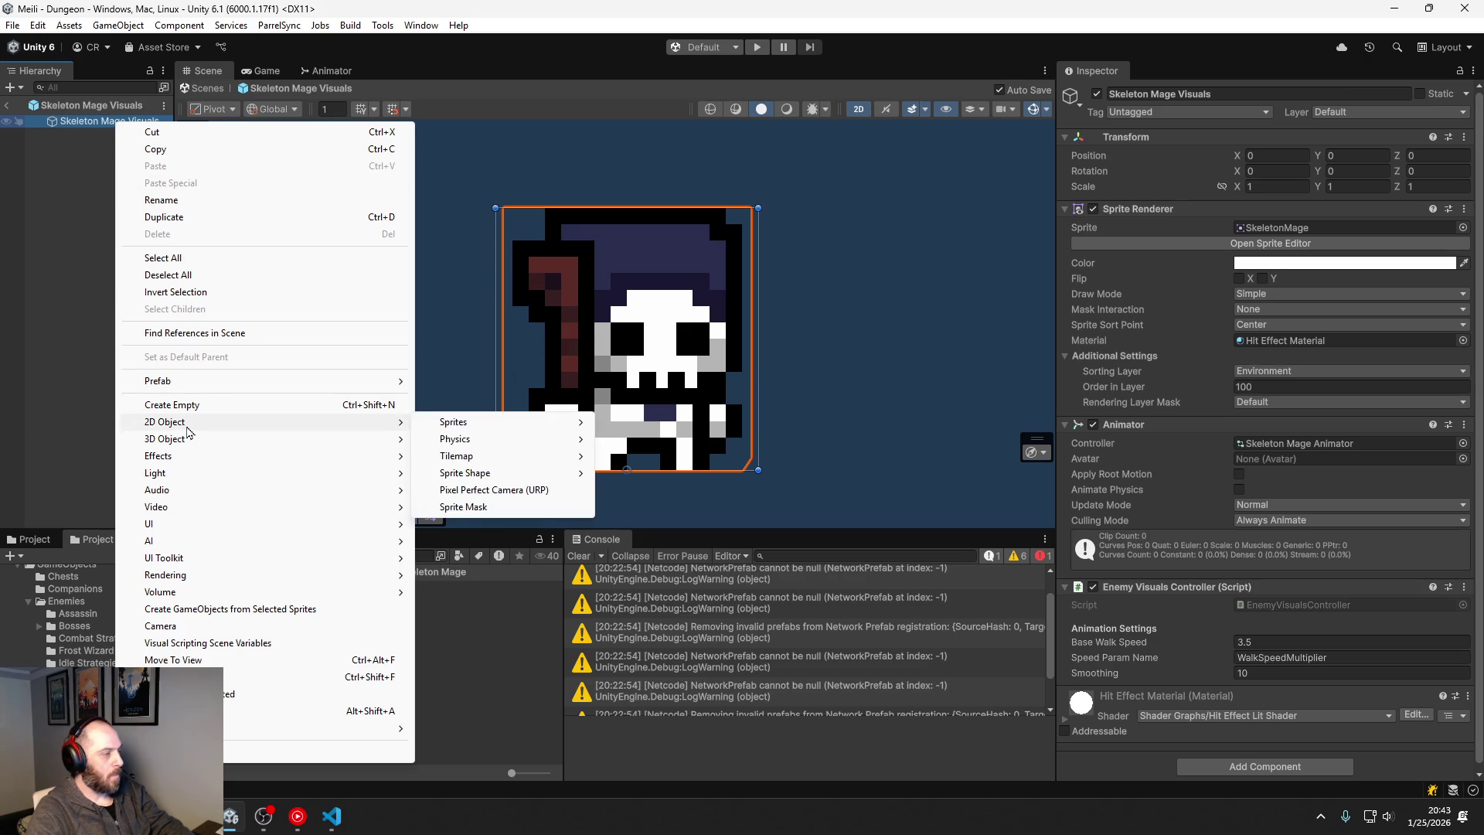
left_click(210, 405)
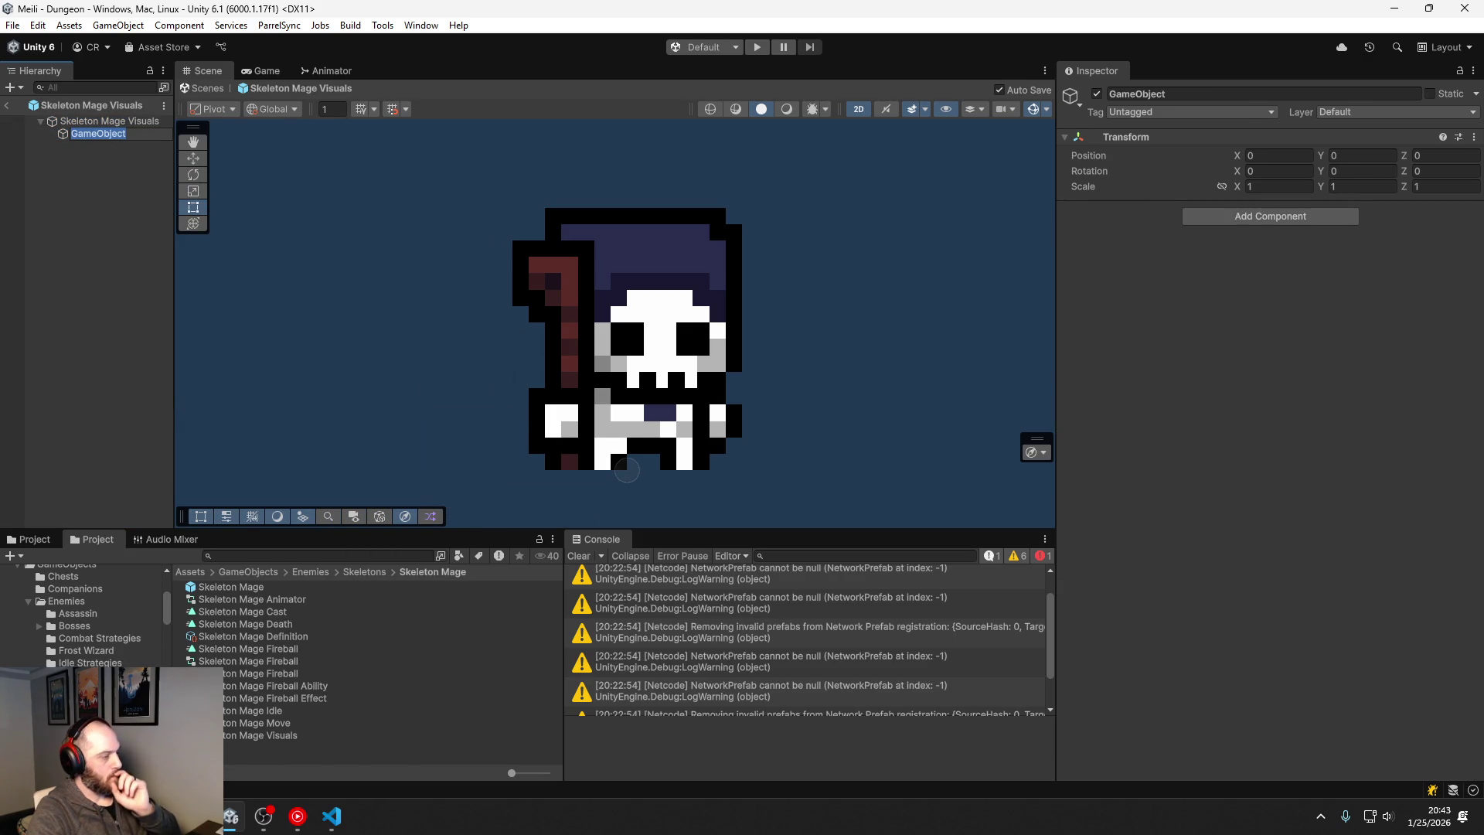
Step: Browse the Sentry and Frost Wizard folders and open the Frost Wizard Visuals prefab
left_click(100, 711)
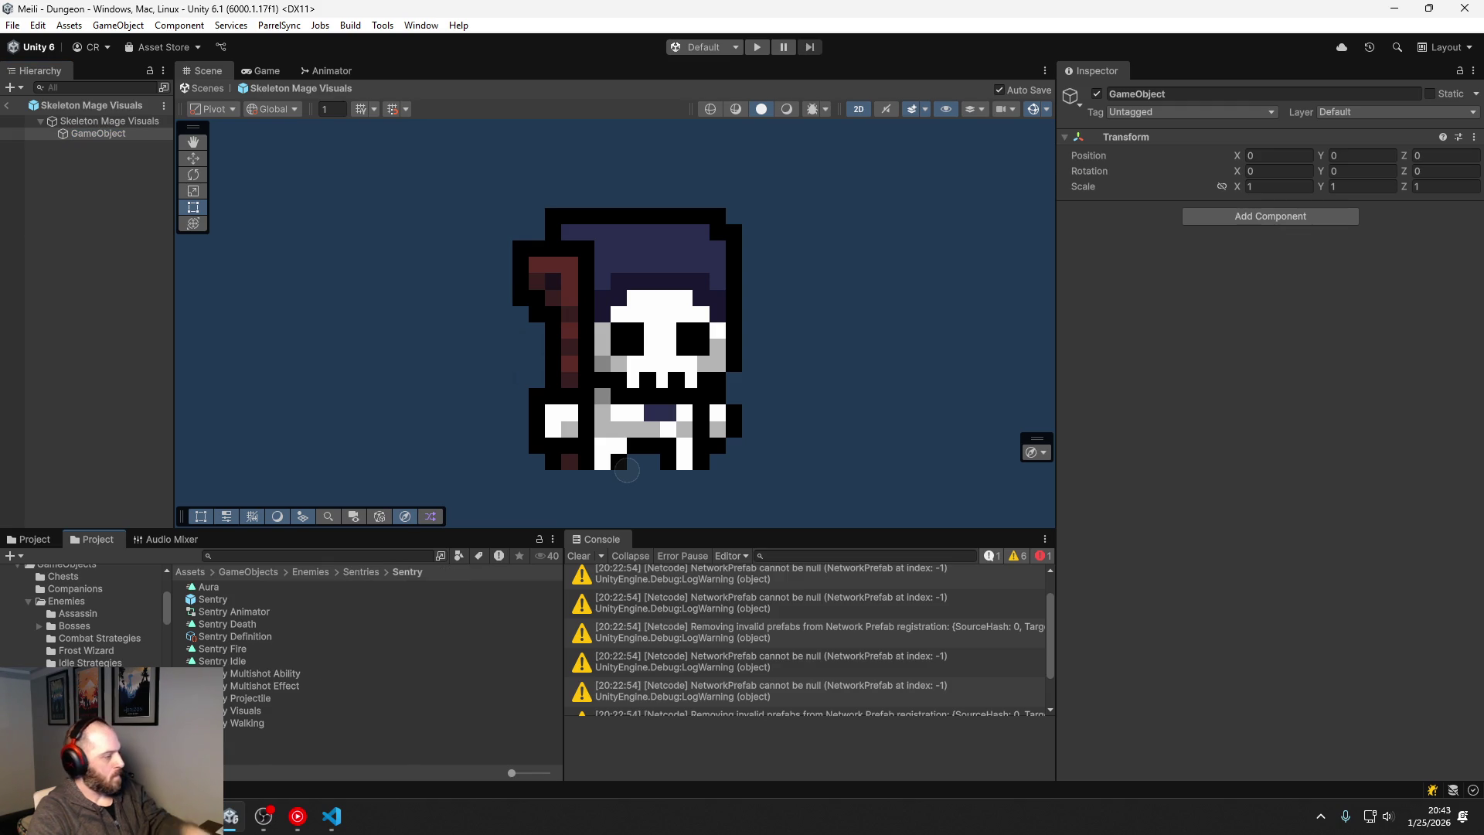
left_click(108, 651)
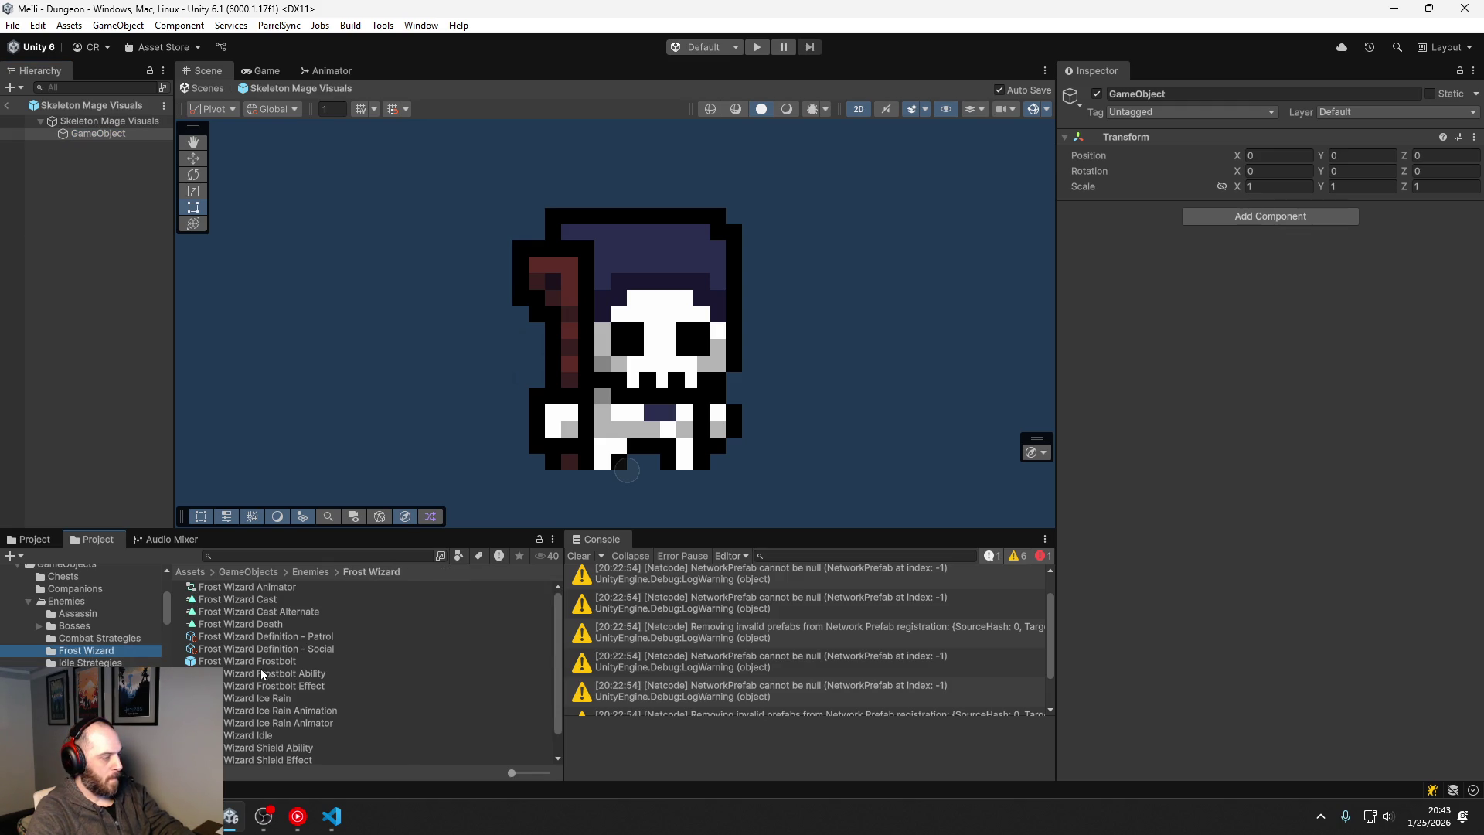
scroll(246, 712, "down", 1)
left_click(262, 746)
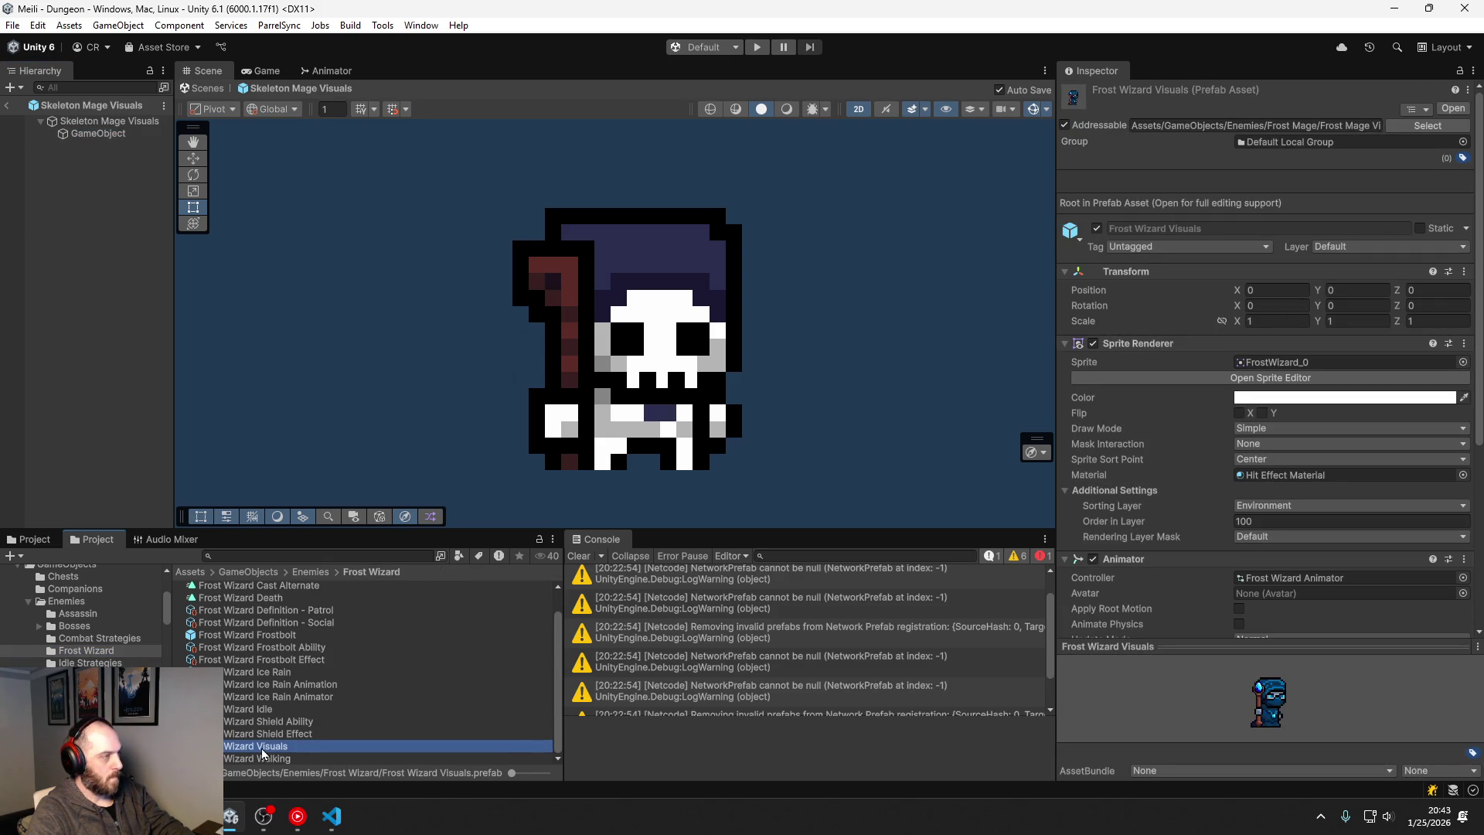
left_click(107, 134)
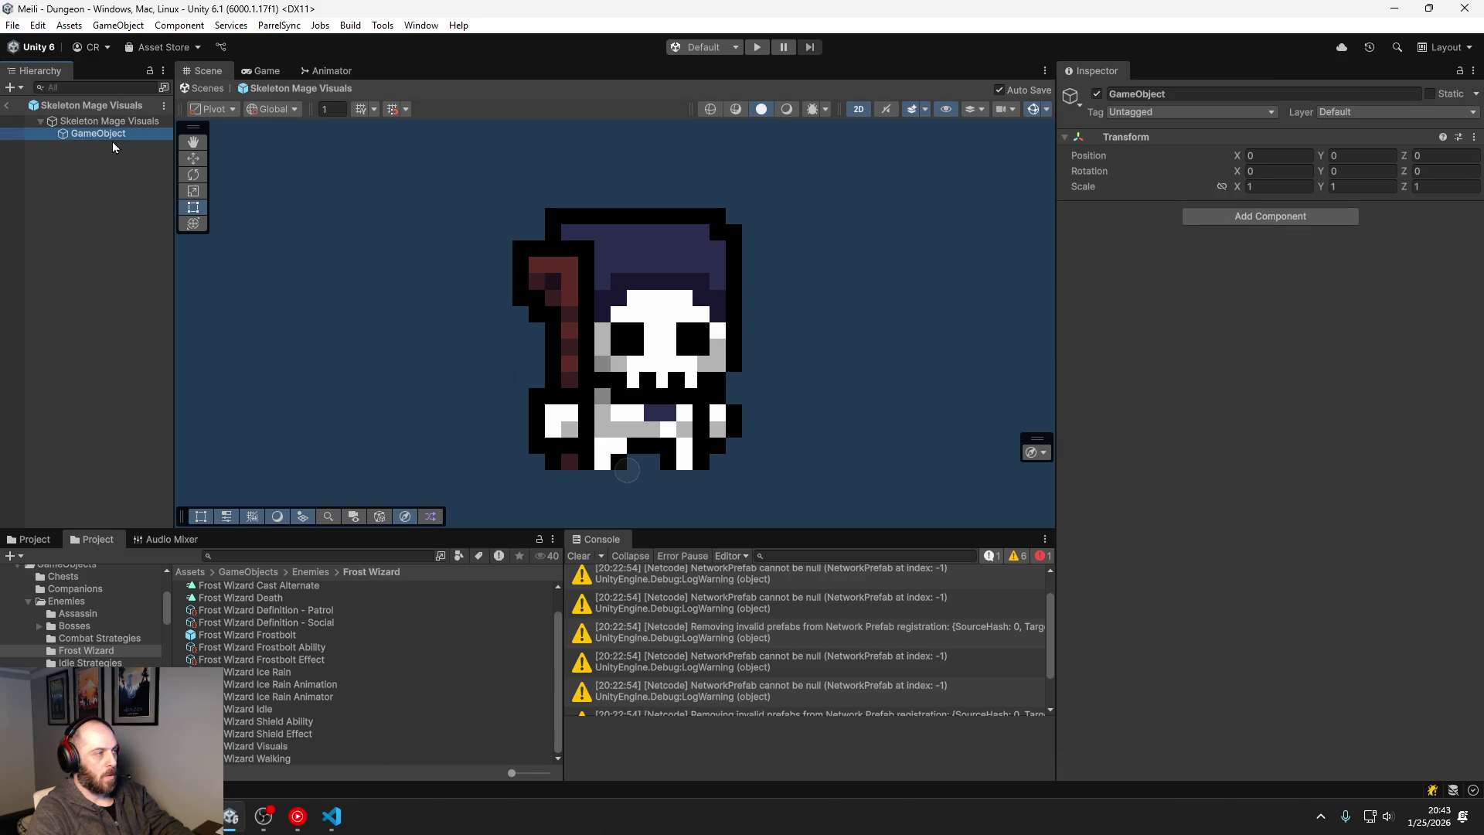
double_click(263, 746)
Step: Study the Frost Wizard's Cast Location setup, then reopen the Skeleton Mage Visuals prefab
left_click(90, 131)
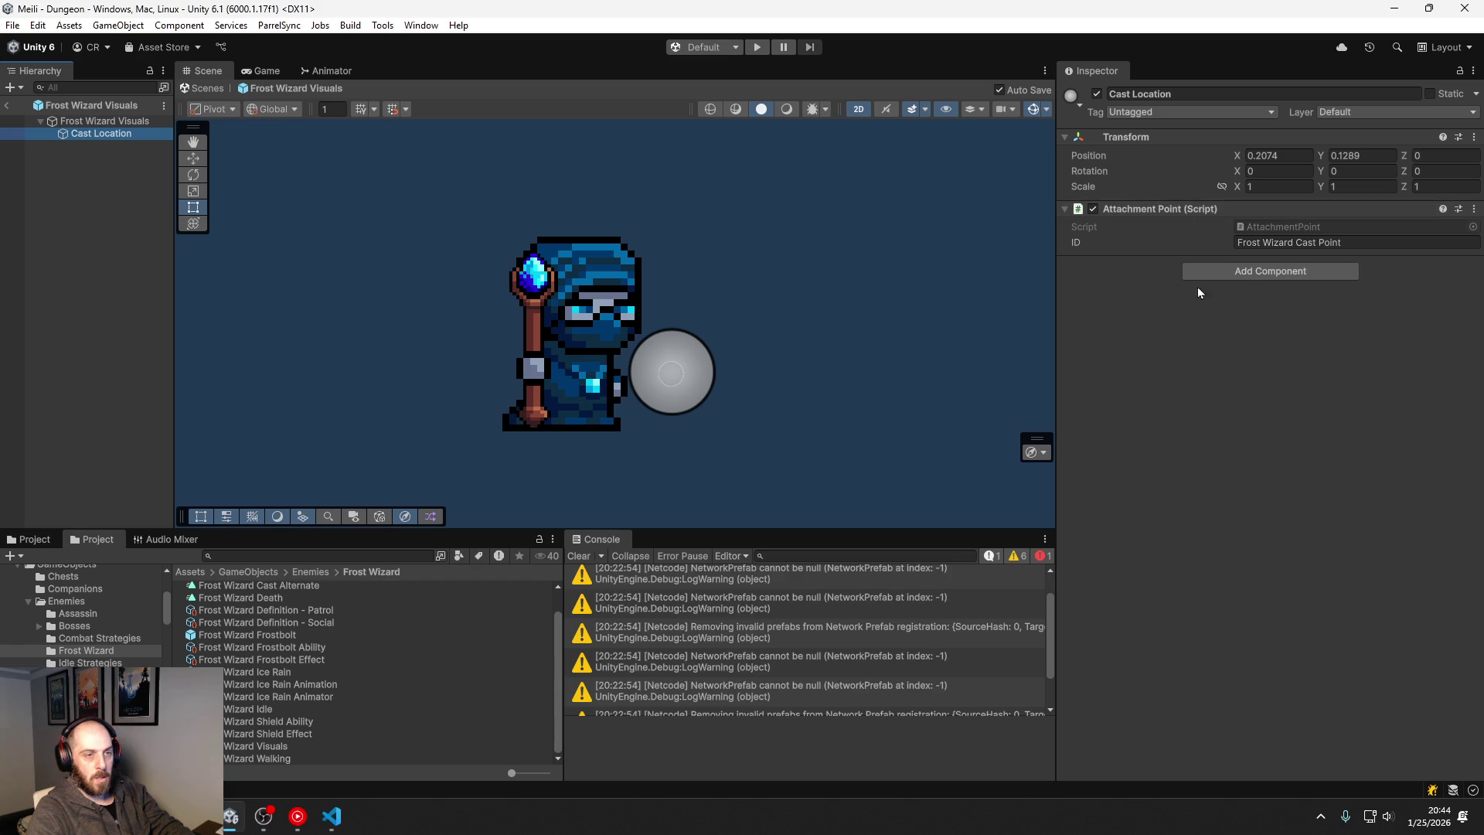
left_click(89, 135)
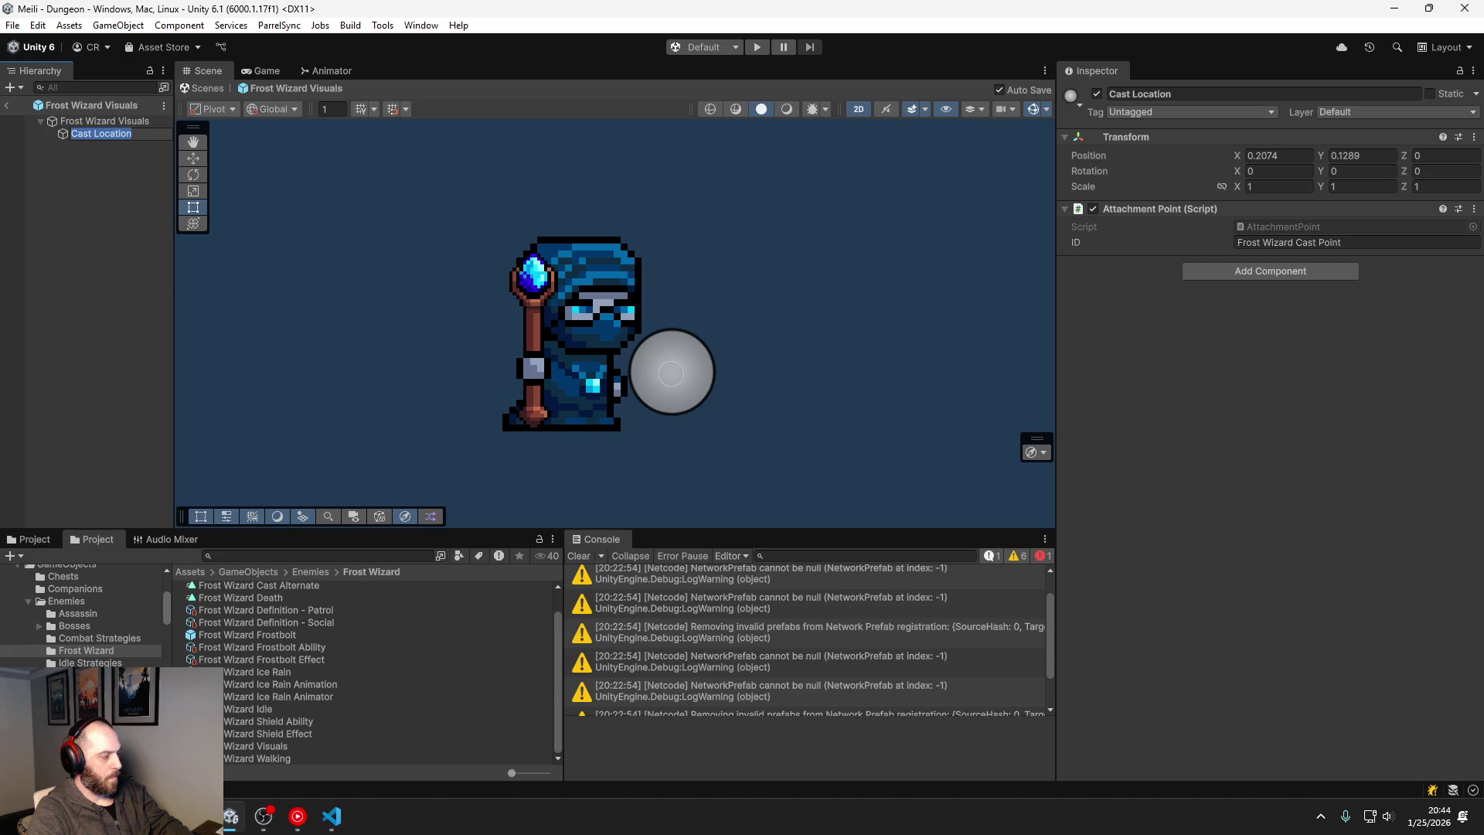
left_click(101, 699)
left_click(247, 587)
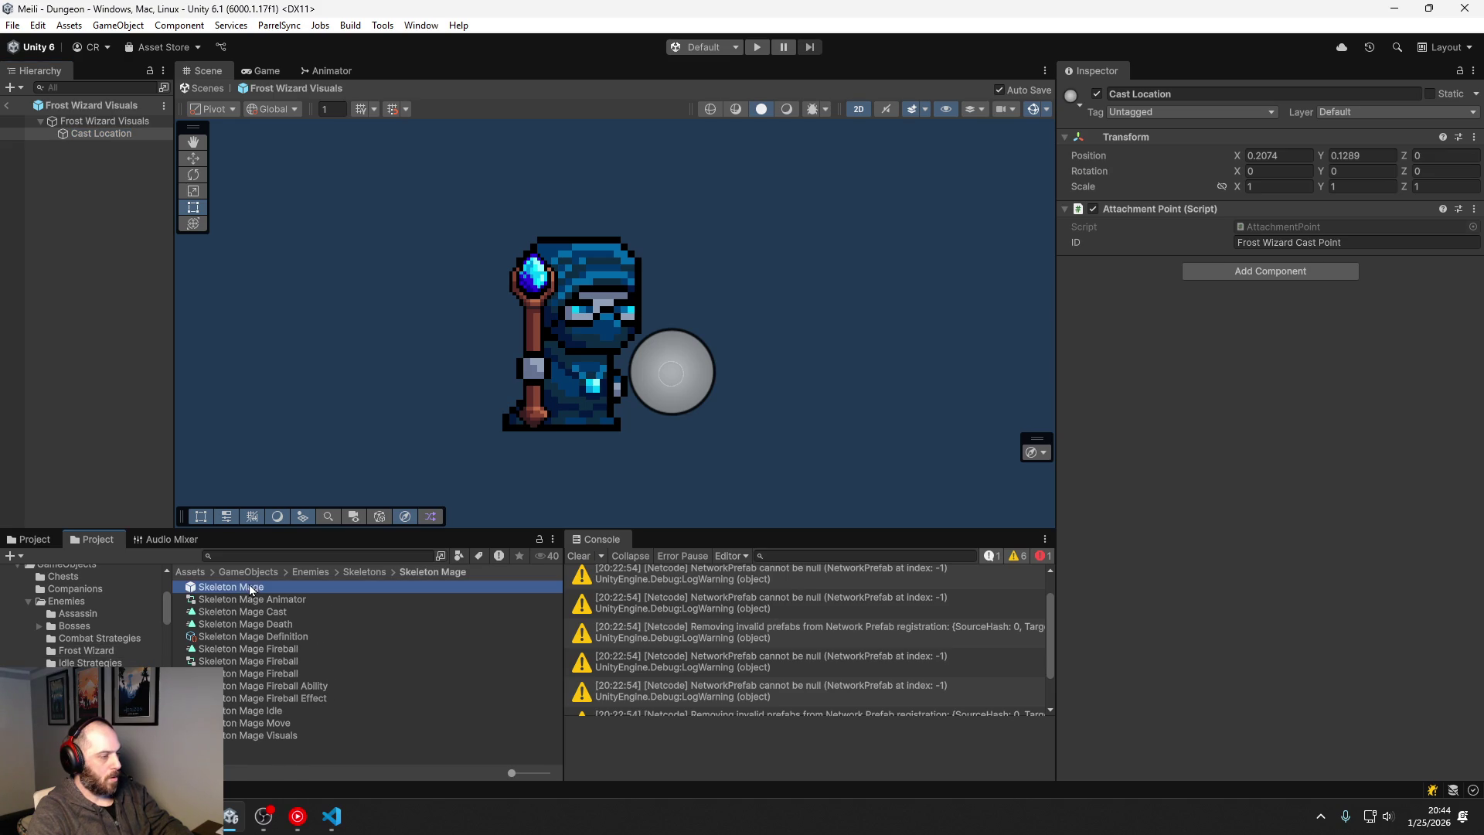
left_click(267, 737)
left_click(101, 133)
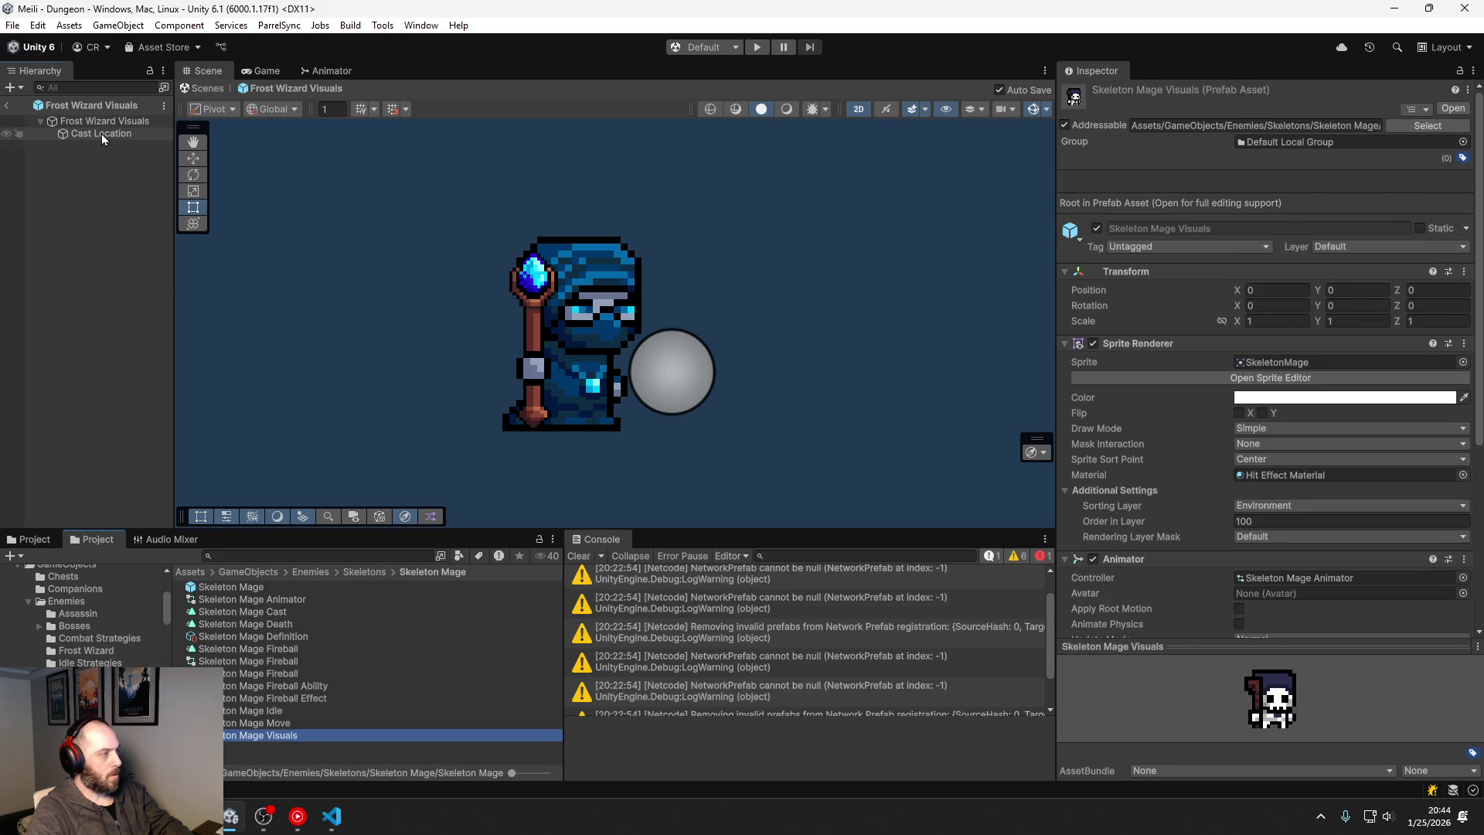
left_click(255, 735)
double_click(253, 735)
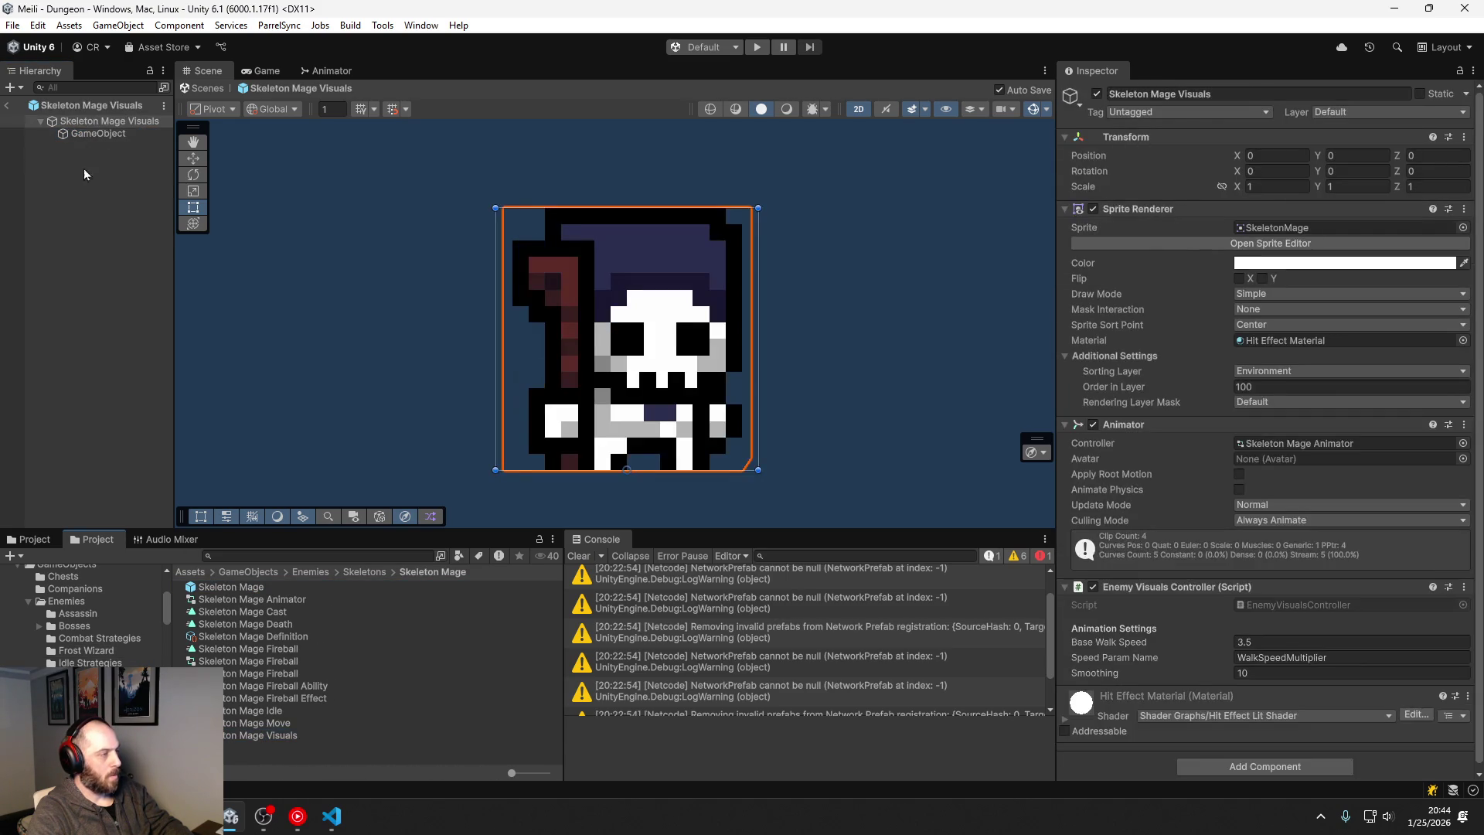
Step: Name the child Cast Location and add an Attachment Point with ID Skeleton Mage Cast Location
key("ctrl+shift+n")
type("Cast Location")
left_click(1255, 217)
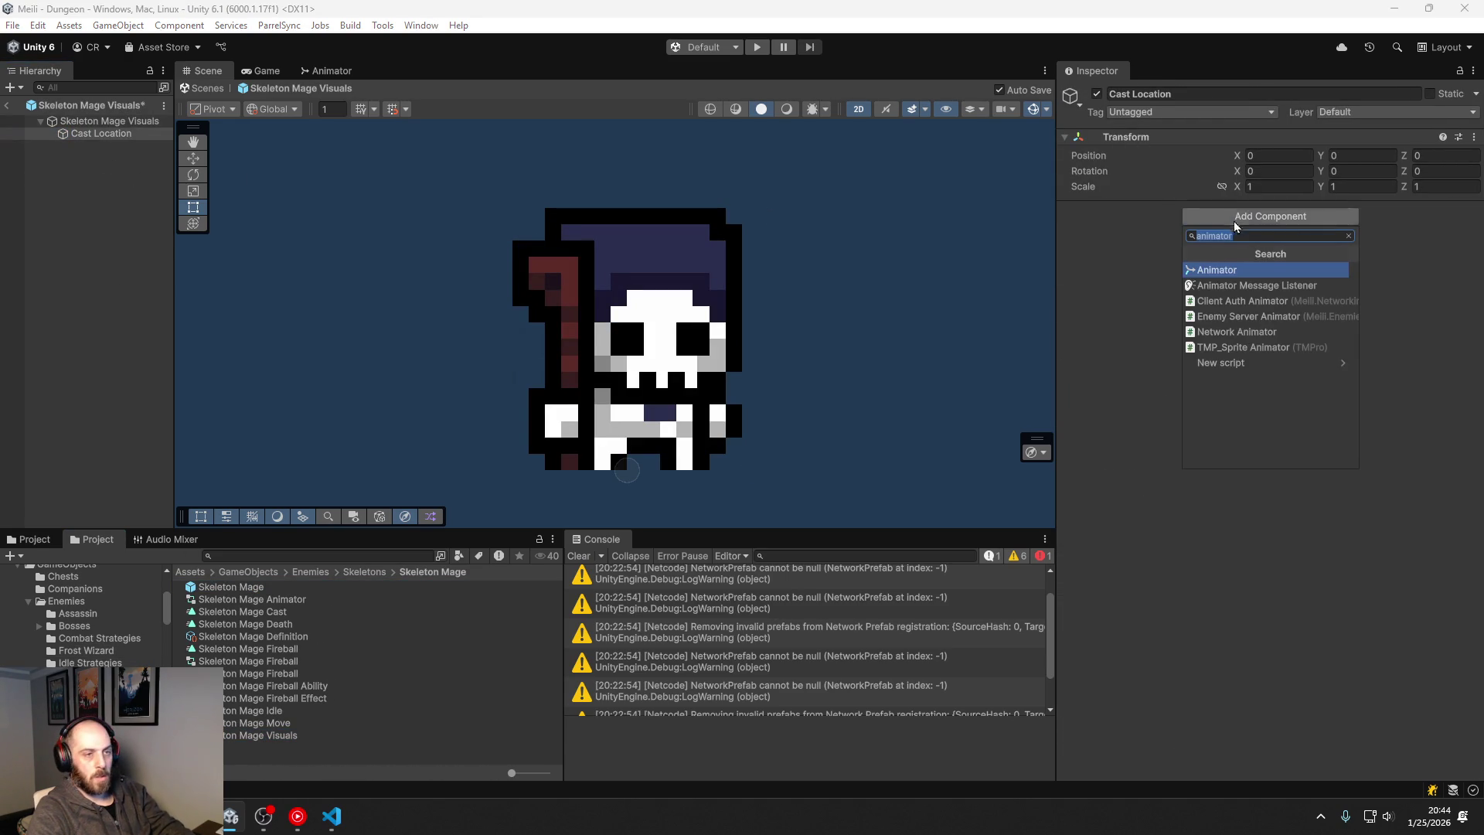
type("Attachm")
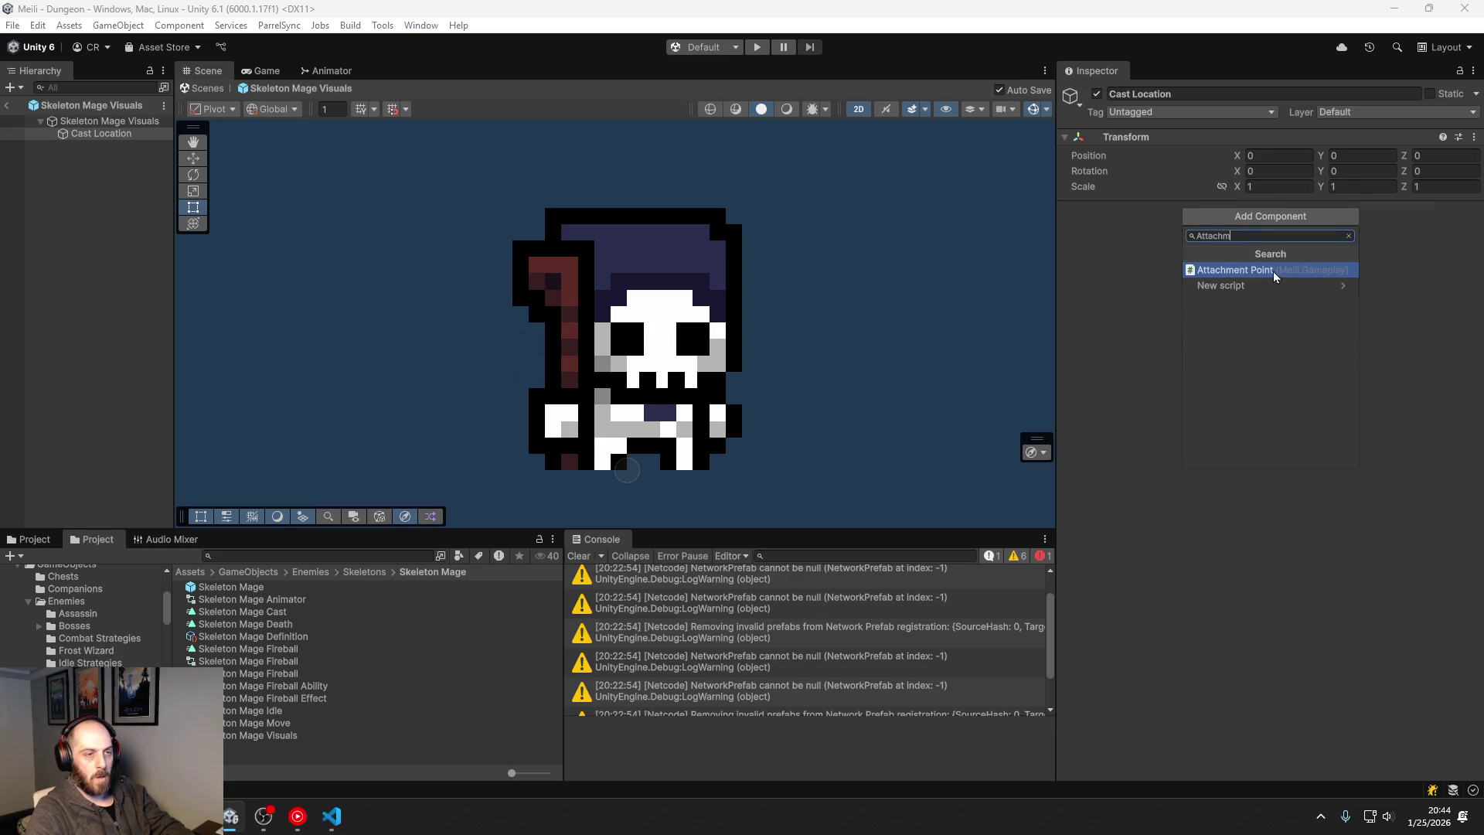
left_click(1268, 270)
left_click(1286, 241)
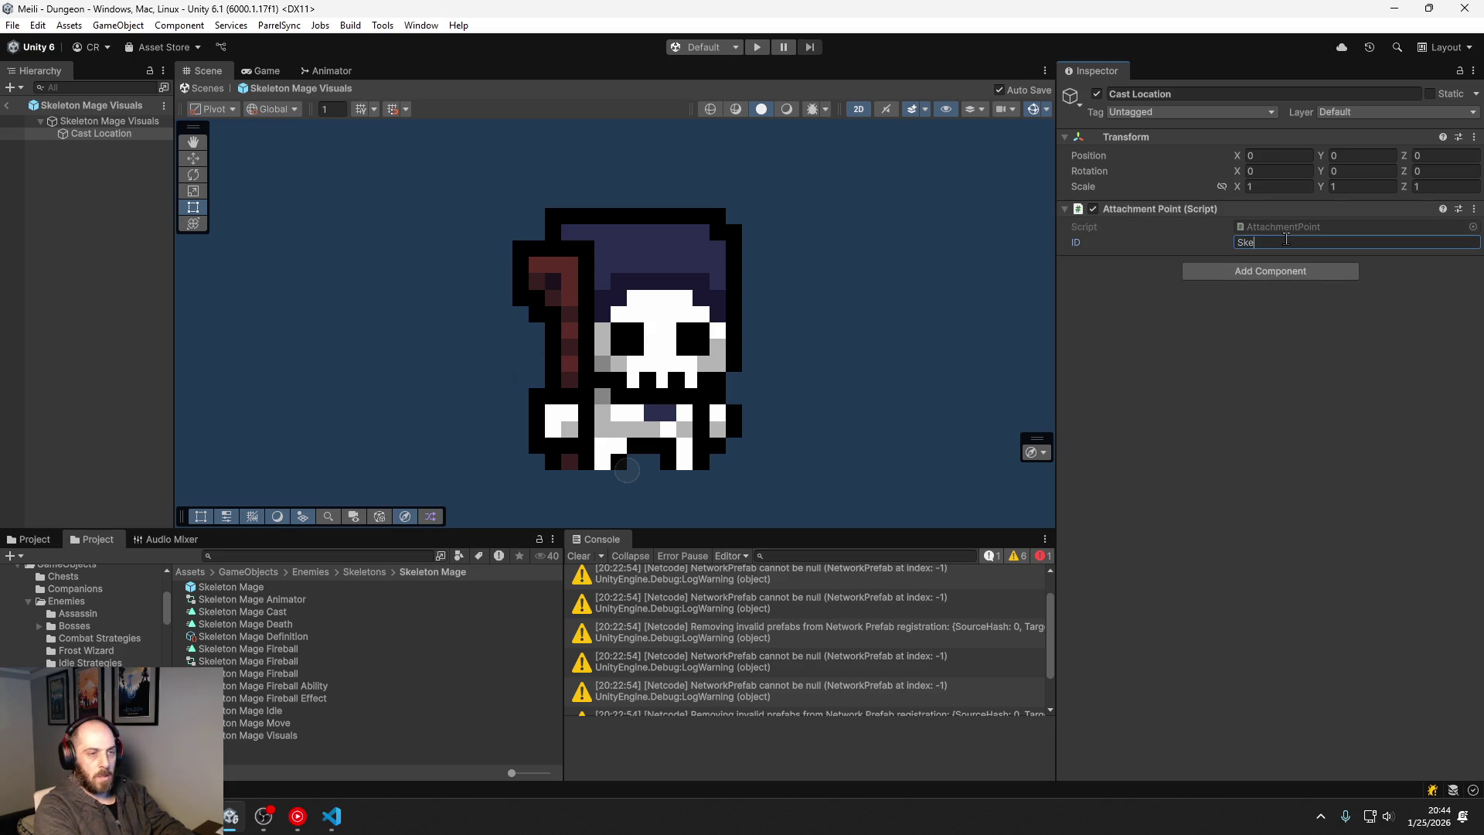
type("Skeleton Mage Cast Location")
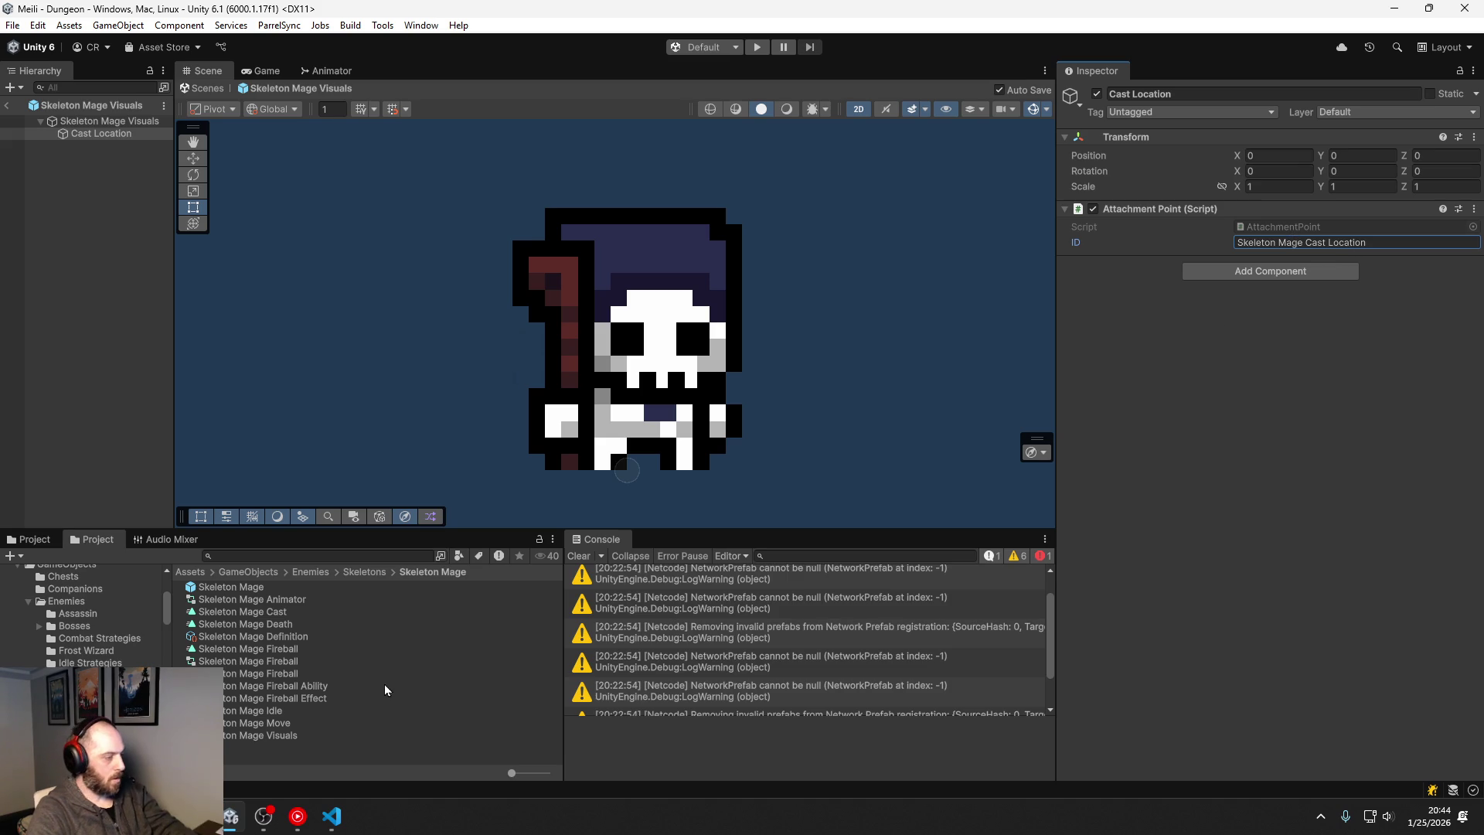
left_click(270, 649)
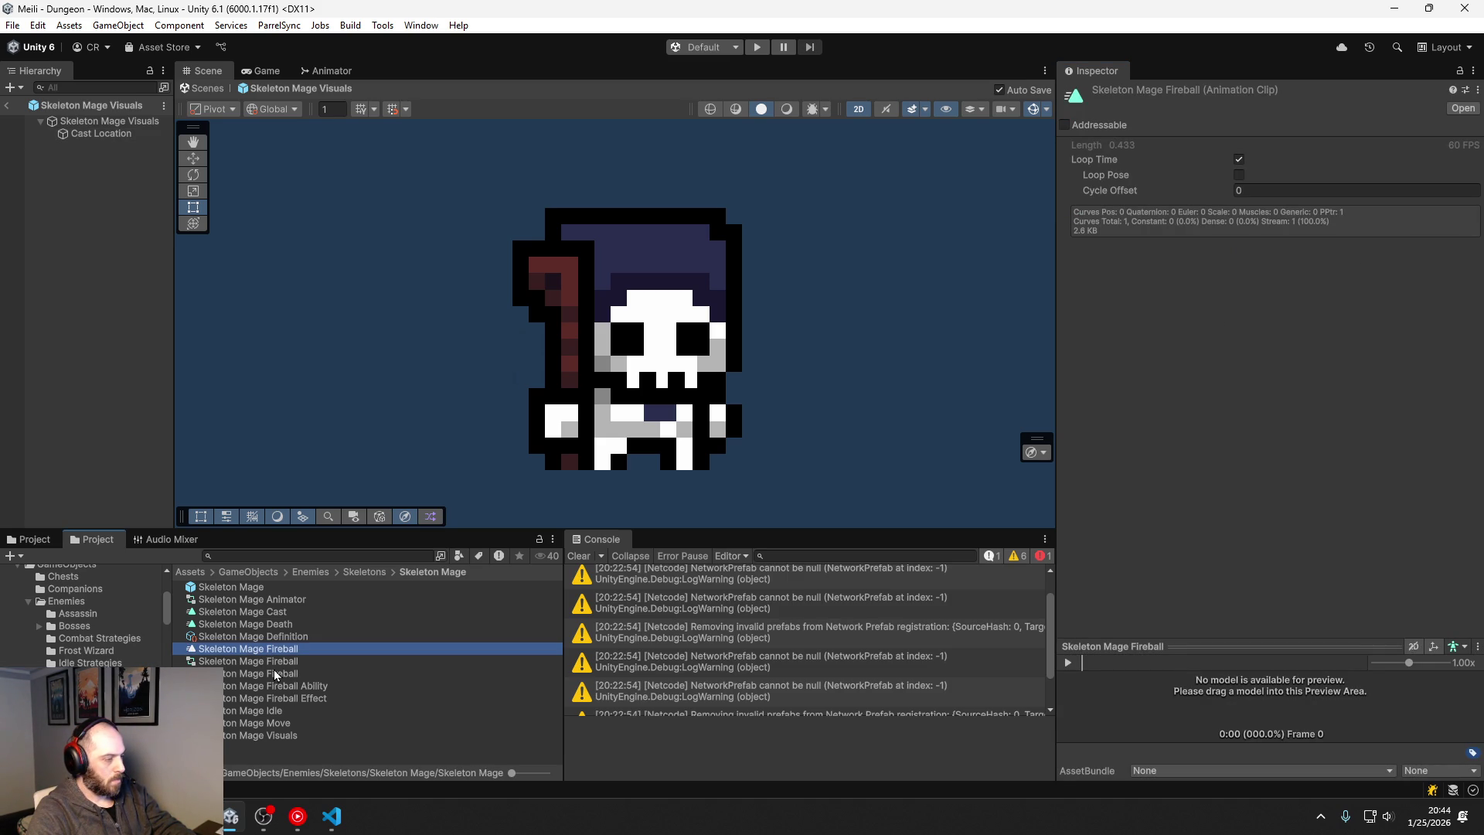
Step: Set the Fireball Ability's Fireball Effect Spawn Attachment Point ID to 'Skeleton Mage Cast Location'
left_click(284, 687)
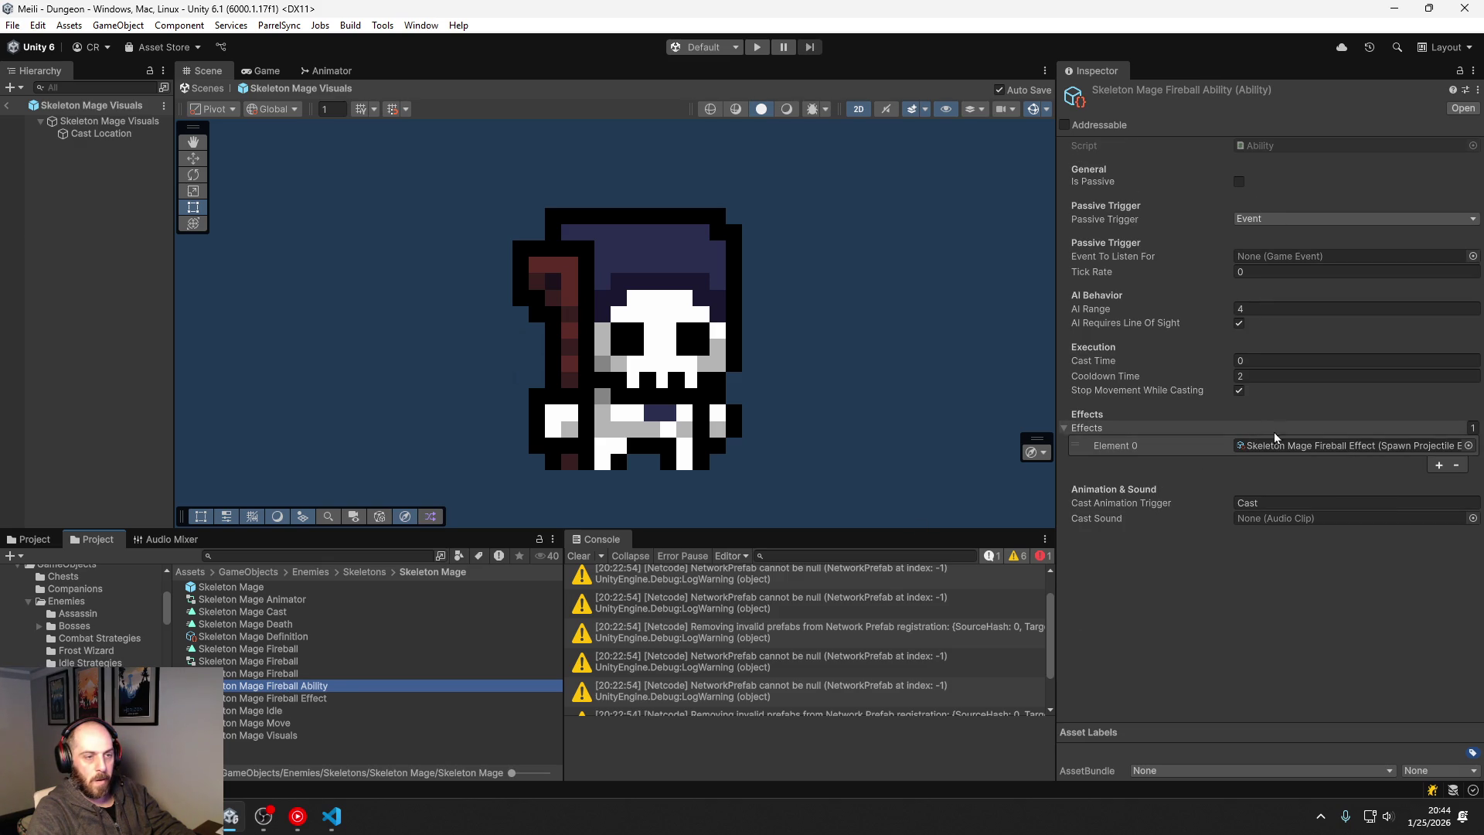
double_click(1279, 447)
left_click(1246, 275)
type("Cast Location")
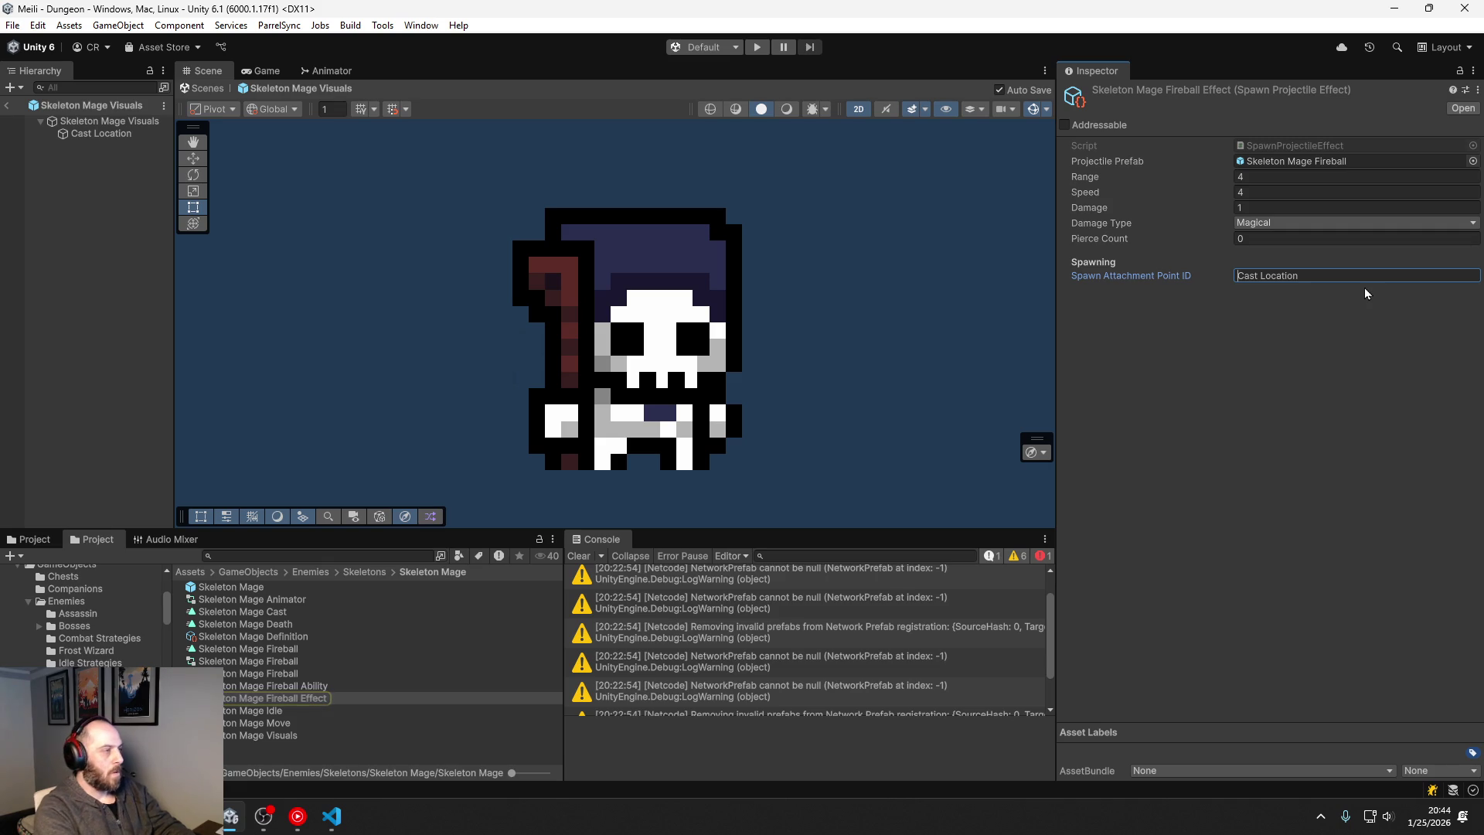
type("Skeleton Mage")
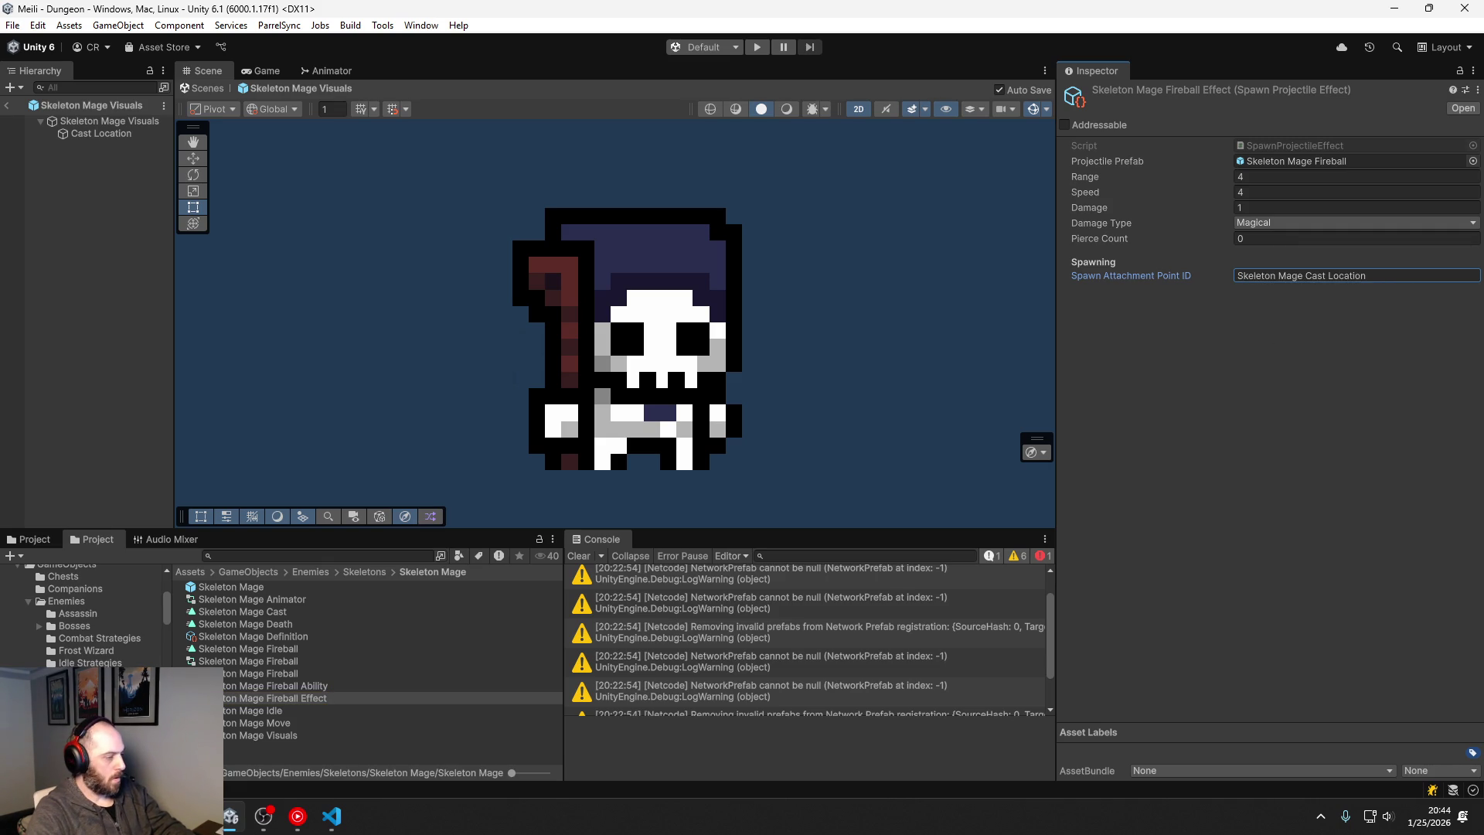
key("Return")
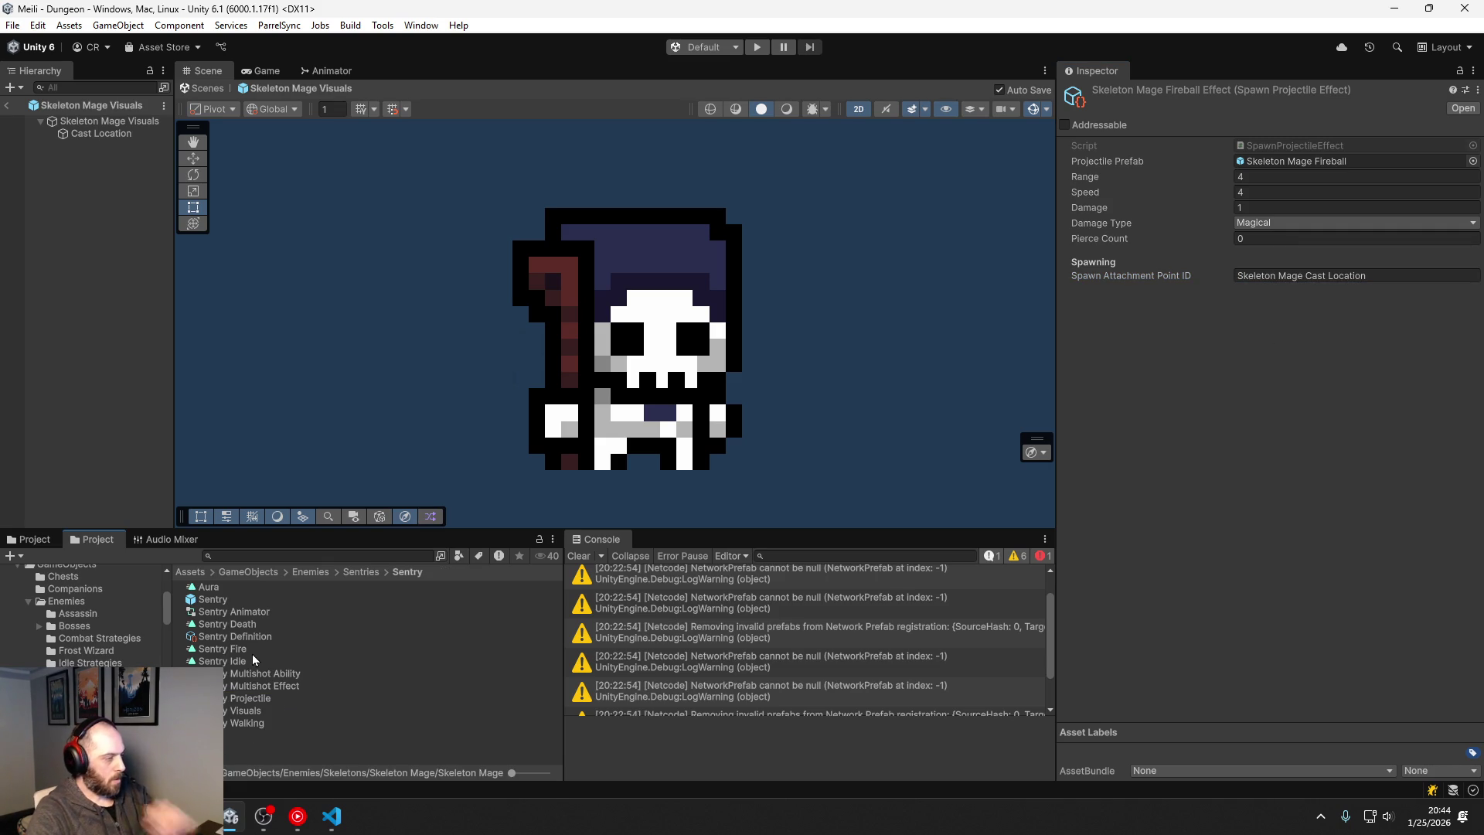
Step: Give Cast Location a grey dot icon and move it to the staff tip (X -0.139, Y 0.356)
left_click(101, 133)
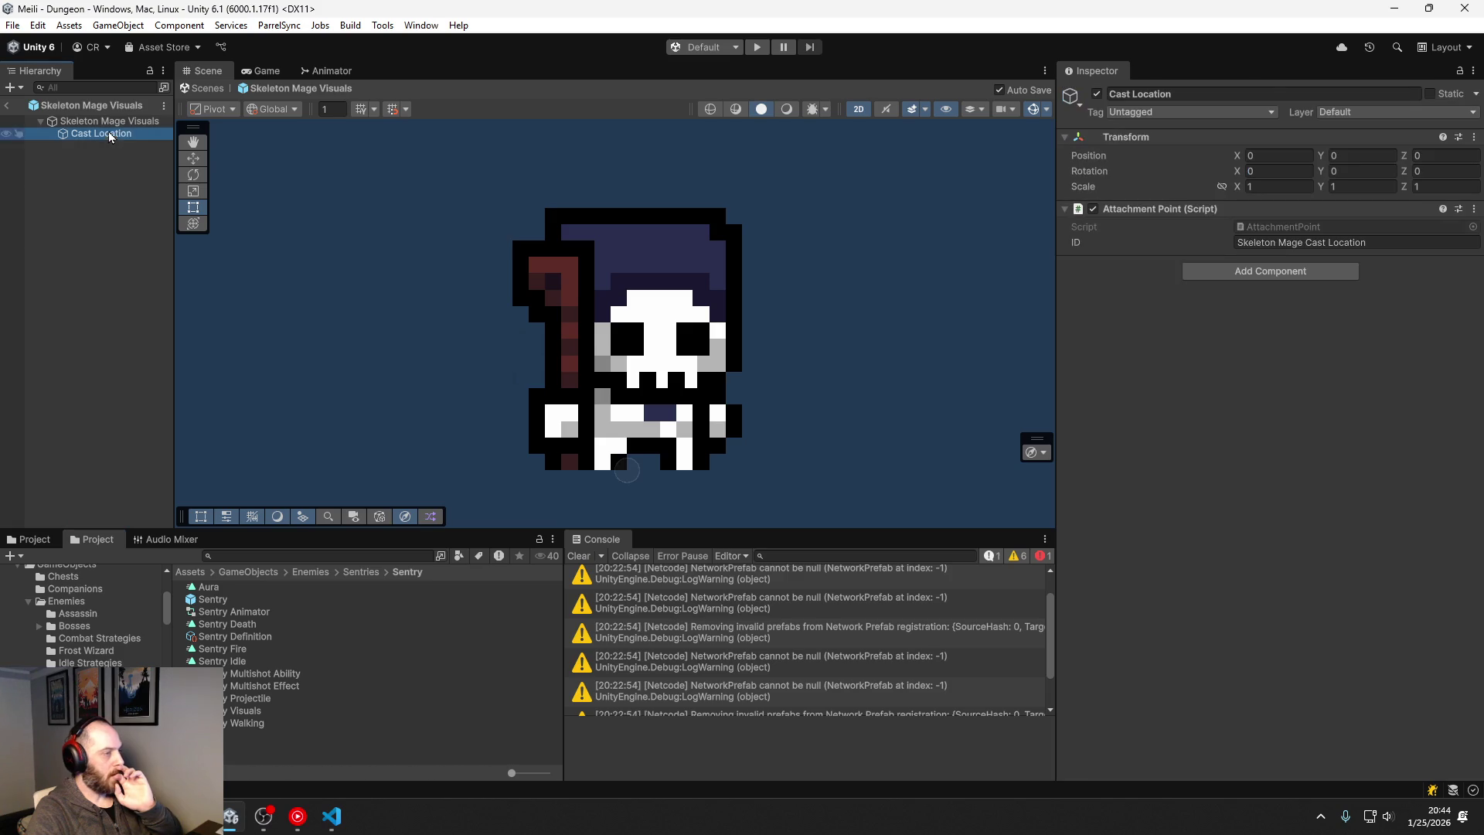
left_click(1071, 95)
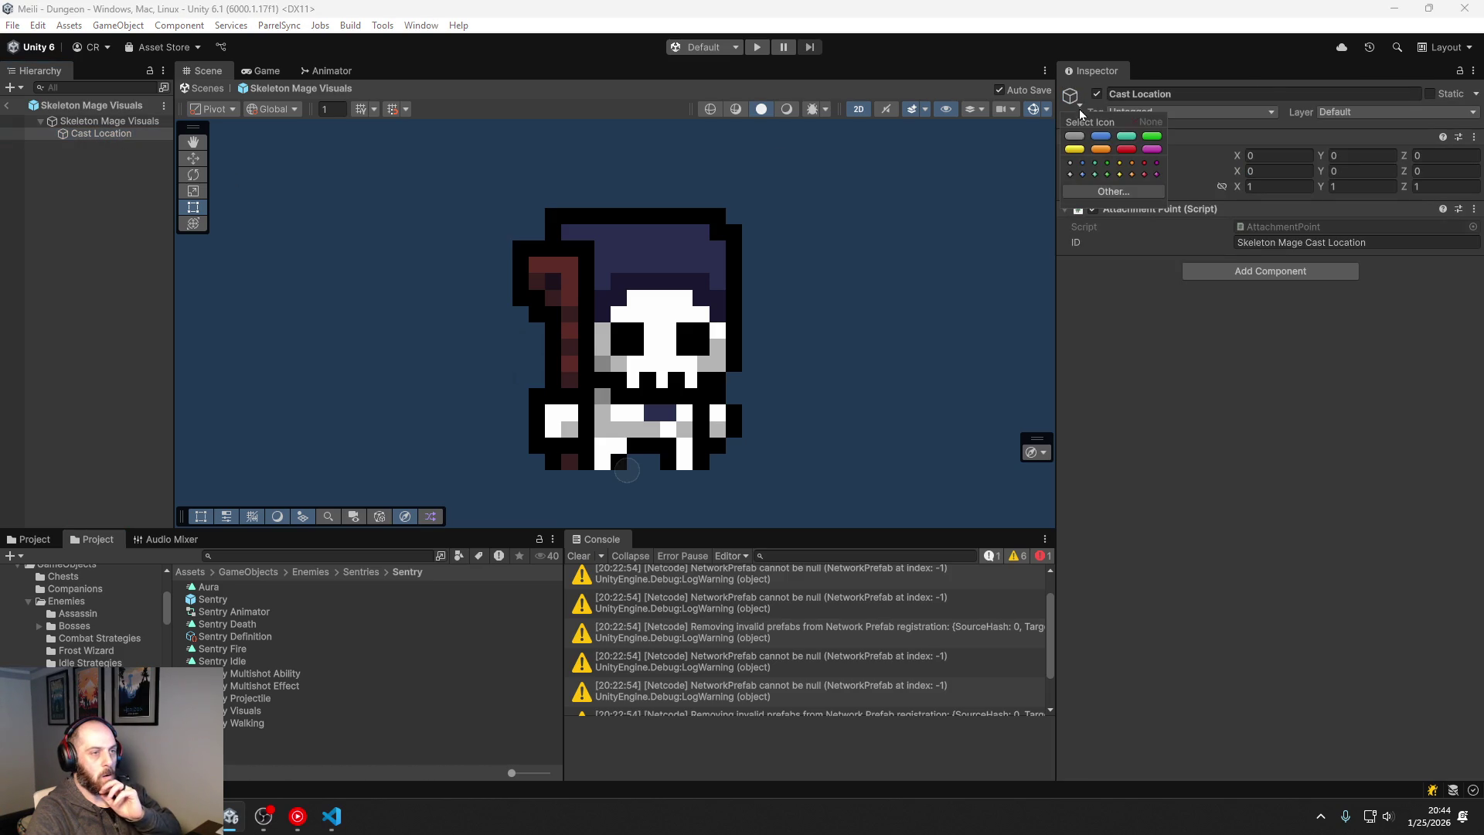
left_click(1071, 163)
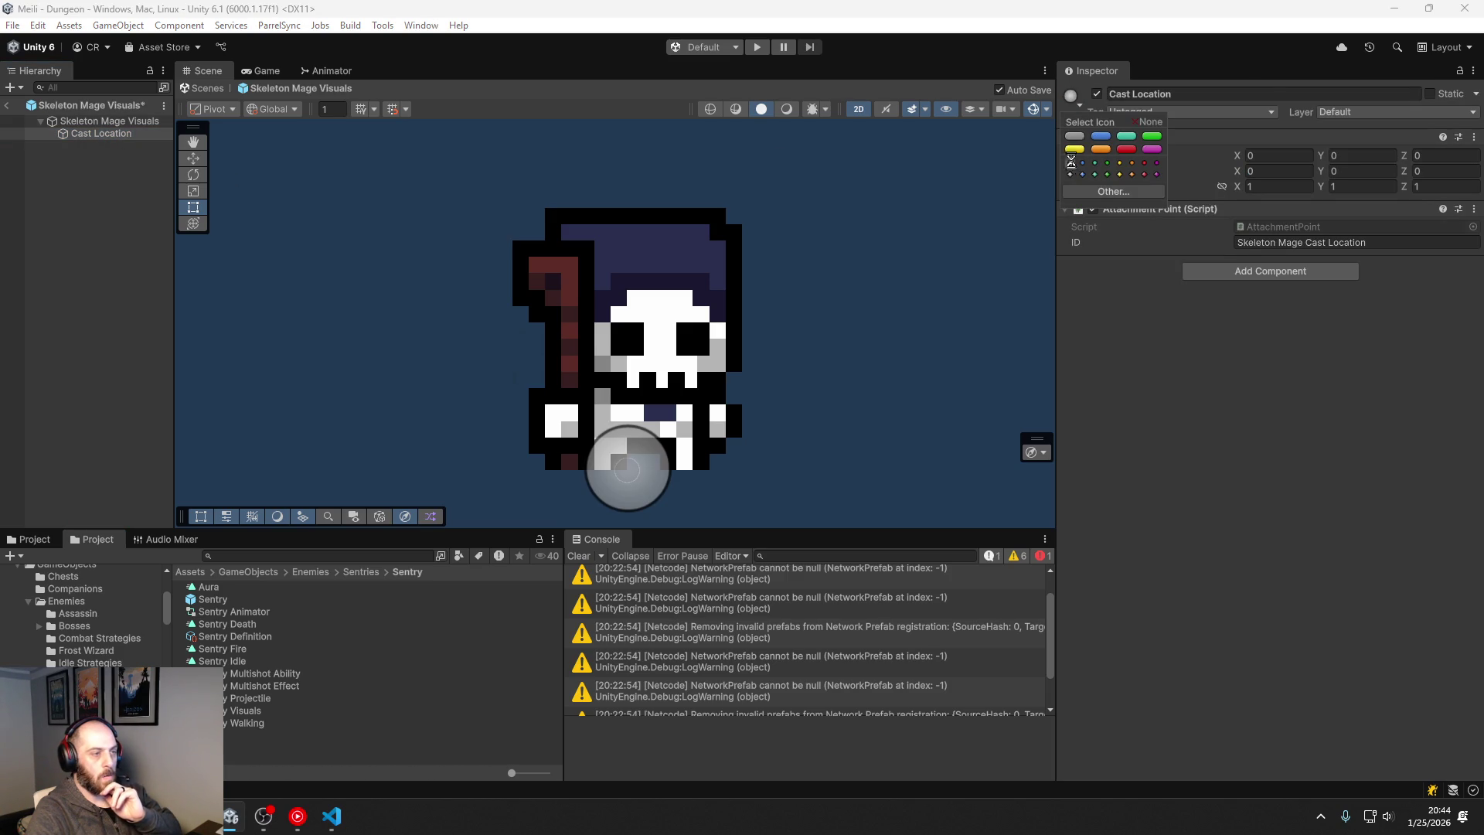
left_click(193, 158)
mouse_move(635, 464)
left_mouse_down()
mouse_move(563, 267)
mouse_move(564, 281)
left_mouse_up()
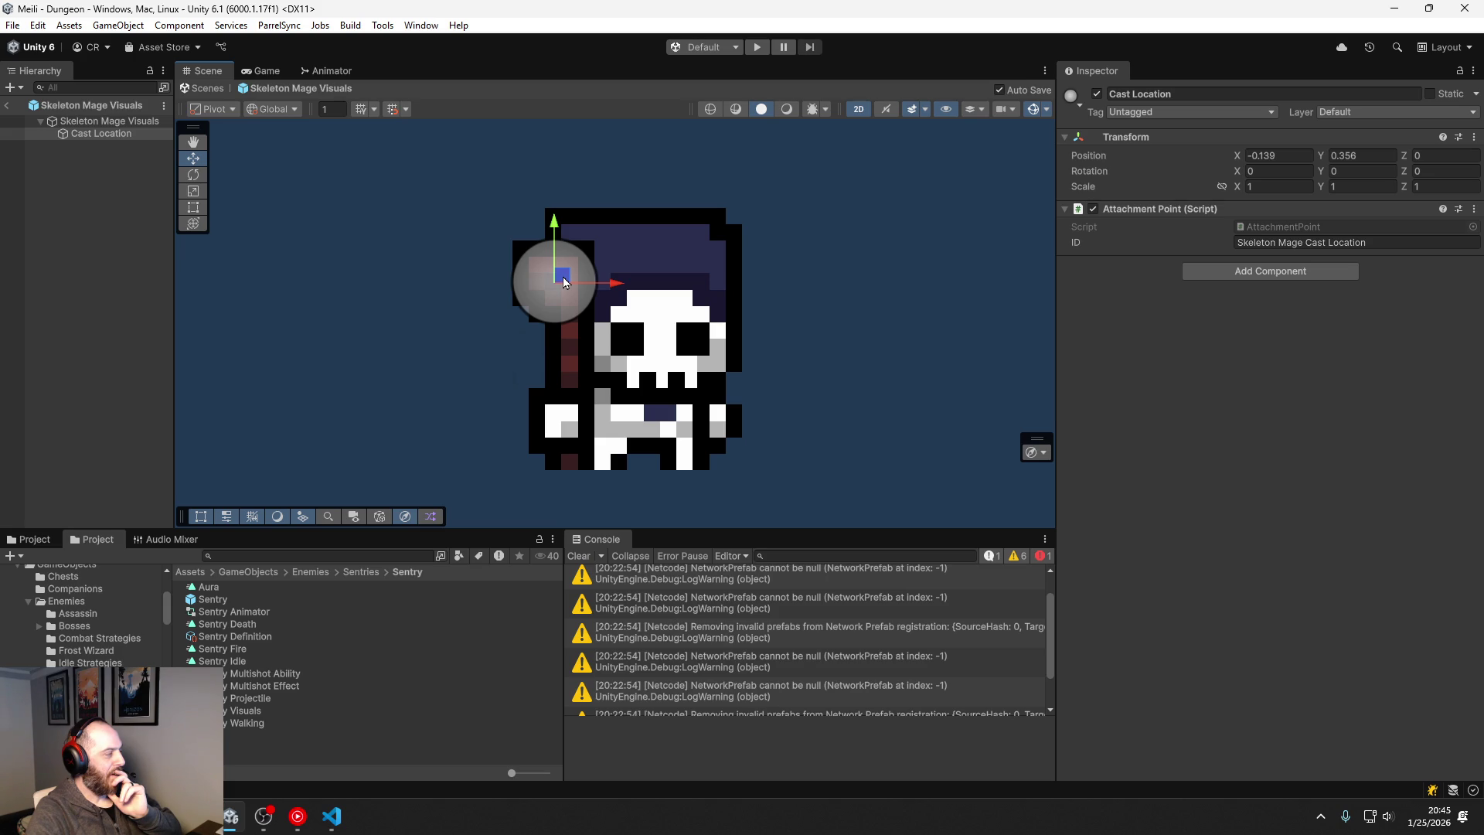
Step: In the Sentry Visuals prefab, create an empty child object named 'Cast Location'
double_click(235, 712)
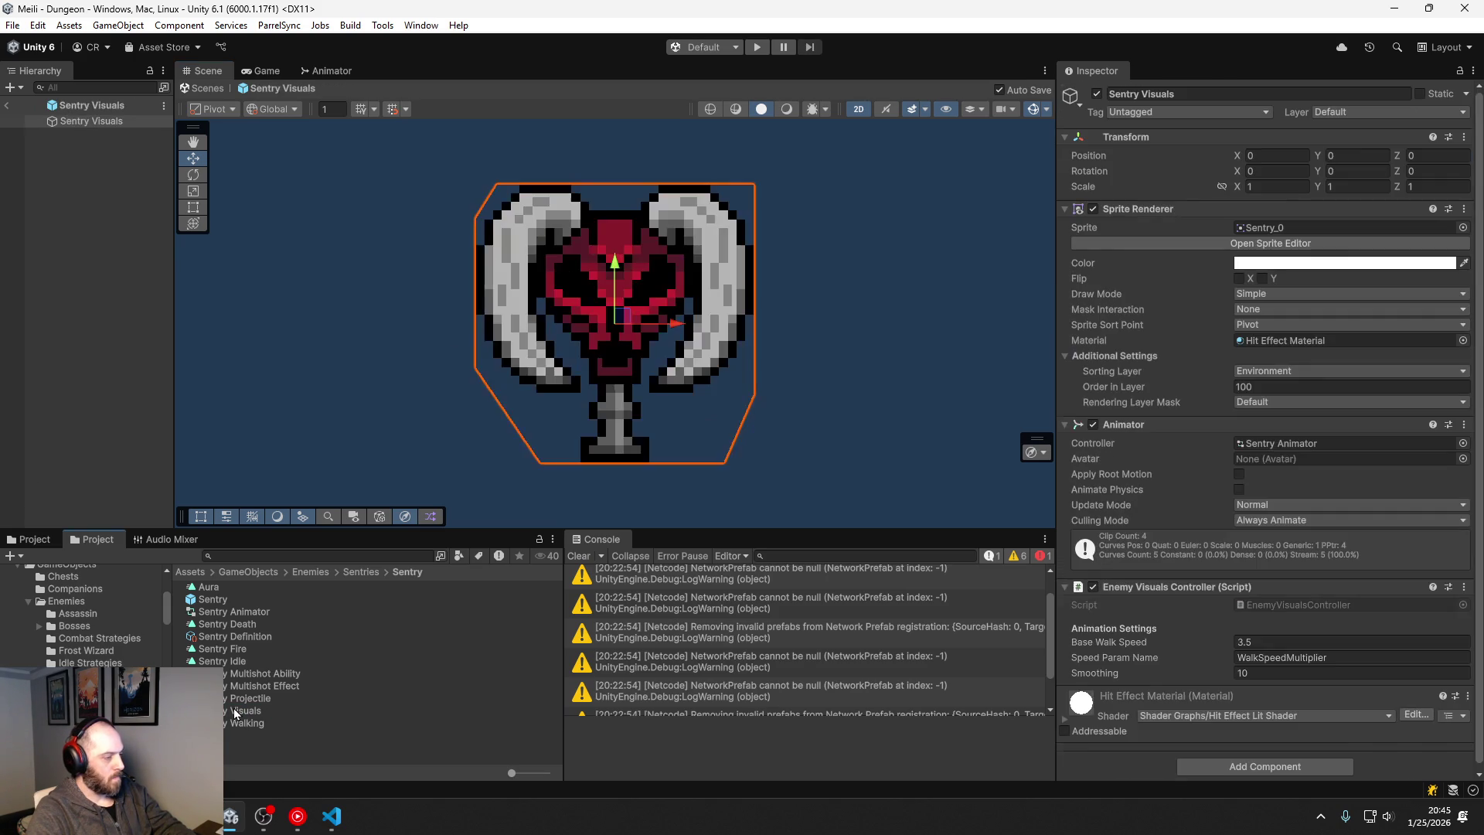
right_click(106, 157)
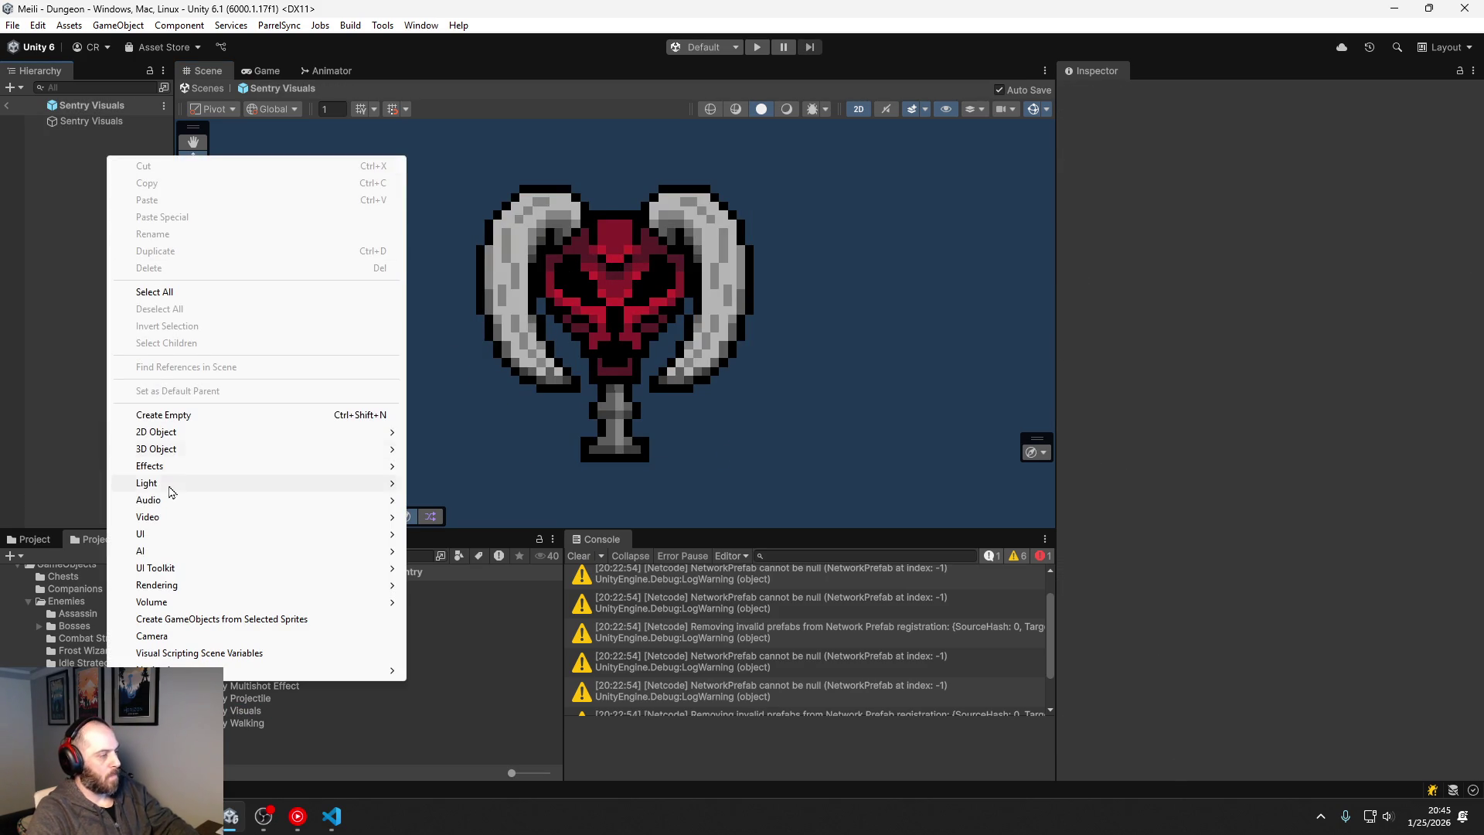
left_click(193, 415)
type("Cast Location")
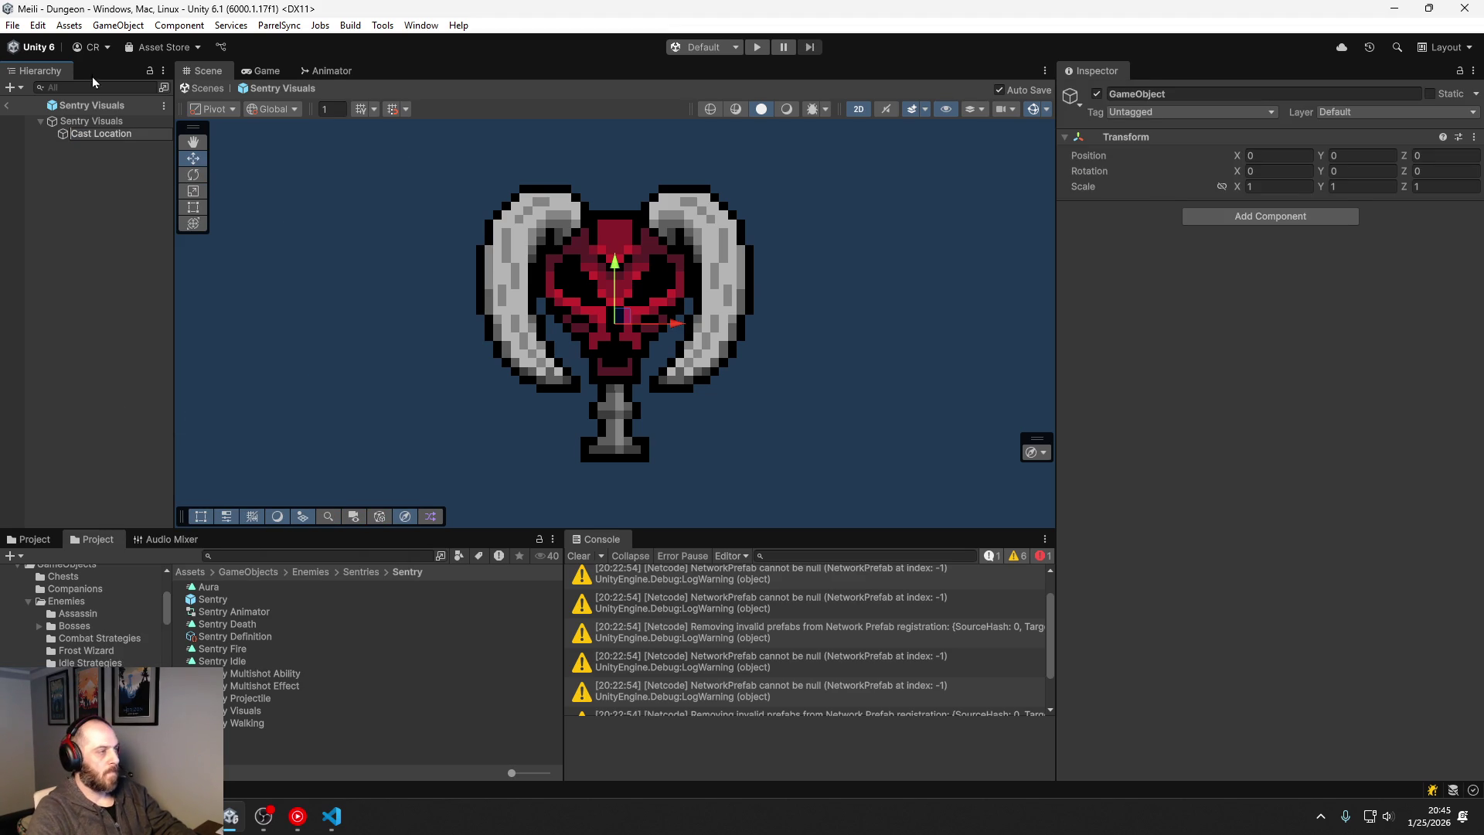
left_click(67, 140)
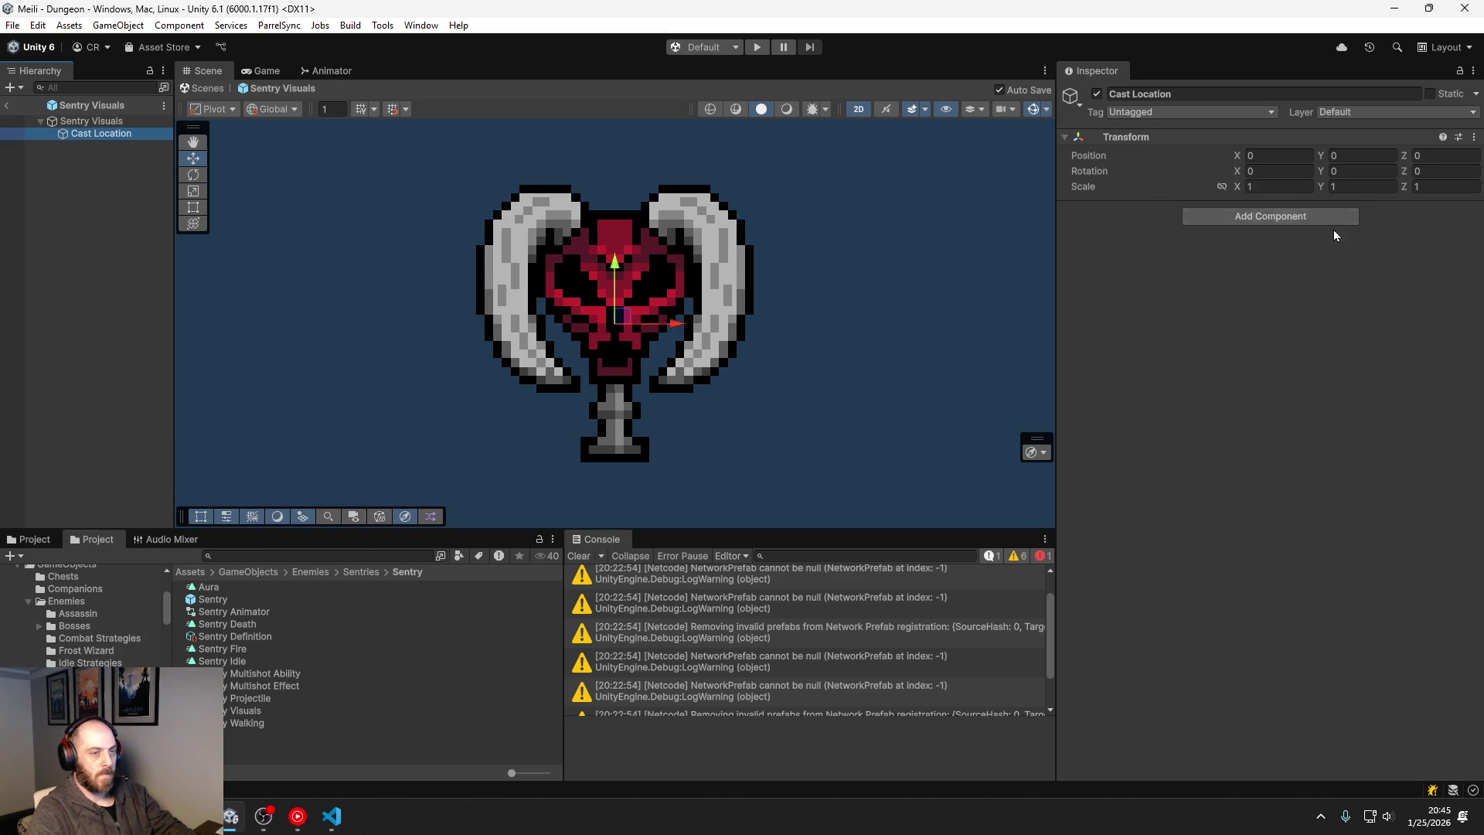
Step: Add an Attachment Point component to Cast Location with ID 'Sentry Cast Location'
left_click(1315, 220)
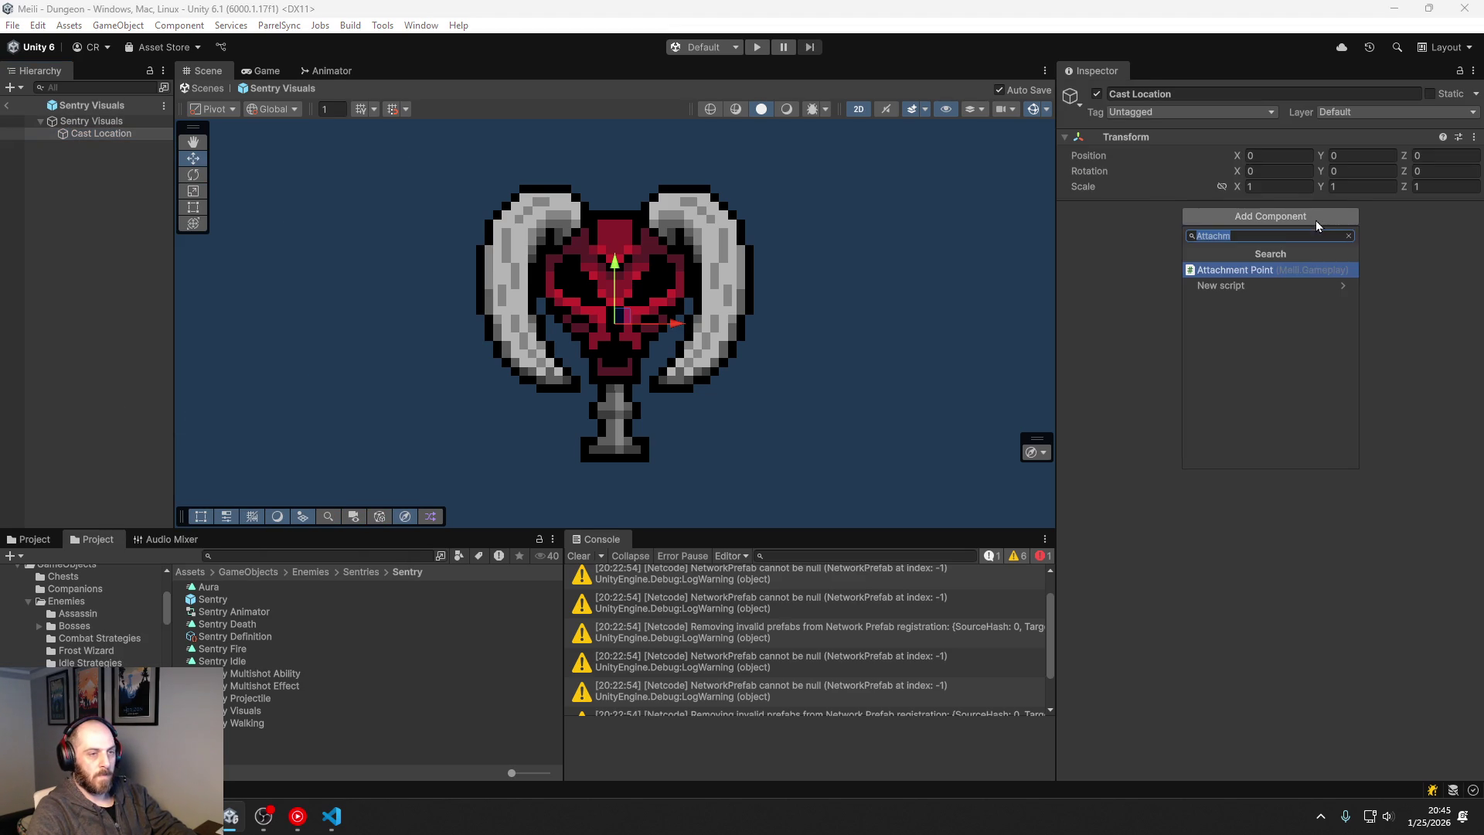
left_click(1241, 275)
left_click(1274, 242)
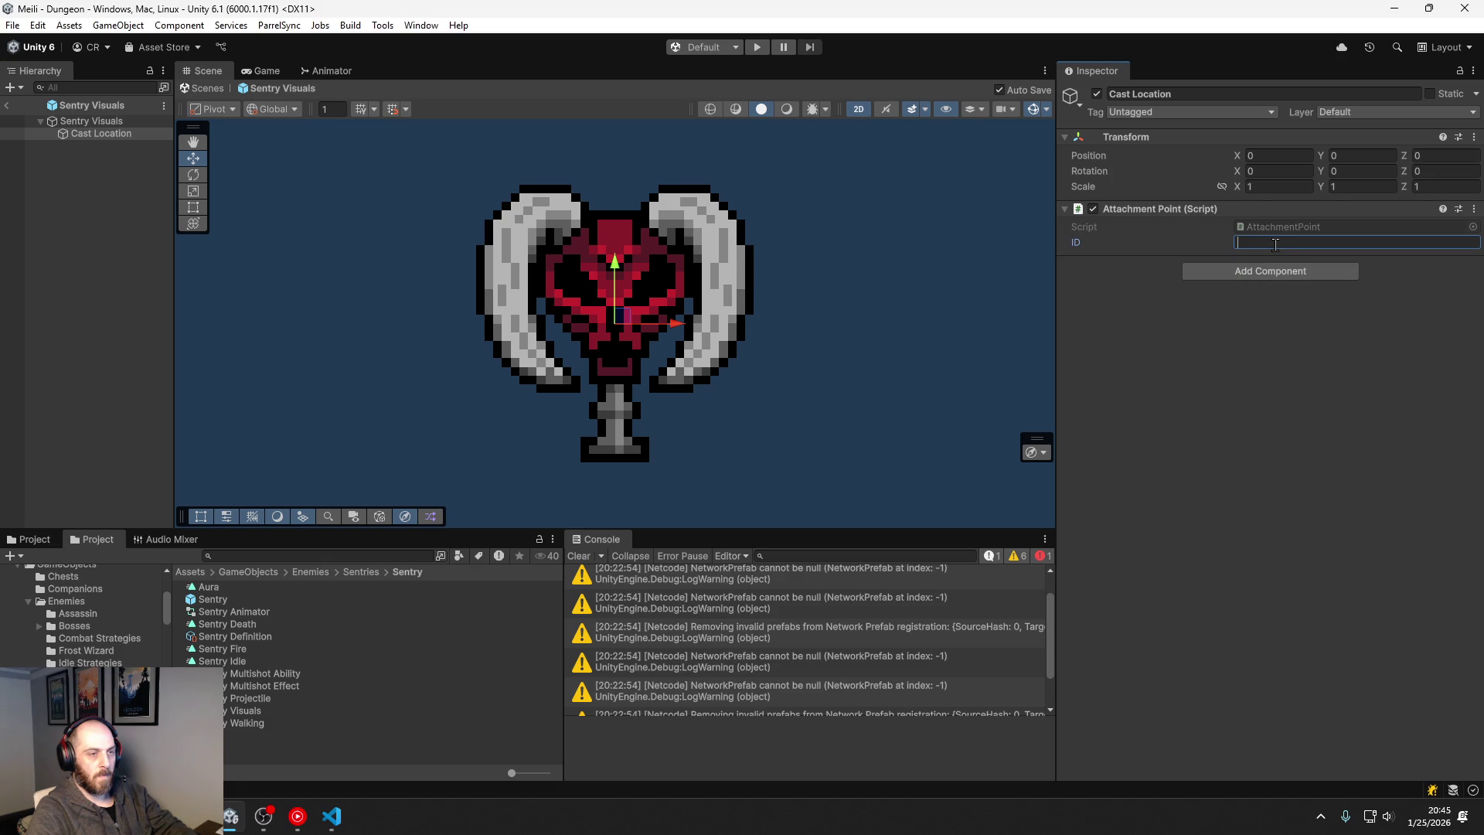
type("Sentry Cast Location")
key("Return")
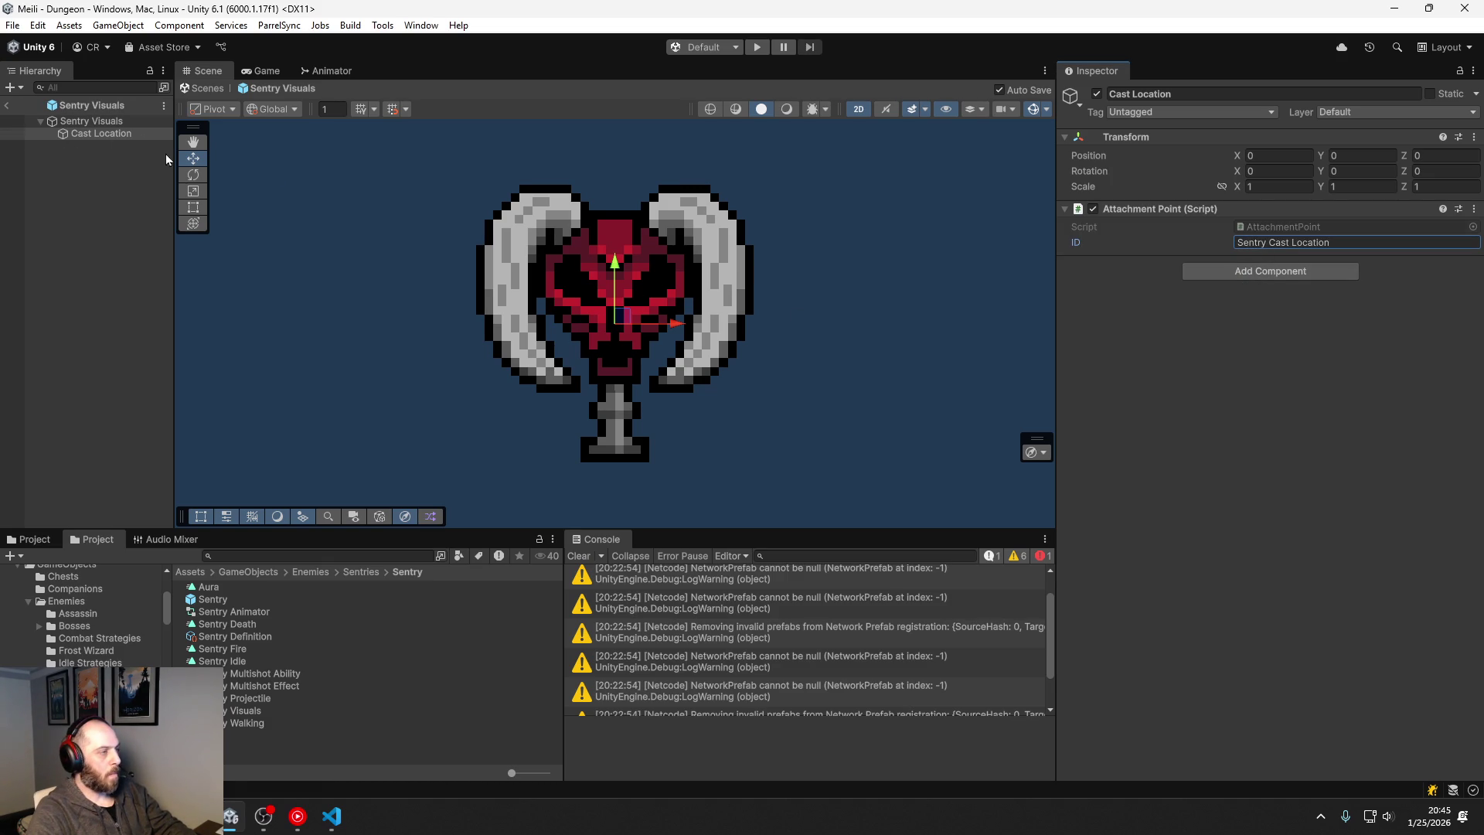
Step: Give Cast Location a round dot icon and place it on the sentry's orb at X 0
left_click(1079, 109)
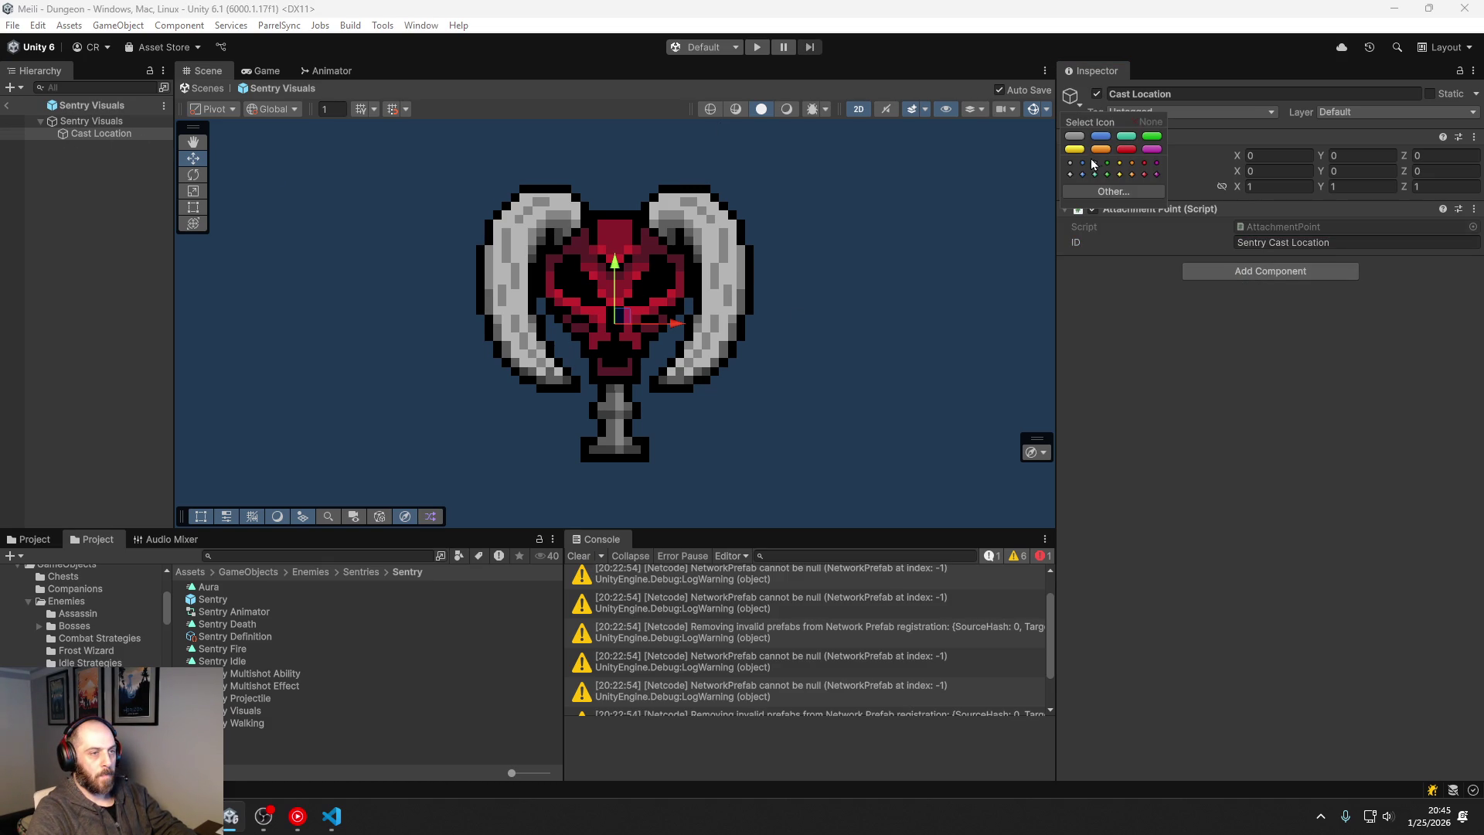
left_click(1075, 136)
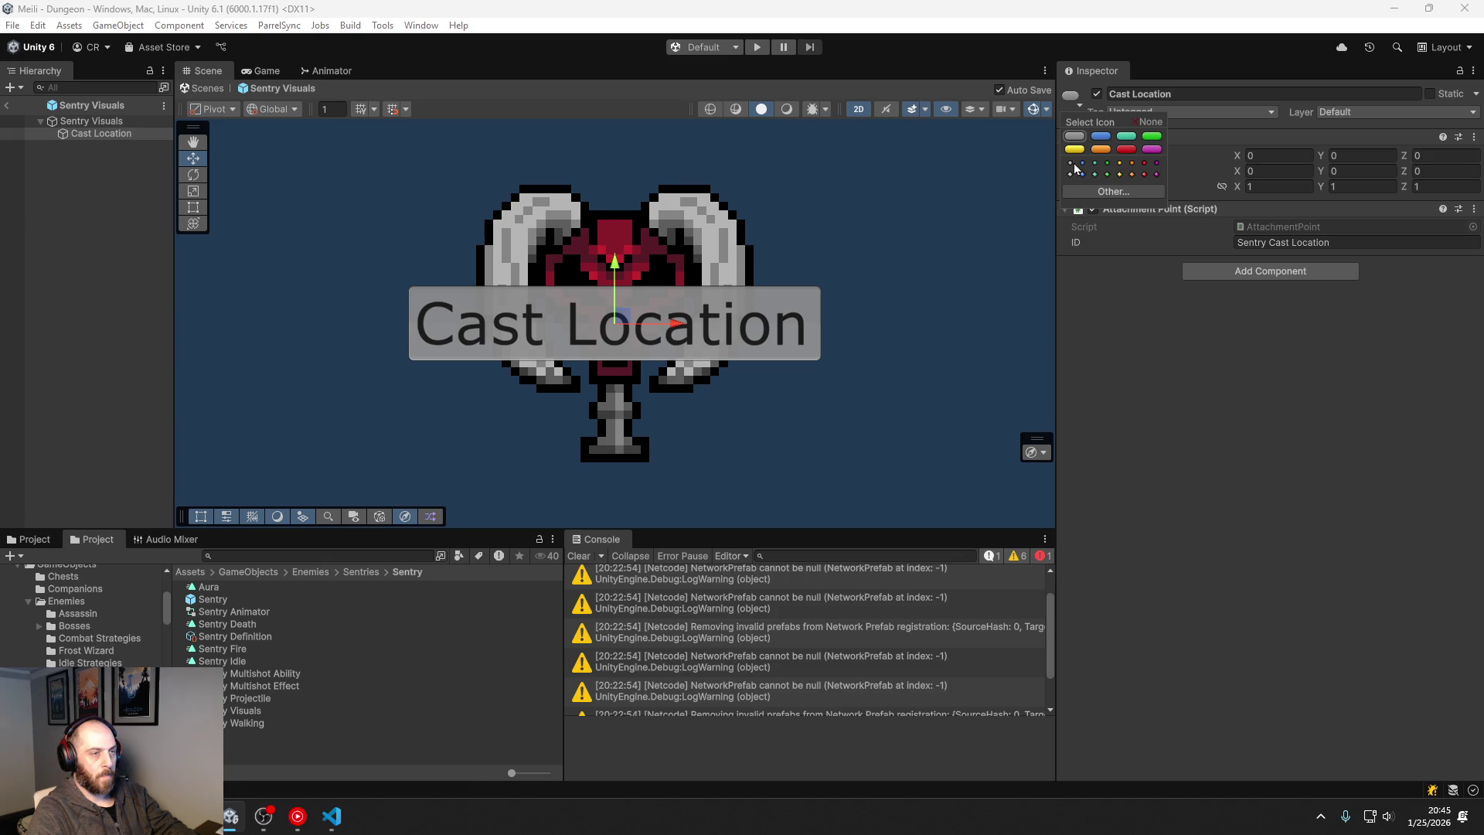
left_click(1072, 166)
left_click_drag(632, 316, 622, 244)
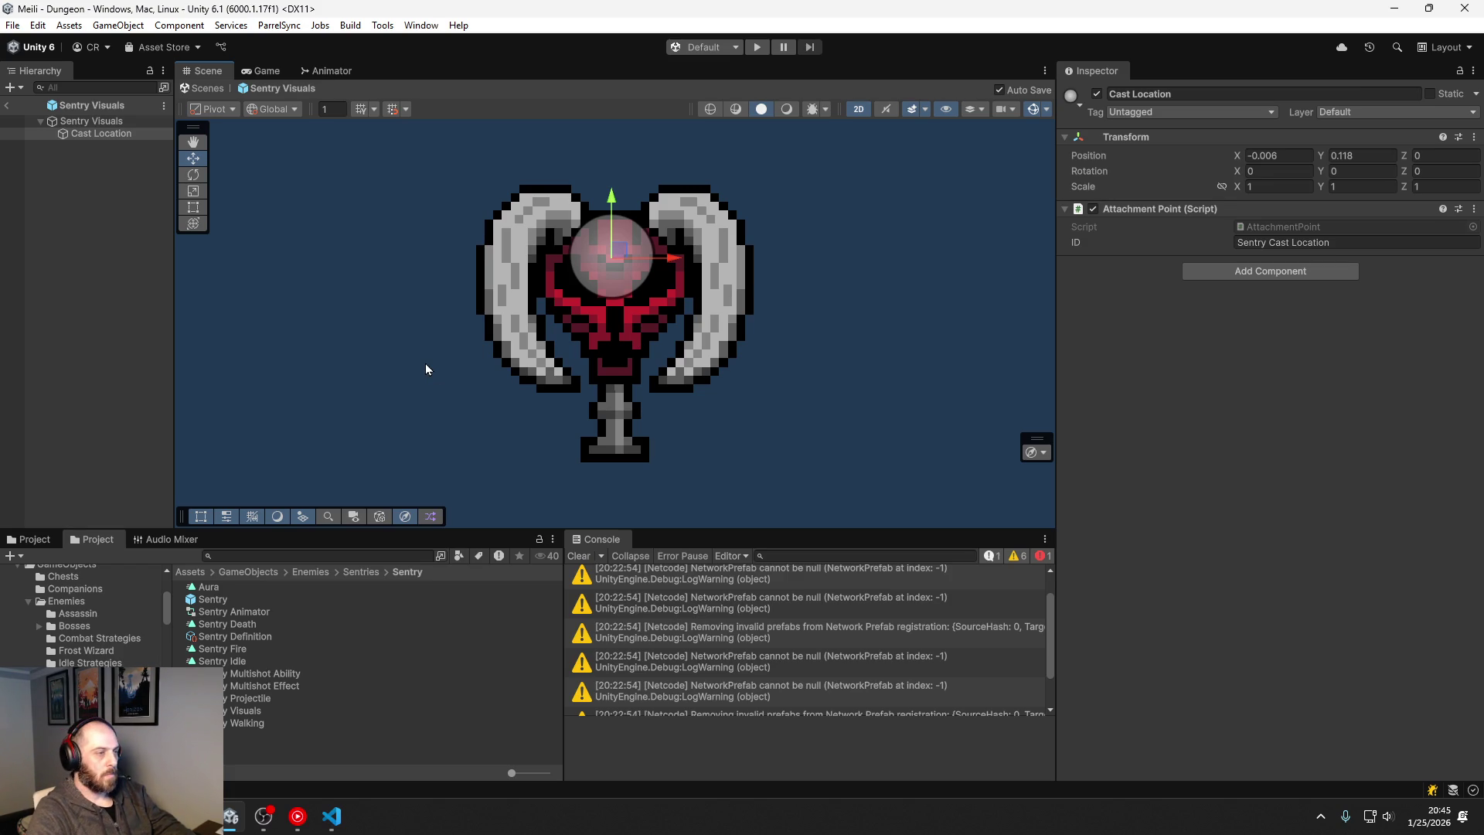
left_click_drag(597, 249, 615, 250)
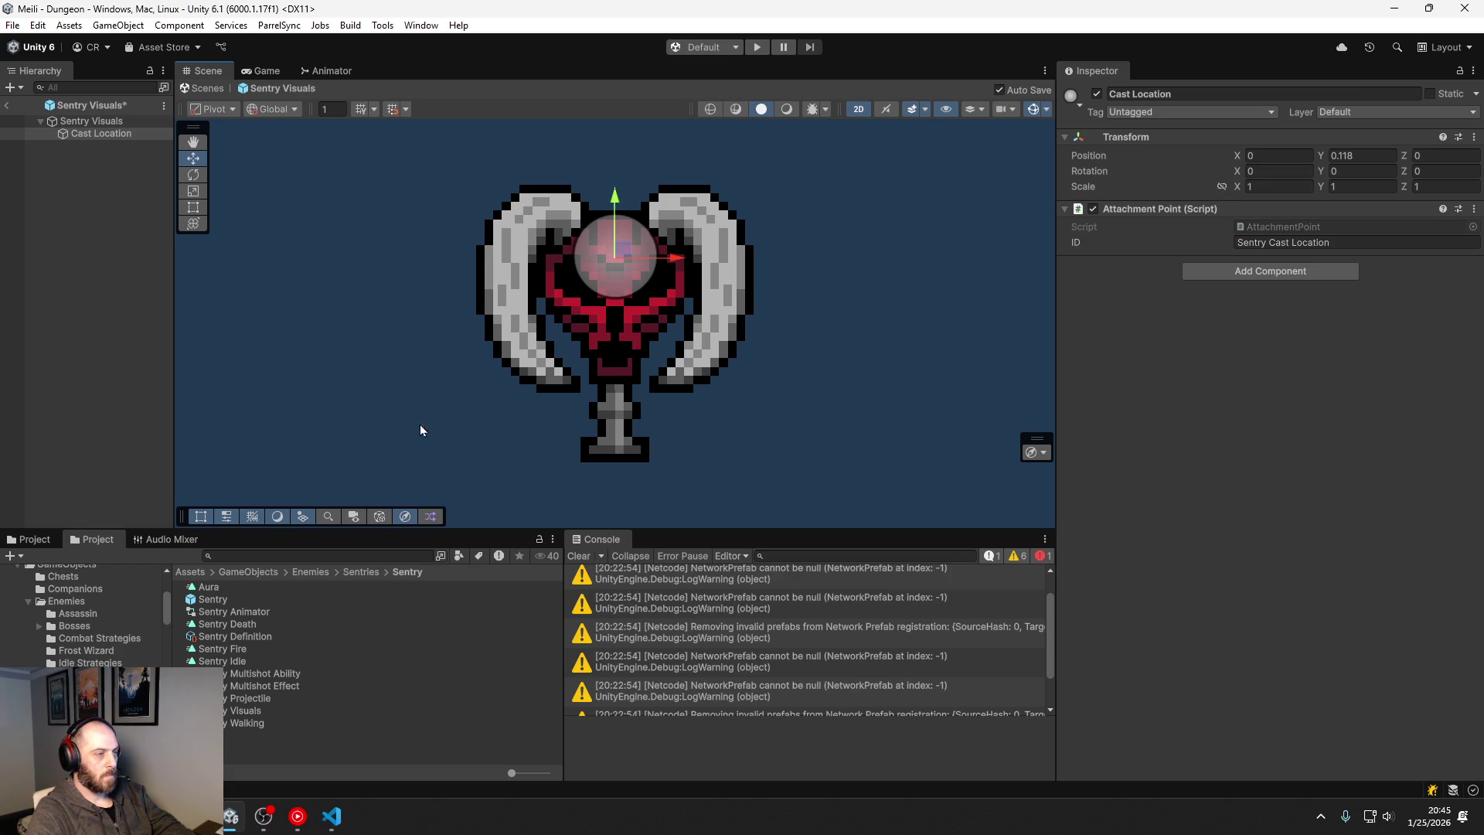
Step: Set the Sentry Multishot Effect's Spawn Attachment Point ID to 'Sentry Cast Location'
left_click(126, 463)
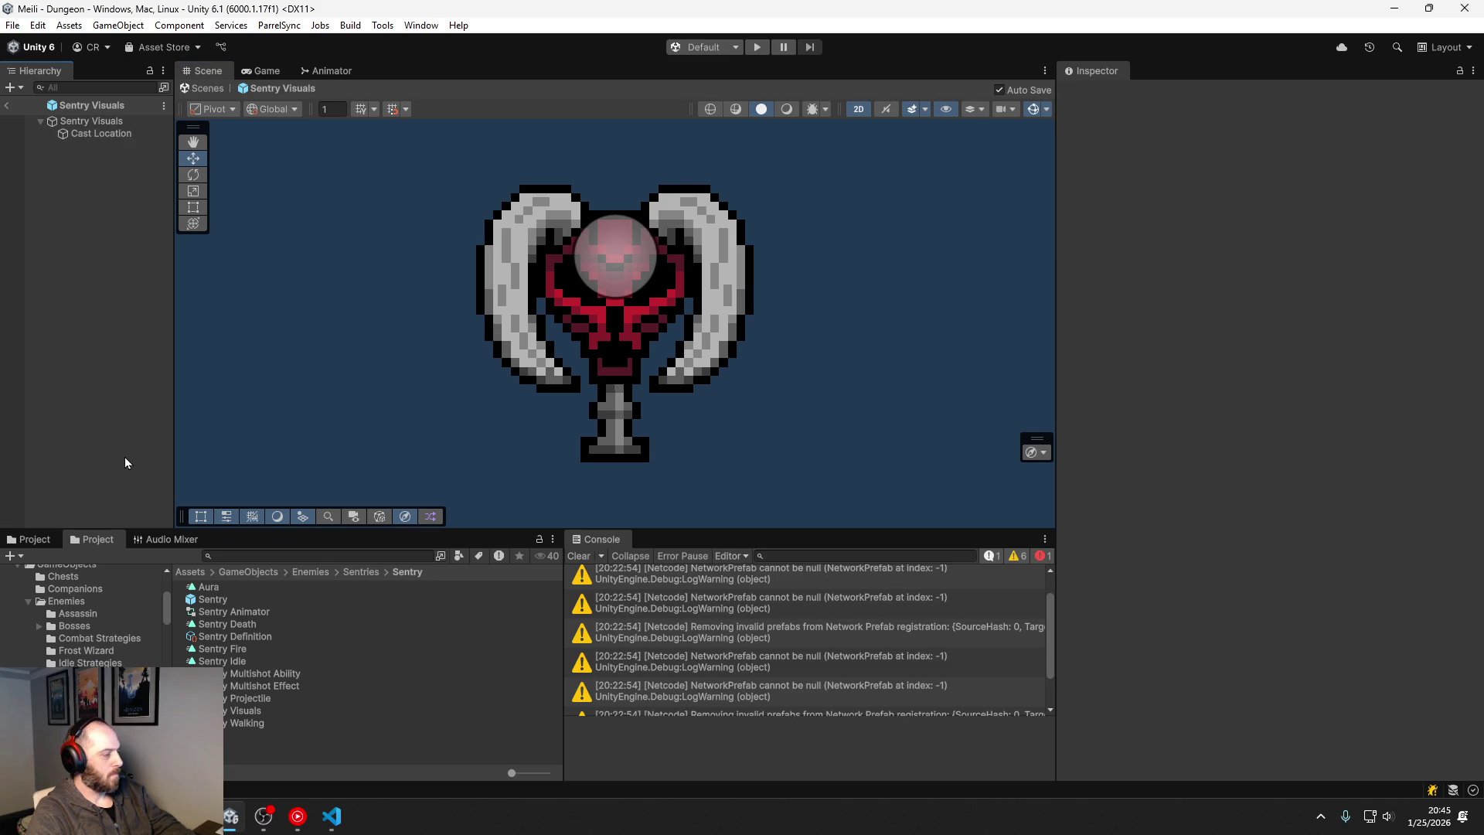
left_click(122, 122)
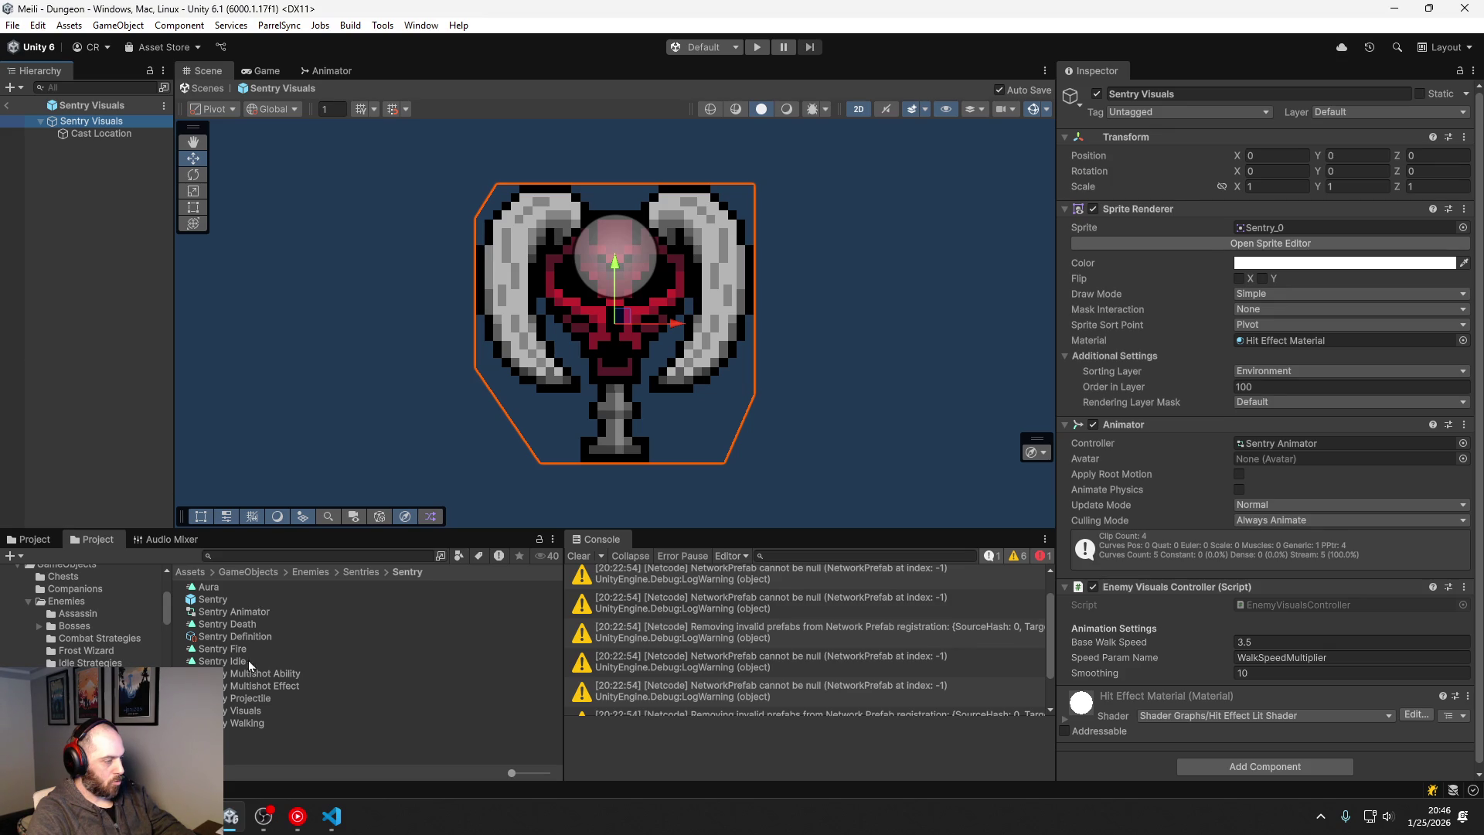
left_click(272, 685)
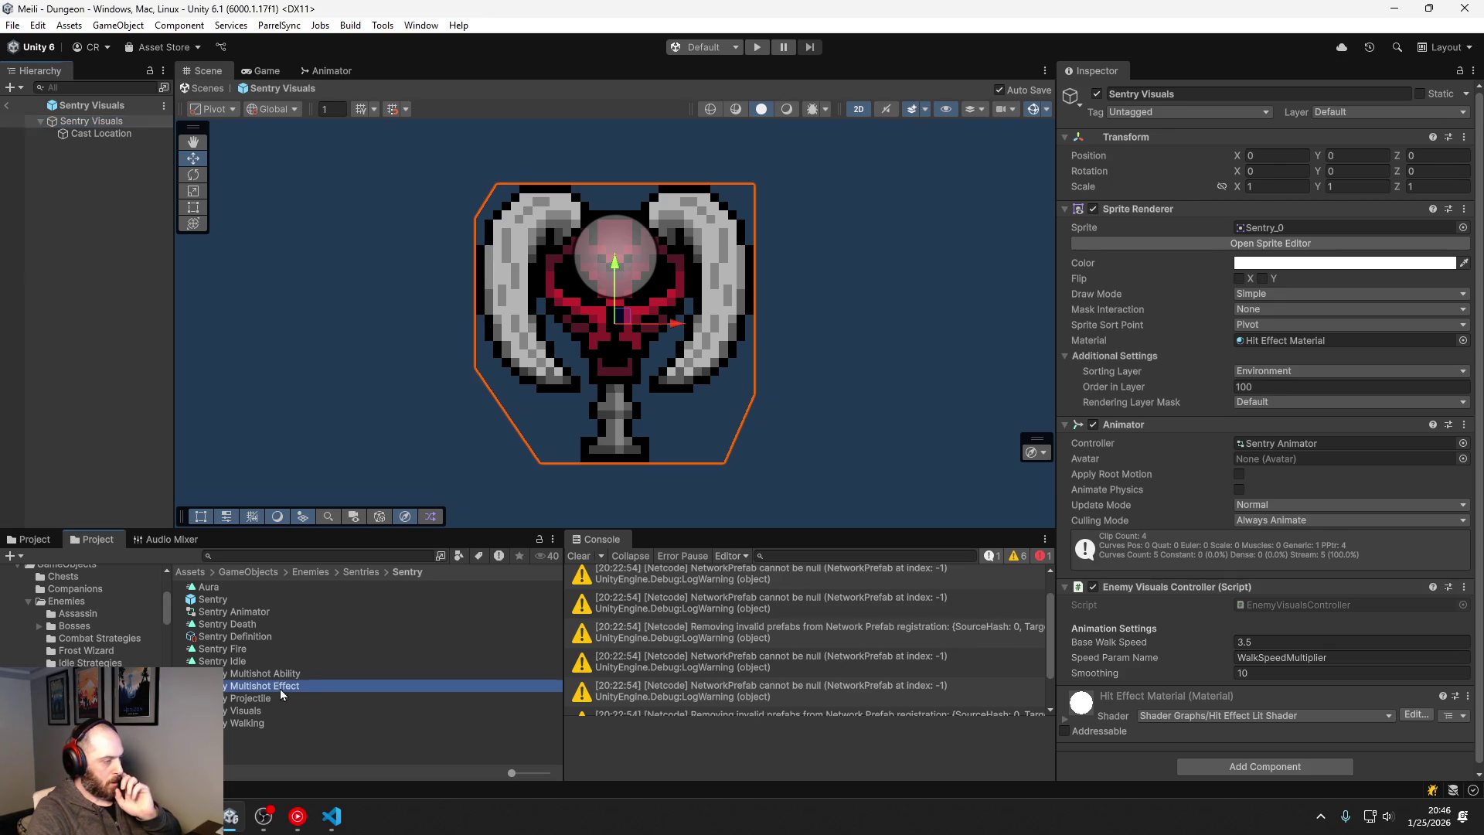
left_click(1295, 307)
type("Sew")
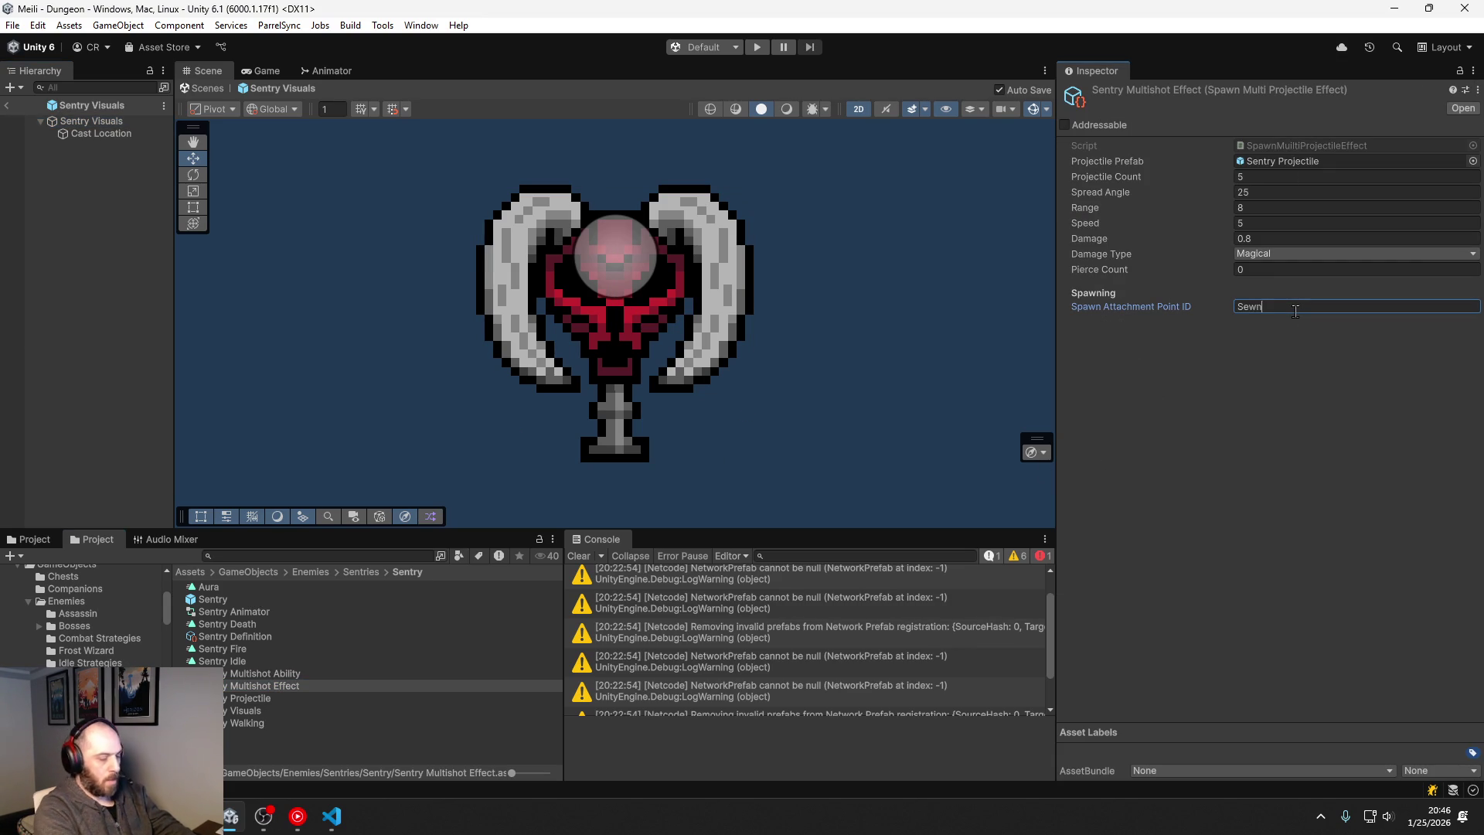
key("BackSpace")
type("ntry Cast Location")
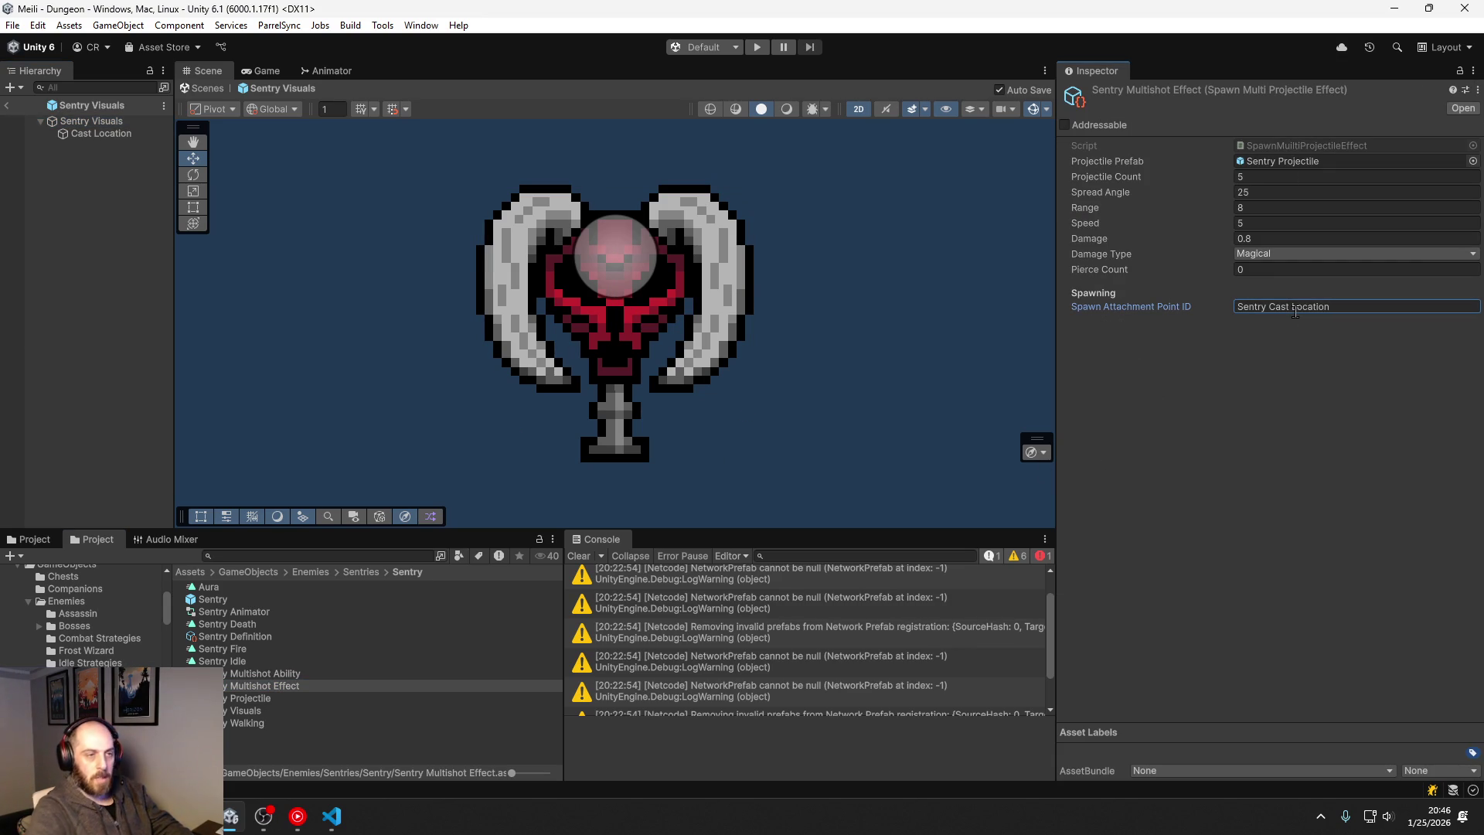
Step: Return to the Dungeon scene and drill from DungeonMaster's Region List down to Haunted Dungeon Enemies
left_click(7, 105)
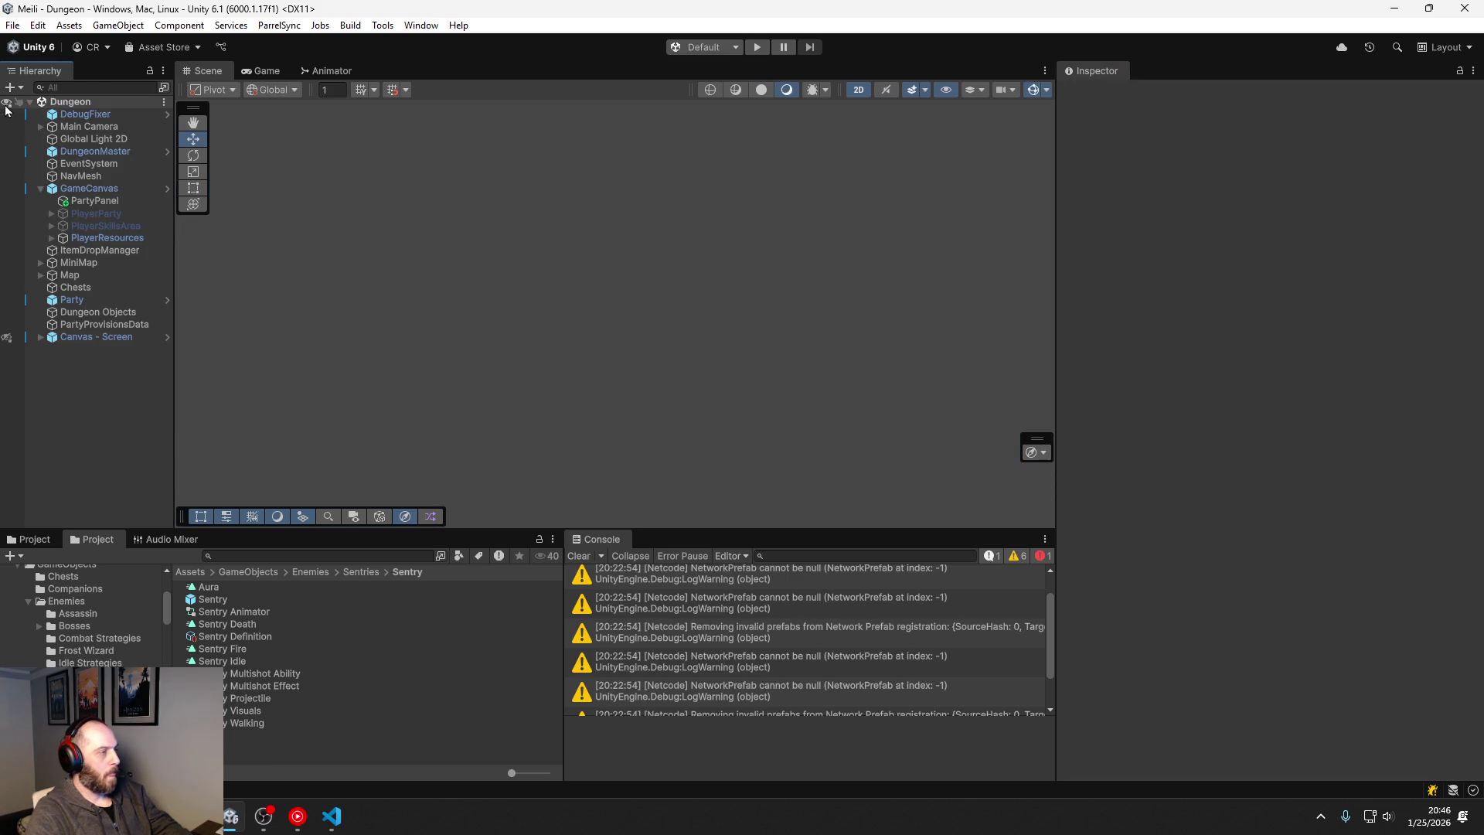
left_click(95, 151)
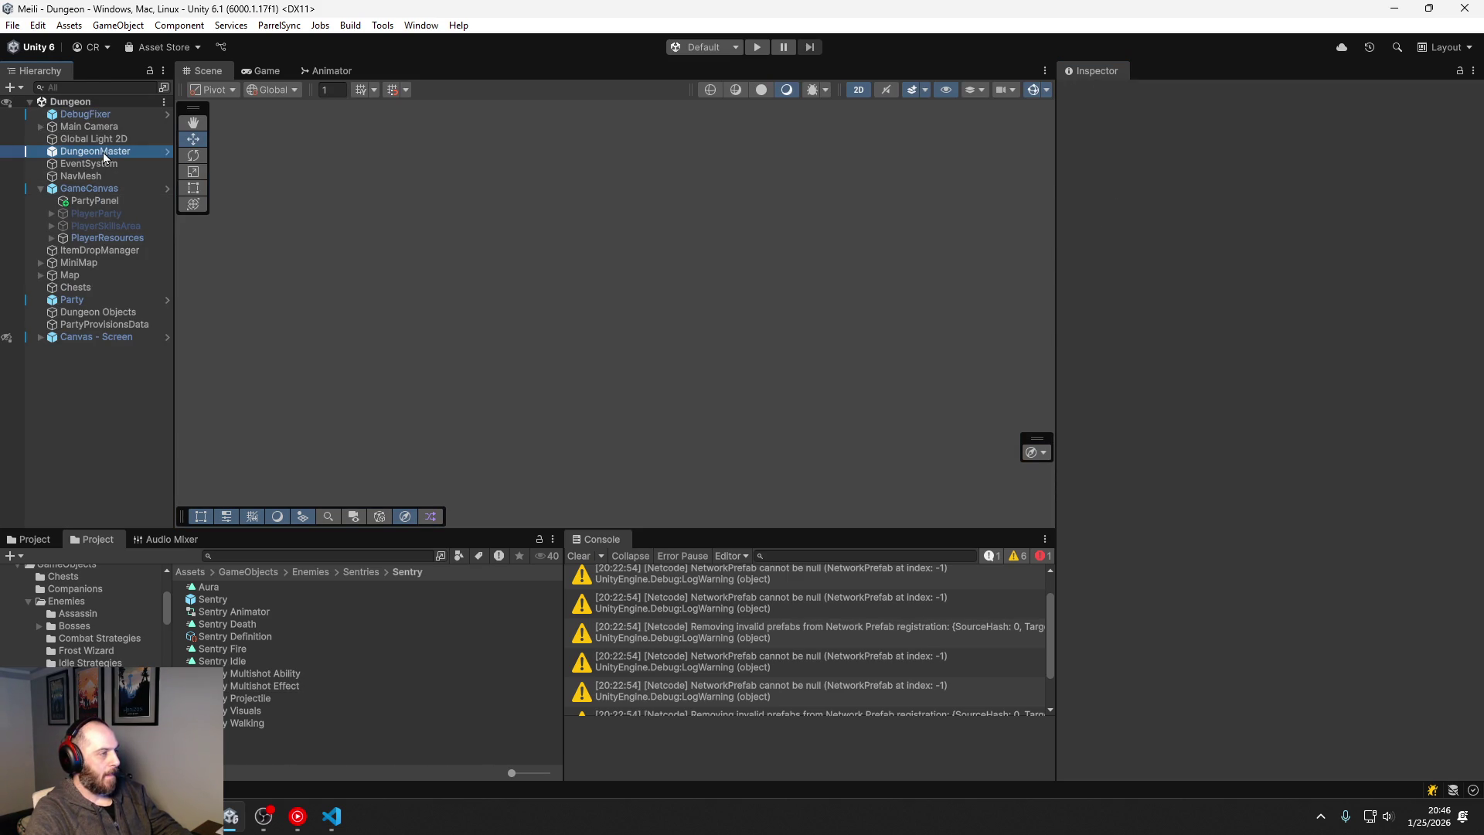
double_click(1290, 298)
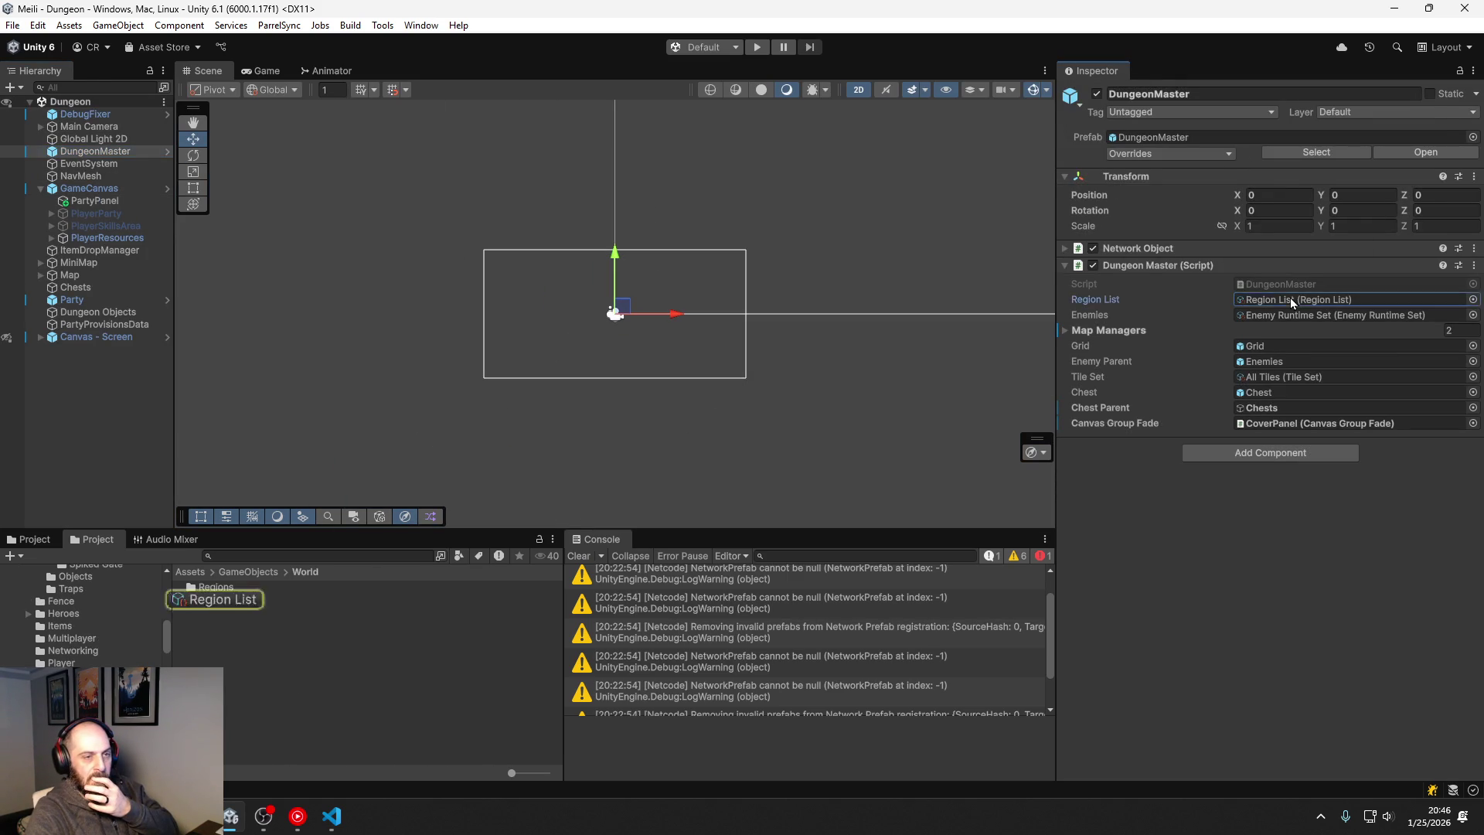
double_click(1286, 183)
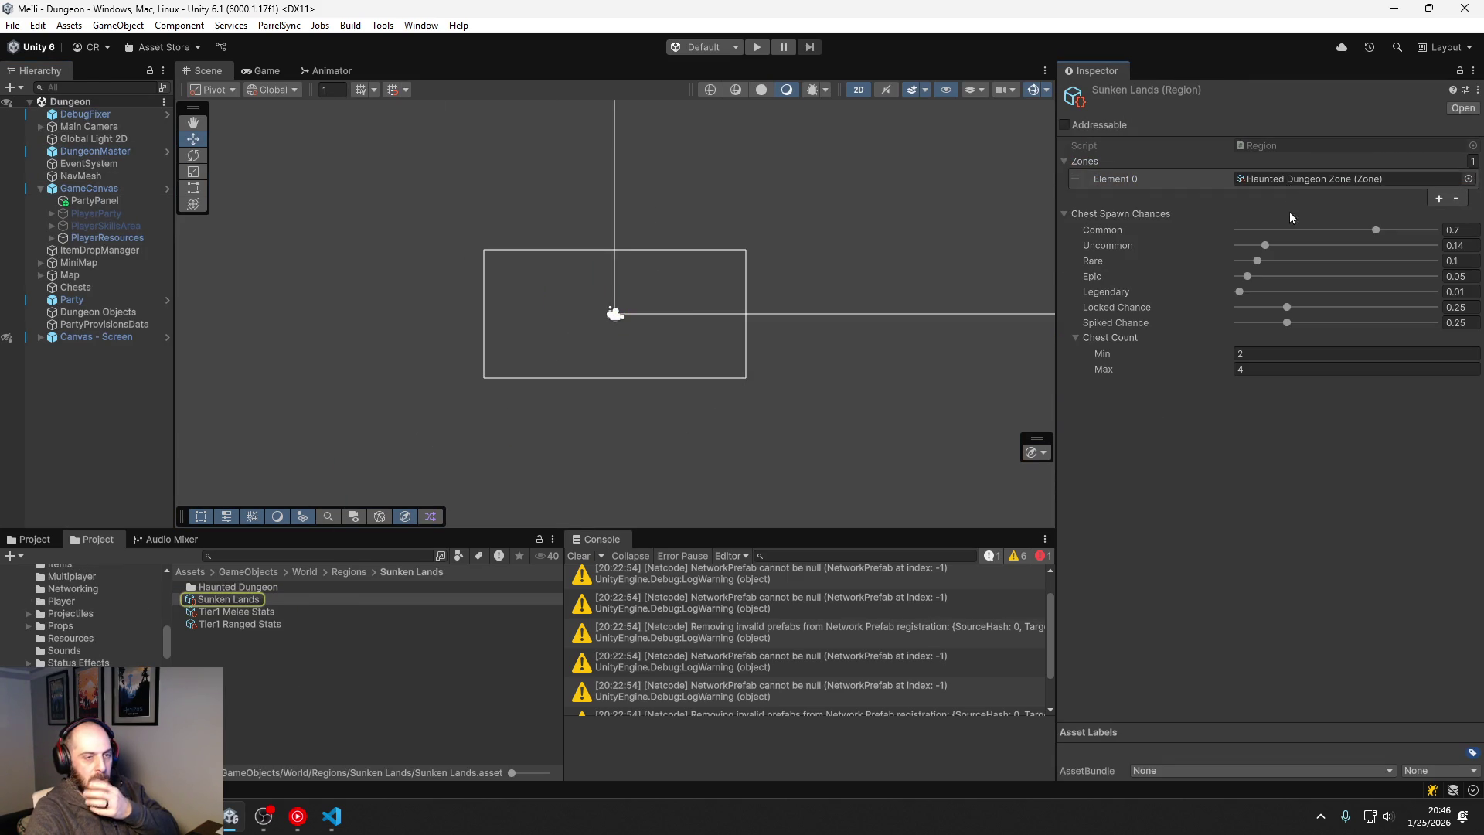
double_click(1286, 178)
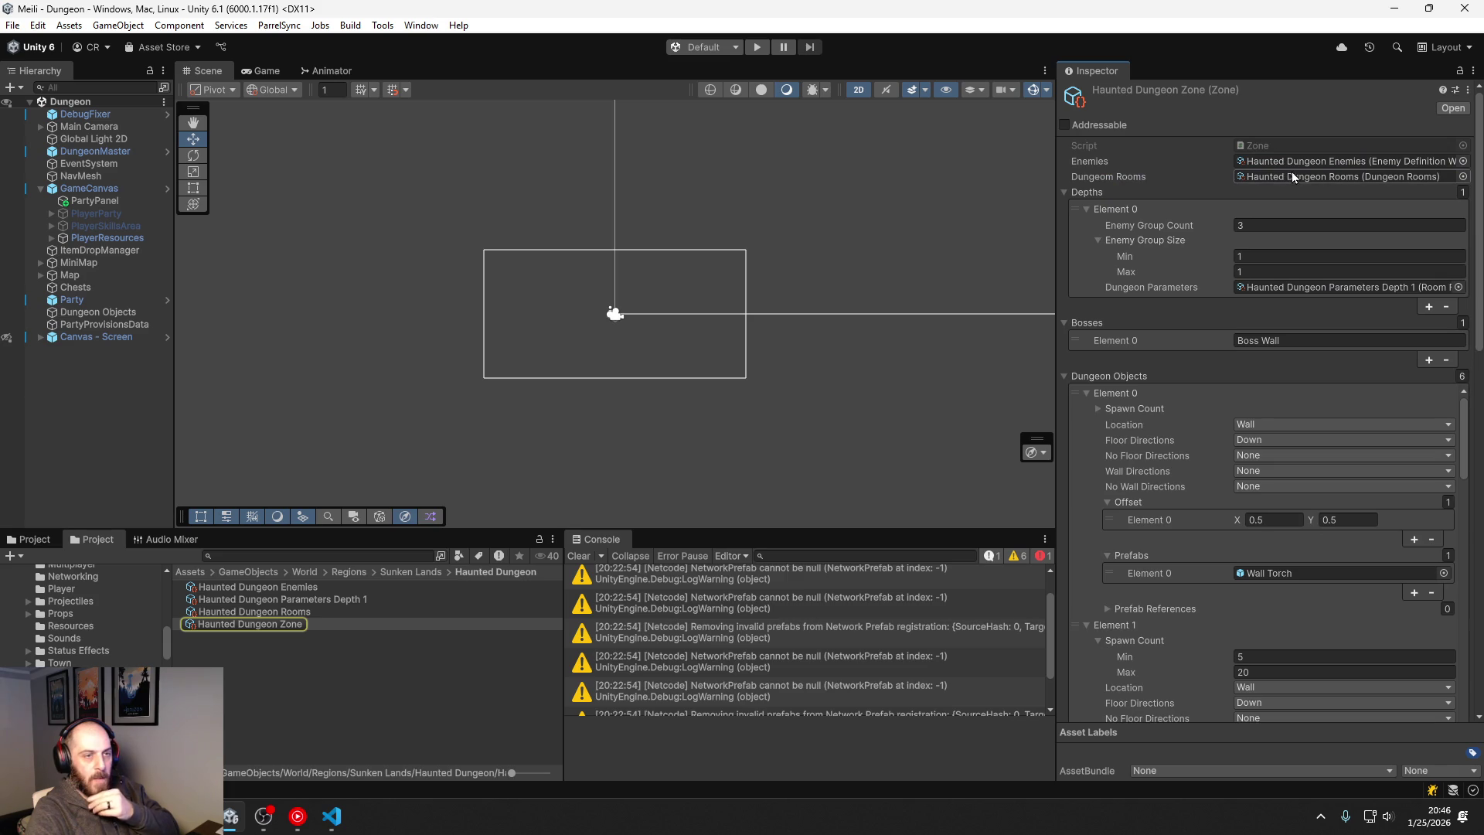
double_click(1305, 165)
Step: Add Skeleton Mage Definition as Element 6 of the enemy list, then open it
left_click(1267, 451)
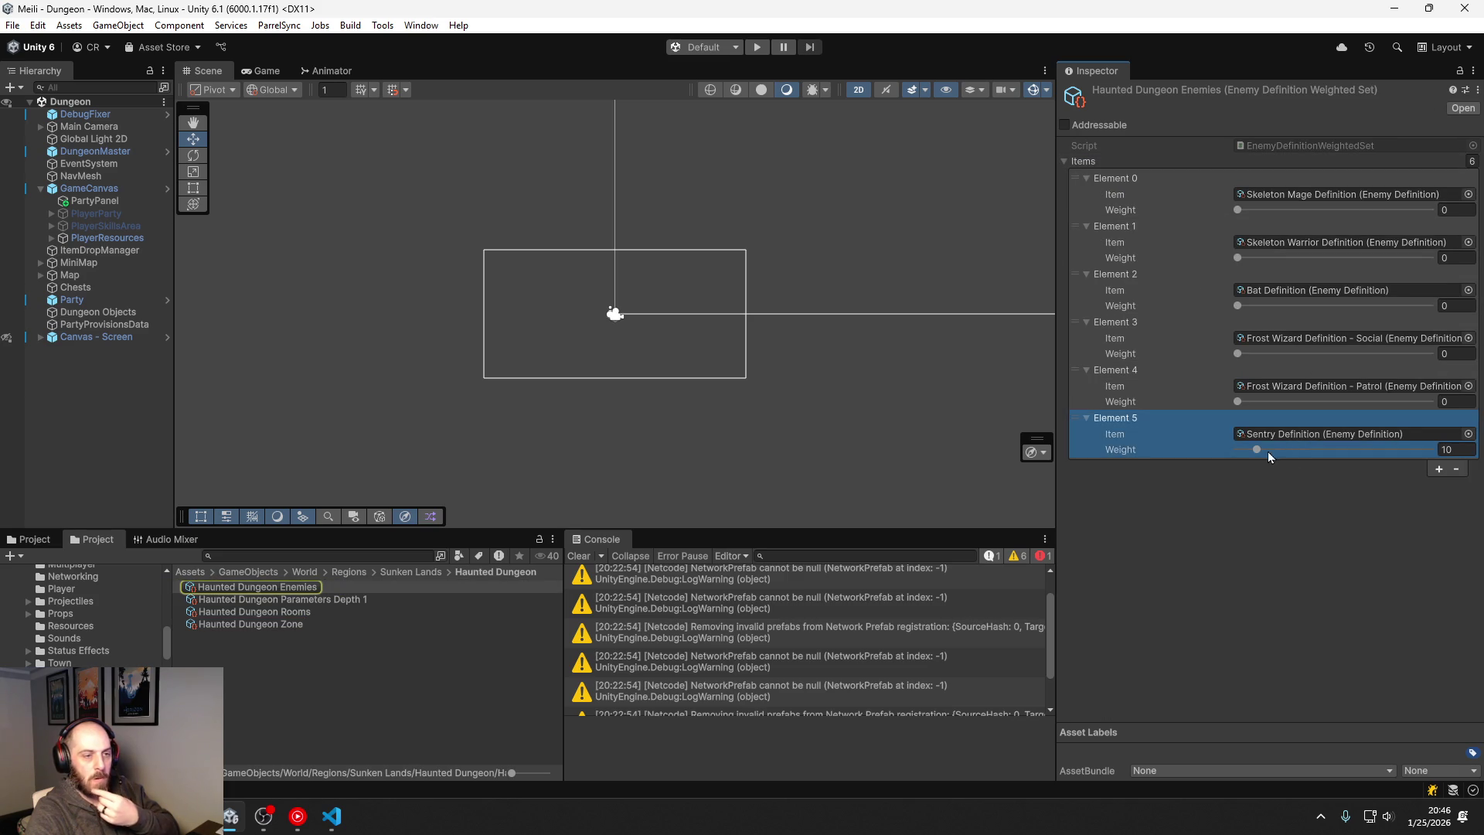
left_click(1438, 469)
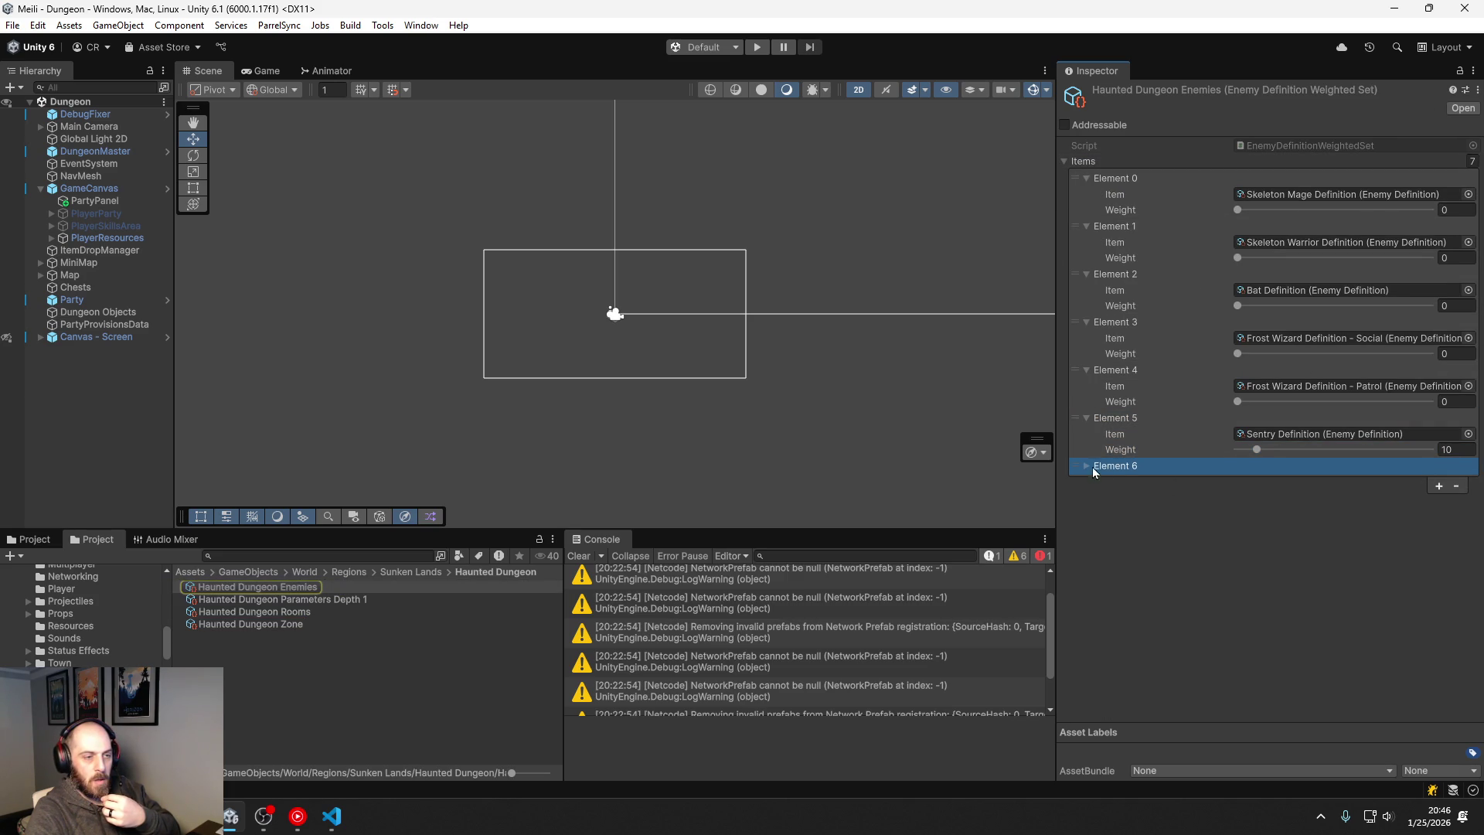
left_click(1087, 466)
left_click(1468, 481)
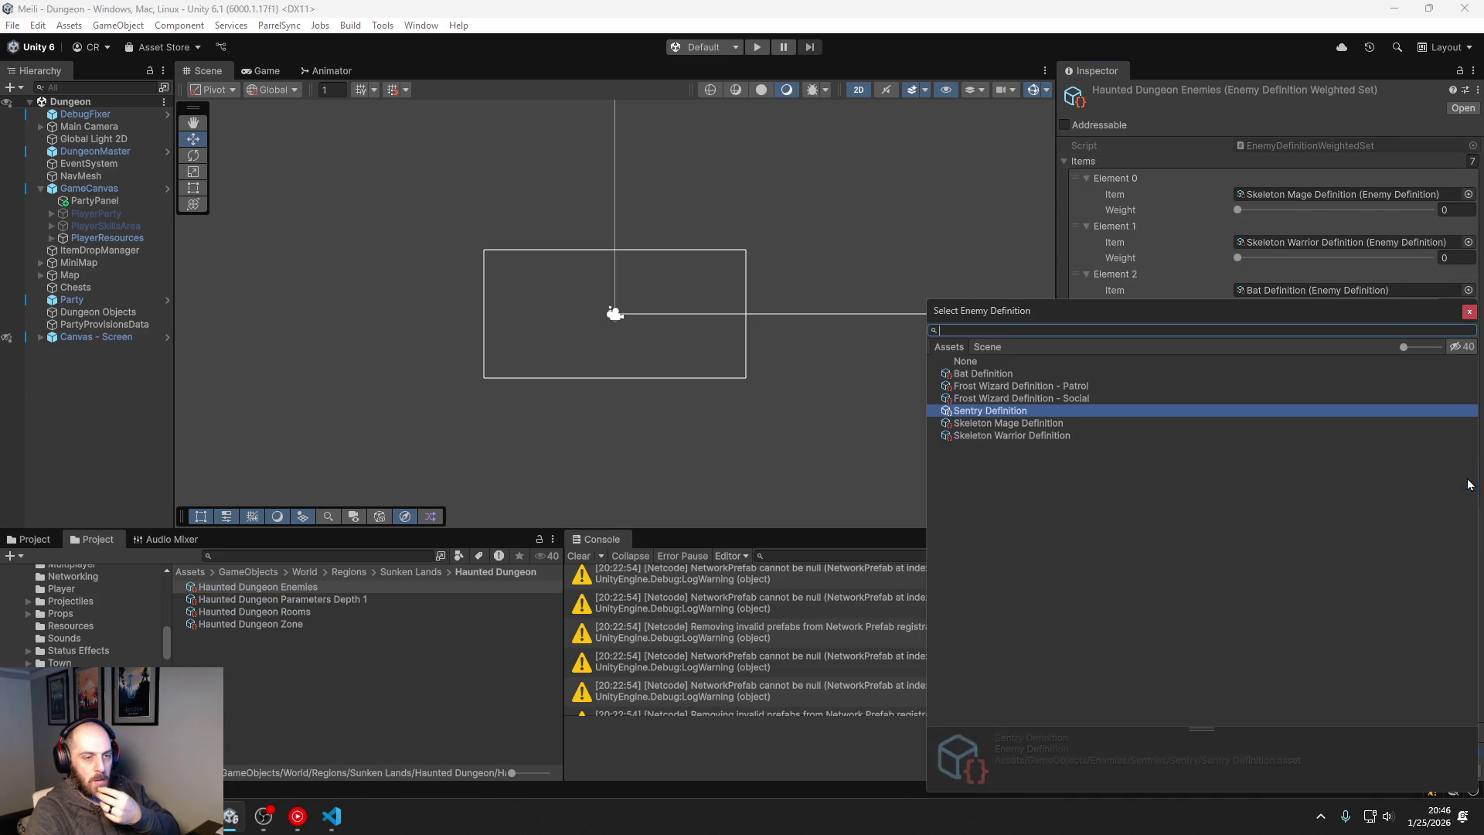
double_click(1047, 422)
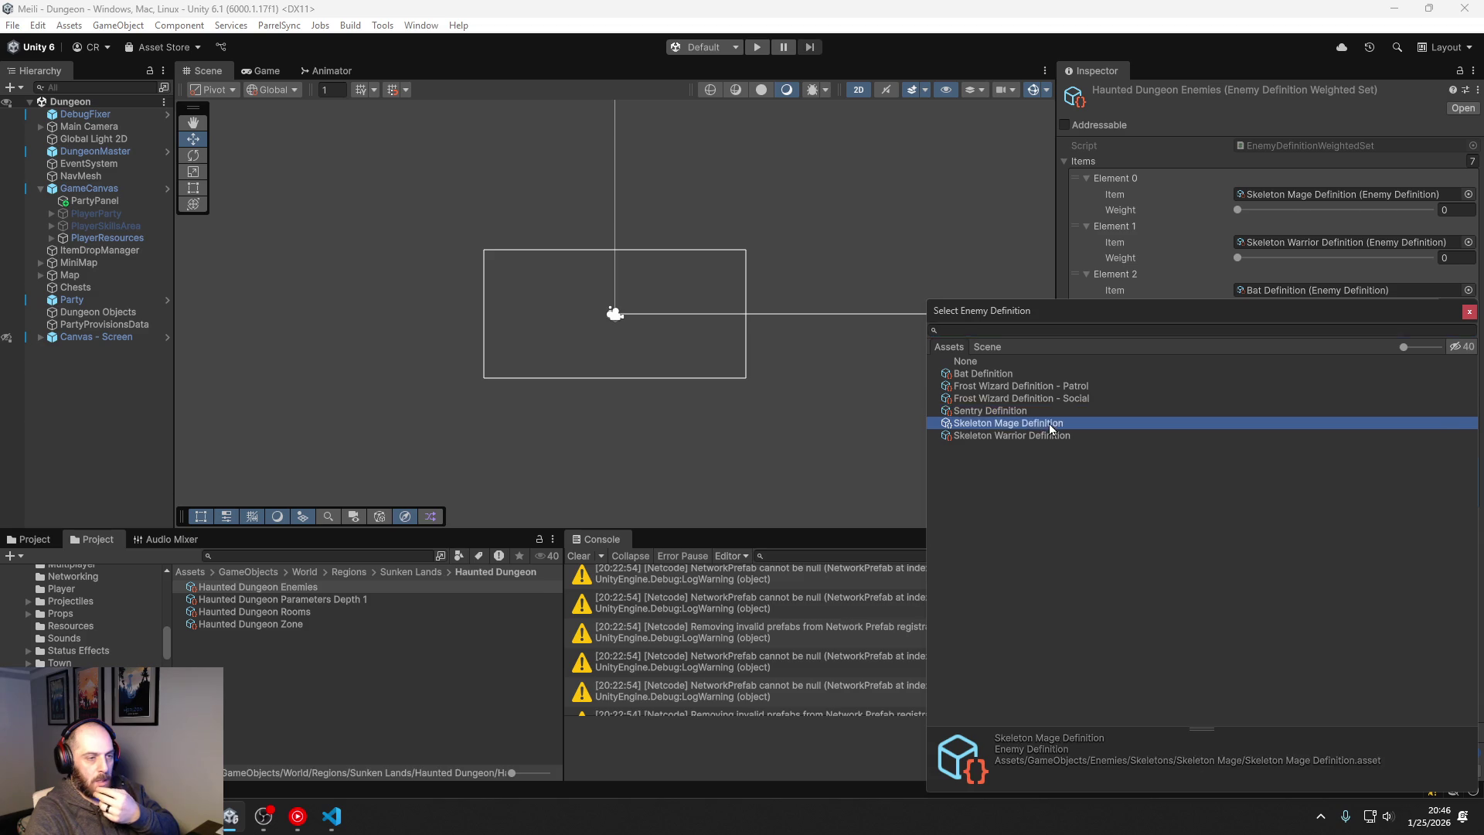
double_click(1302, 485)
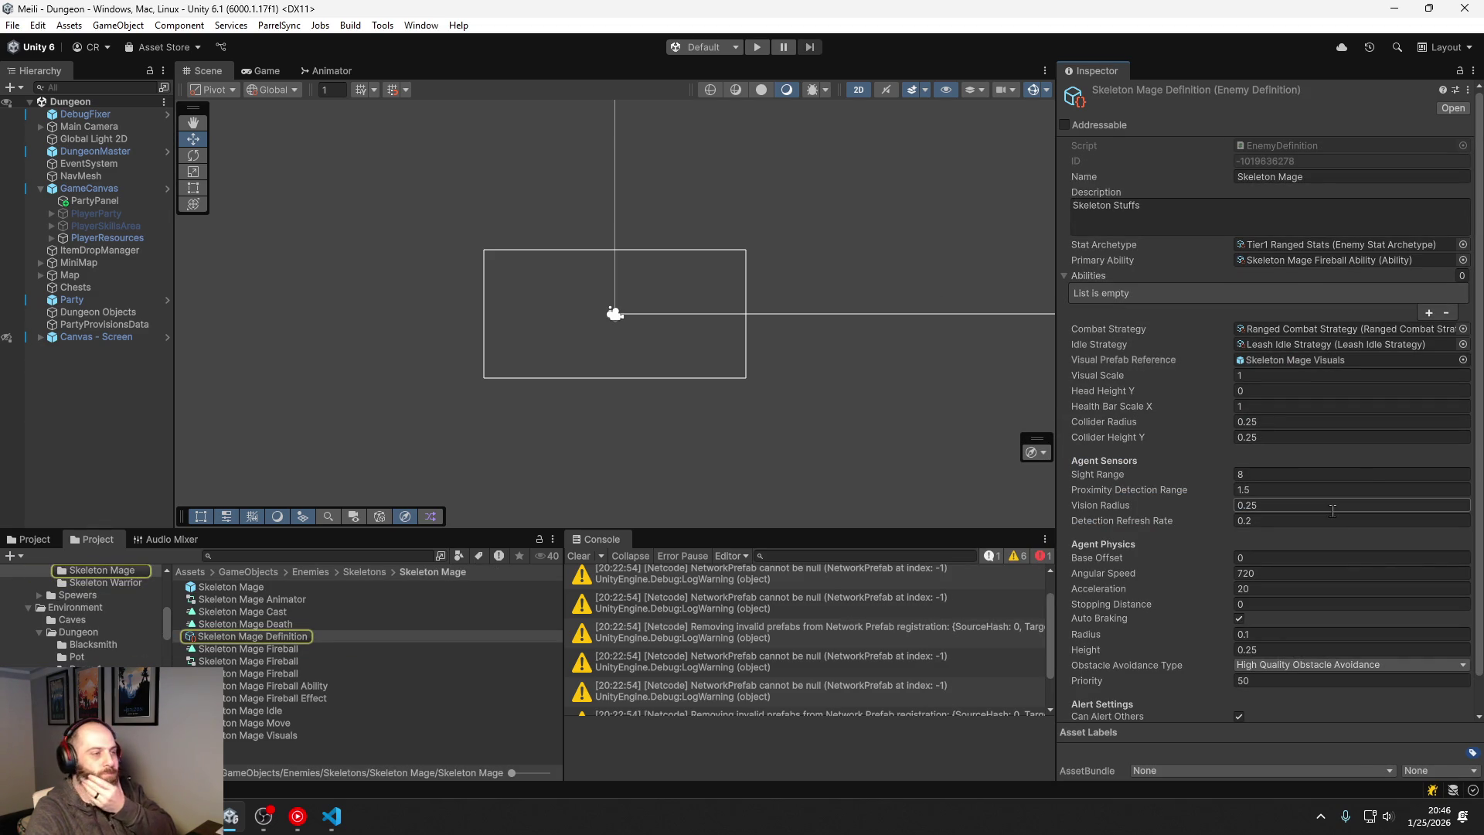
Step: Open the EnemyWorkbench scene via an 'enemy work' search, enter Play mode, and select WorkbenchShell
left_click(264, 550)
type("enemy work")
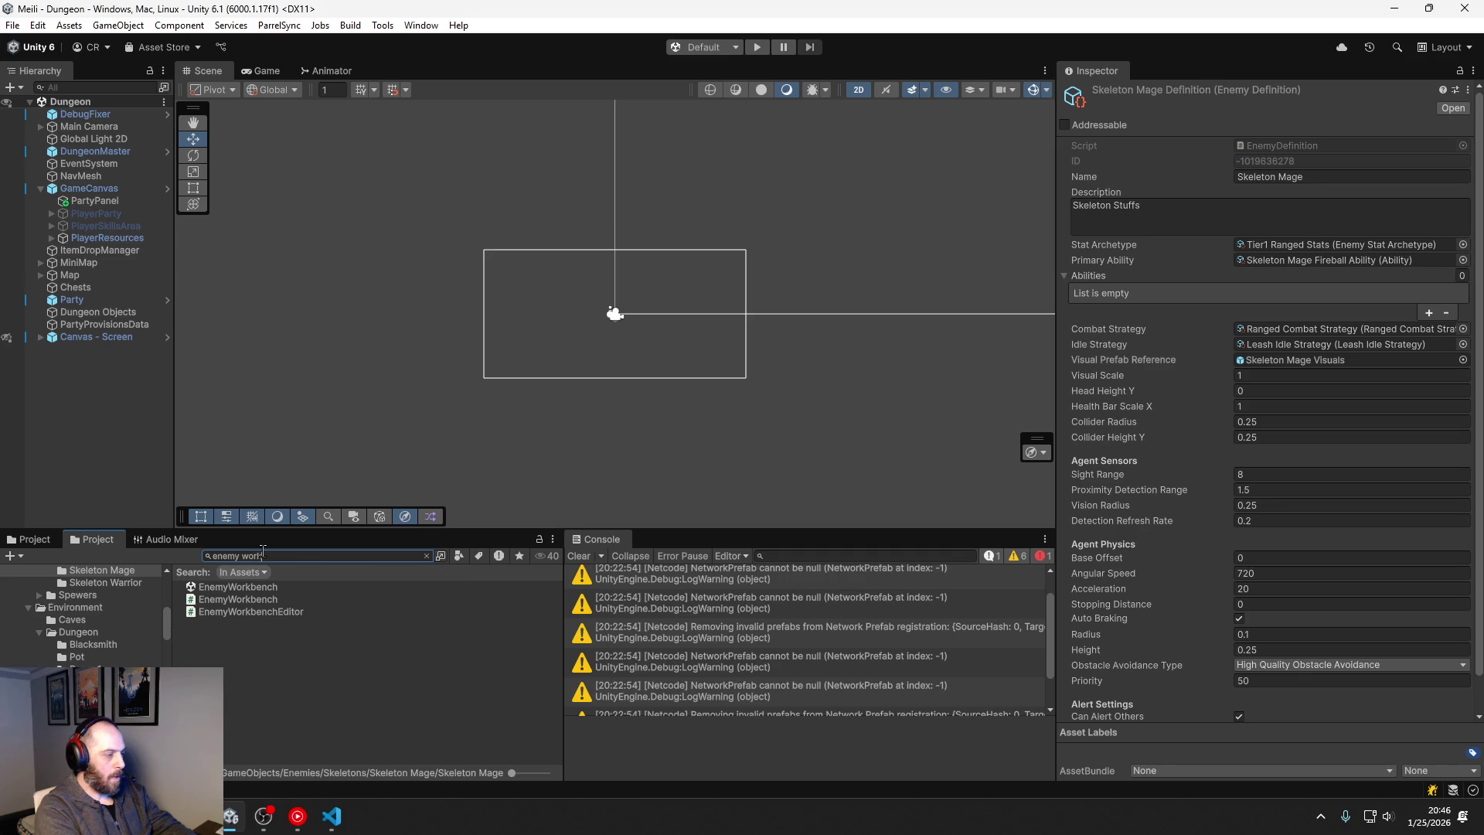
double_click(251, 588)
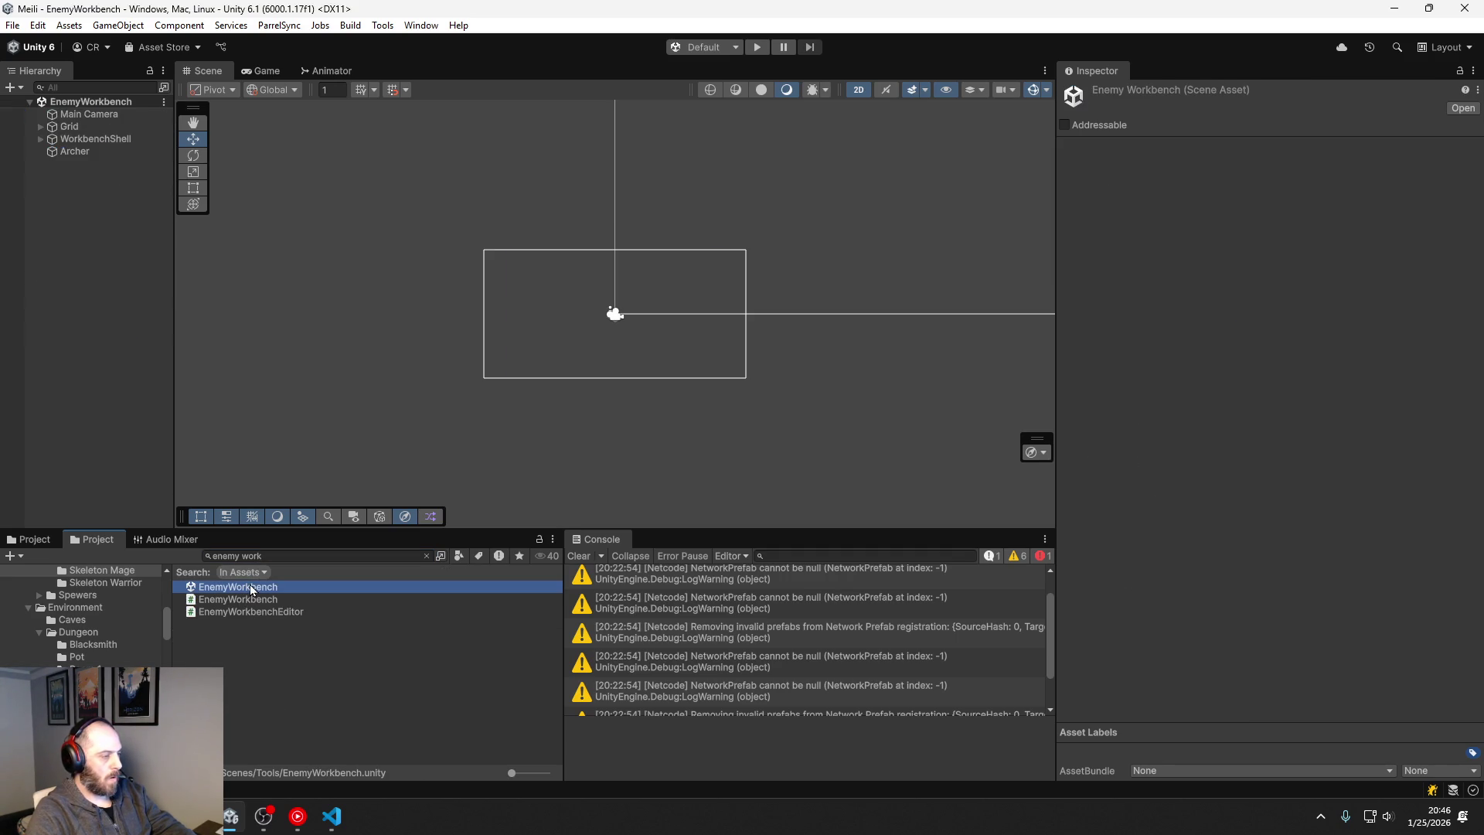
scroll(601, 327, "up", 5)
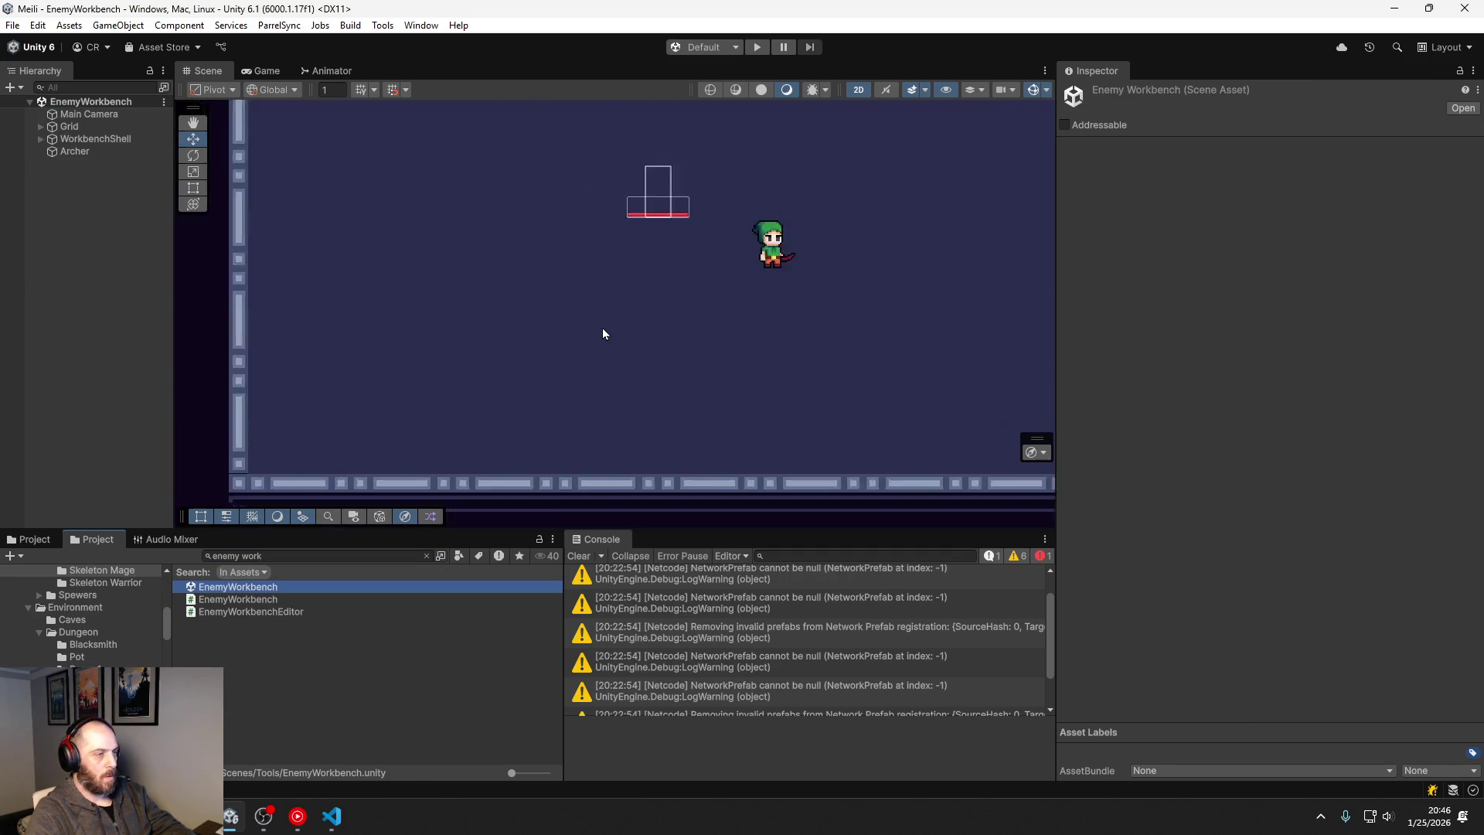
left_click(758, 50)
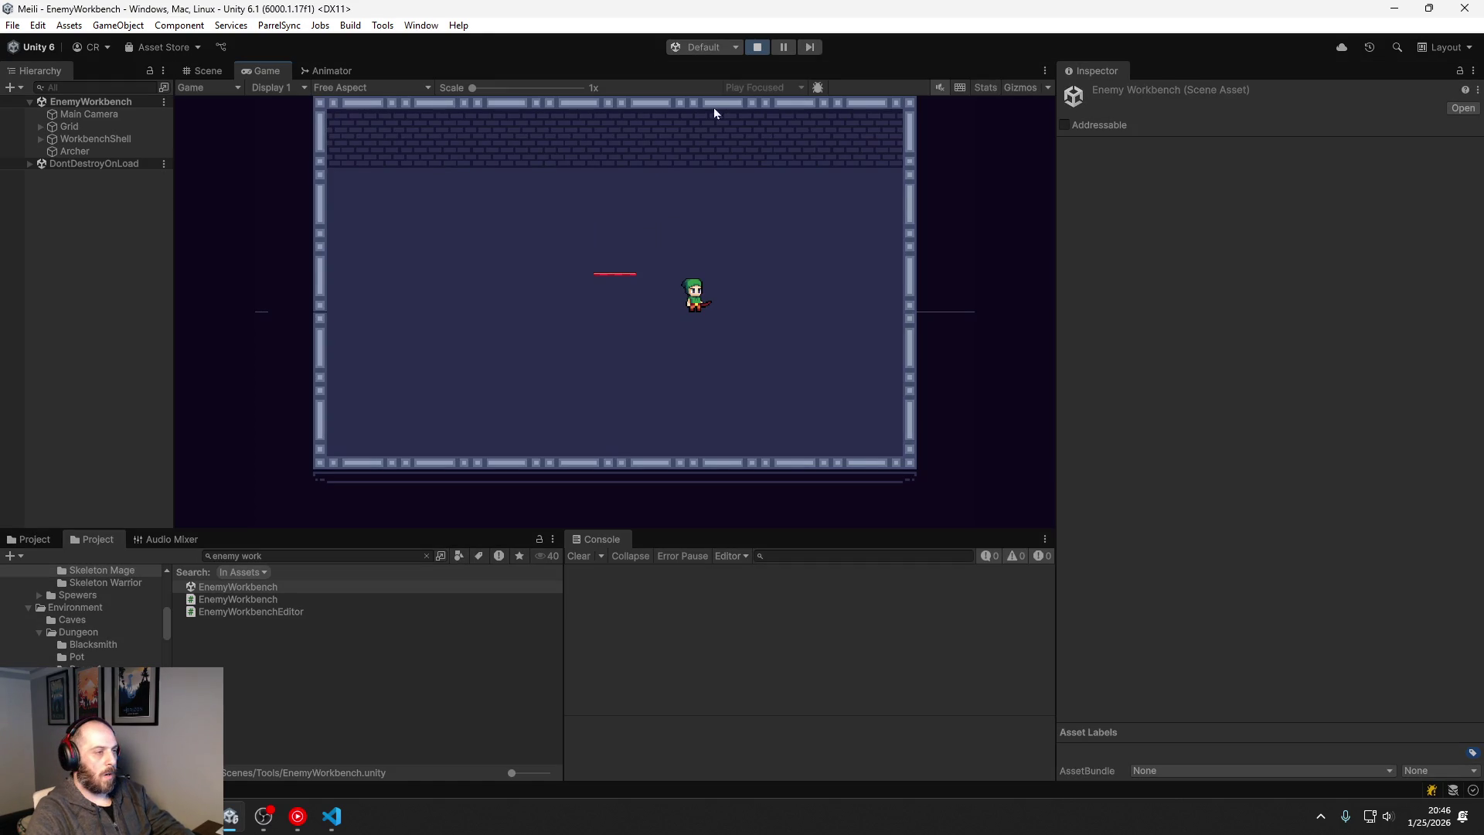
left_click(91, 139)
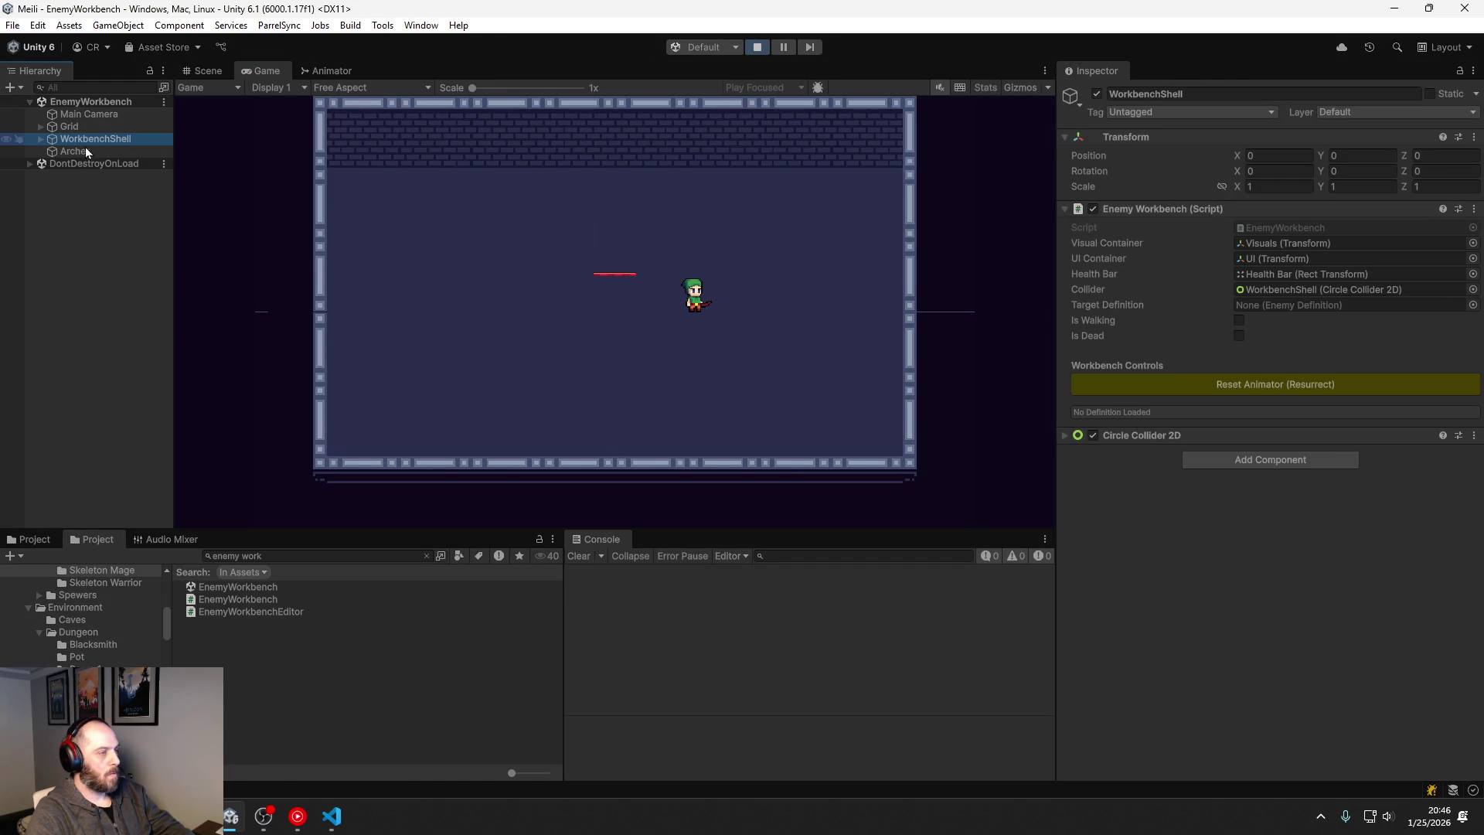
Step: Load Sentry Definition into the workbench and locate the sentry's Cast Location in Scene view
left_click(1472, 305)
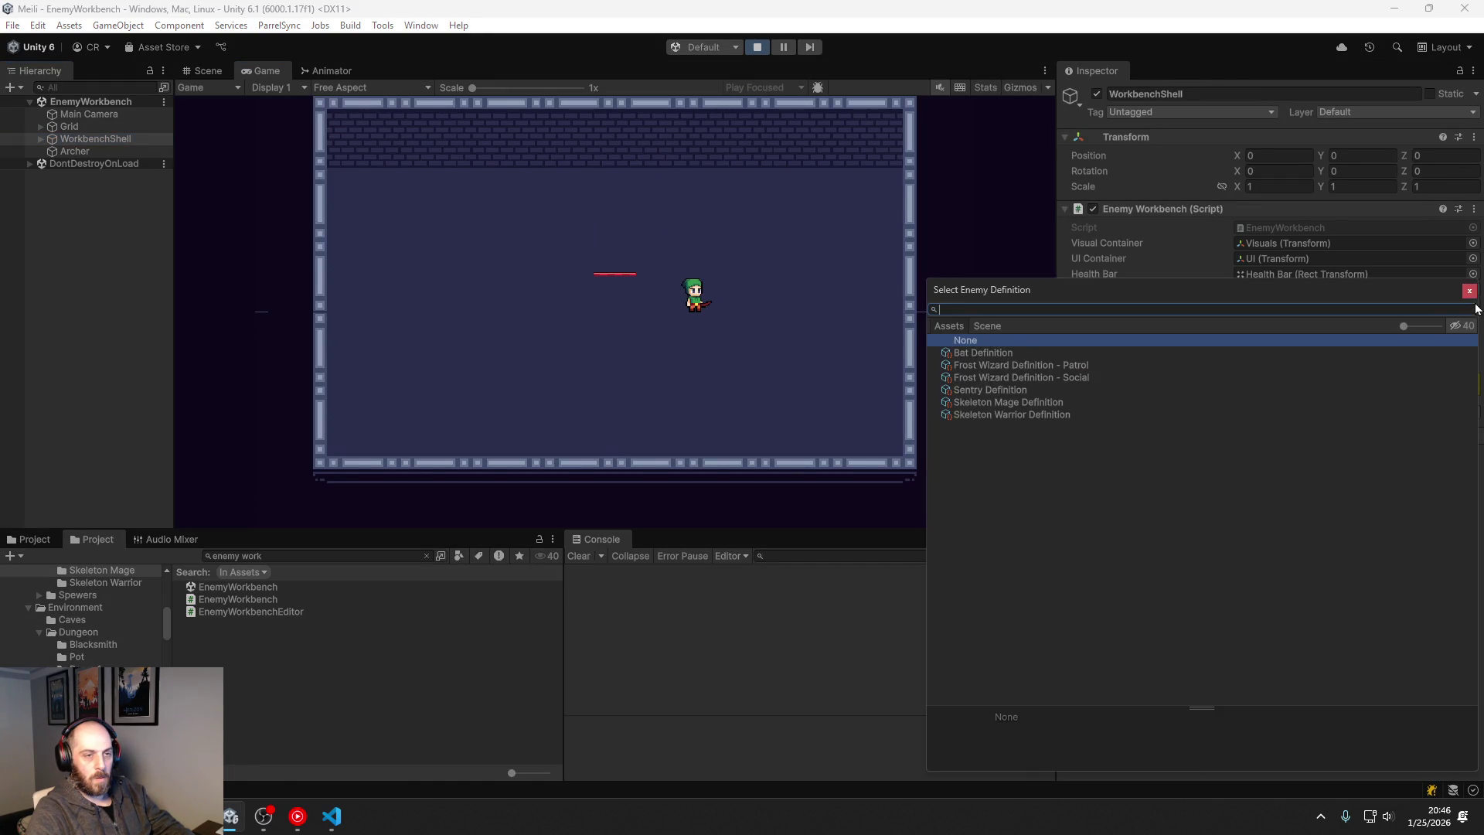
double_click(1007, 389)
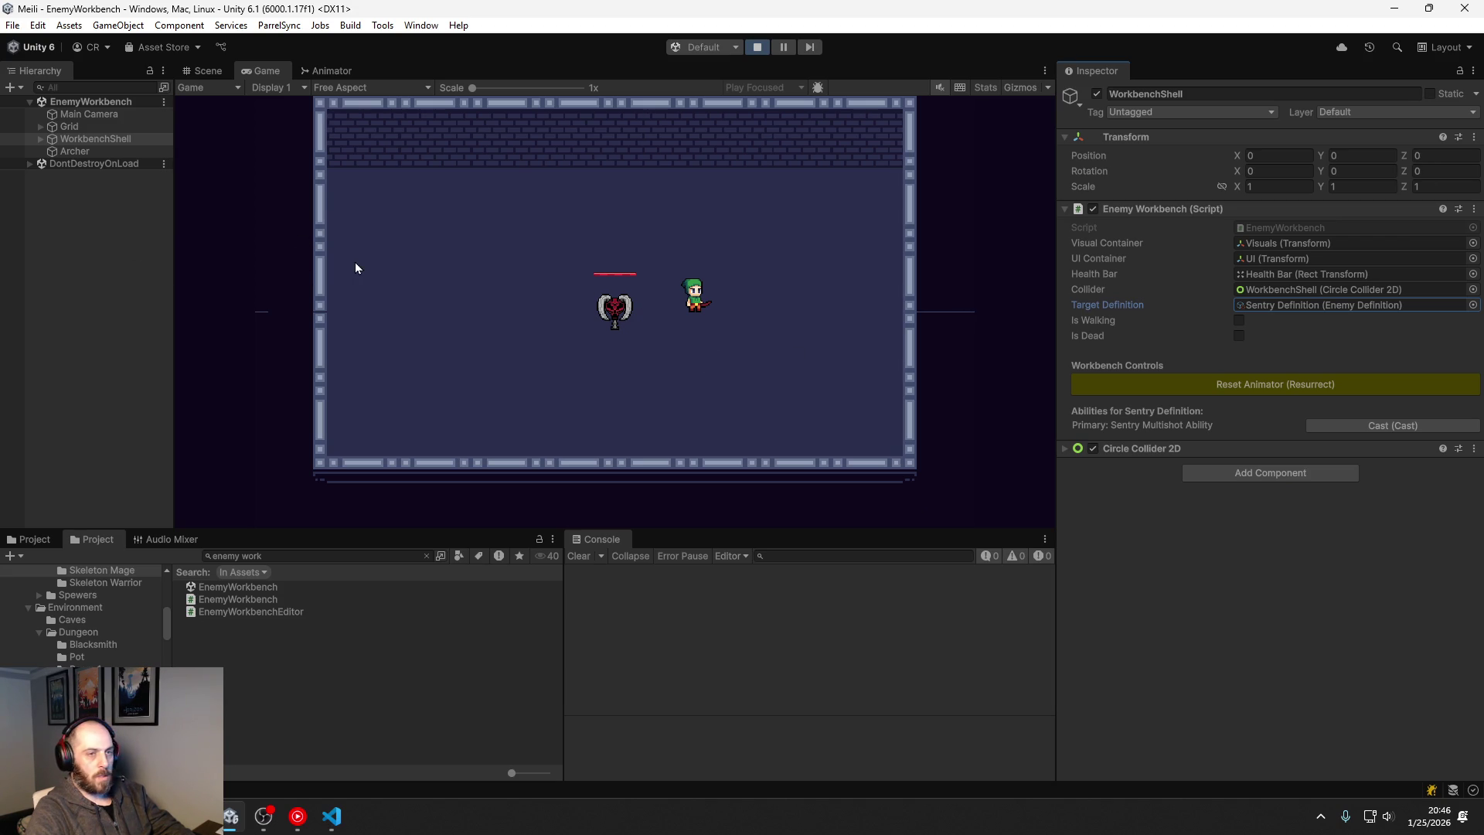
left_click(207, 71)
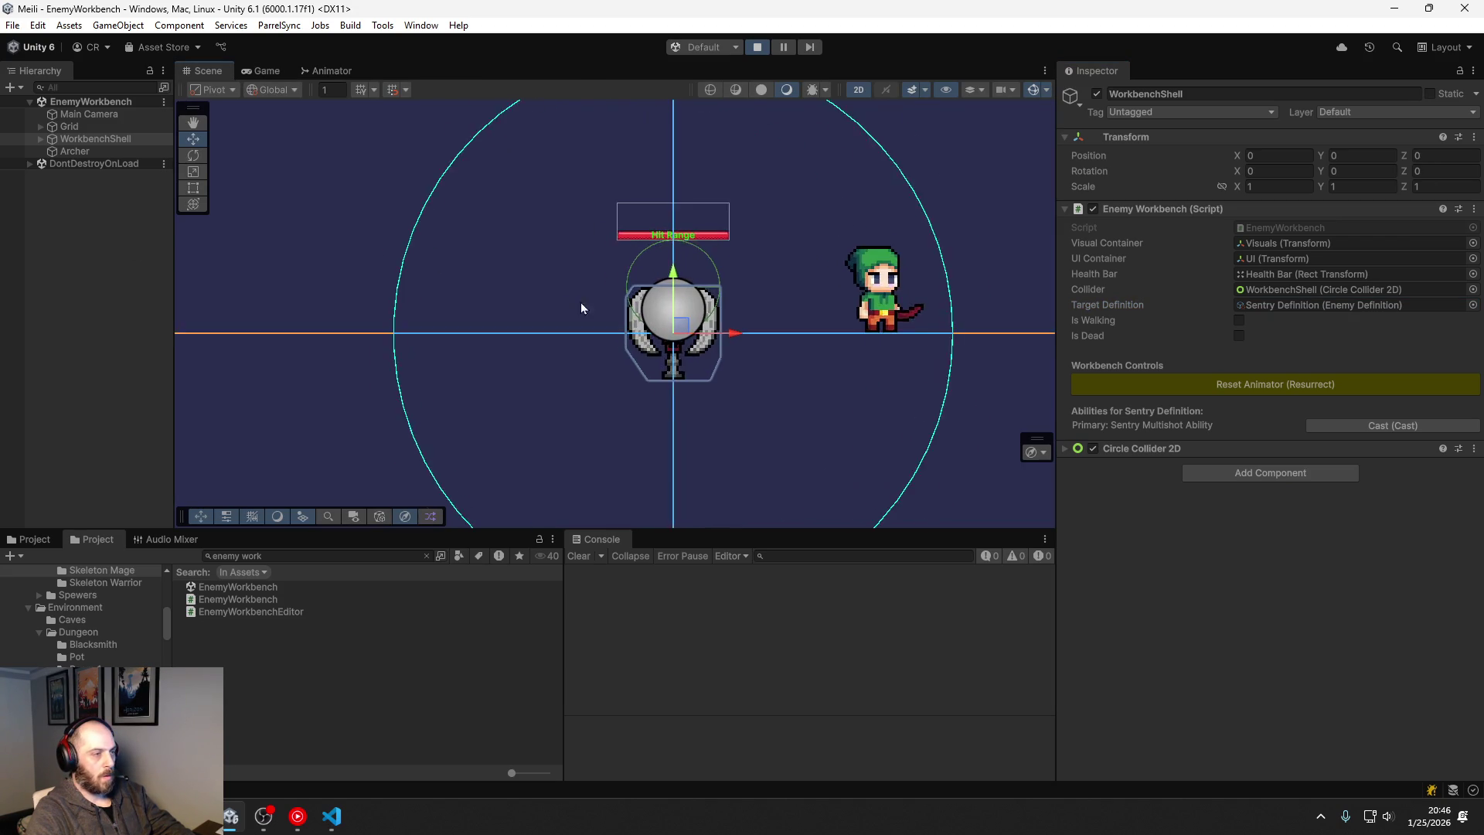
left_click(794, 416)
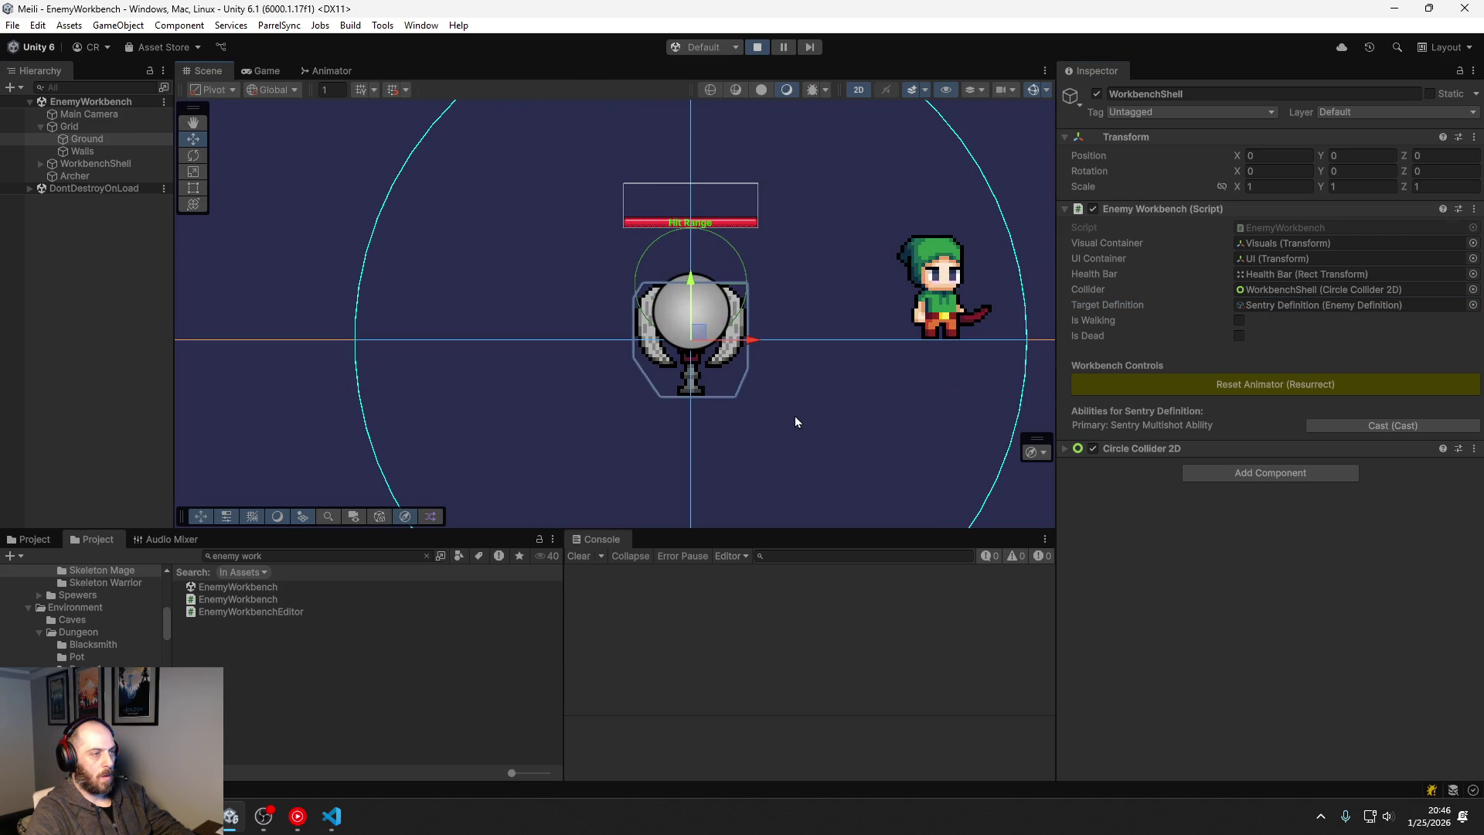
left_click(679, 372)
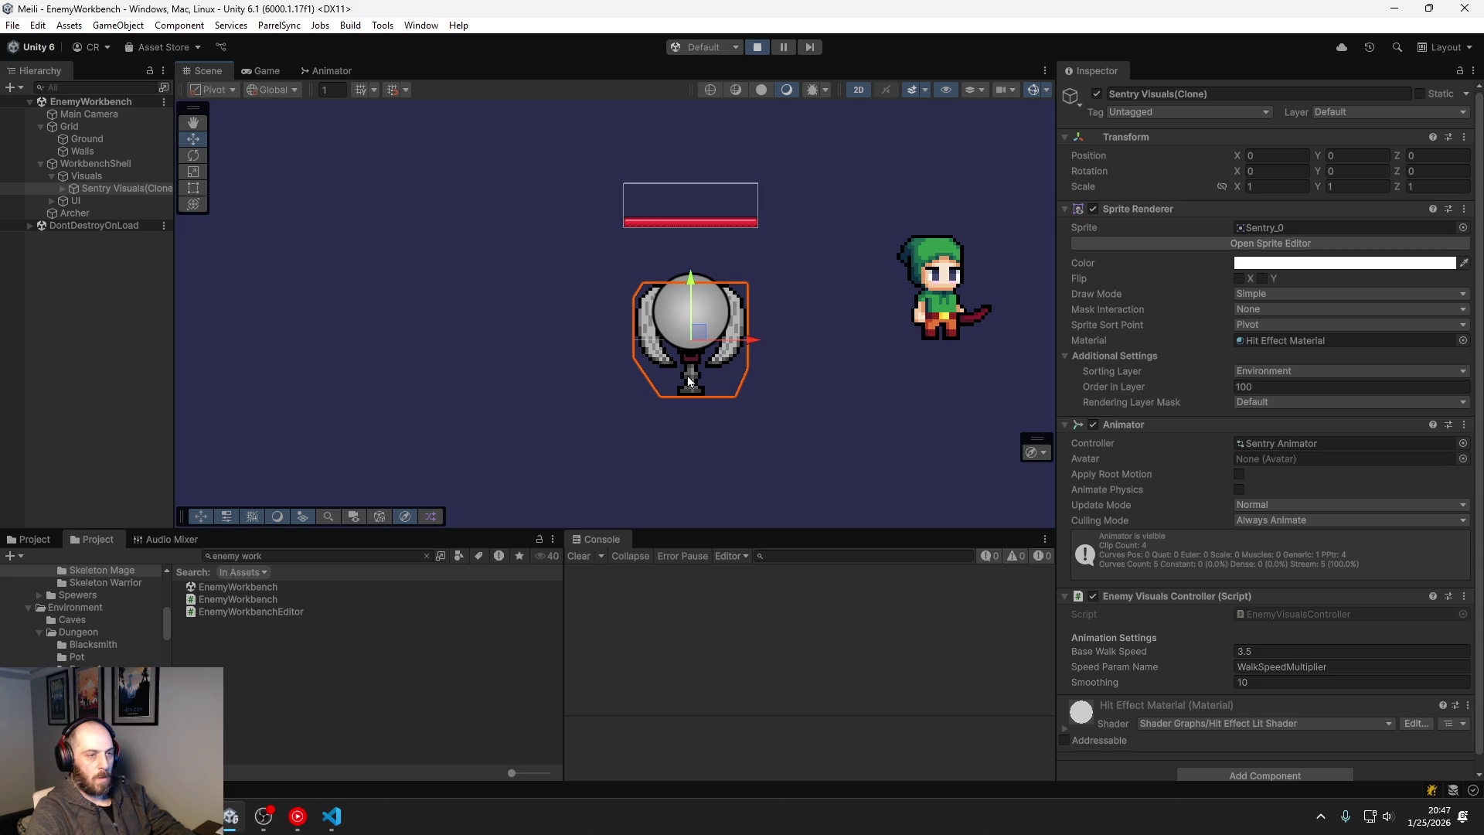
left_click(62, 189)
left_click(97, 202)
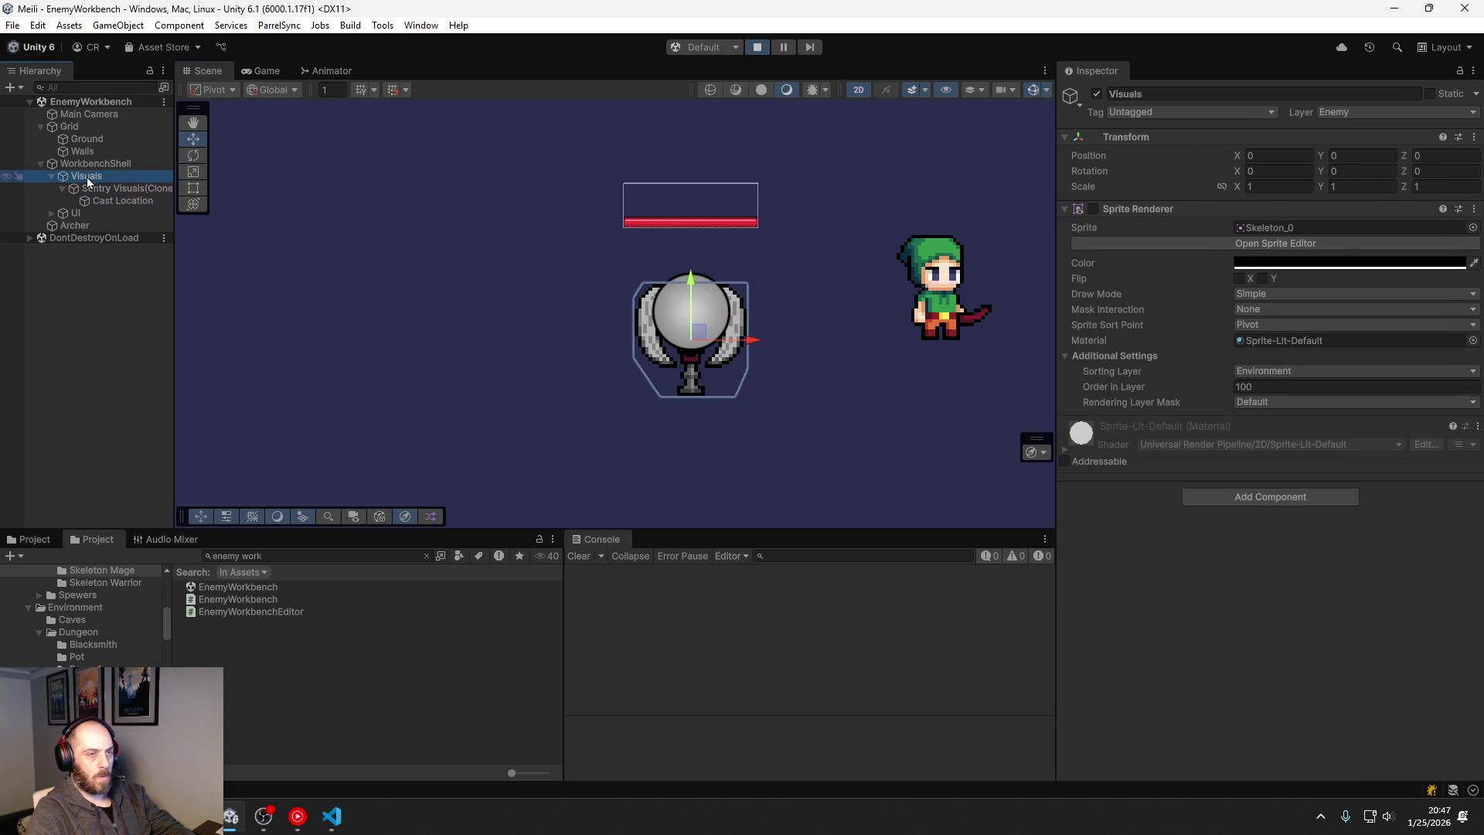
Step: Inspect the Sentry Visuals clone, WorkbenchShell collider and Cast Location, then stop the playtest
left_click(98, 191)
left_click(100, 165)
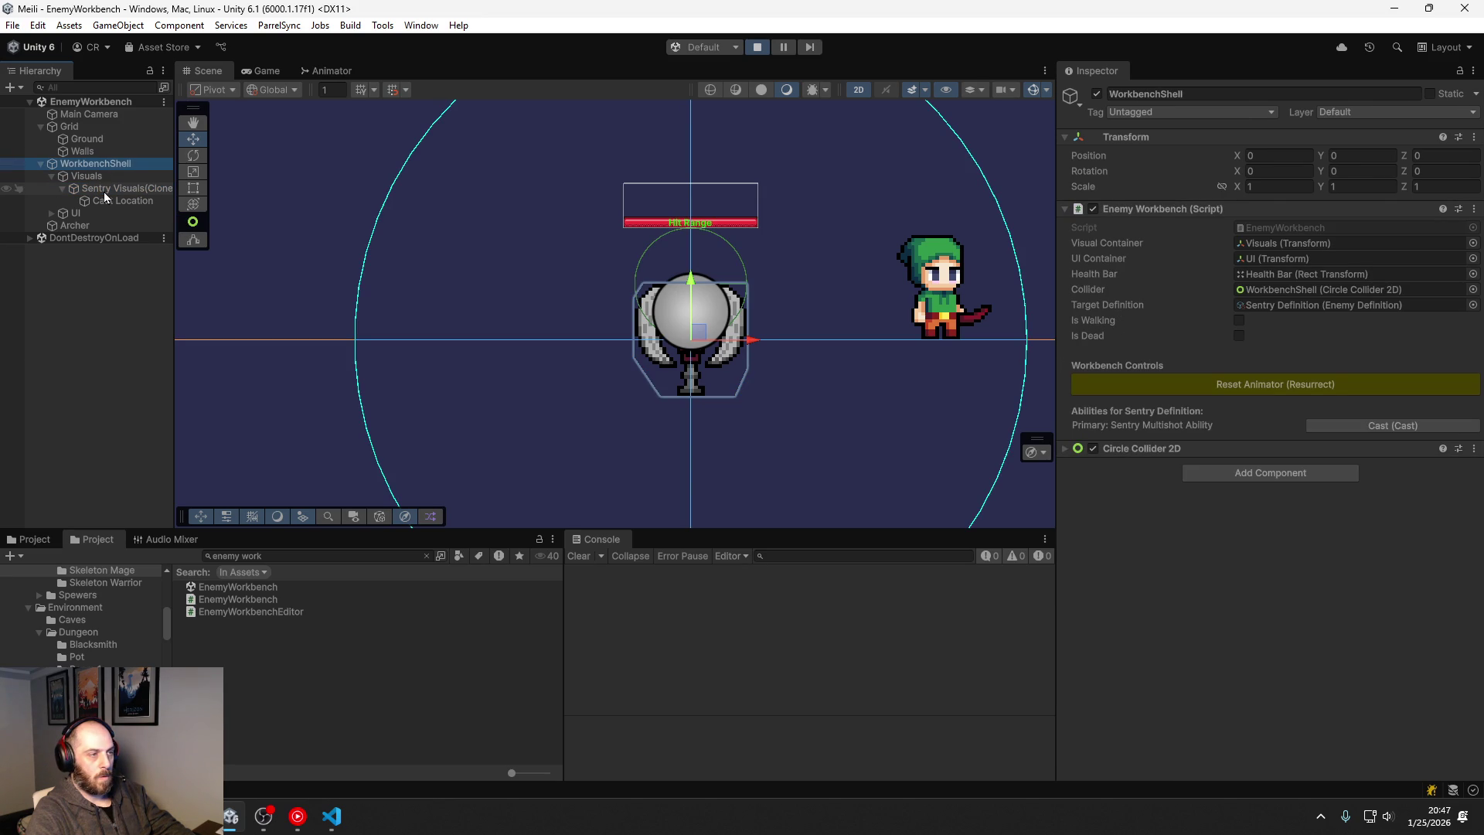
left_click(103, 191)
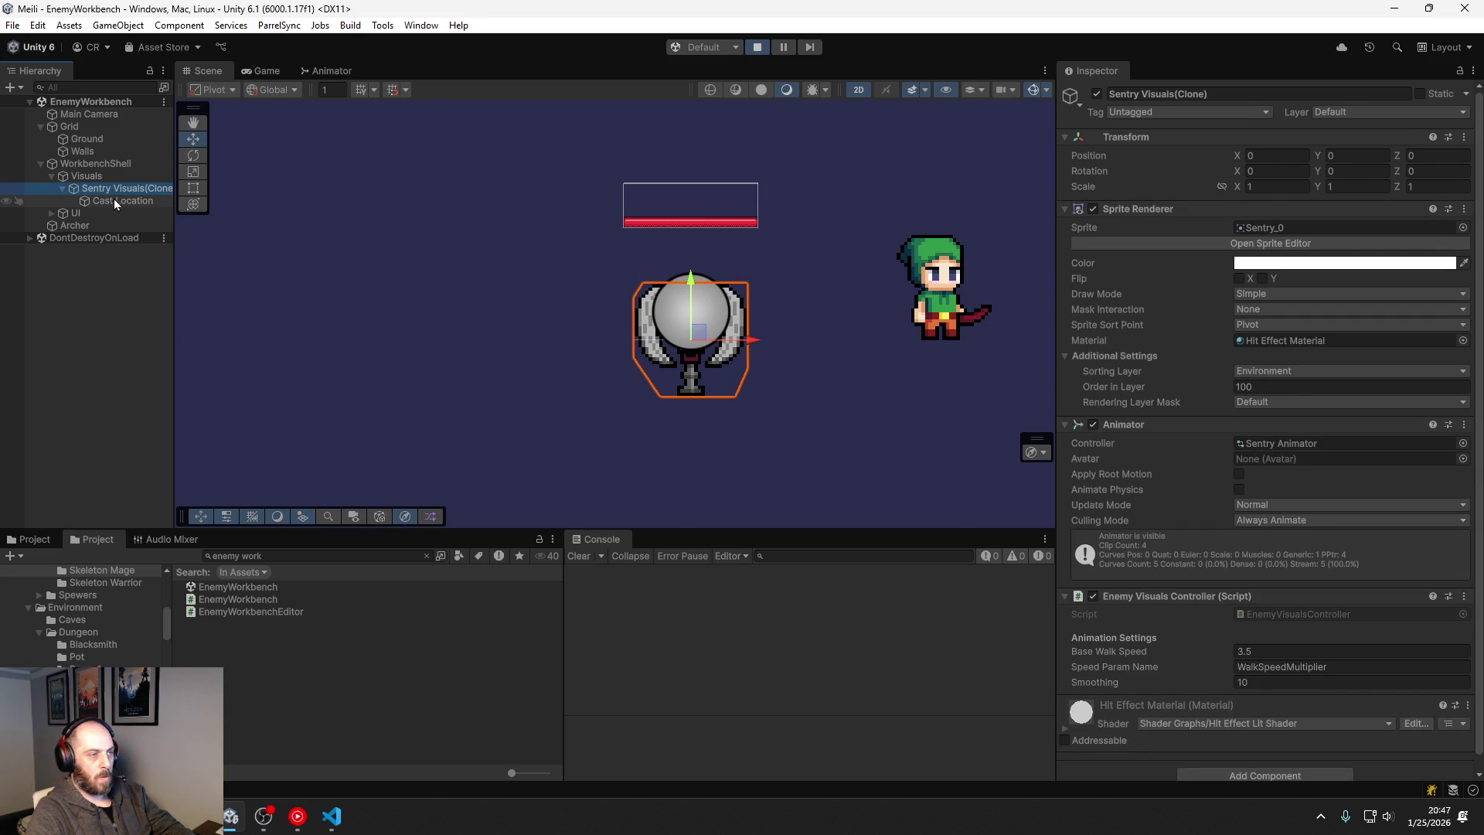
left_click(113, 200)
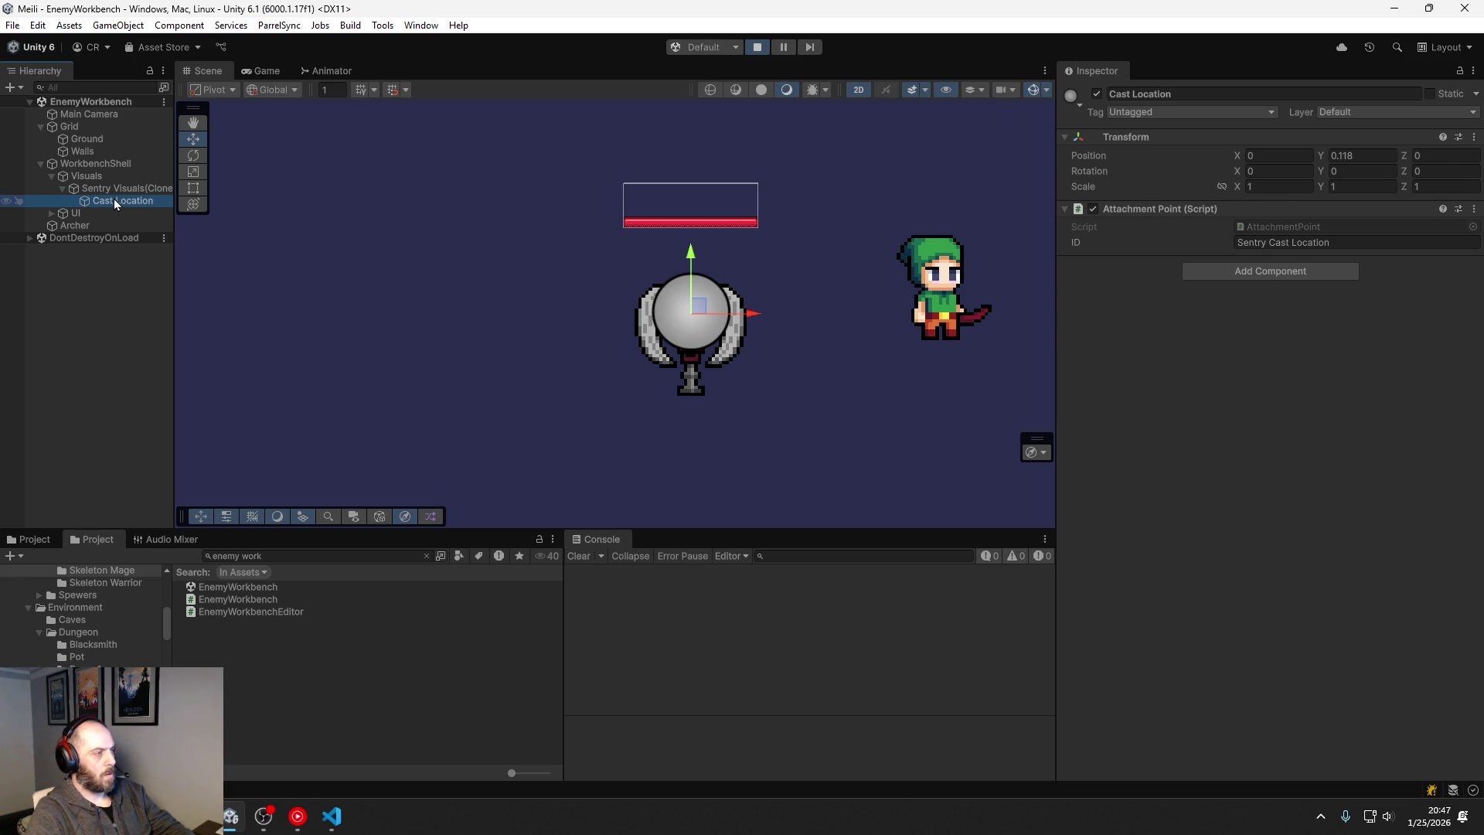
key("Up")
key("Up")
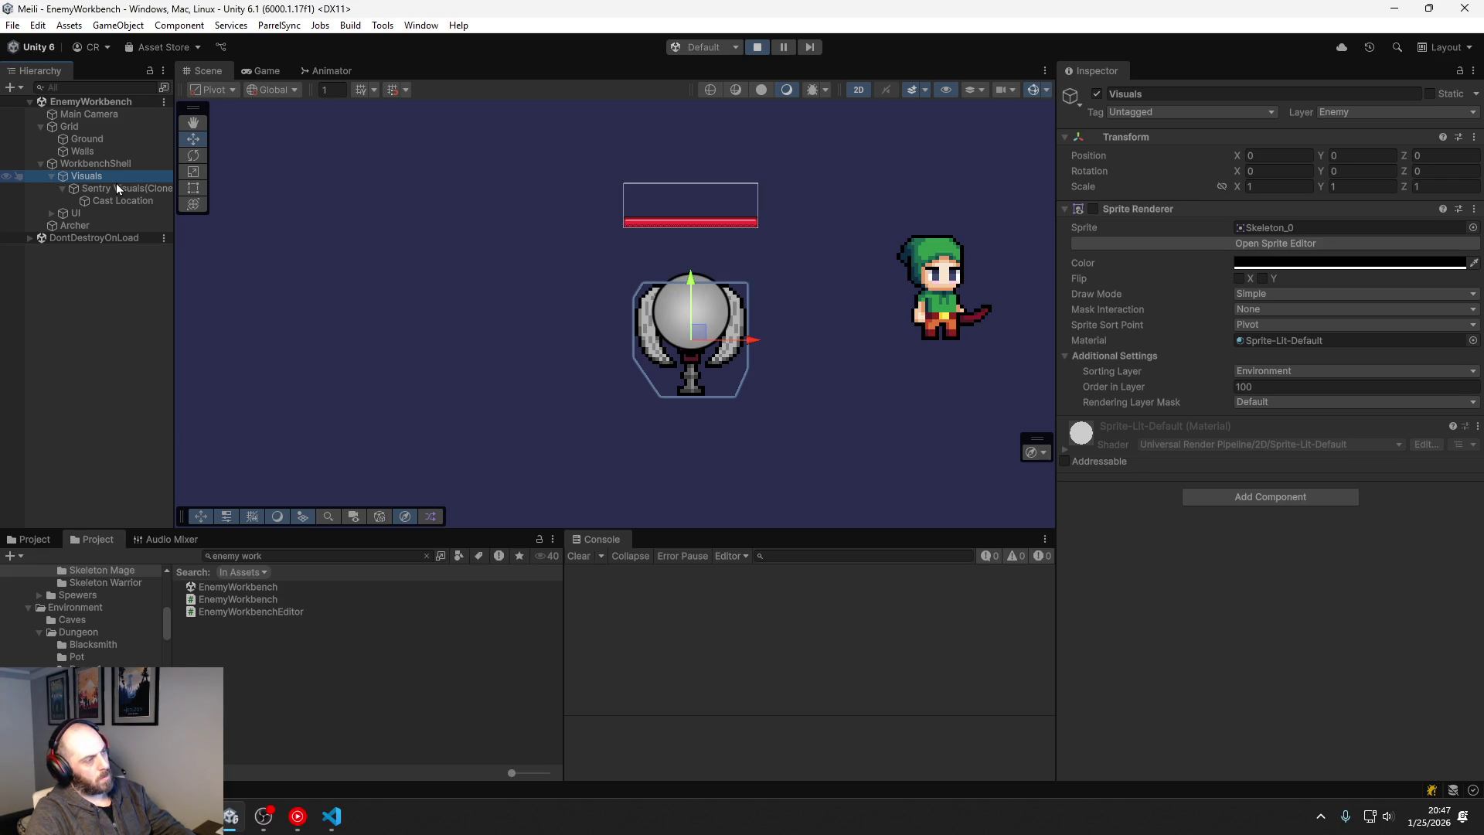
left_click(758, 48)
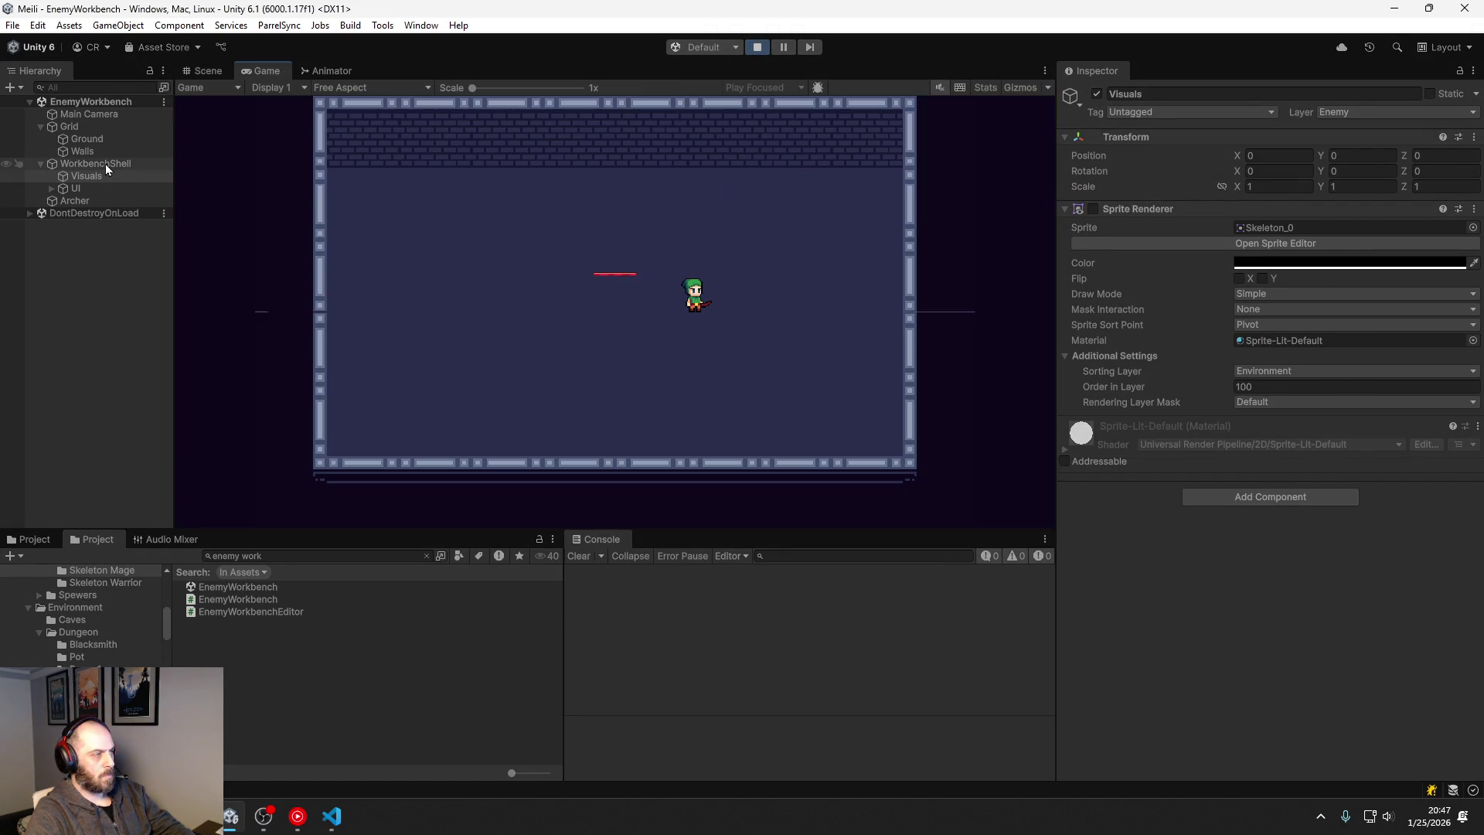
Step: Load Frost Wizard Definition - Patrol into the workbench after previewing the Frost Wizard definitions
left_click(105, 164)
left_click(1473, 304)
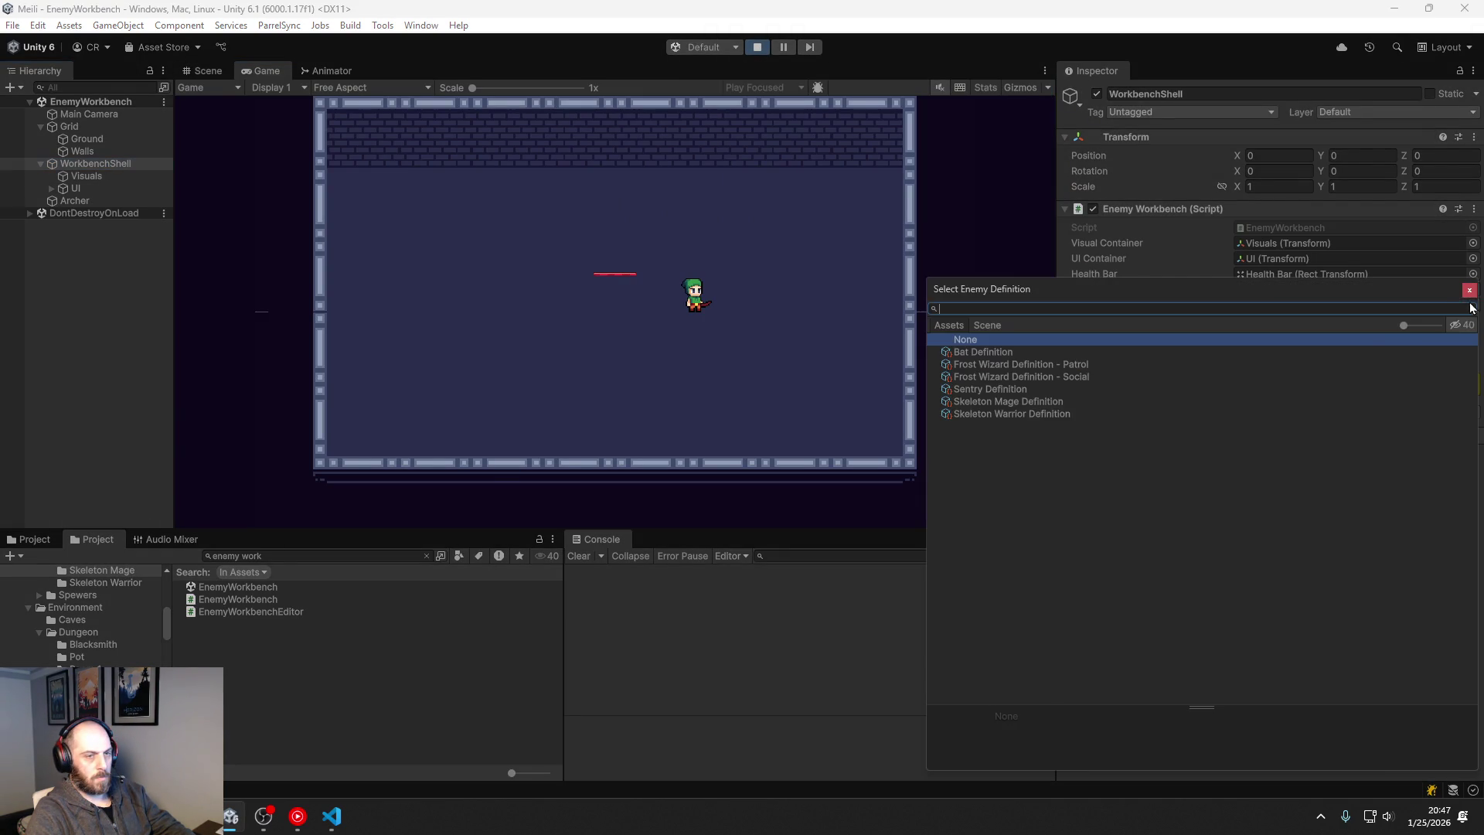
left_click(1026, 370)
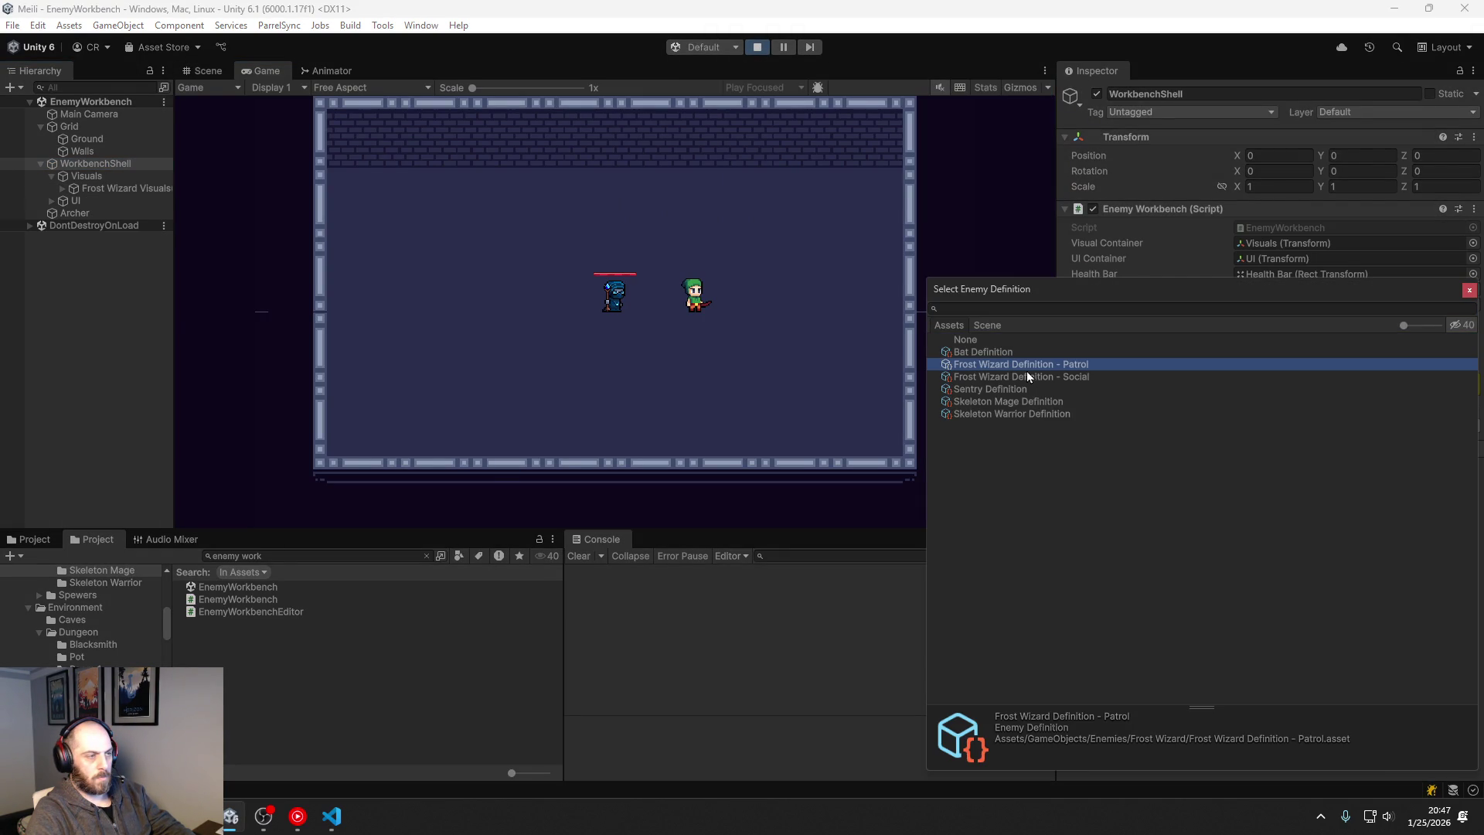
left_click(1054, 377)
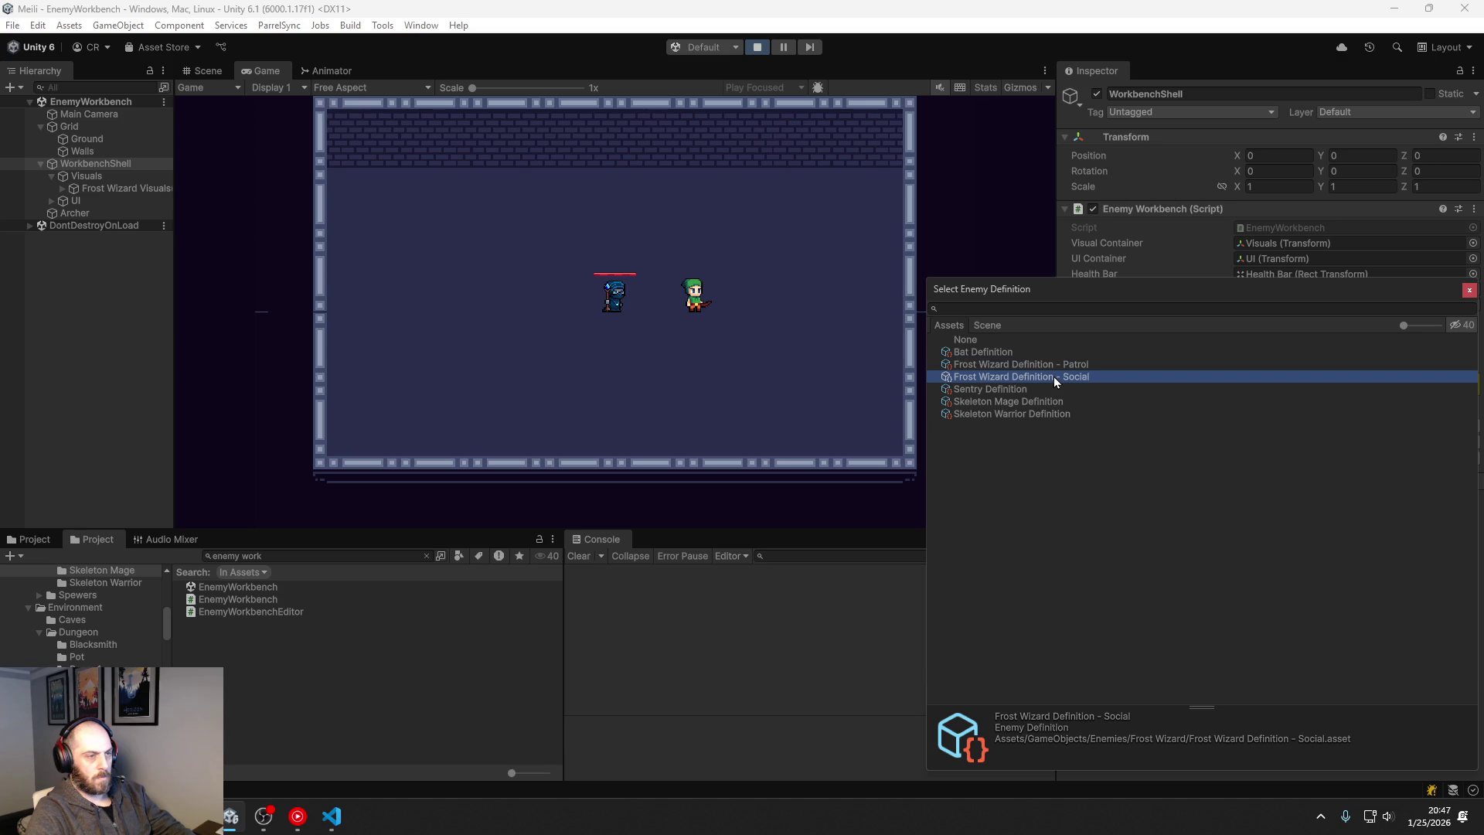
left_click(1050, 364)
double_click(1049, 364)
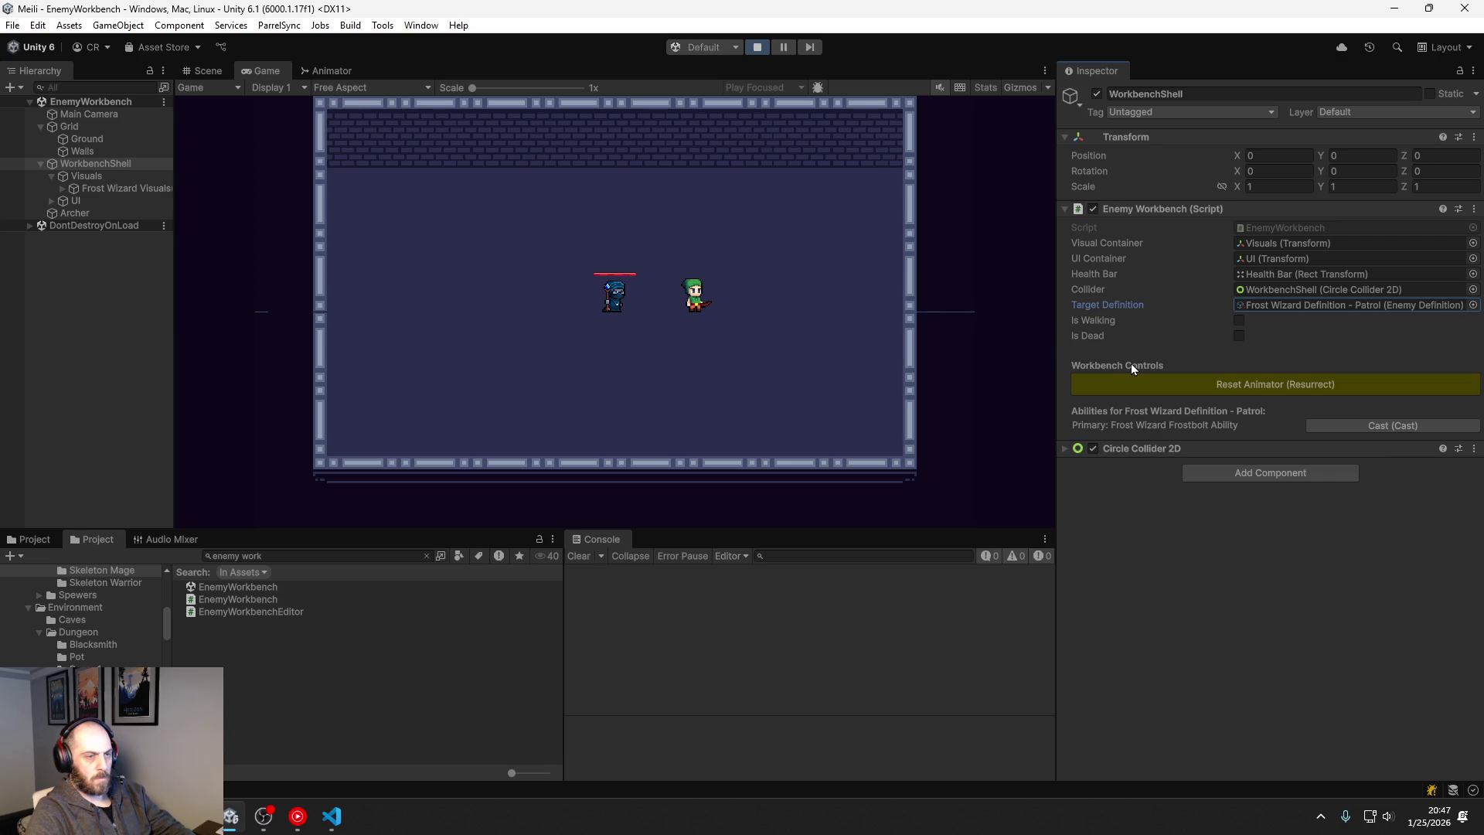
Step: Set the Frost Wizard visuals clone's Sprite Sort Point to Pivot, then stop playing
left_click(63, 187)
left_click(104, 193)
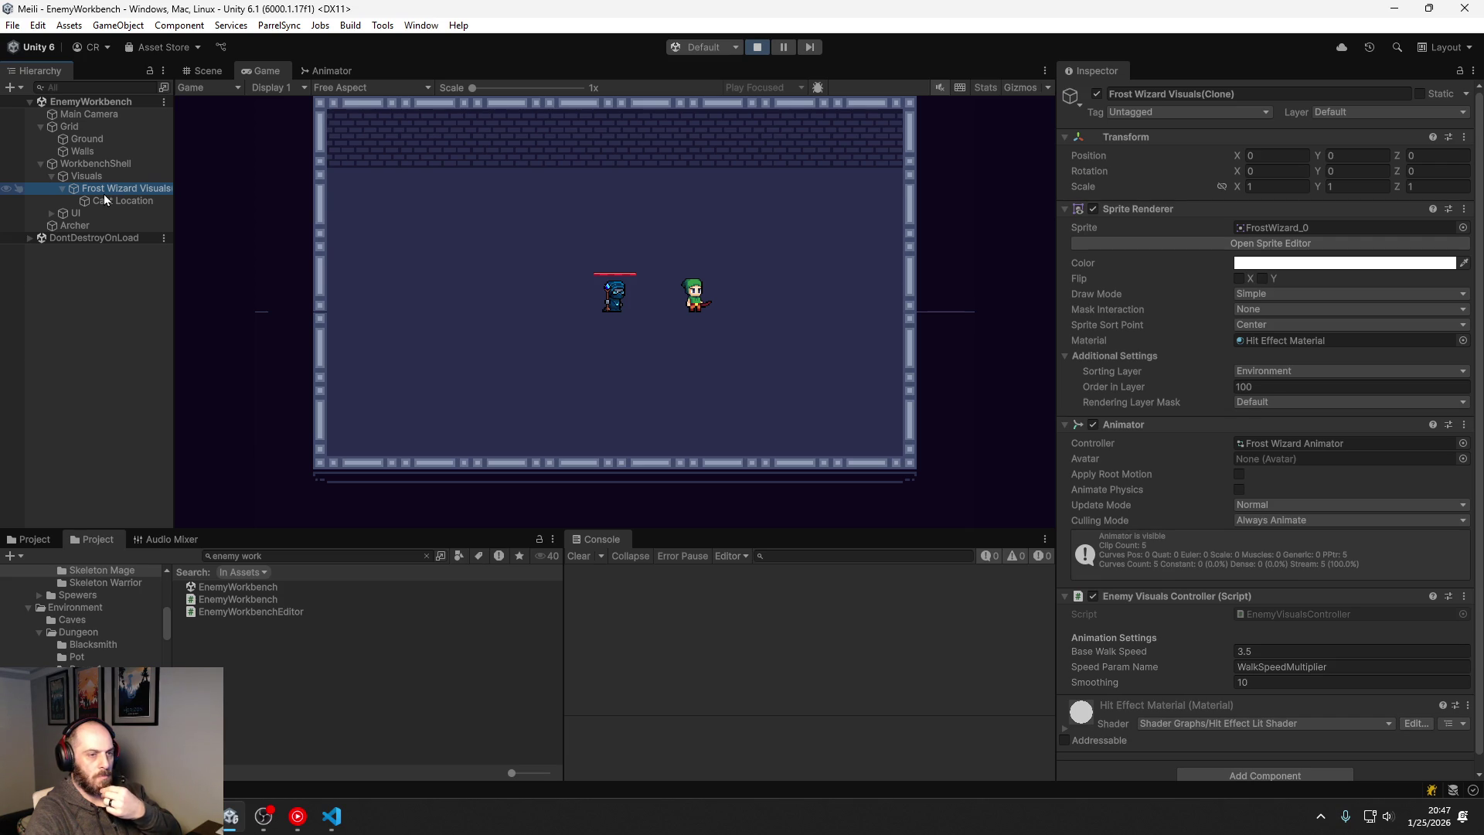
left_click(1241, 326)
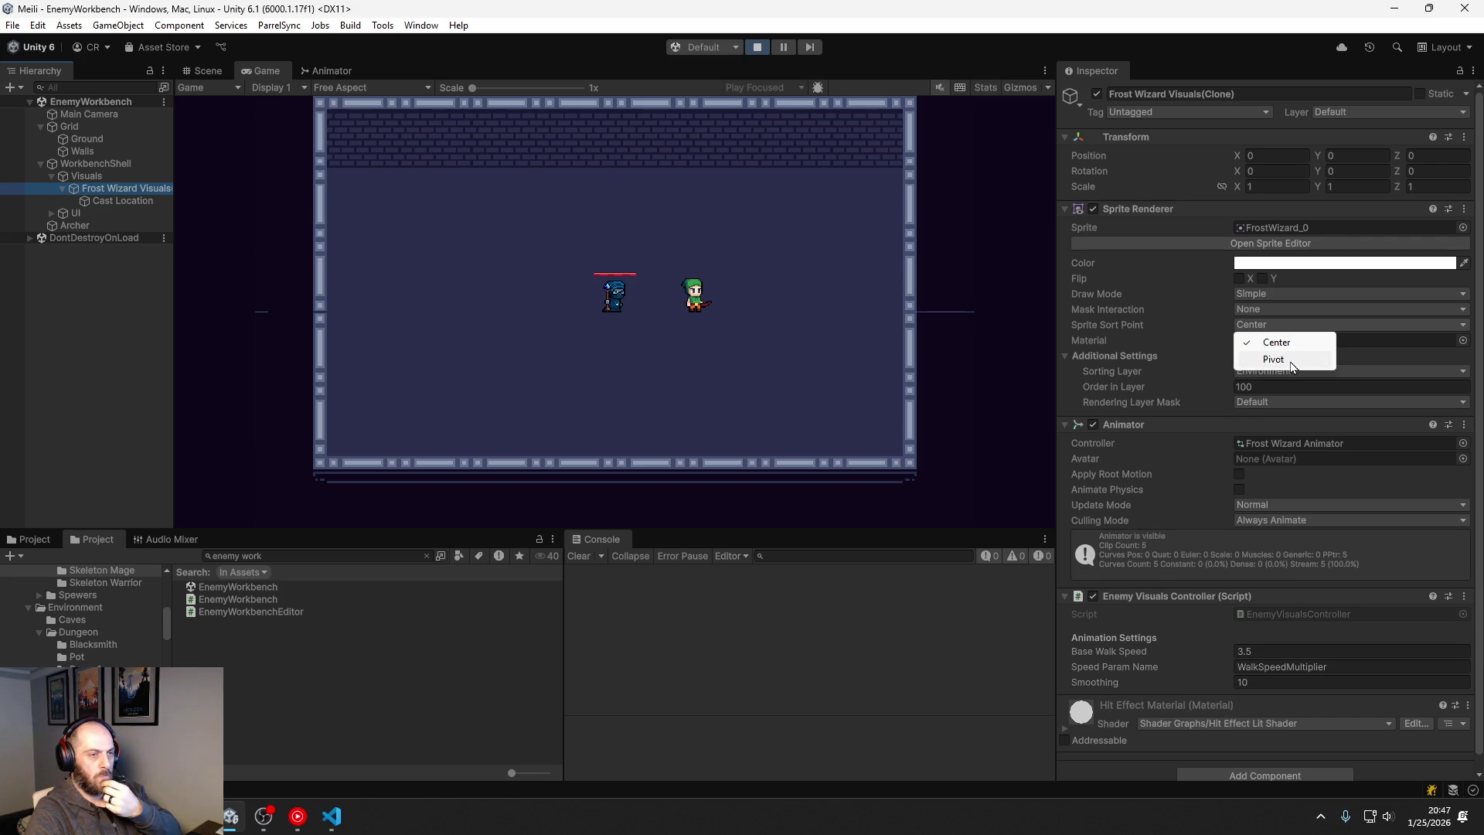
left_click(1290, 362)
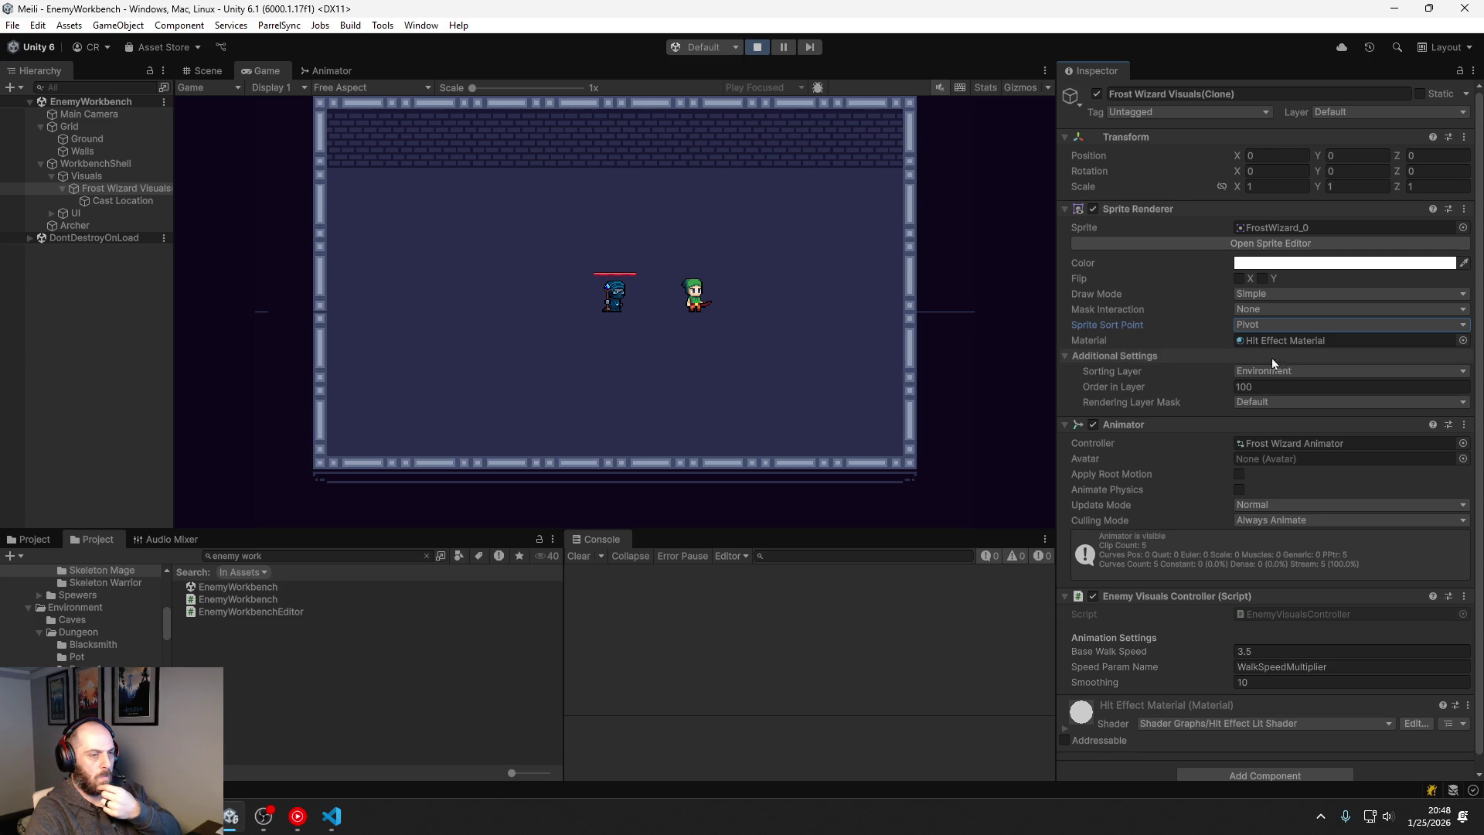
left_click(755, 48)
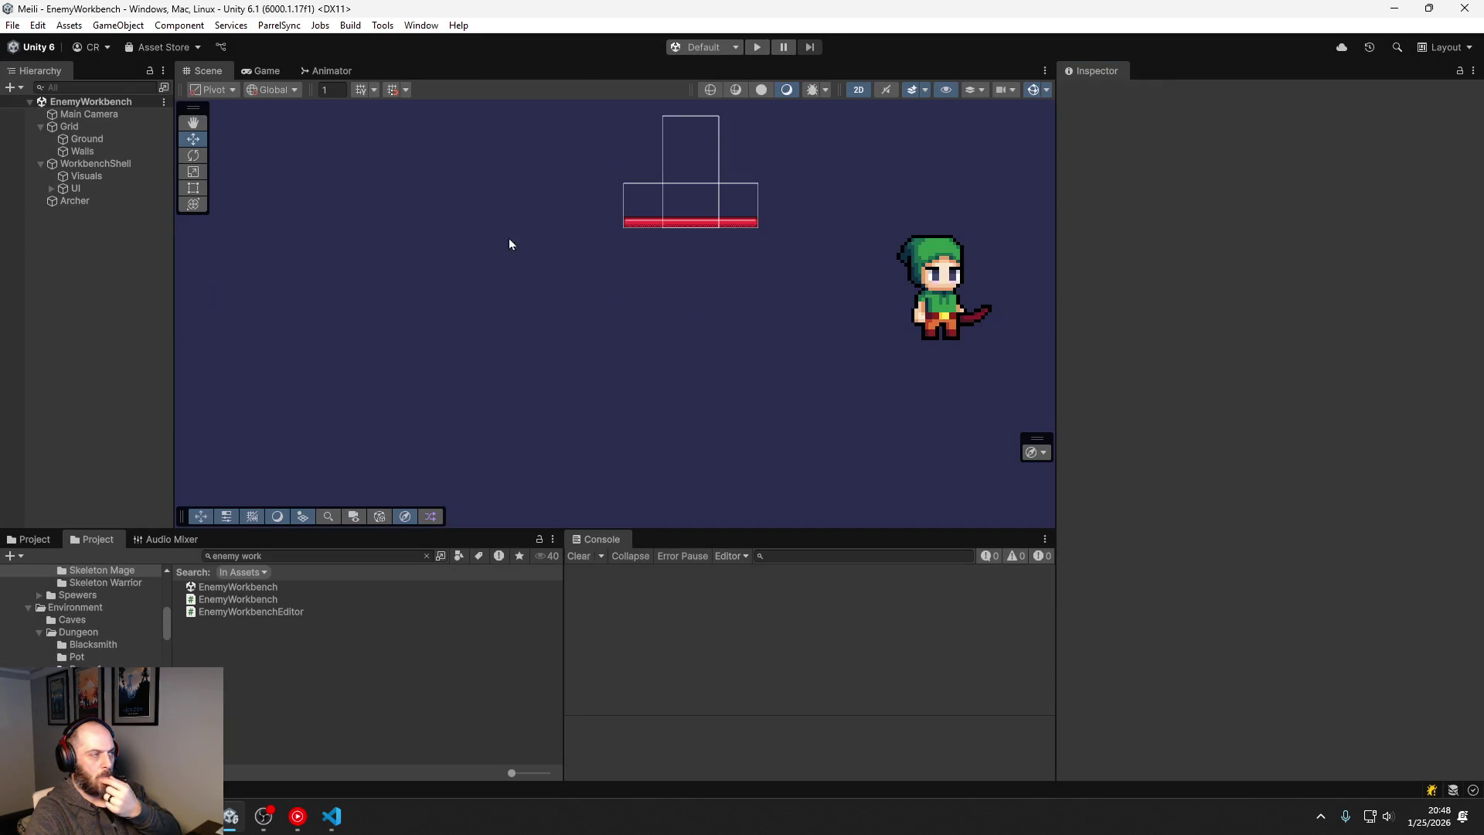
Step: Find the Frost Wizard Visuals prefab via 'frost wizard' and set its Sprite Sort Point to Pivot
left_click(207, 555)
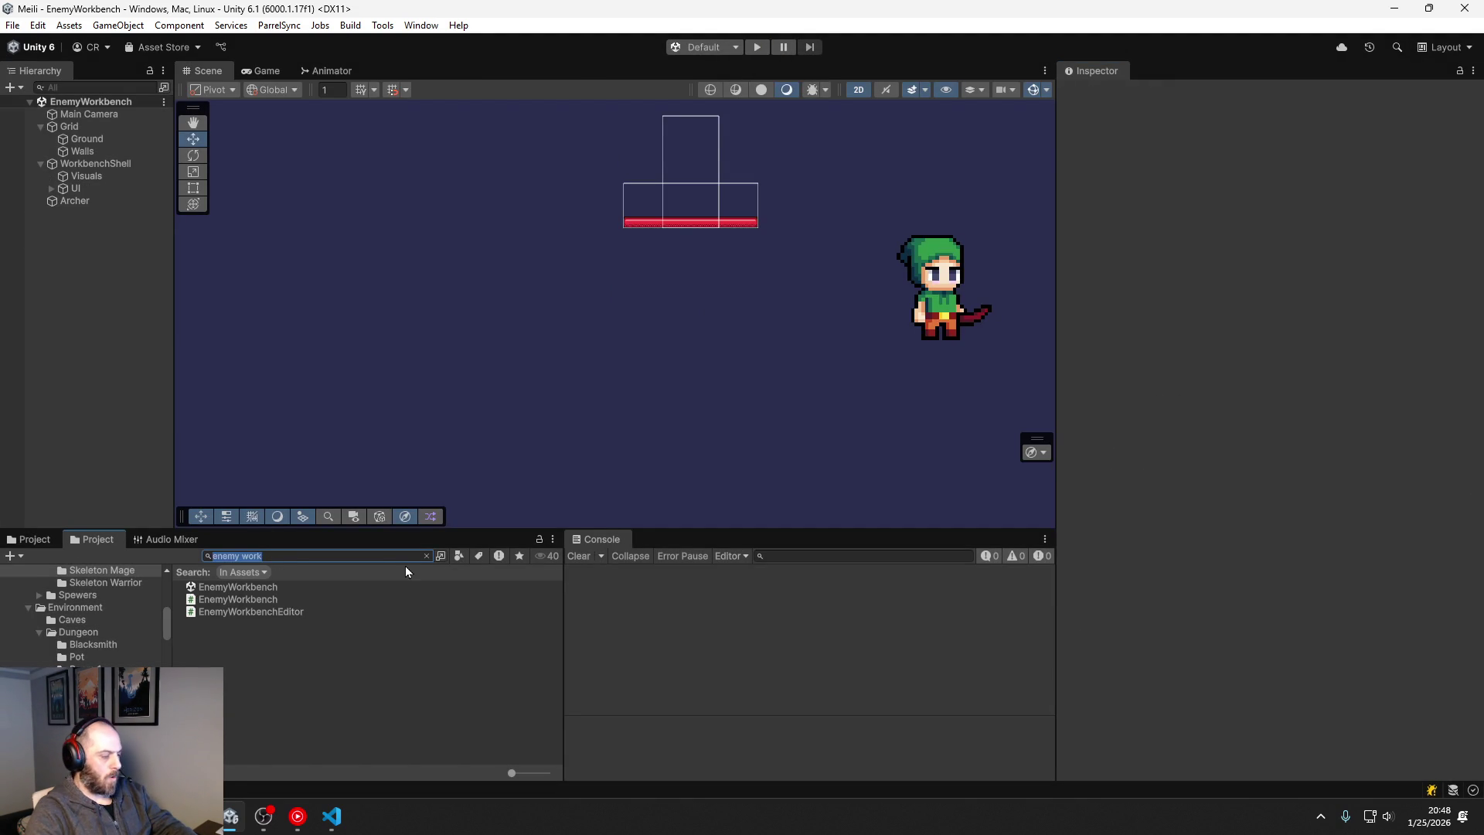
type("frost wizard")
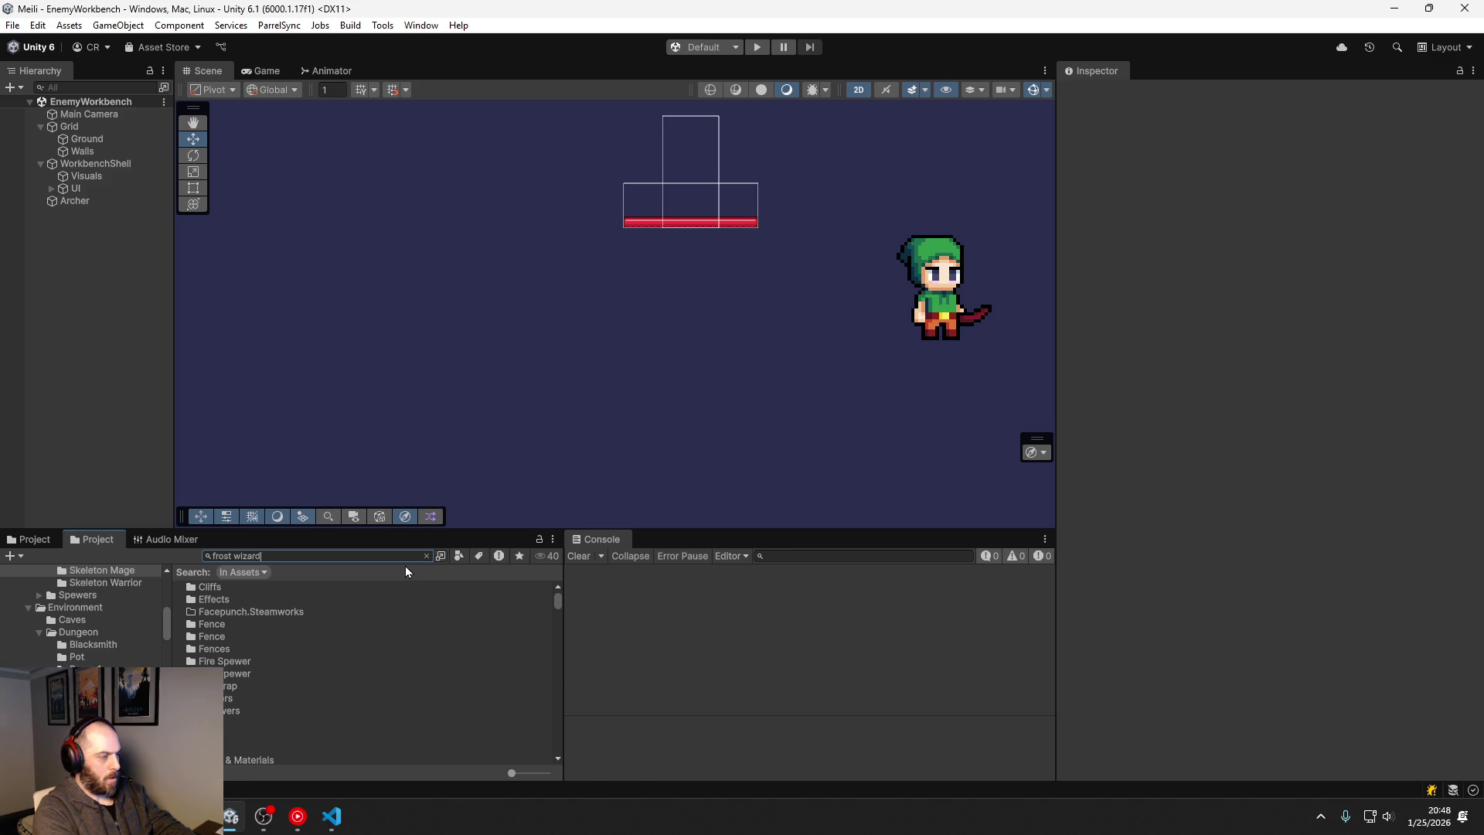
scroll(280, 680, "down", 4)
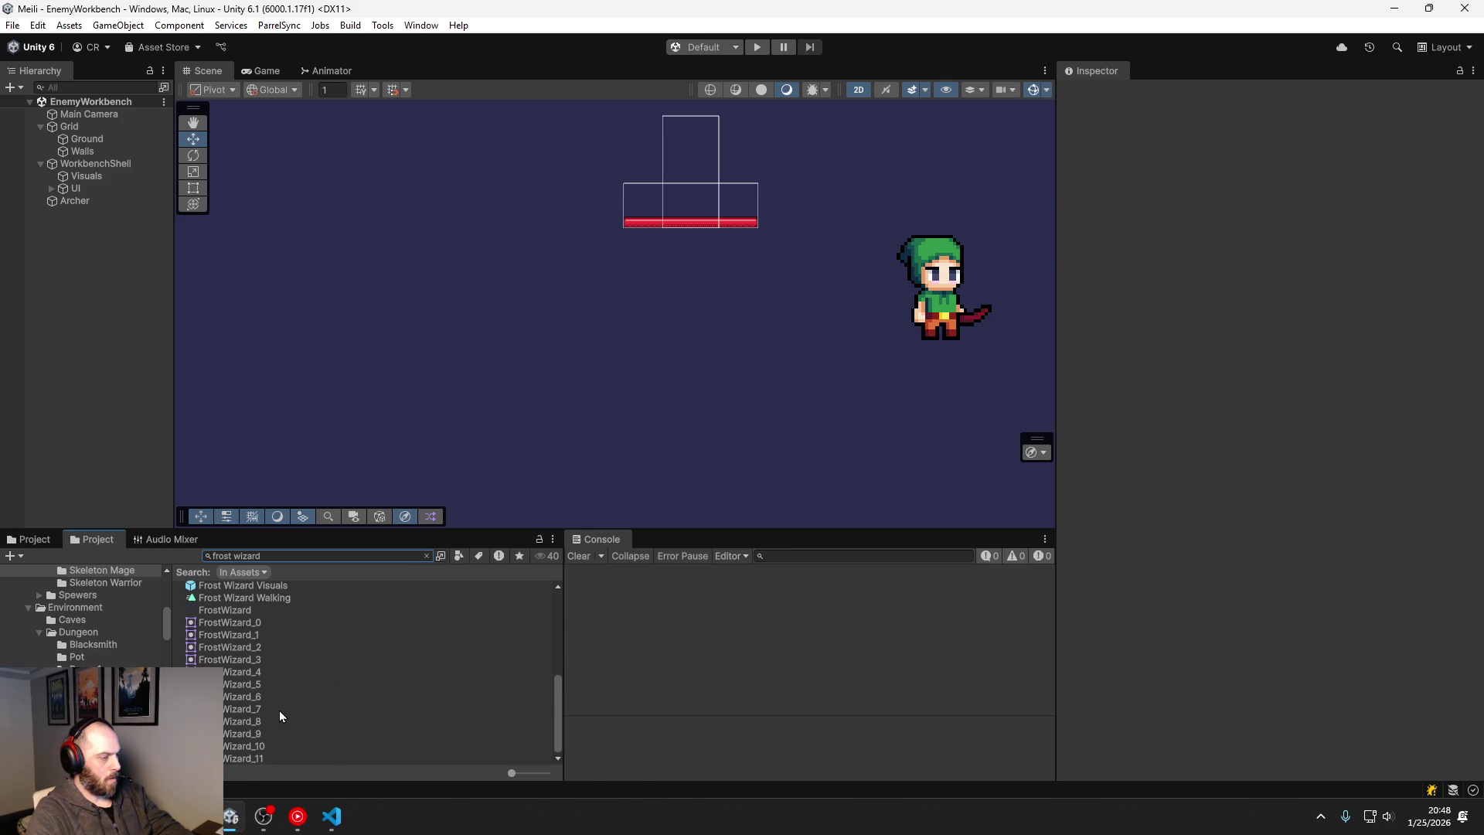
double_click(251, 680)
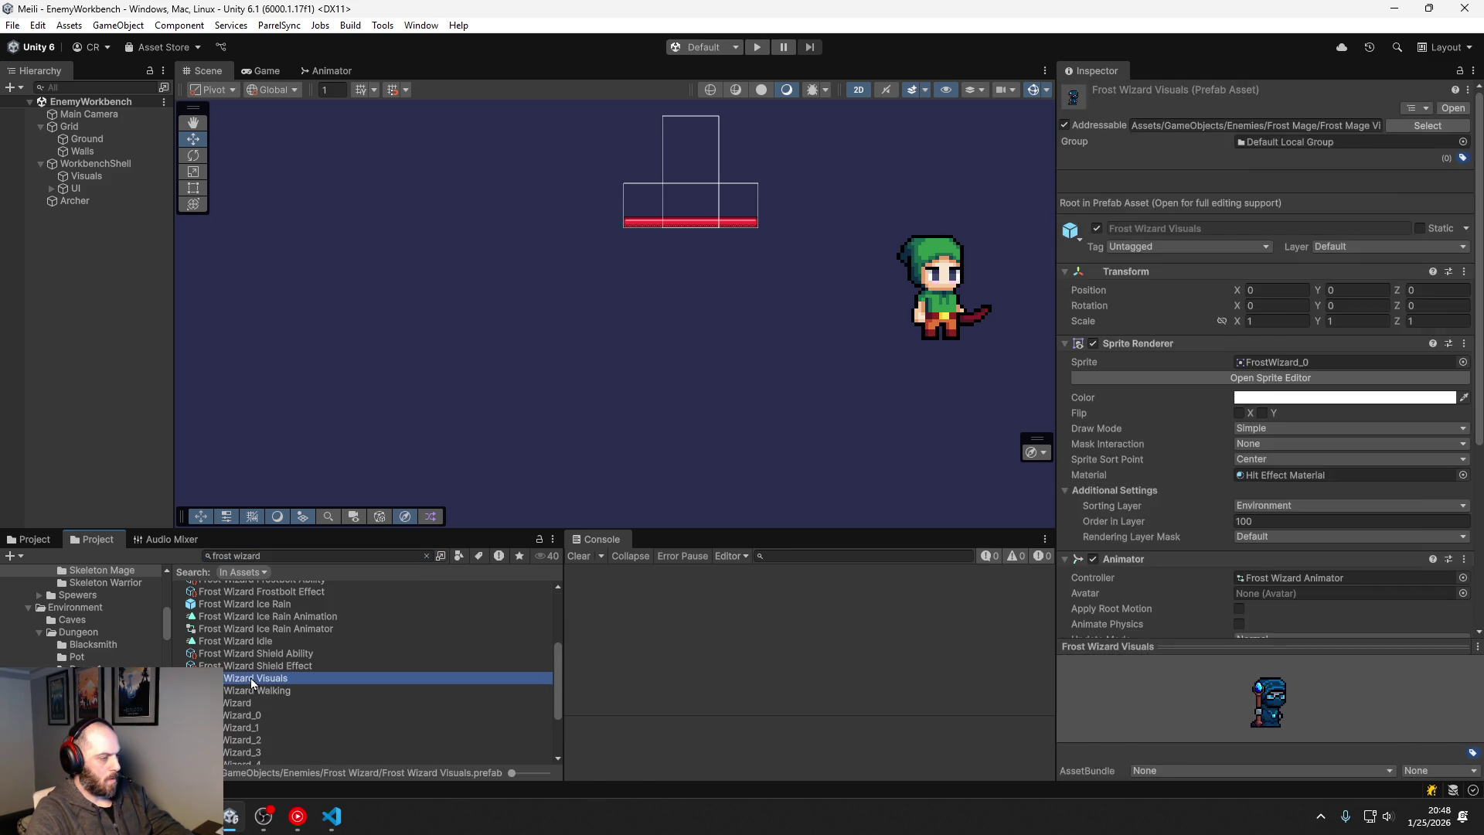
left_click(1272, 323)
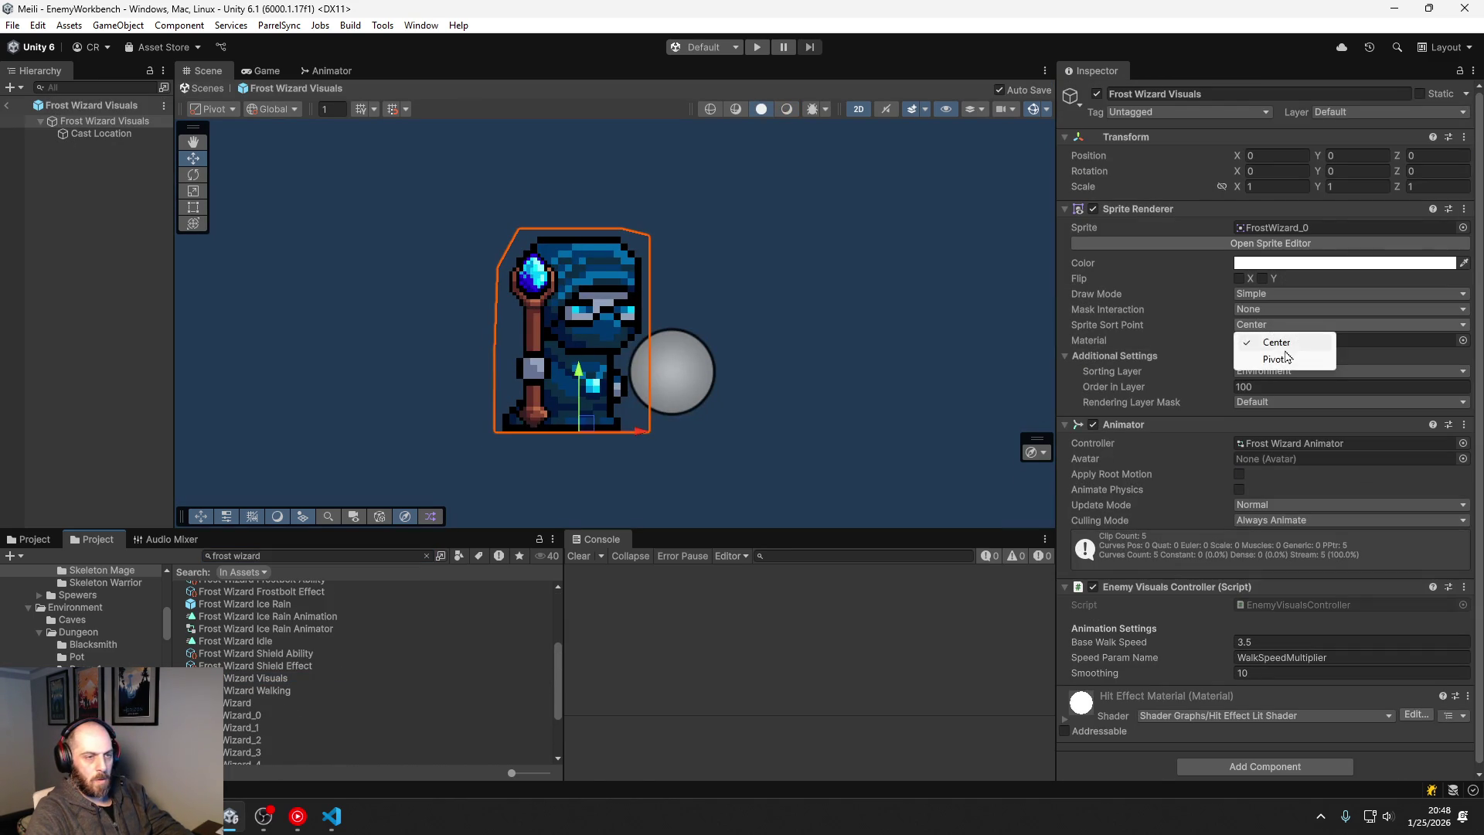
left_click(1281, 357)
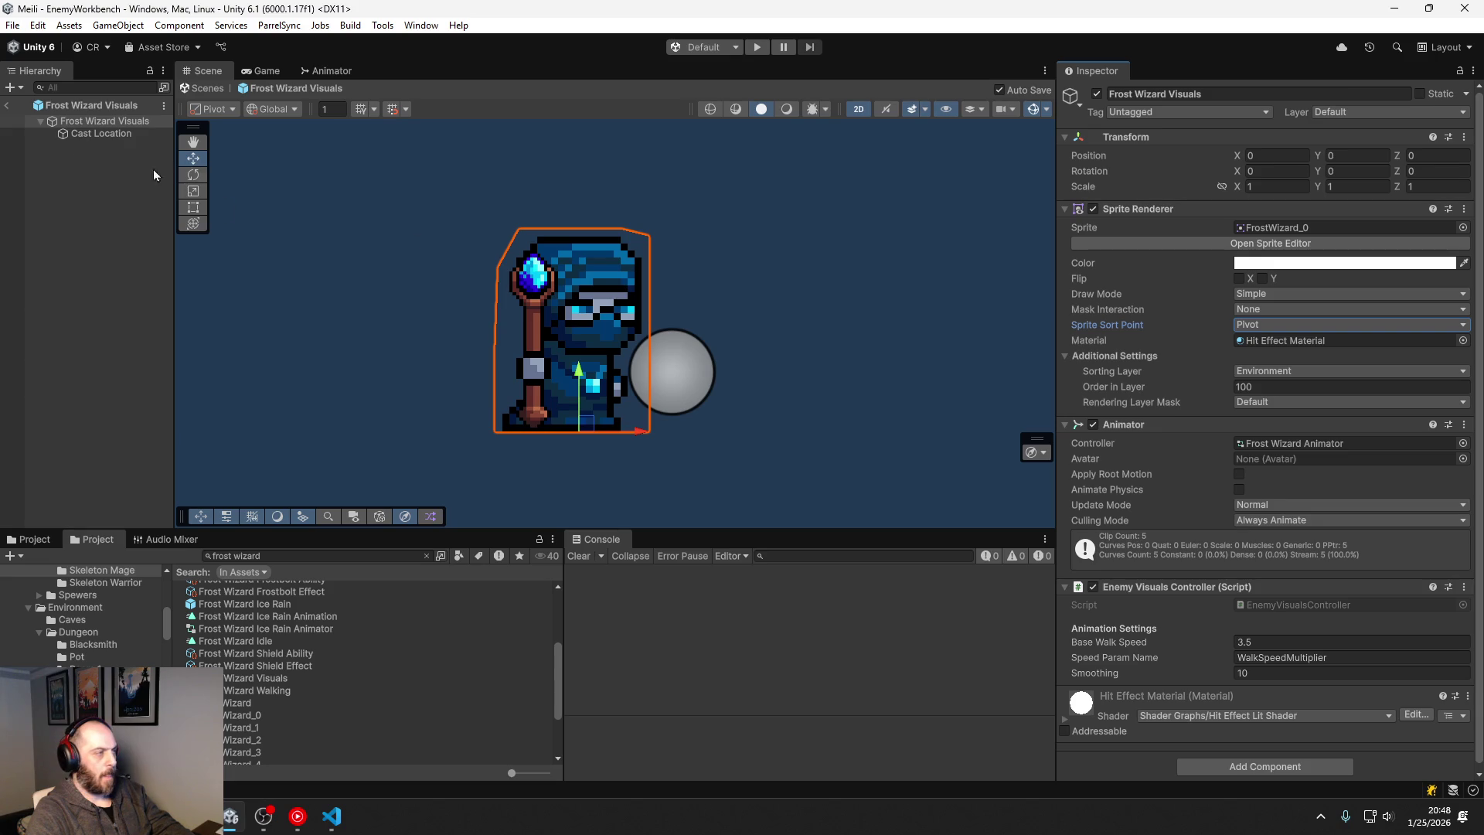
left_click(6, 106)
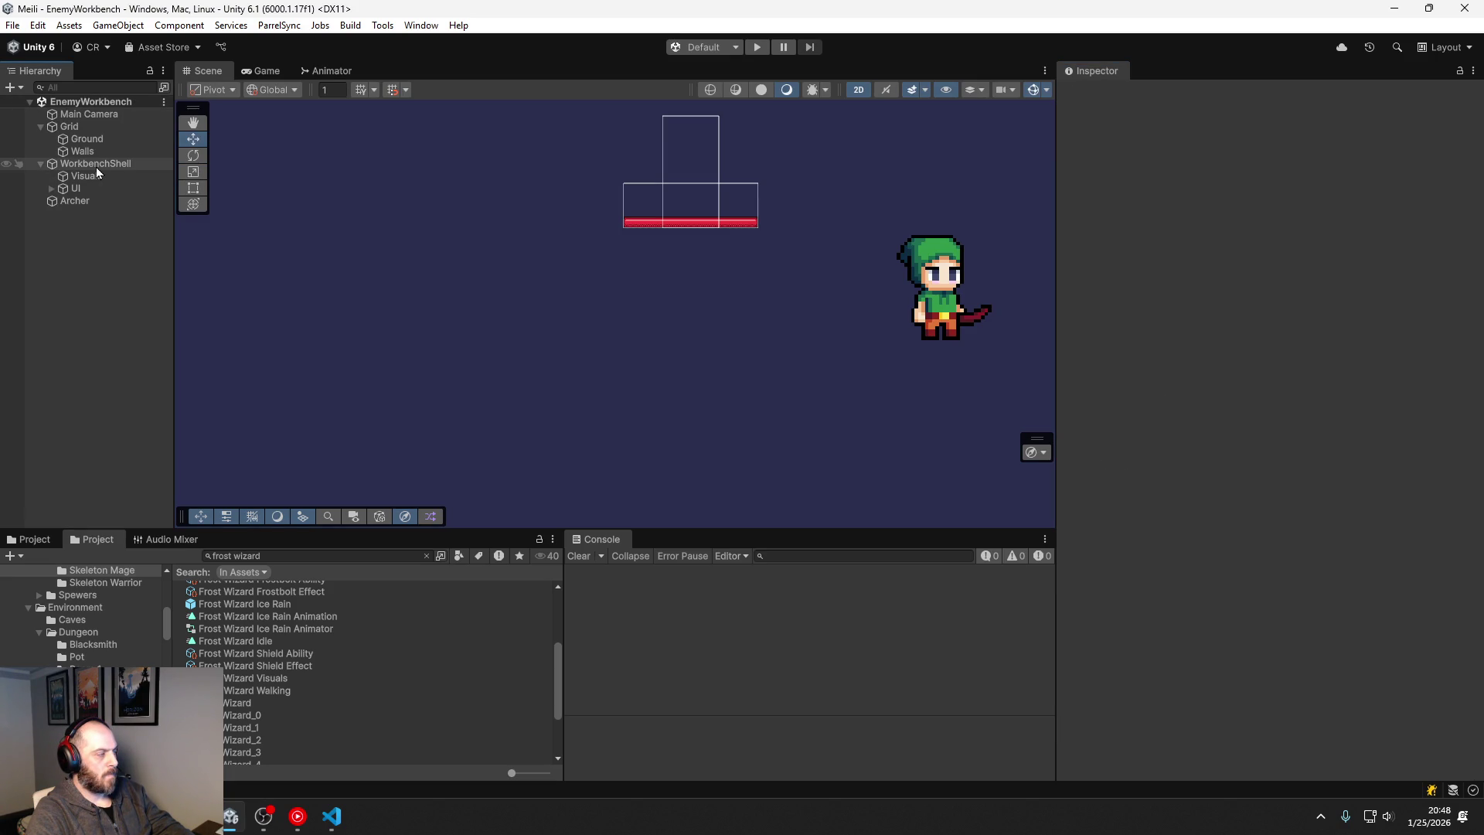
Step: Start a playtest and load Frost Wizard Definition - Social into the workbench
left_click(758, 47)
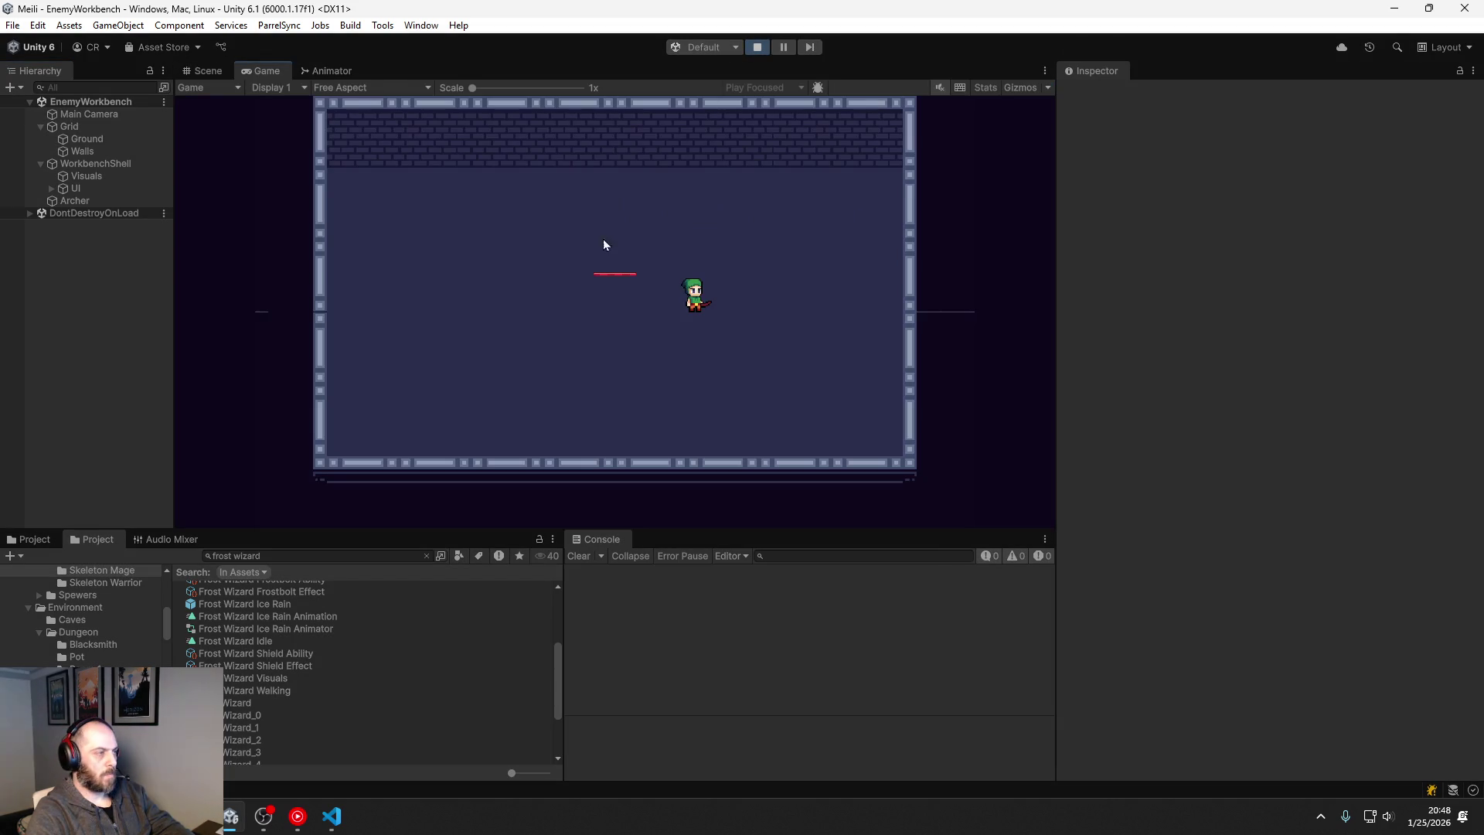
left_click(98, 165)
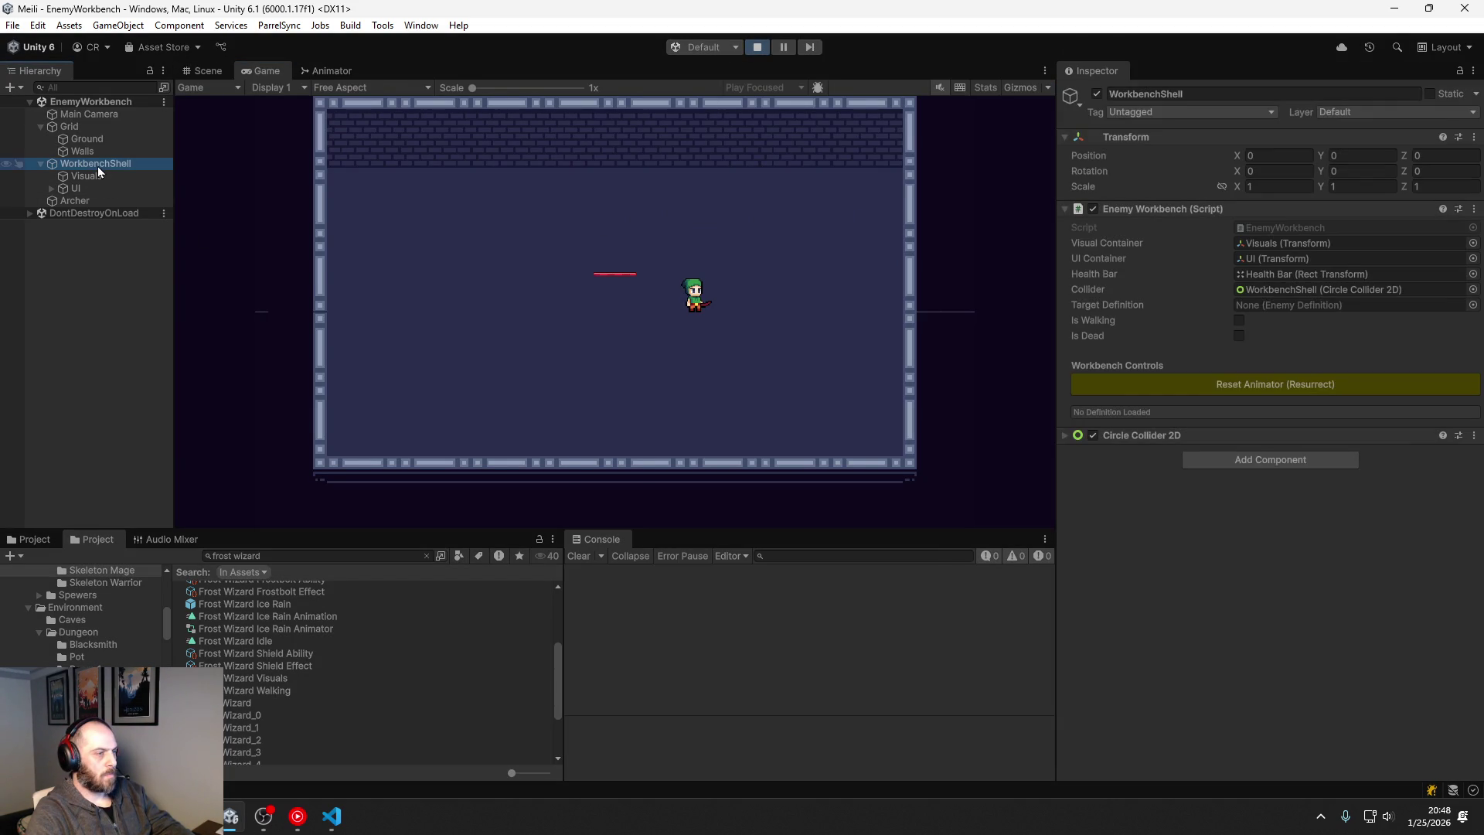
left_click(1472, 304)
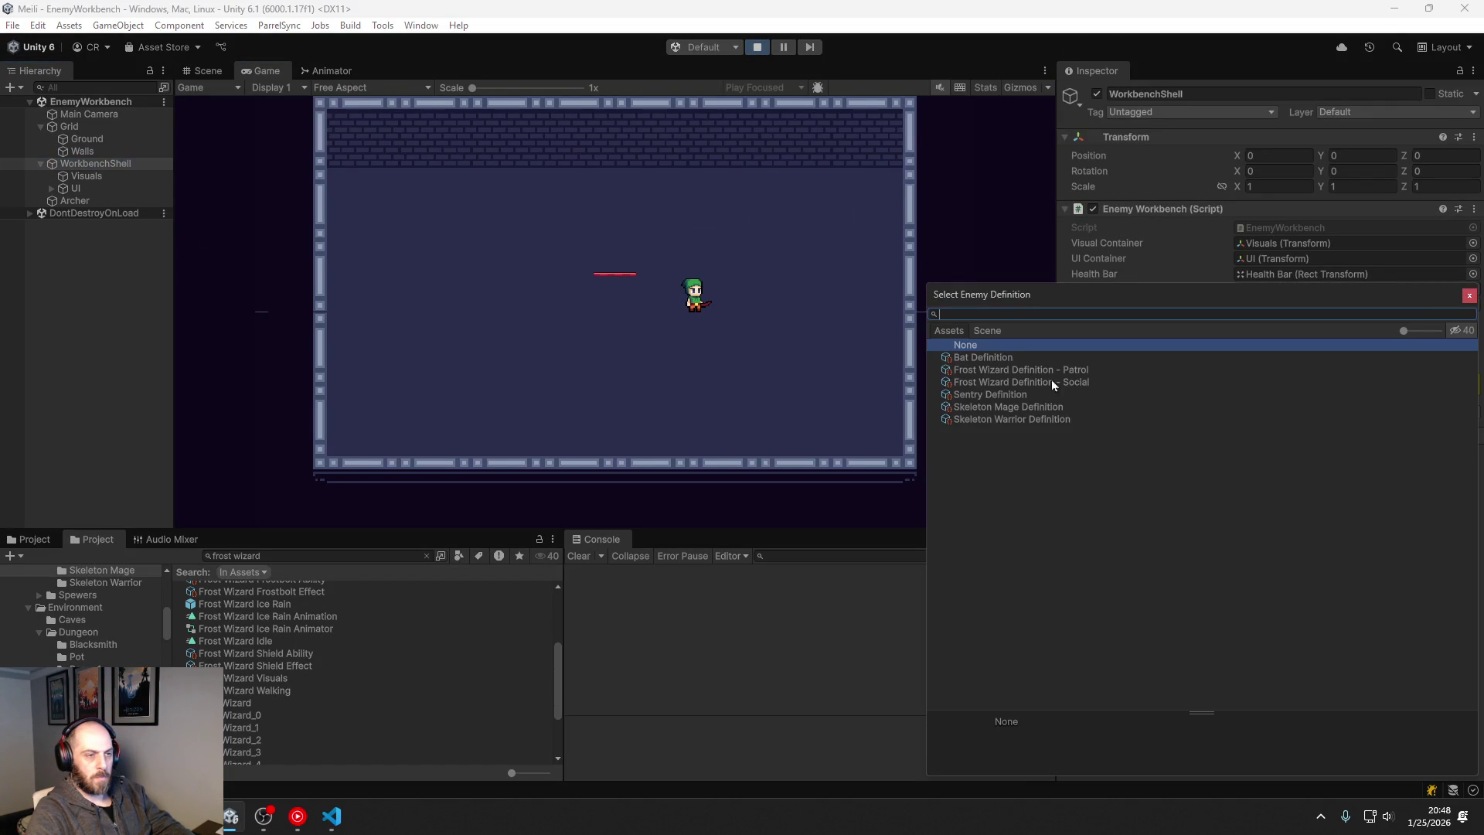
left_click(995, 370)
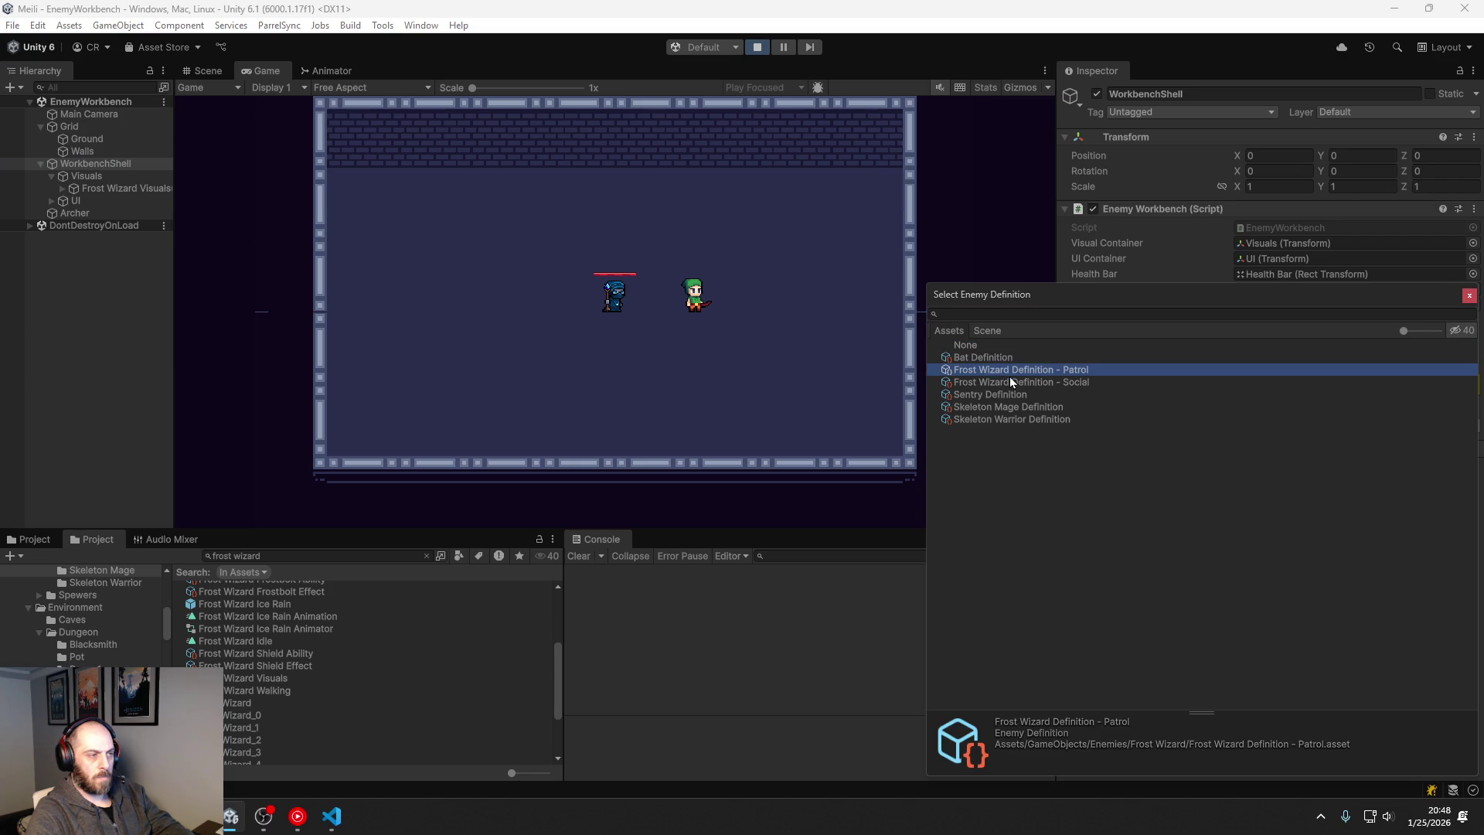
left_click(1011, 380)
double_click(1012, 380)
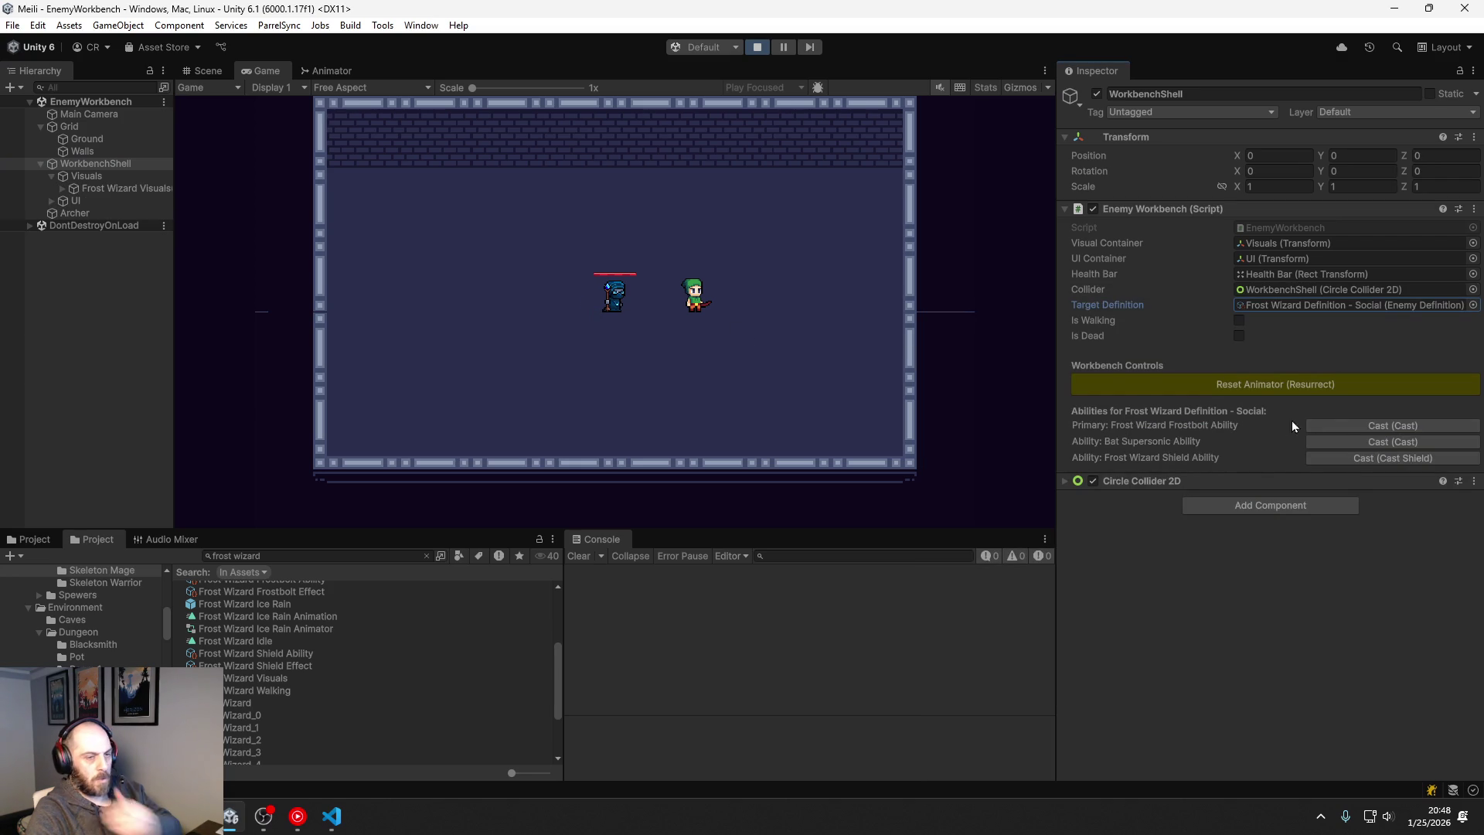
Step: Trigger the Frostbolt ability, inspect the wizard visuals and Cast Location, then reselect WorkbenchShell
left_click(1366, 428)
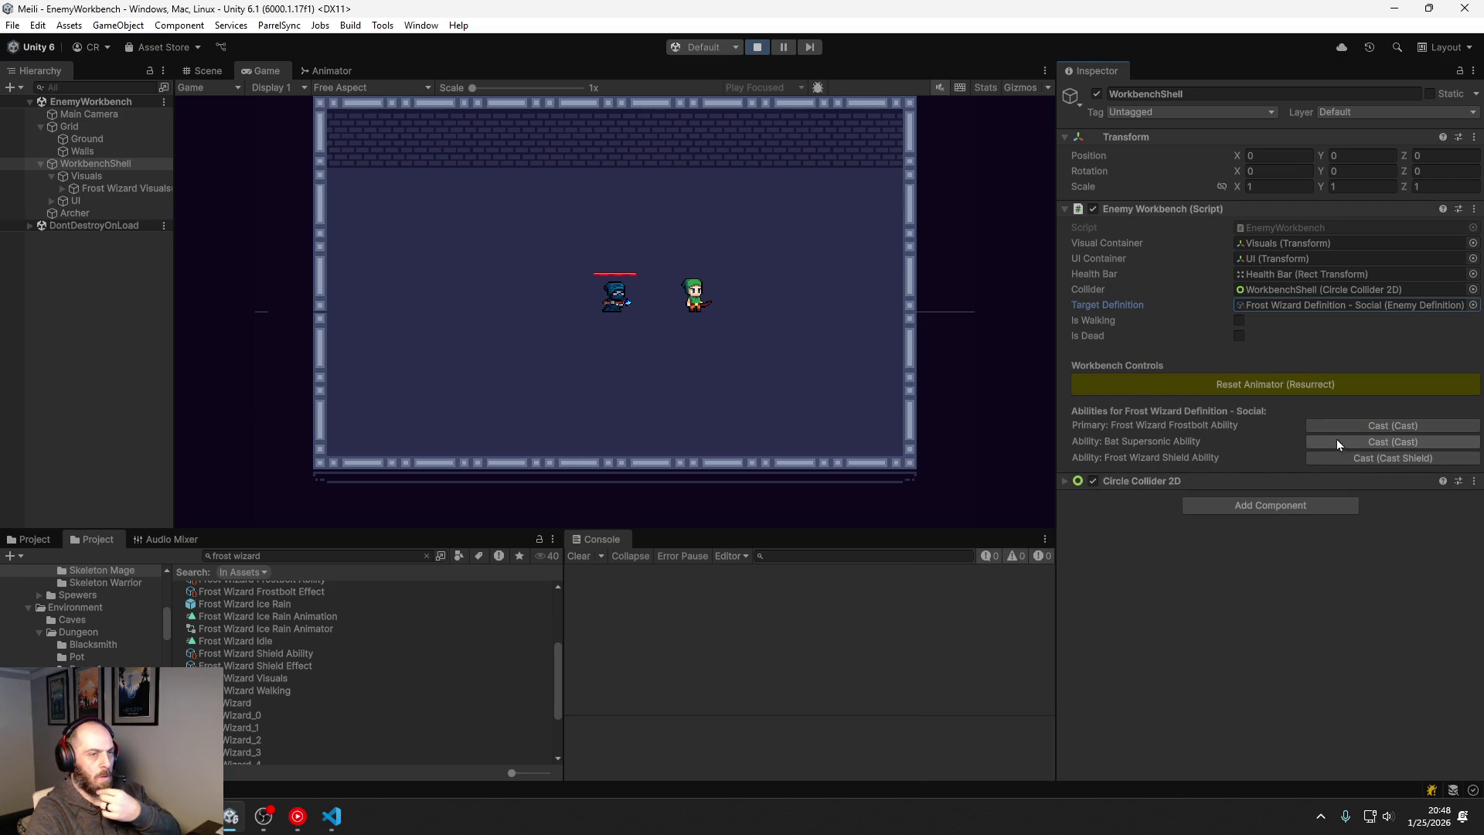
left_click(111, 187)
left_click(59, 189)
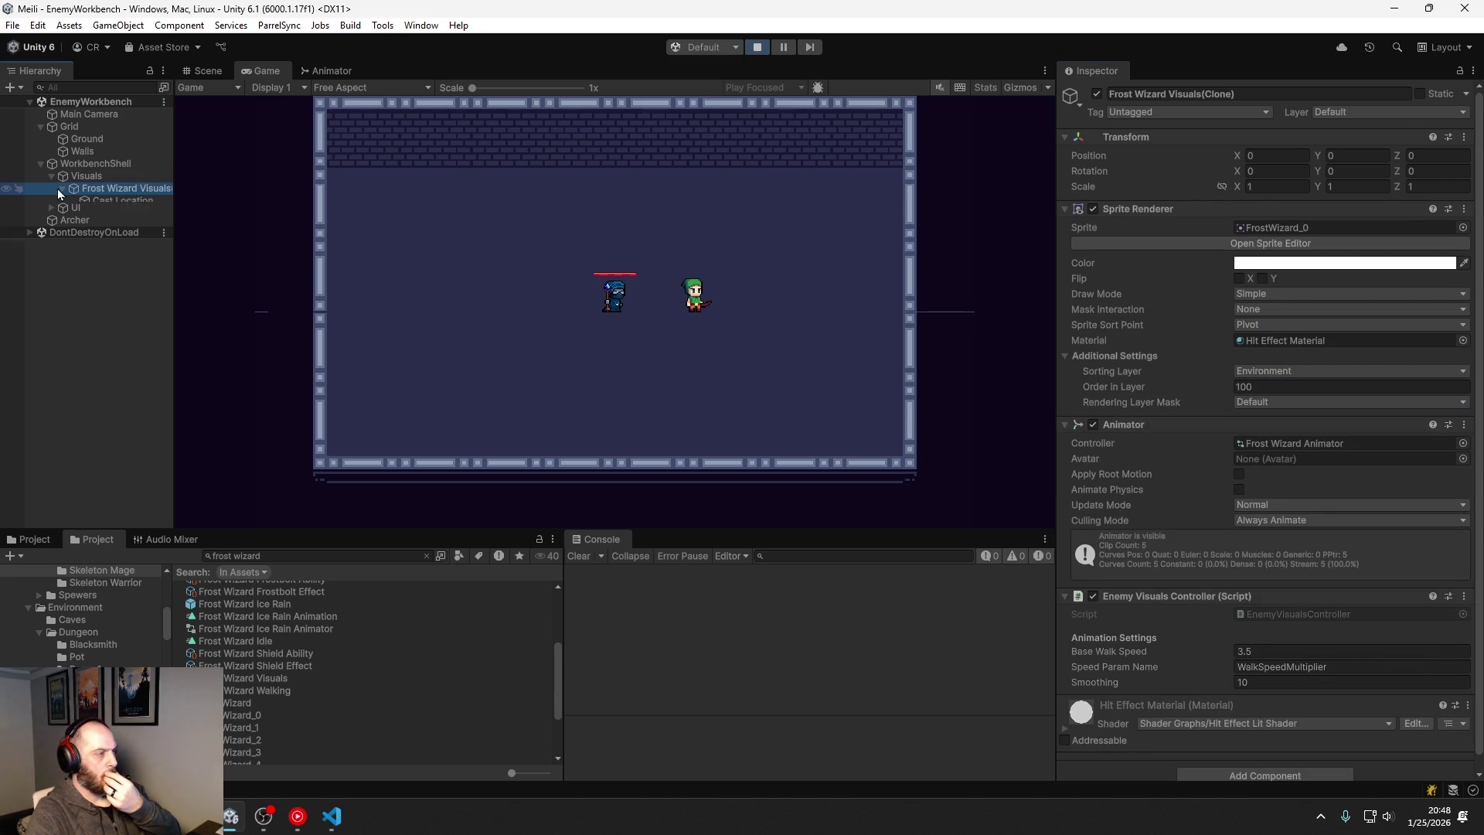
left_click(97, 198)
left_click(104, 185)
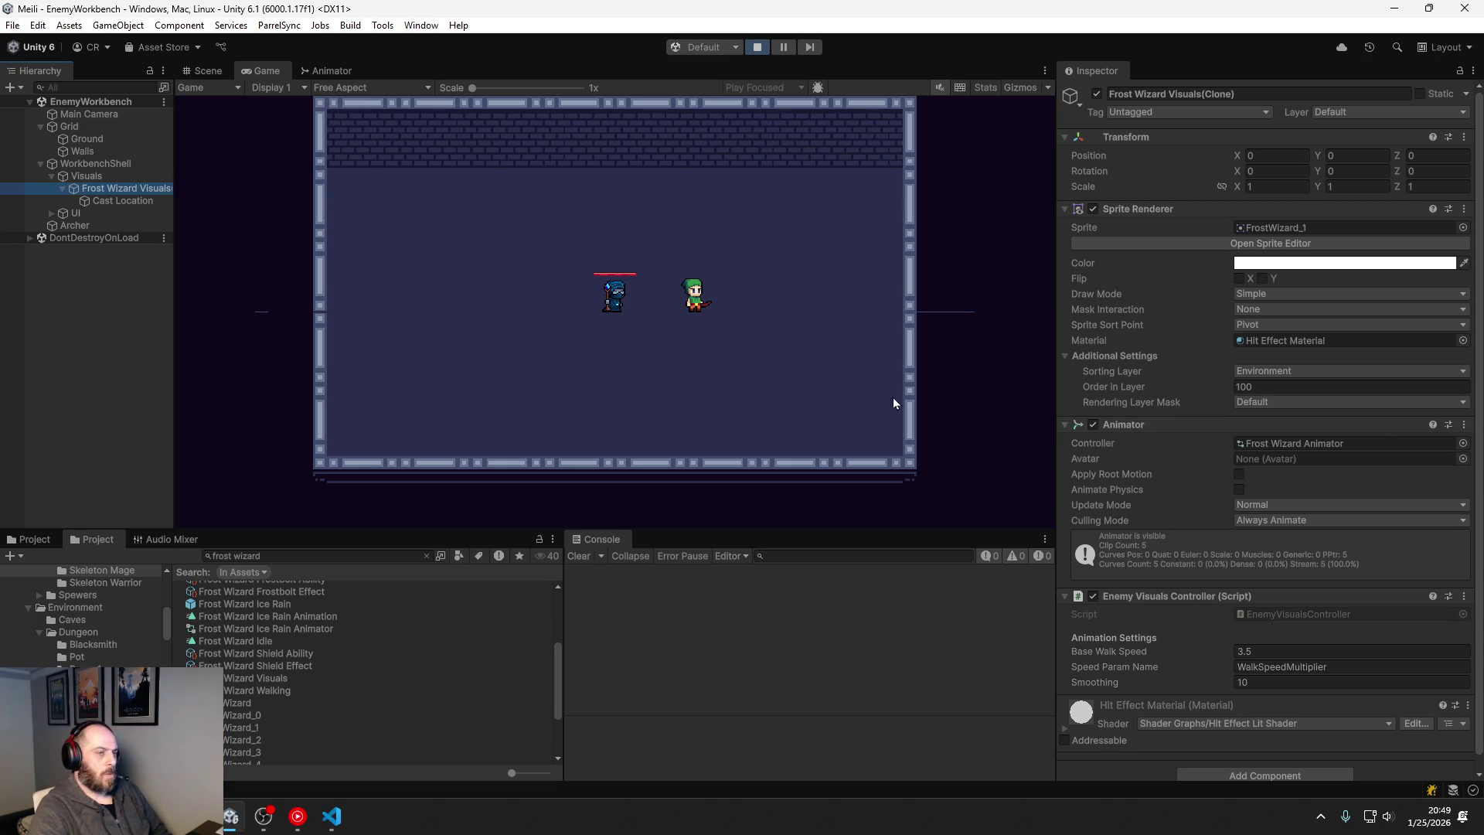
left_click(107, 162)
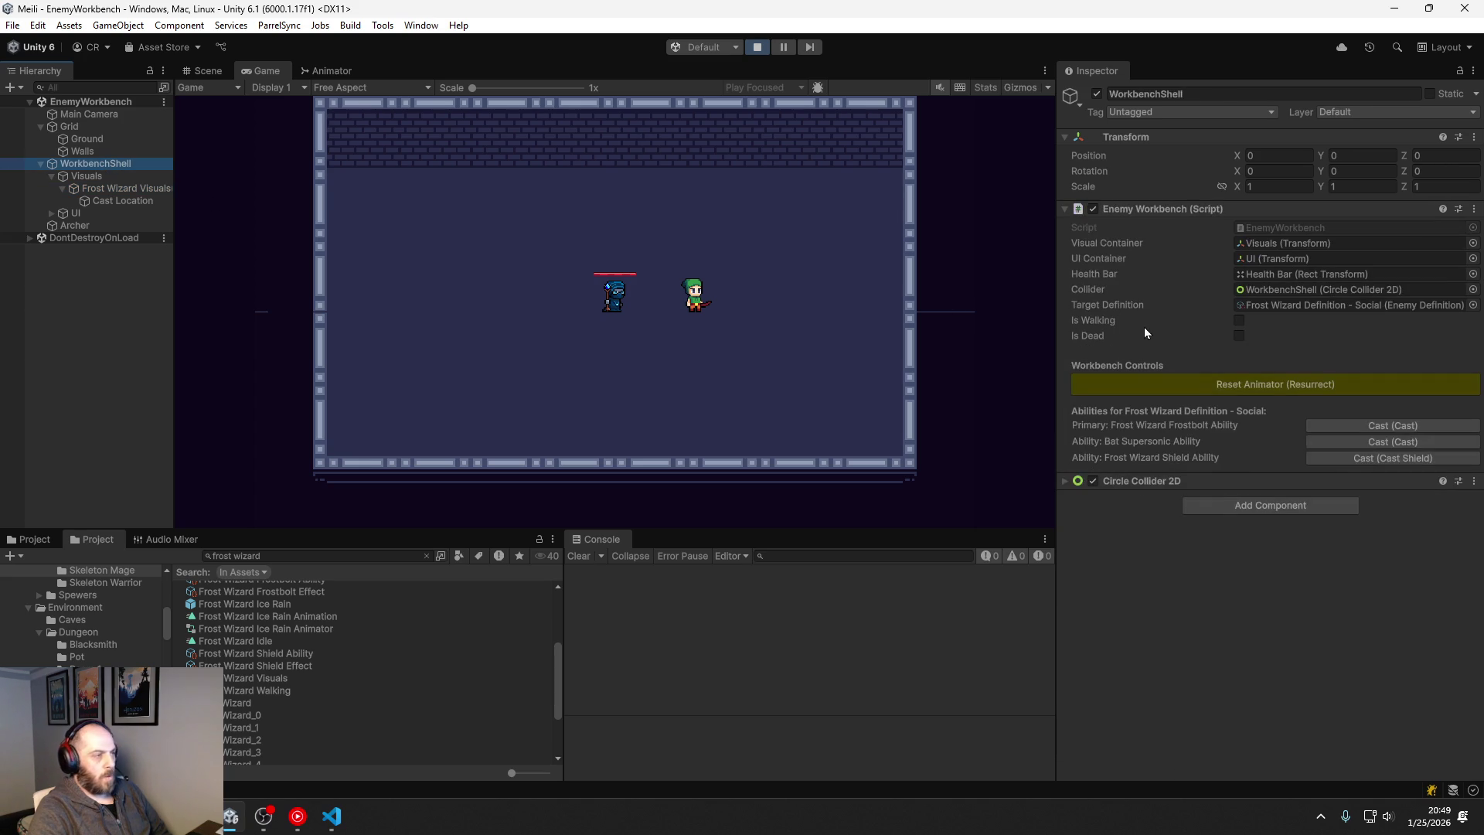
Step: Load the Sentry Definition into the workbench
left_click(1471, 304)
left_click(1022, 390)
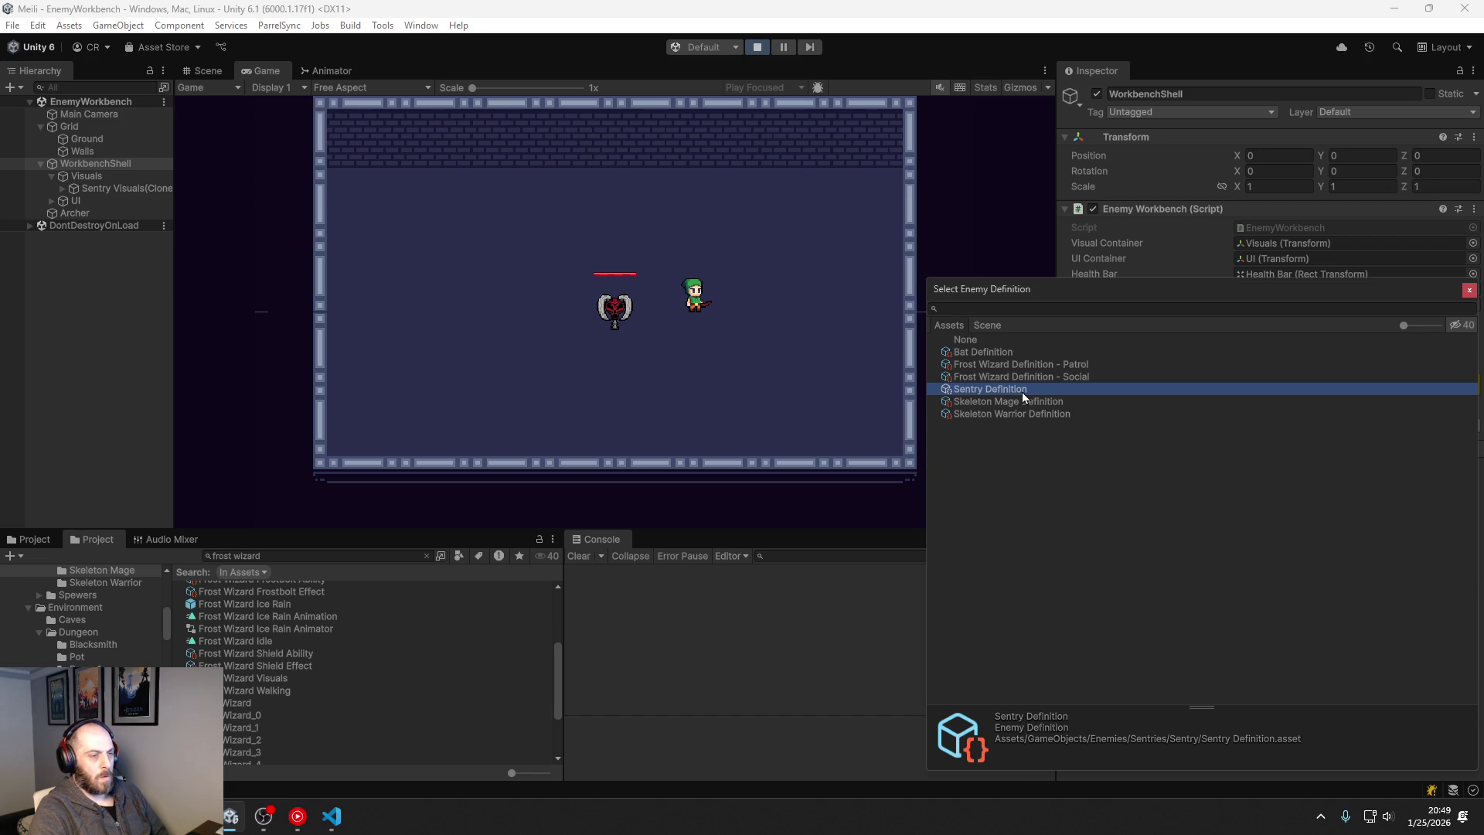
double_click(1022, 391)
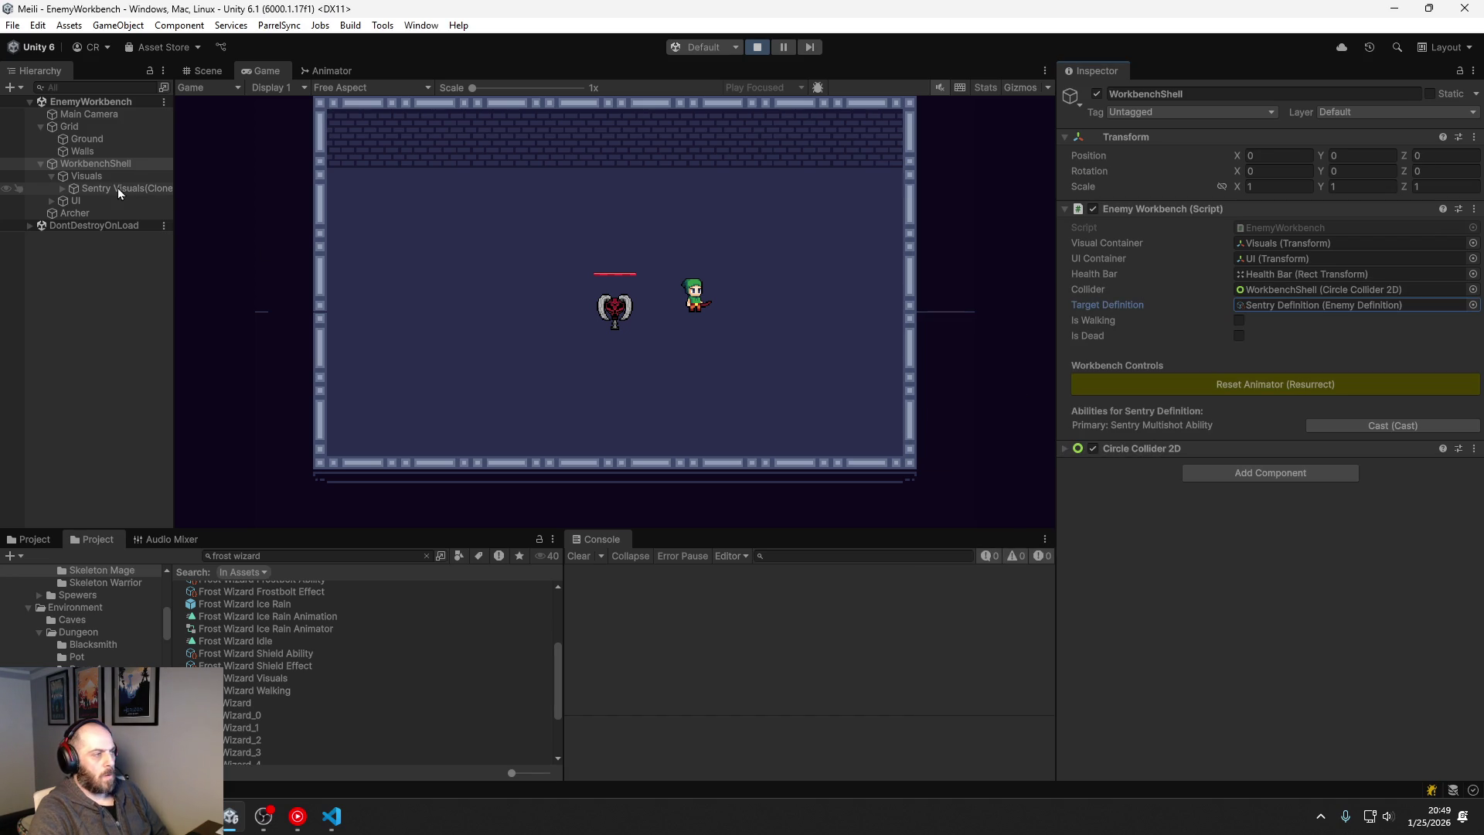
Step: Find the Sentry sprite sheet via a 'sentry' search and exit Play mode to allow editing
left_click(49, 545)
type("sentry")
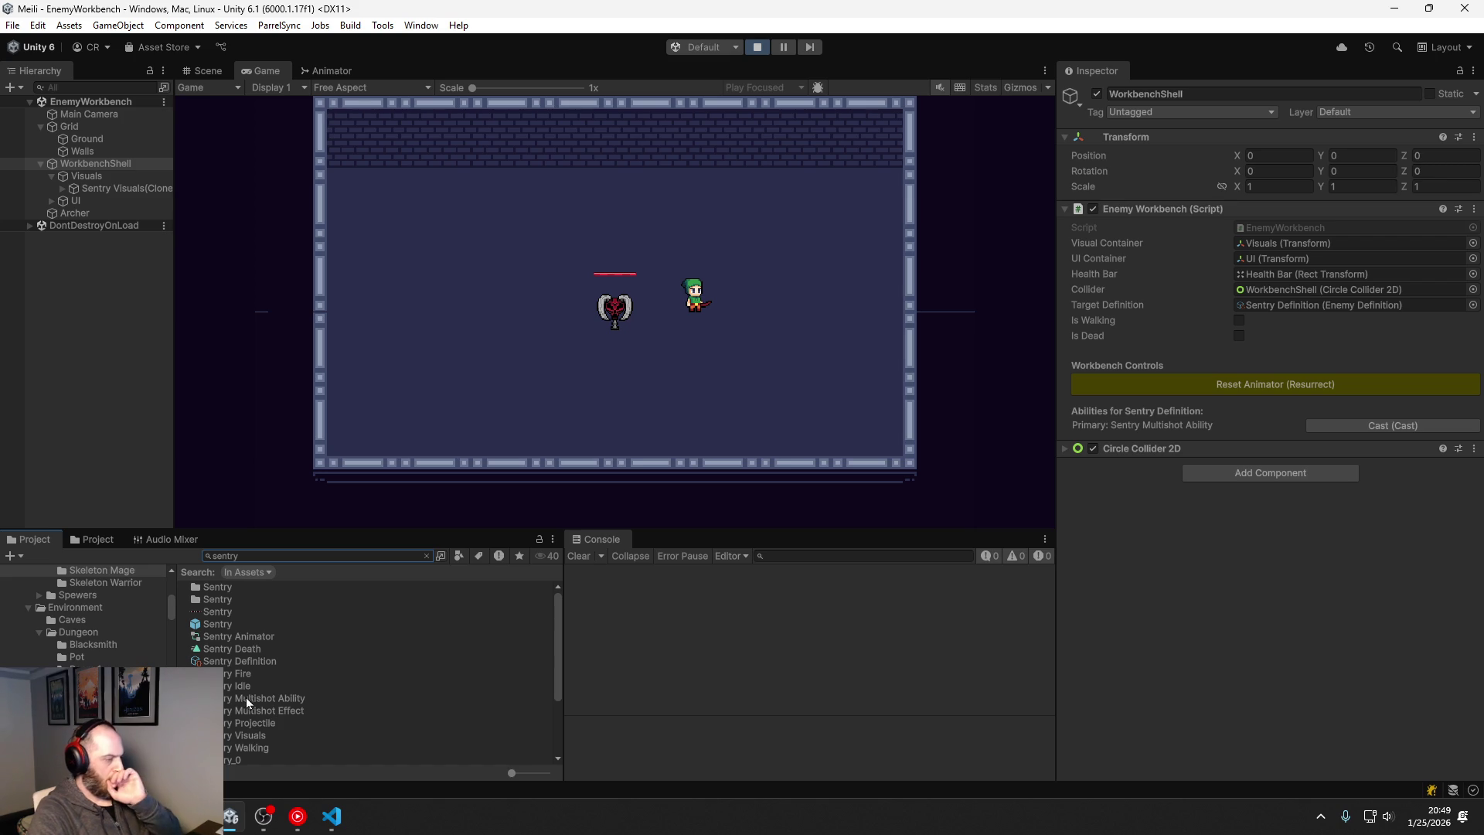
left_click(234, 613)
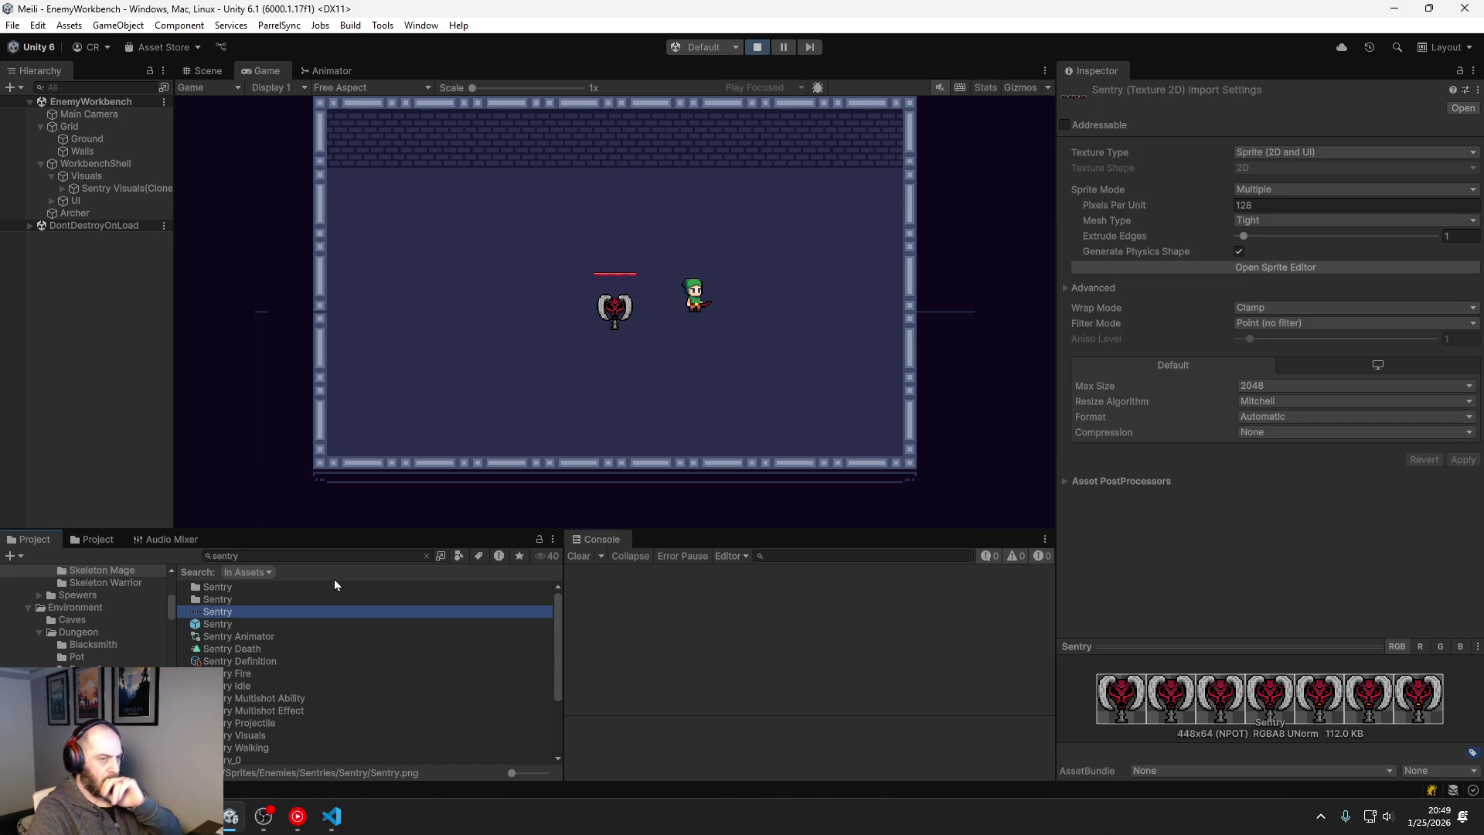
left_click(1296, 264)
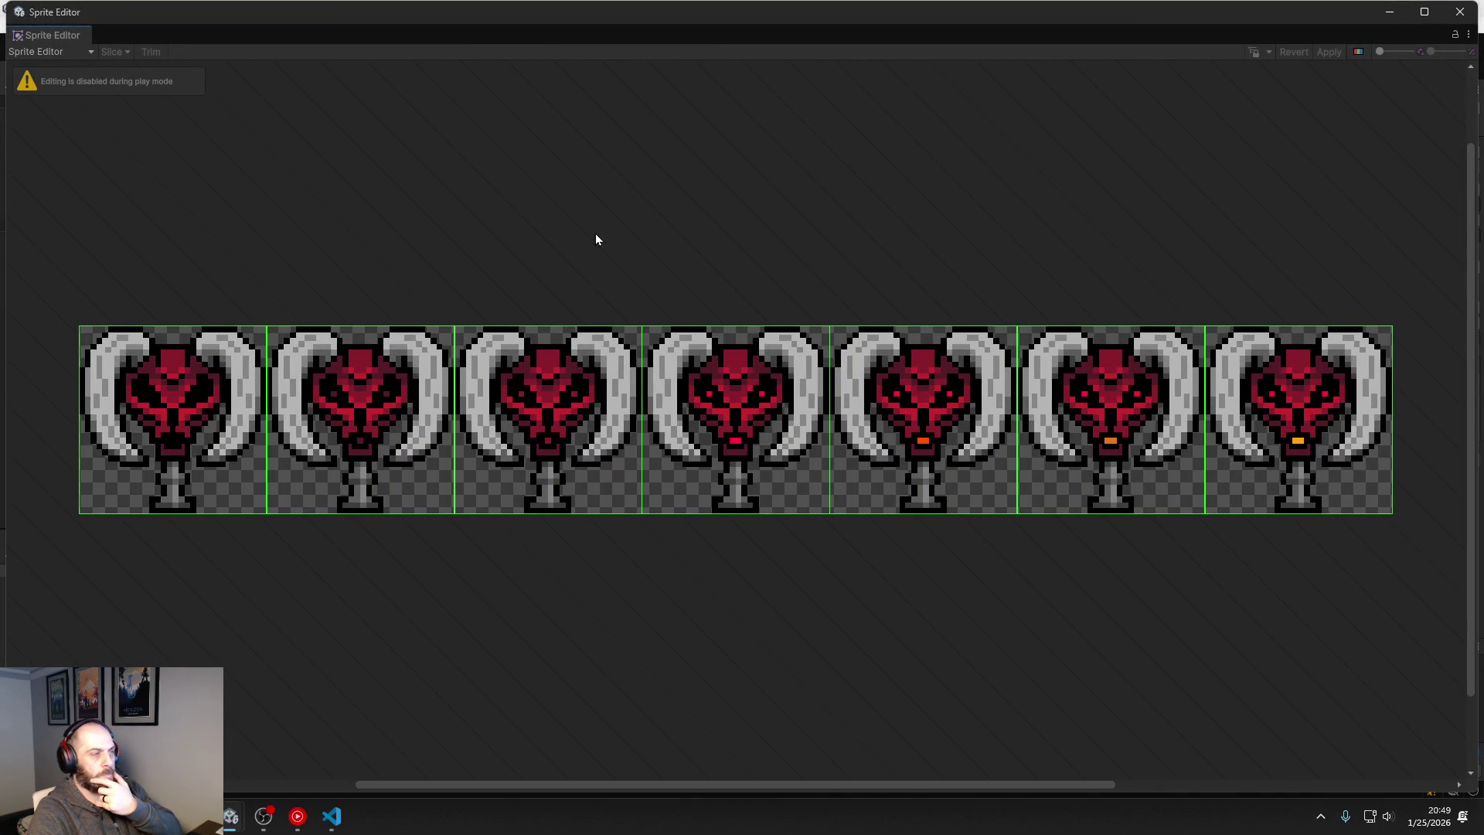
left_click(1460, 12)
key("ctrl+p")
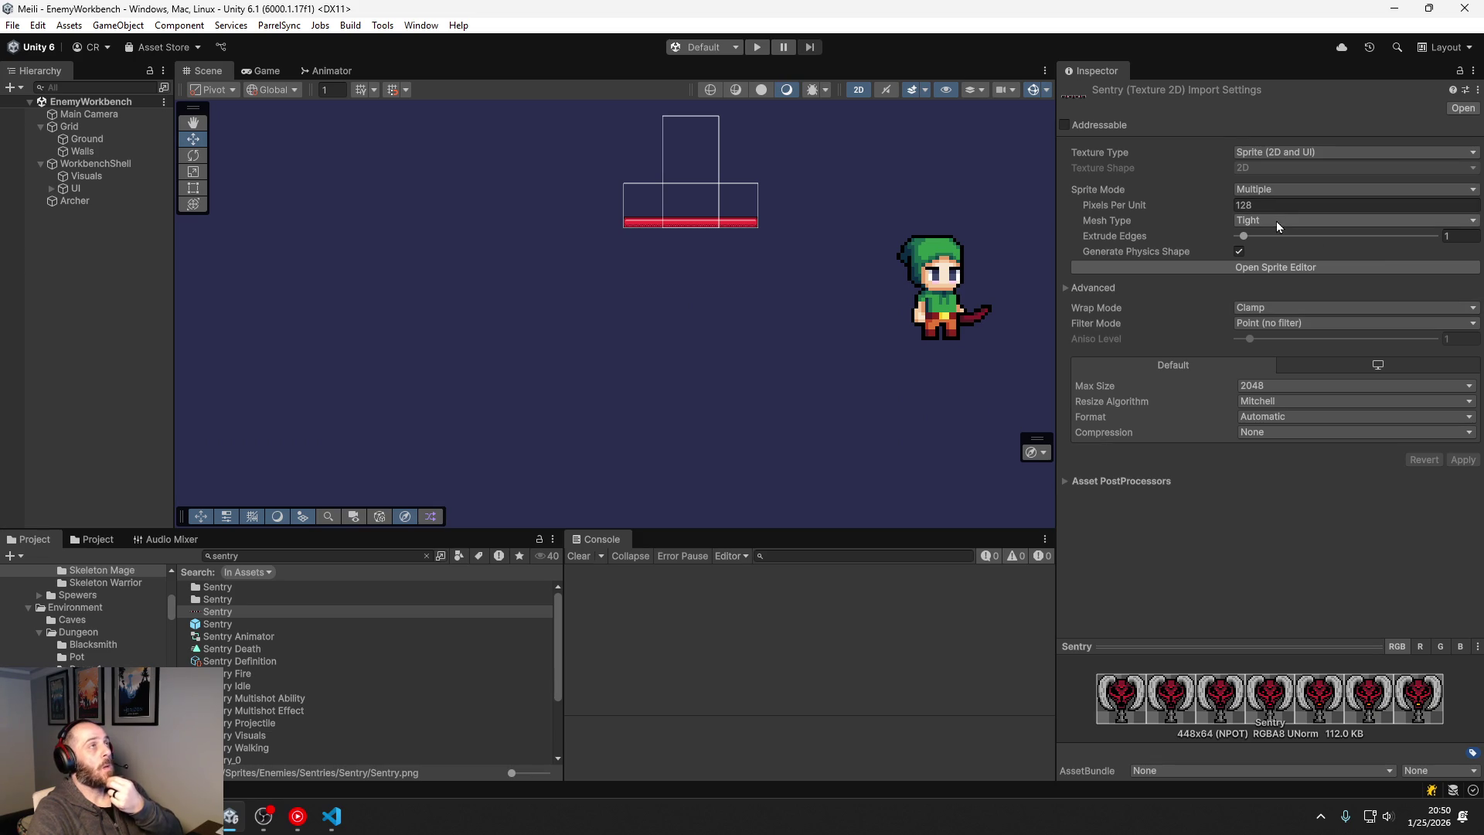
Step: Slice the Sentry sheet Grid By Cell Count into 7 columns with Bottom pivot, and apply
left_click(1260, 263)
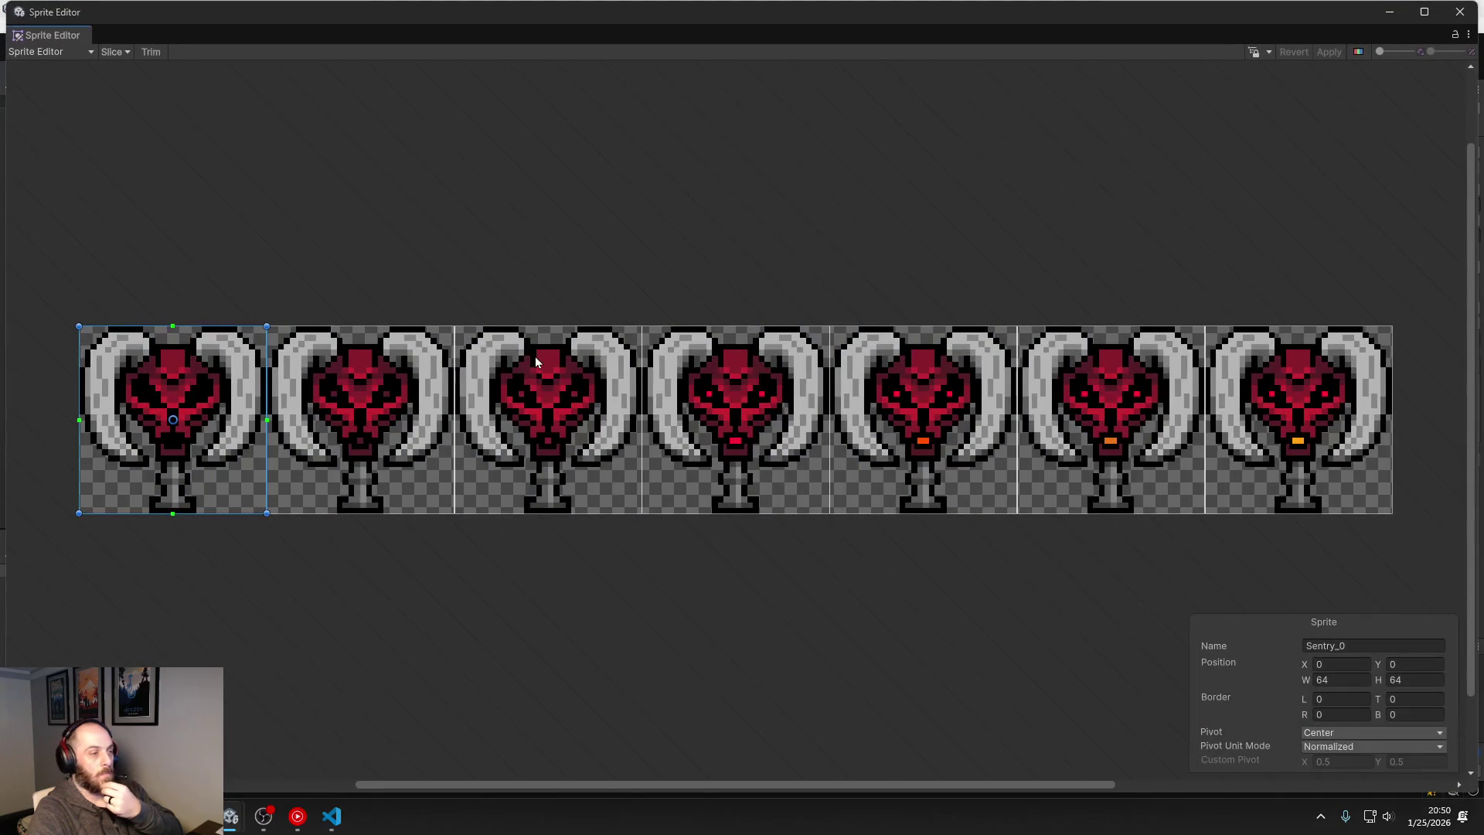
left_click(111, 51)
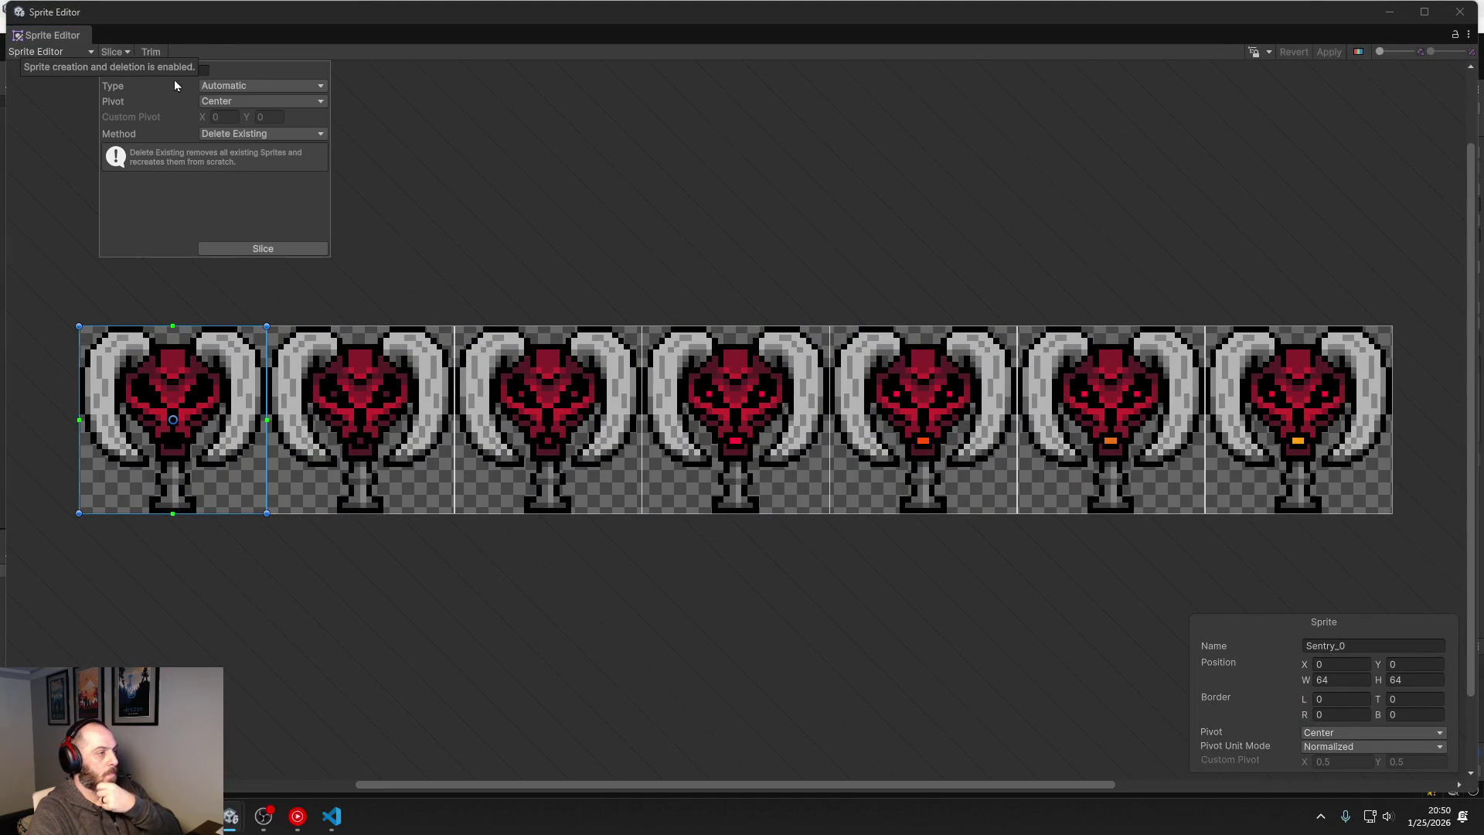
left_click(290, 103)
left_click(268, 237)
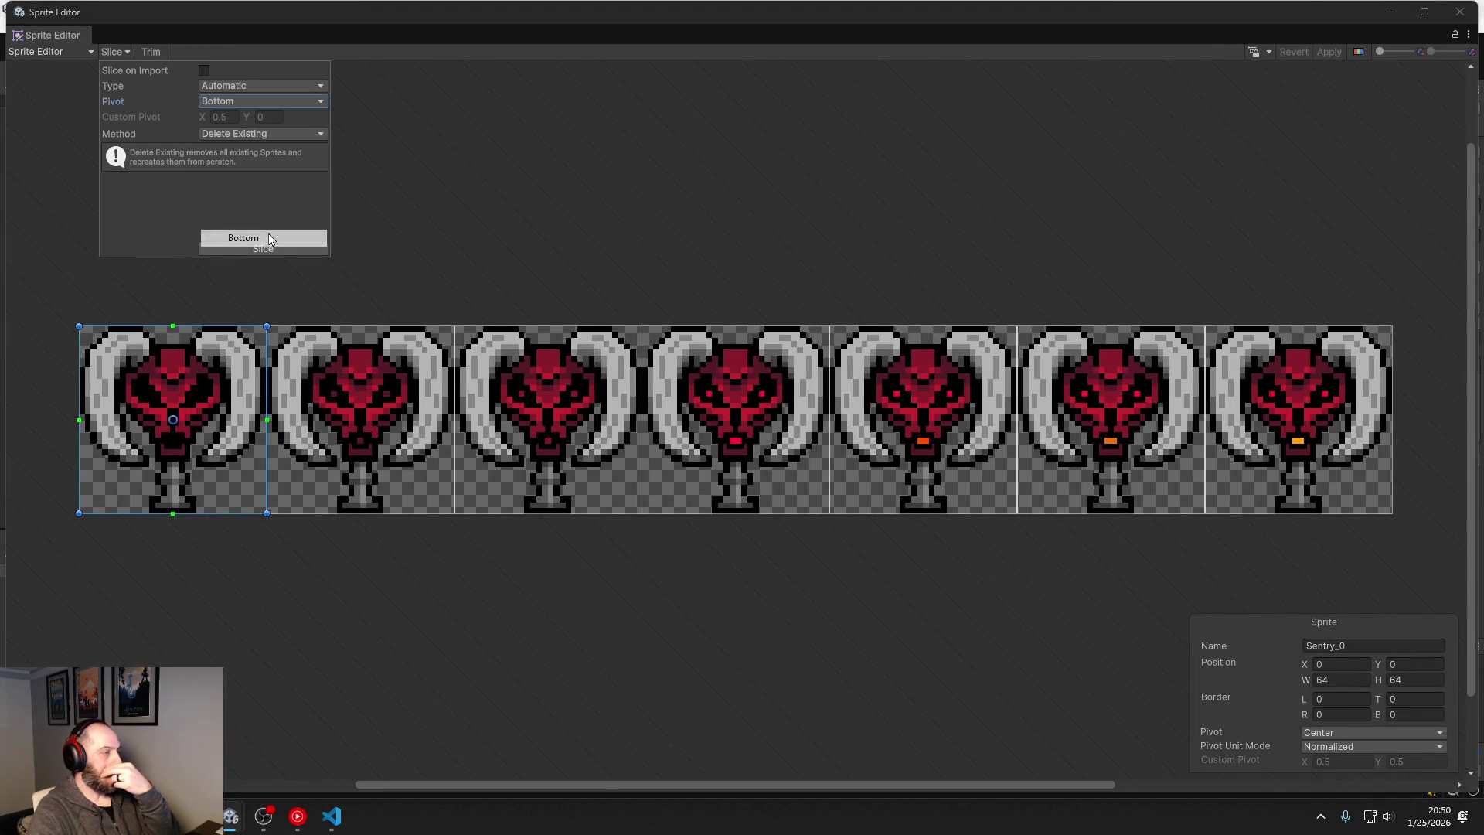
left_click(262, 86)
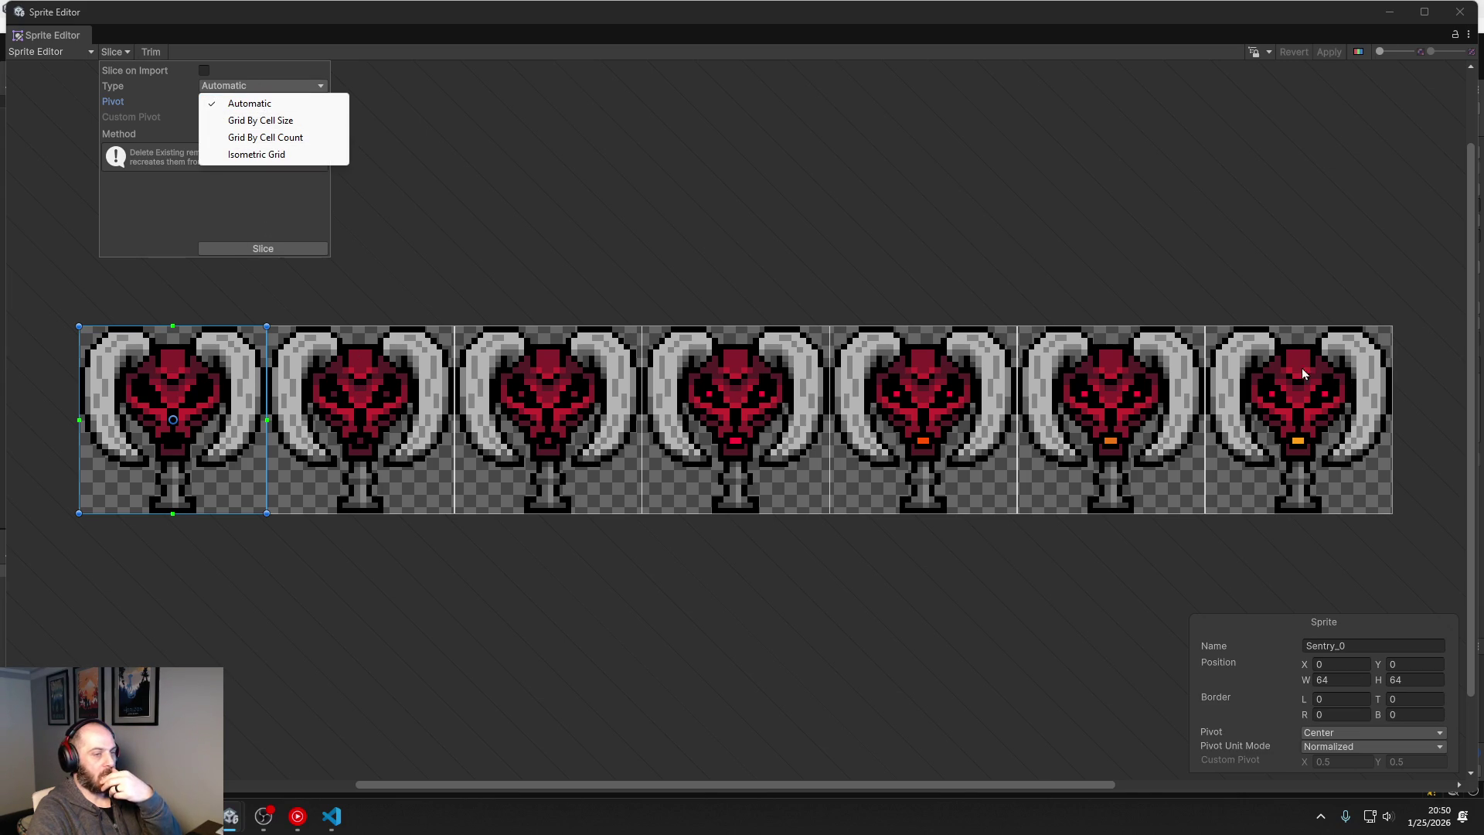
left_click(297, 136)
left_click(221, 103)
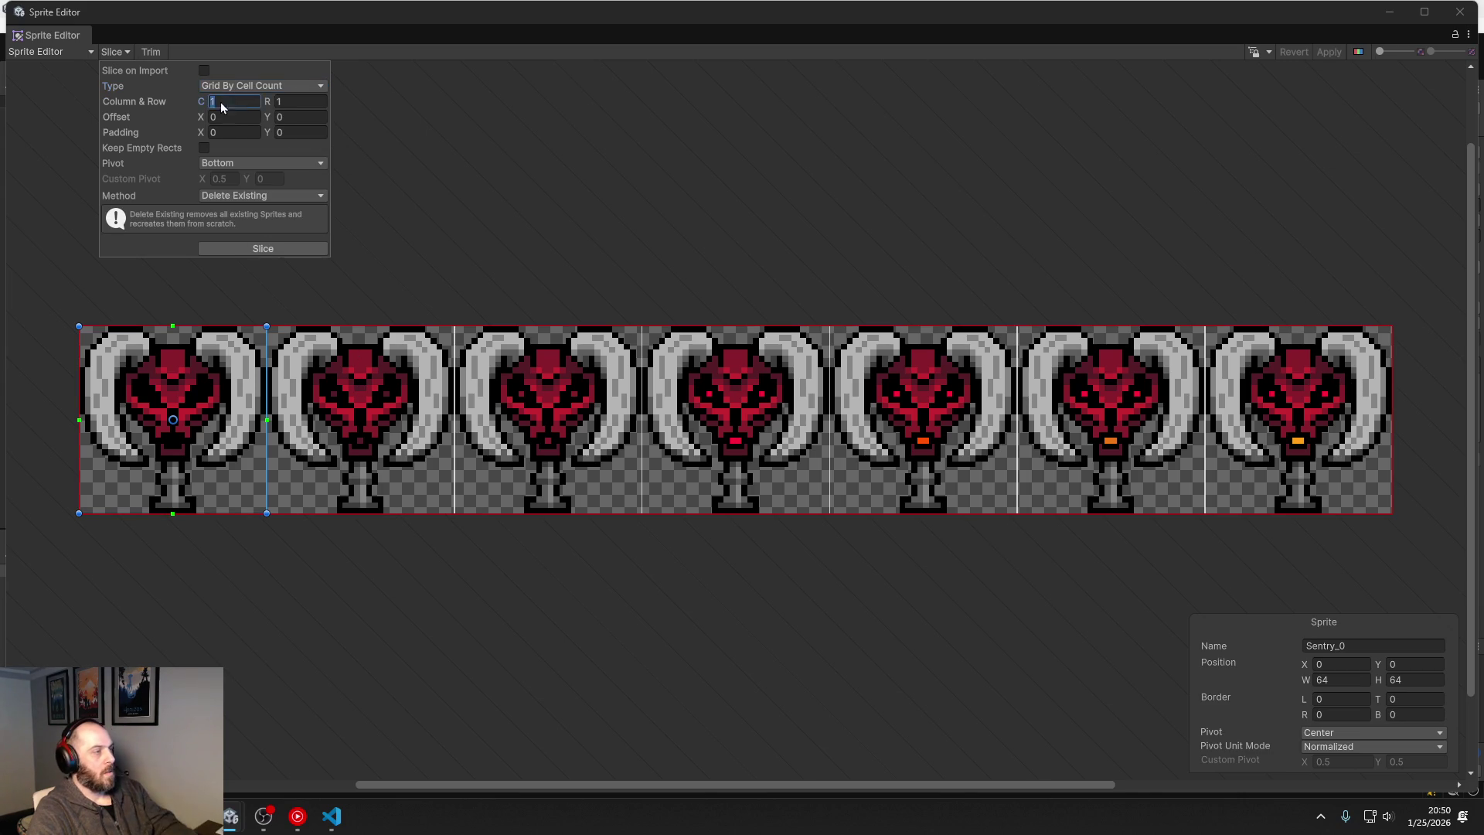
type("7")
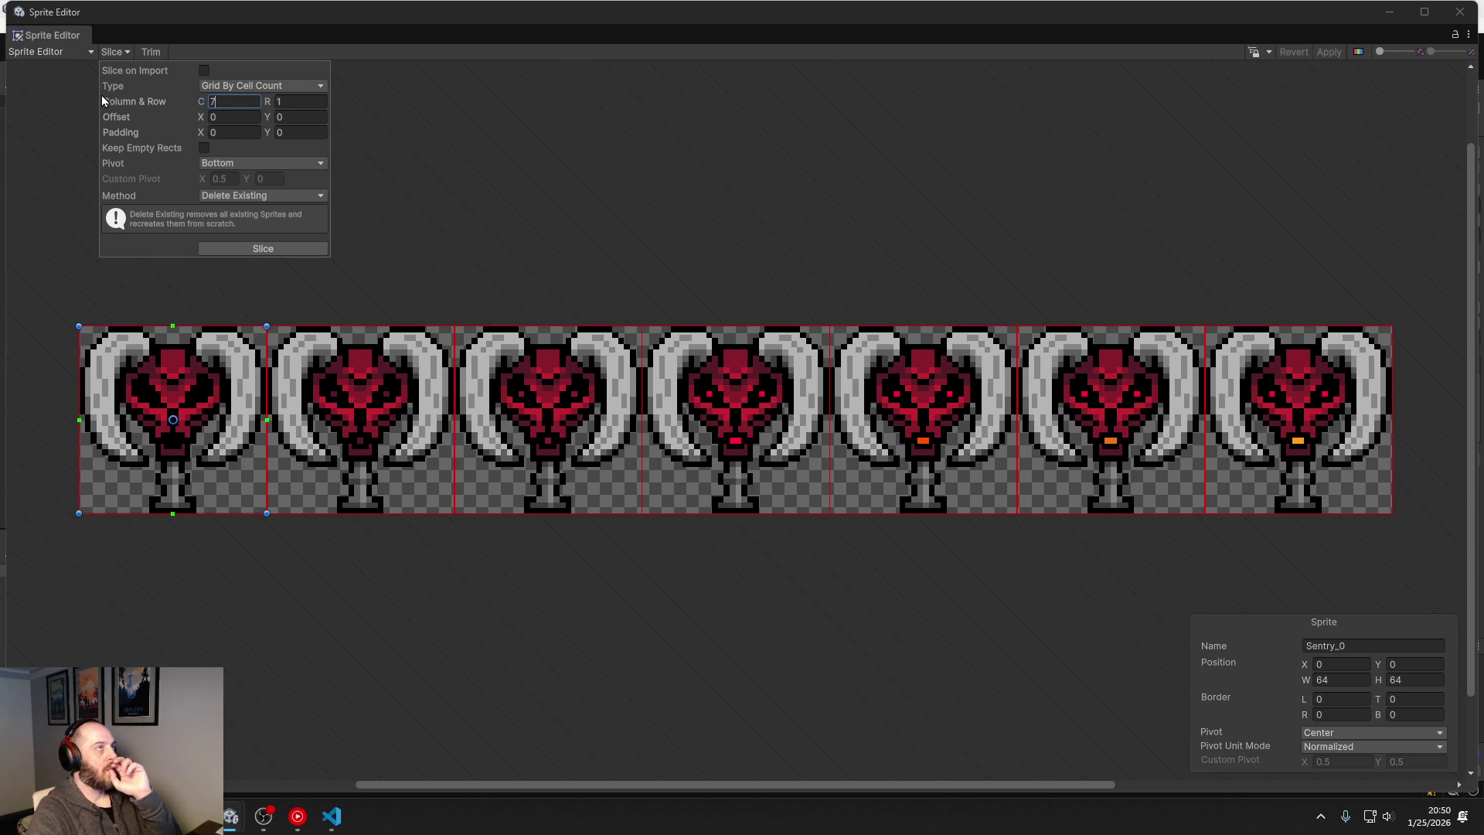
left_click(262, 249)
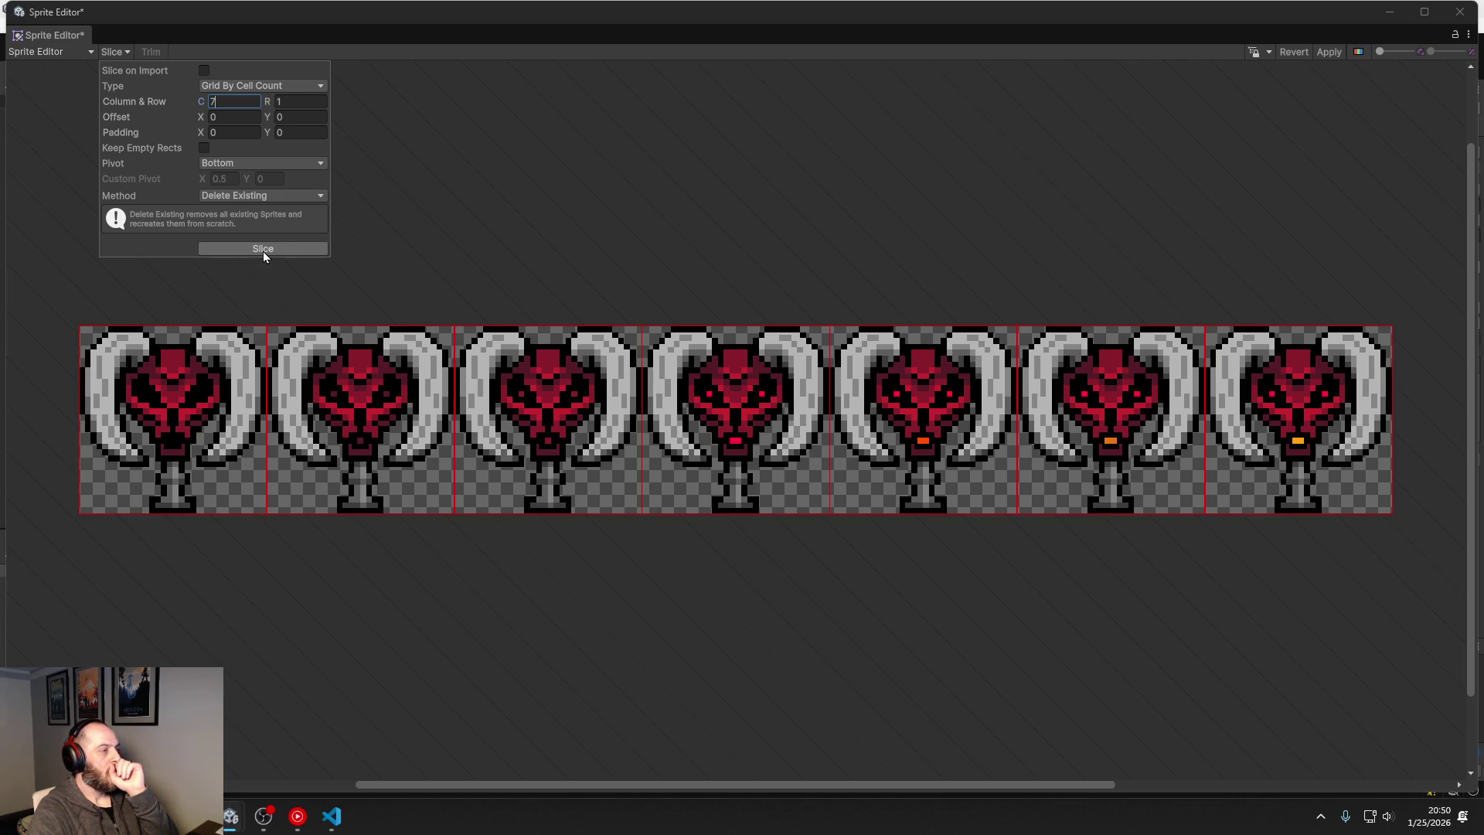
left_click(1325, 53)
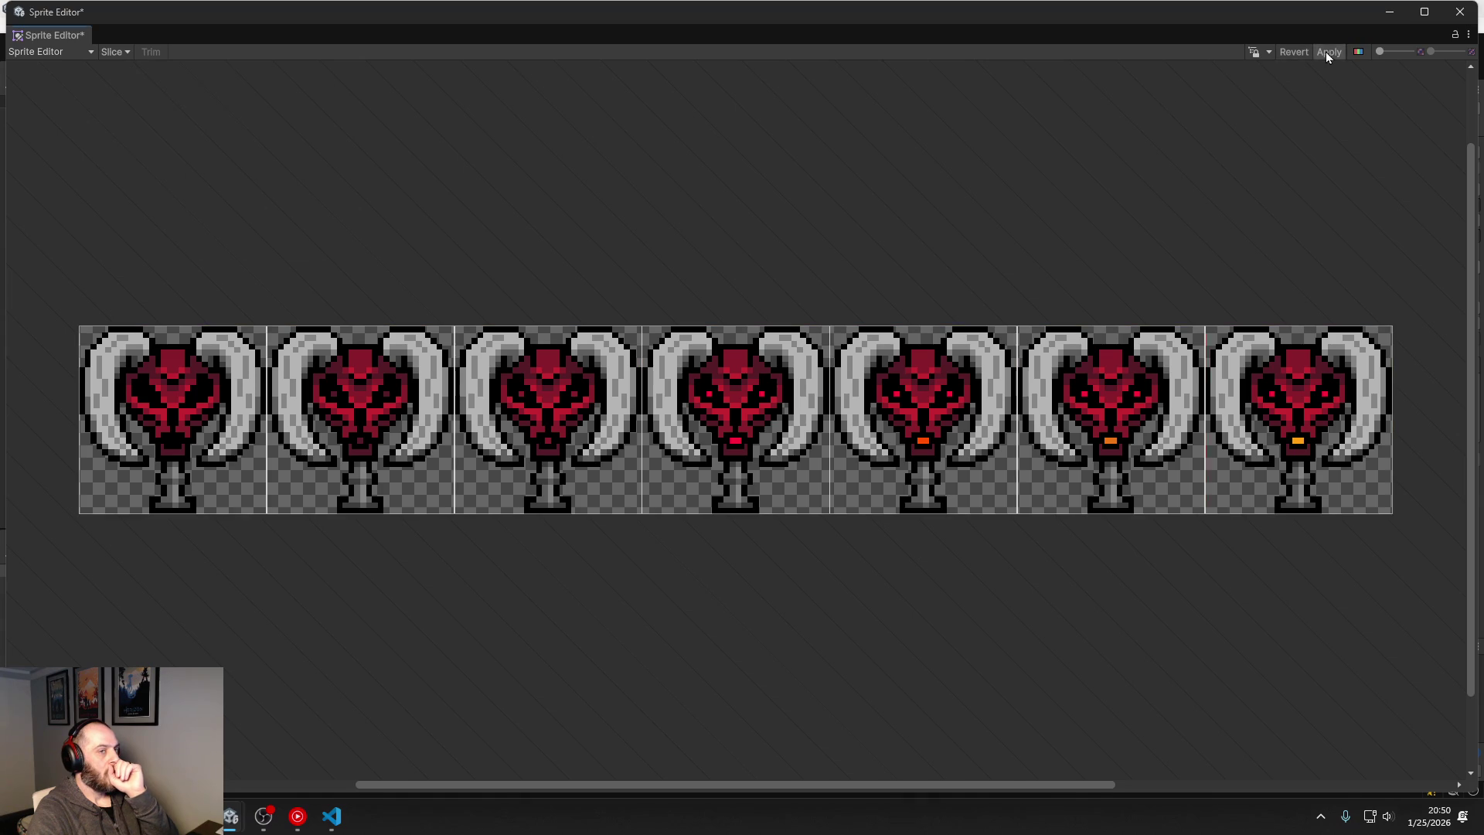
left_click(1459, 11)
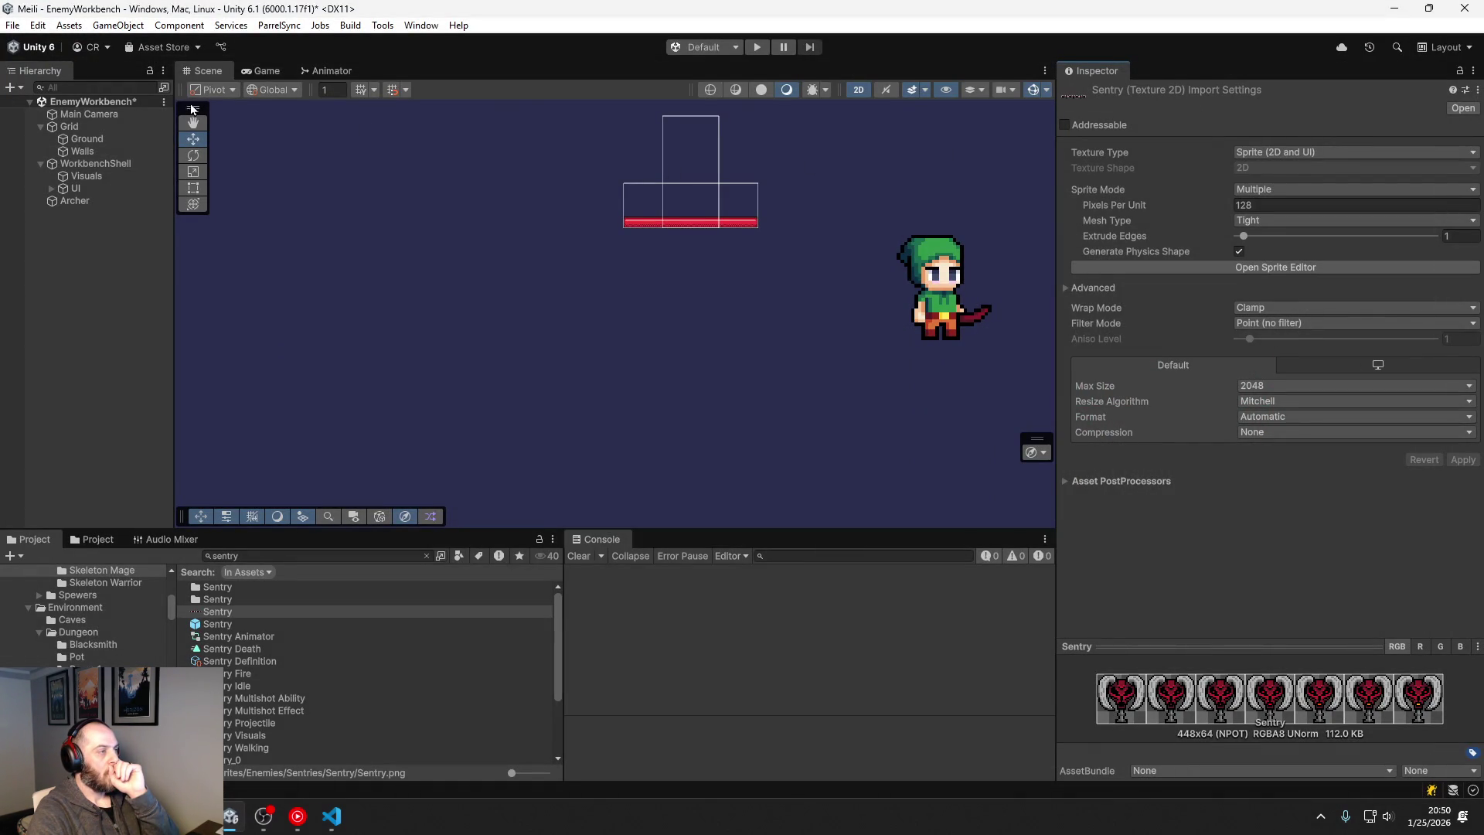
Step: Save the scene and start the workbench playtest again
left_click(79, 283)
key("ctrl+s")
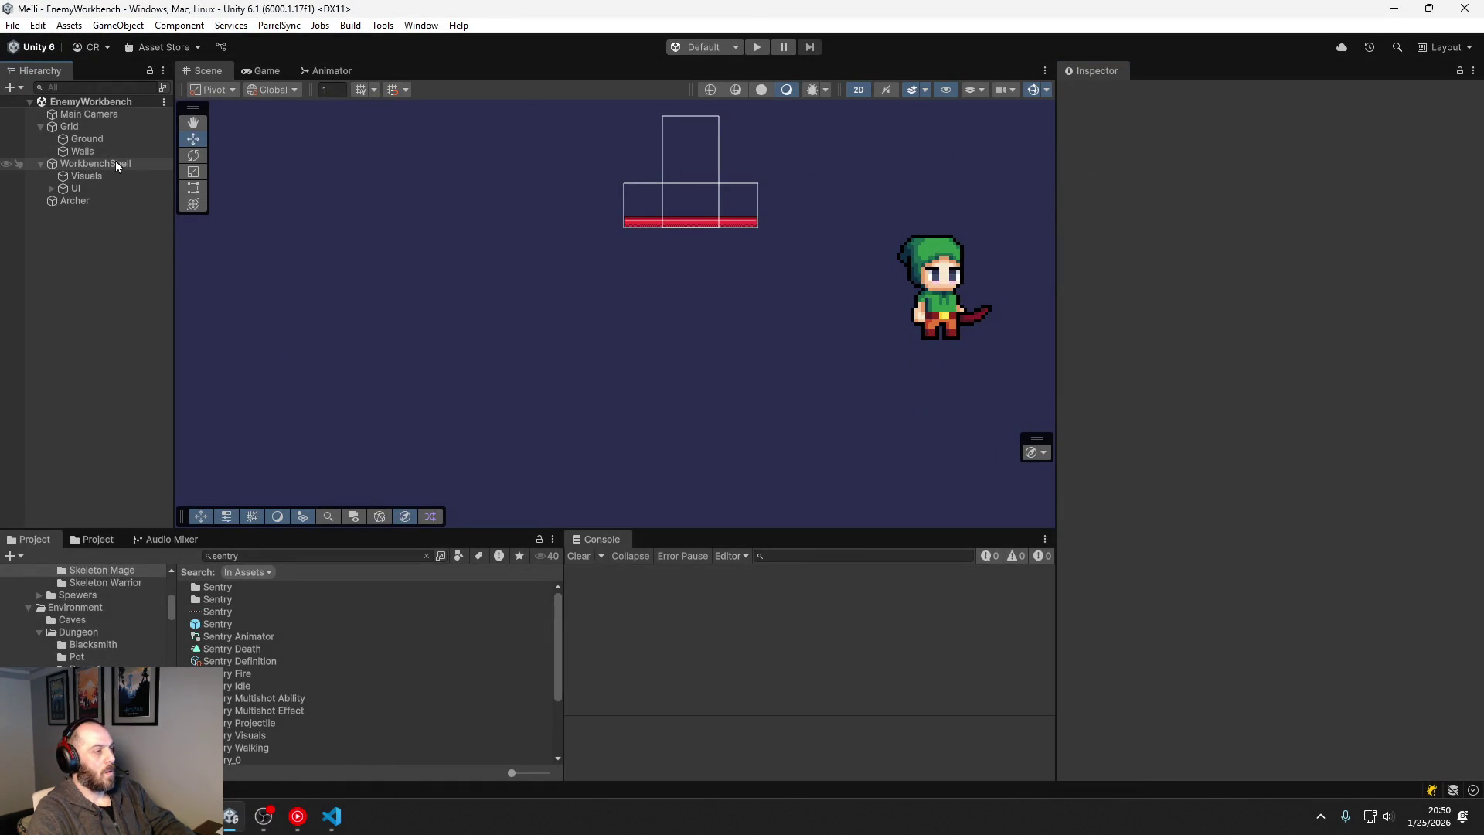
left_click(114, 163)
left_click(752, 48)
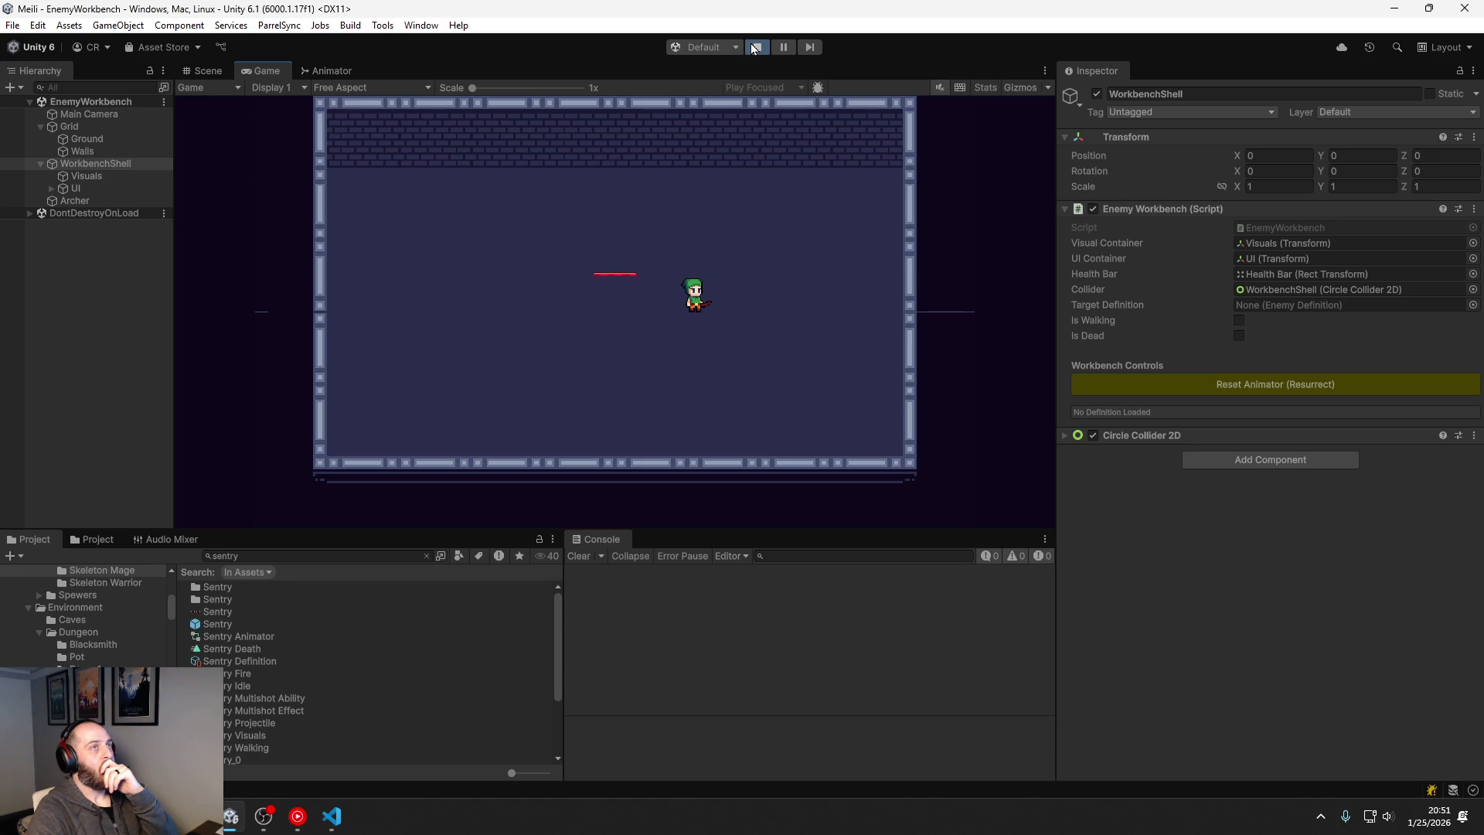
Step: Load Sentry Definition as the workbench's Target Definition and inspect the sentry in the Scene view
left_click(1472, 305)
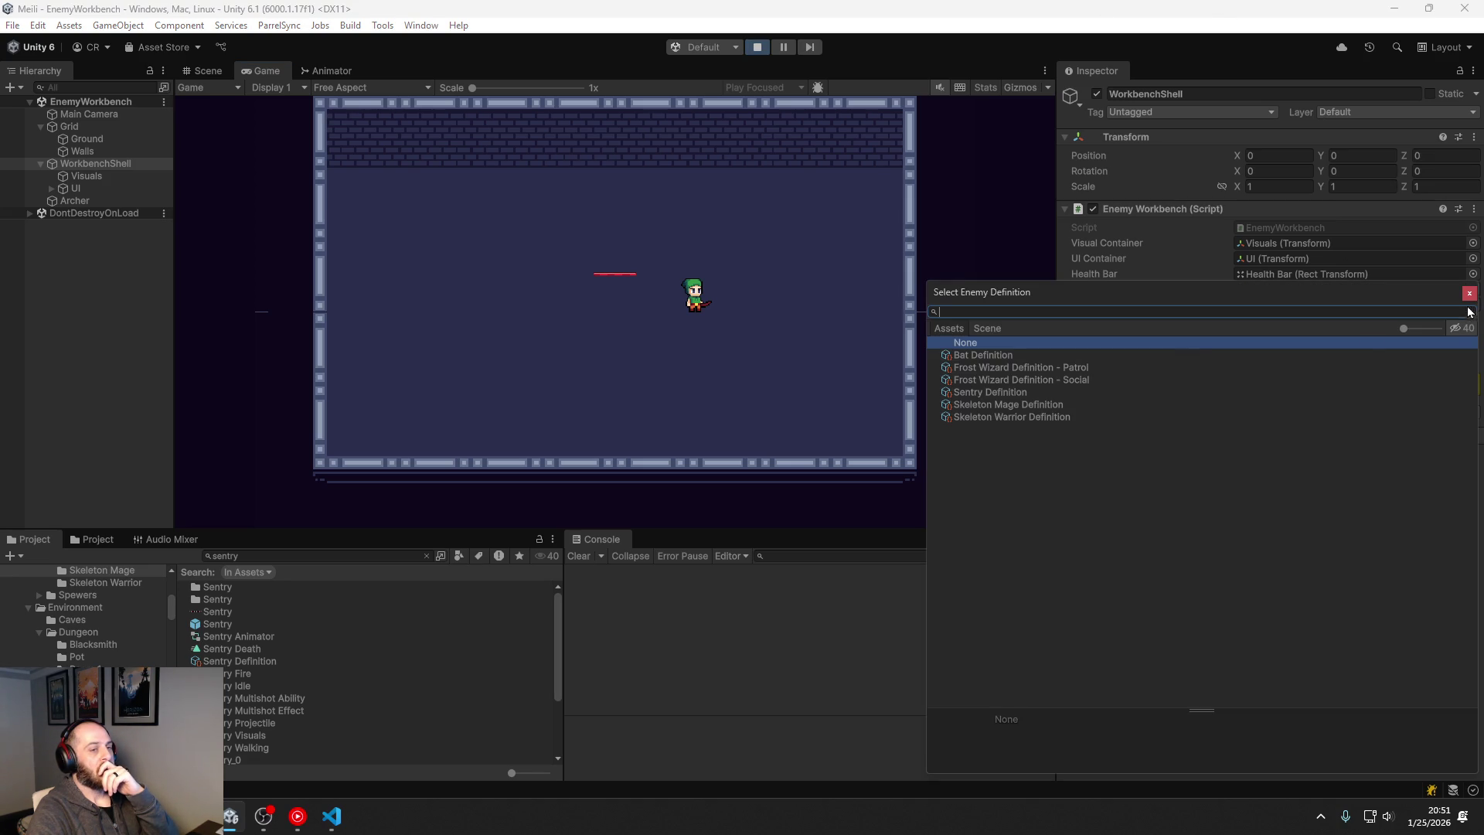
left_click(1042, 380)
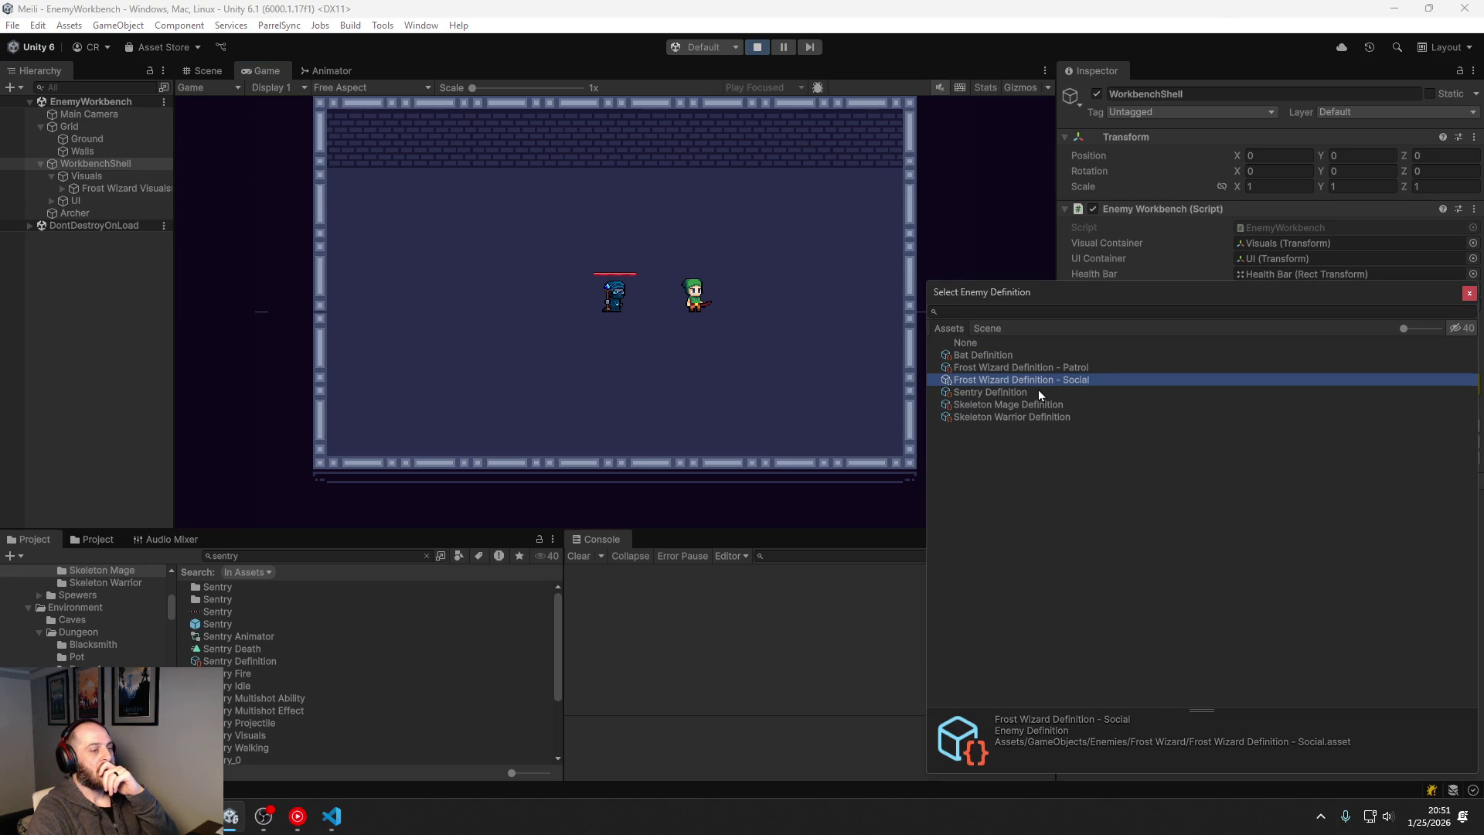
left_click(1035, 393)
double_click(1032, 391)
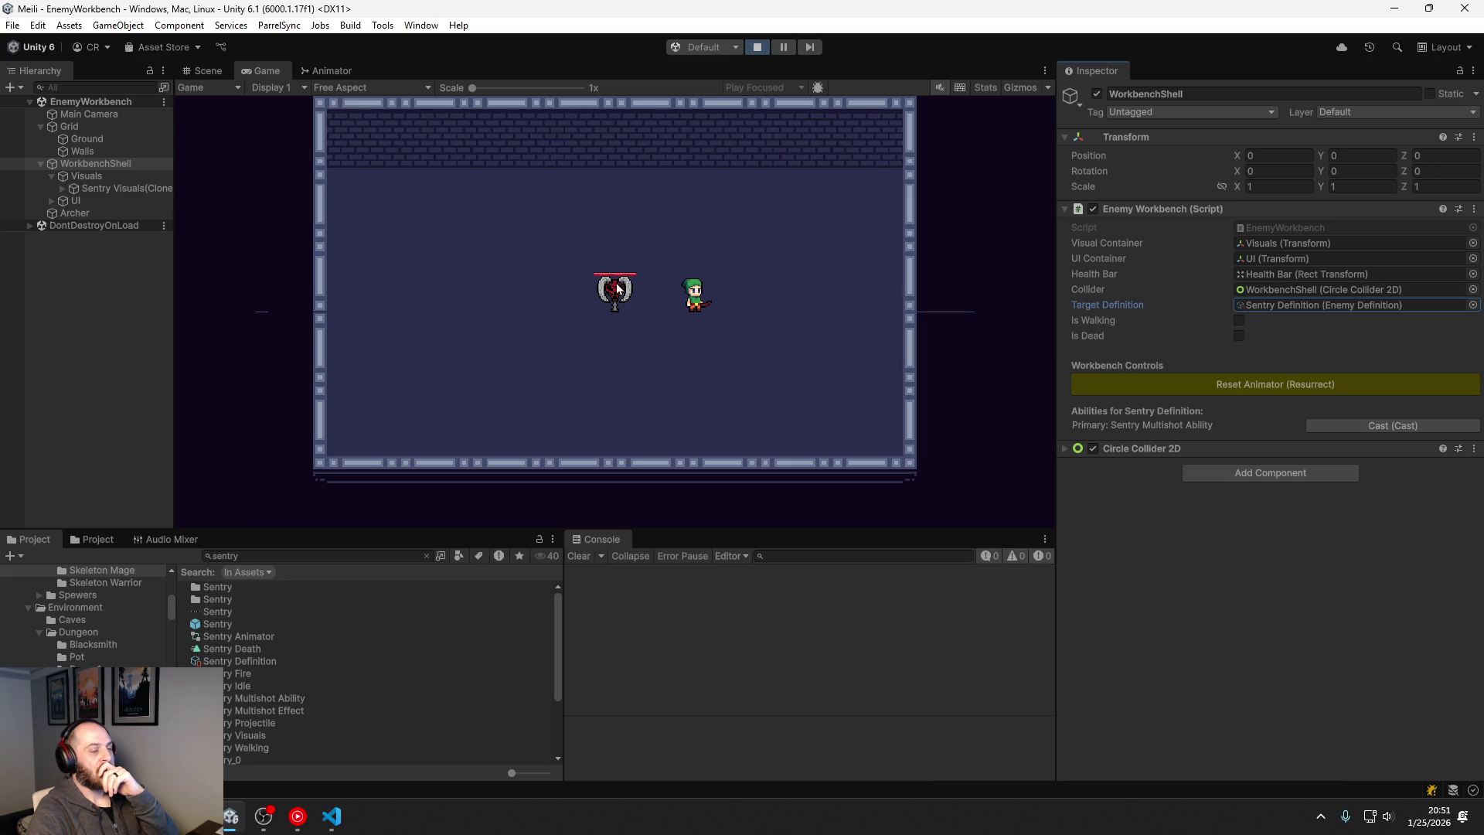
left_click(207, 70)
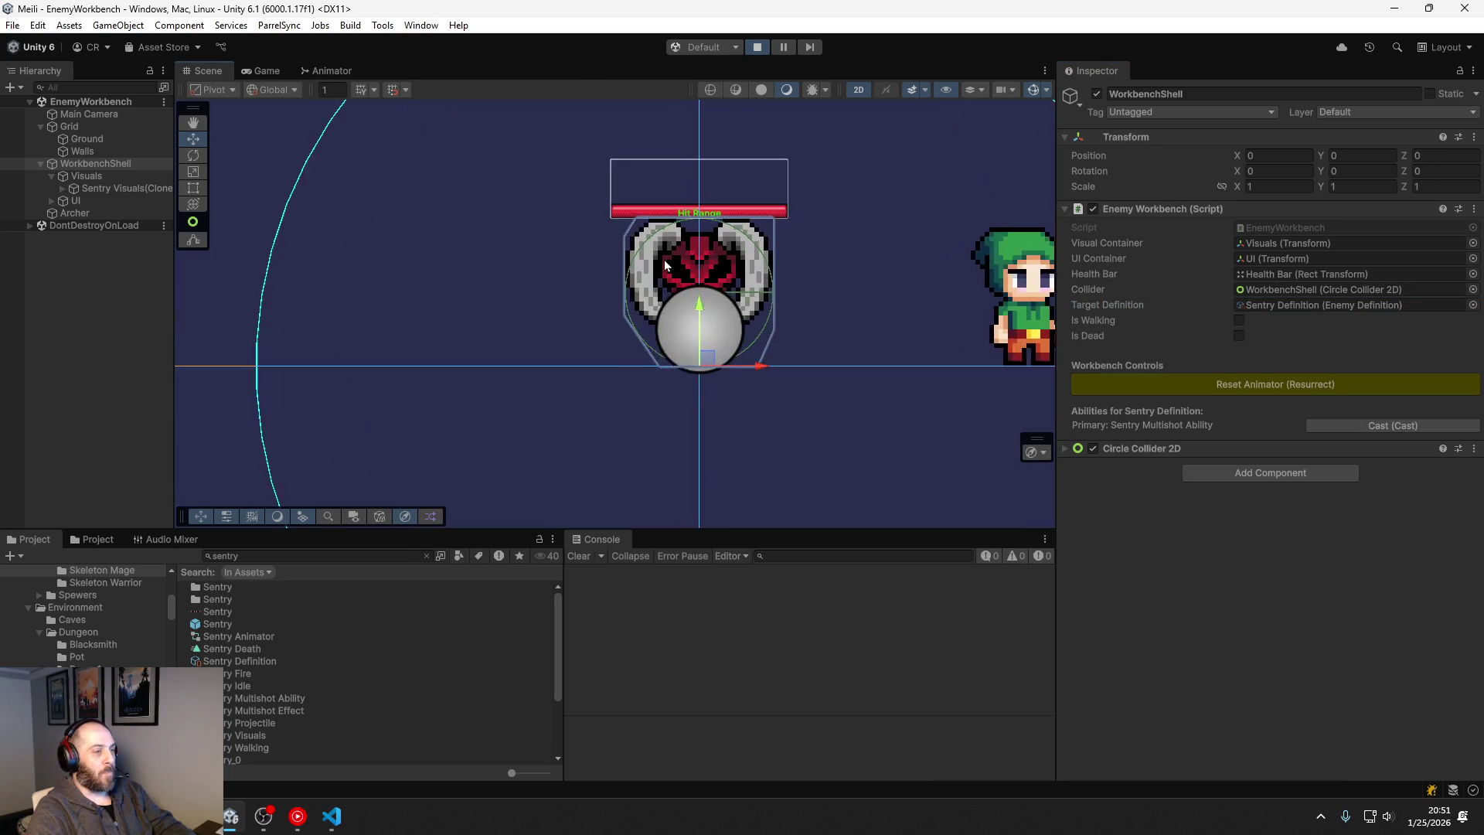
scroll(664, 262, "up", 3)
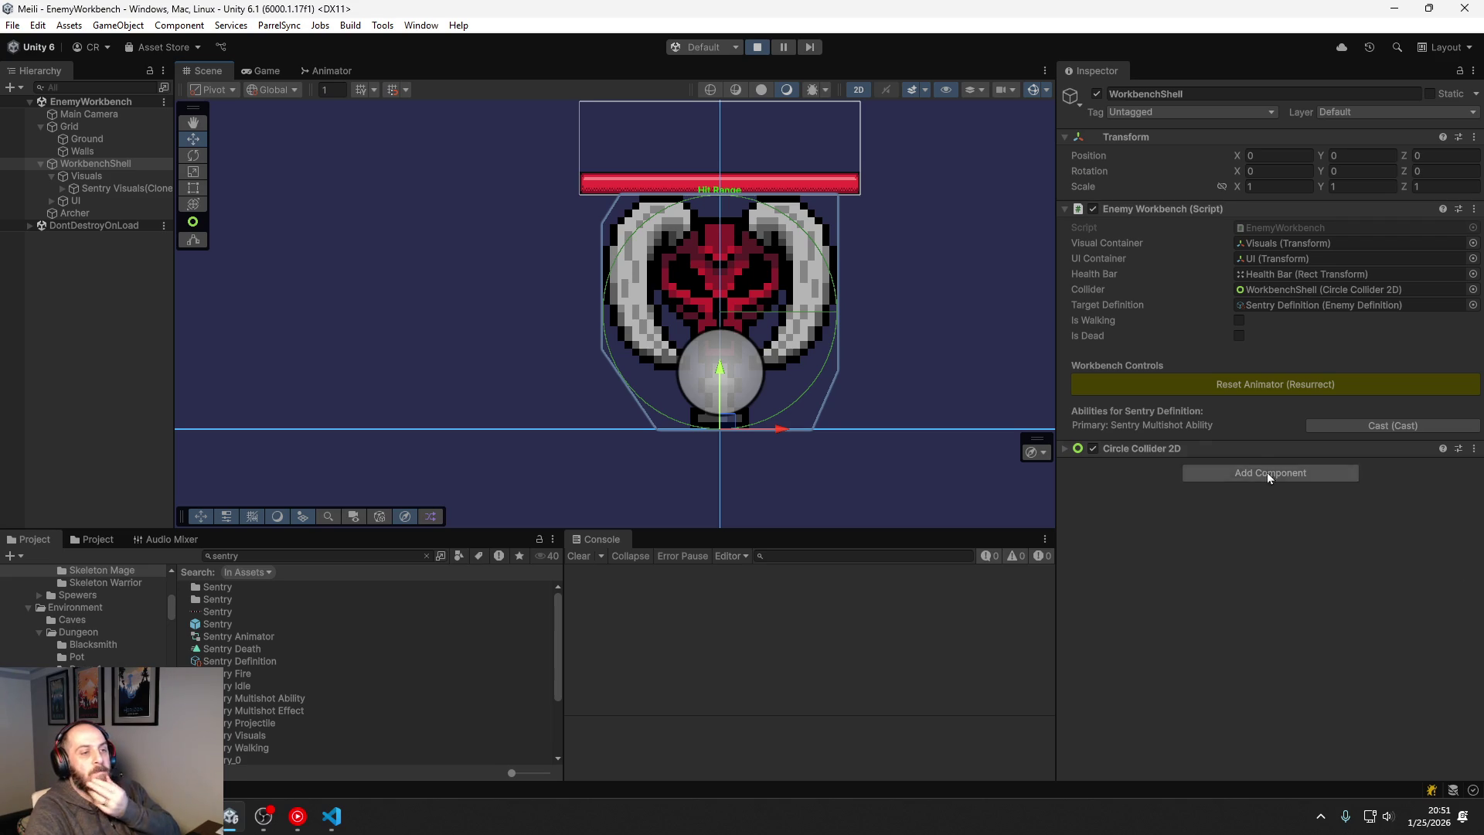
Step: Open the Sentry Definition asset and change Head Height Y to 0.05 and Alert Radius from 5 to 8
double_click(1295, 306)
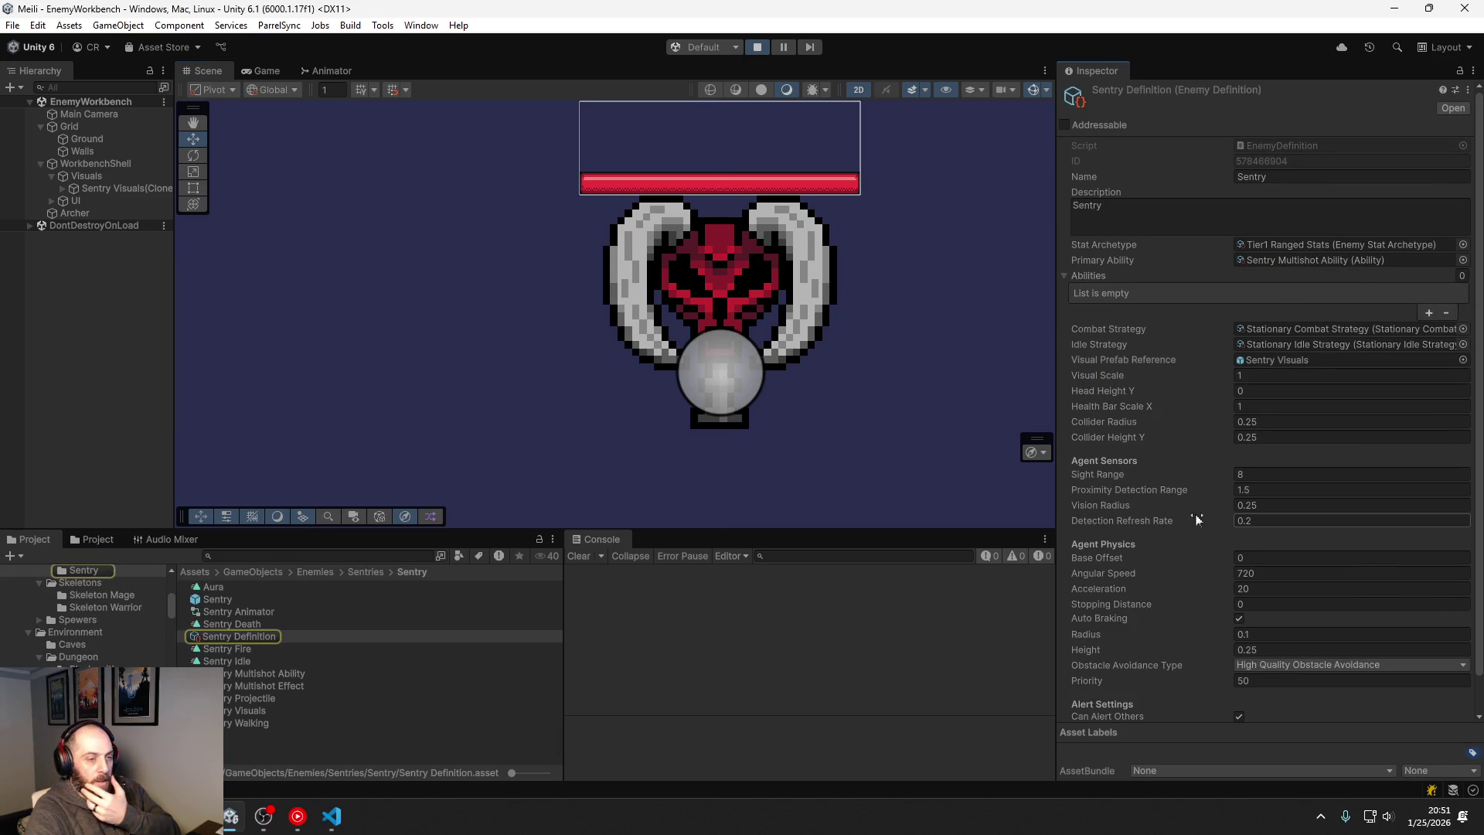
left_click(1267, 391)
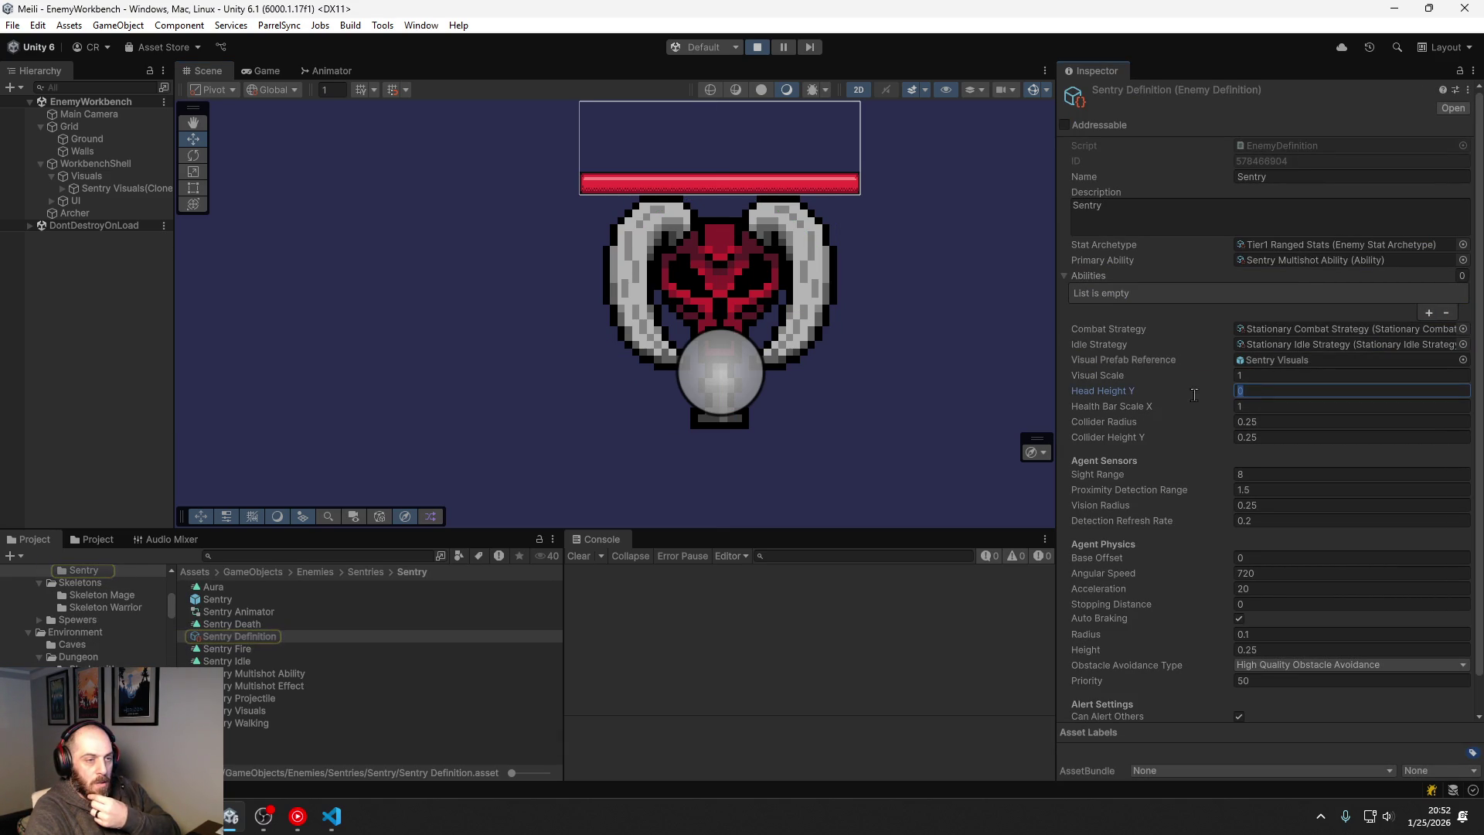
type(".1")
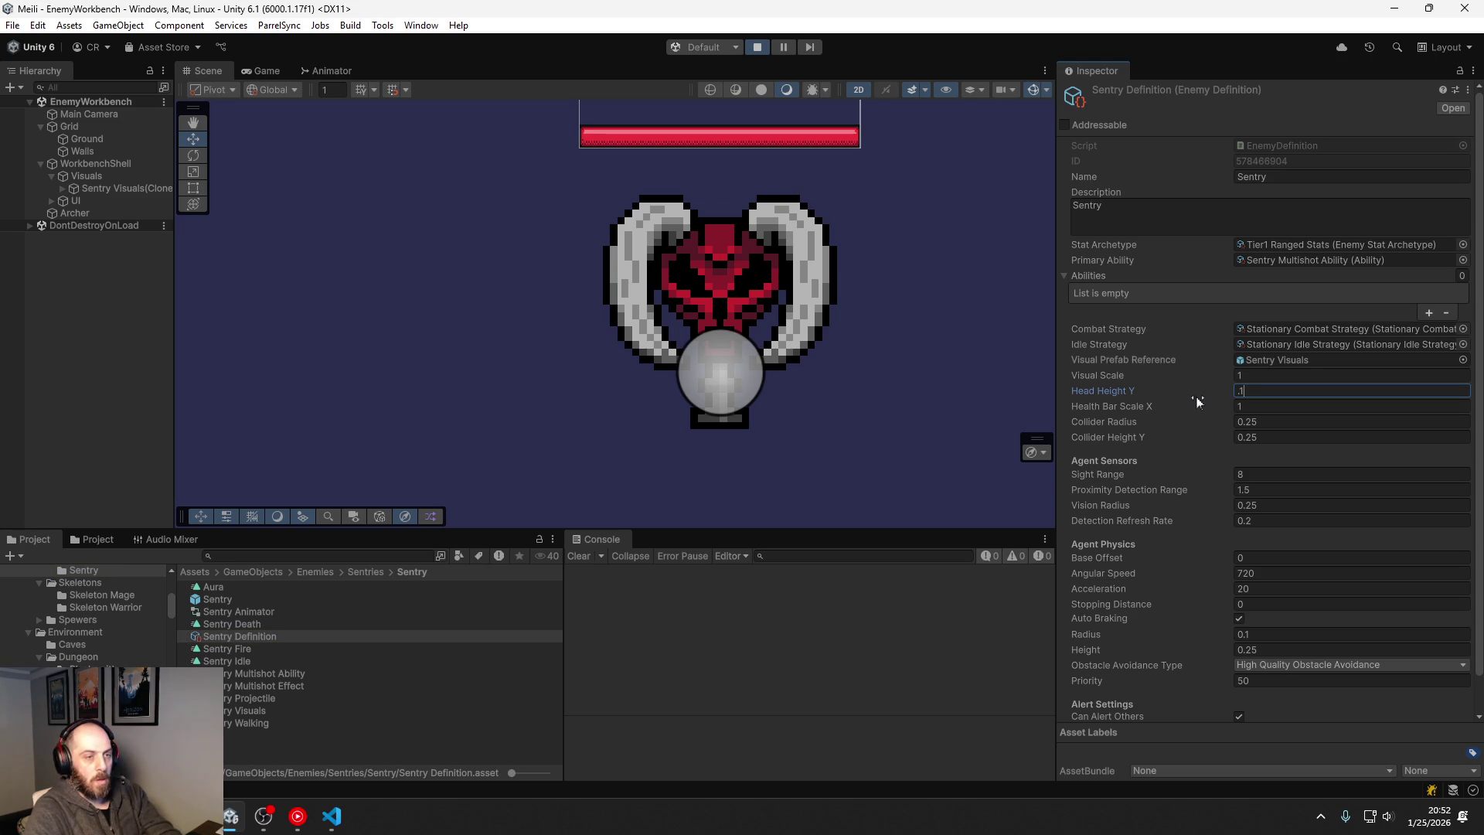
key("BackSpace")
type("05")
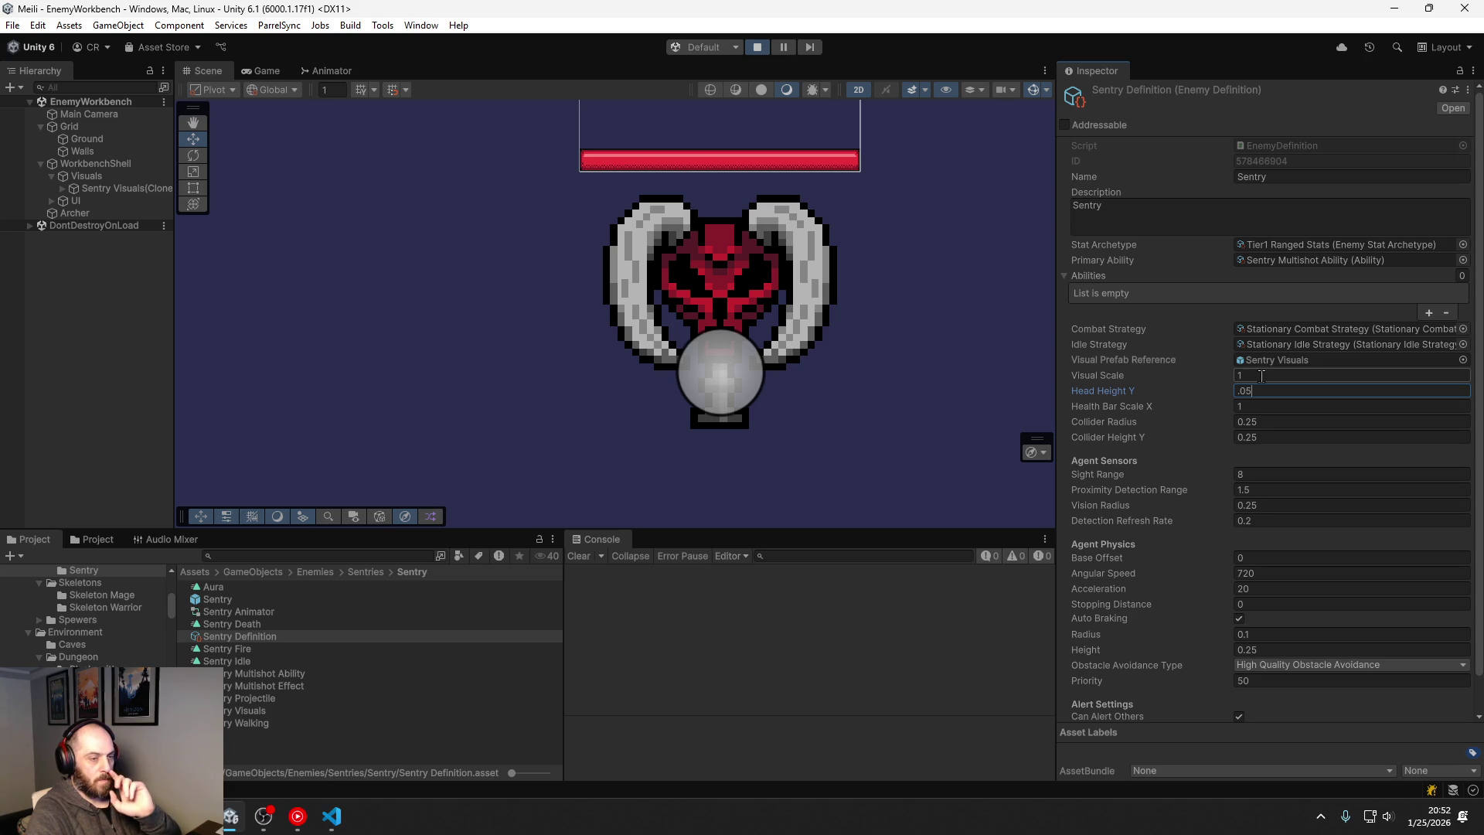
scroll(1202, 511, "down", 1)
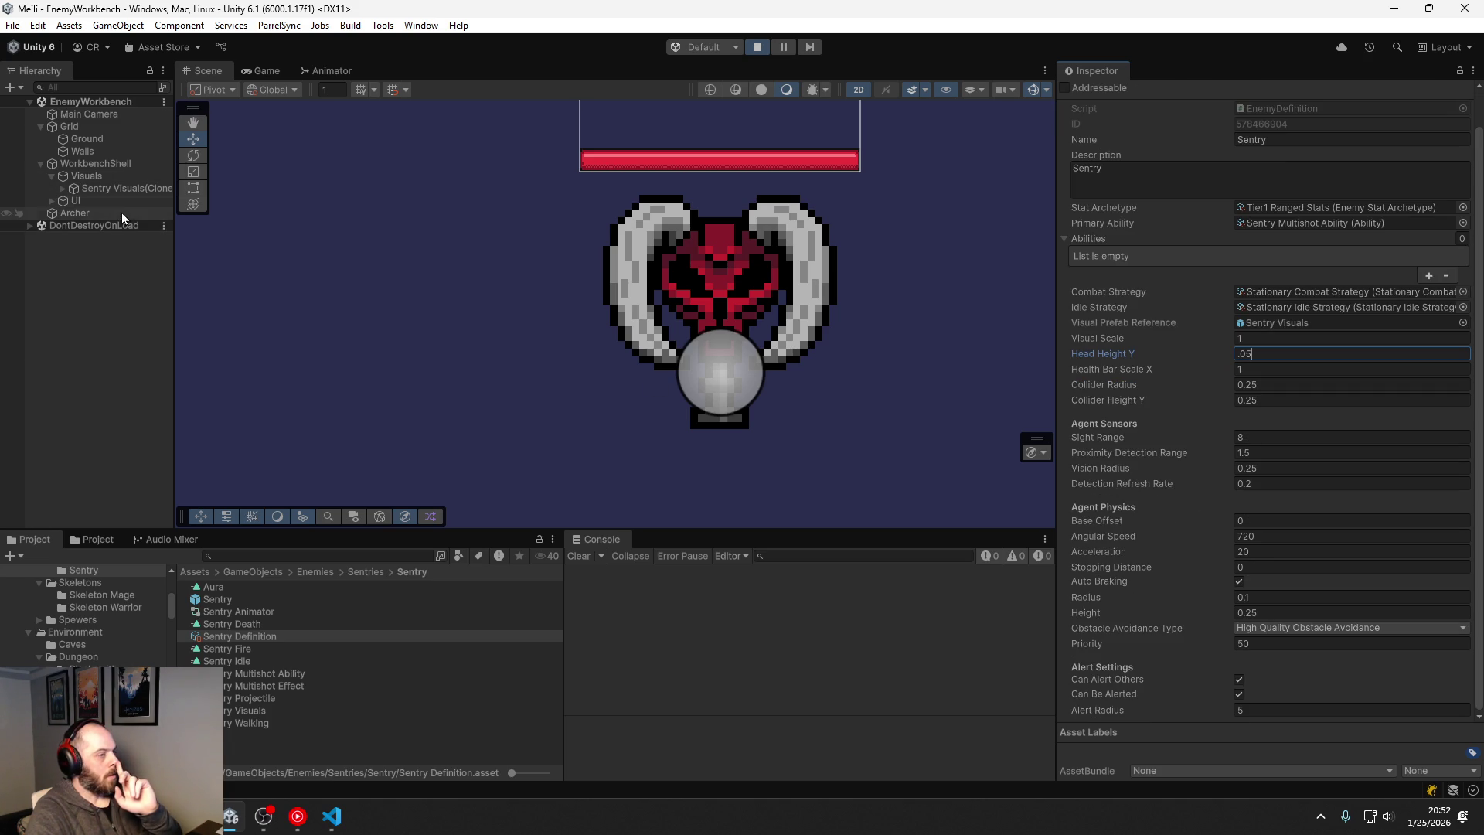
left_click(1244, 710)
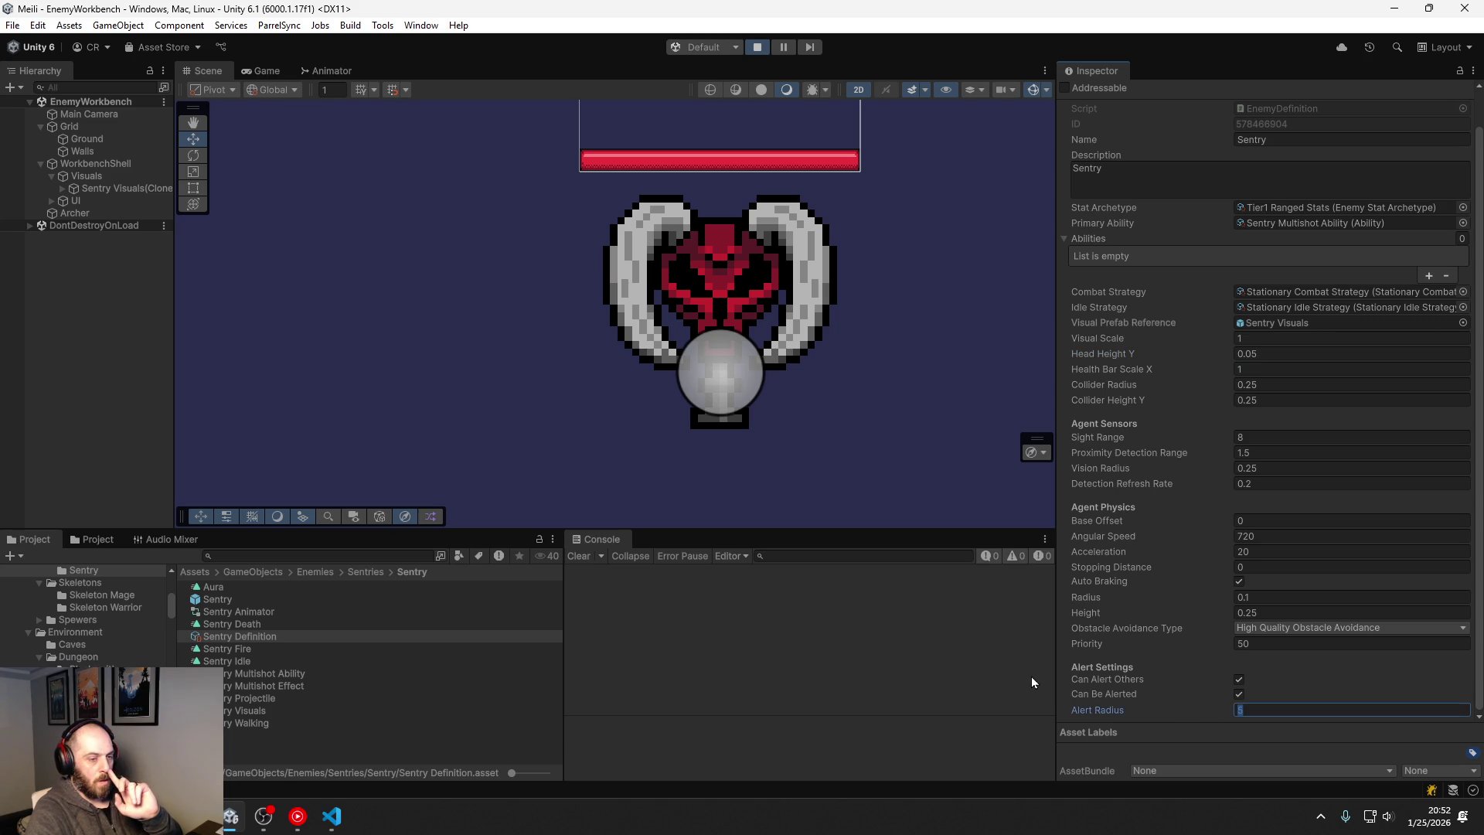
type("8")
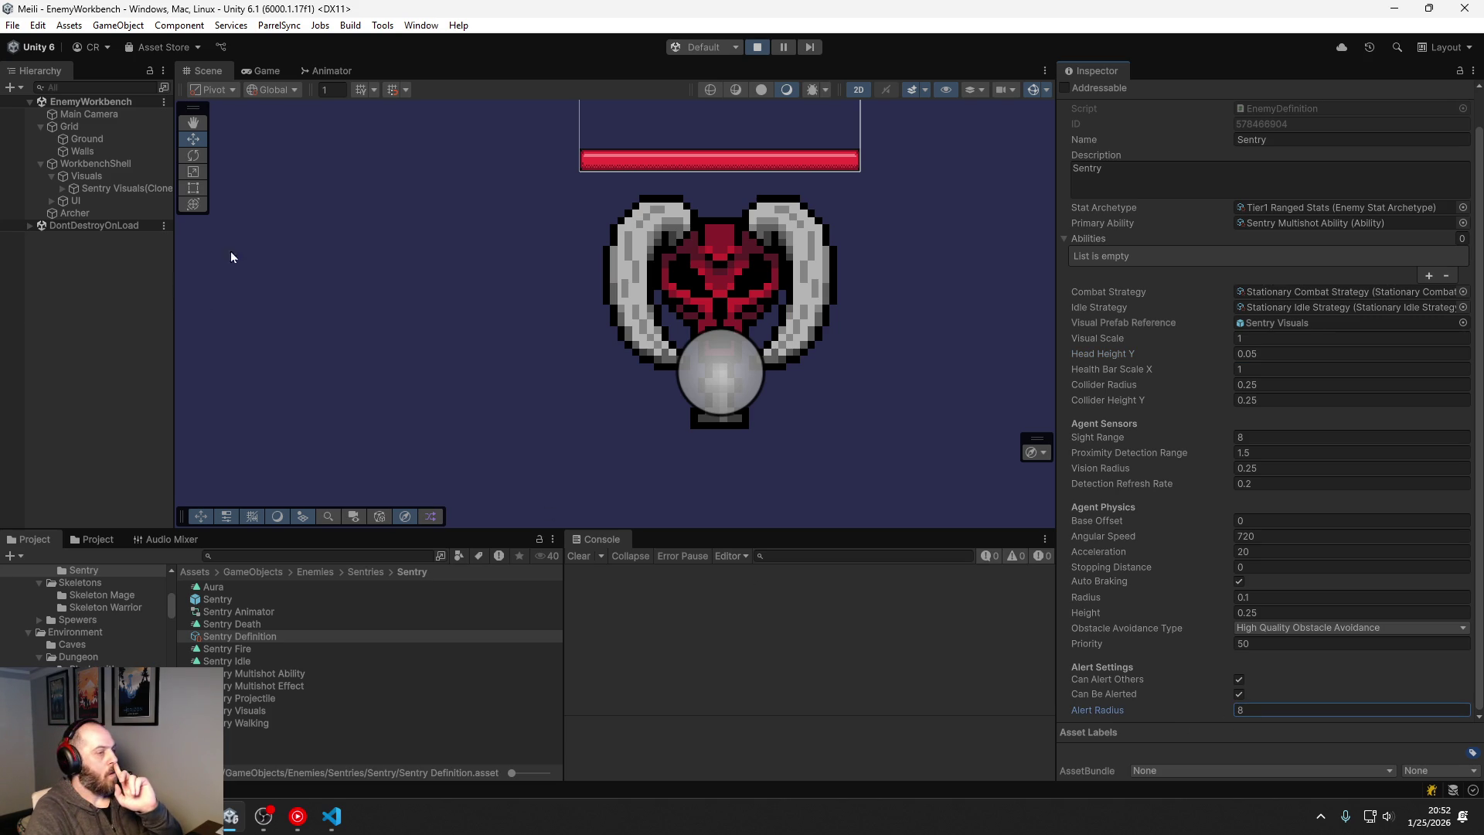
Step: Preview the Skeleton Mage Definition in the Enemy Workbench and check its visuals object
left_click(102, 164)
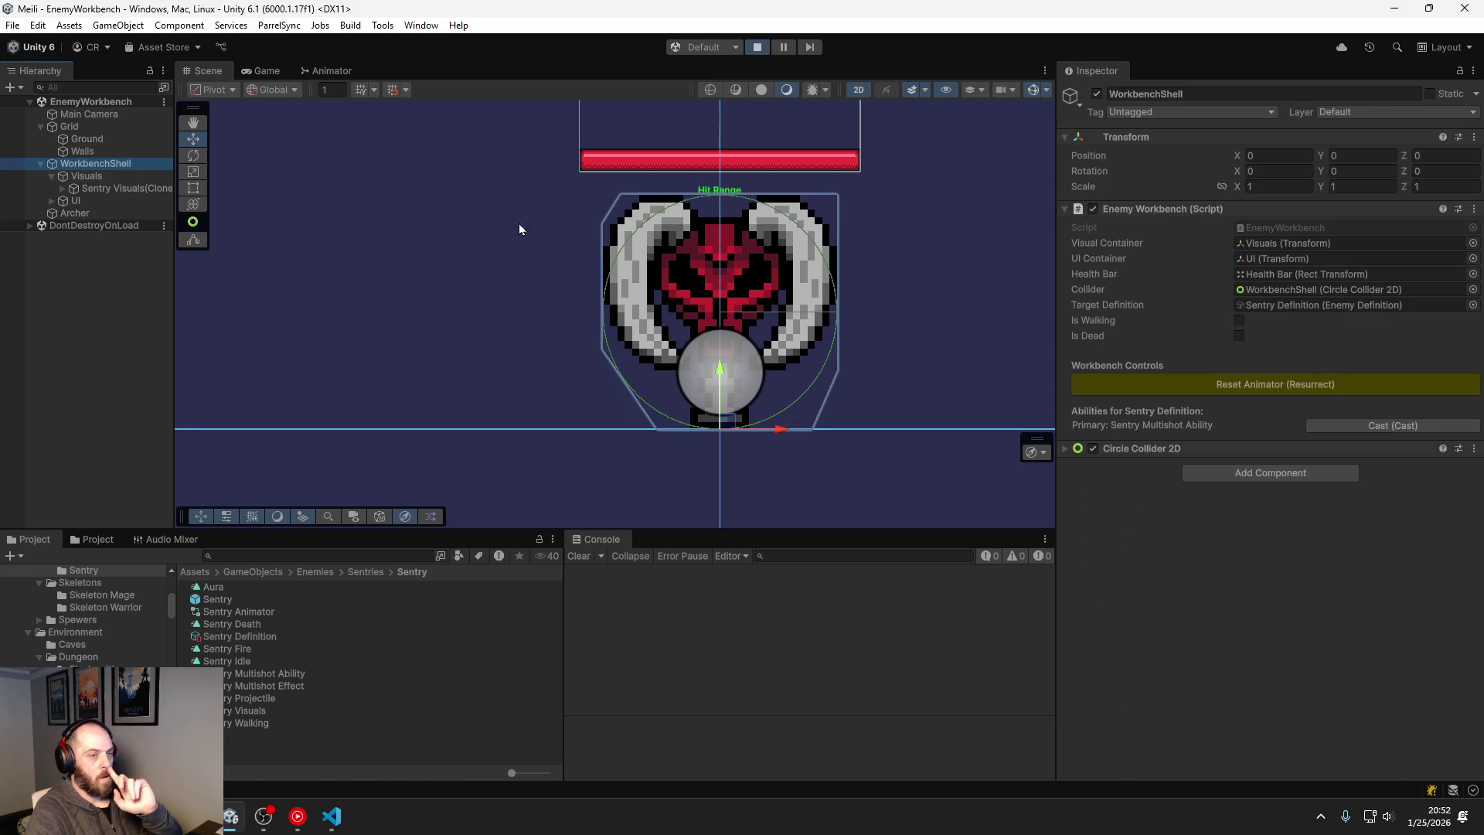
left_click(1473, 304)
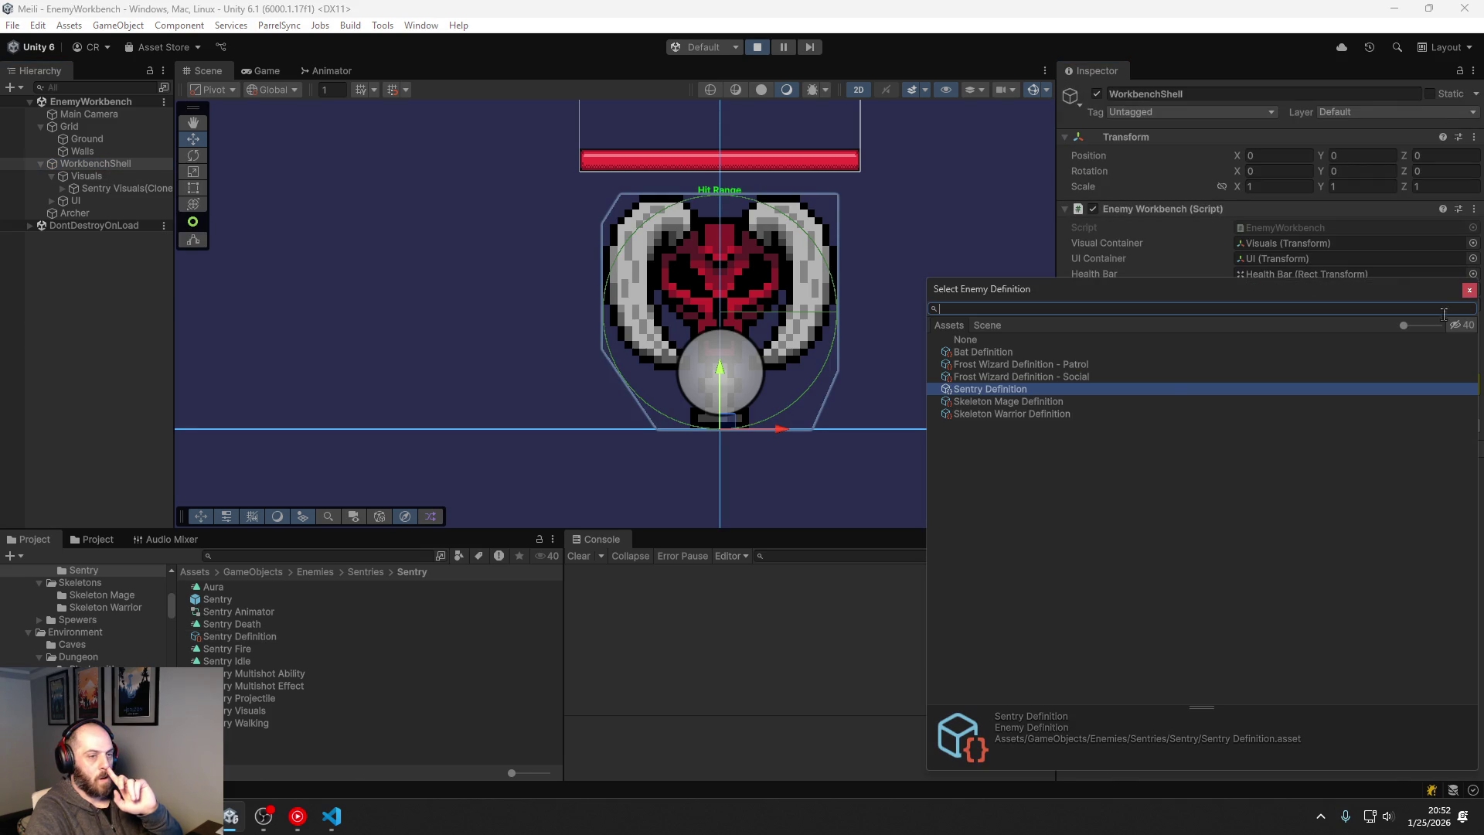
double_click(999, 401)
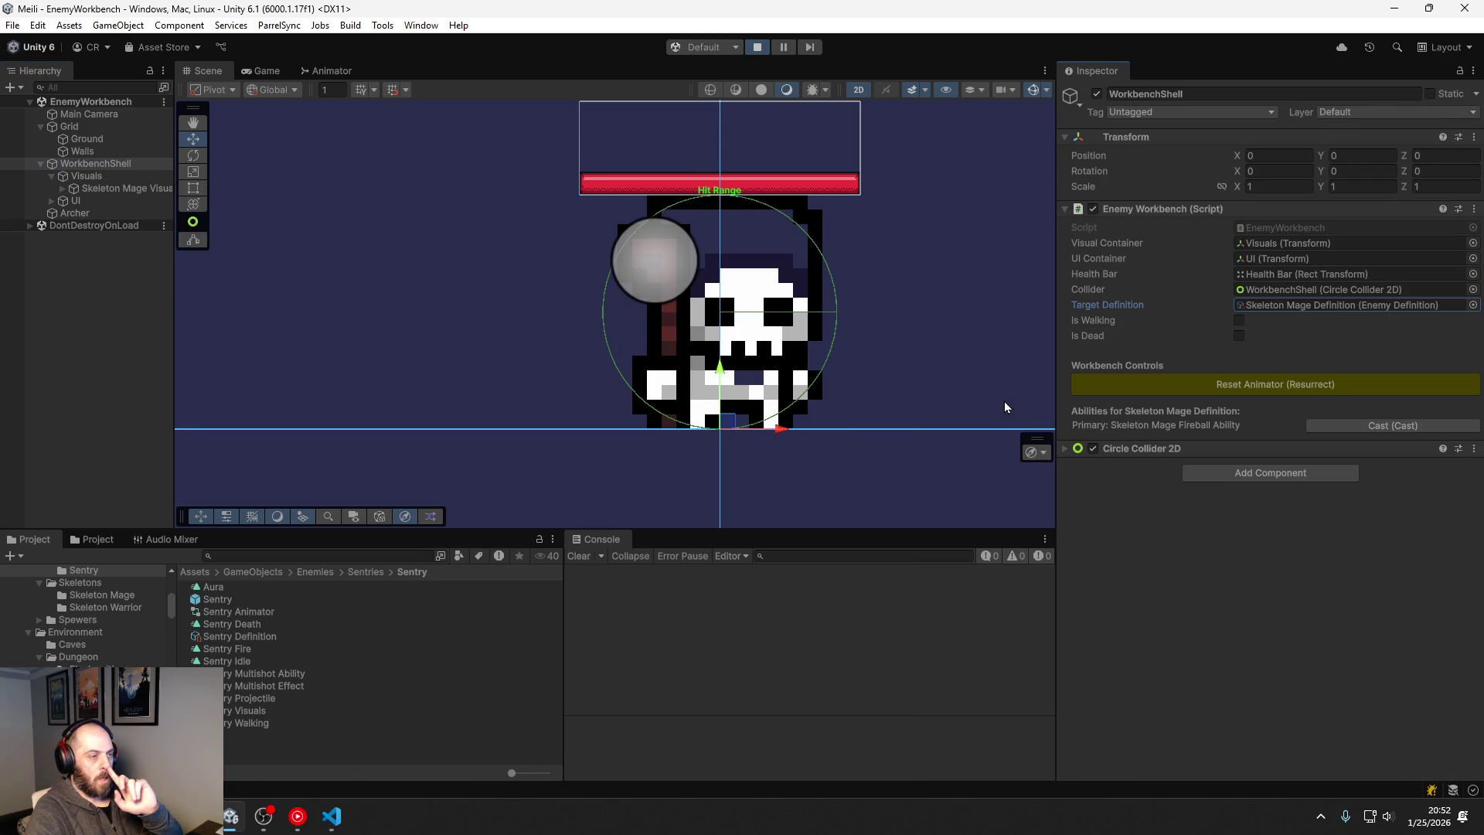
left_click(70, 193)
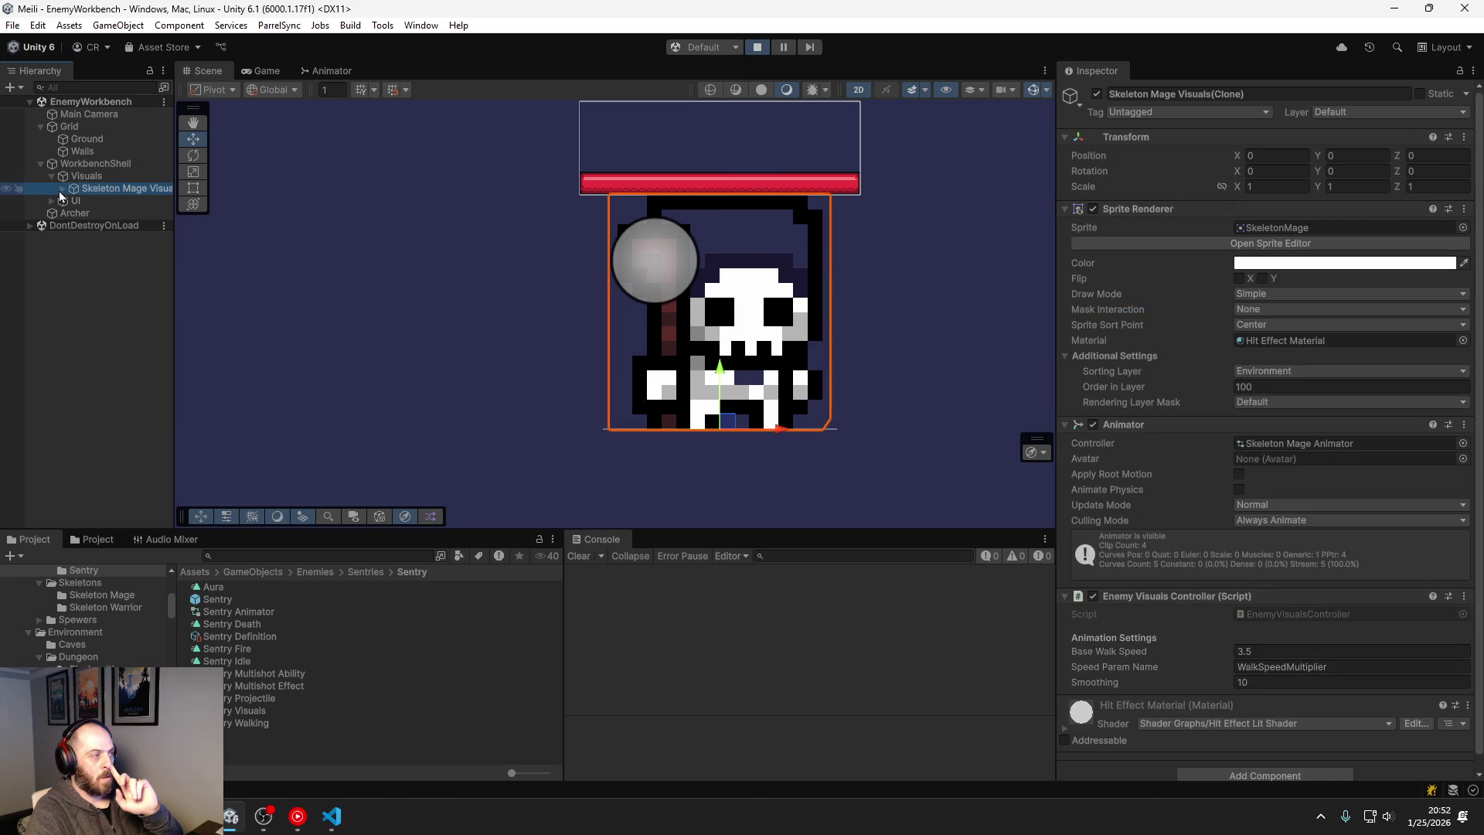
left_click(77, 166)
Step: Set the Skeleton Mage Definition's Head Height Y to 0.05, then stop play mode
left_click(1382, 304)
double_click(1382, 305)
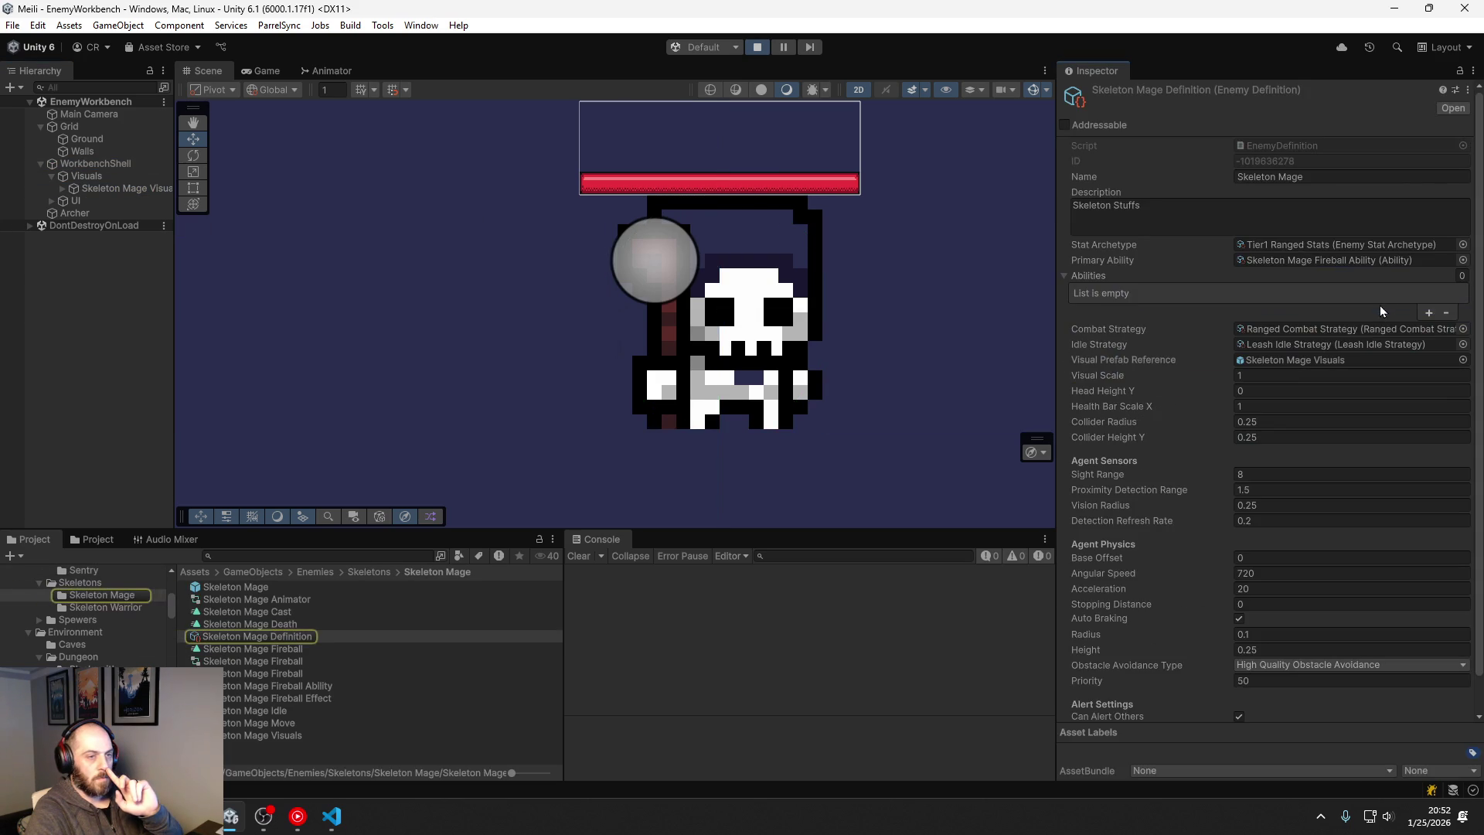
left_click(1273, 390)
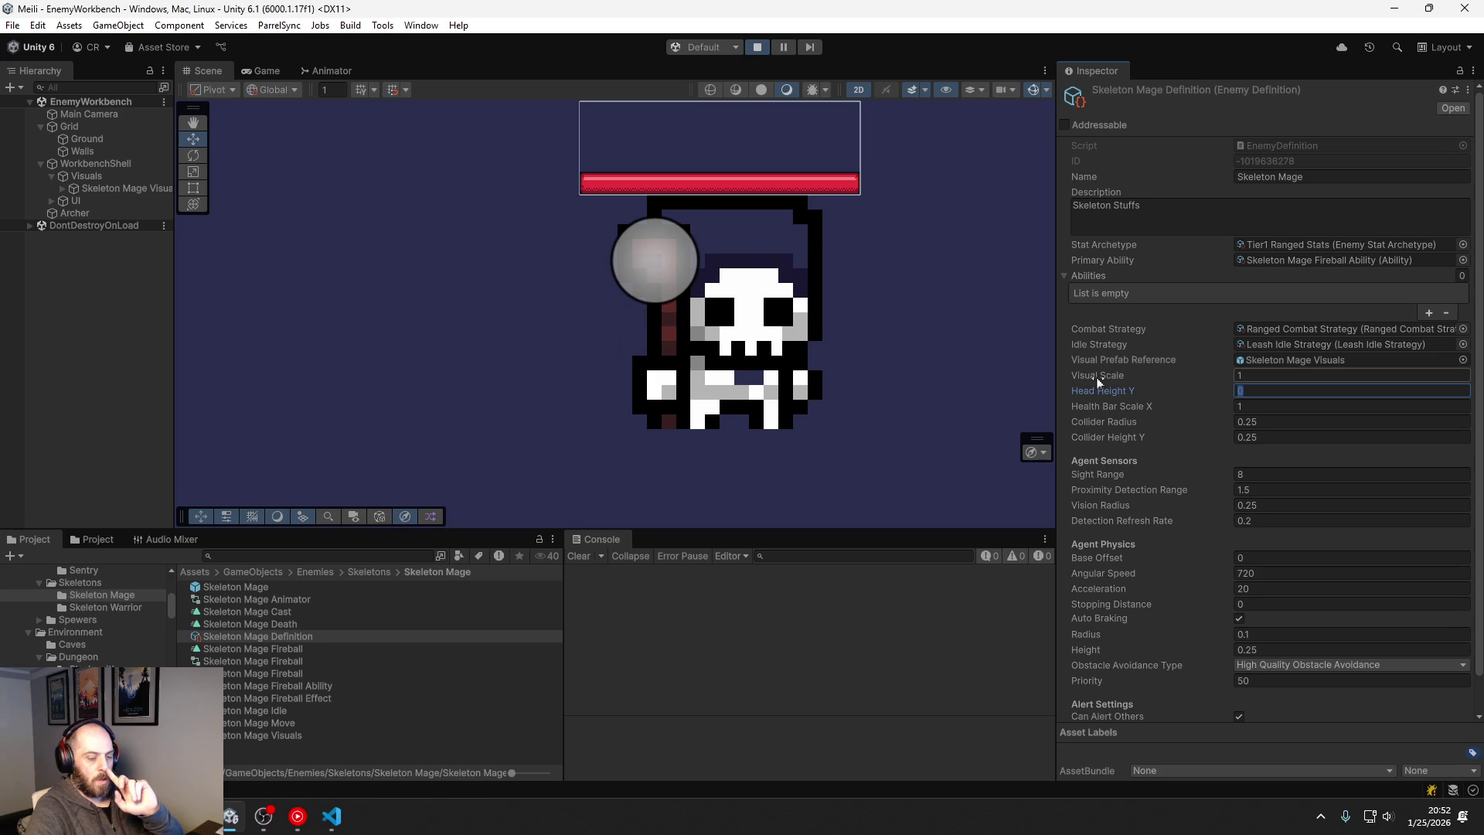
type(".05")
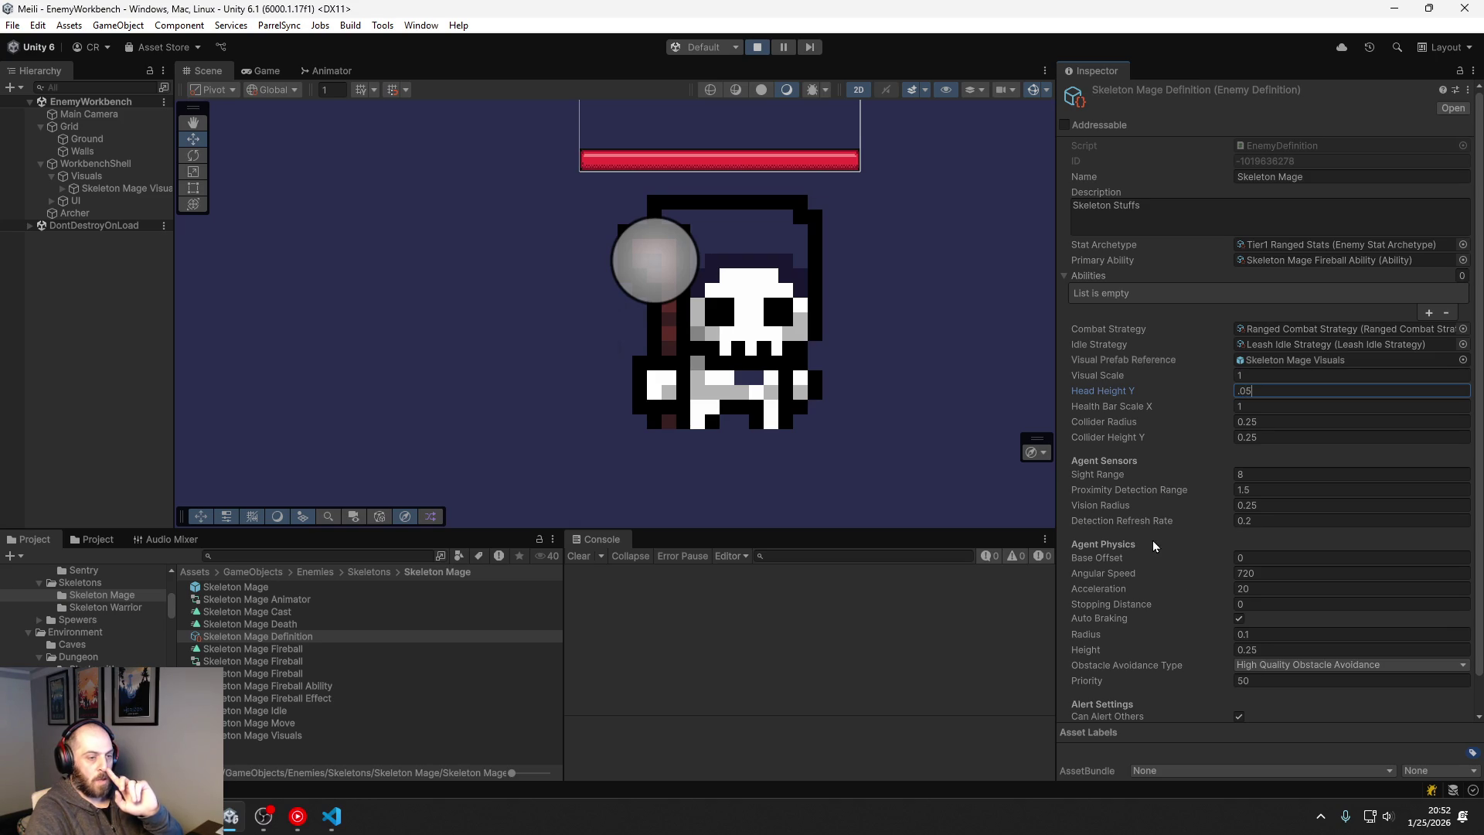
scroll(1155, 547, "down", 1)
scroll(1186, 609, "up", 1)
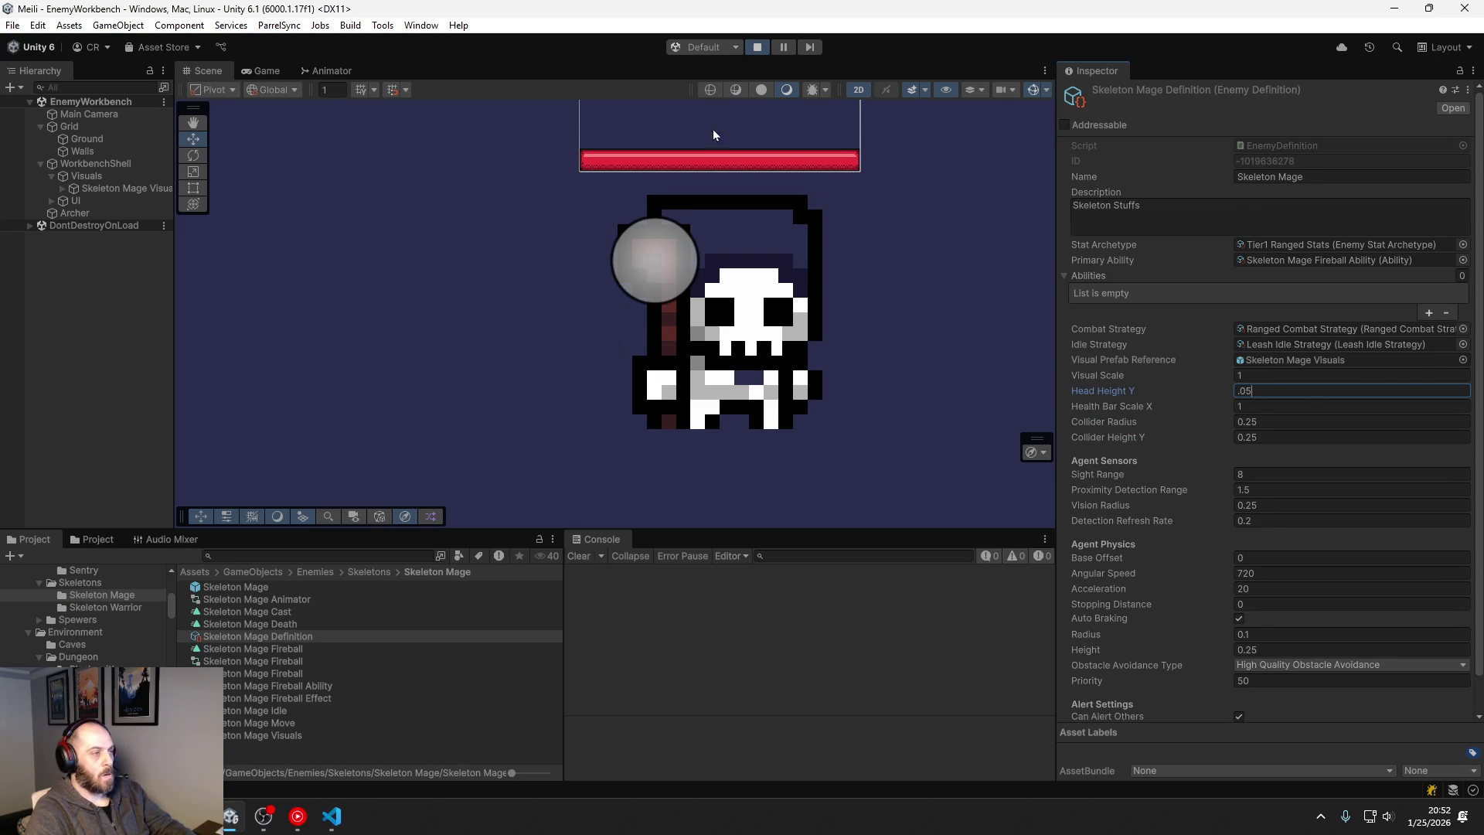
left_click(761, 49)
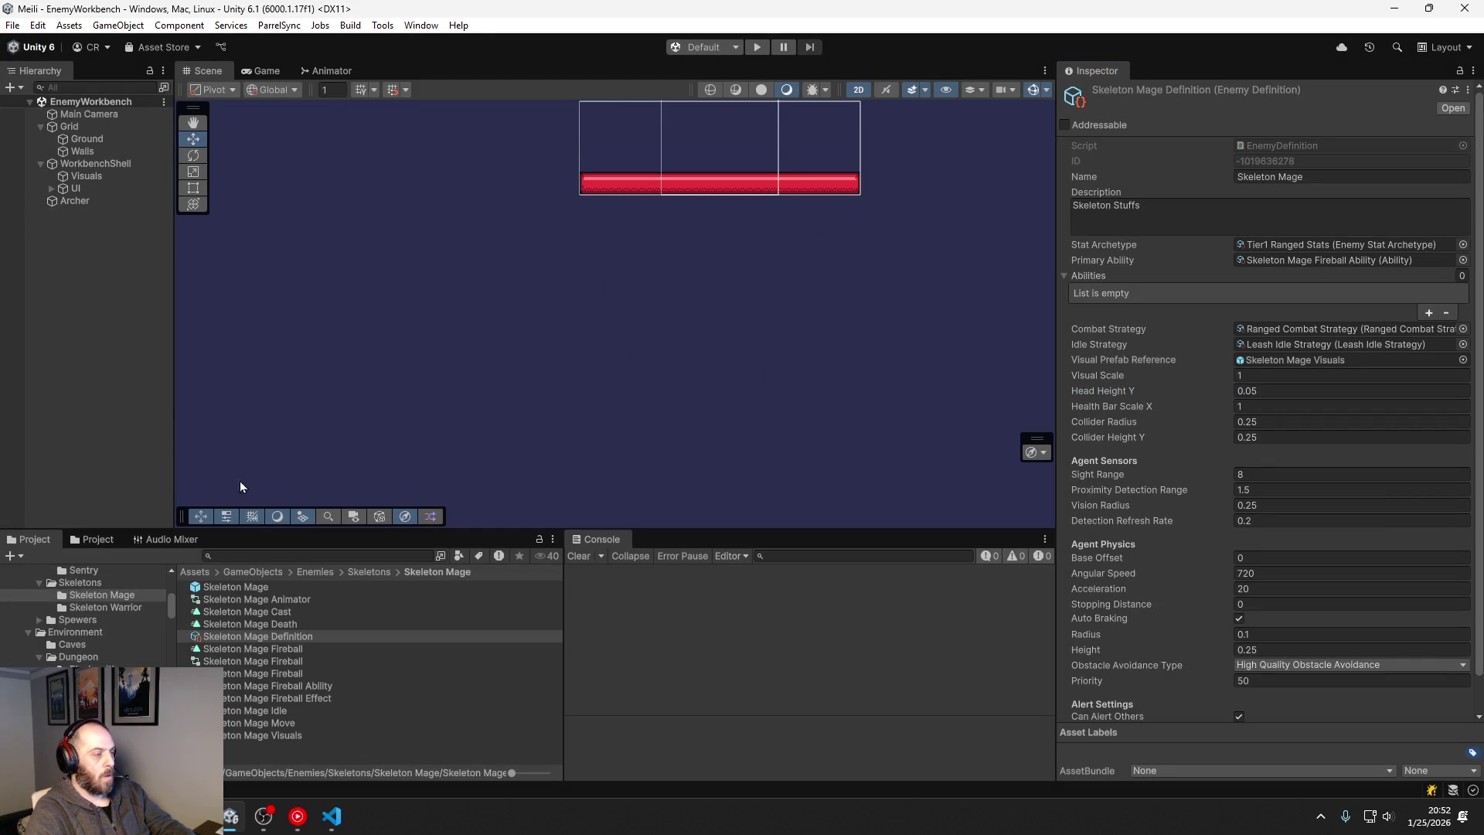
Step: Search the project for 'dungeon' and open the Dungeon scene
left_click(278, 553)
type("dungeon")
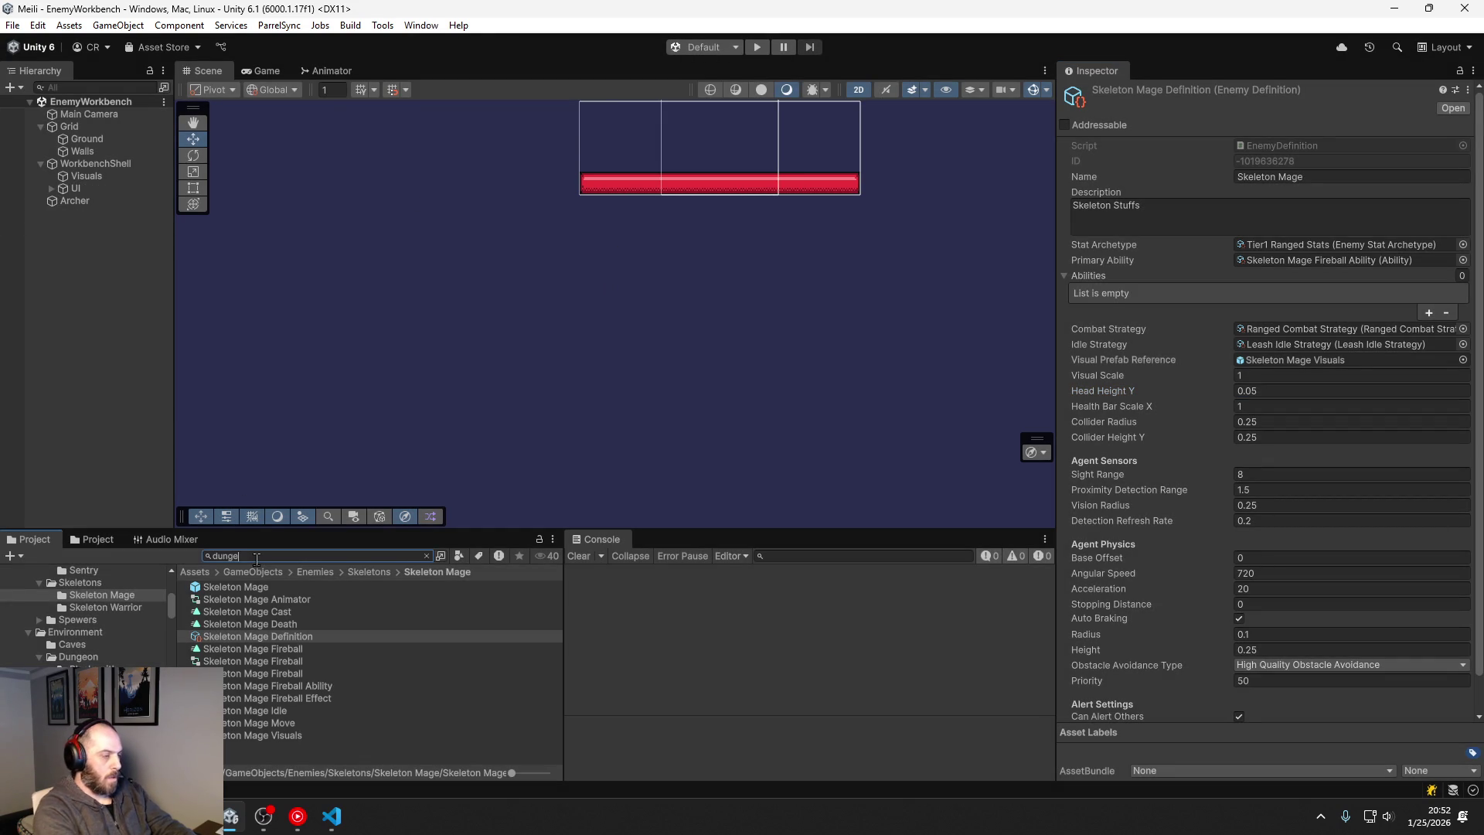
scroll(256, 633, "down", 1)
scroll(242, 666, "up", 1)
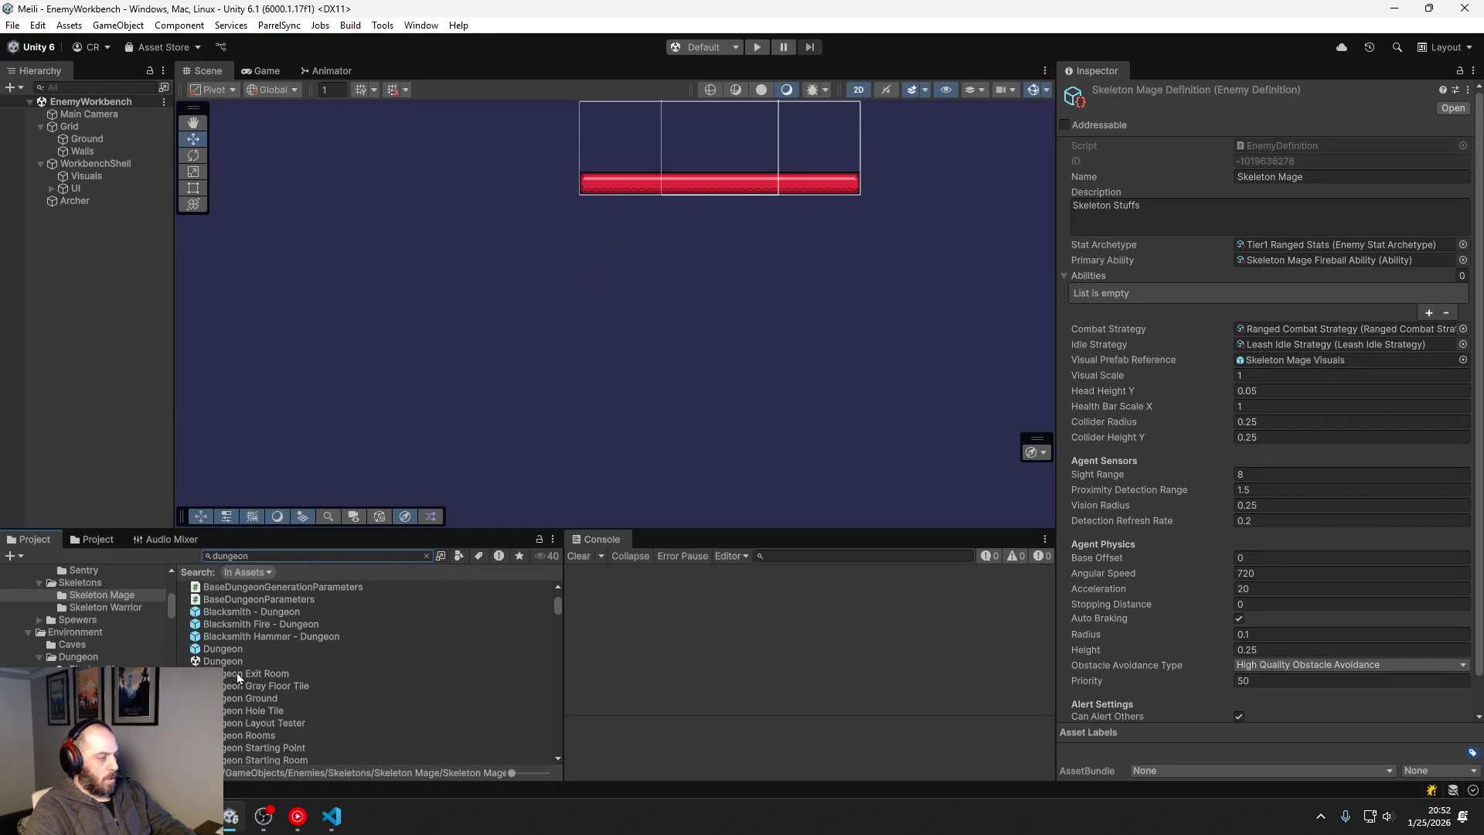
double_click(229, 663)
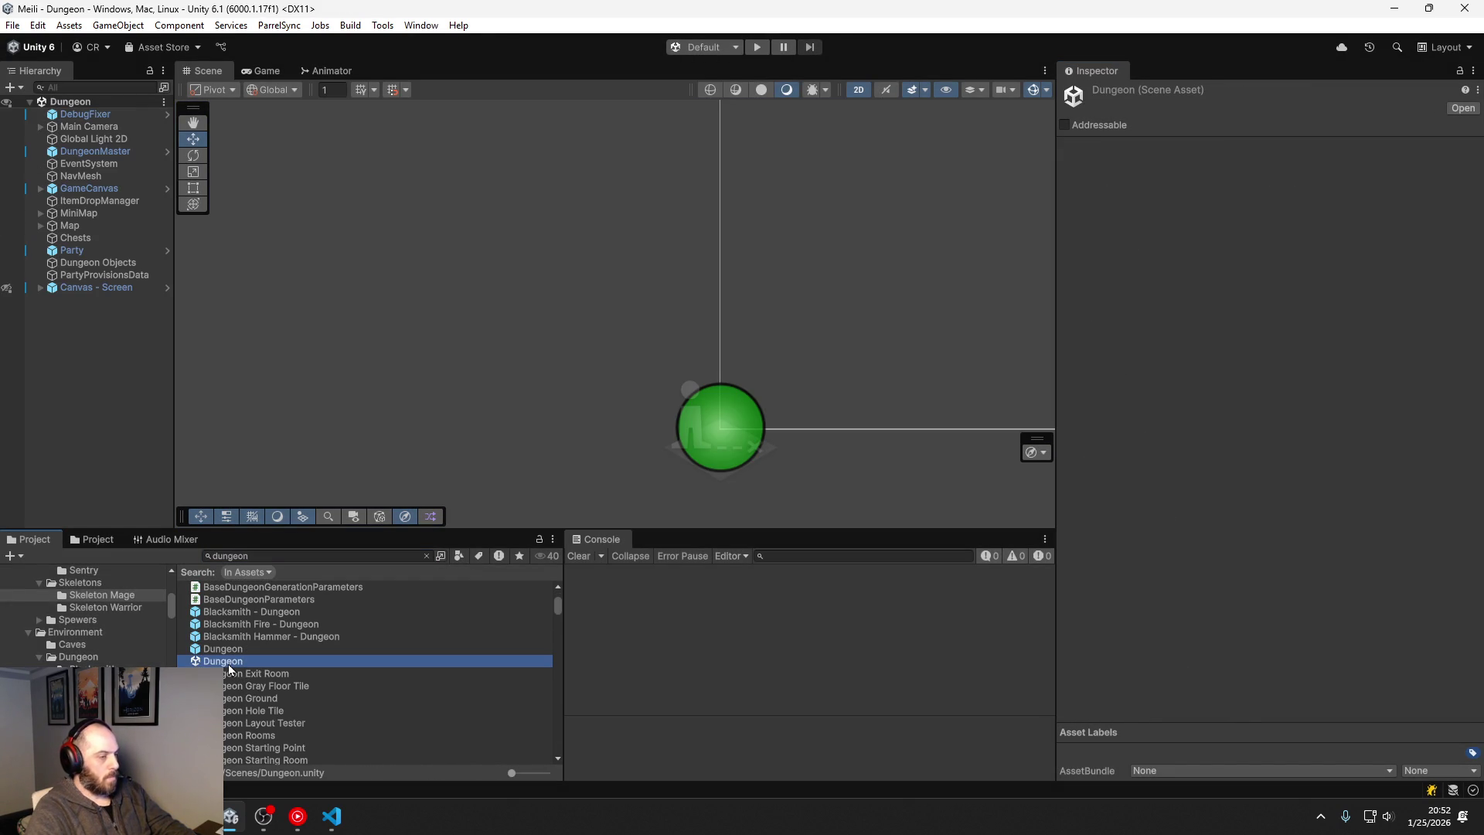
Step: Drill from DungeonMaster through Region List, Sunken Lands and Haunted Dungeon Zone to Haunted Dungeon Enemies
left_click(106, 152)
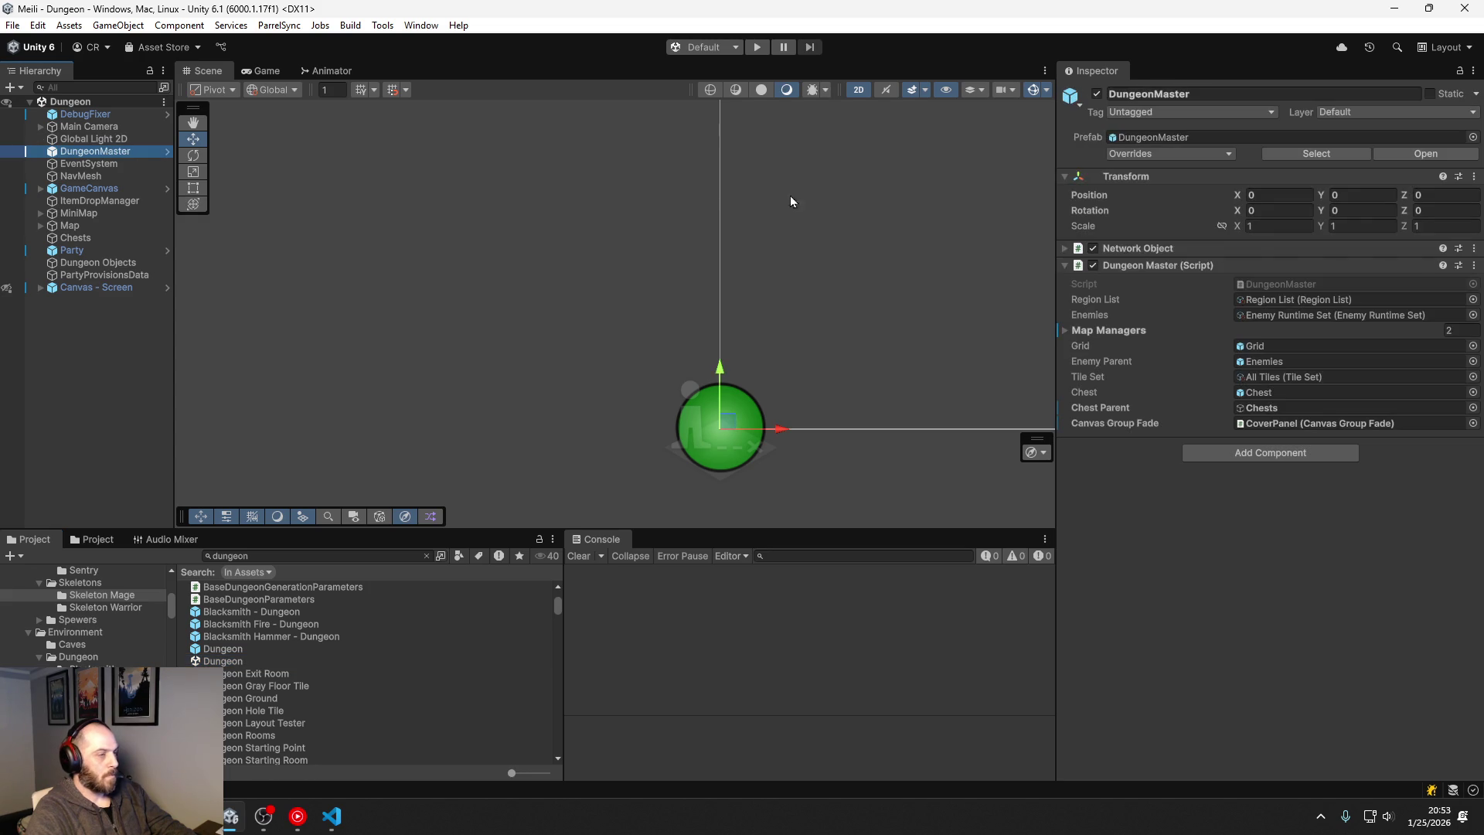
double_click(1301, 300)
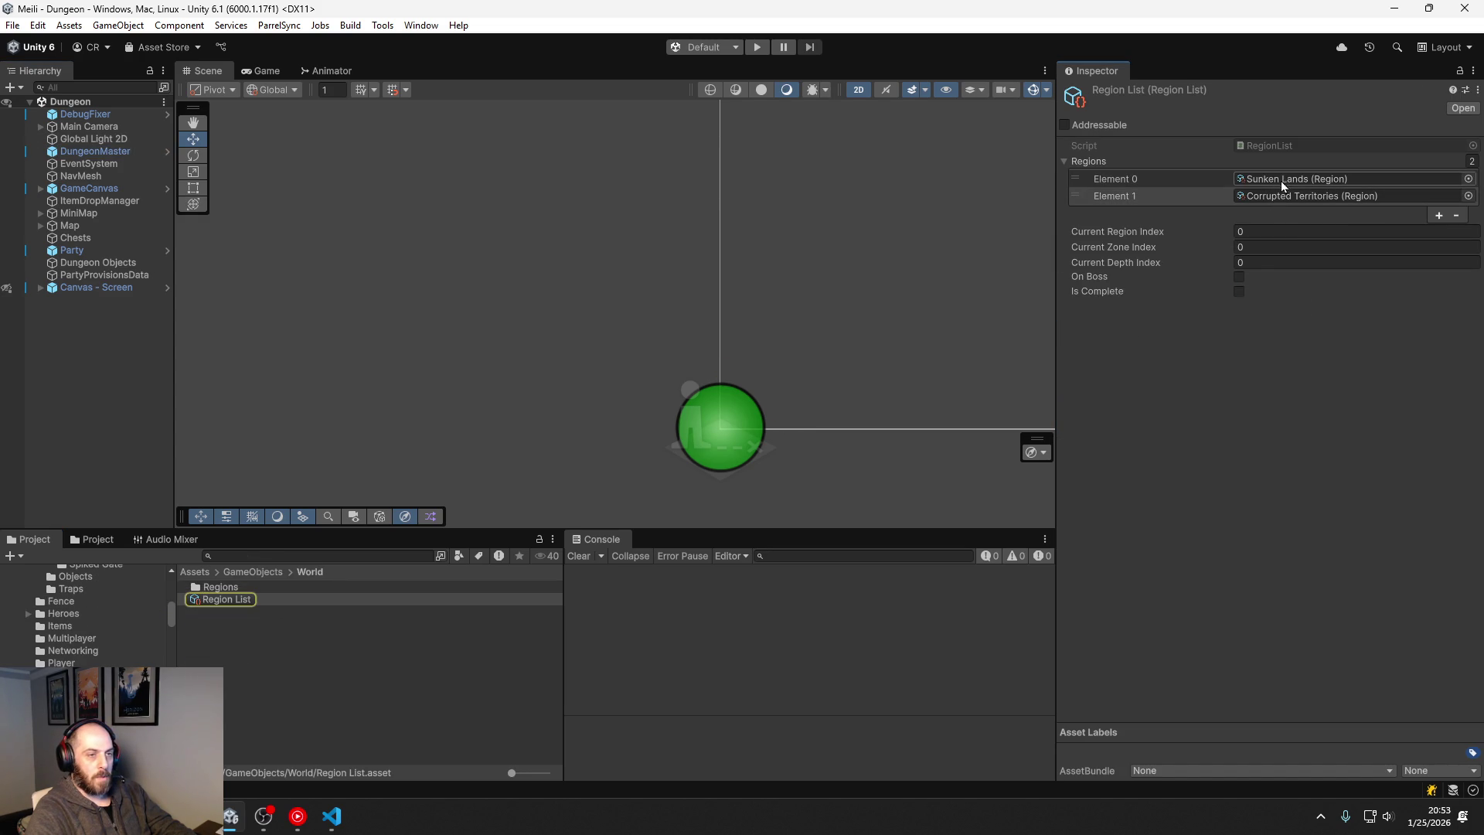
double_click(1281, 179)
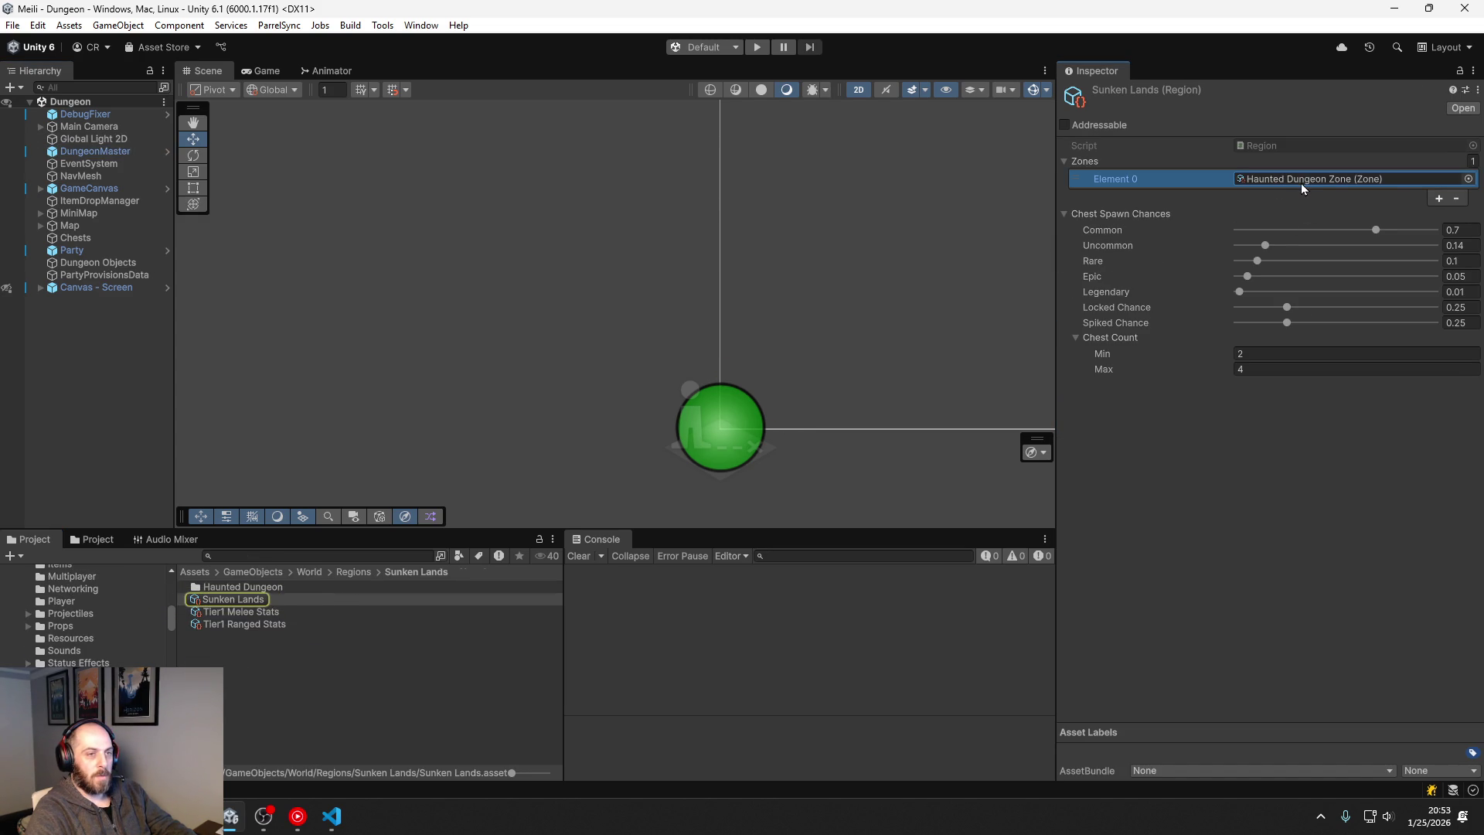
double_click(1300, 183)
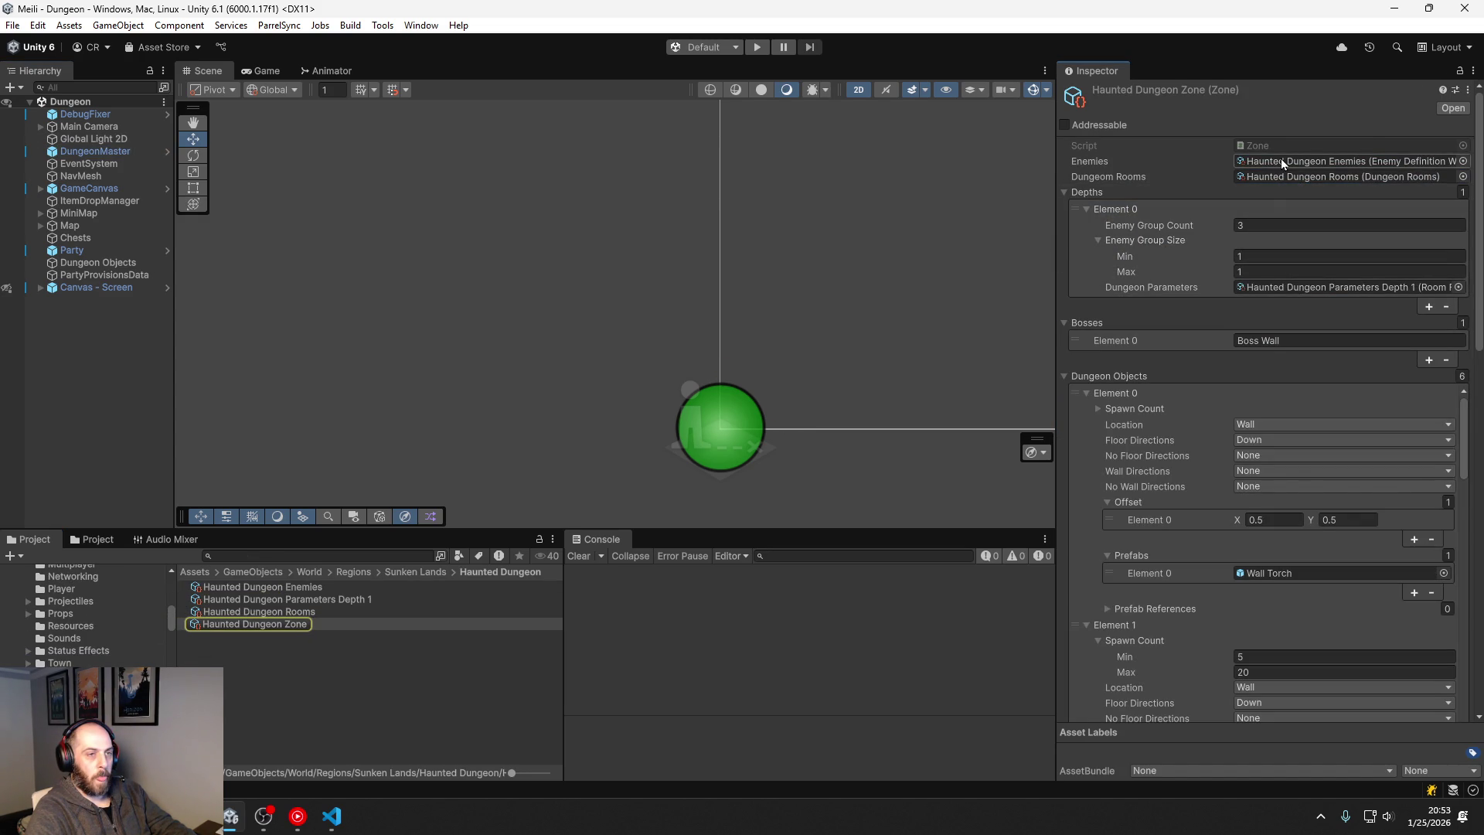
double_click(1281, 159)
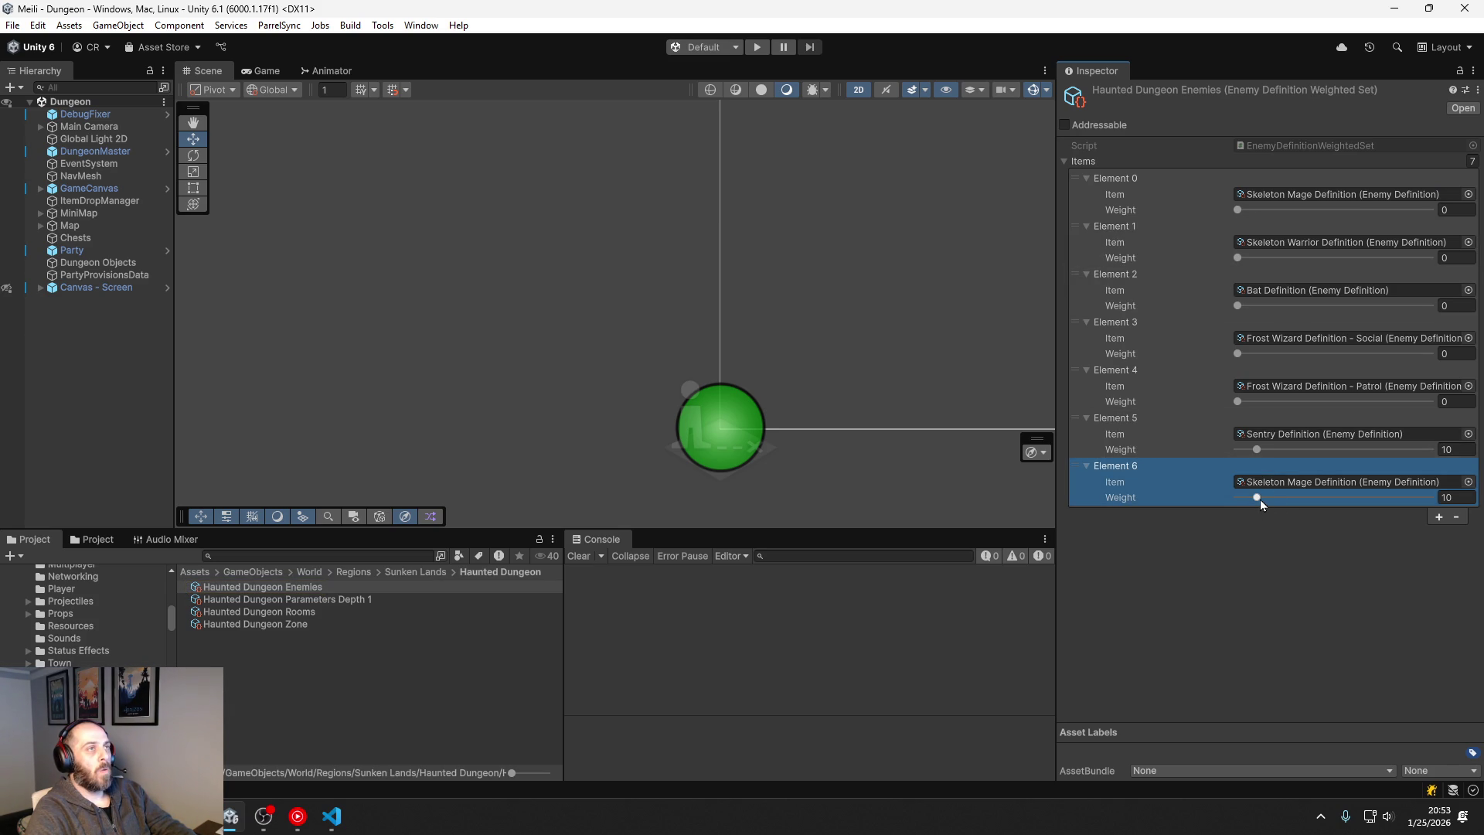
Step: Start the Dungeon playtest, attack nearby enemies and collect a key and coins
left_click(750, 44)
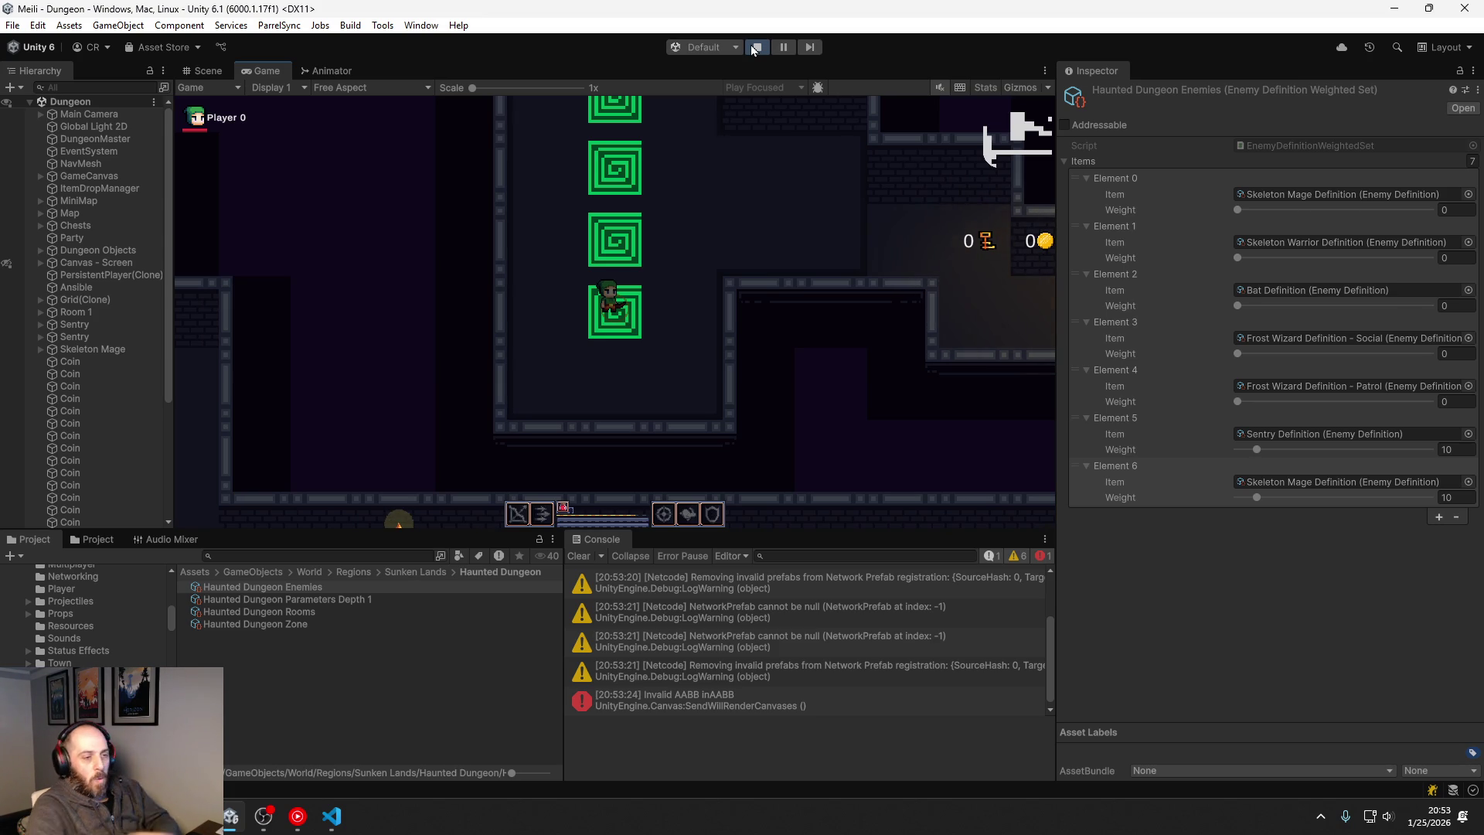
key("d")
key("d")
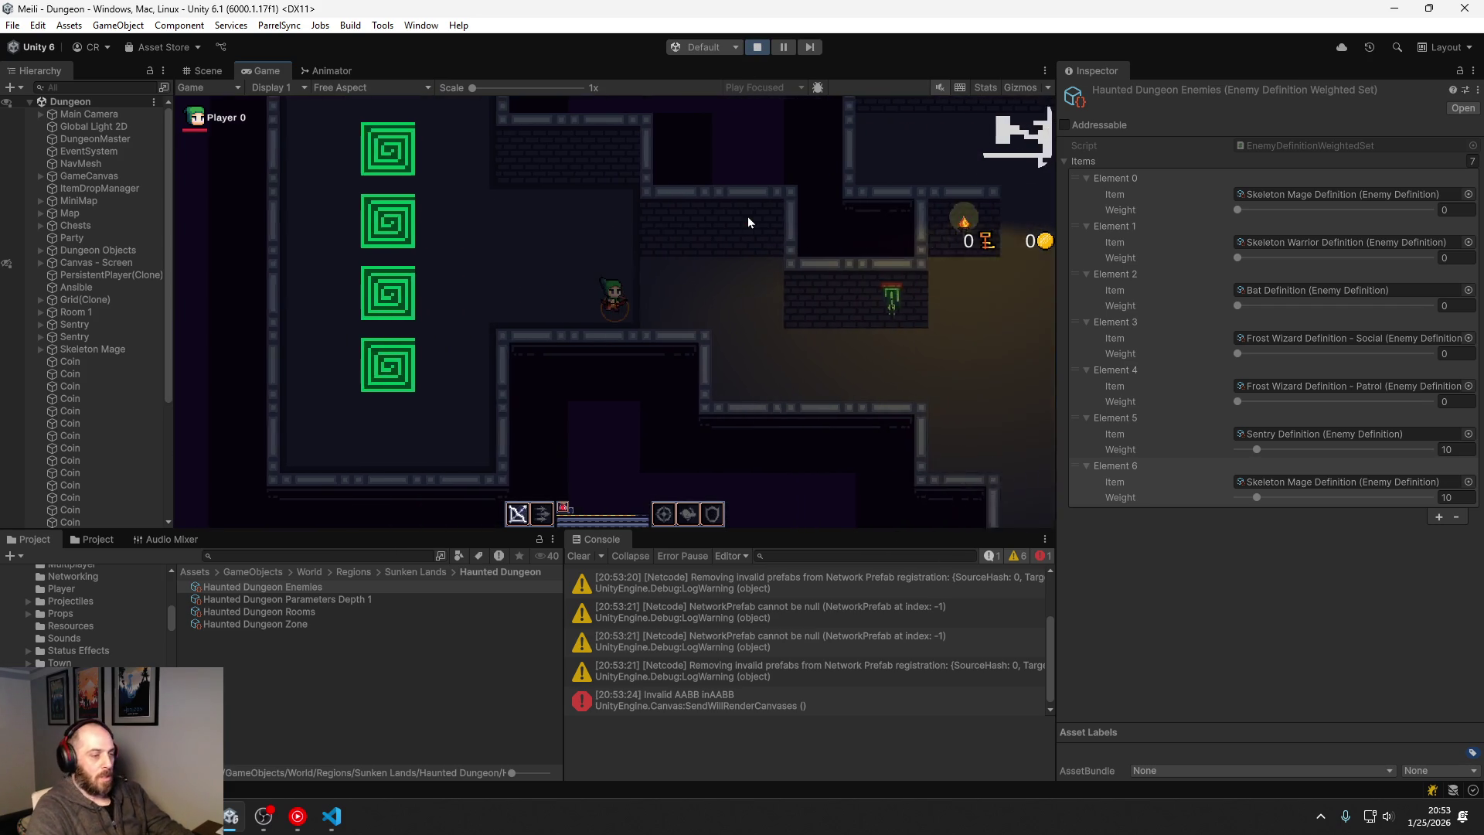
key("d")
key("s")
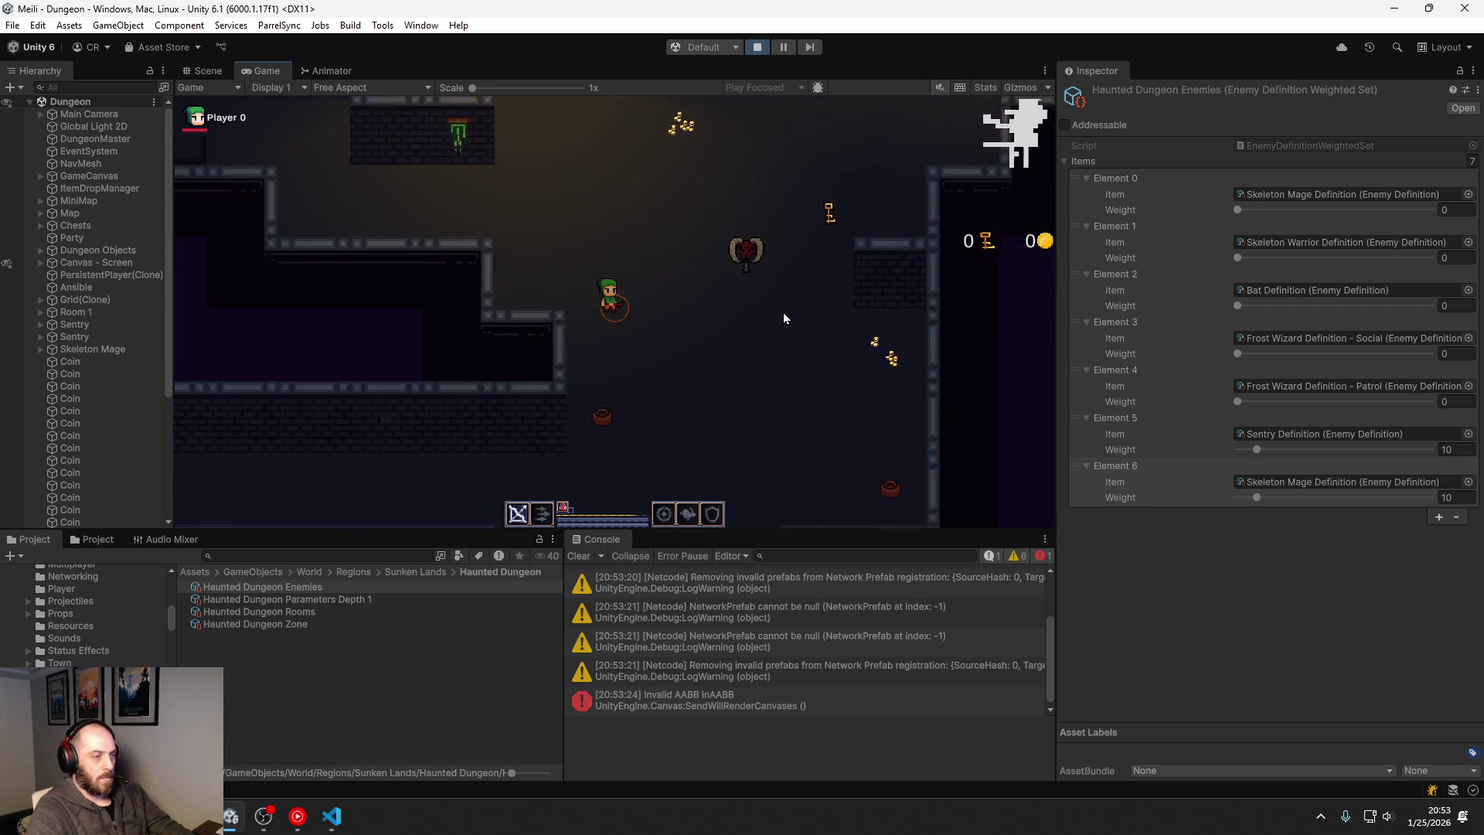
key("d")
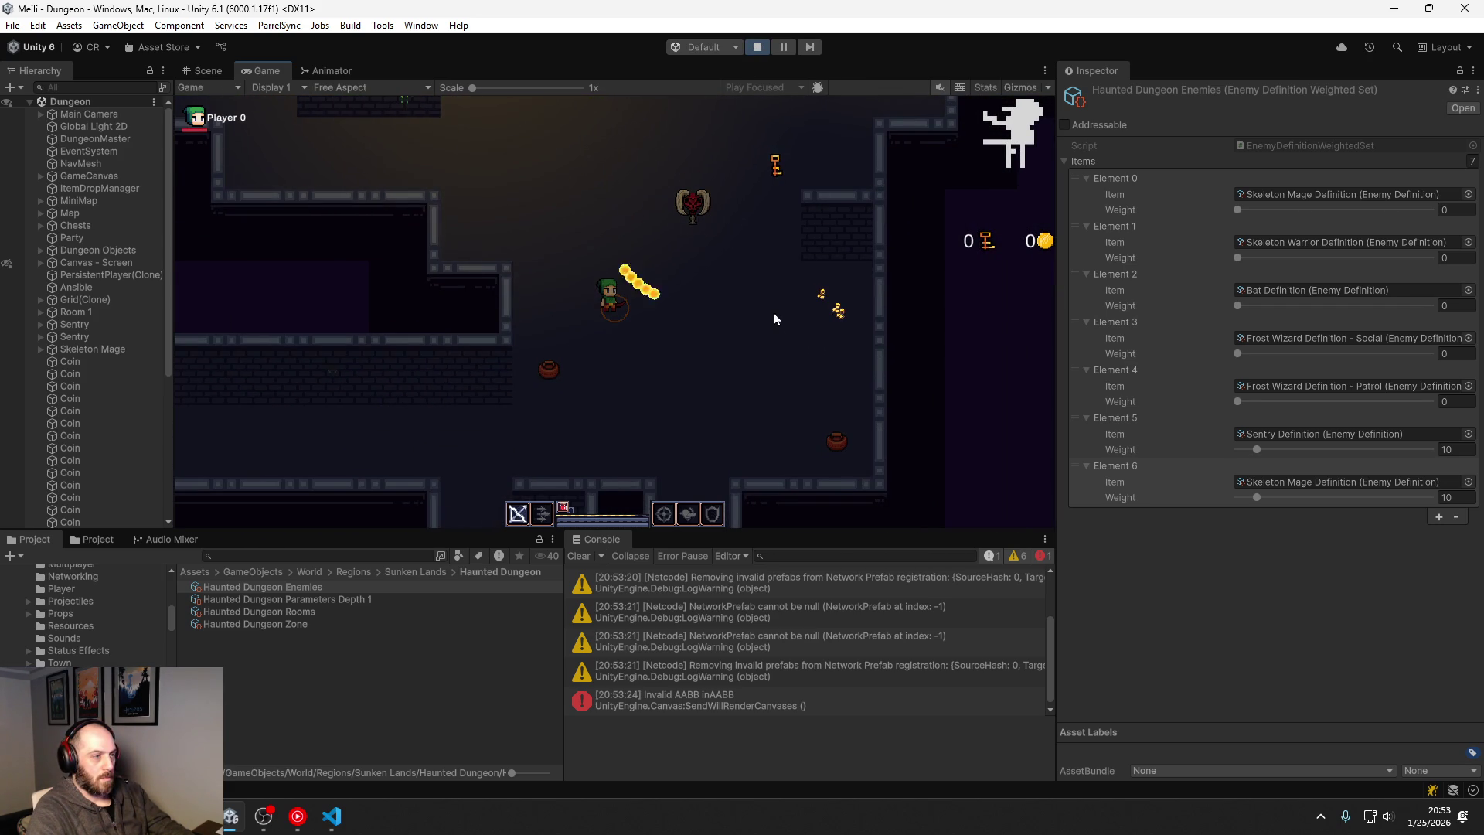
key("w")
left_click(551, 170)
key("w")
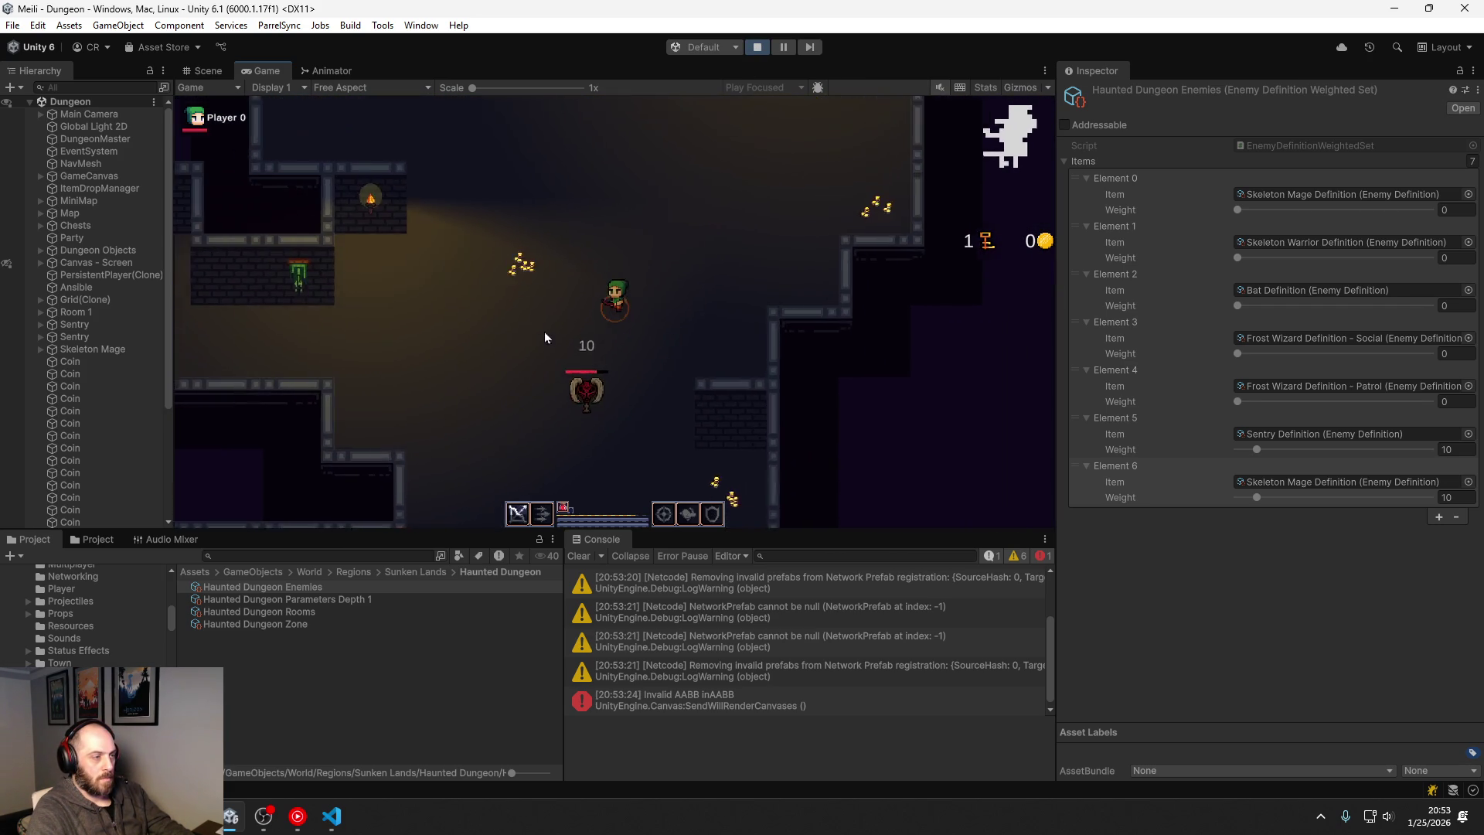
key("a")
key("w")
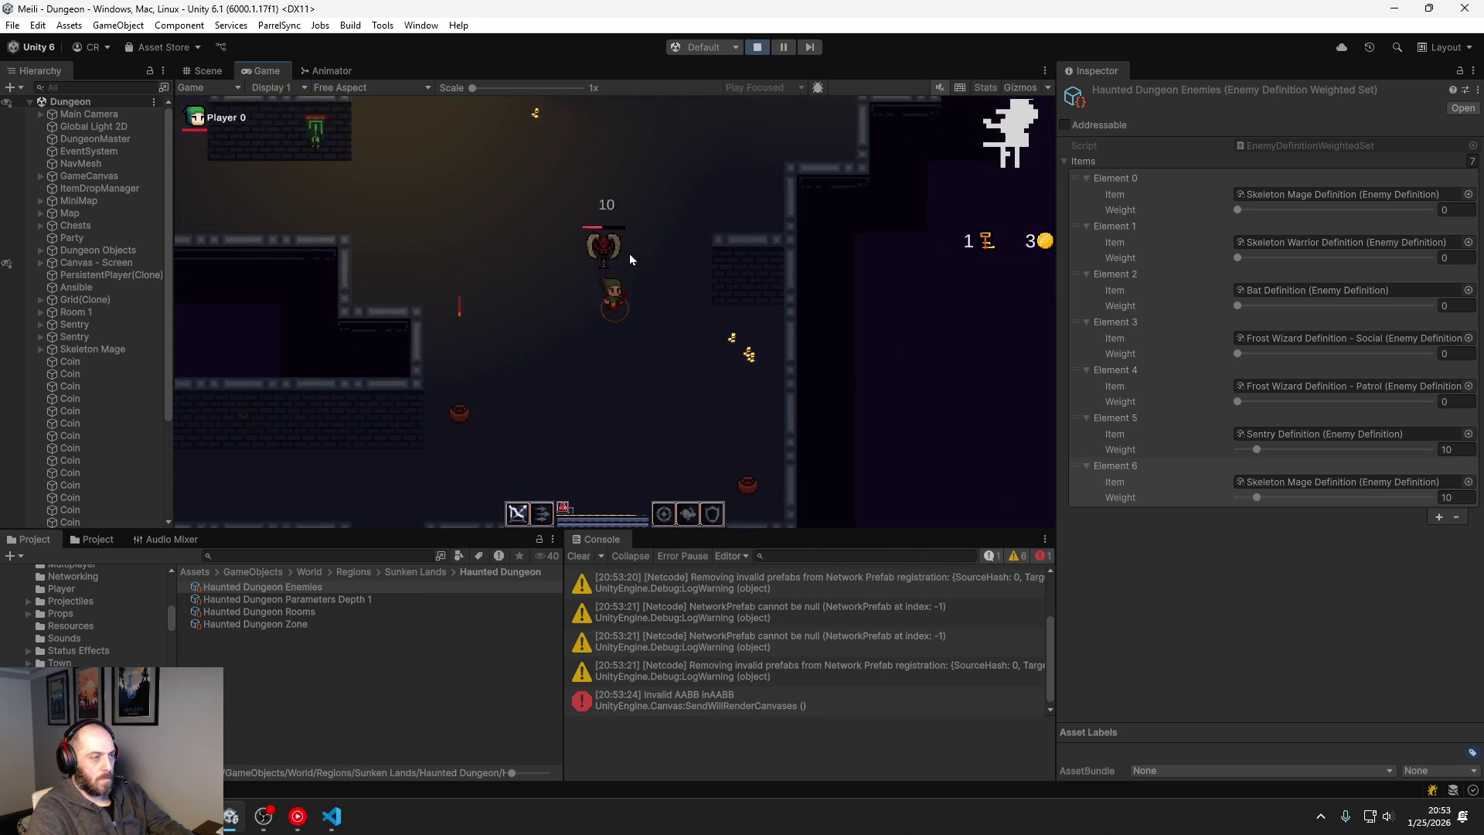
key("s")
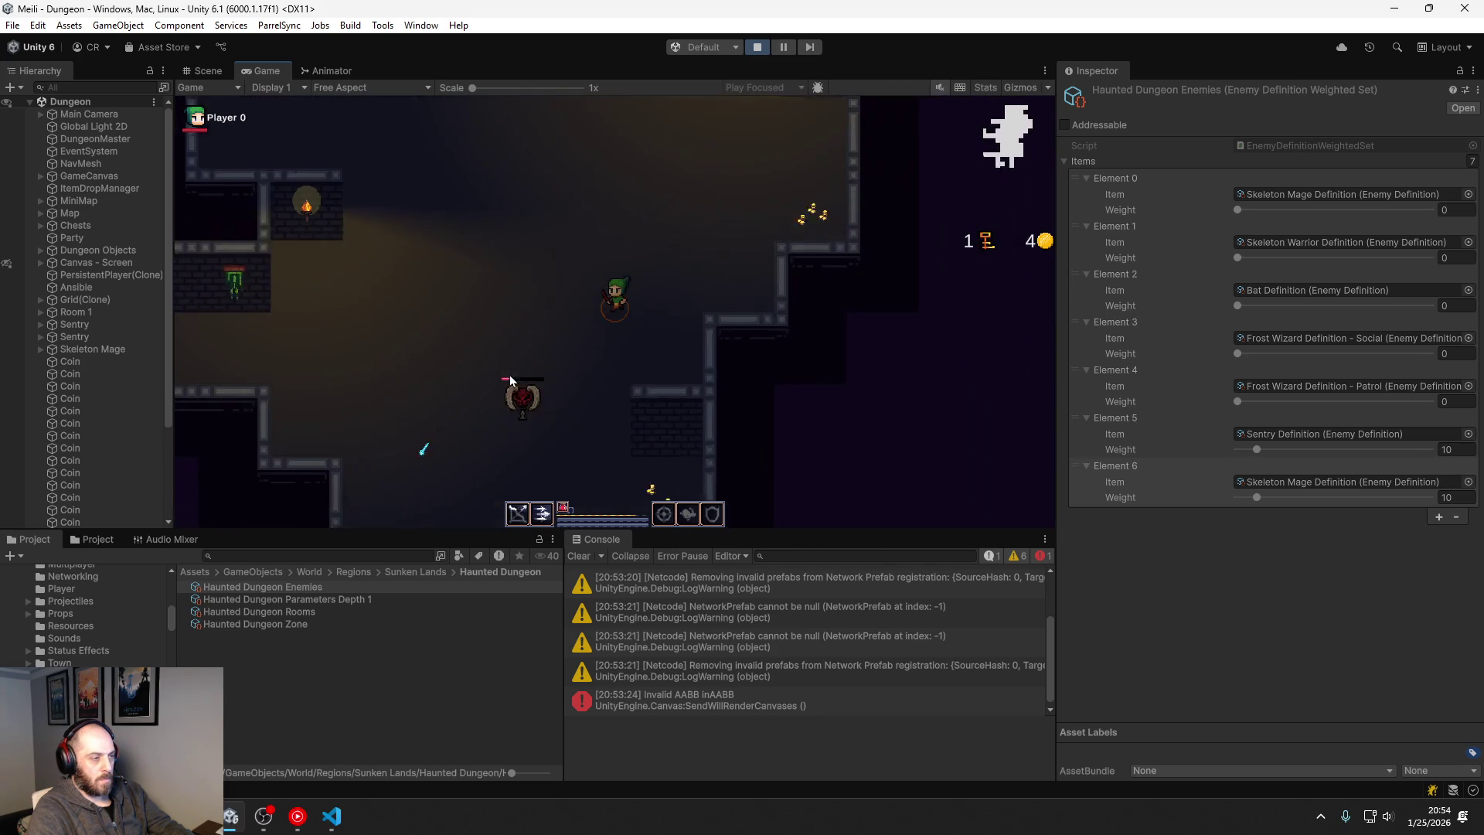
left_click(508, 373)
key("a")
key("d")
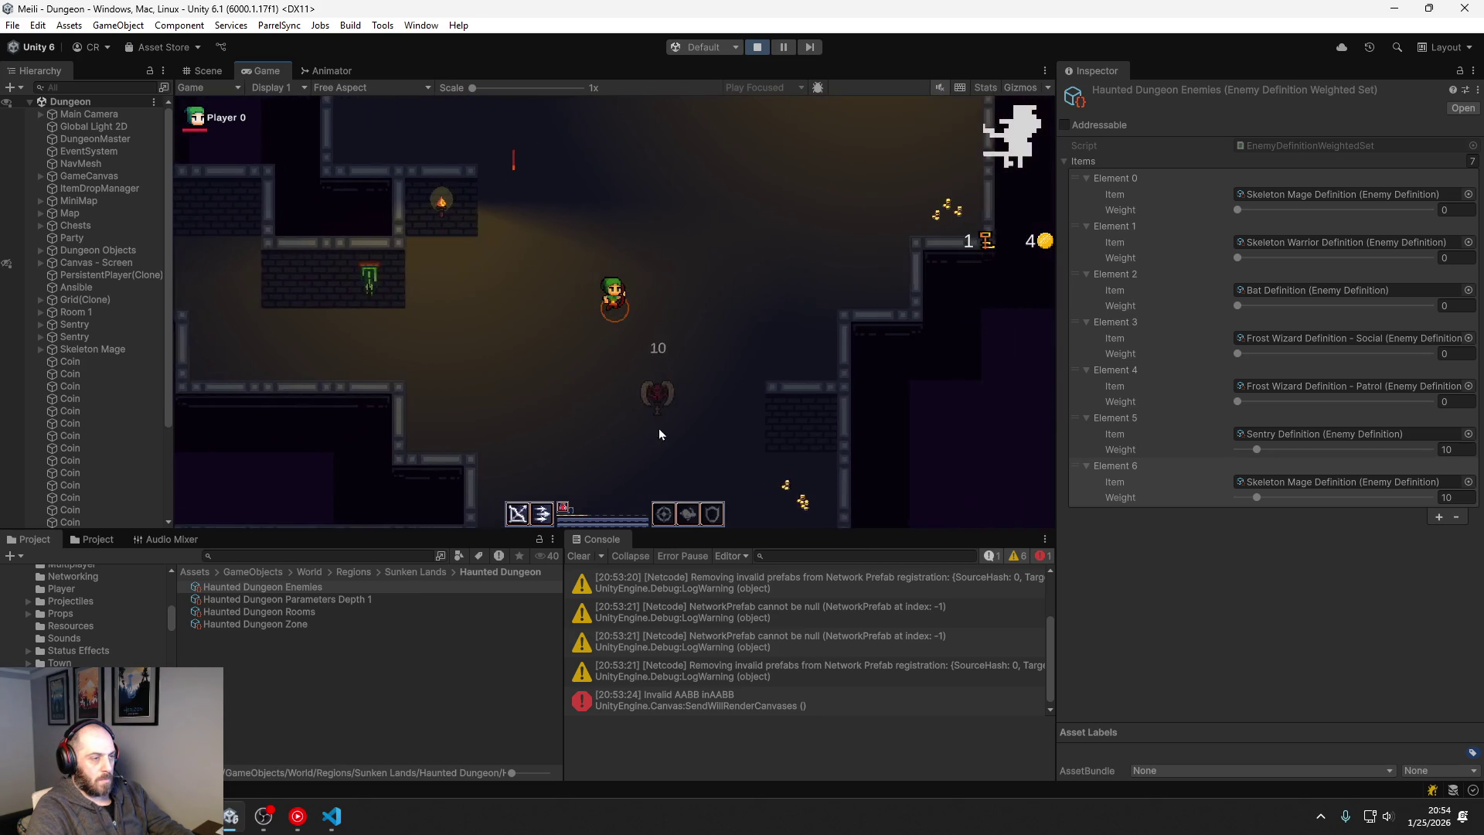
Step: Walk through more Haunted Dungeon rooms until a Skeleton Mage appears
key("s")
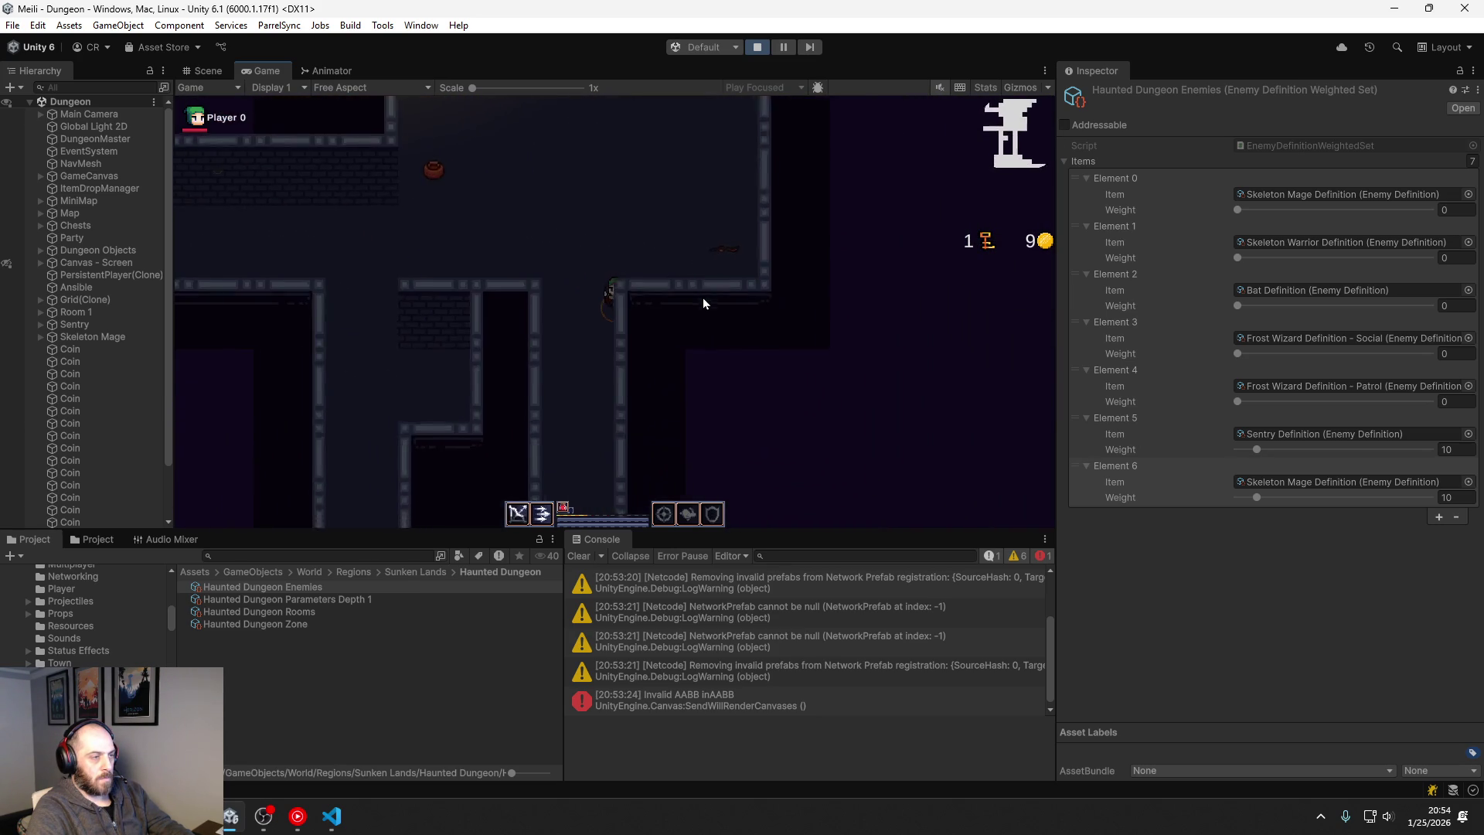
key("s")
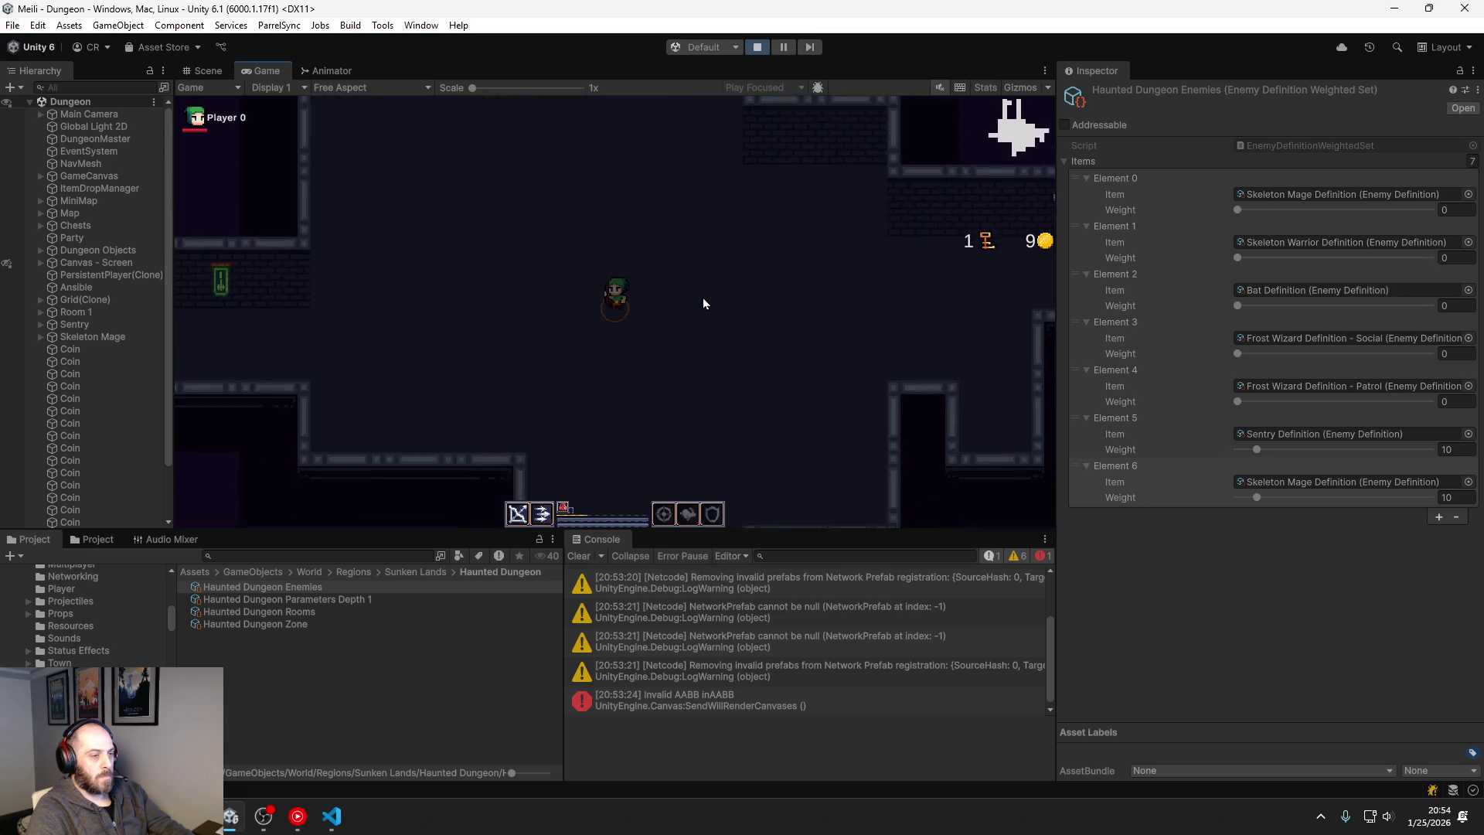
key("w")
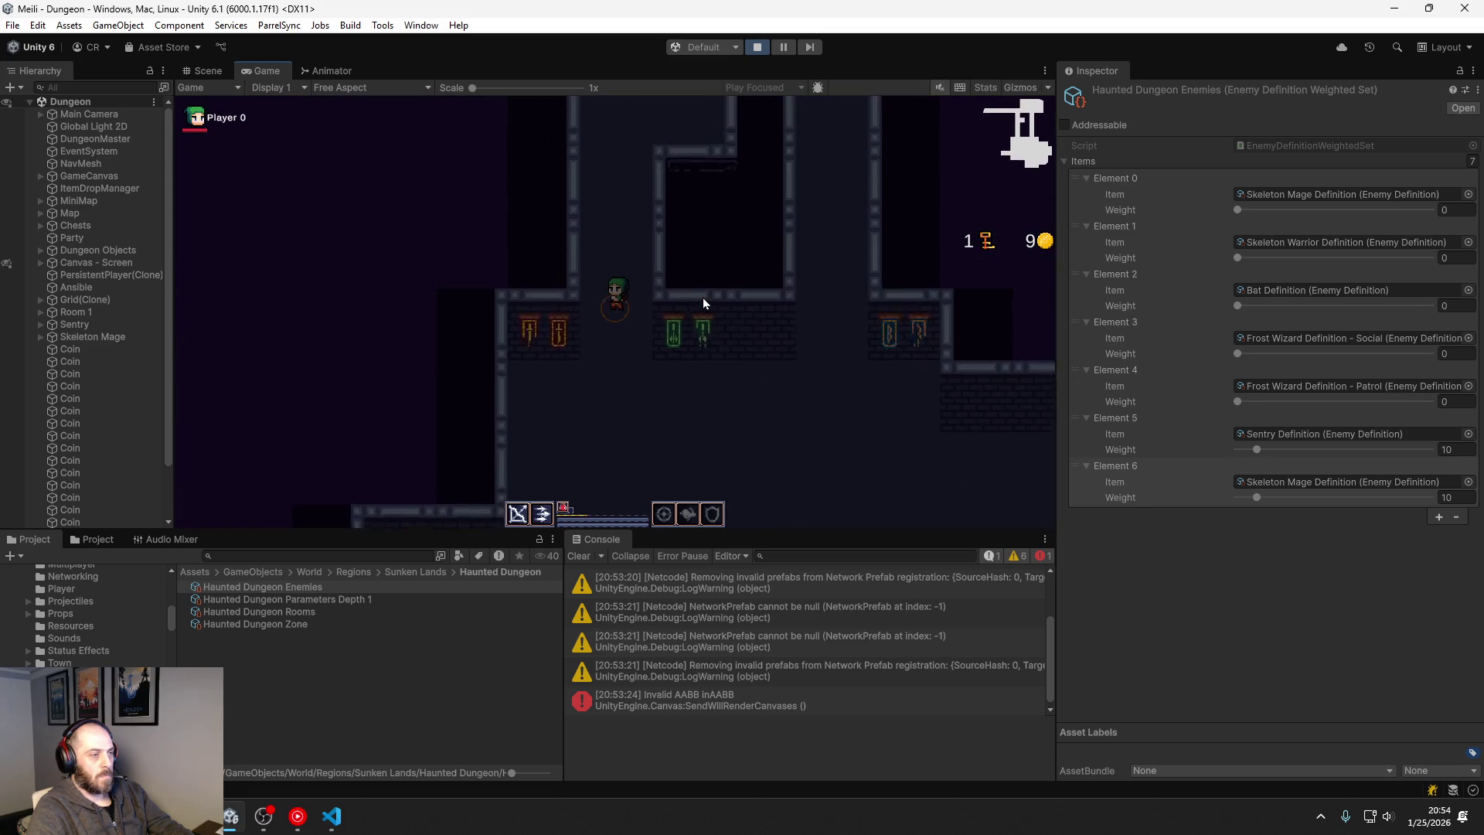
key("w")
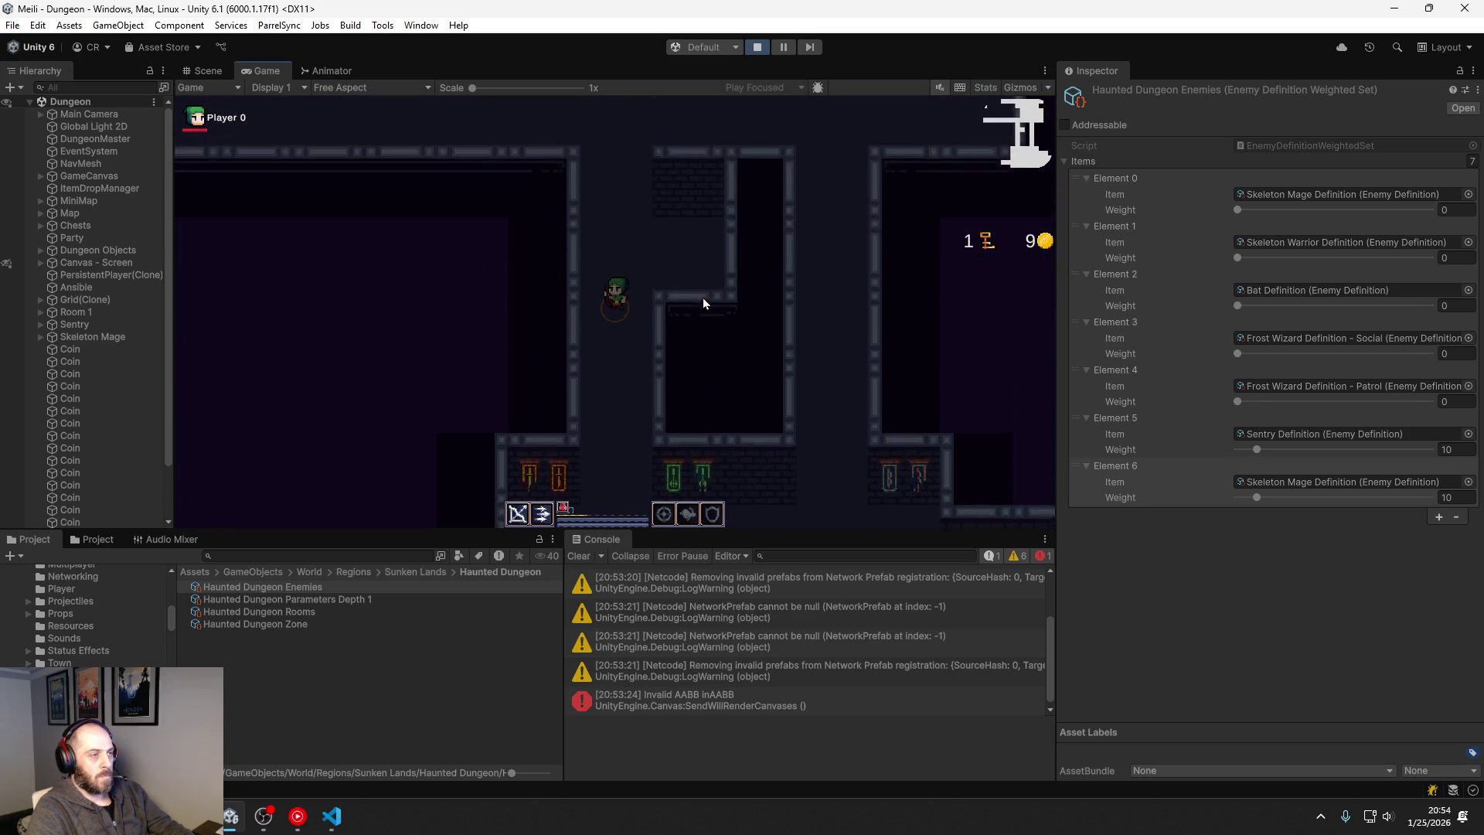
key("d")
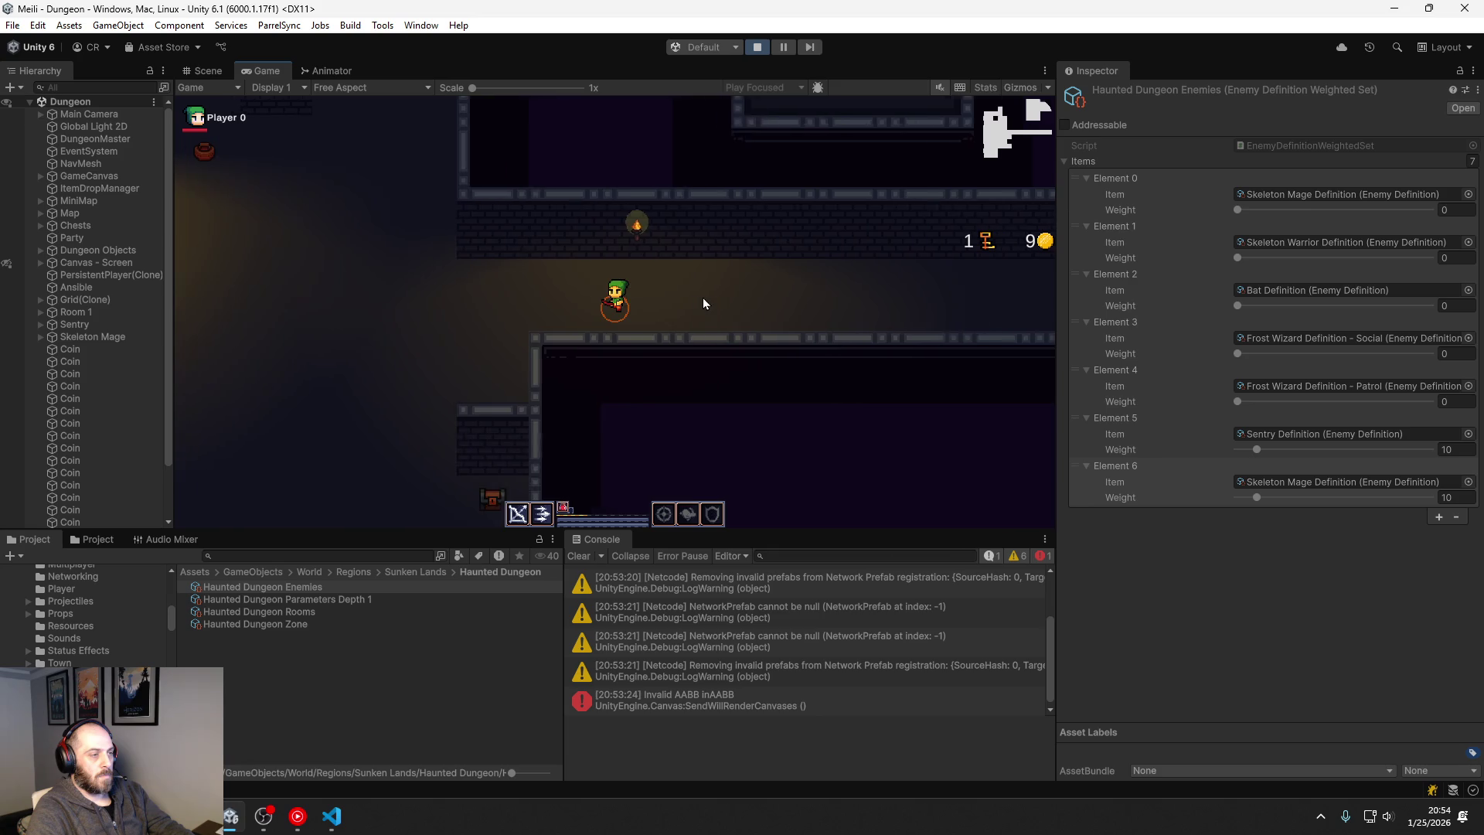
key("a")
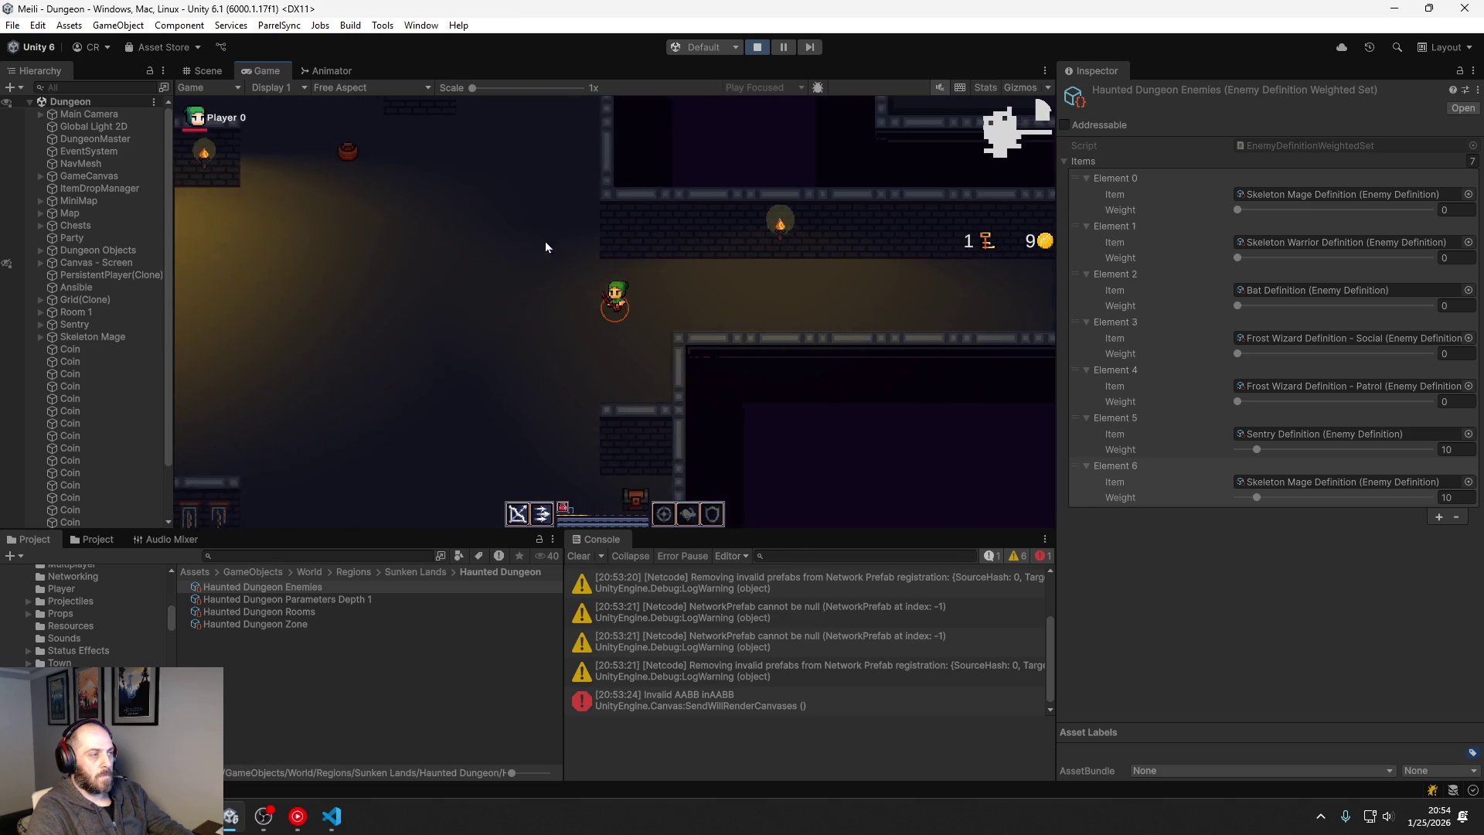
key("w")
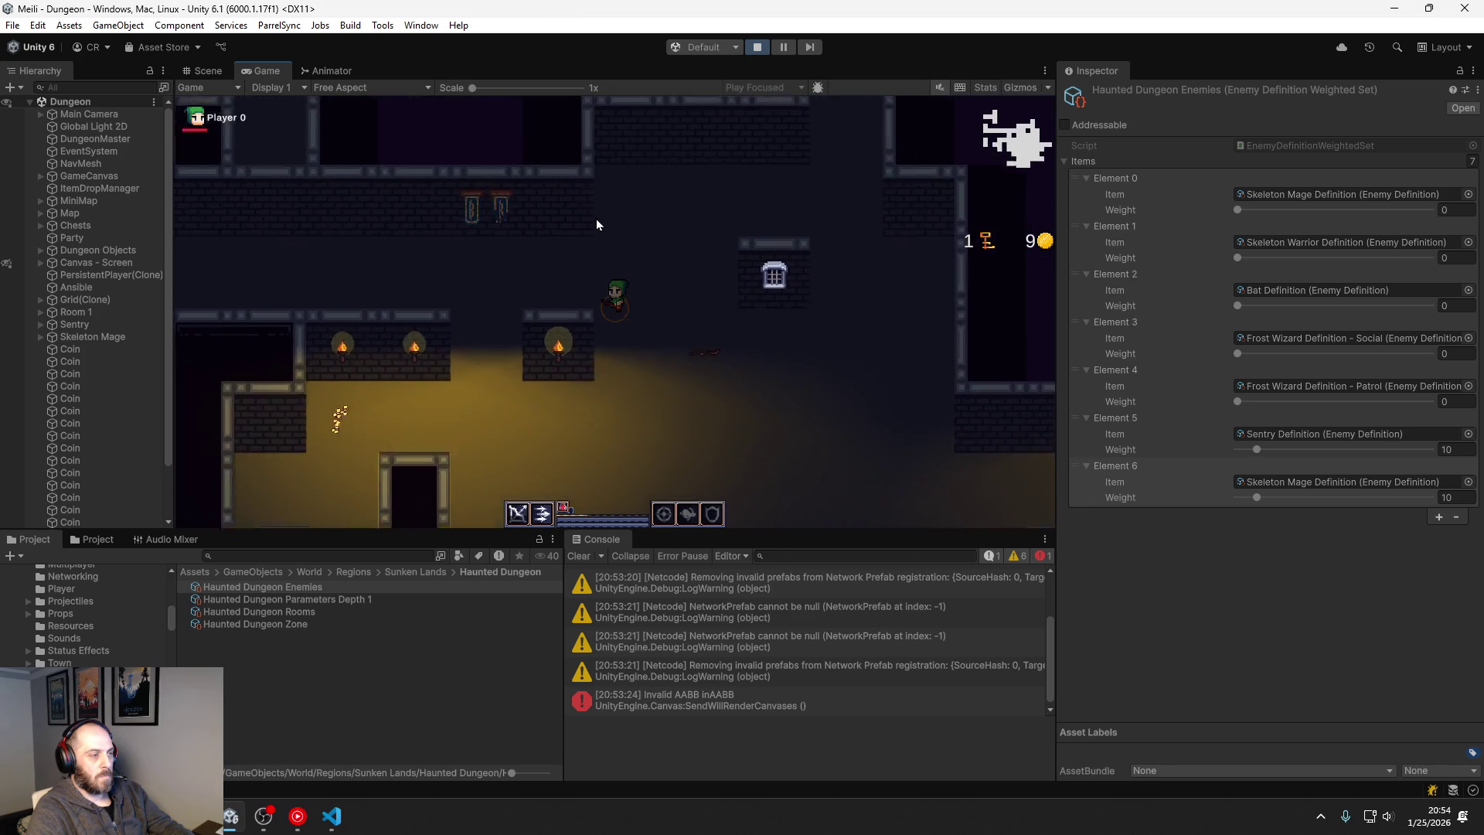
key("a")
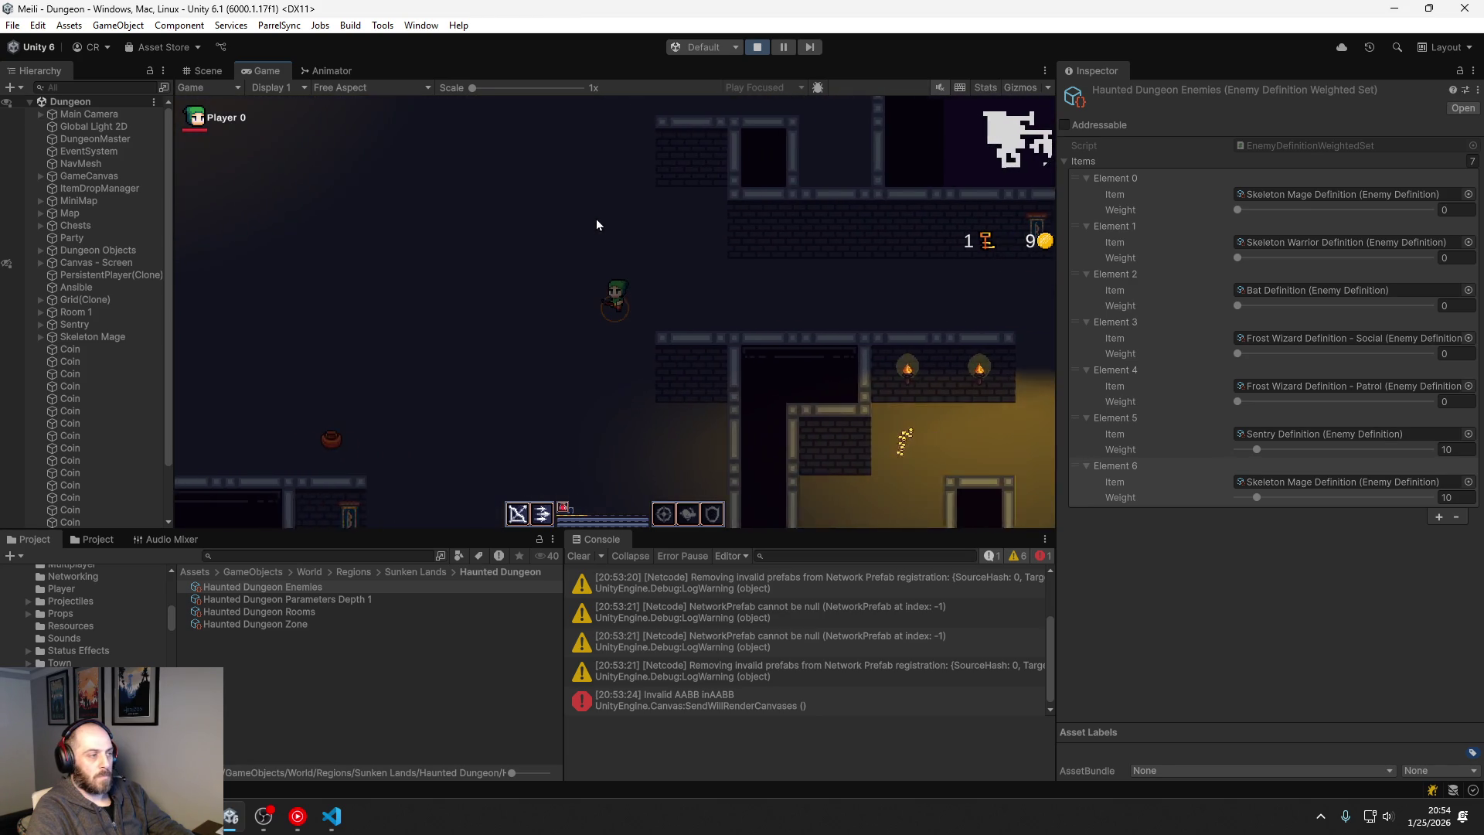
key("w")
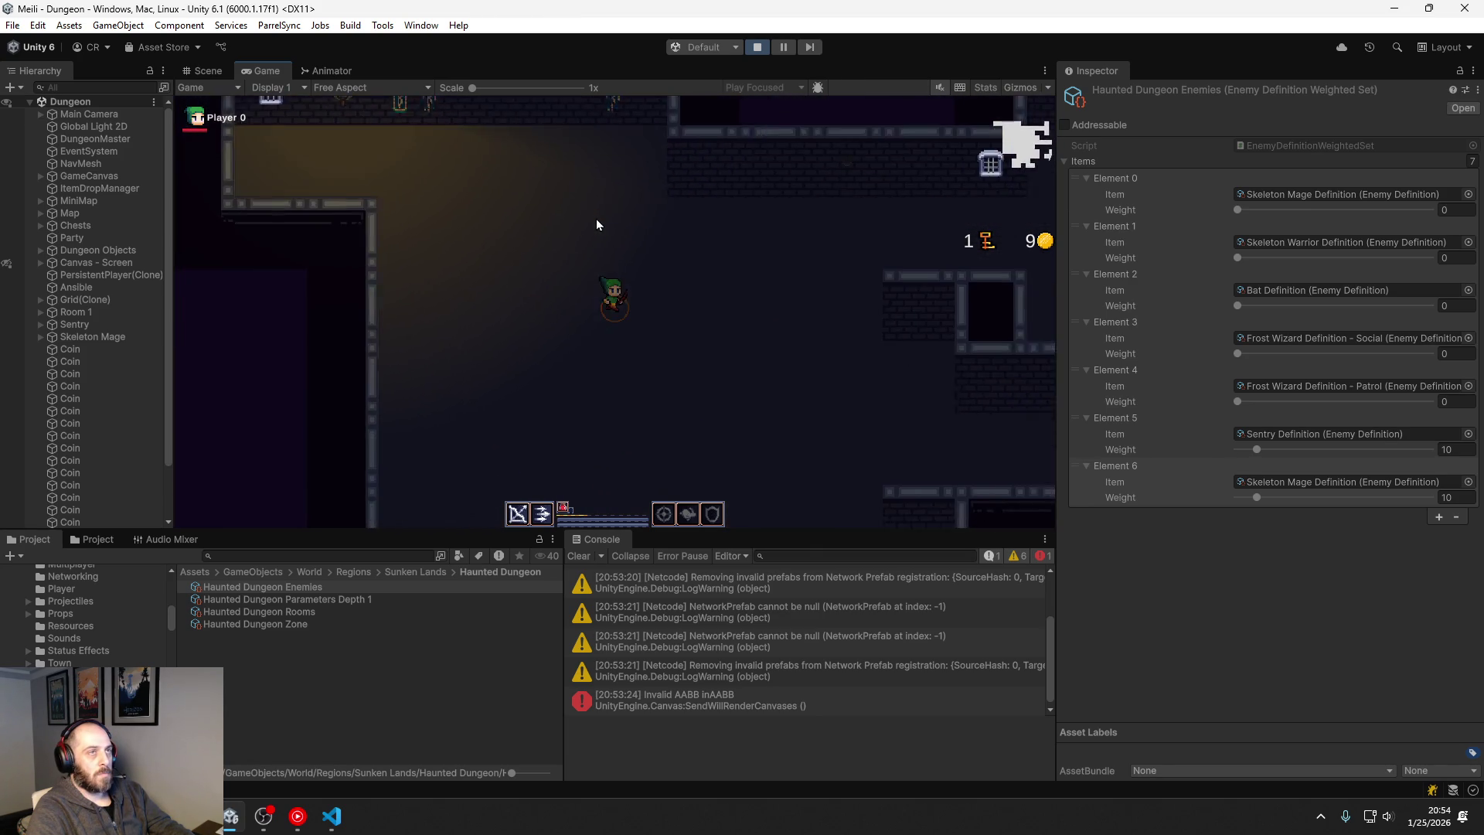
key("s")
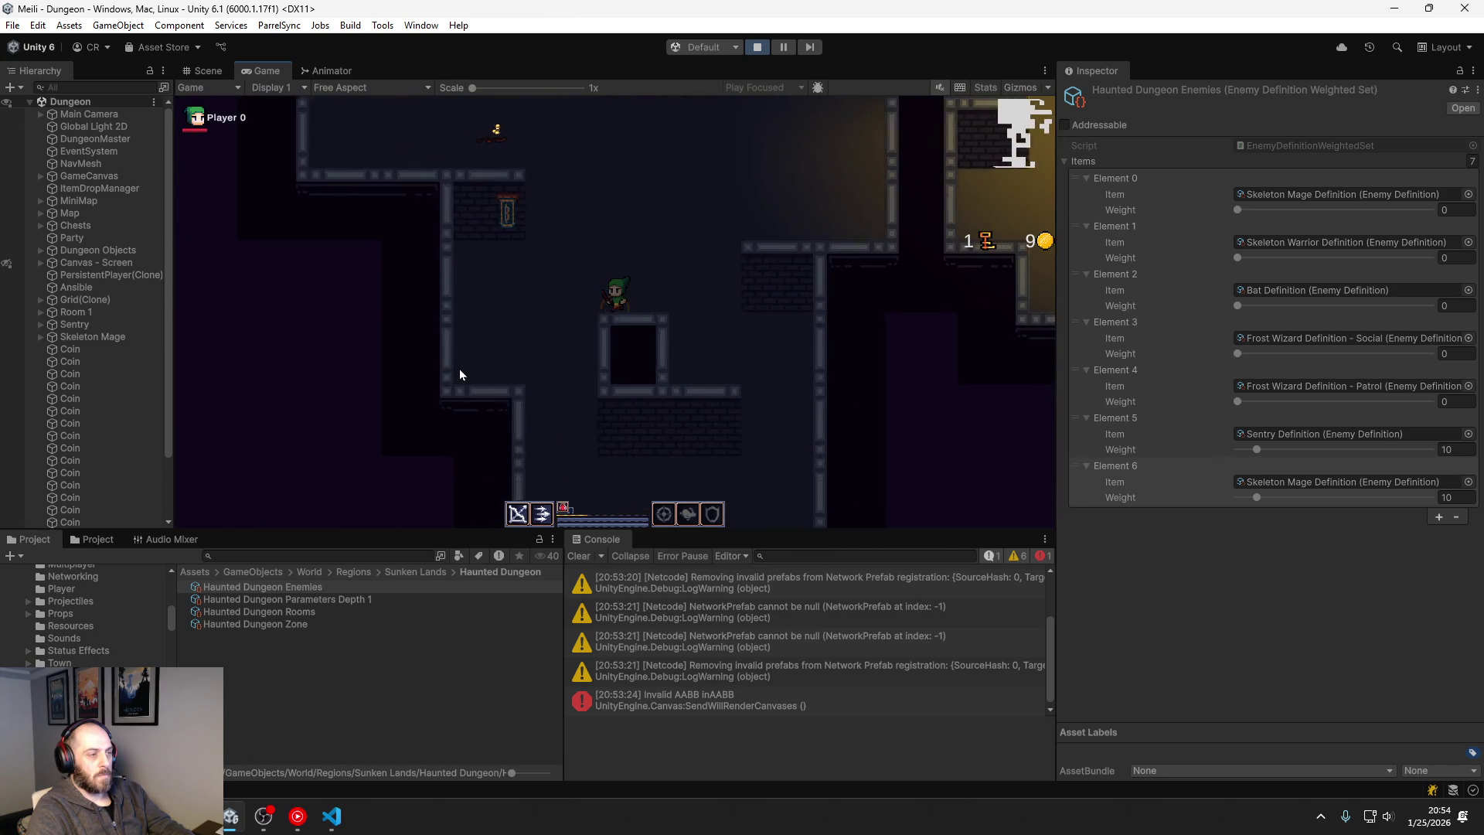
key("s")
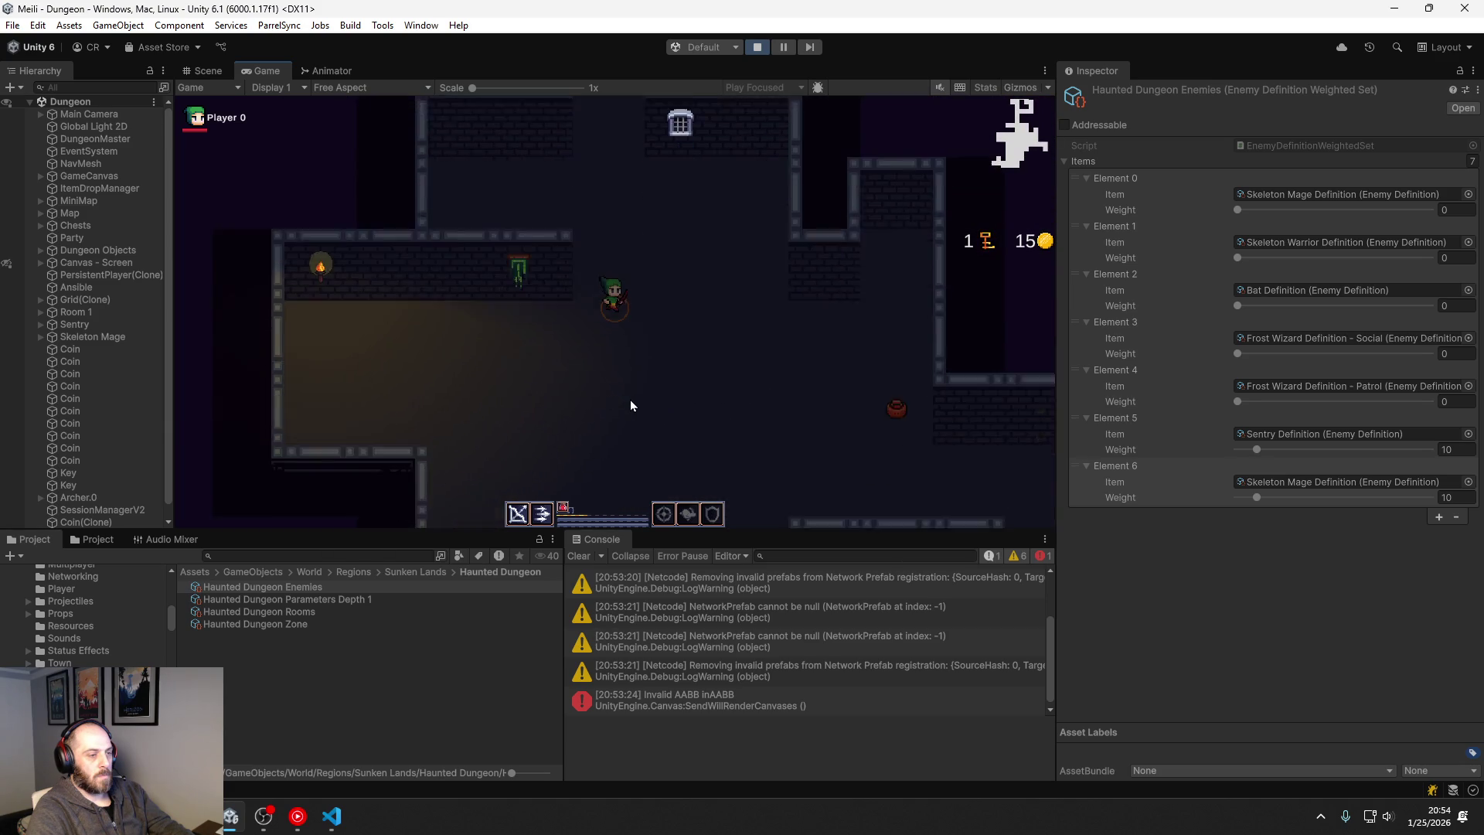
key("s")
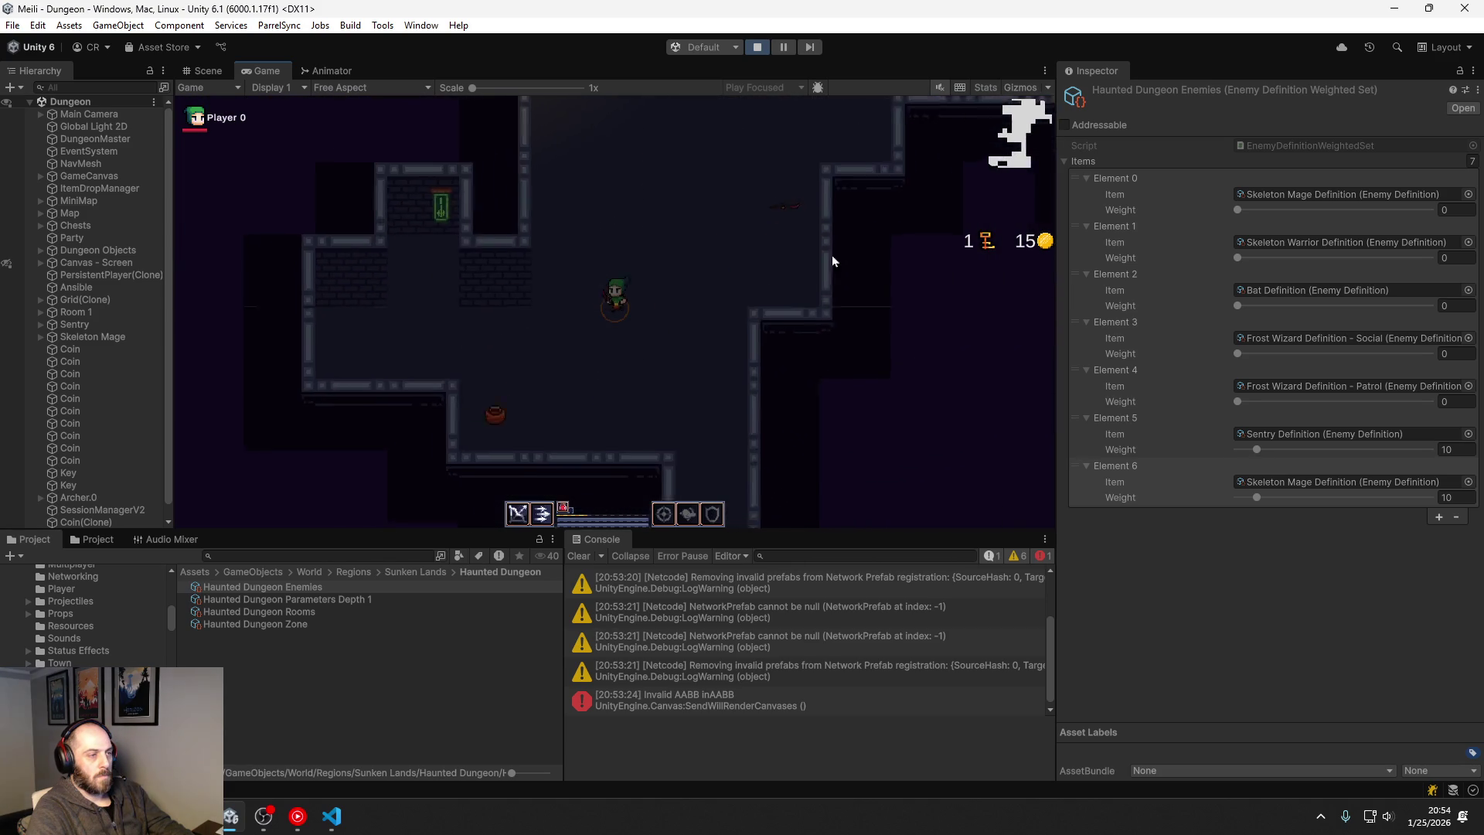
key("s")
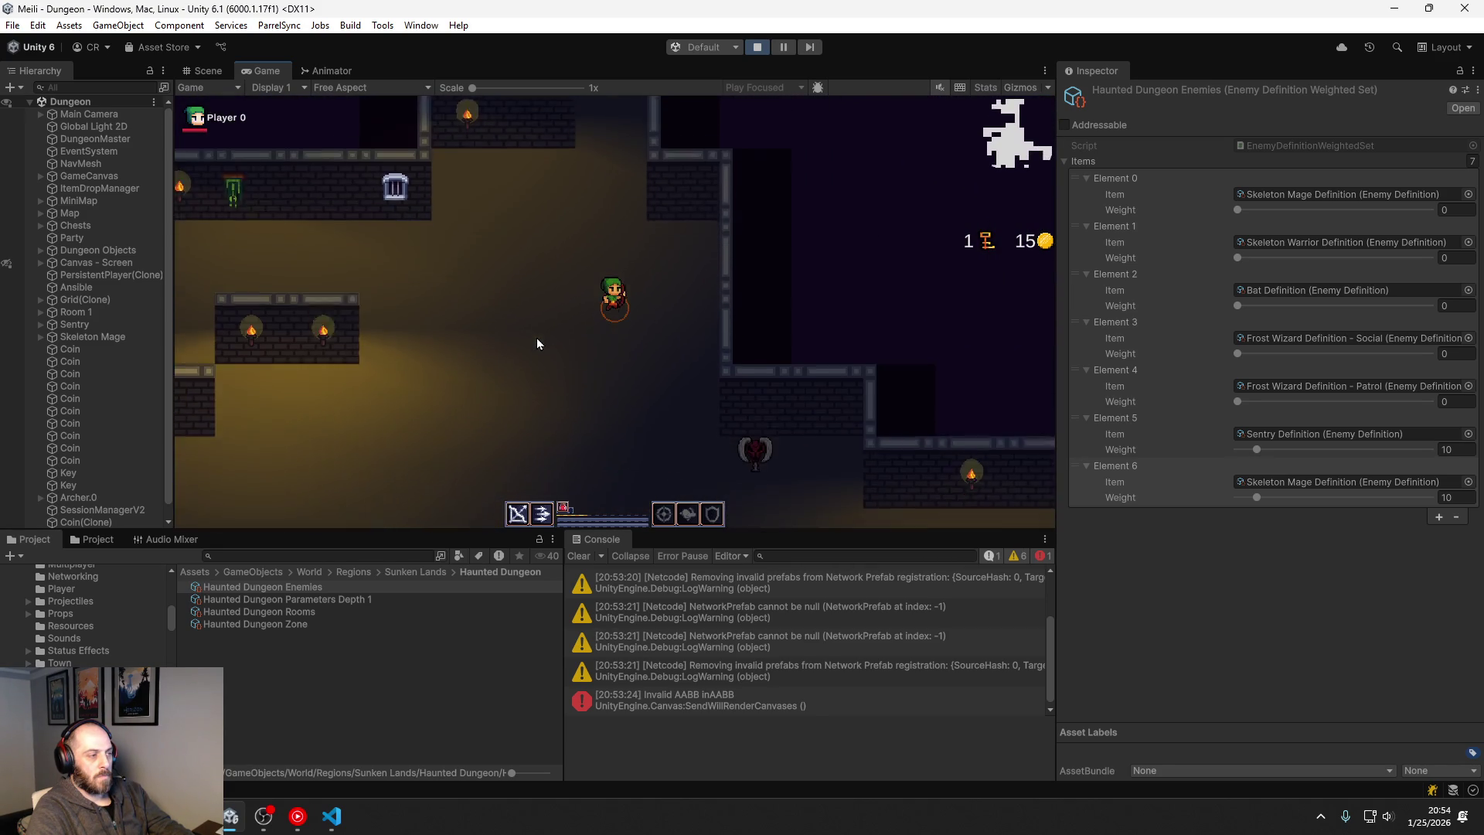
key("s")
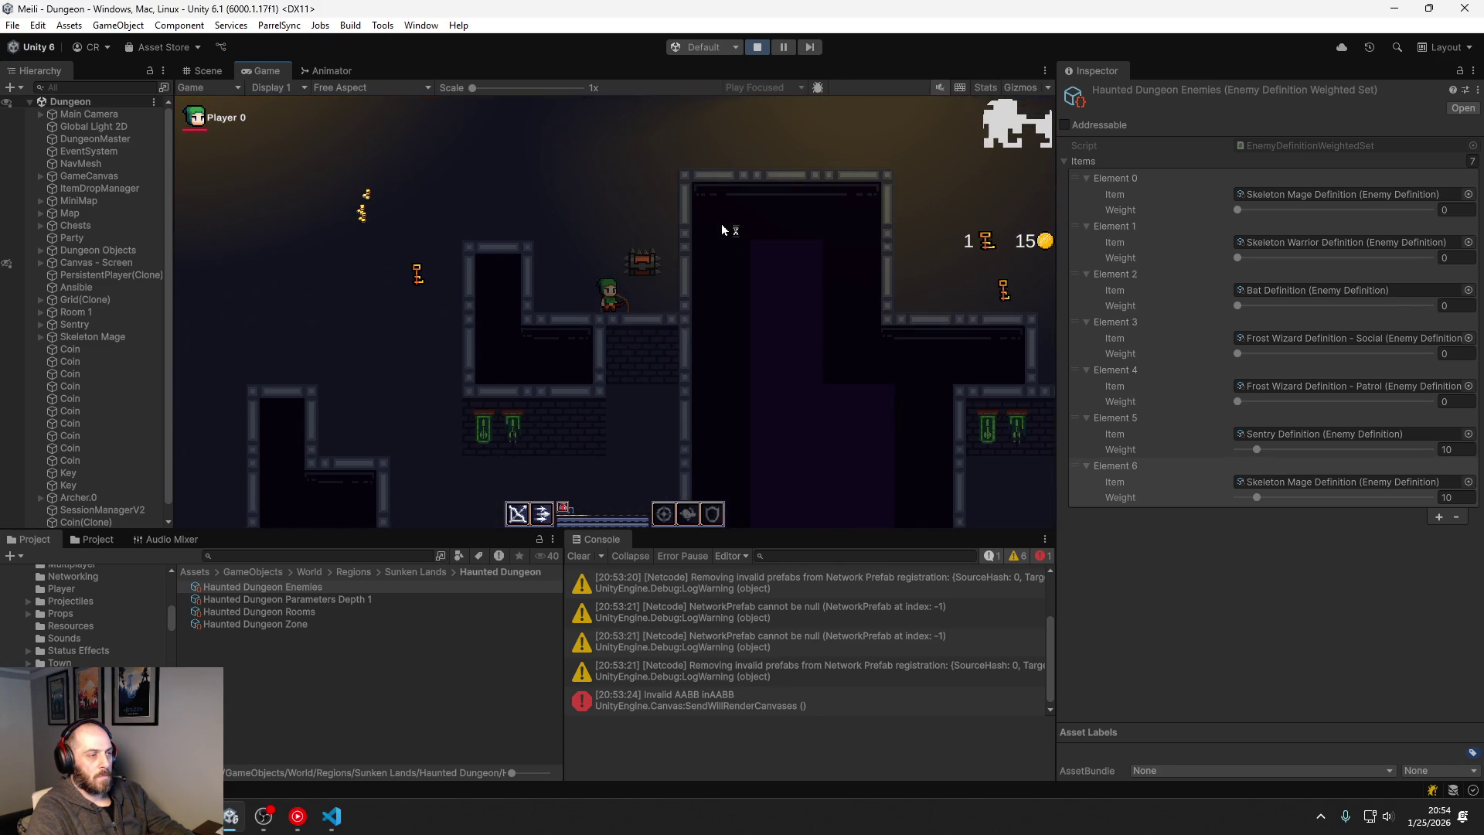
key("w")
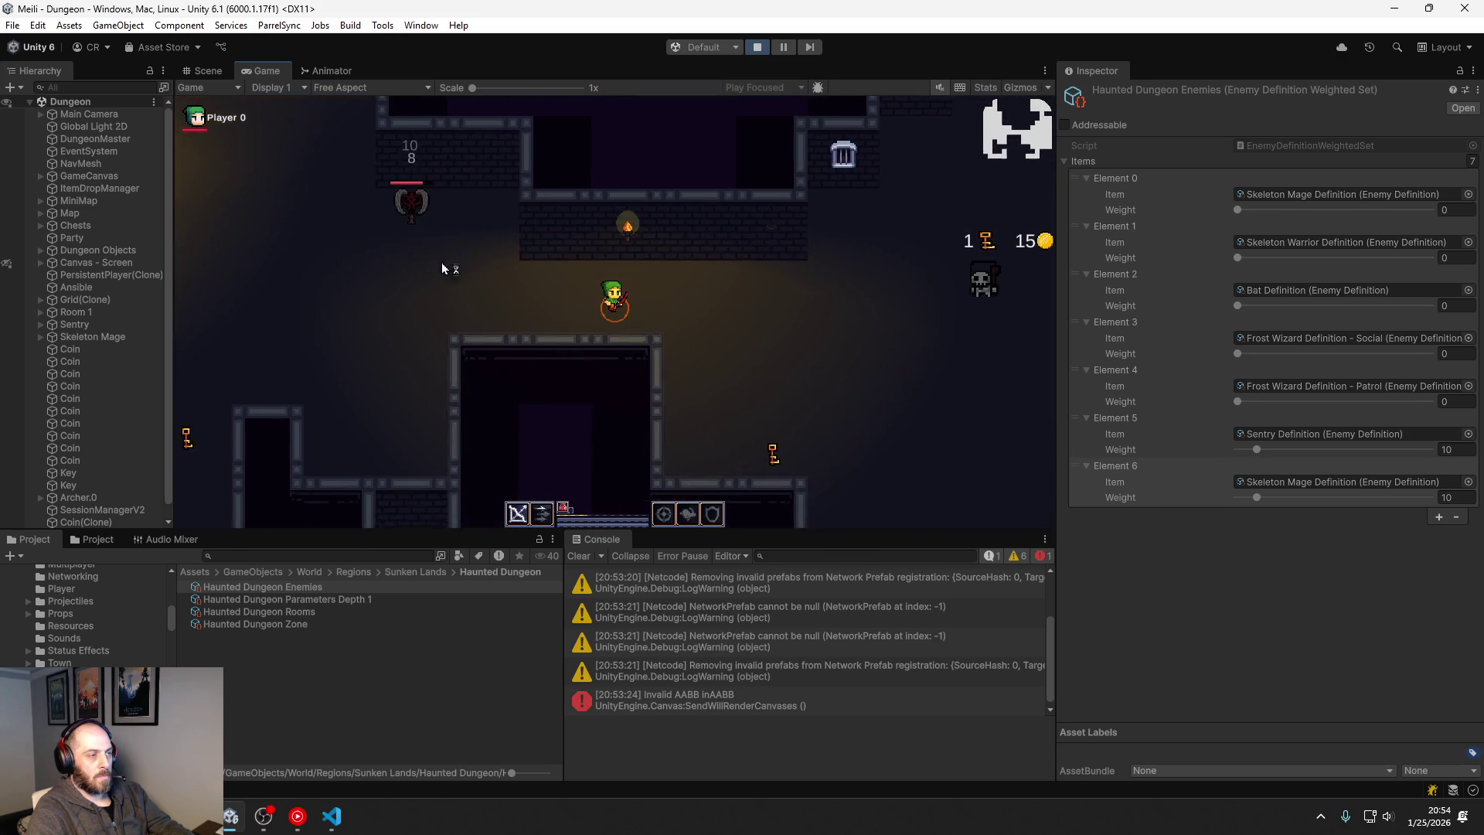
key("d")
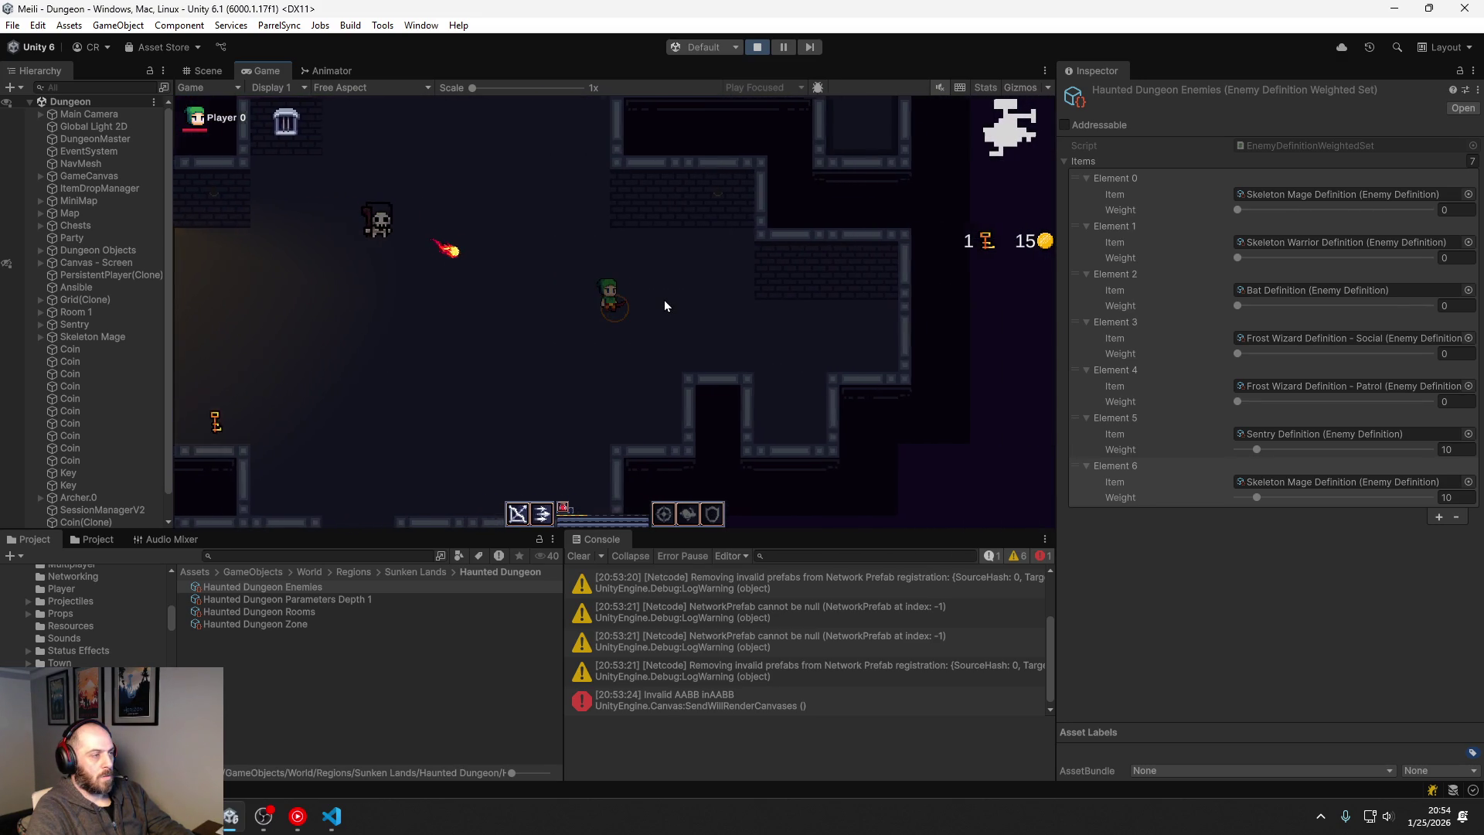
key("a")
key("s")
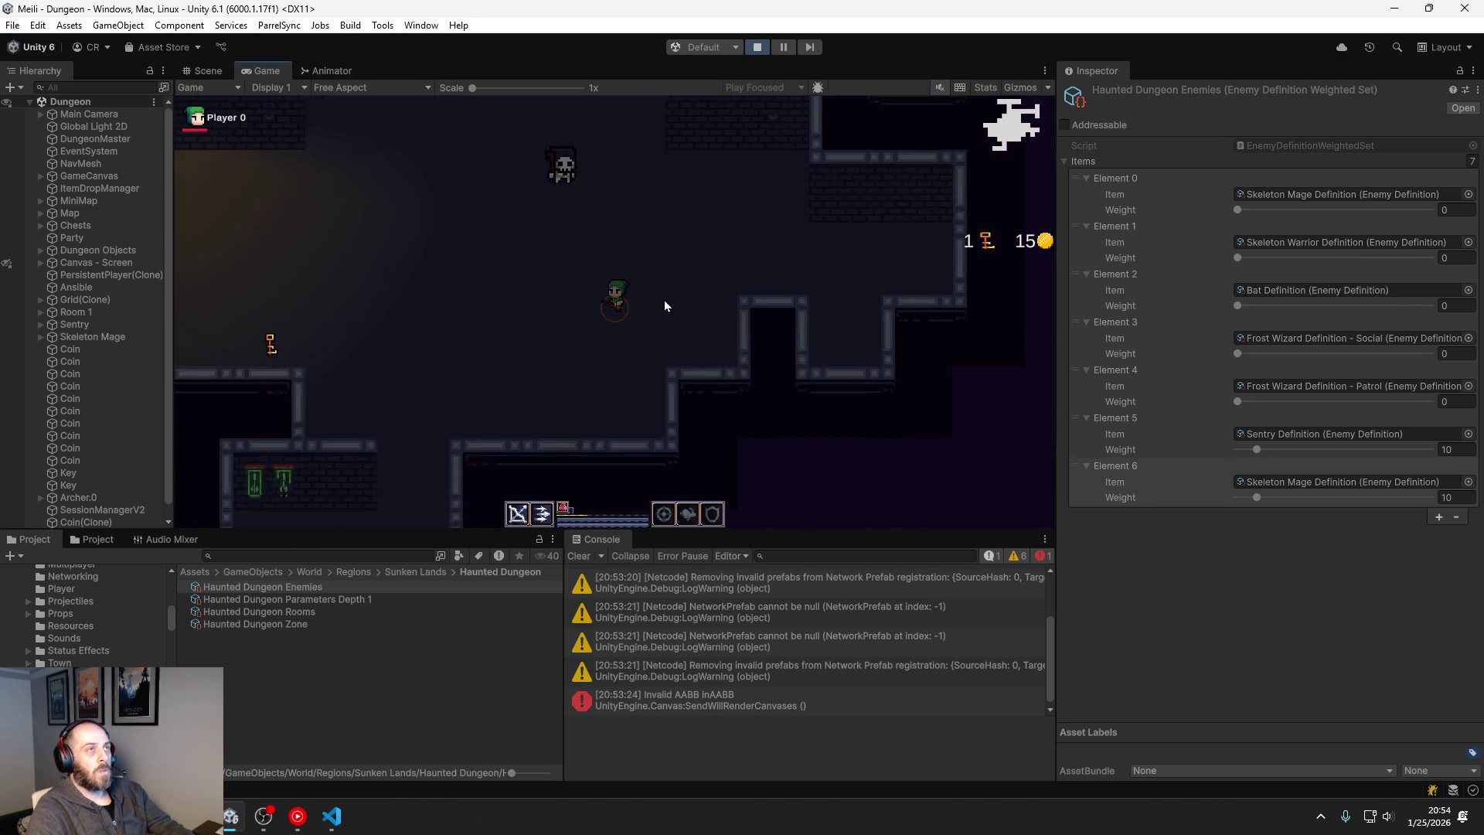
key("a")
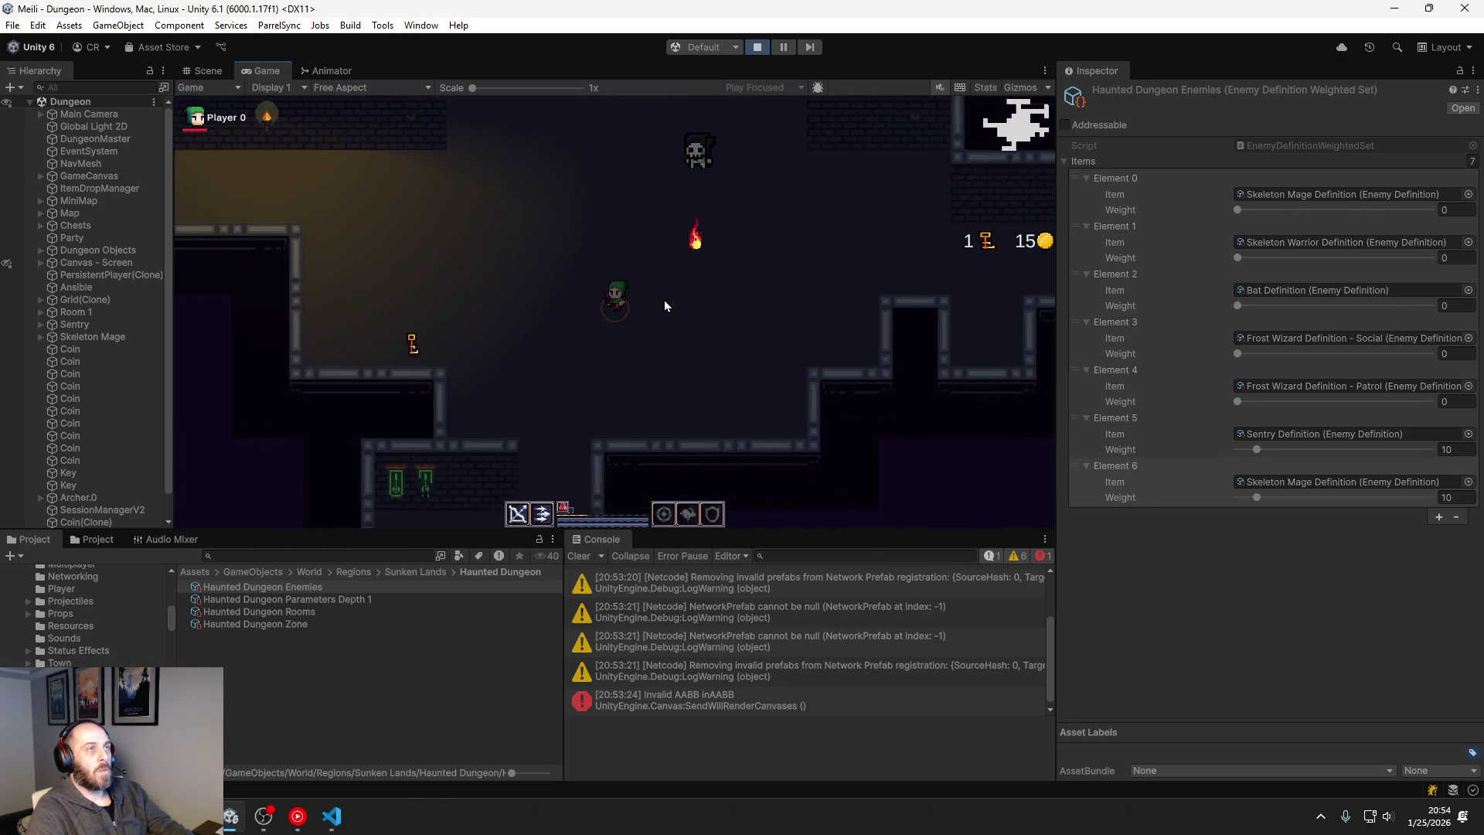
key("w")
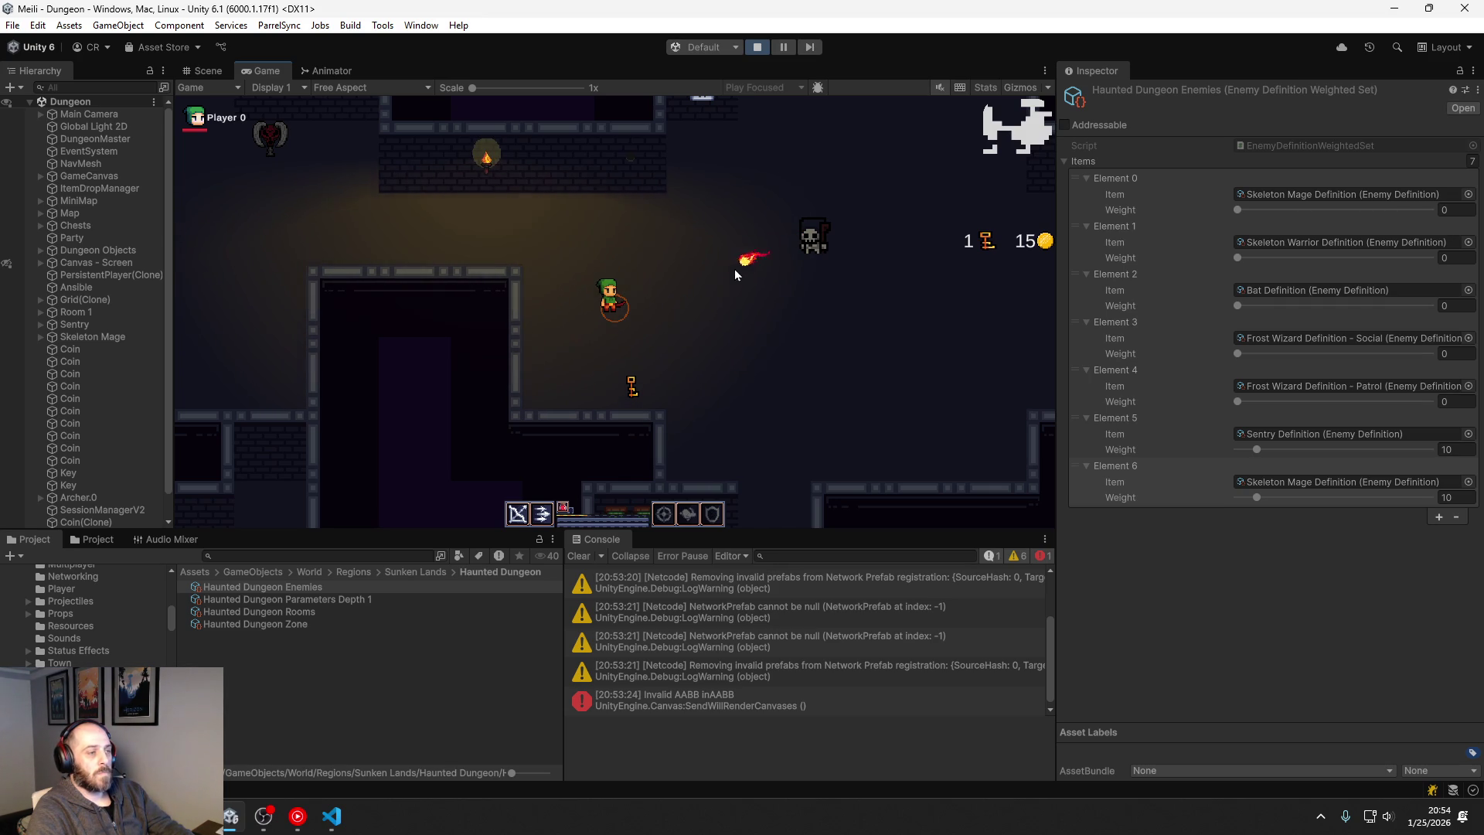
Step: Select the spawned Skeleton Mage in the Scene view to inspect its Rigidbody 2D and Nav Mesh Agent
key("d")
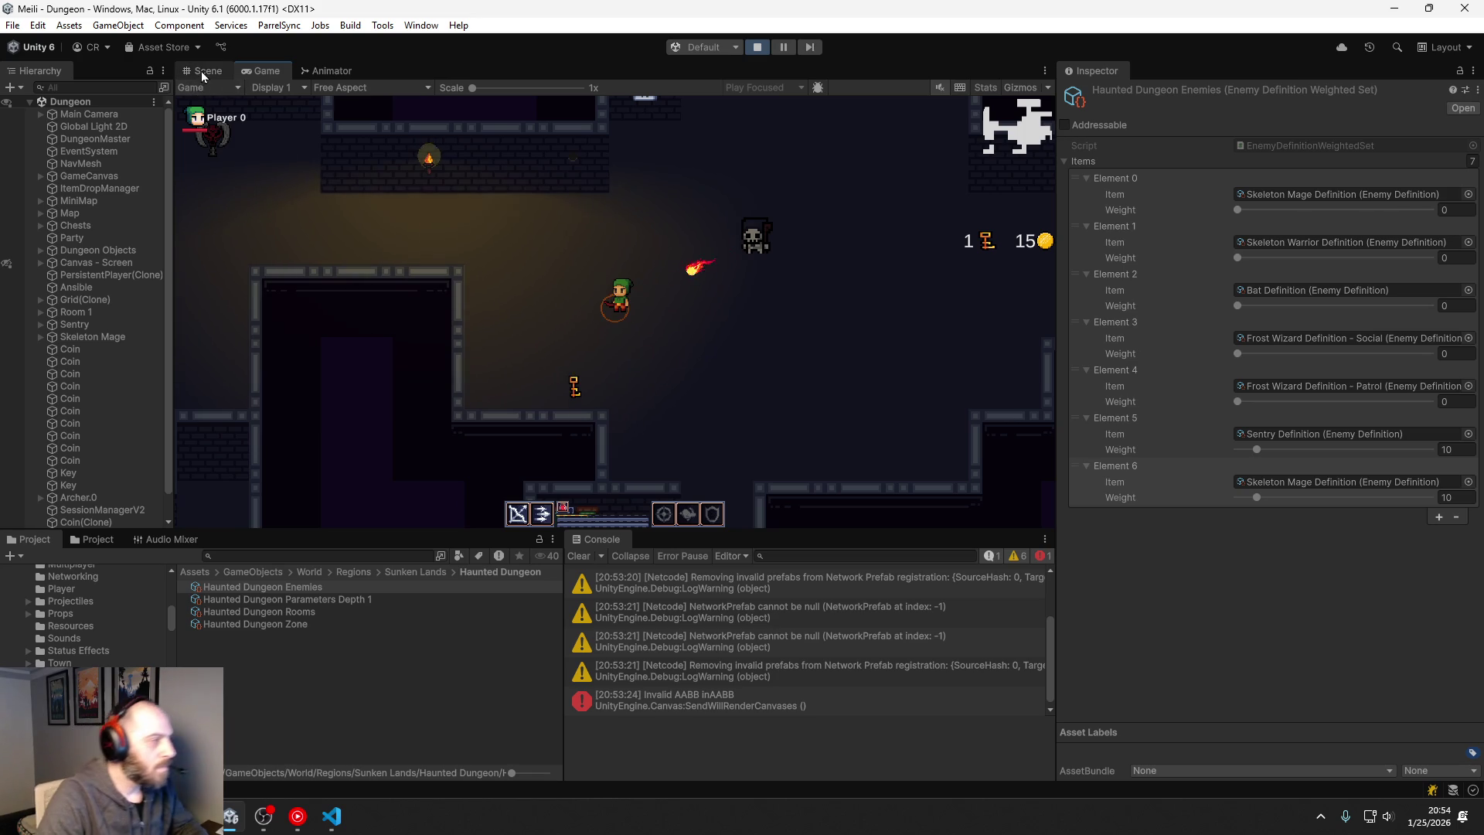
left_click(203, 72)
double_click(97, 337)
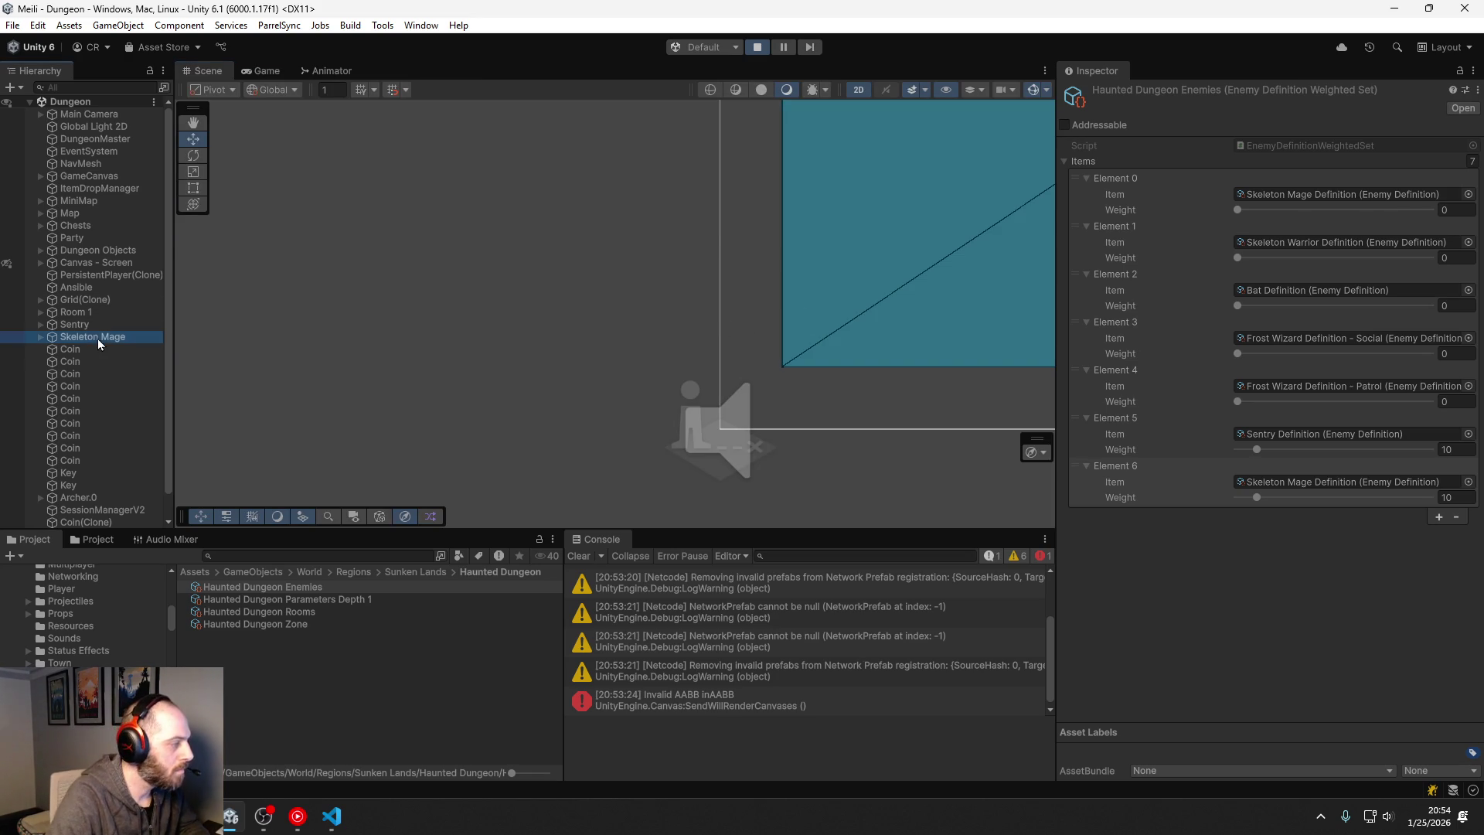
scroll(550, 400, "down", 5)
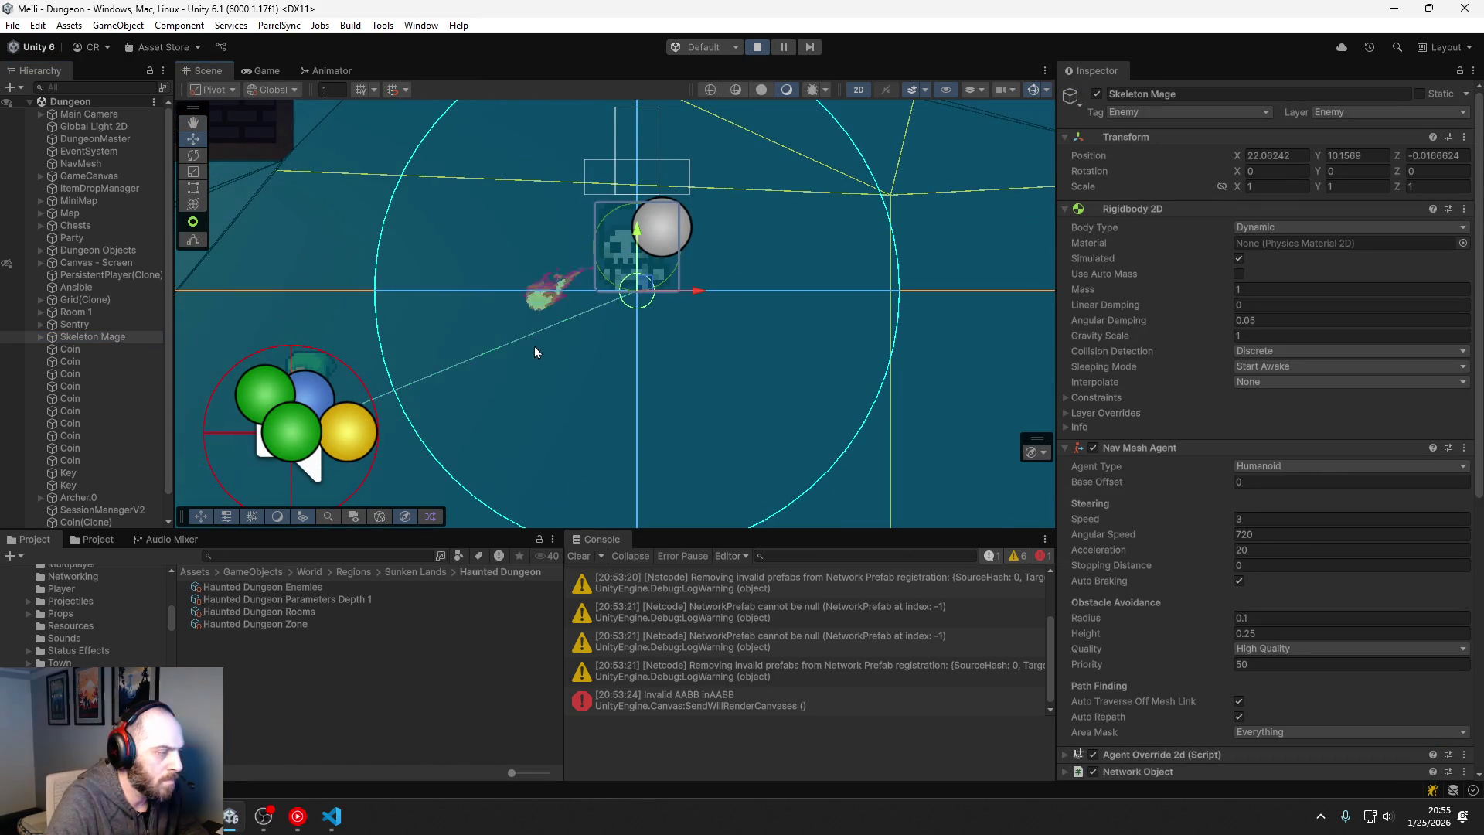
Step: Return to the Game view and zoom it to 2.4x to watch the Skeleton Mage attack
left_click(275, 71)
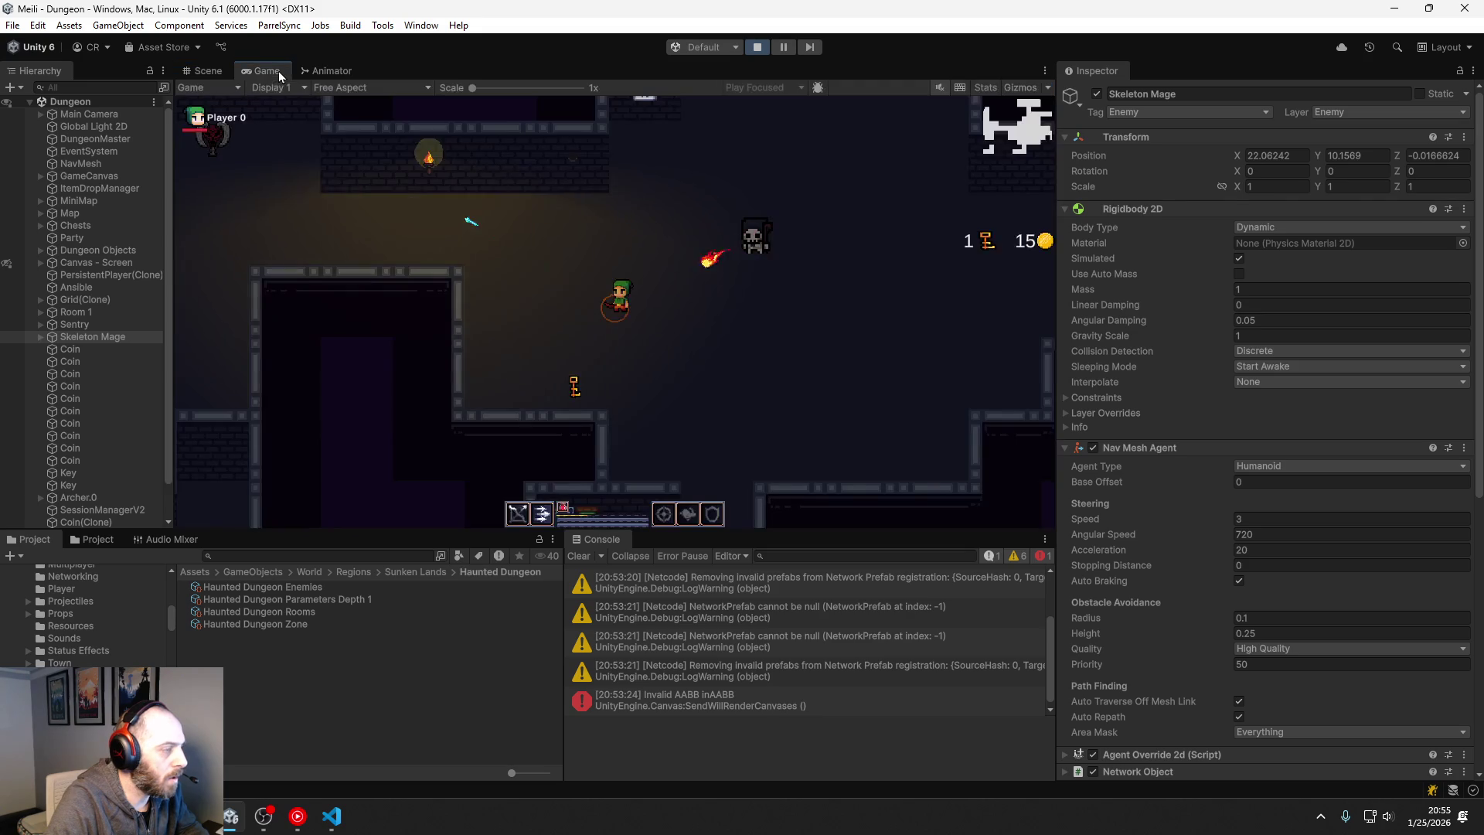
left_click_drag(474, 88, 531, 89)
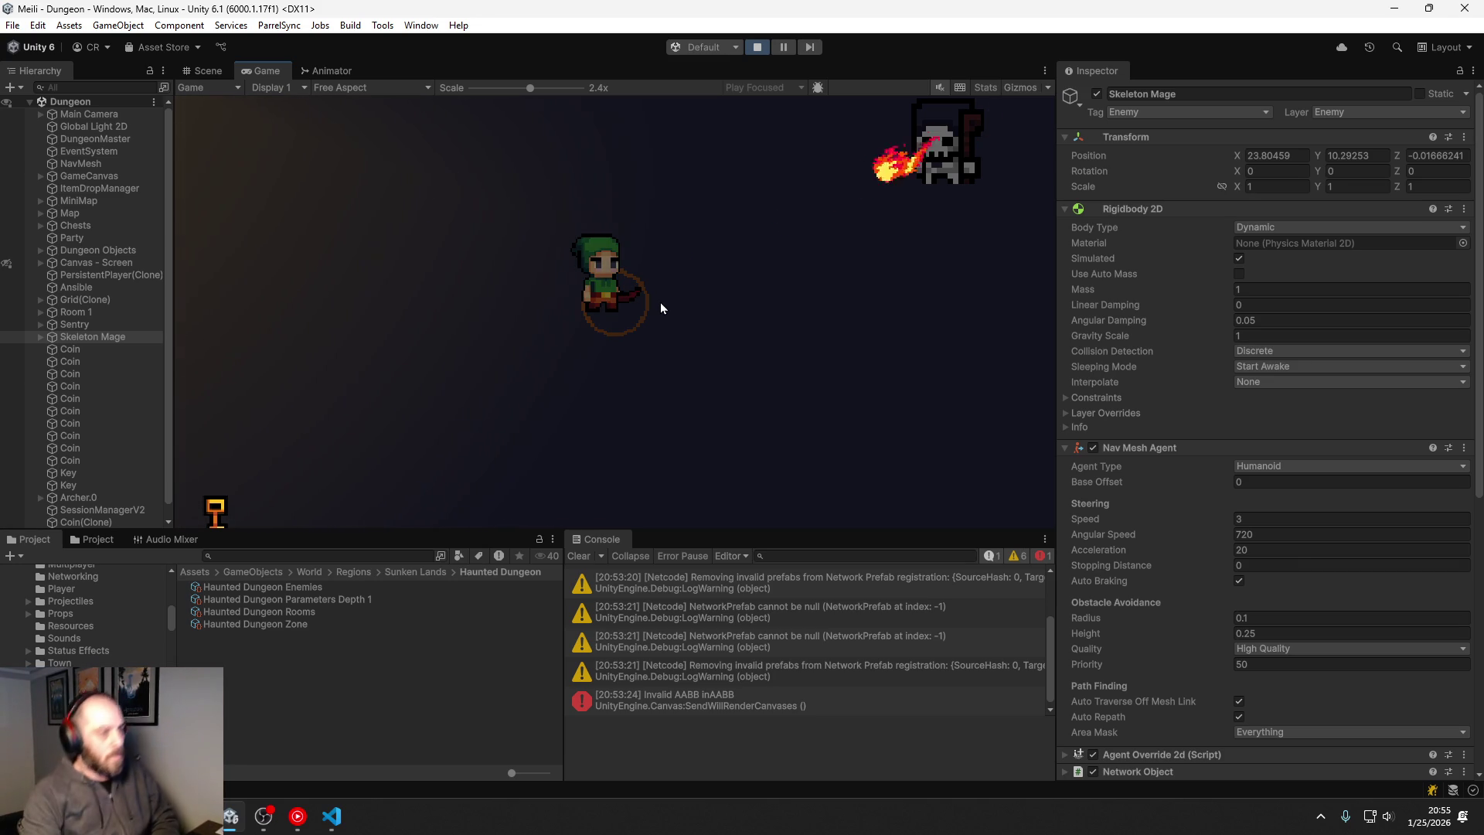
Step: Zoom the Game view back to 1x and move toward the enemies, collecting coins
key("a")
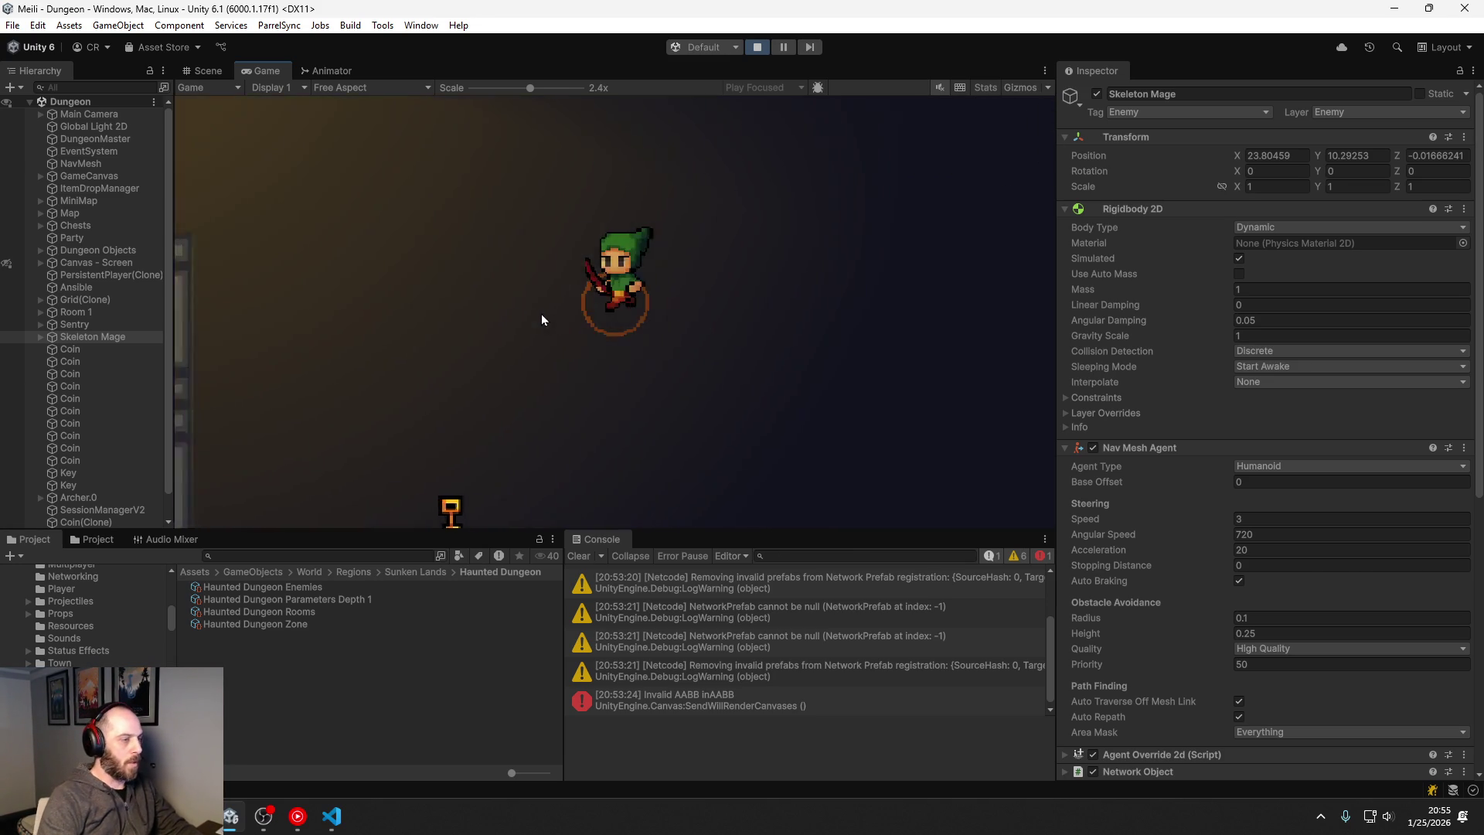
left_click_drag(546, 93, 470, 89)
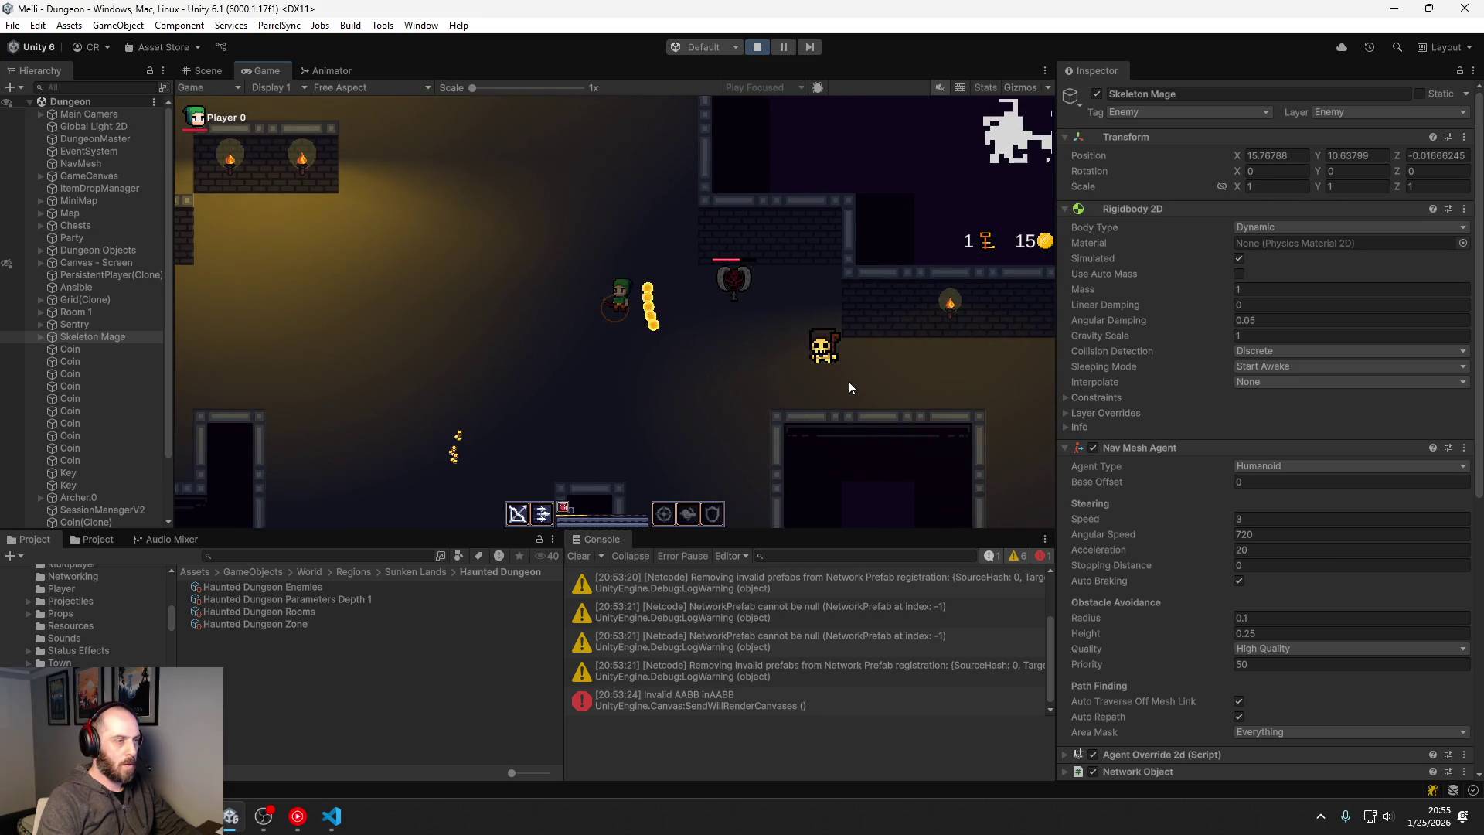
key("s")
key("a")
key("w")
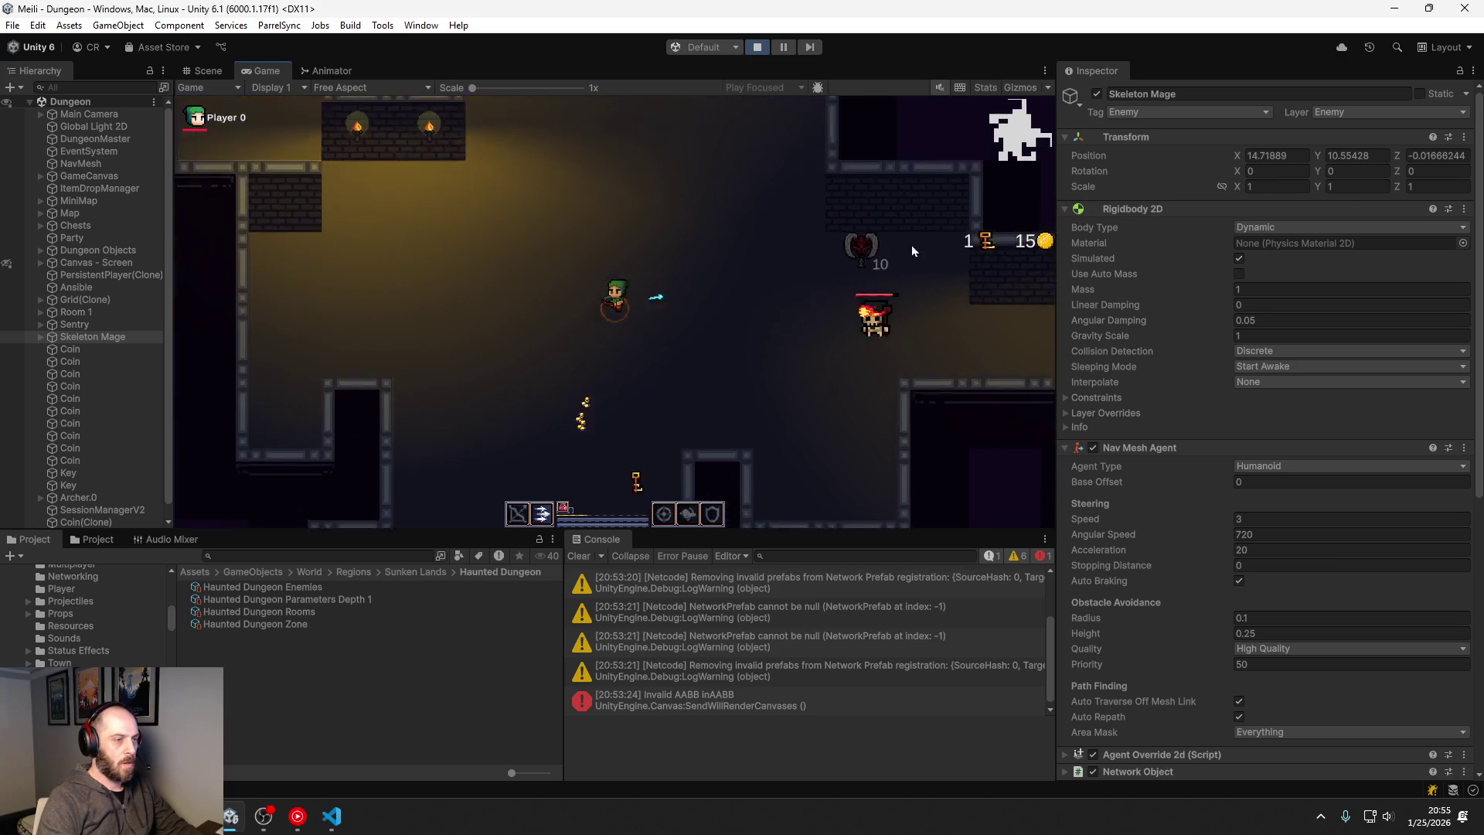
key("s")
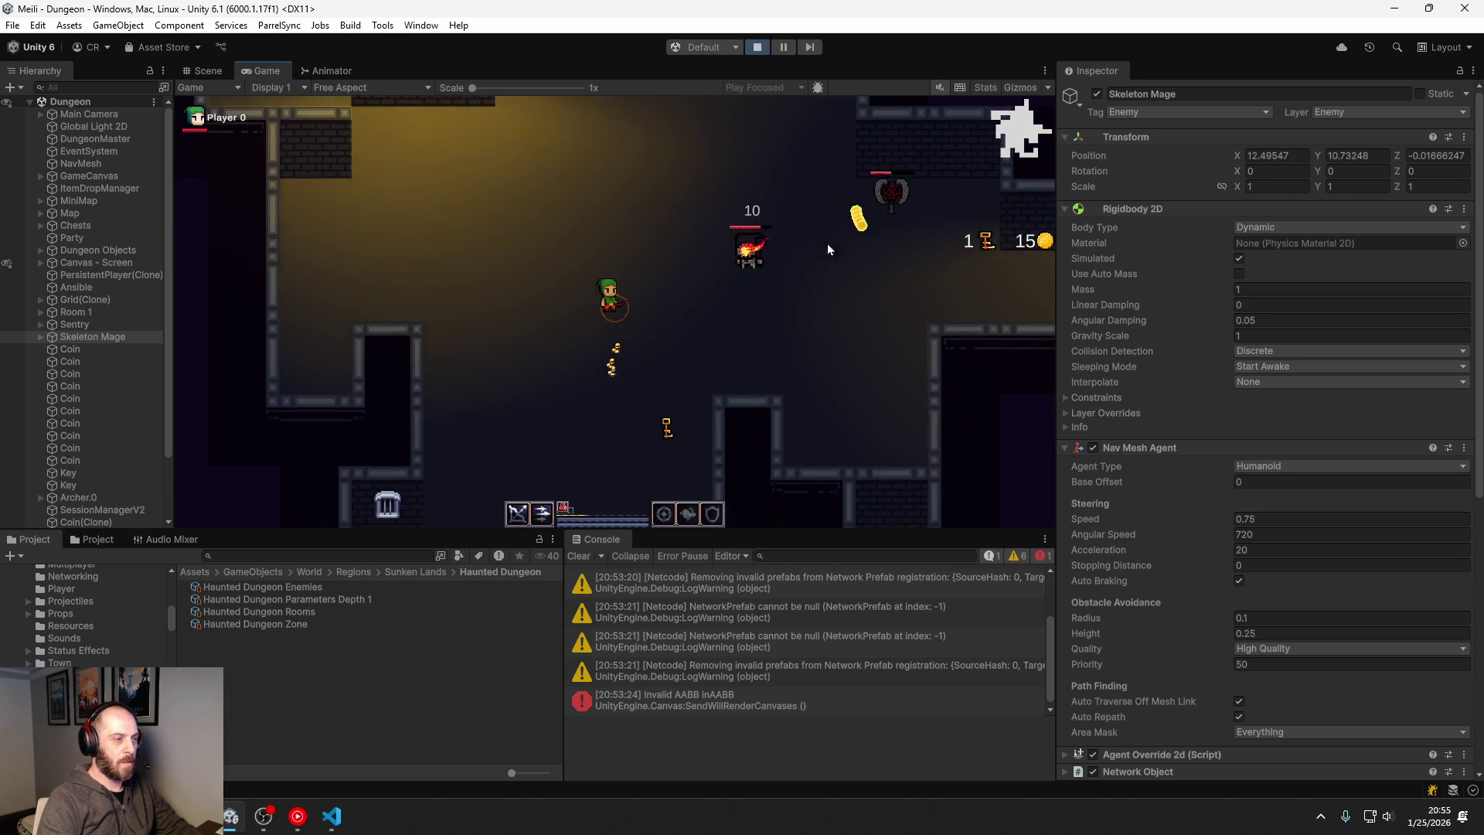
left_click(782, 228)
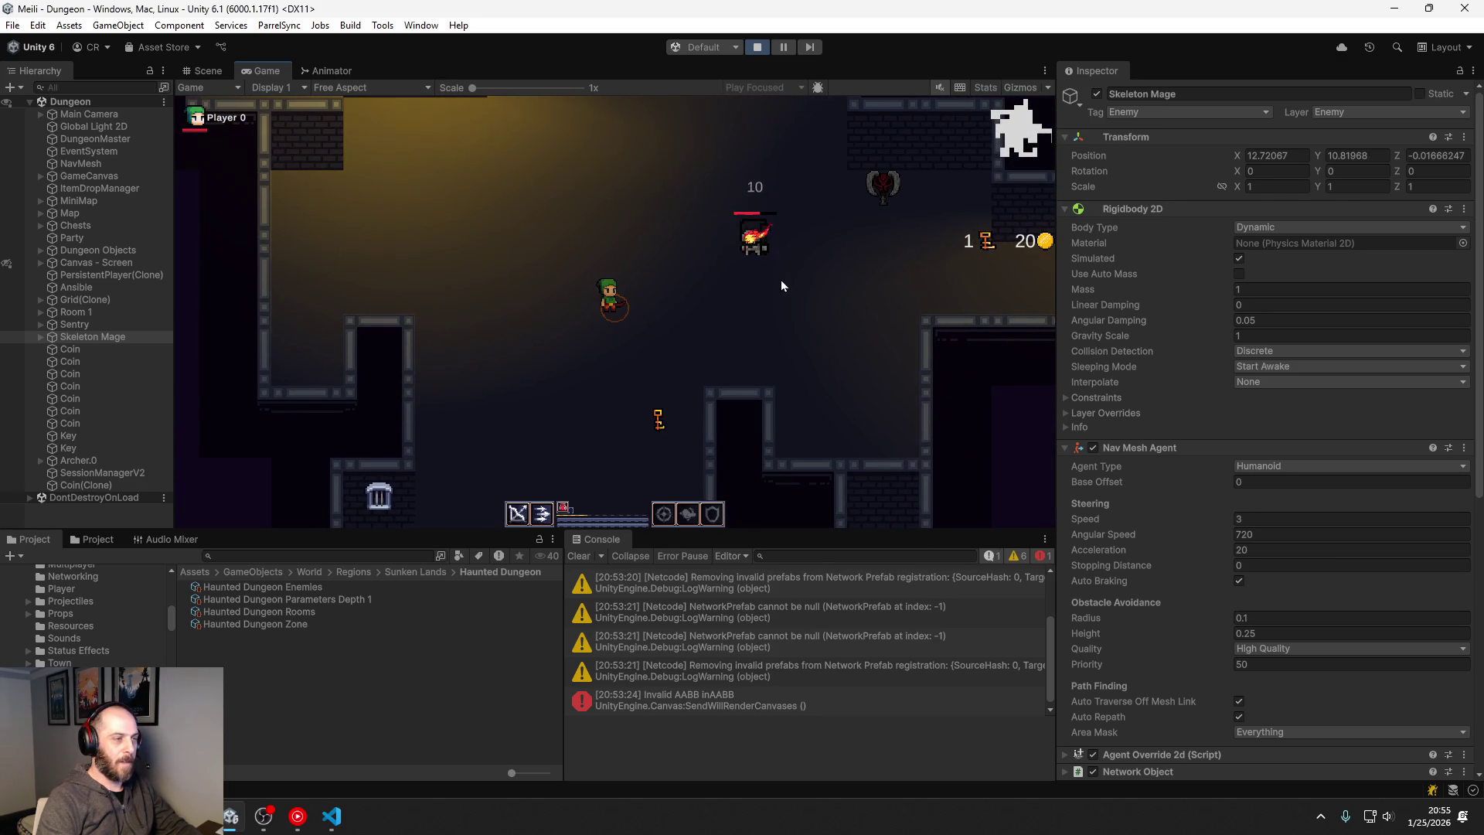
key("w")
key("a")
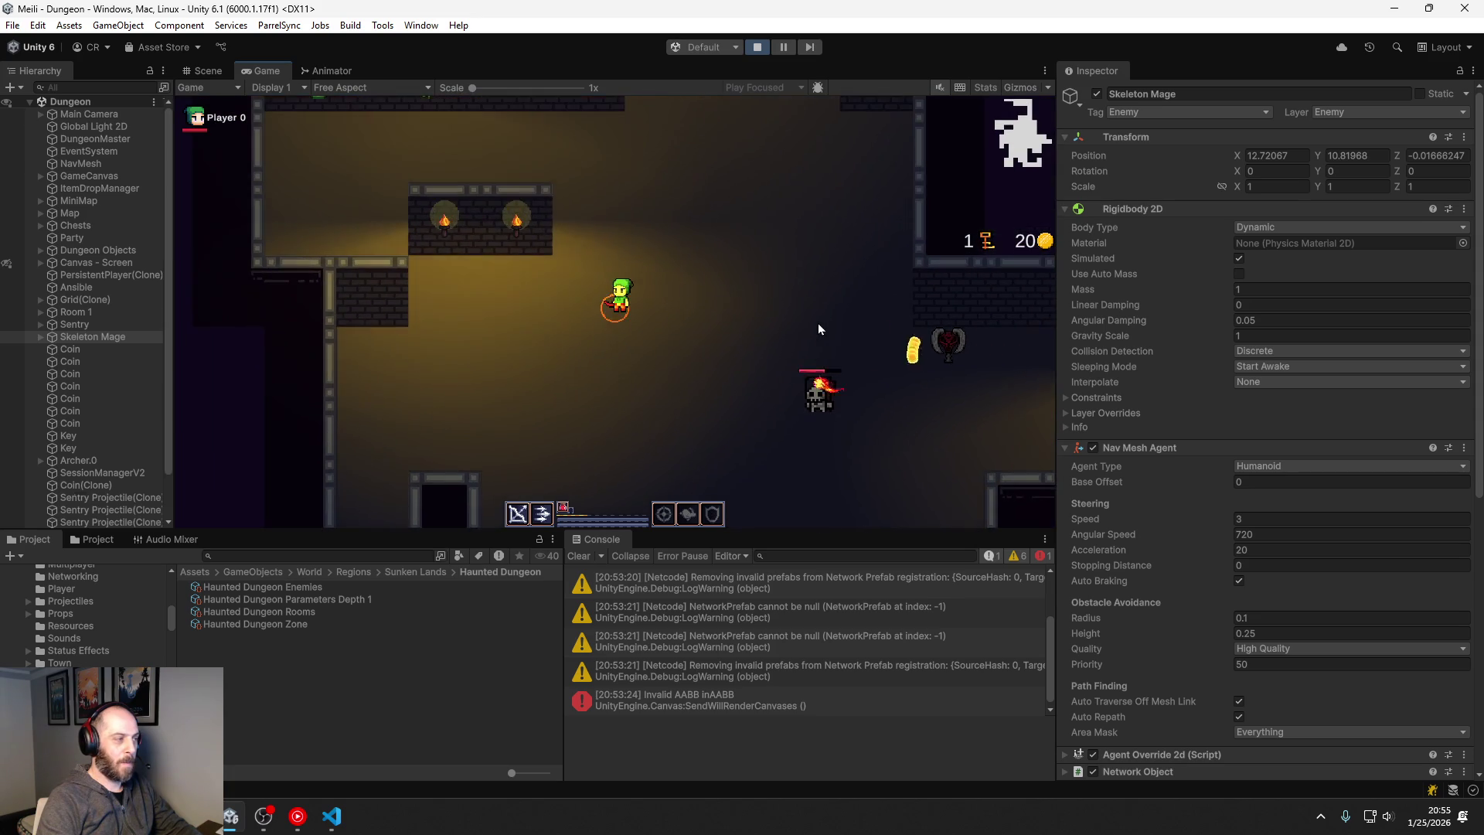
Step: Shoot arrows at the Skeleton Mage and red sentry, picking up a key, until the mage dies
key("s")
left_click(804, 238)
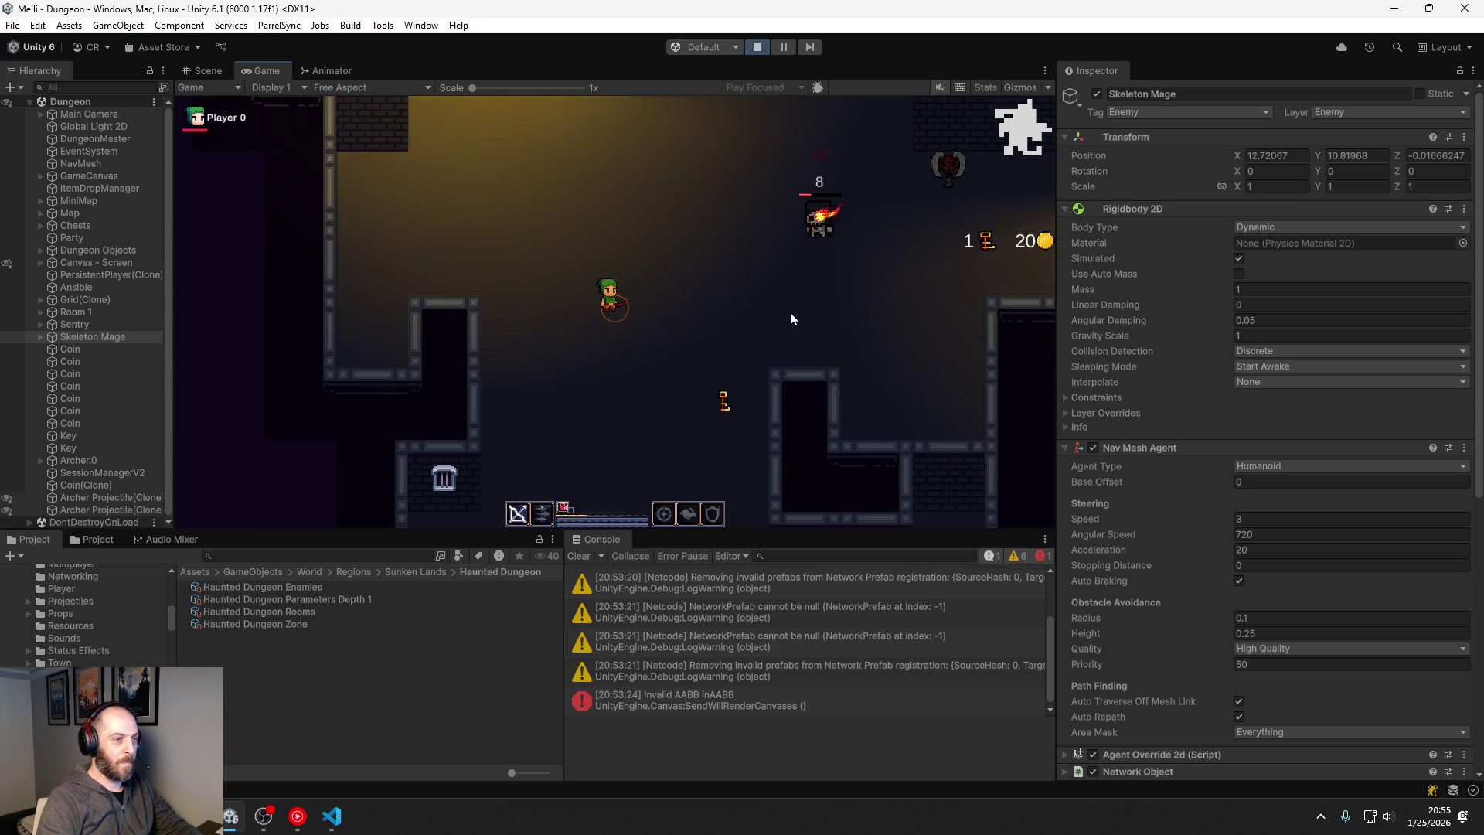
key("s")
key("d")
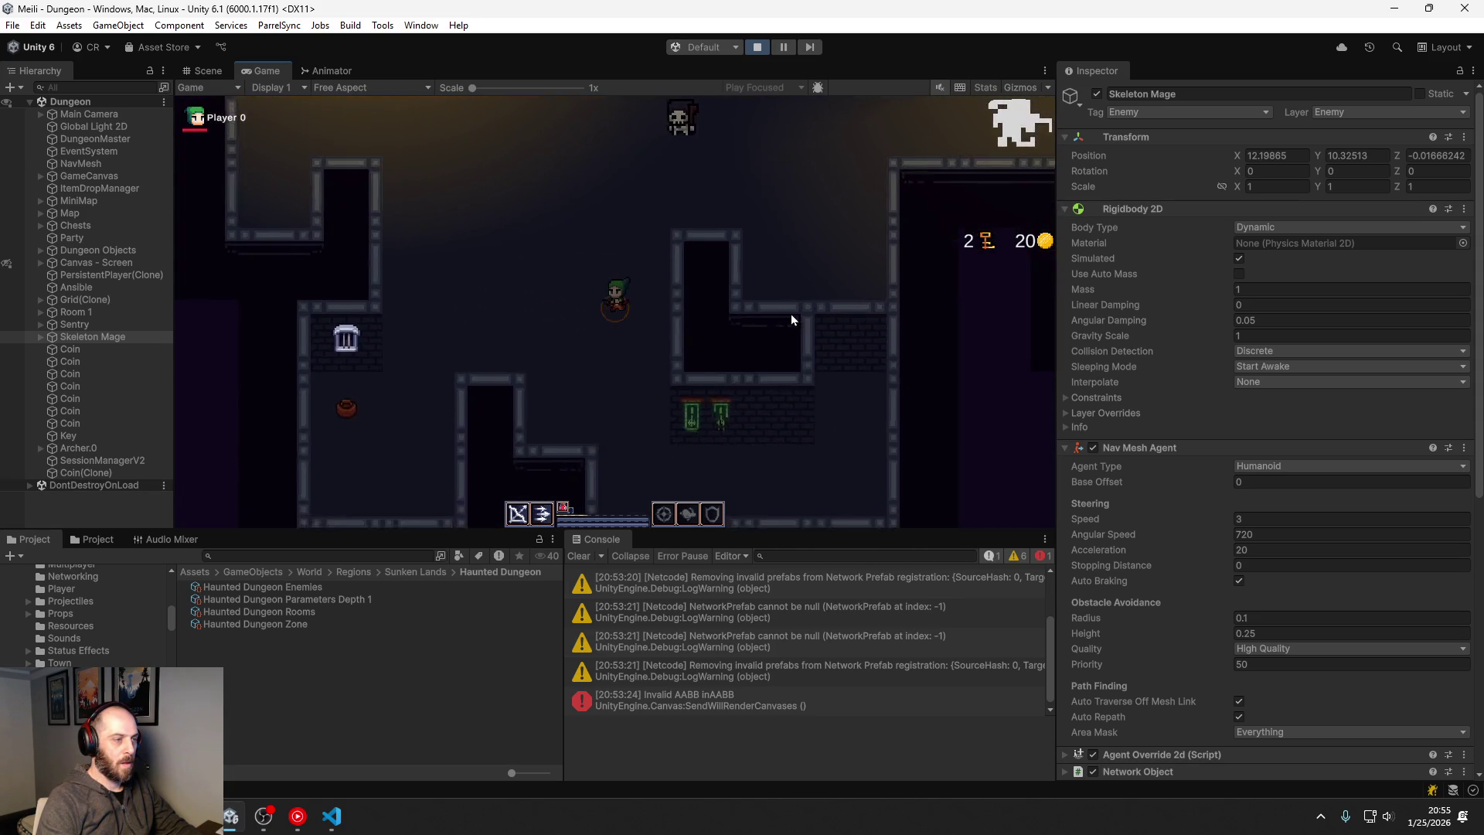
key("w")
left_click(866, 281)
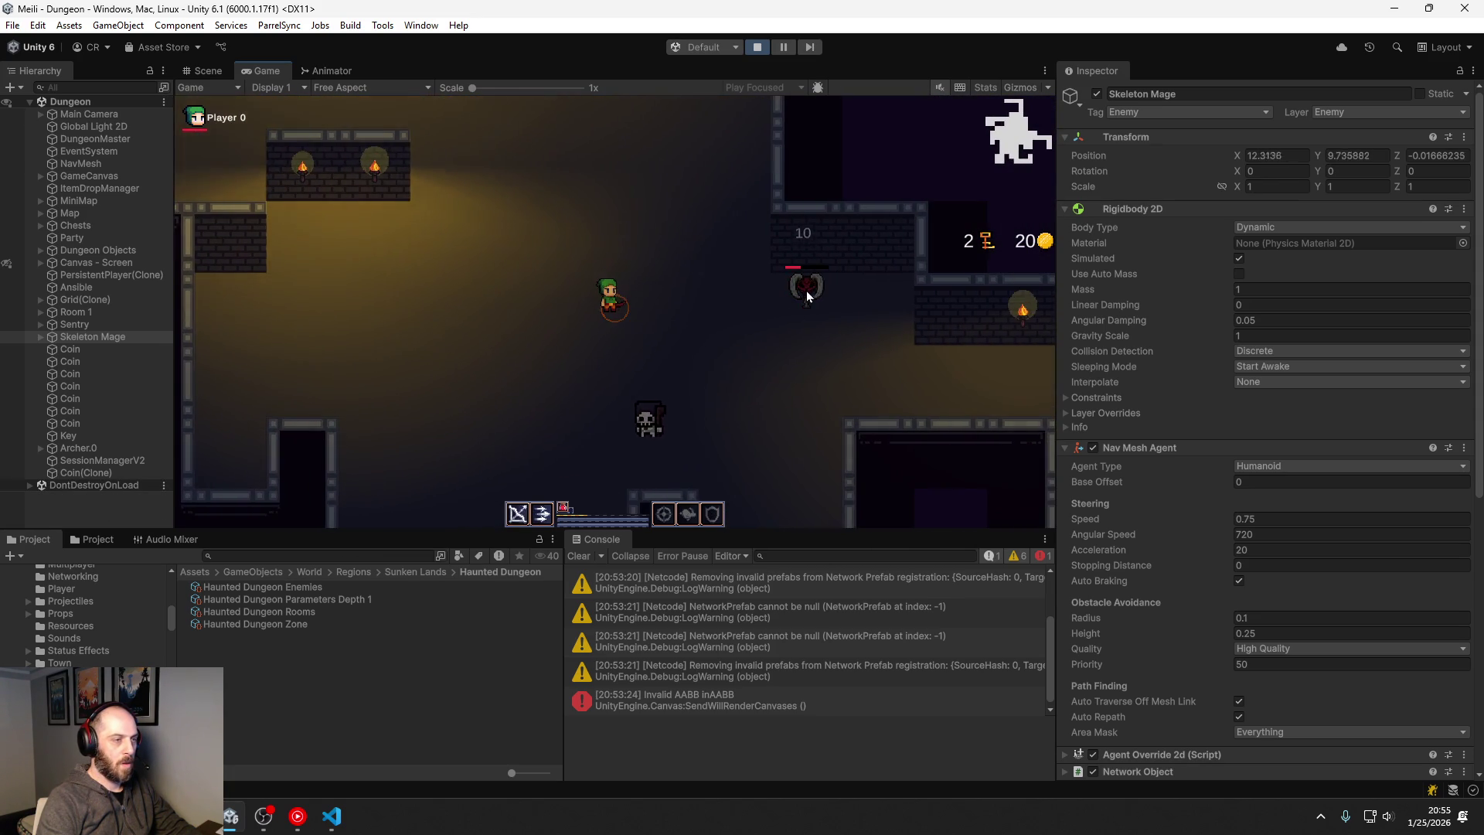
key("s")
key("a")
left_click(859, 242)
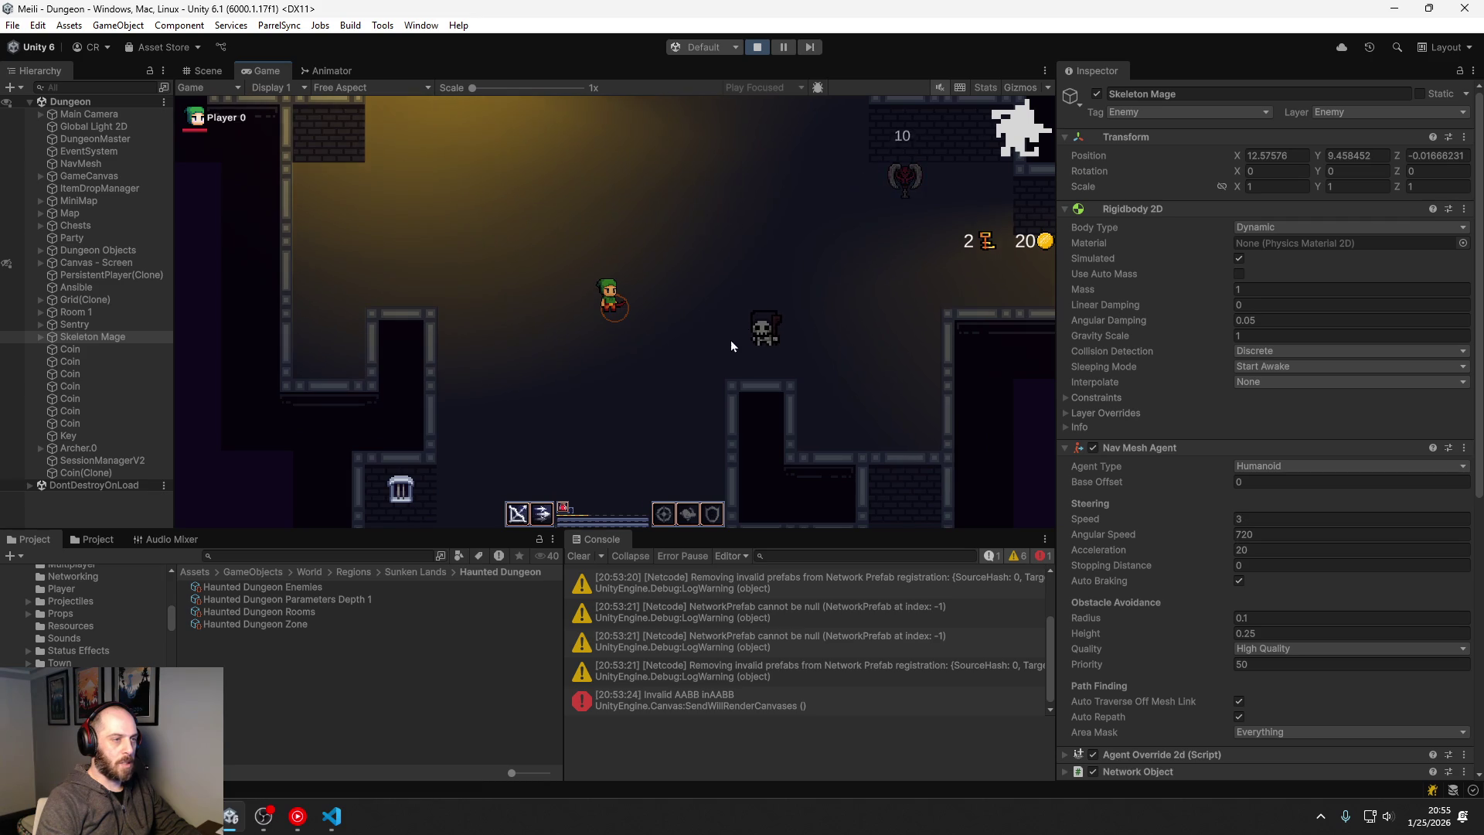
left_click(797, 344)
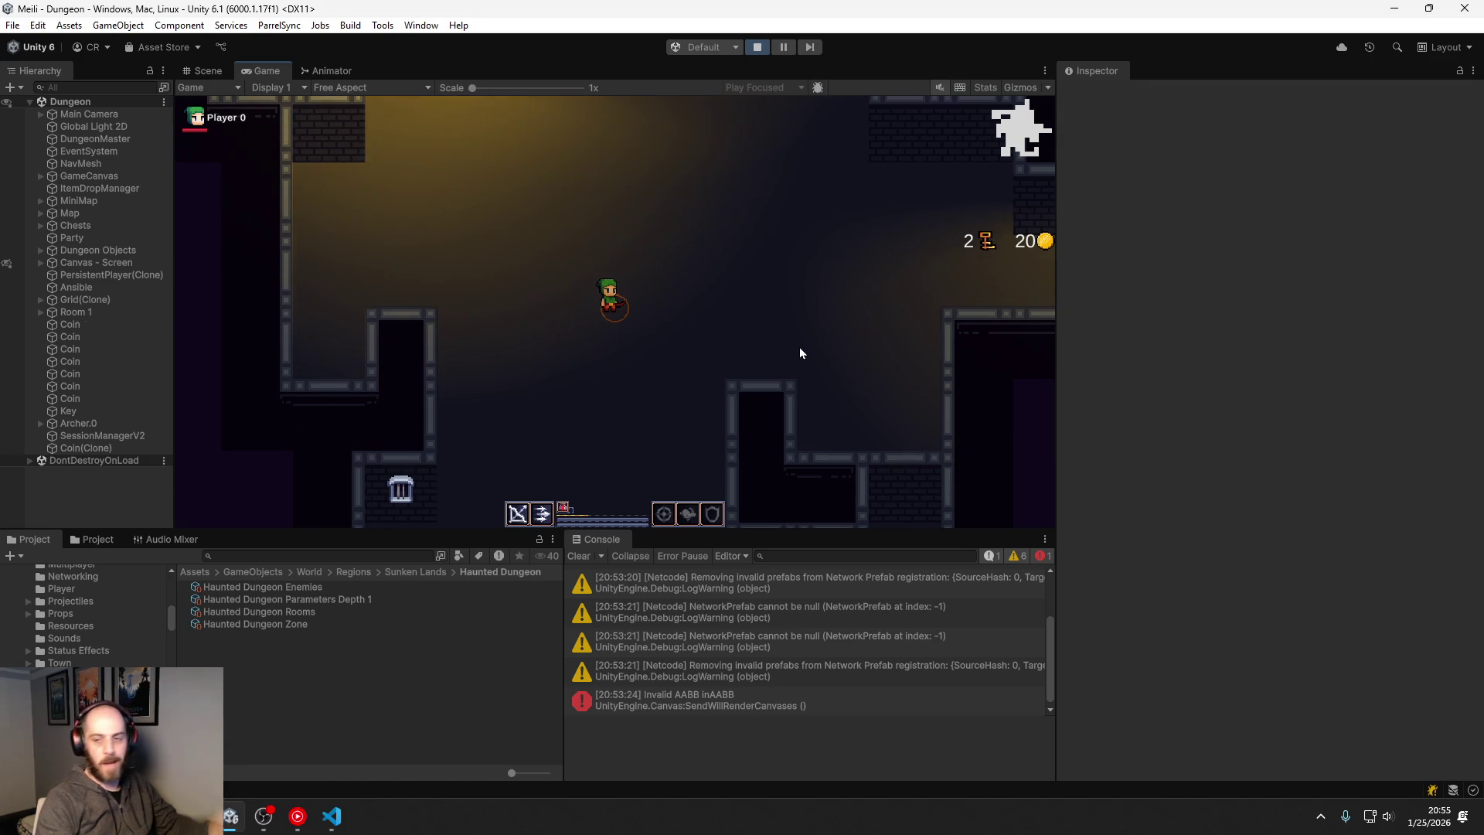
Step: Exit Play mode and give the Console panel more height
left_click(761, 46)
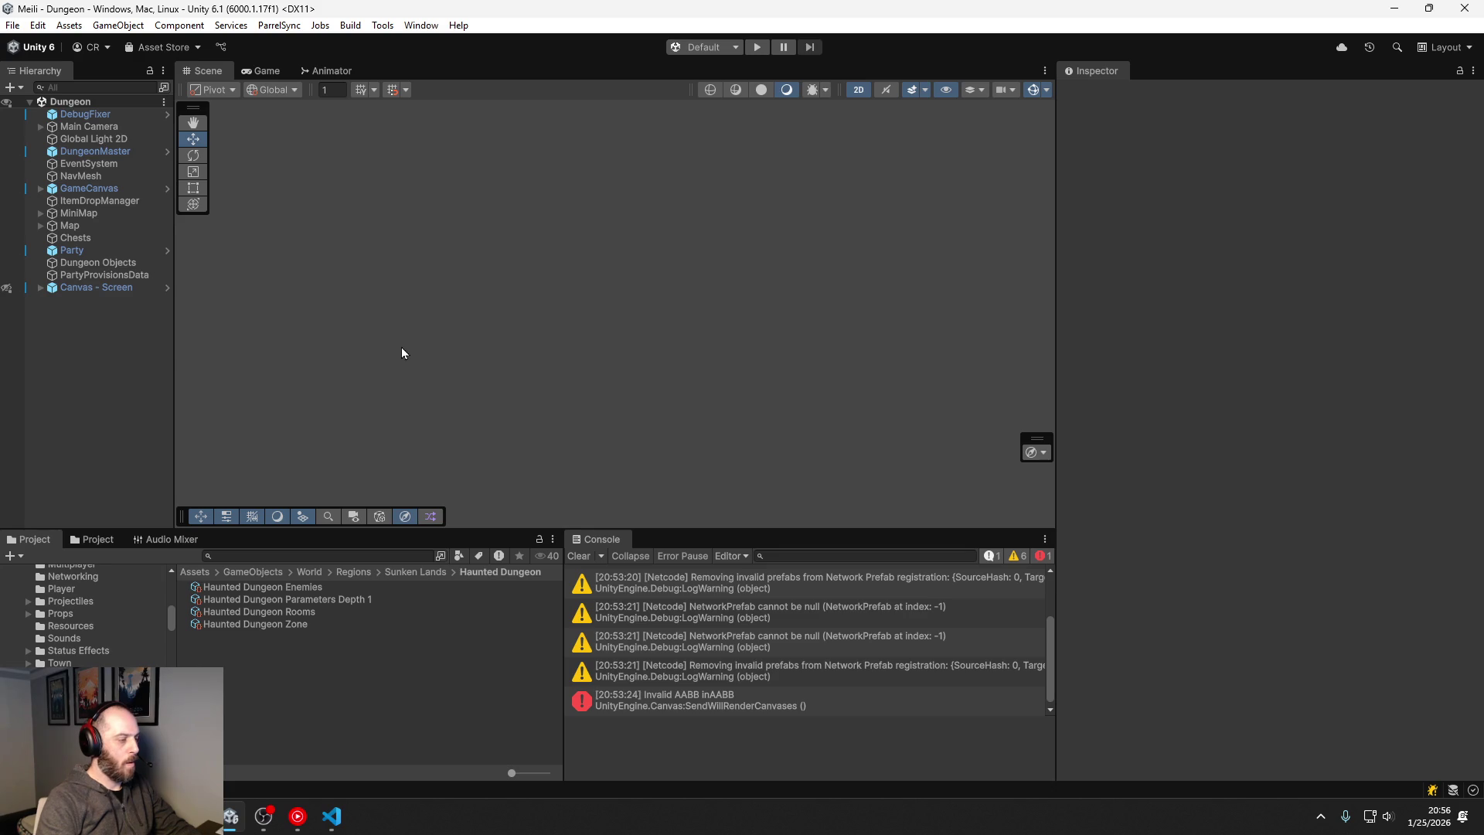
mouse_move(575, 530)
left_mouse_down()
mouse_move(583, 465)
mouse_move(589, 514)
left_mouse_up()
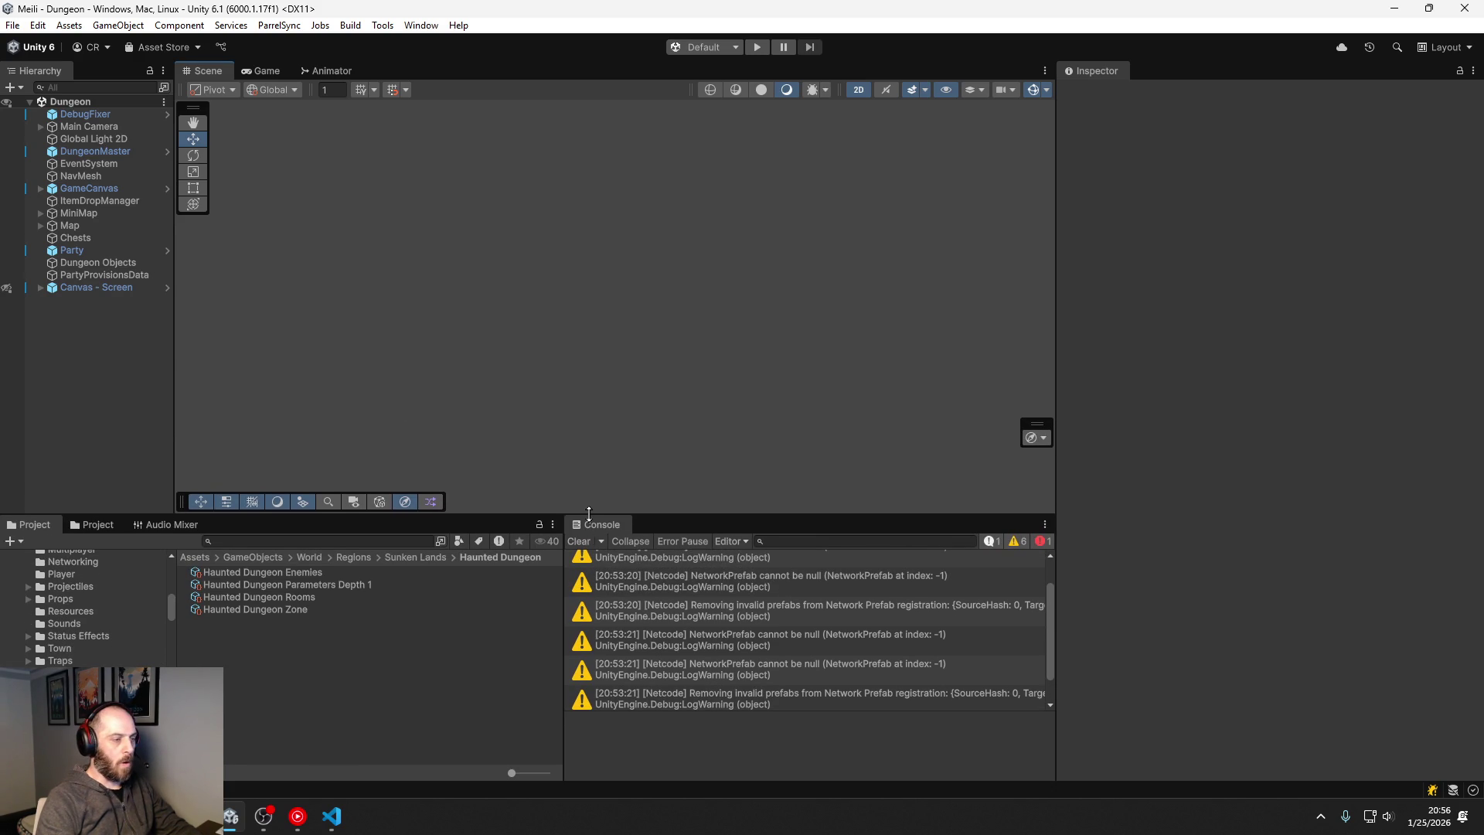
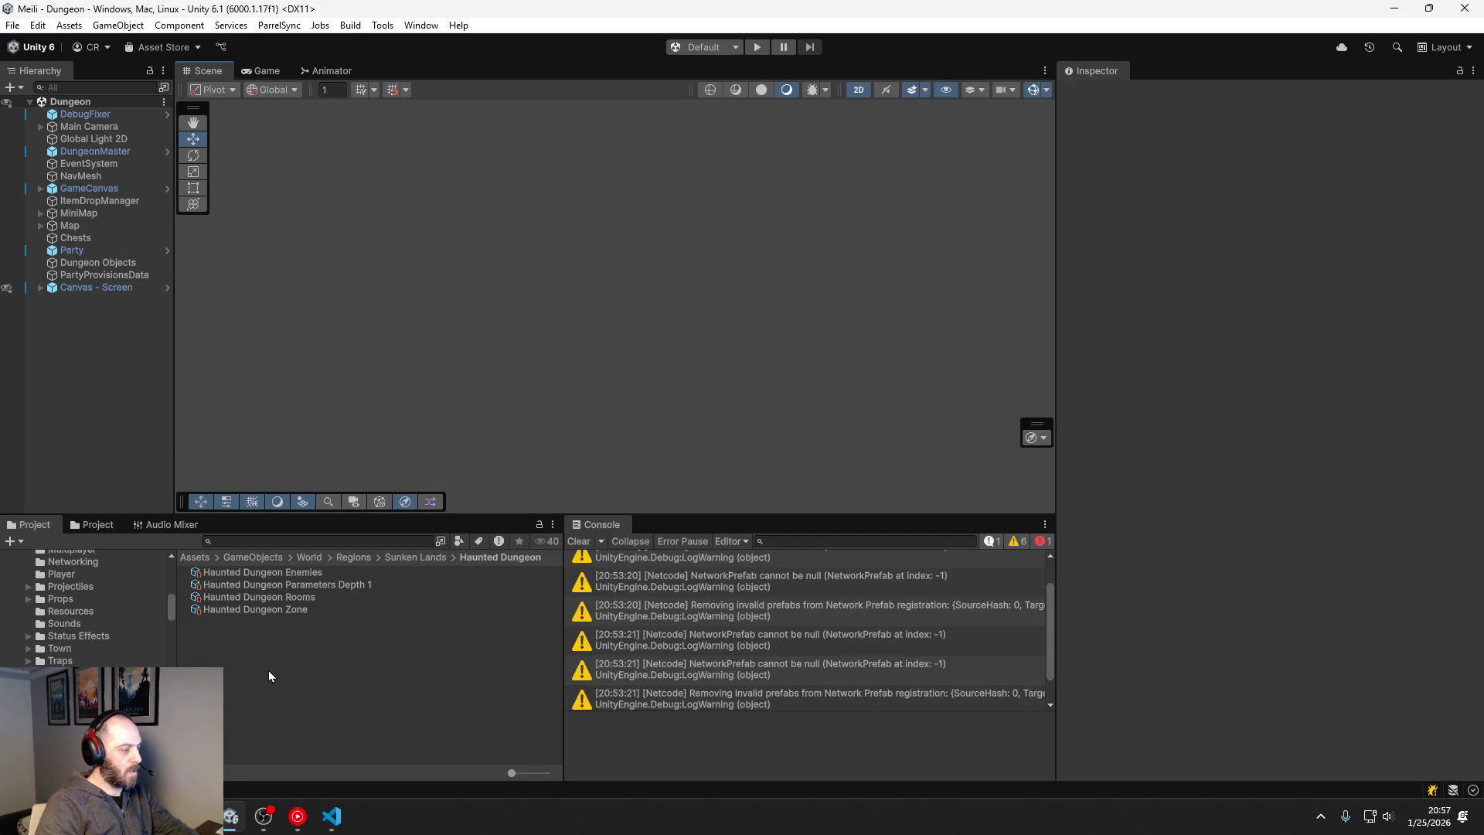
Step: Open NetworkLog.cs at line 28 from the NetworkPrefab null warning's stack trace
scroll(717, 665, "down", 2)
scroll(717, 665, "up", 3)
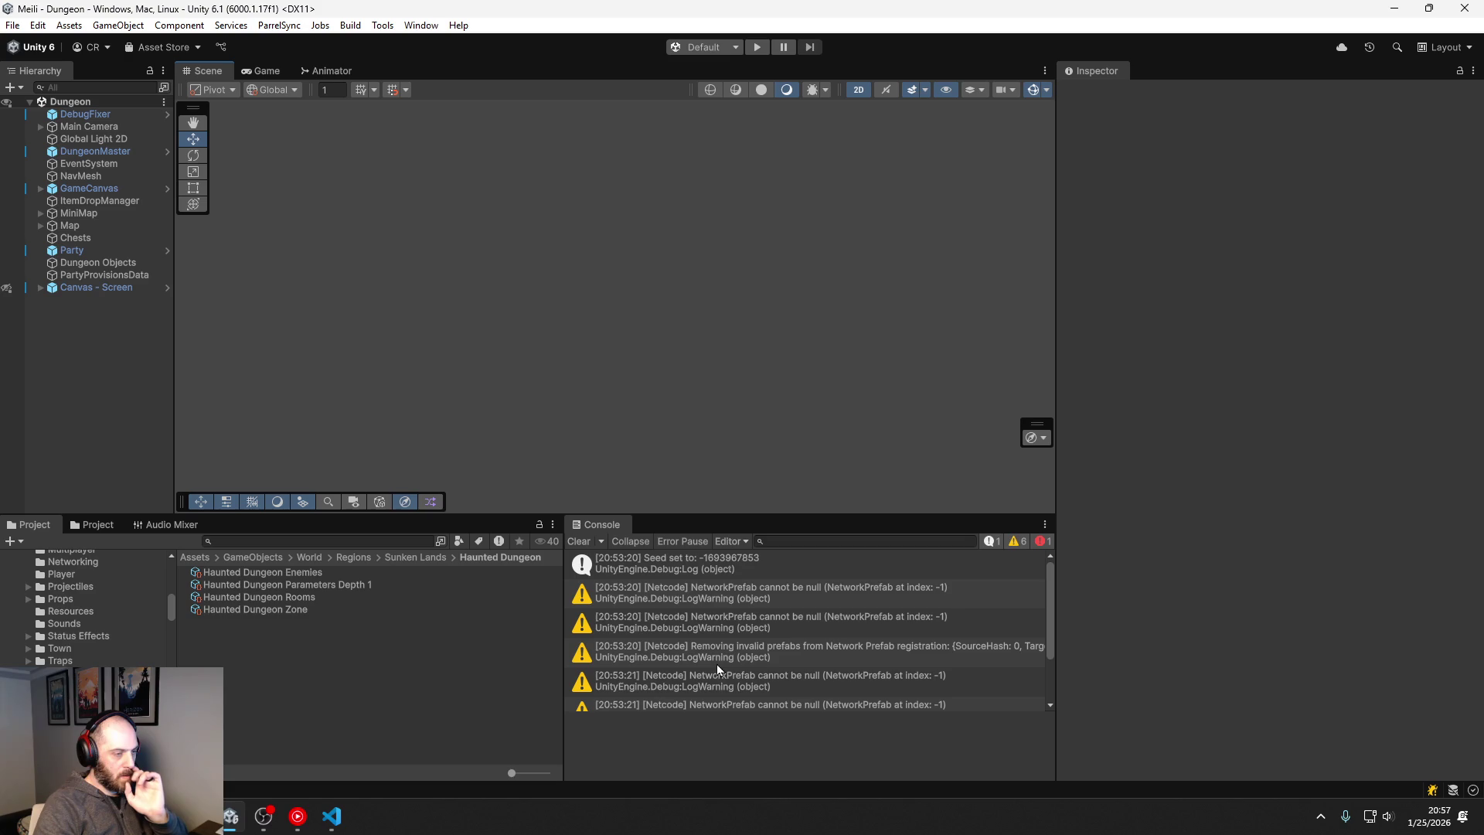
left_click(731, 591)
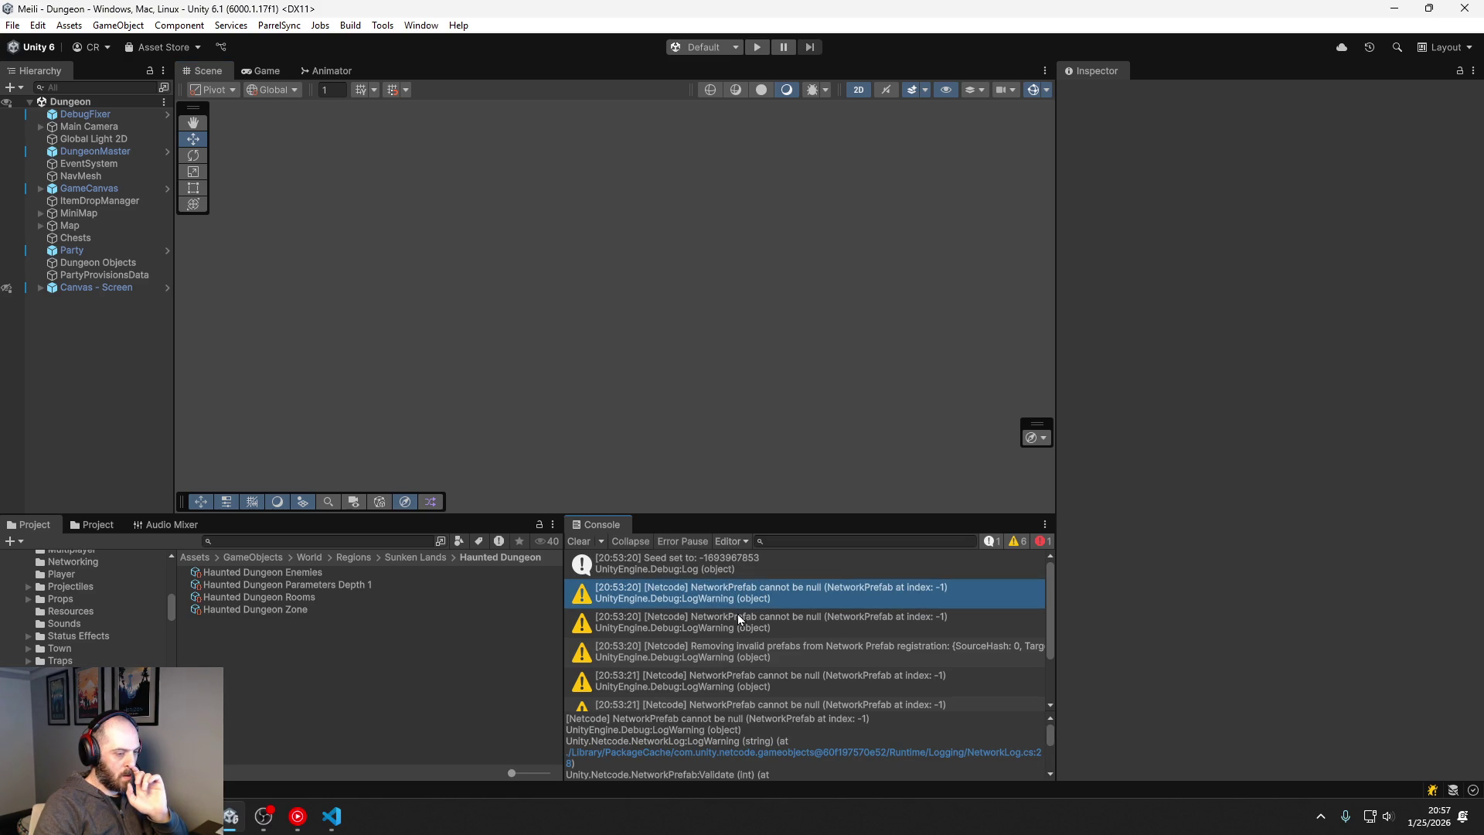
left_click(956, 756)
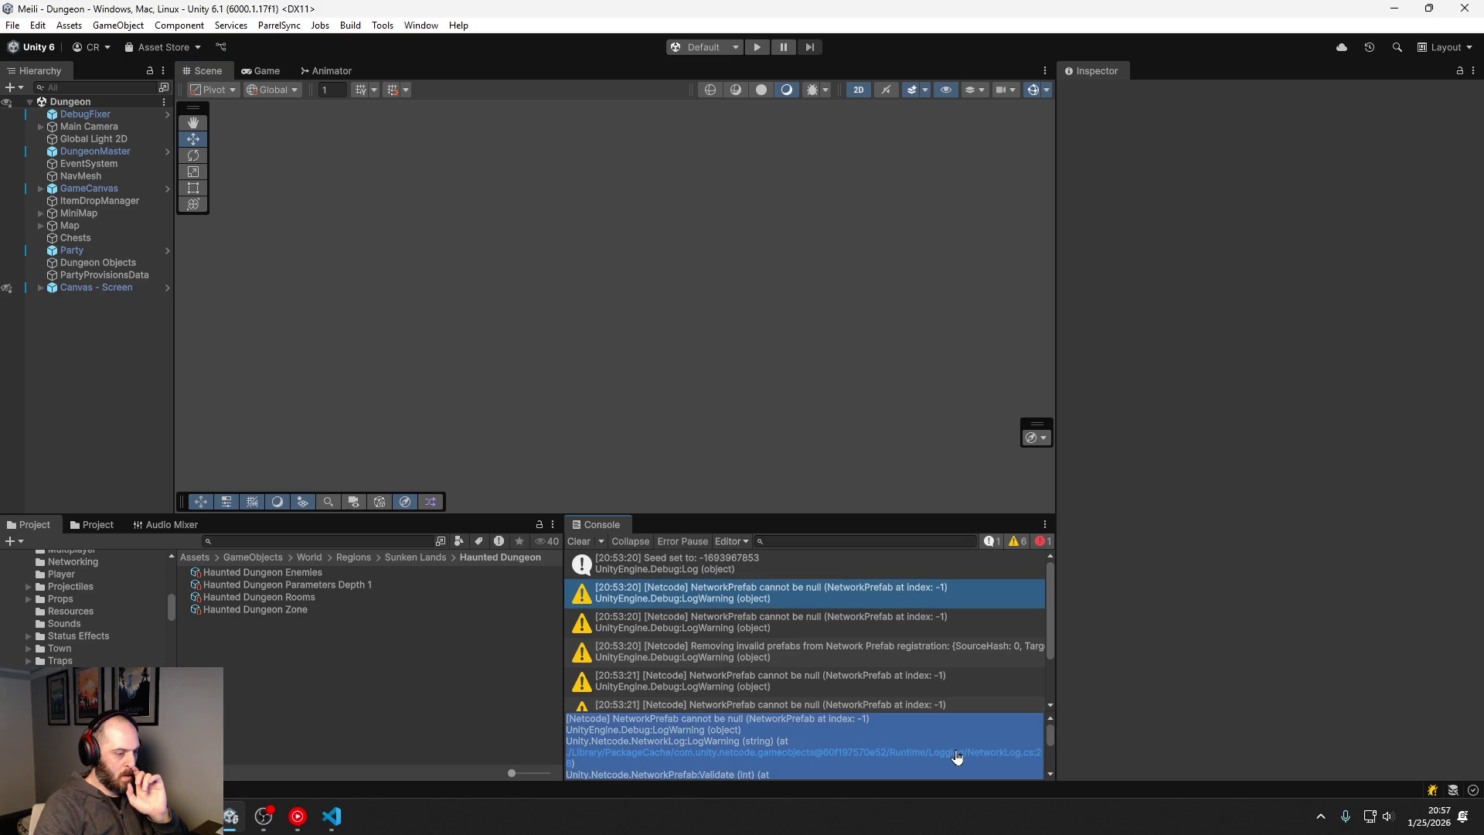
left_click(956, 756)
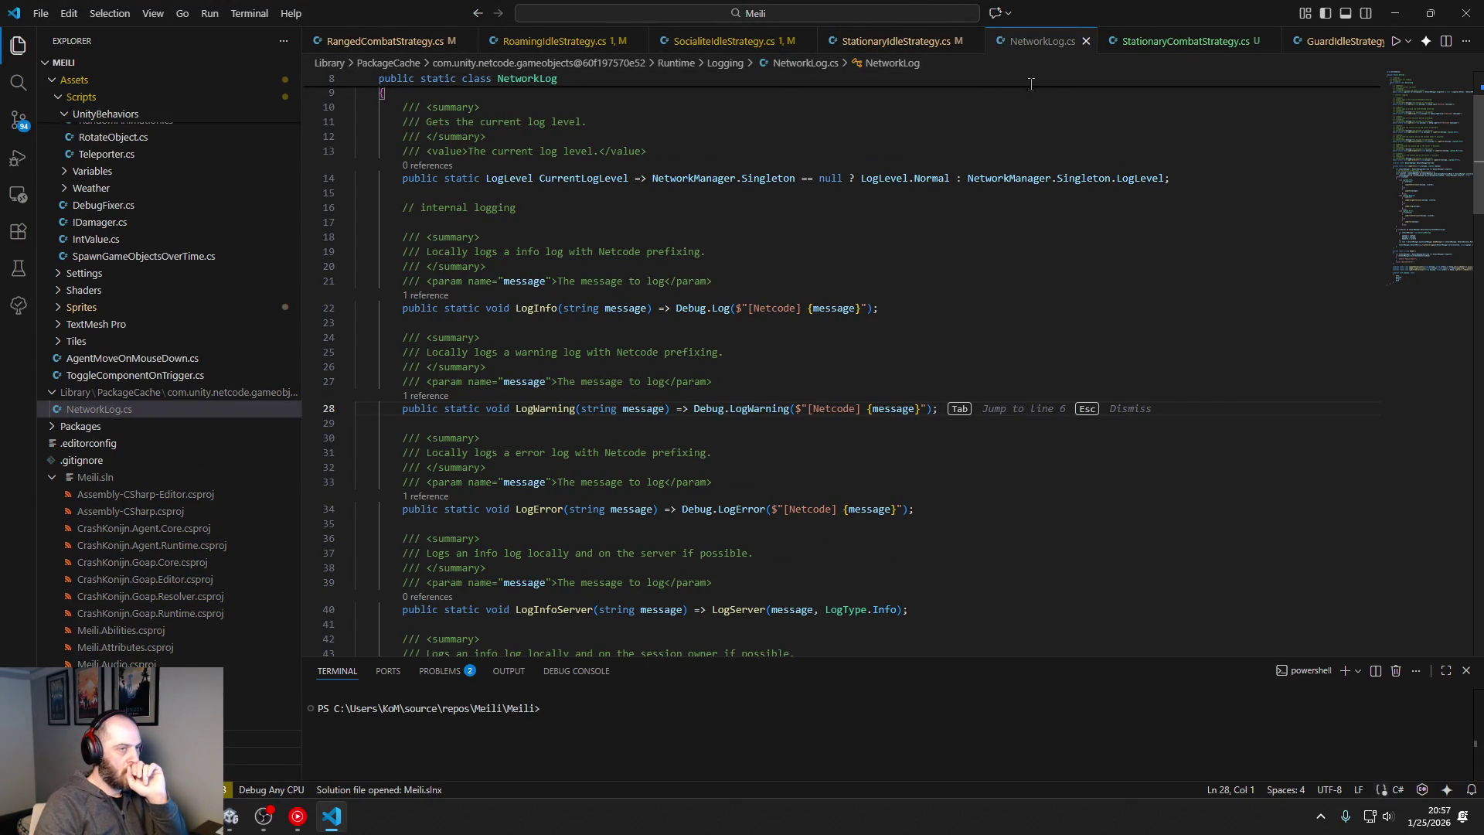
Step: Close the NetworkLog.cs tab and minimize VS Code to get back to Unity
left_click(1086, 41)
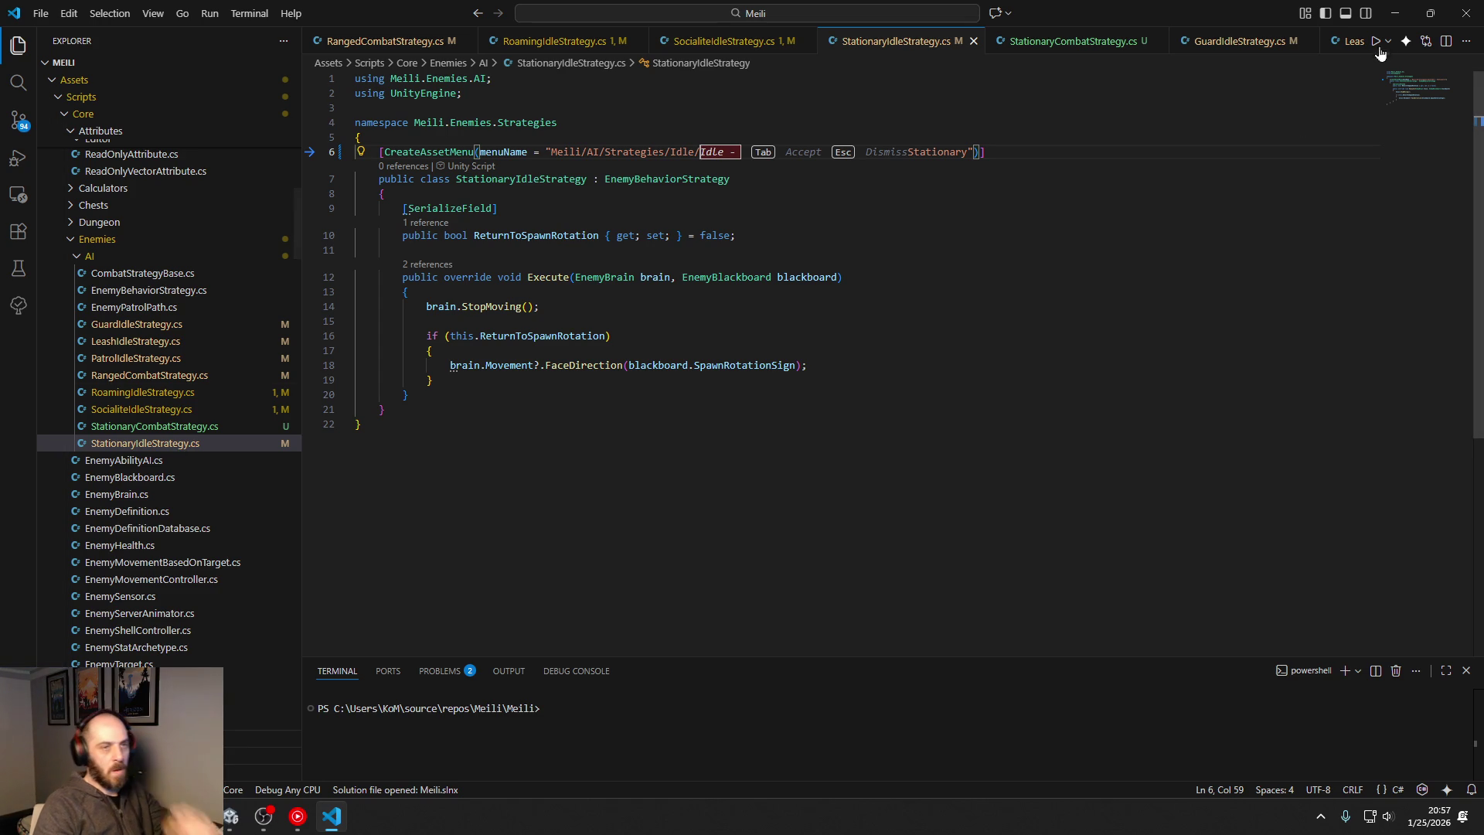
left_click(1395, 13)
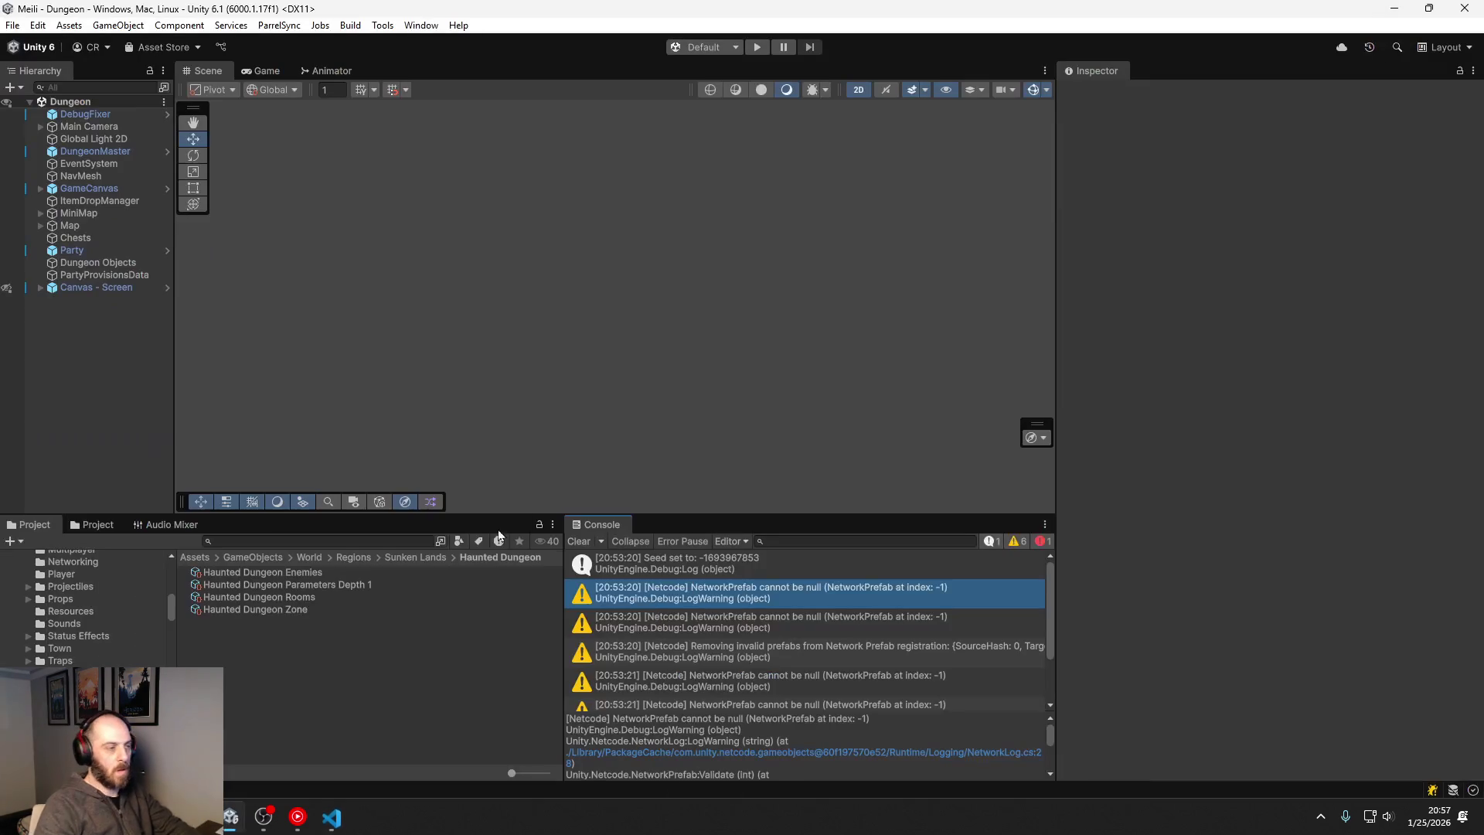
Step: Search the project for 'enemy' and select the Enemy Definition Database asset
left_click(263, 598)
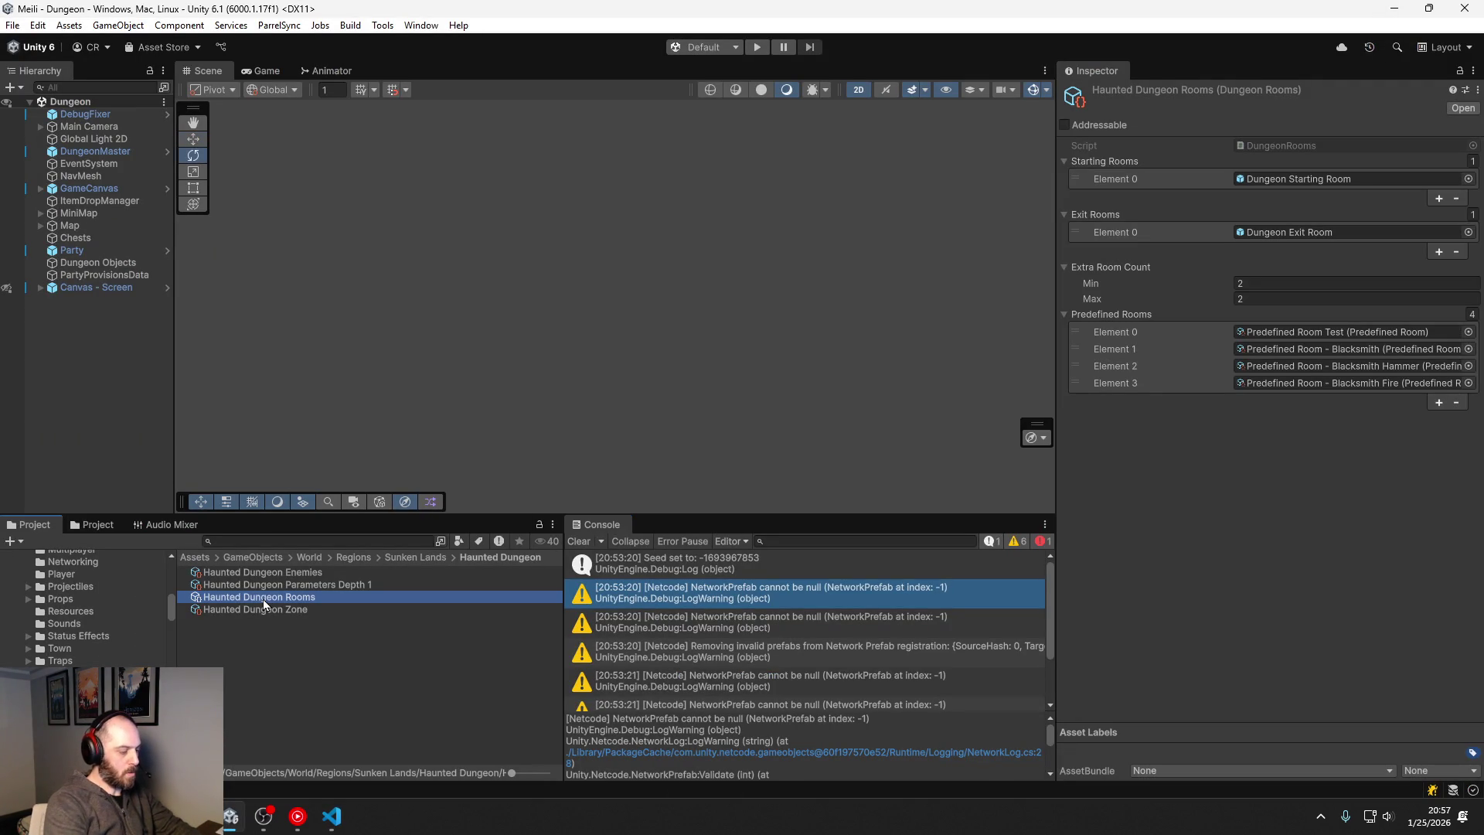
left_click(265, 541)
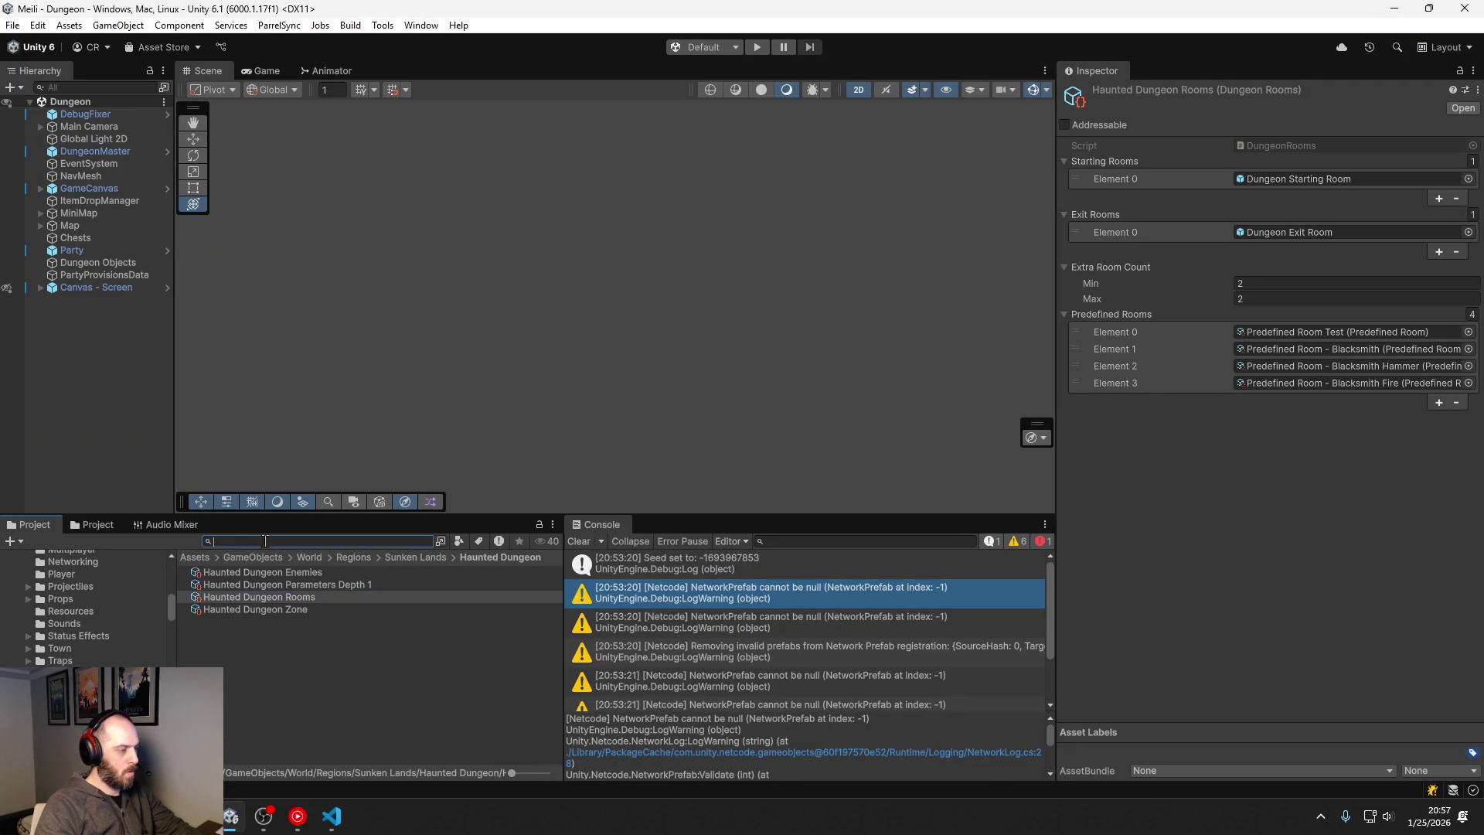
type("enemy")
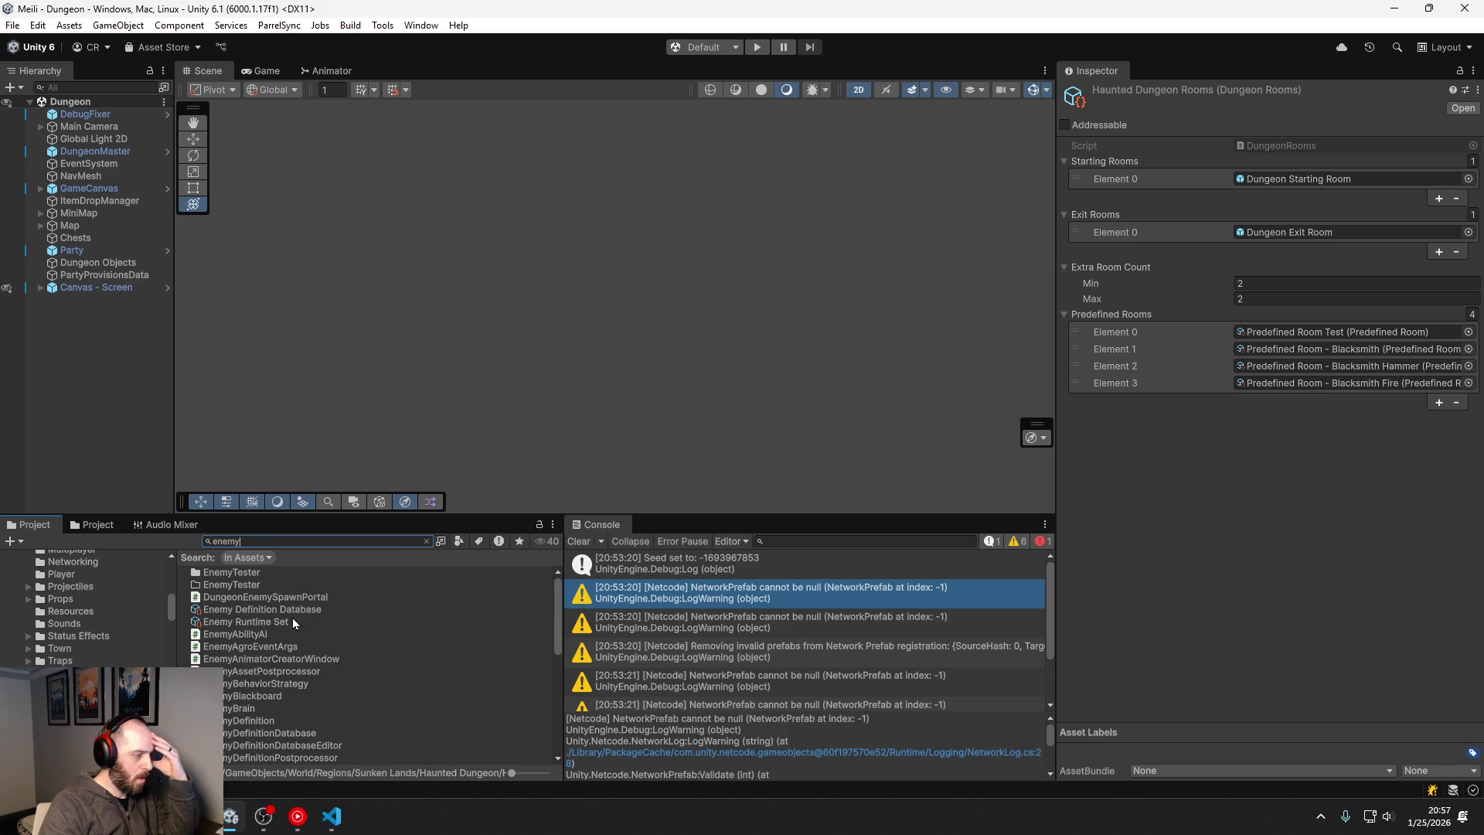
left_click(295, 612)
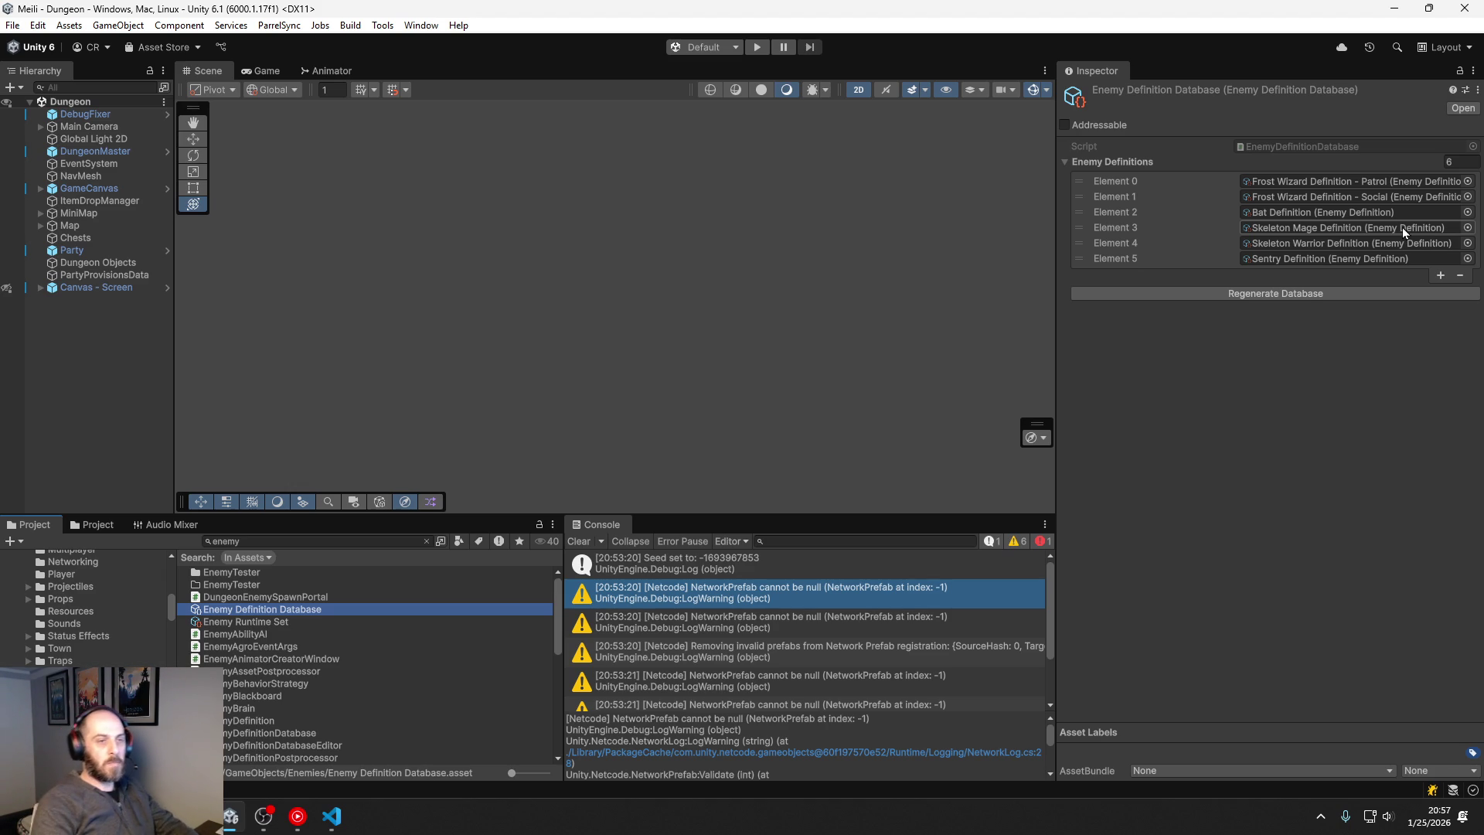
Step: Delete the Frost Wizard Definition - Social asset
left_click(1380, 196)
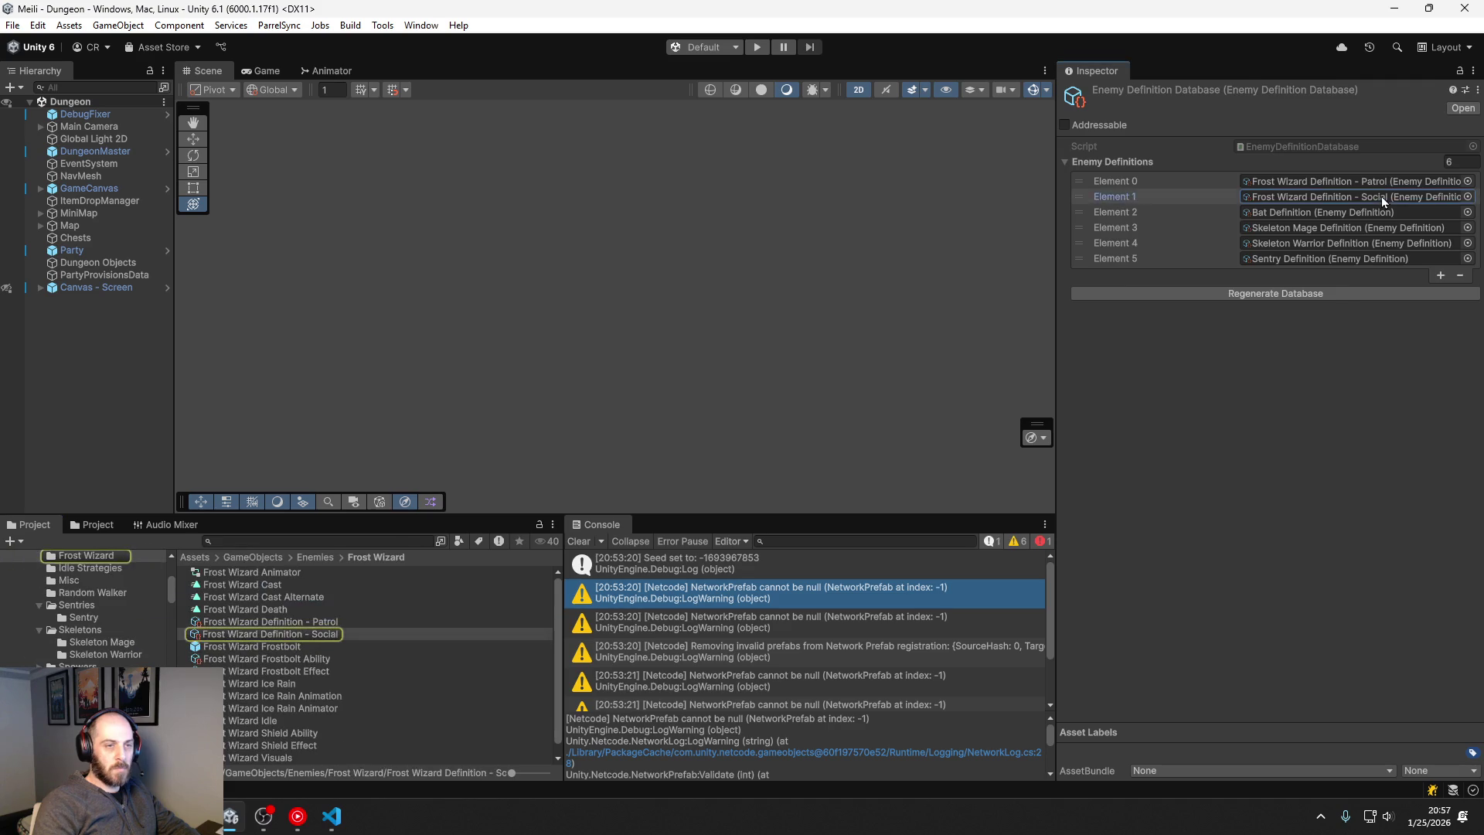
double_click(1380, 196)
left_click(284, 635)
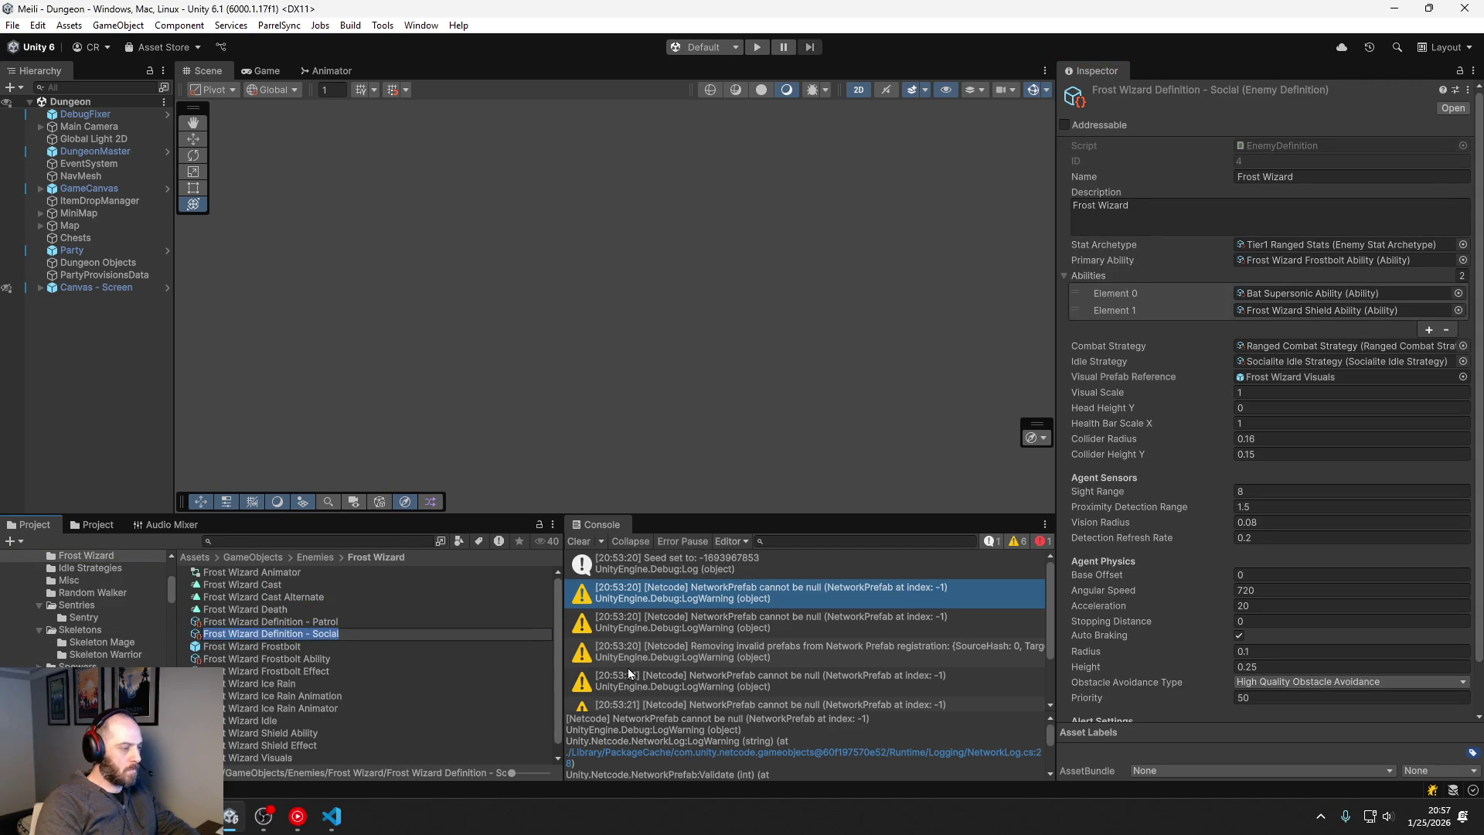
key("BackSpace")
key("Escape")
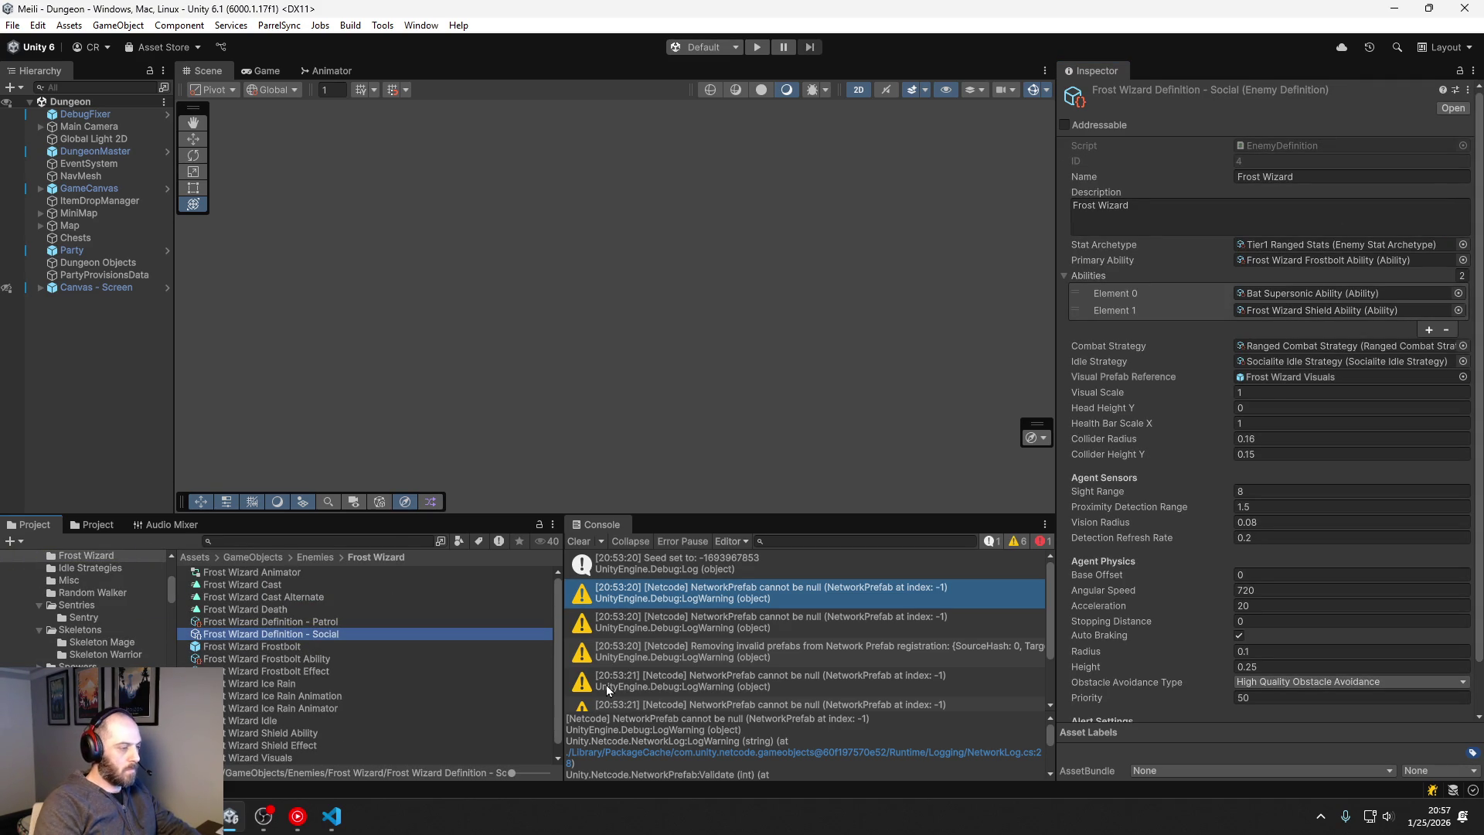
key("Delete")
key("Return")
left_click(335, 612)
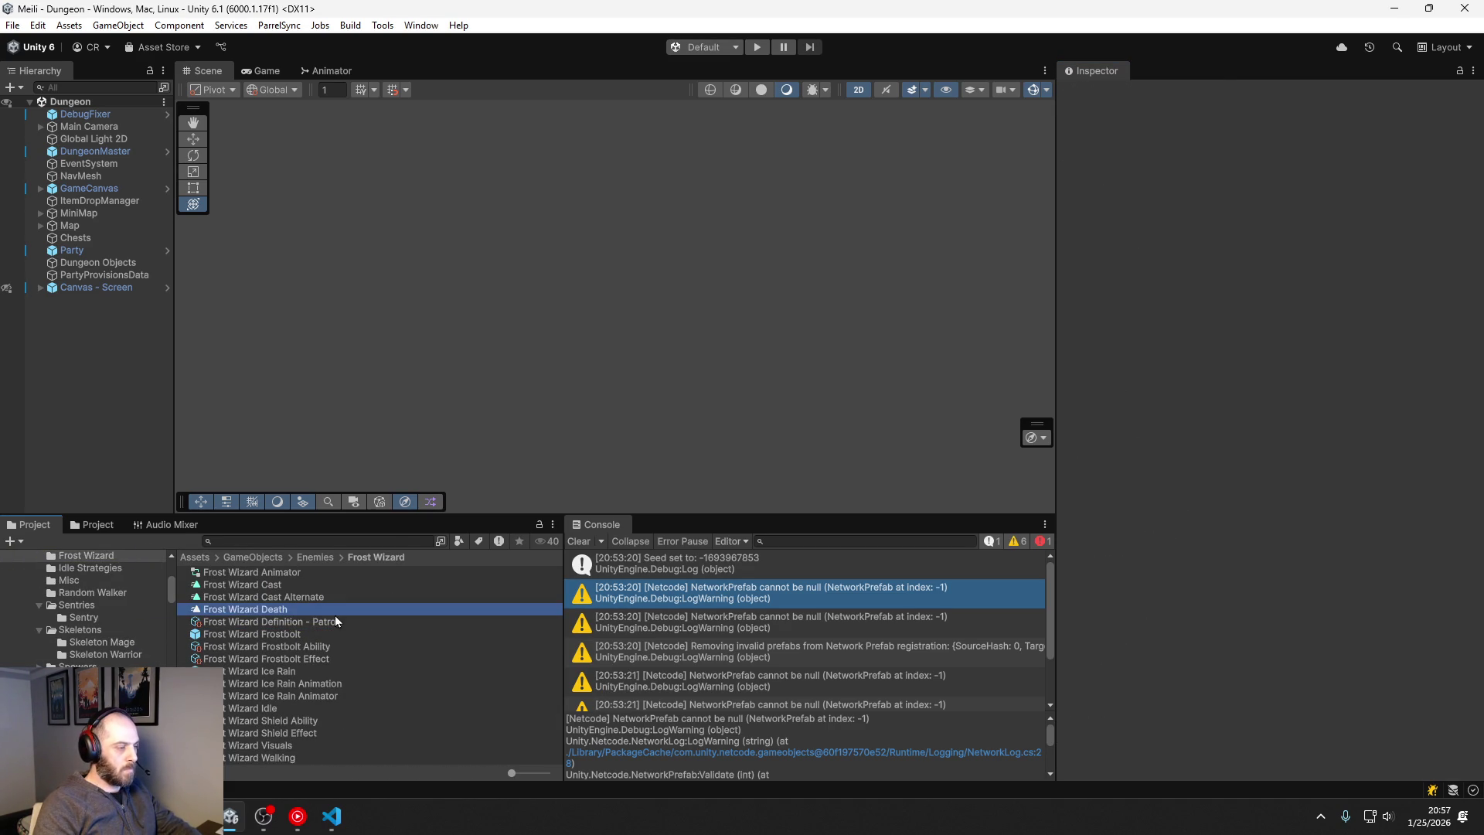
Step: Rename the Patrol definition to 'Frost Wizard Definition' and set its idle strategy to Leash
left_click(323, 625)
key("F2")
key("End")
key("shift+ctrl+Left")
key("shift+ctrl+Left")
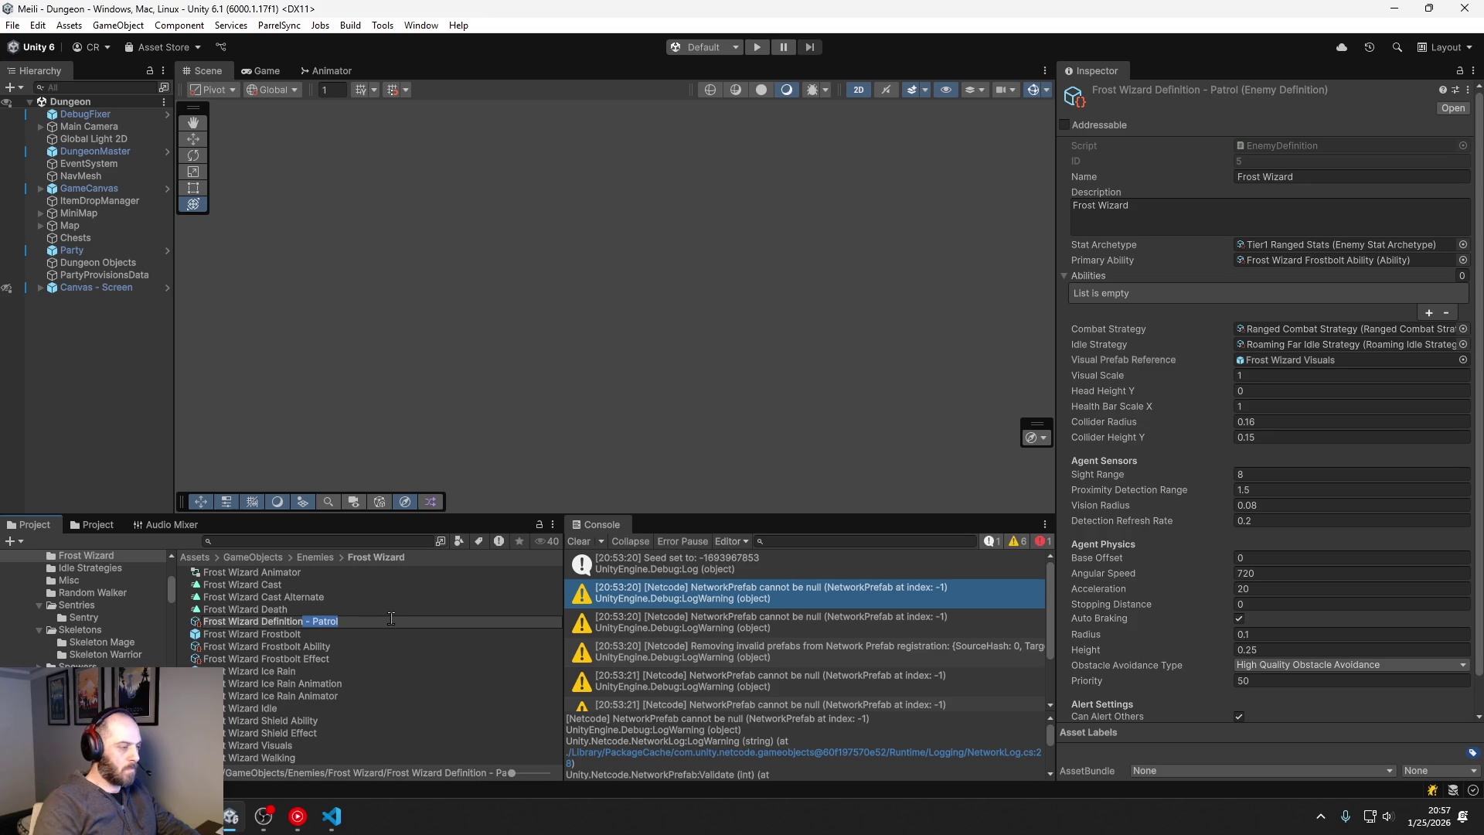
key("BackSpace")
key("Return")
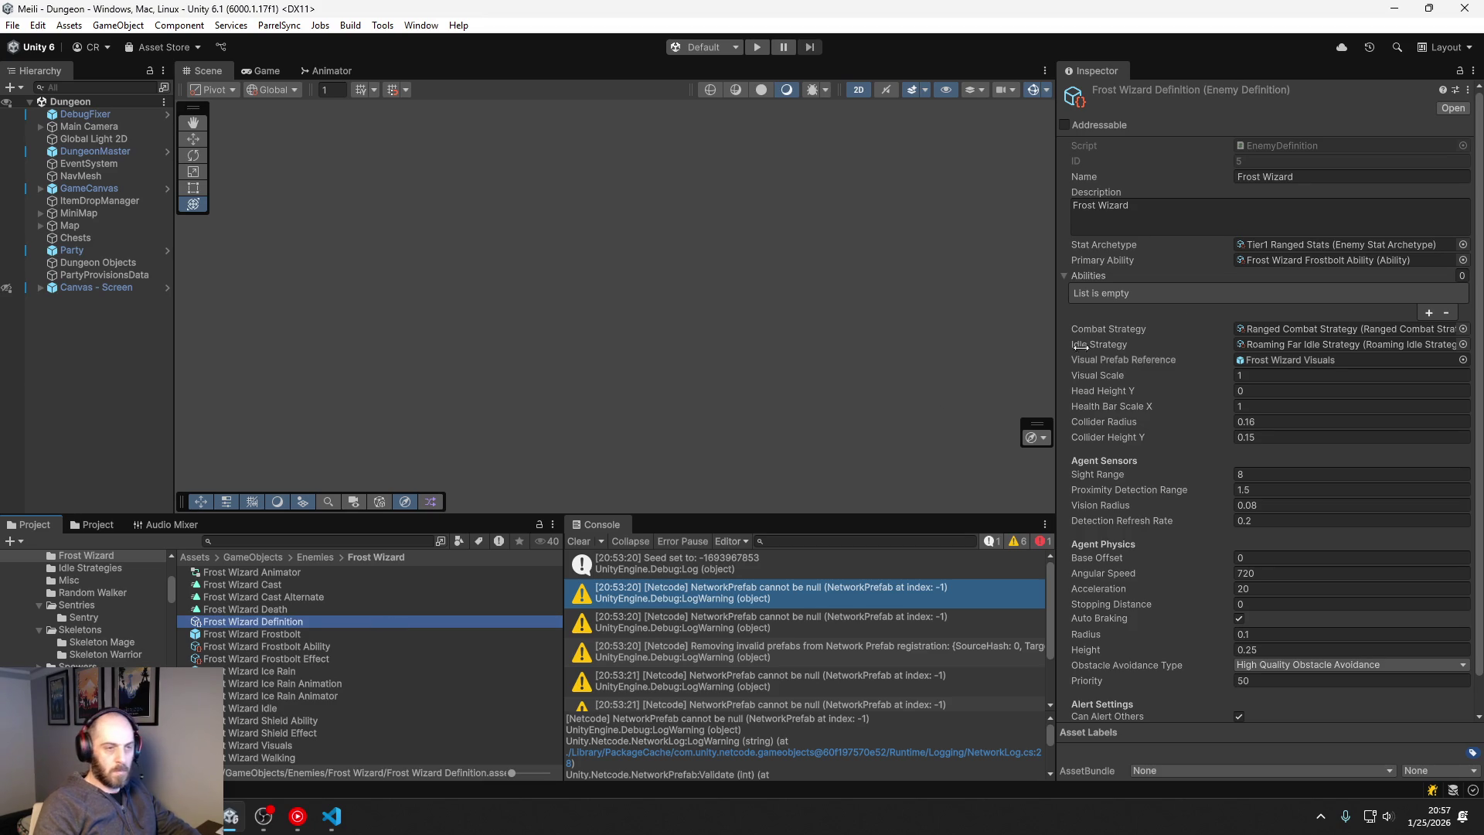
key("F2")
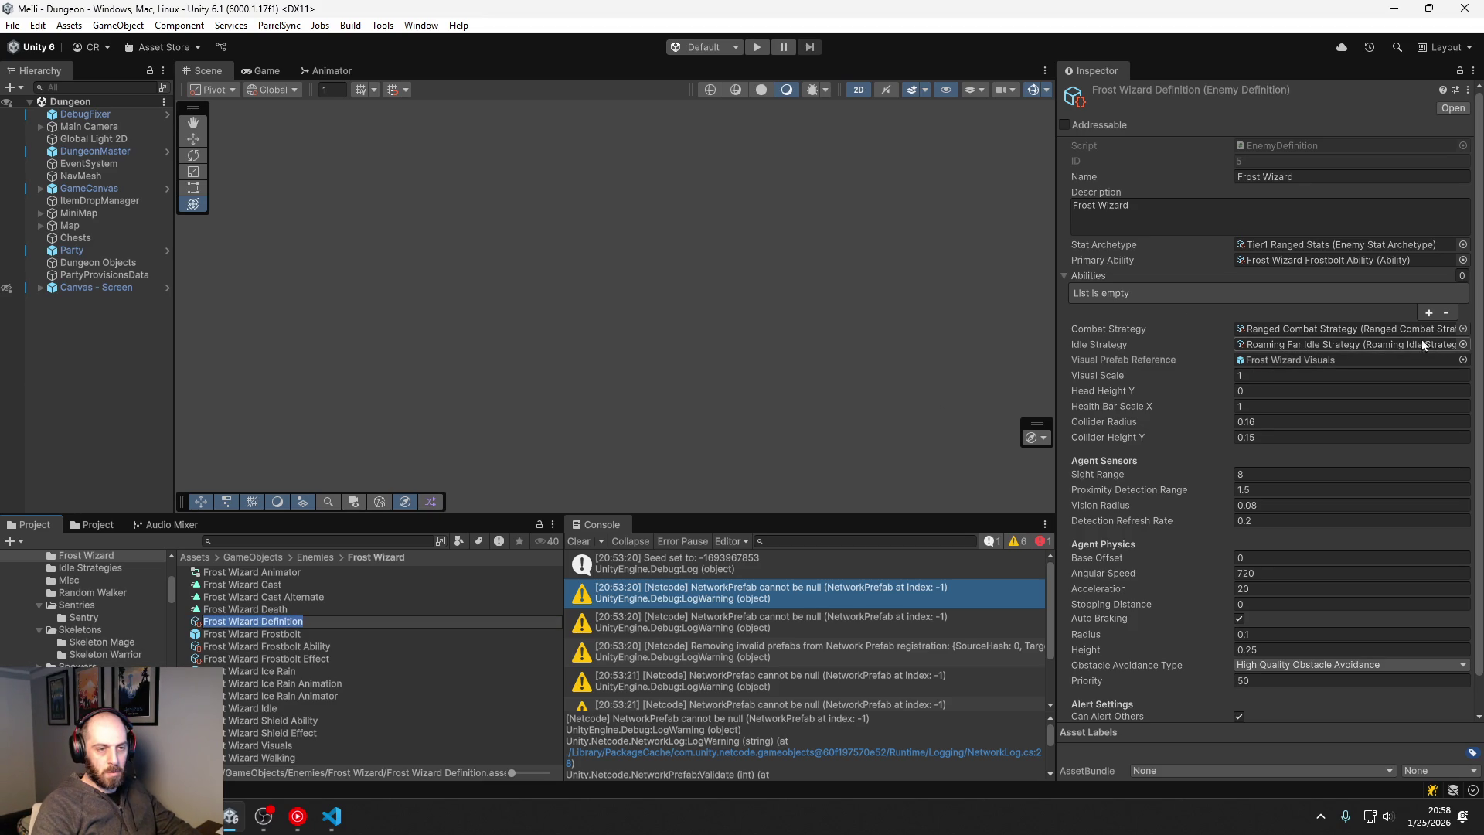
left_click(1462, 345)
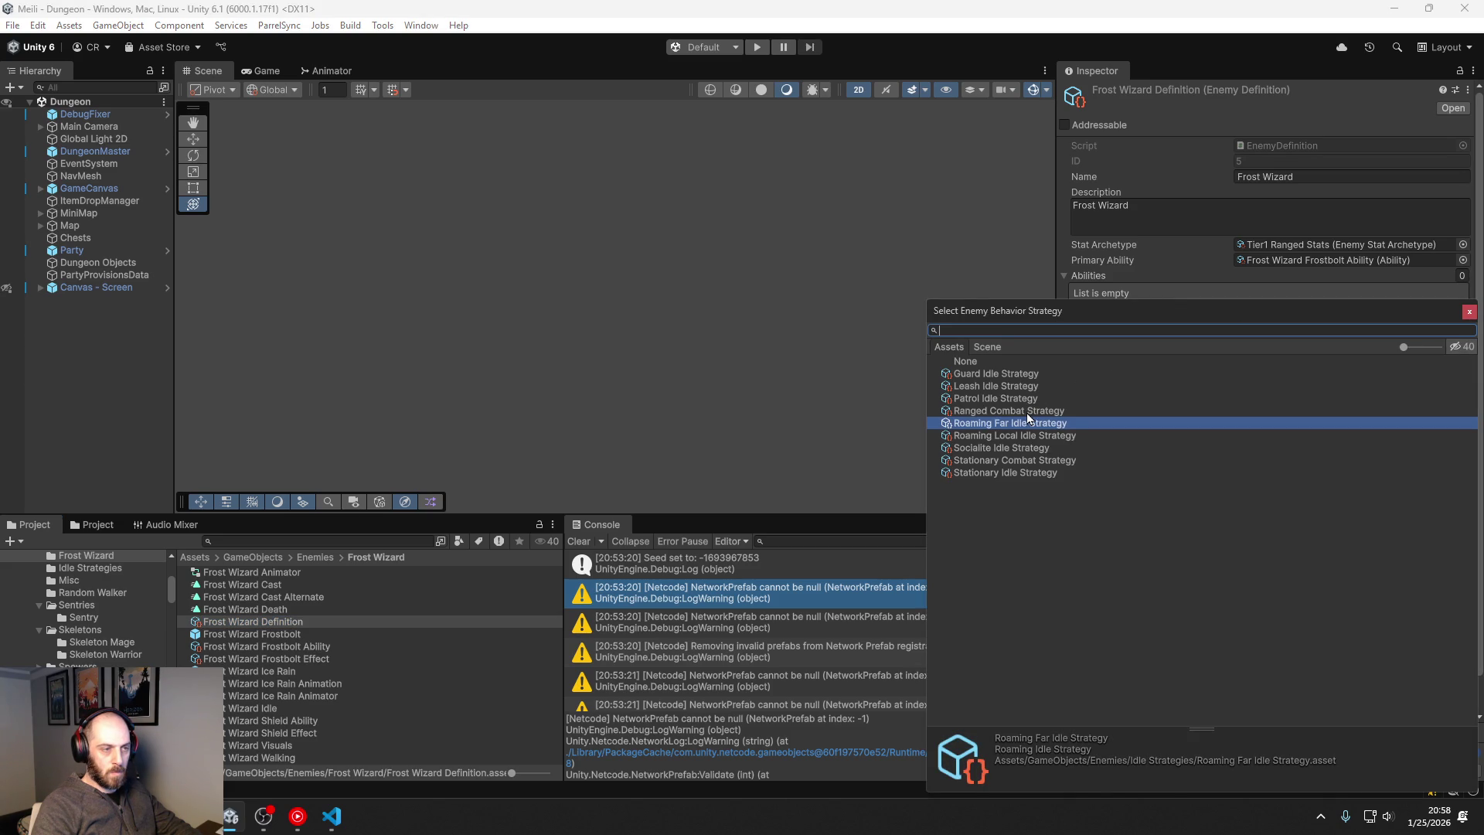
double_click(1009, 387)
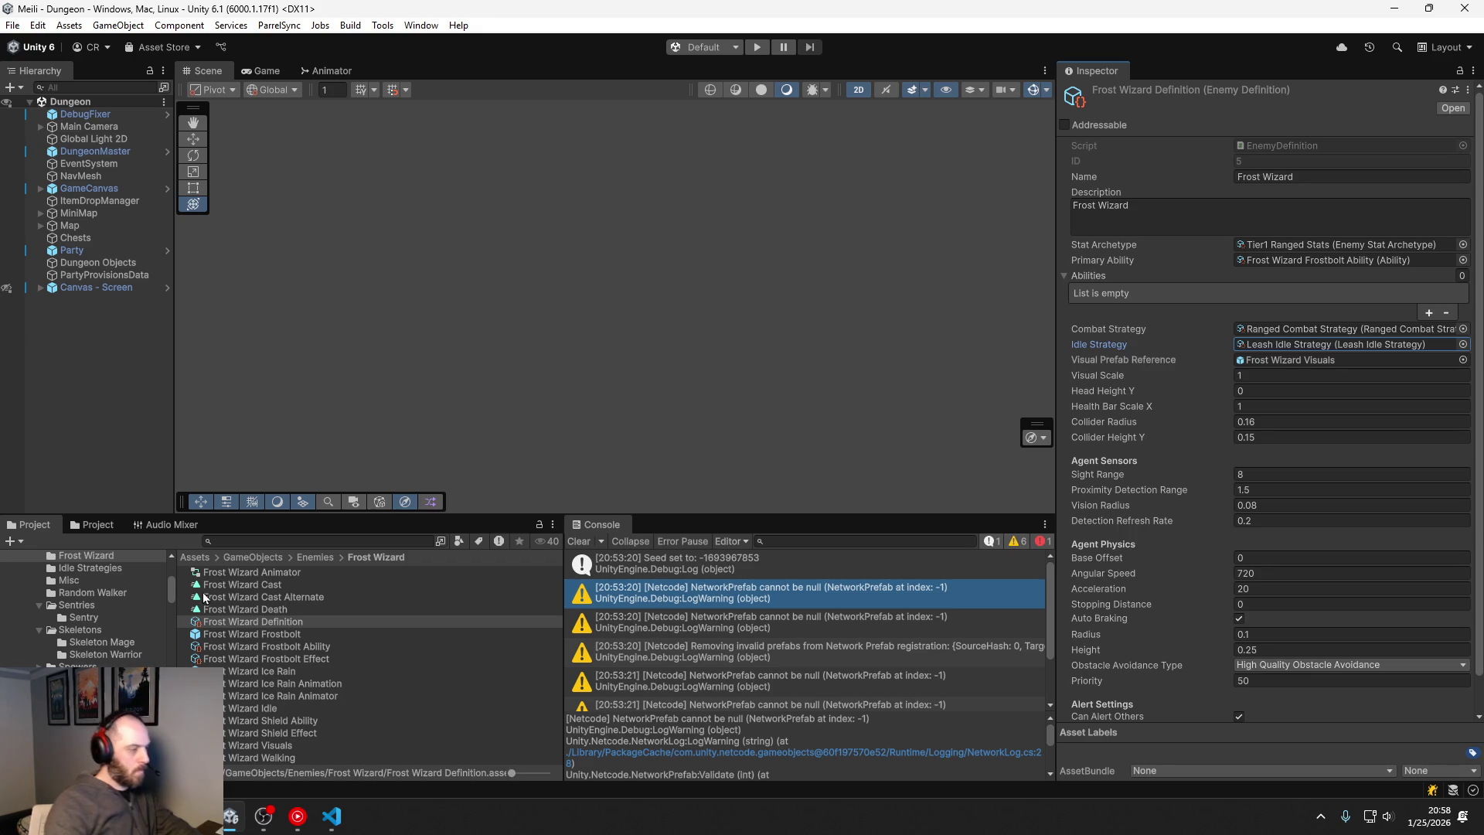
Step: Find Bat Definition by searching 'bat' and set its idle strategy to Roaming Far Idle Strategy
left_click(243, 542)
type("bat")
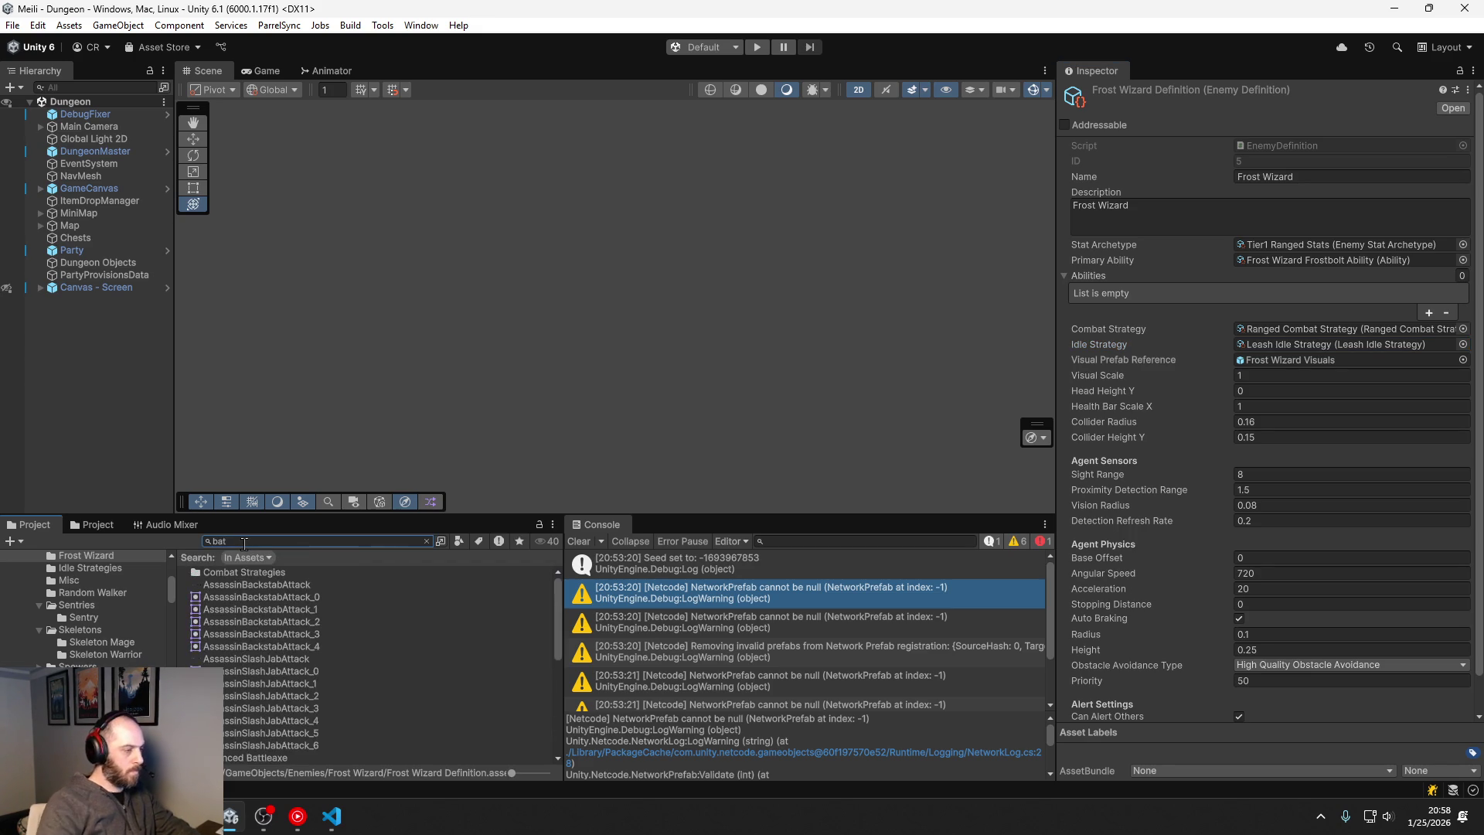
scroll(271, 660, "down", 3)
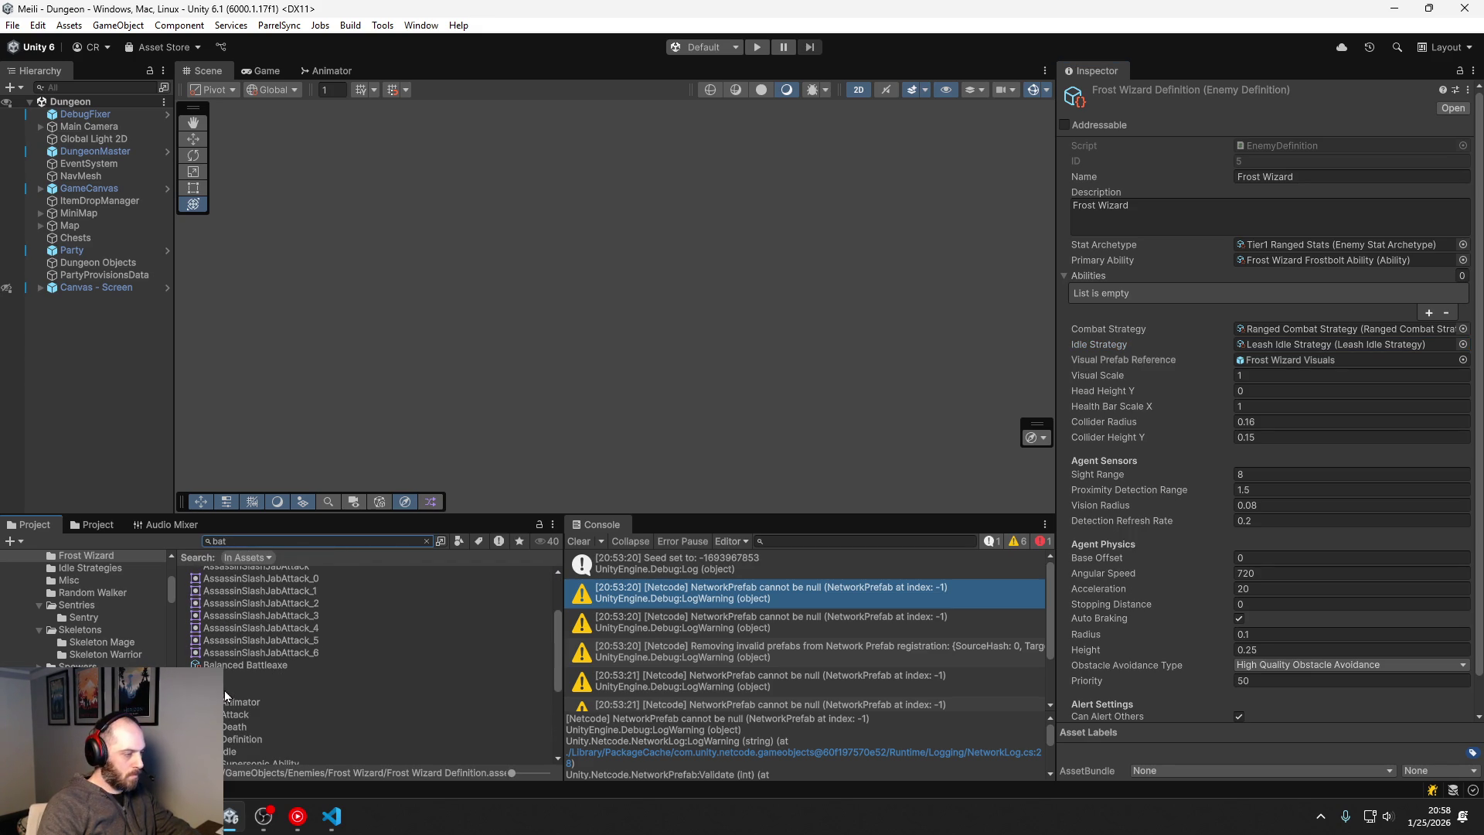
scroll(233, 661, "down", 2)
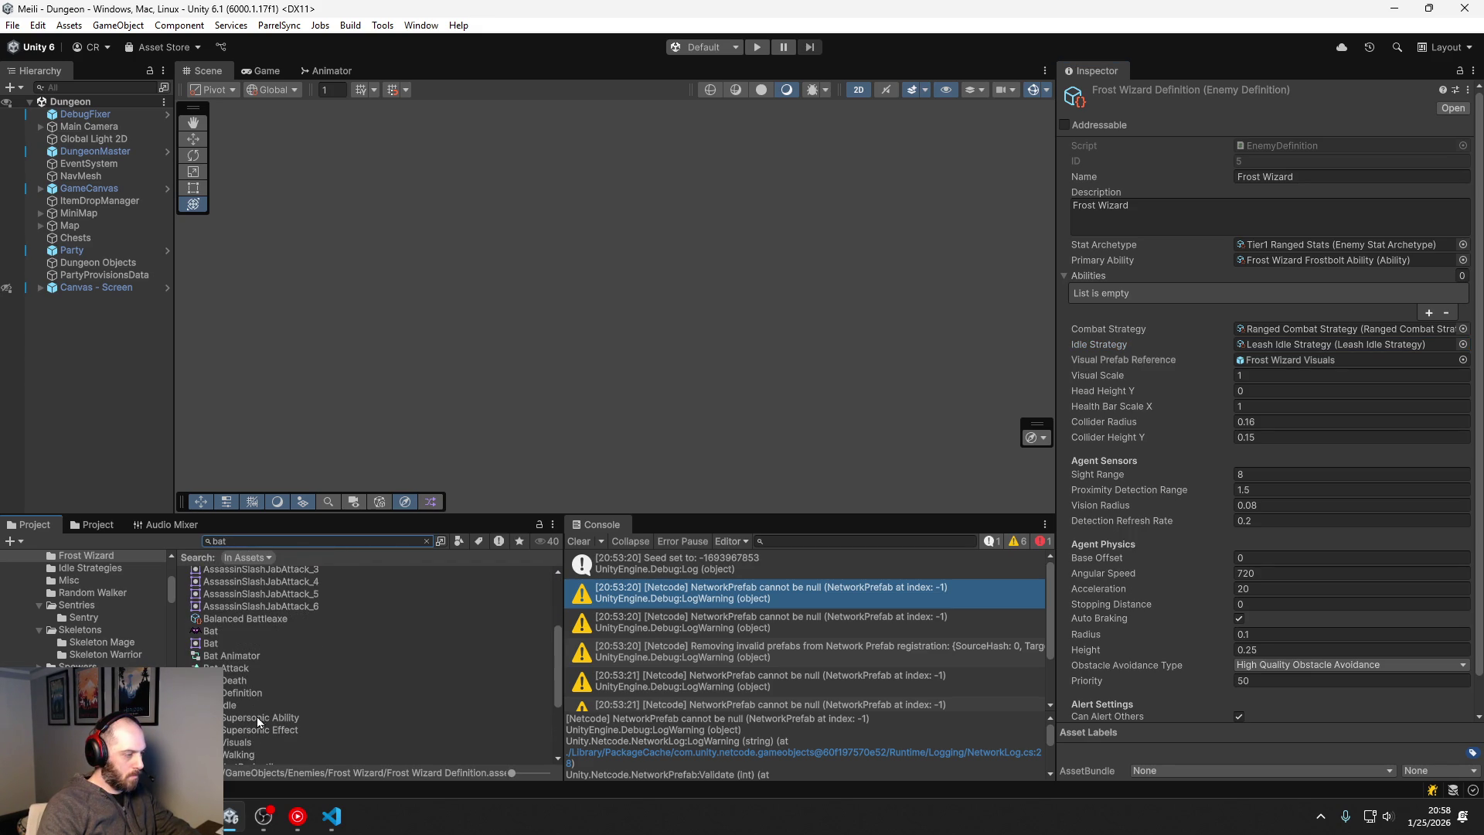
left_click(246, 692)
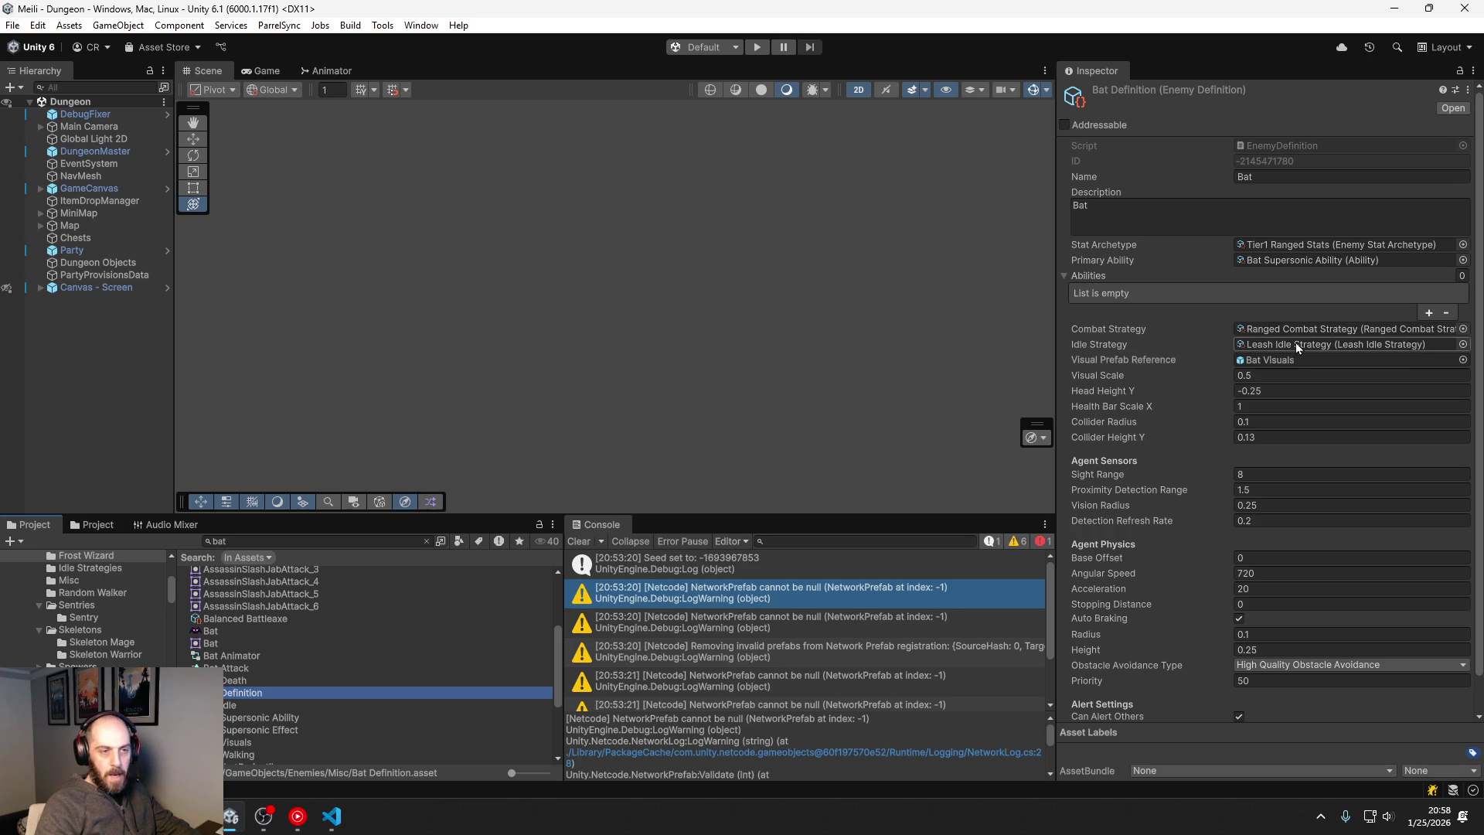
left_click(1462, 343)
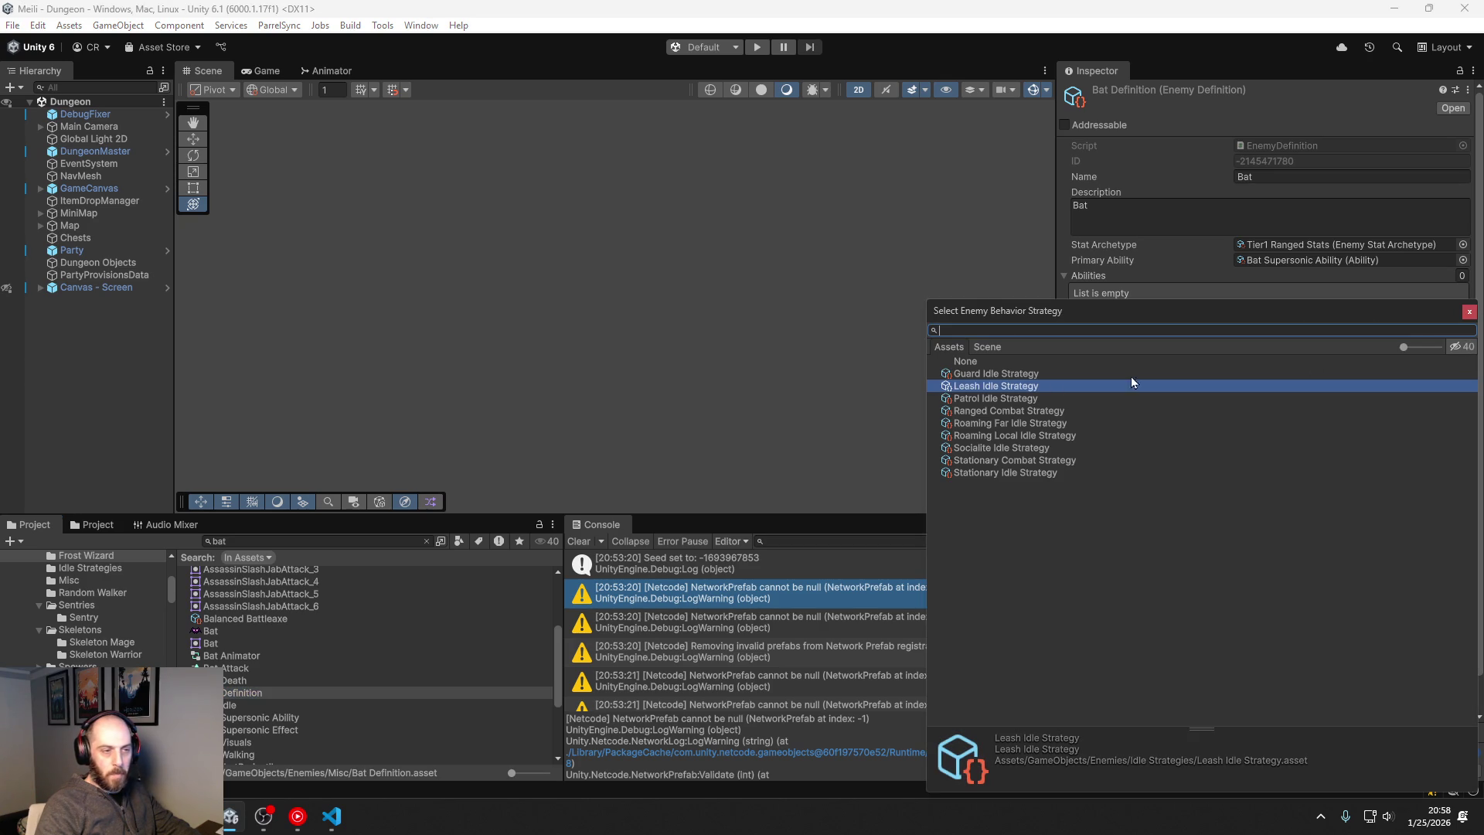
double_click(1027, 424)
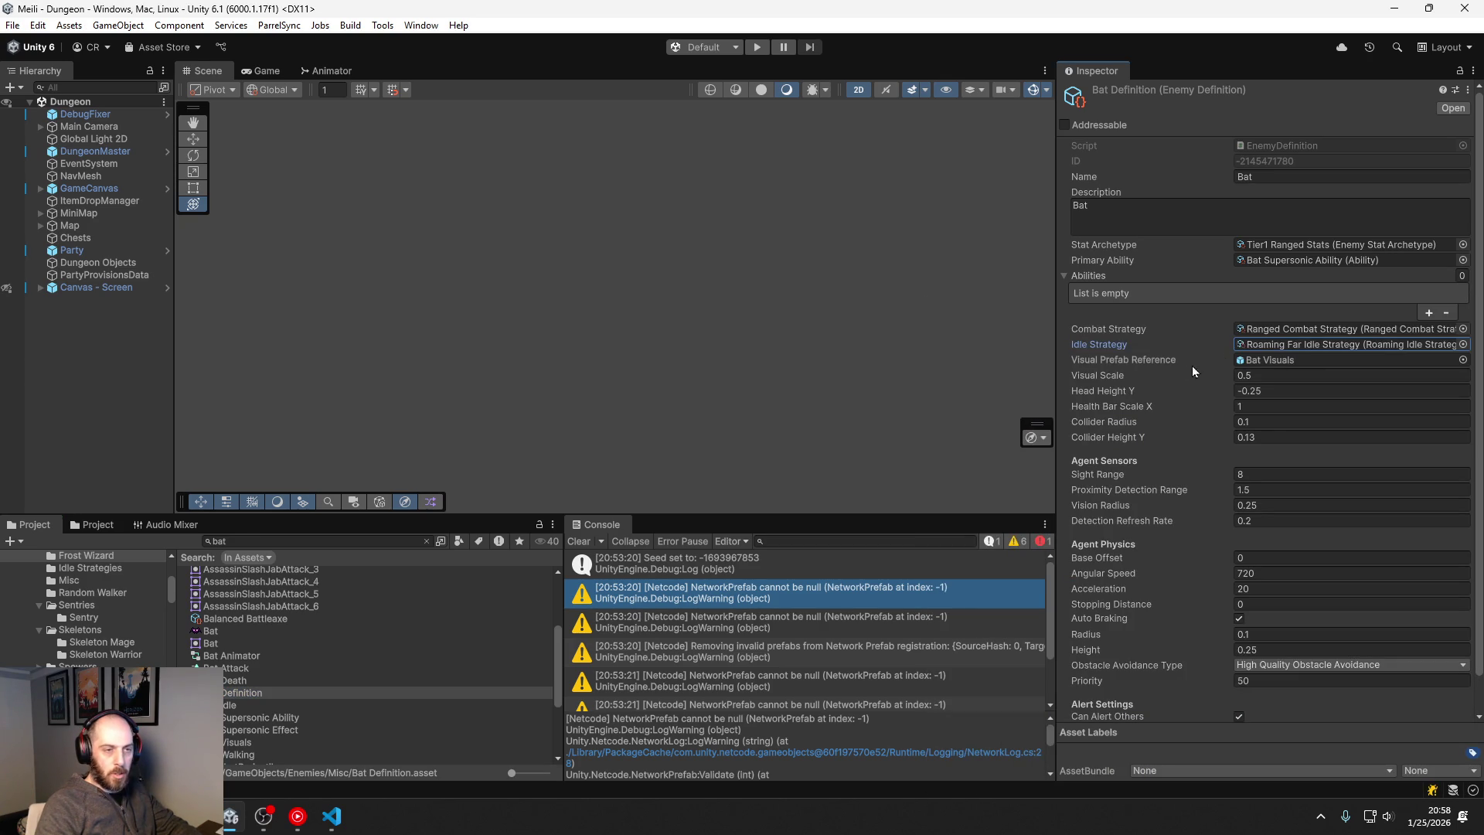
left_click(1272, 341)
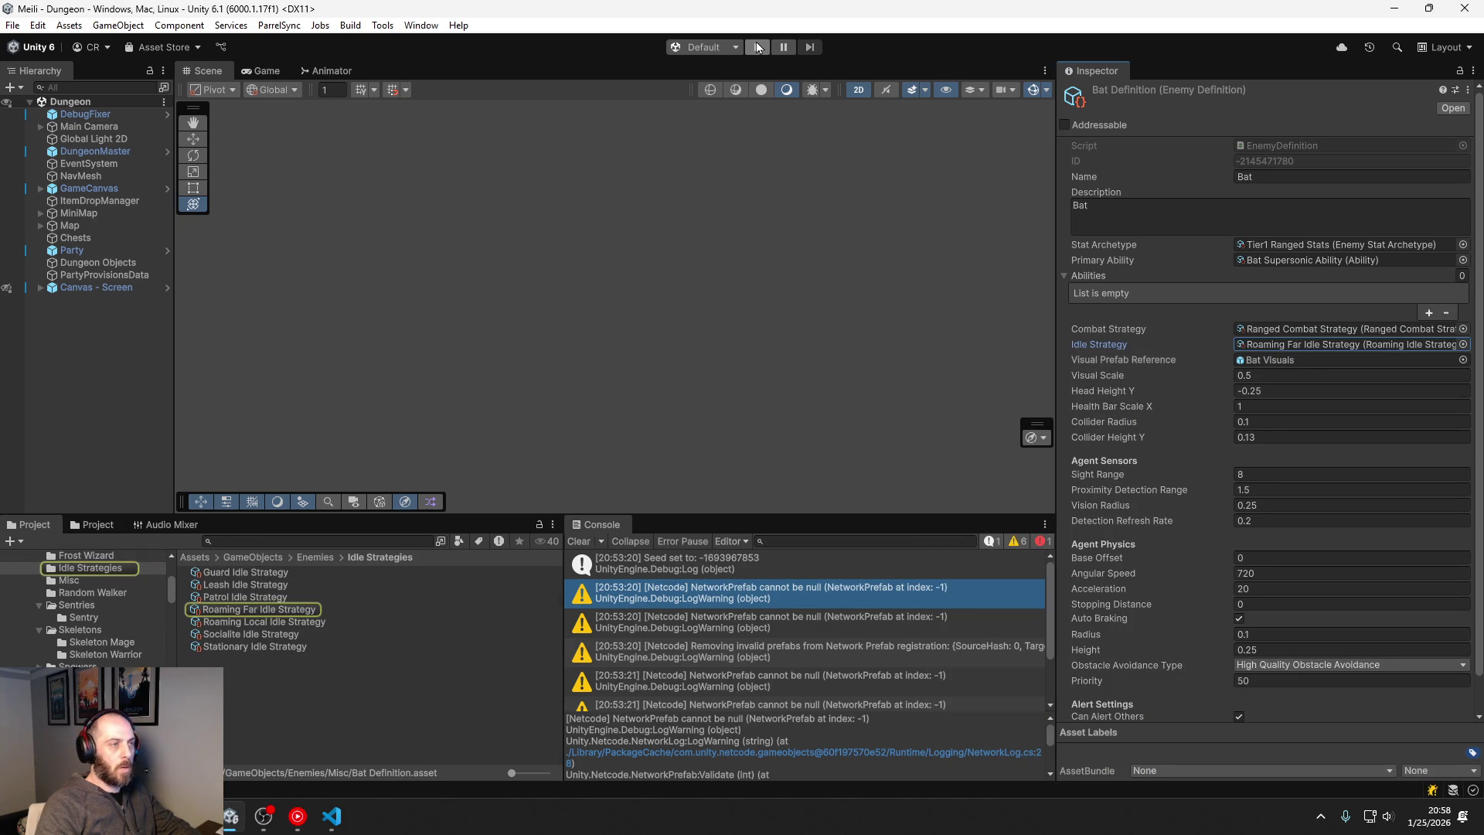
Step: Open Haunted Dungeon Zone's settings through the DungeonMaster's Region List and Sunken Lands region
left_click(97, 152)
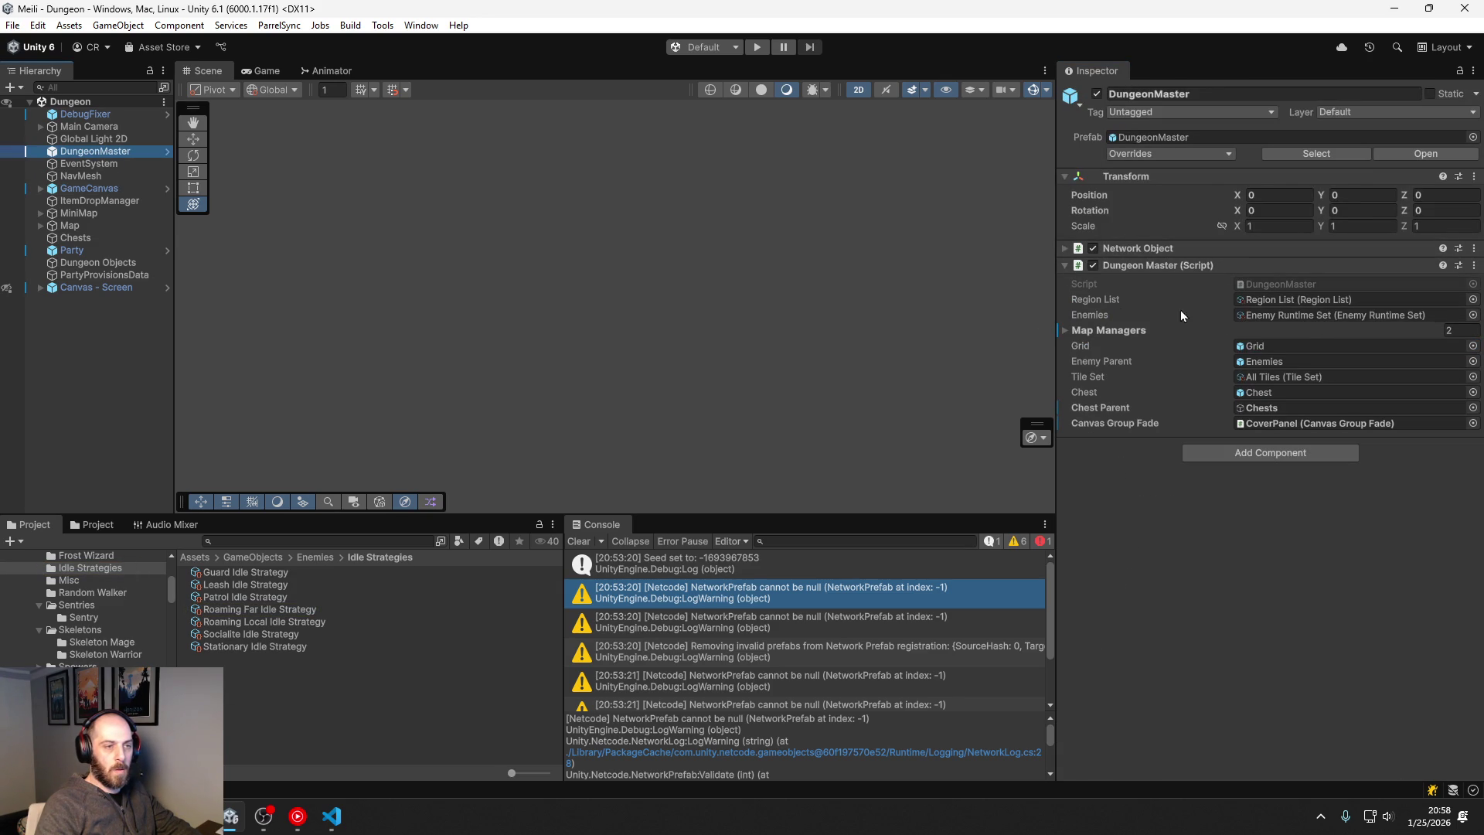
double_click(1283, 299)
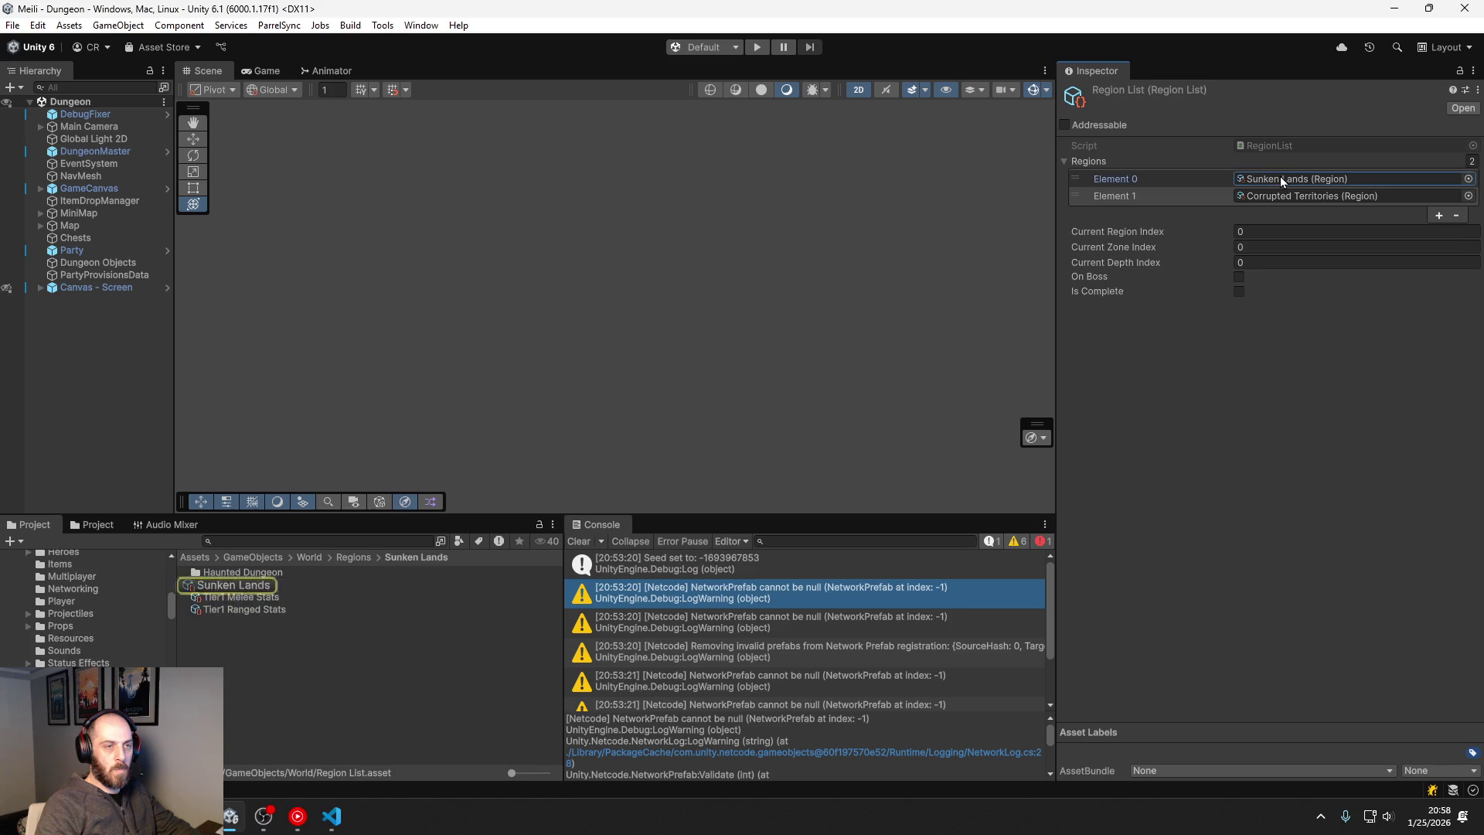
double_click(1280, 176)
double_click(1280, 176)
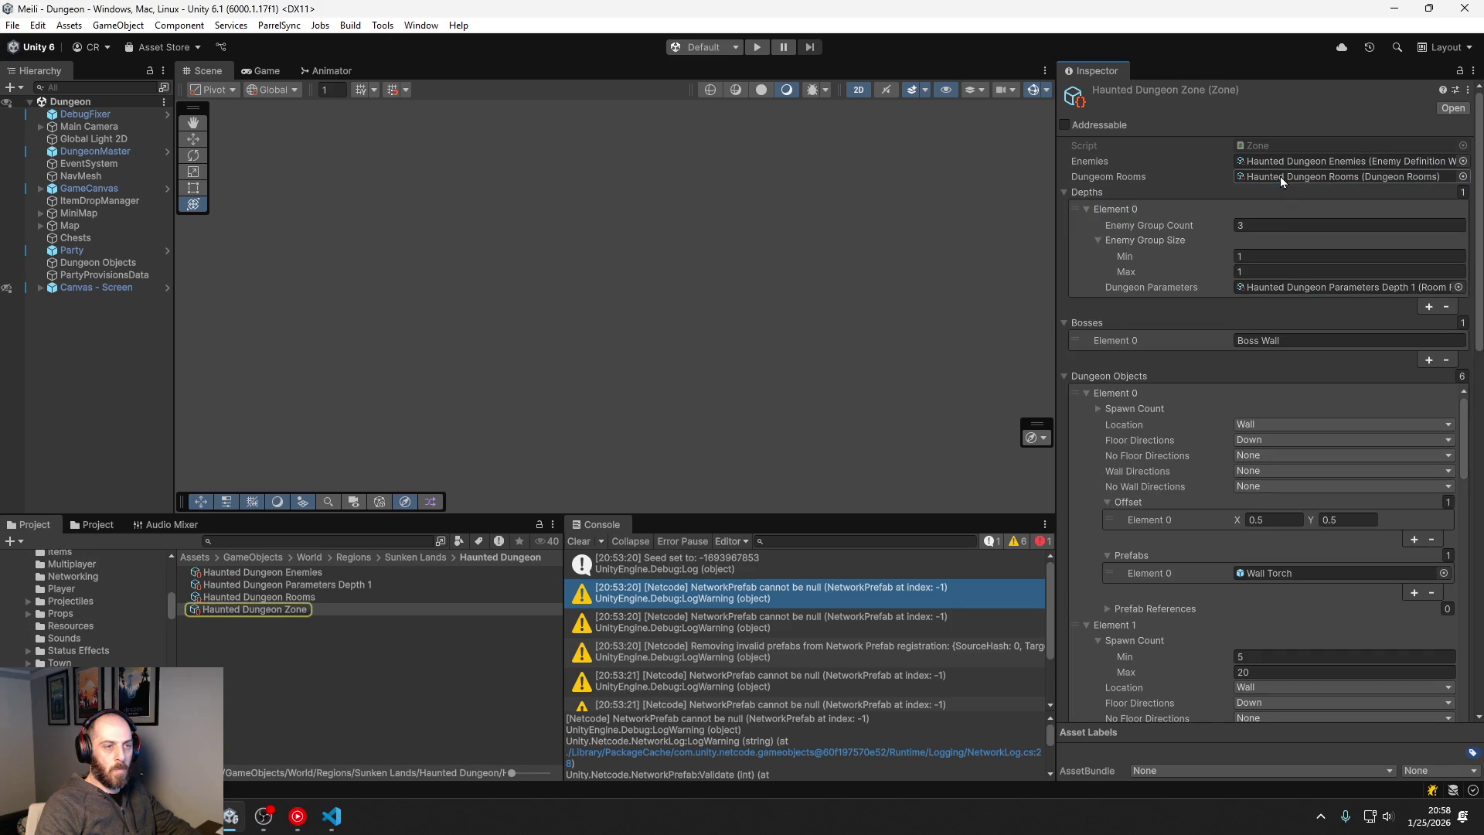
left_click(1287, 286)
Step: Set the first depth's enemy group size to 3–8 and enemy group count to 10
left_click(1275, 256)
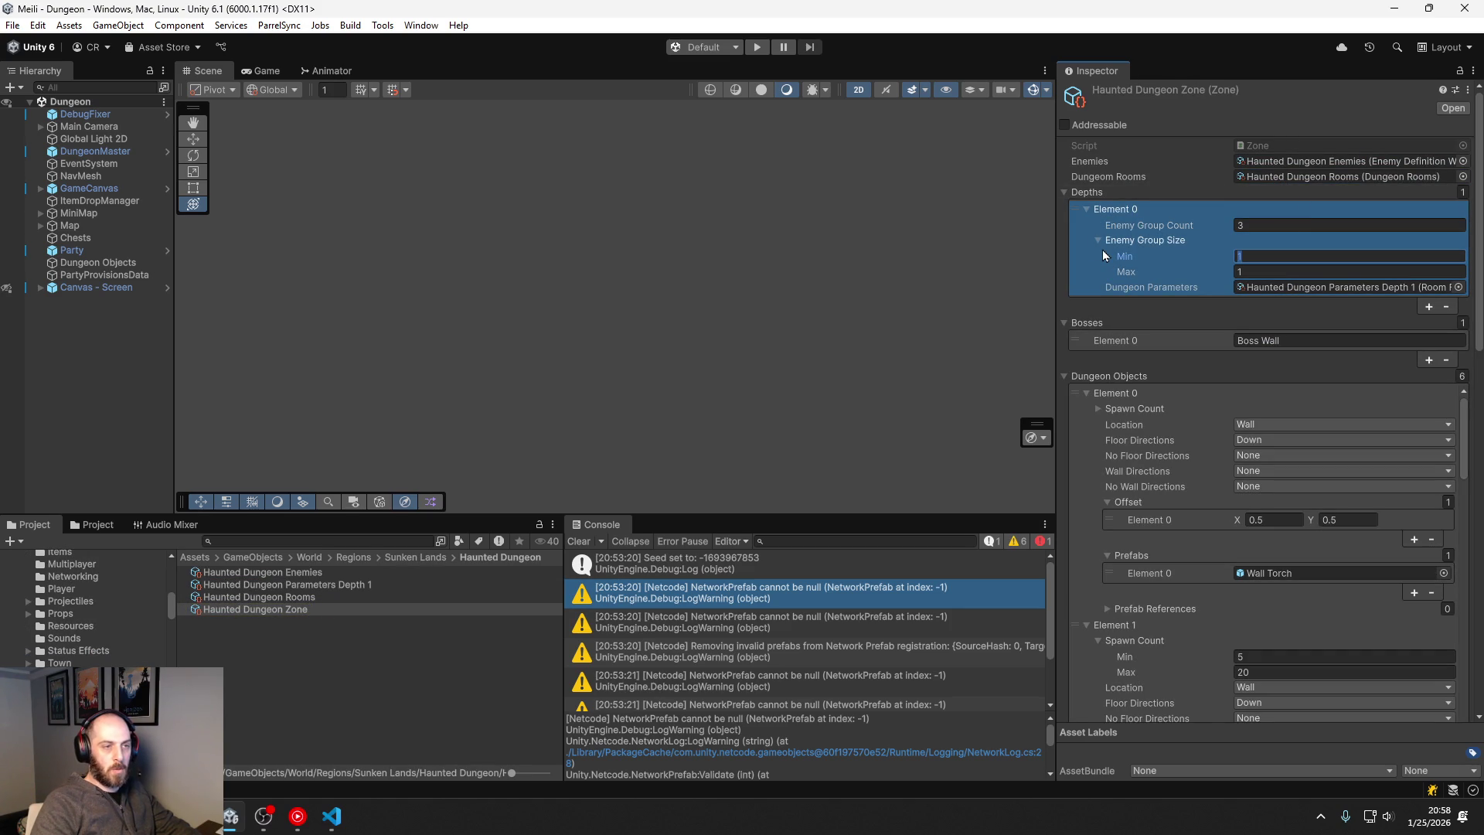
type("3")
key("Tab")
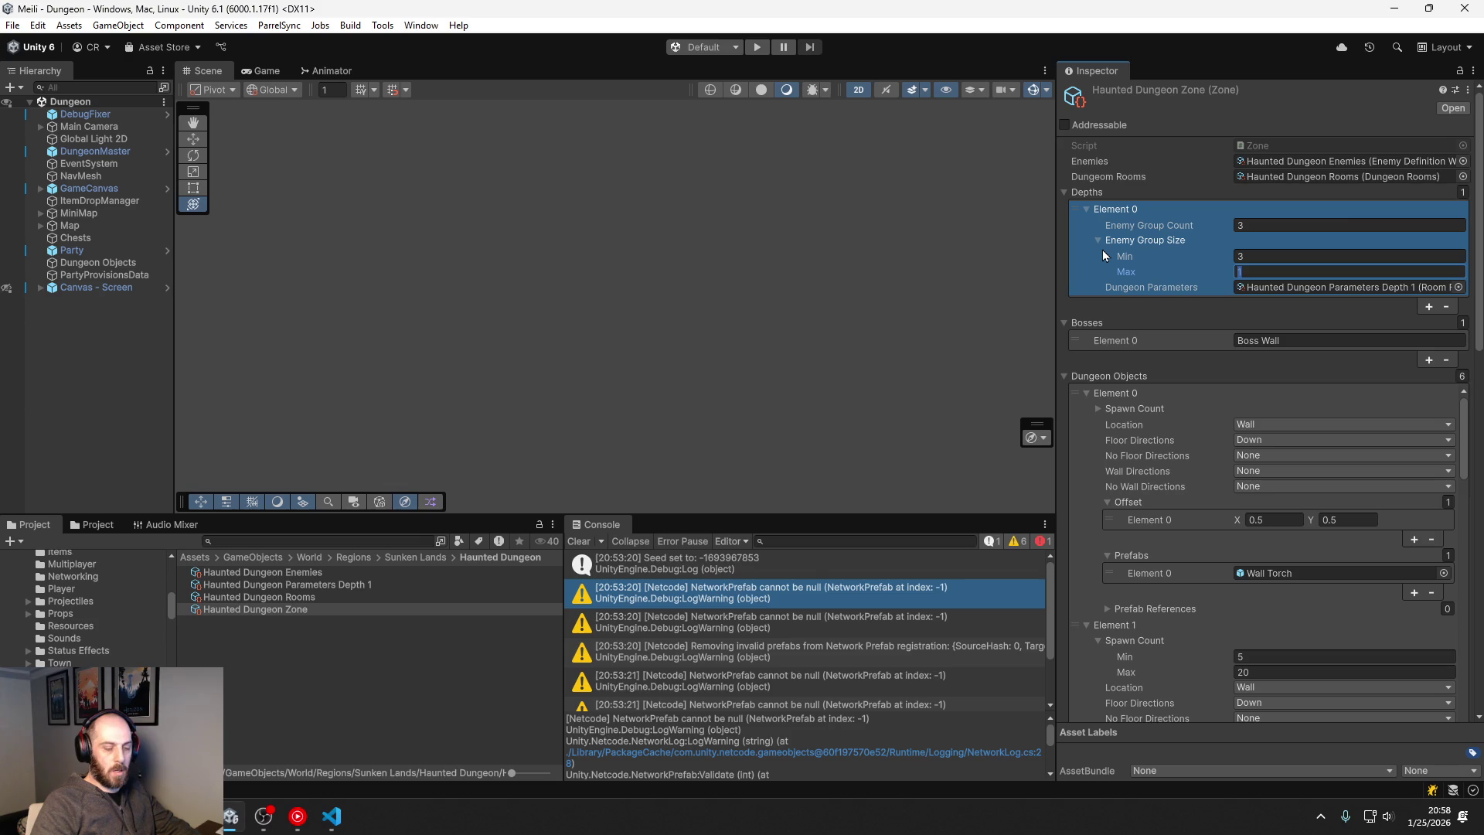
type("8")
left_click(1247, 225)
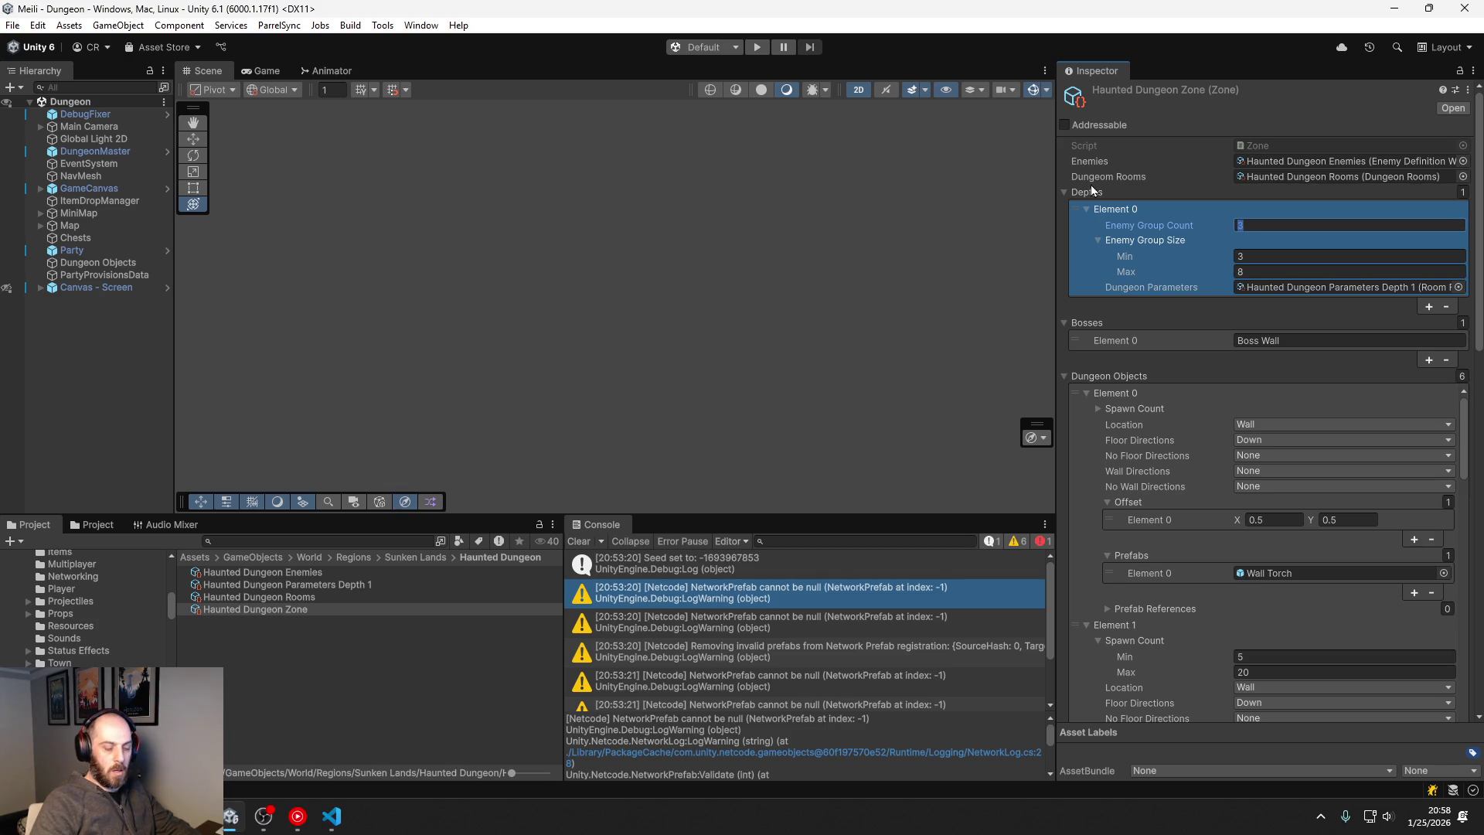
type("10")
key("Return")
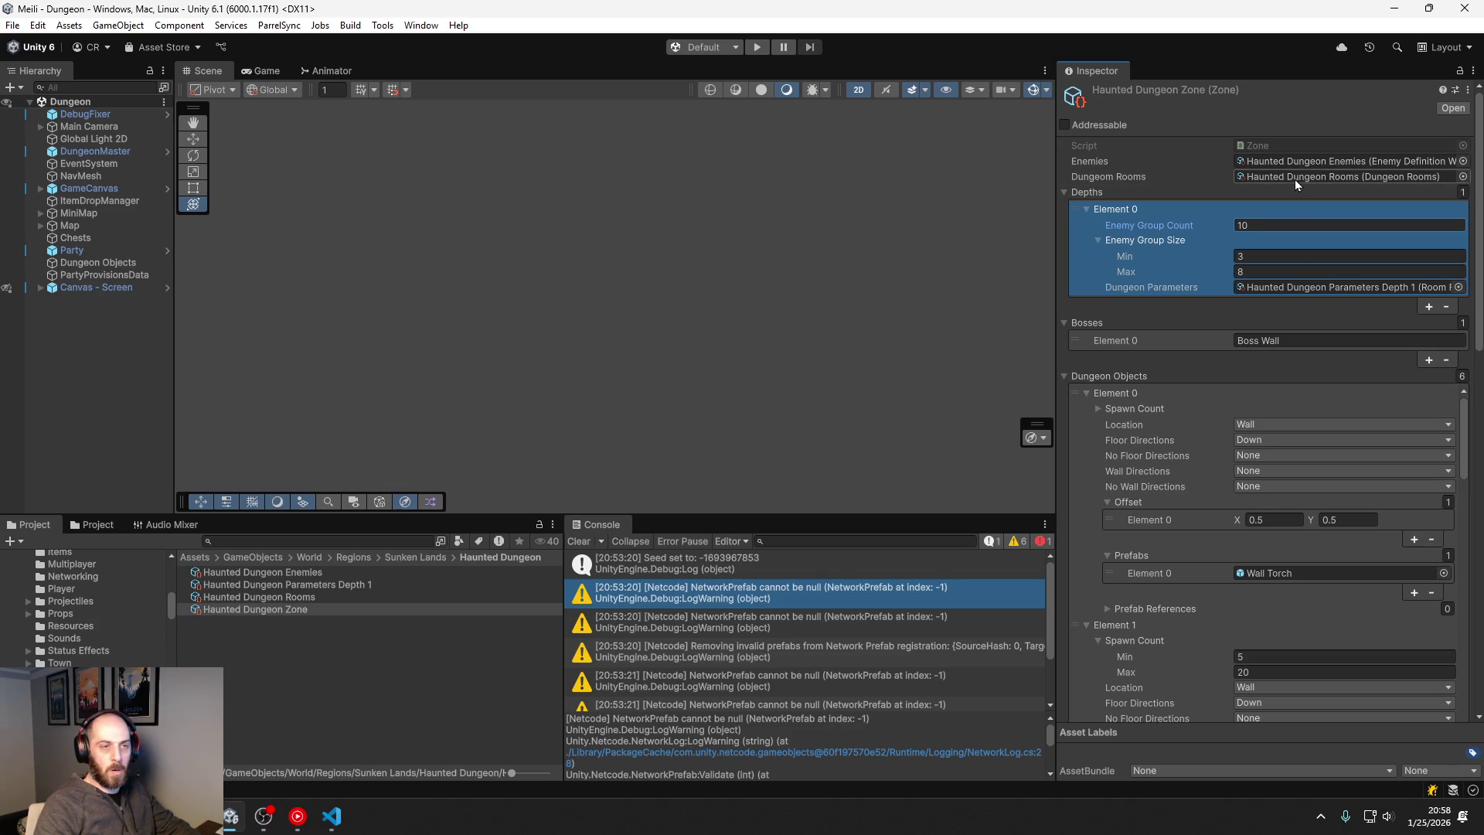
Step: Open Haunted Dungeon Enemies, stop Play mode, and open the animator warning's source in VS Code
double_click(1291, 161)
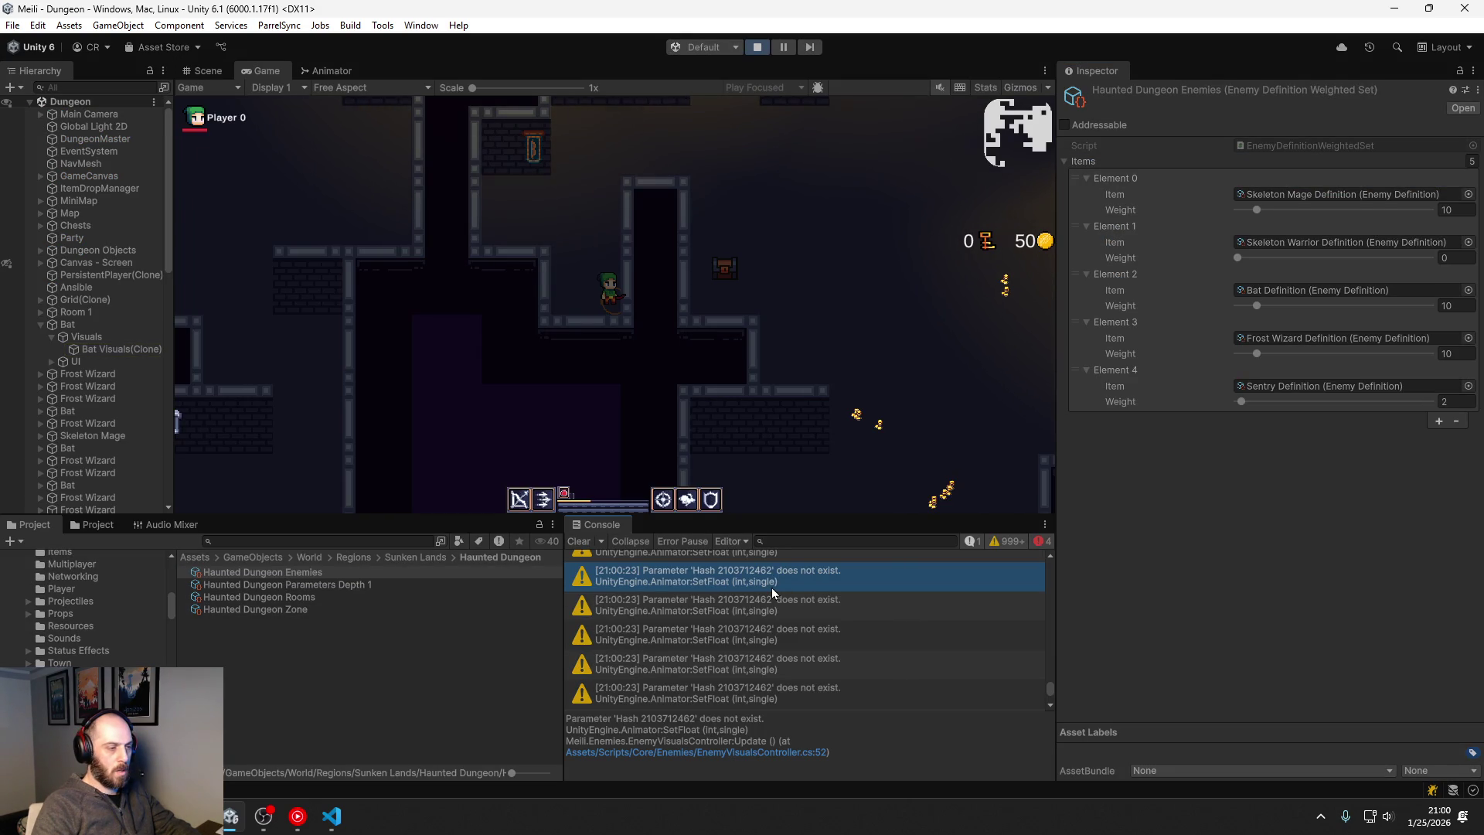
left_click(757, 47)
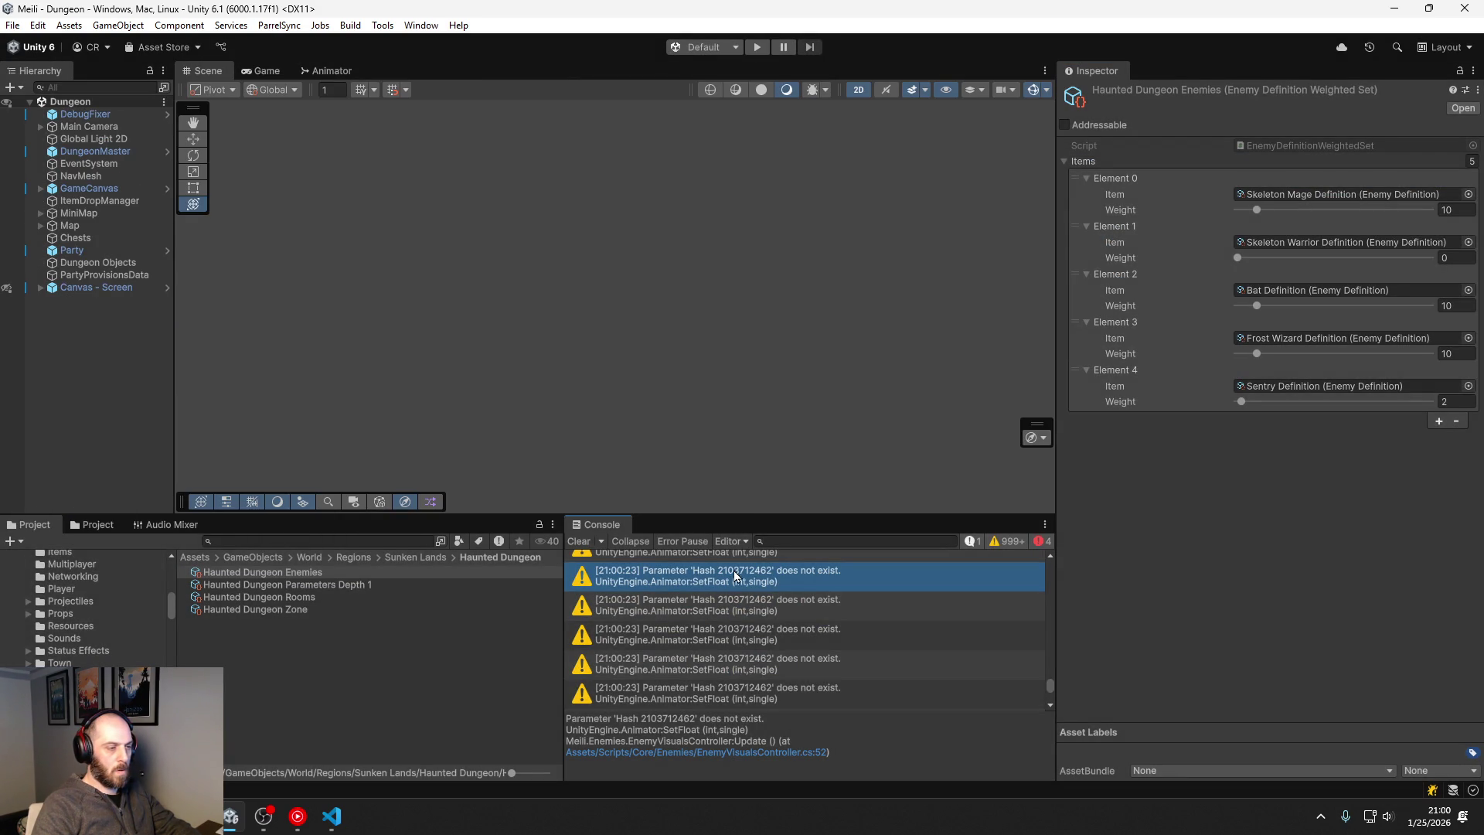
double_click(734, 576)
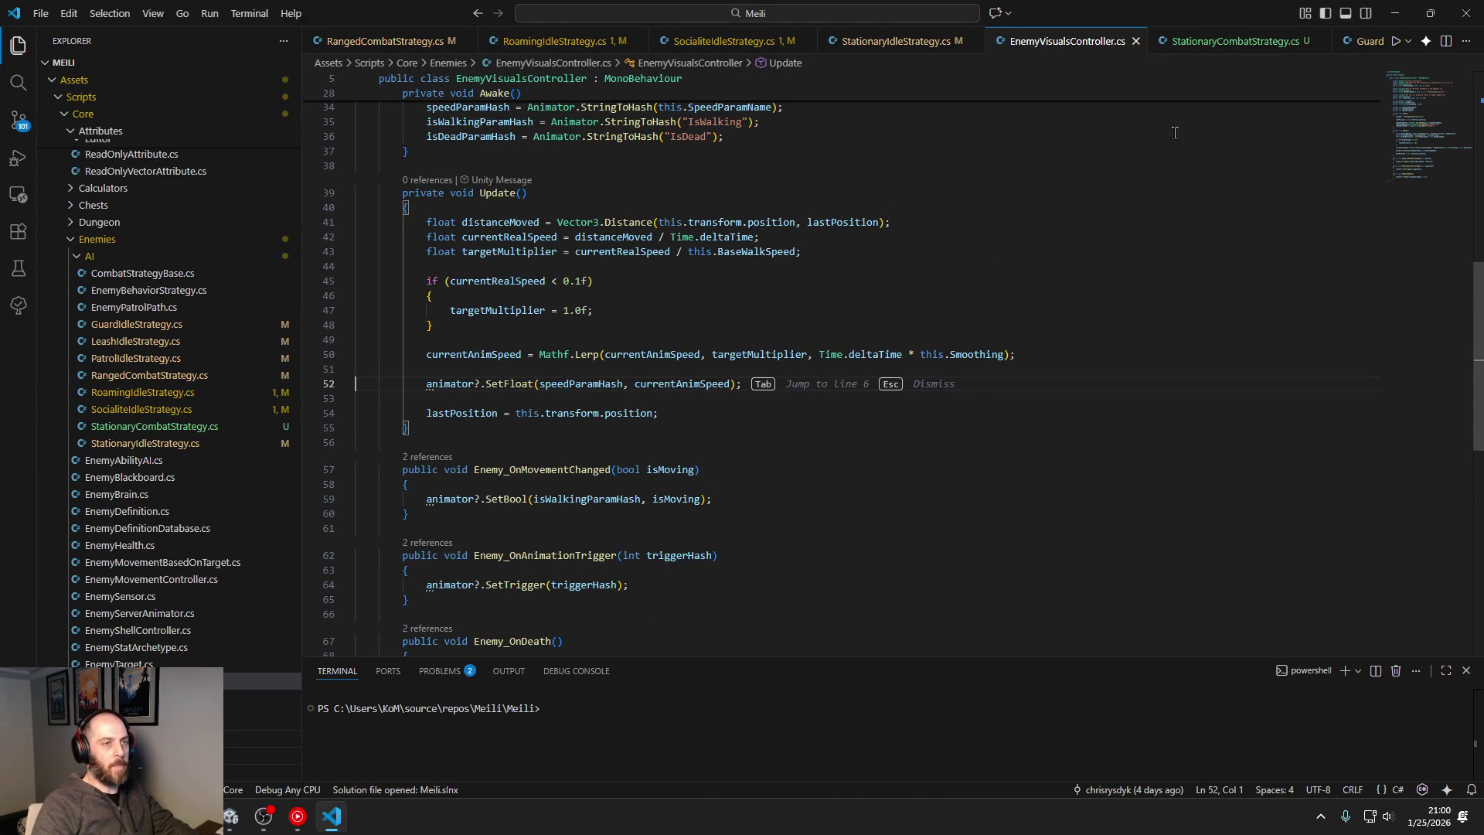
Step: Search for 'bat' and review the Bat Death, Bat Idle and Bat Walking clips in Enemies > Misc
left_click(1466, 14)
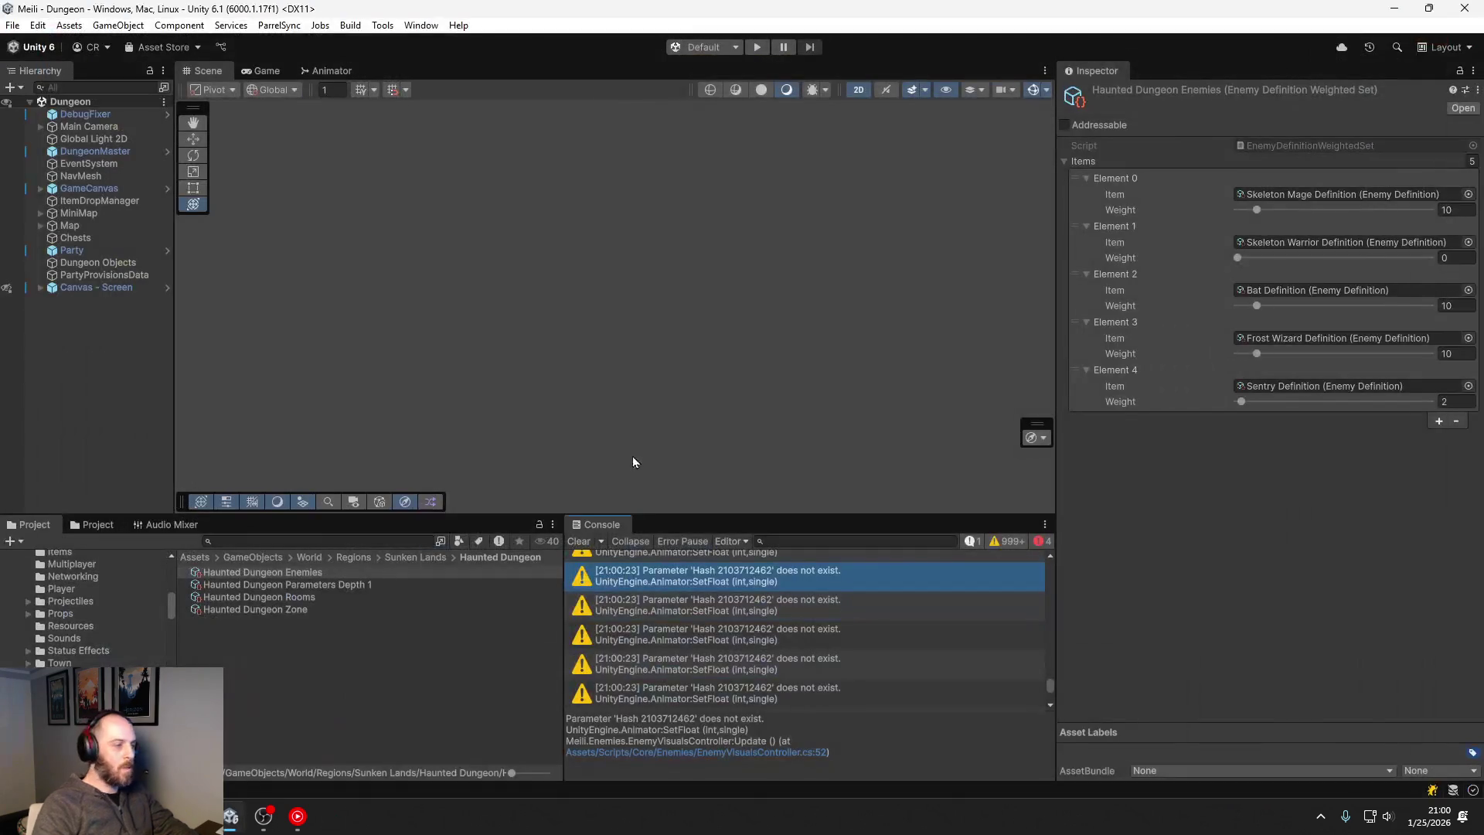
left_click(251, 542)
type("bat")
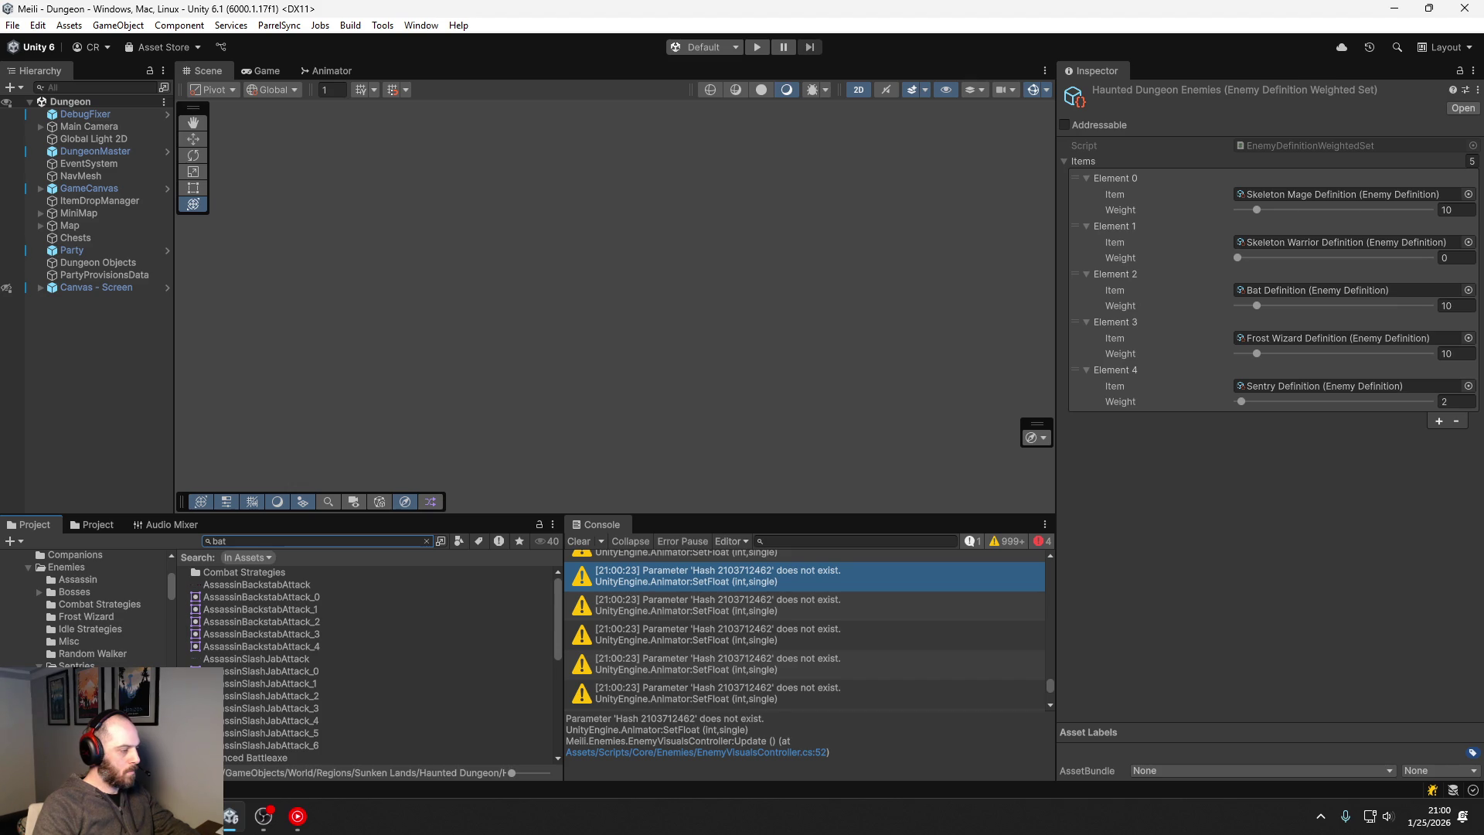
left_click(69, 641)
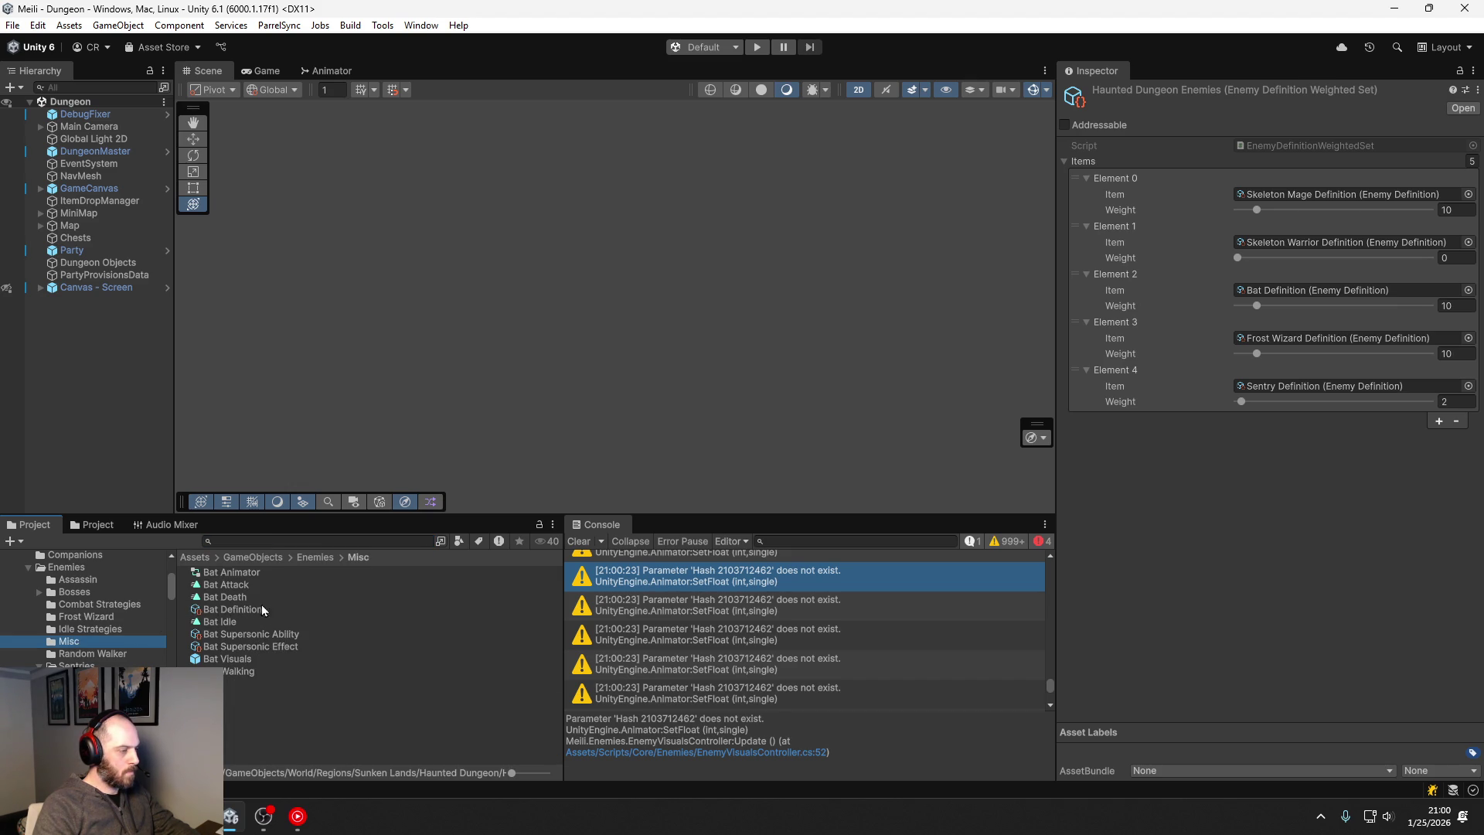
left_click(252, 595)
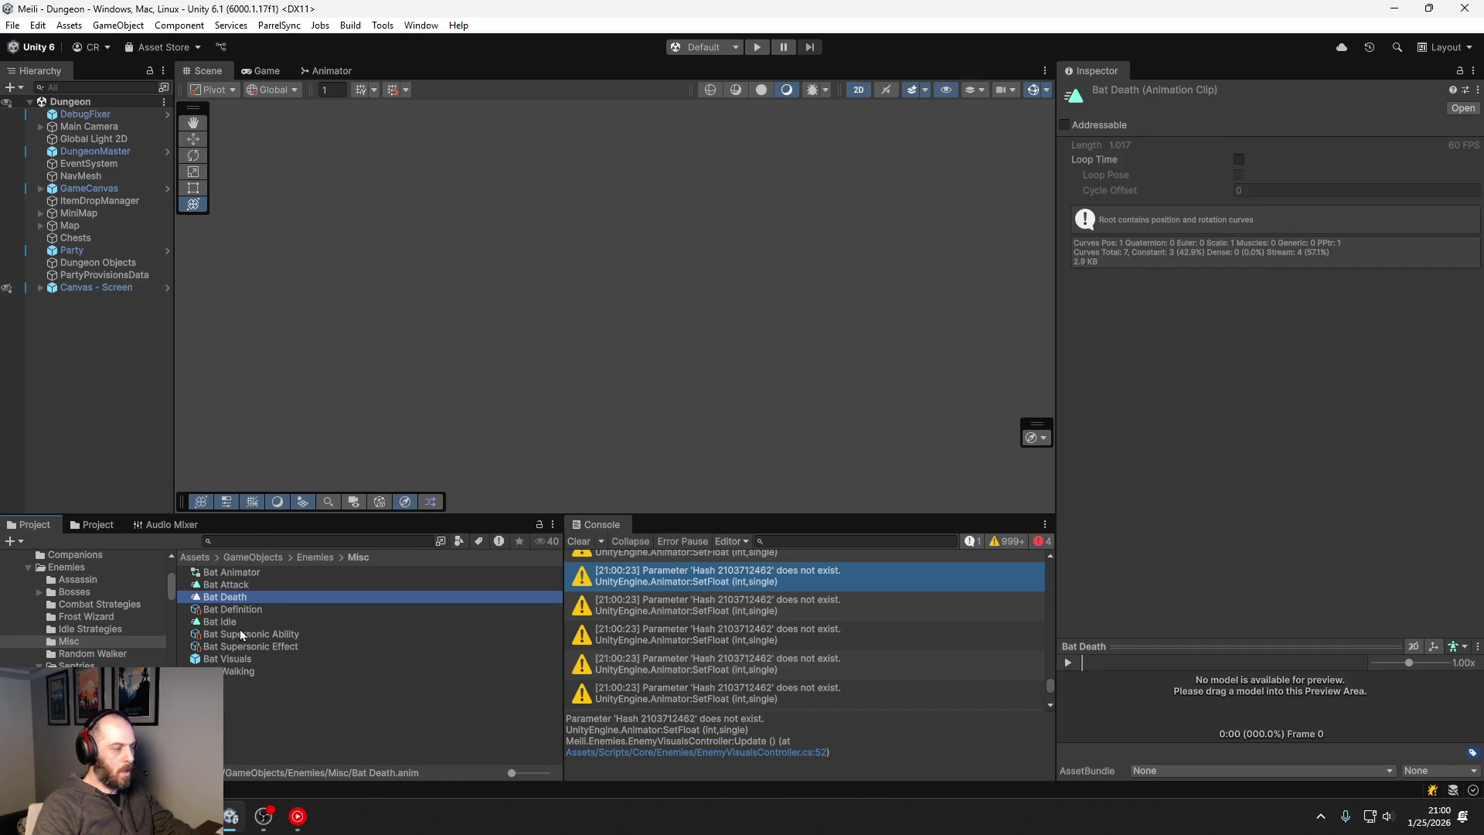
left_click(238, 624)
left_click(239, 672)
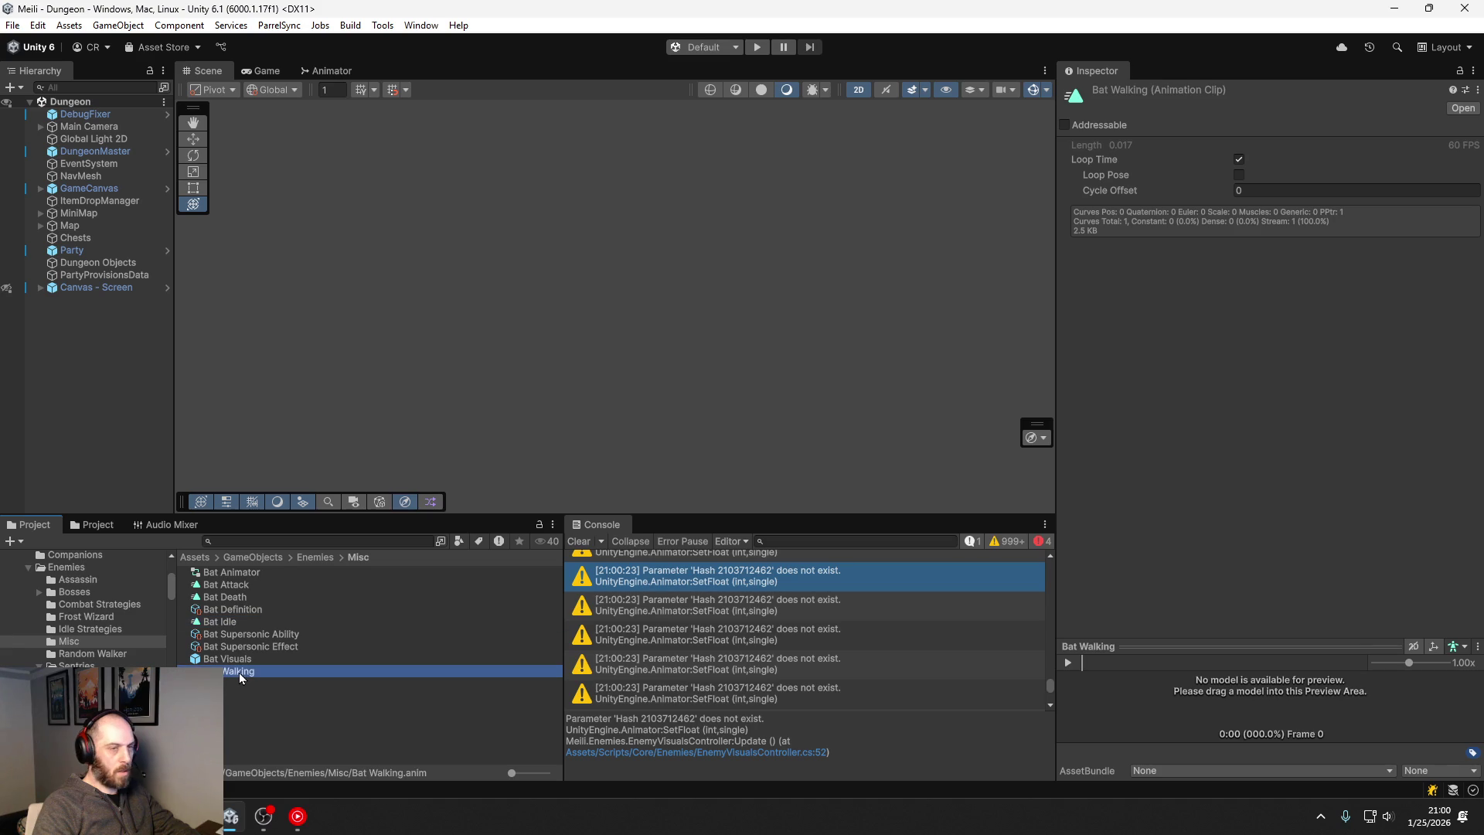
Step: Open the Bat Animator state graph and check its Parameters and Layers
double_click(257, 573)
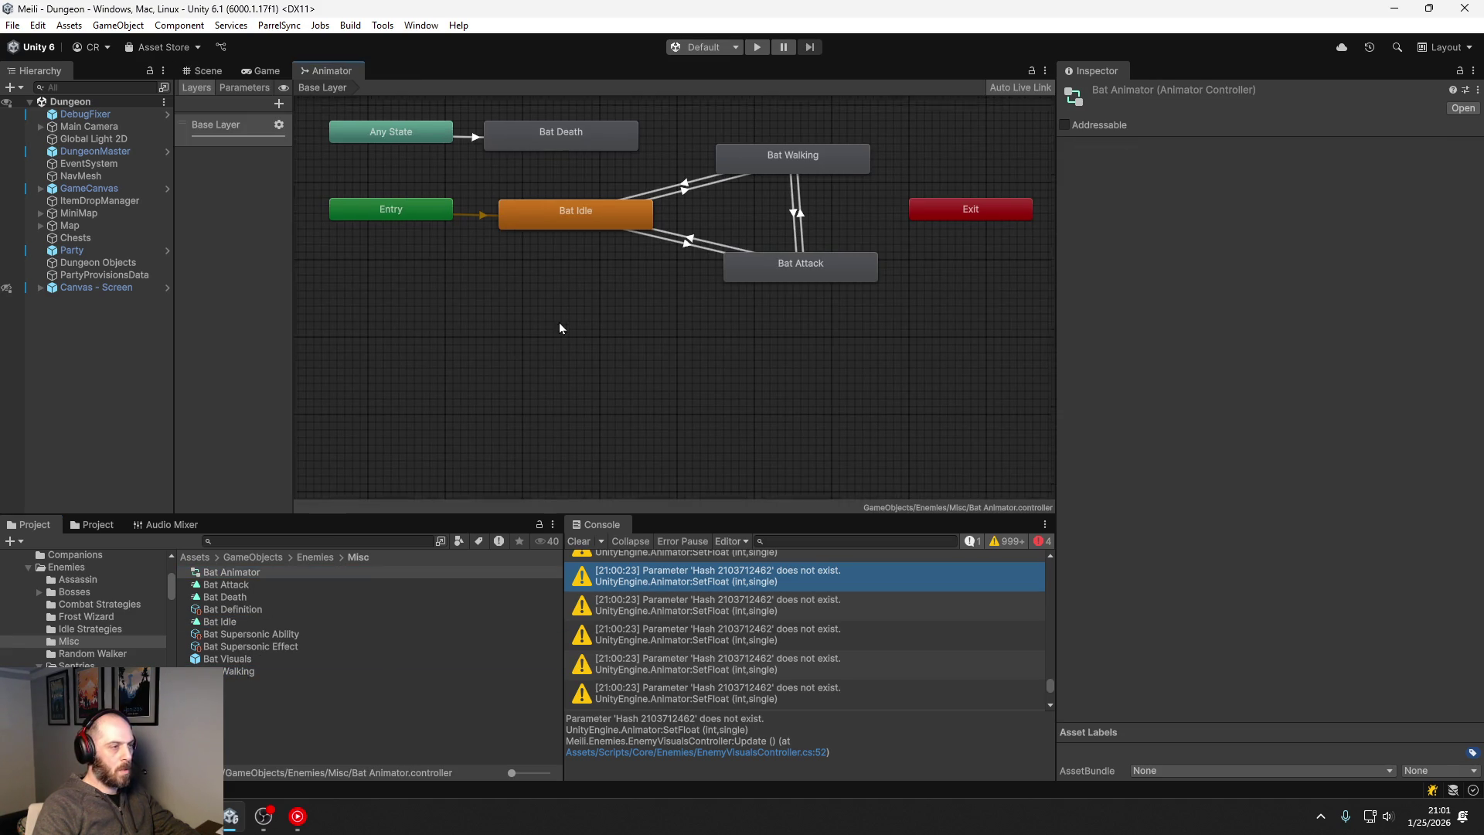
mouse_move(559, 322)
left_mouse_down()
mouse_move(495, 416)
mouse_move(544, 359)
left_mouse_up()
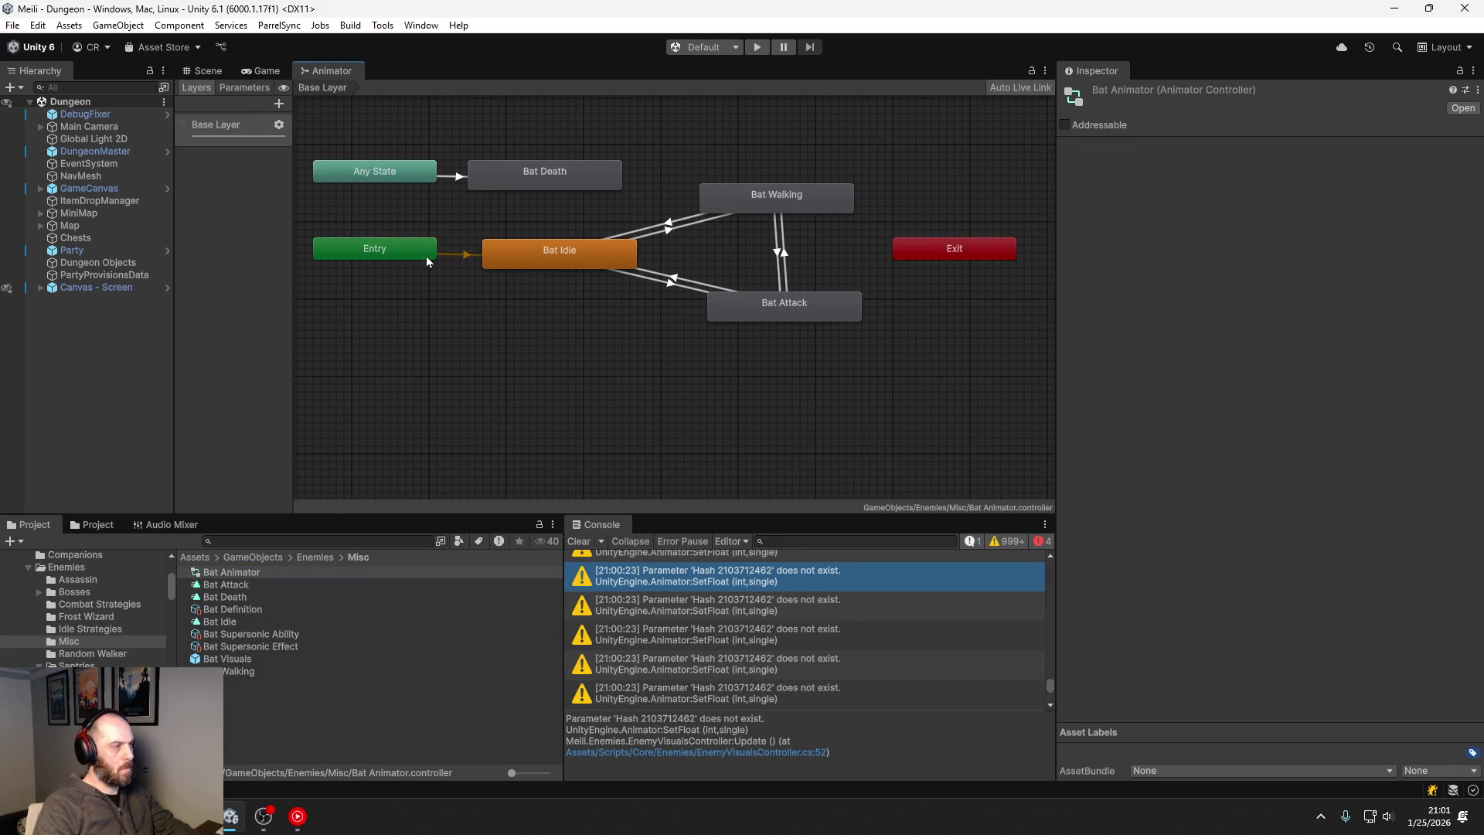
left_click(258, 86)
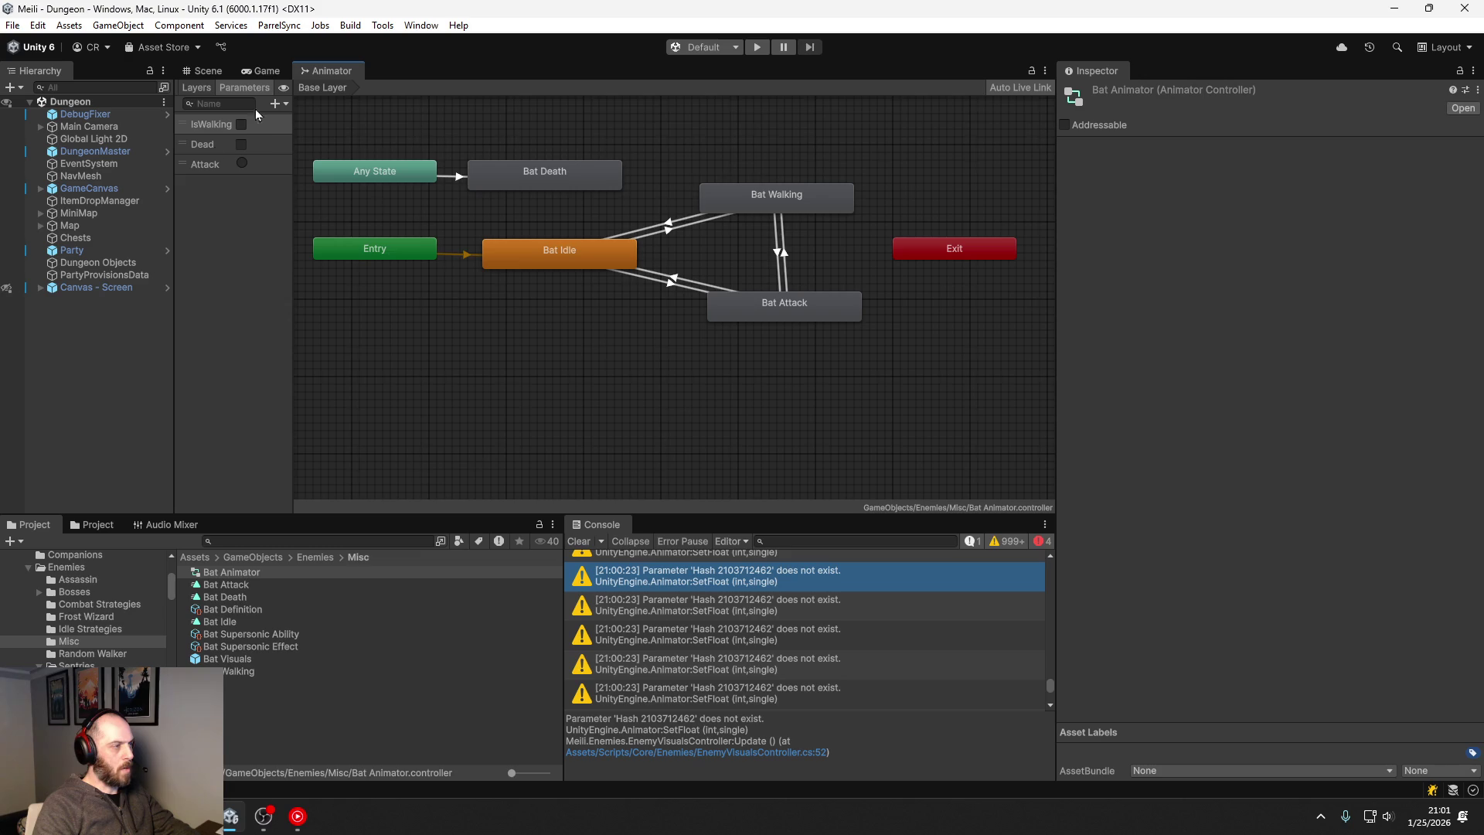
left_click(205, 85)
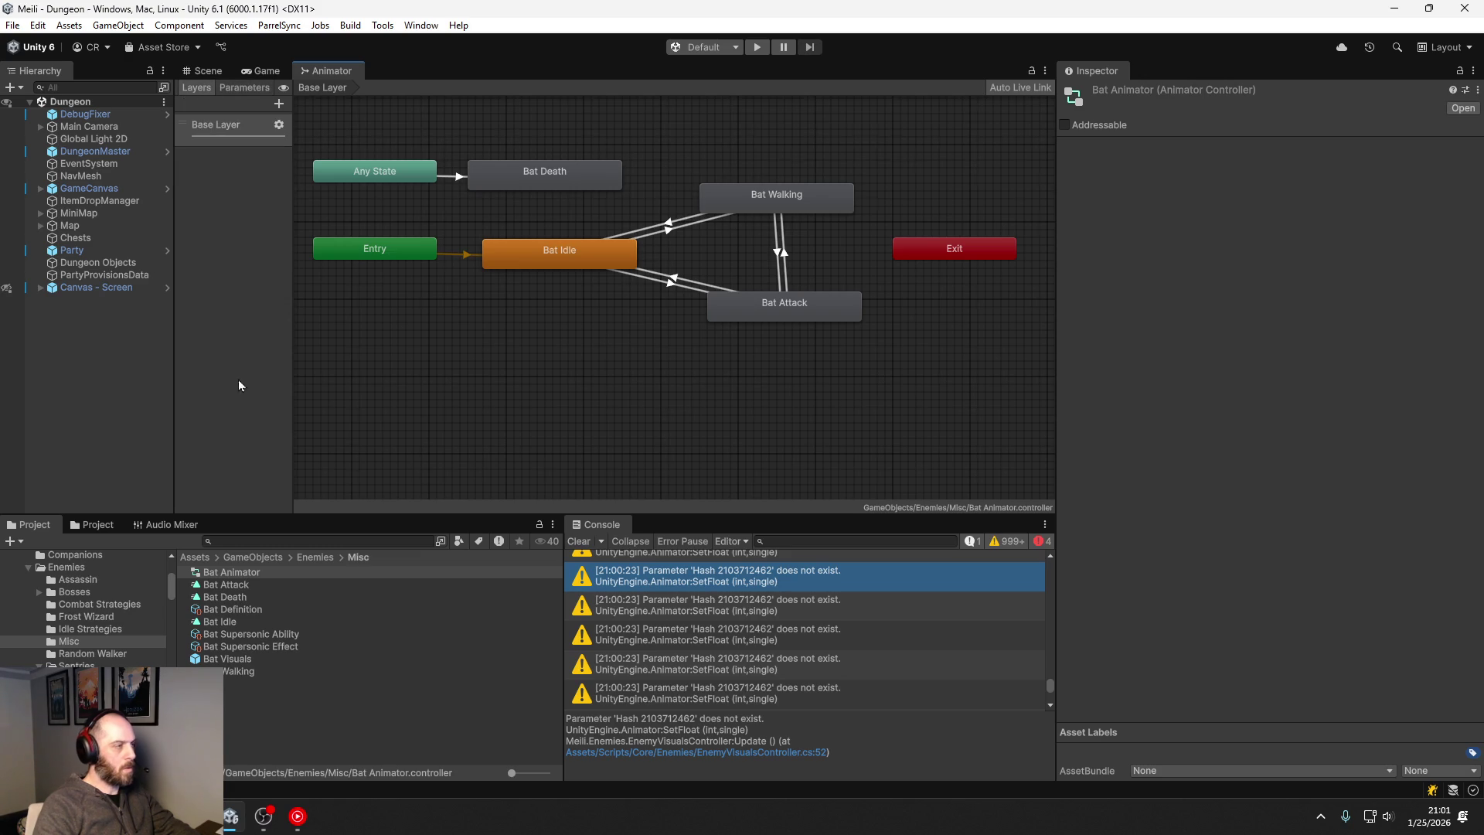
left_click(430, 28)
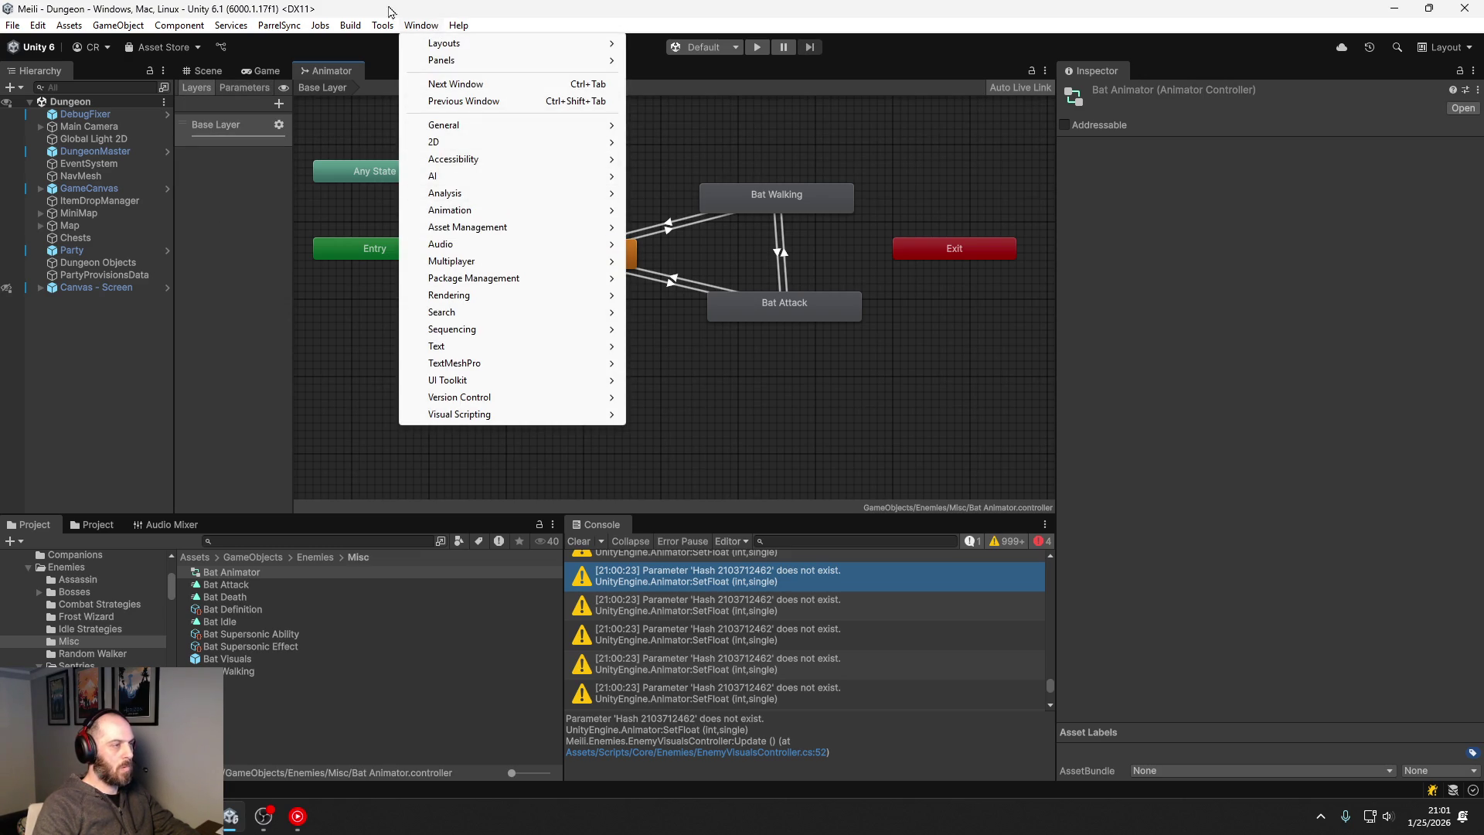
Step: Open Tools > Meili > Enemy Animator Creator and choose Bat Definition
mouse_move(382, 26)
mouse_move(456, 60)
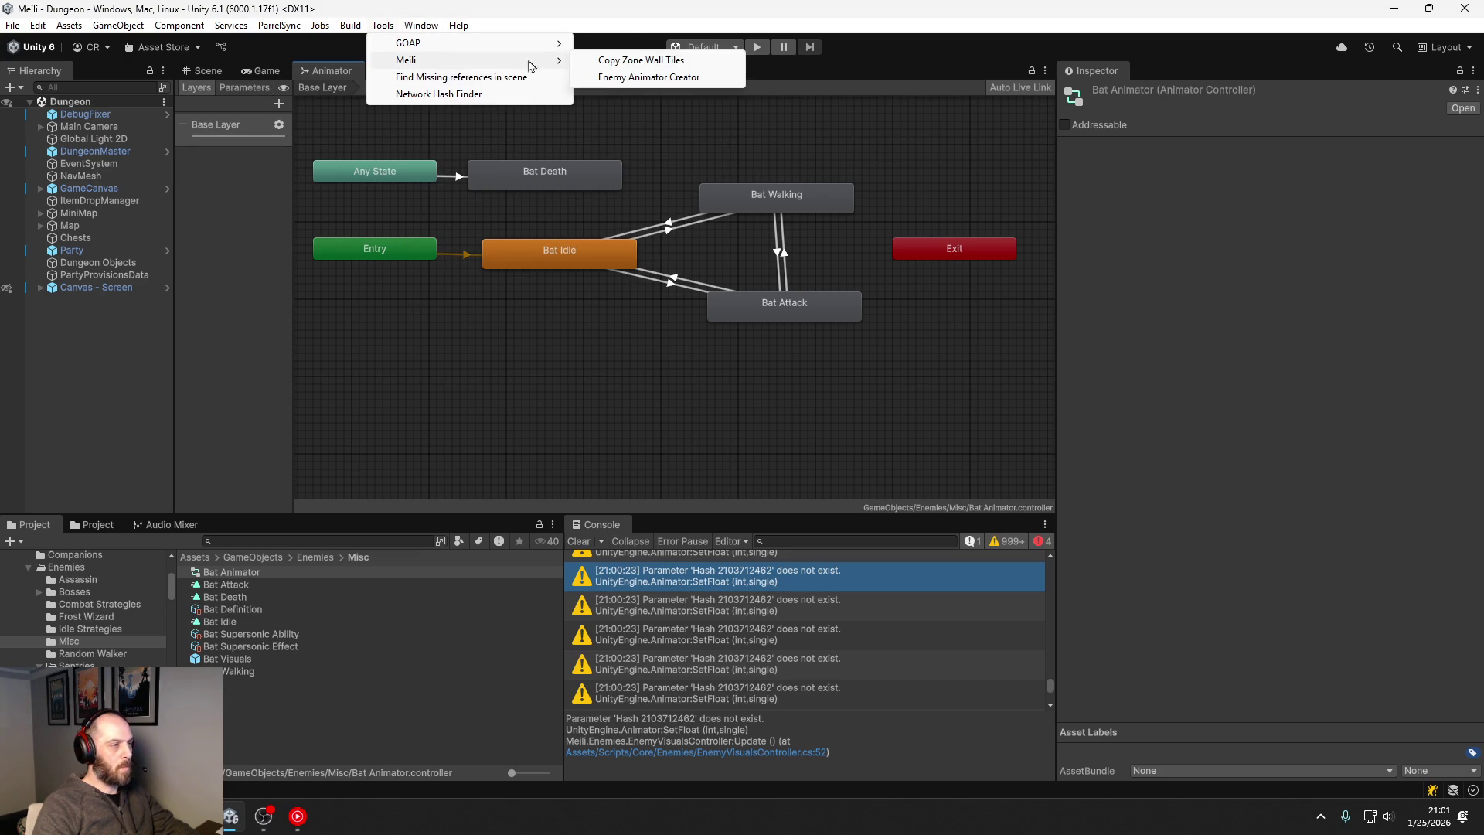
left_click(651, 77)
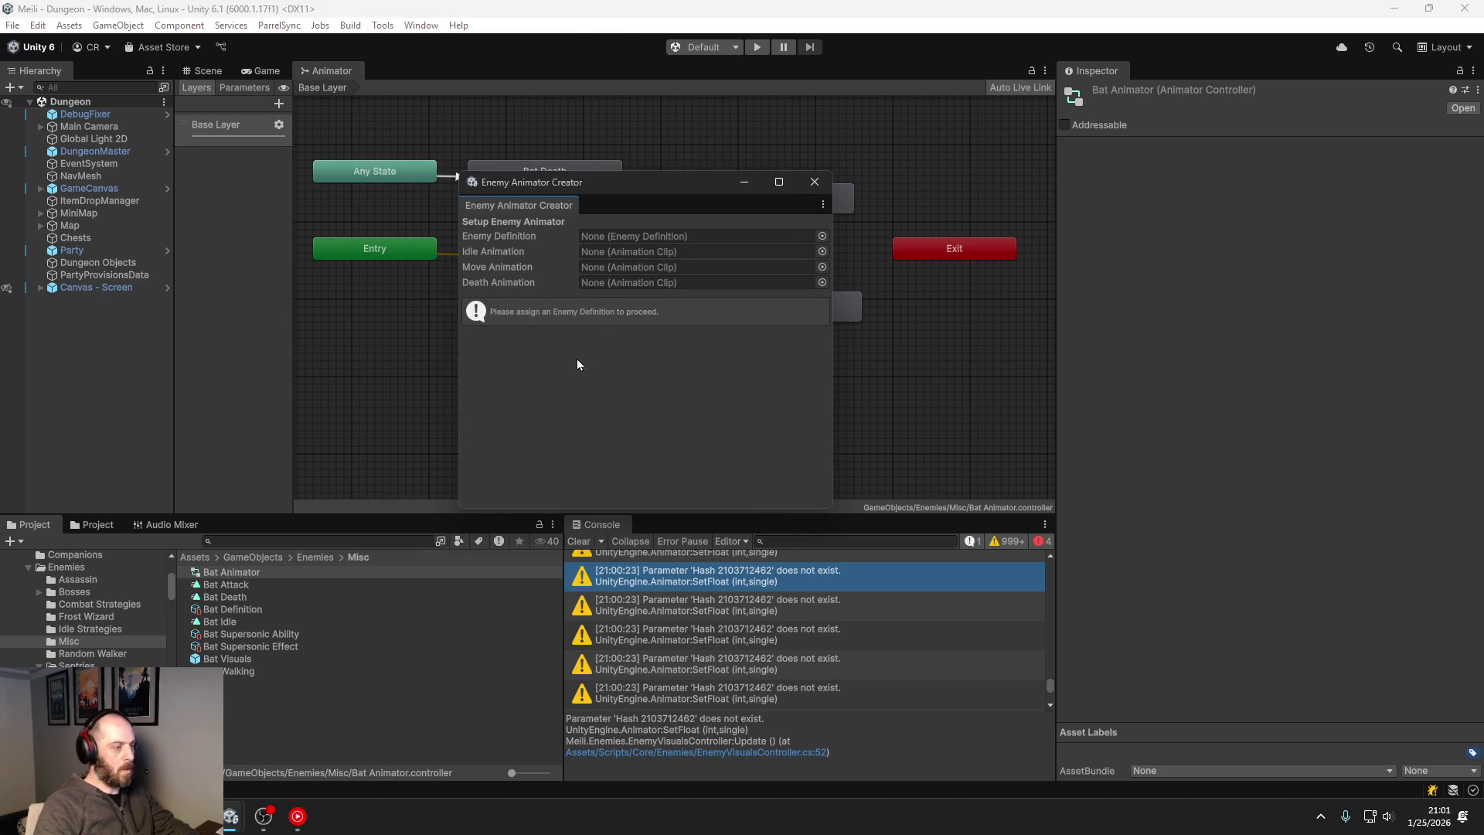
left_click(822, 236)
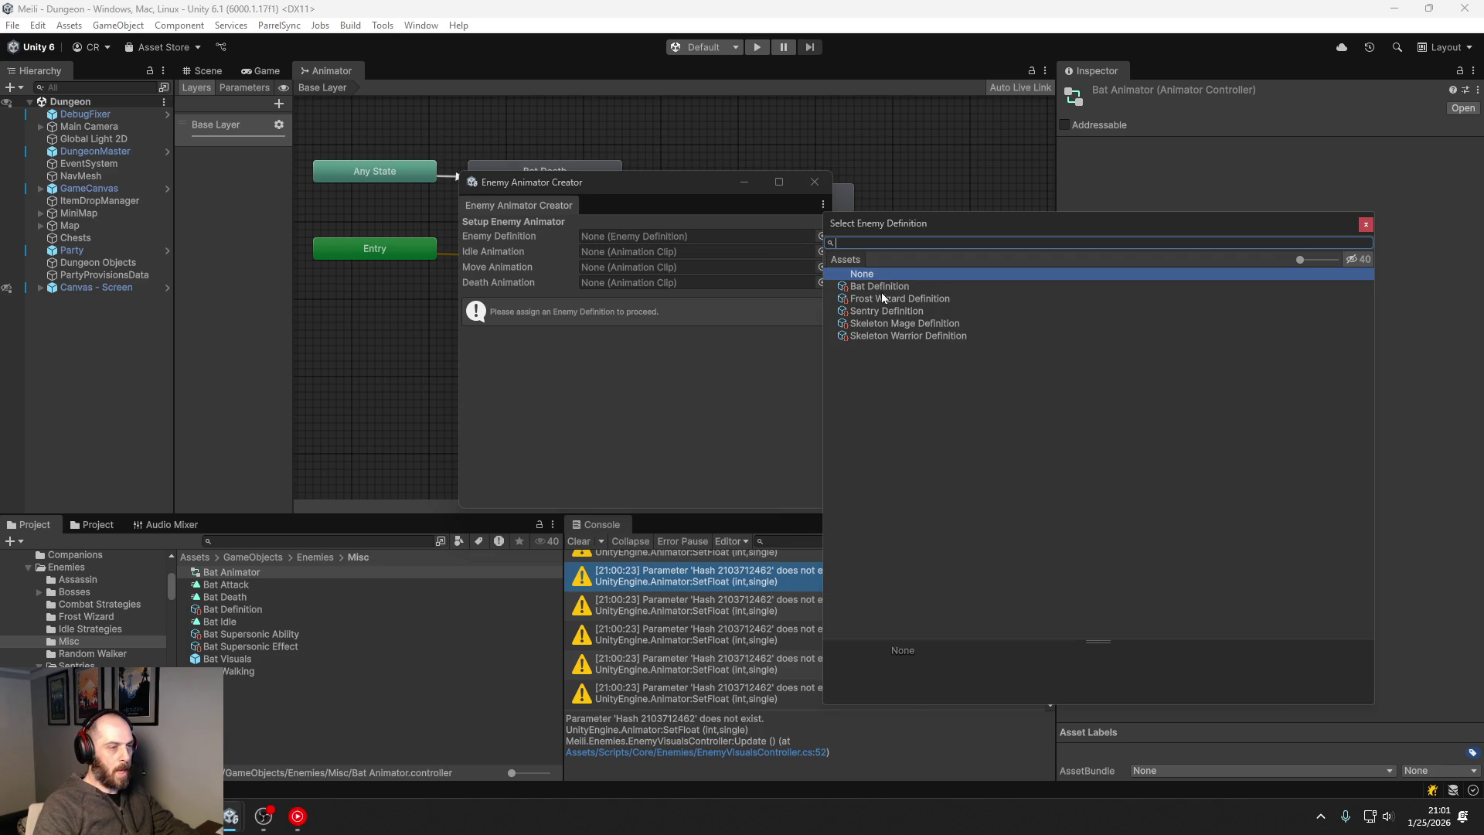
double_click(854, 283)
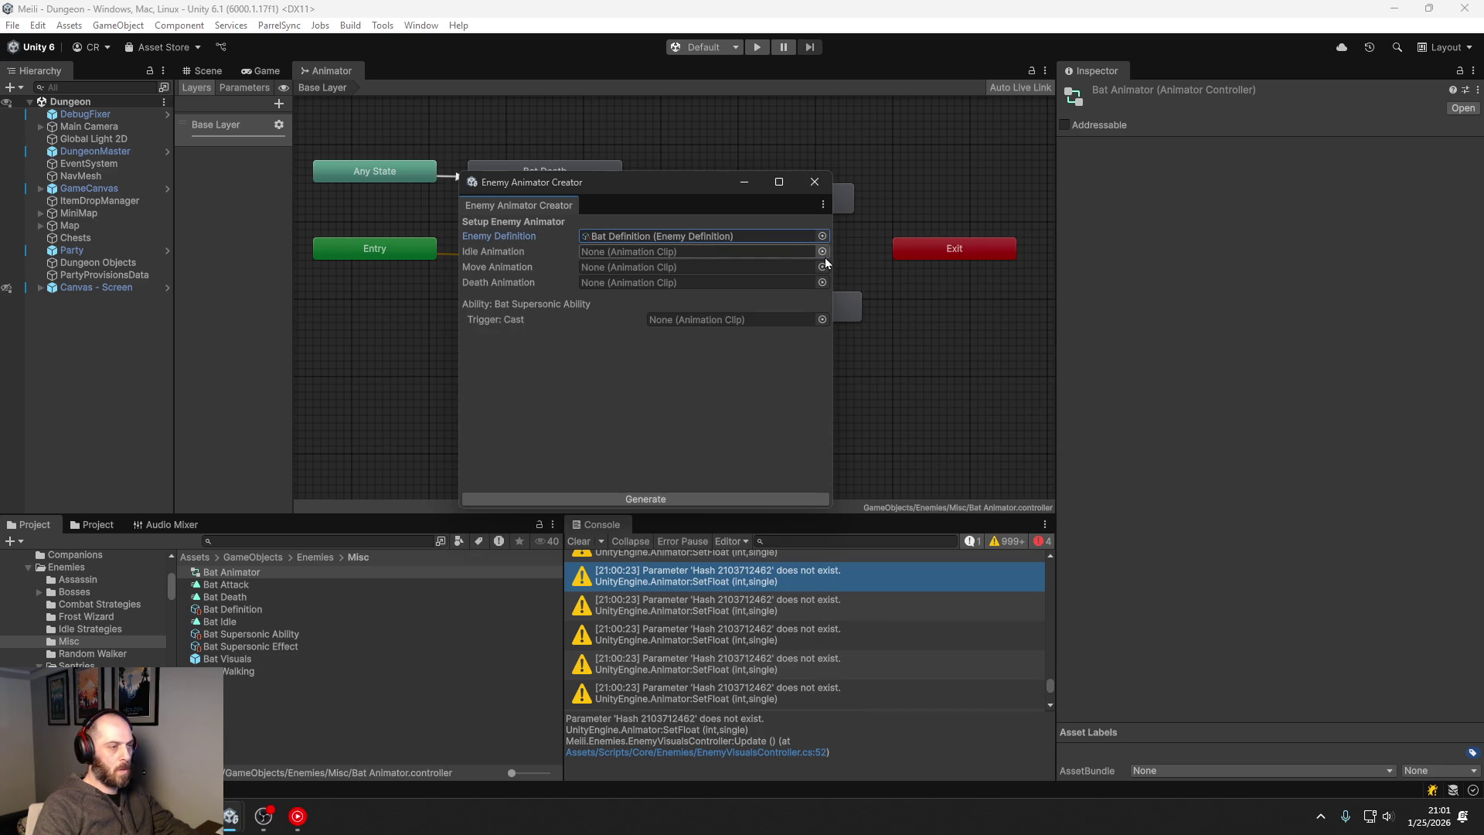
Step: Assign Bat Attack to the cast trigger and Bat Death as the death animation
left_click(787, 255)
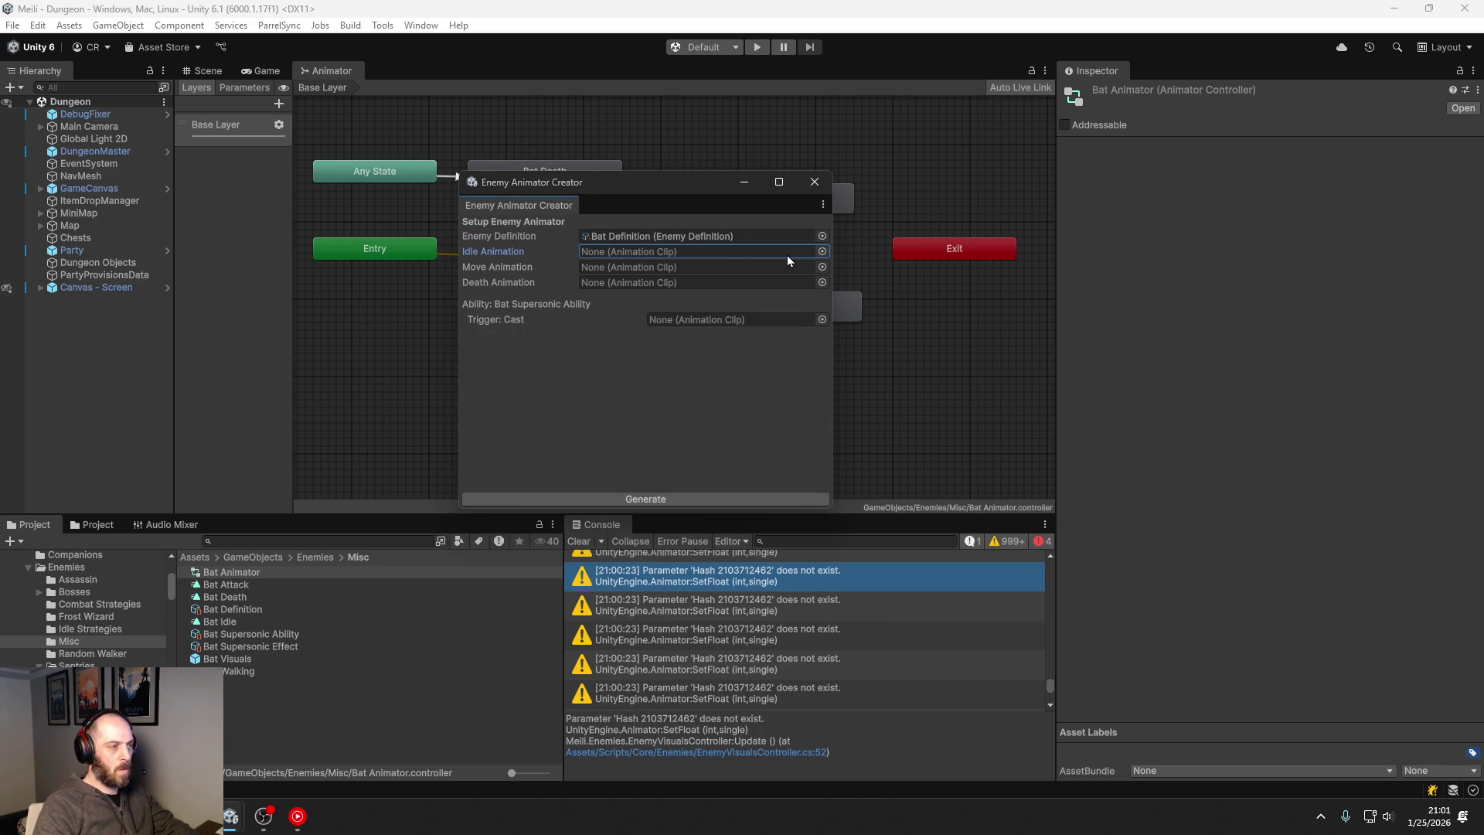
left_click(819, 319)
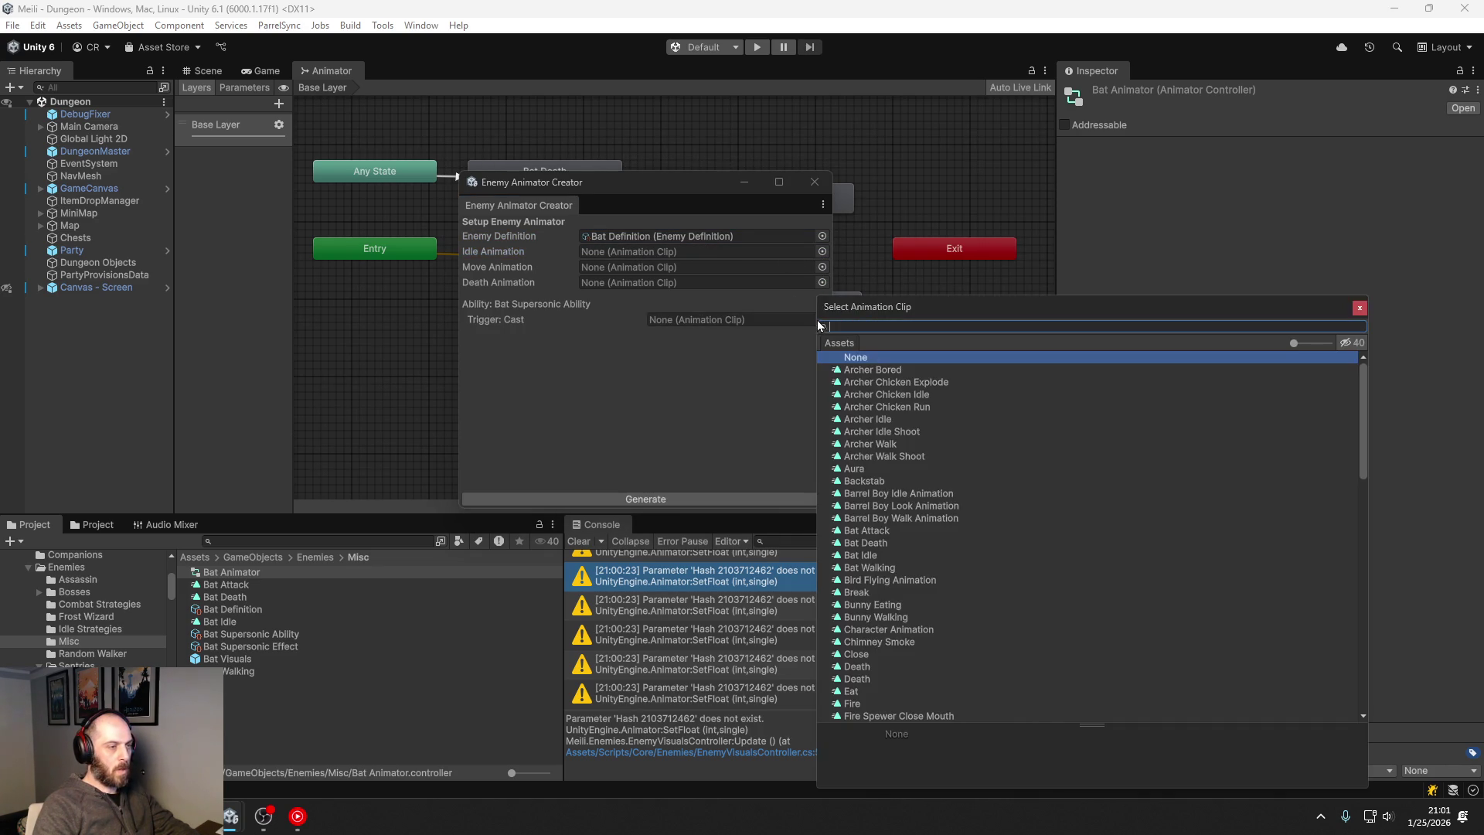
type("brbat")
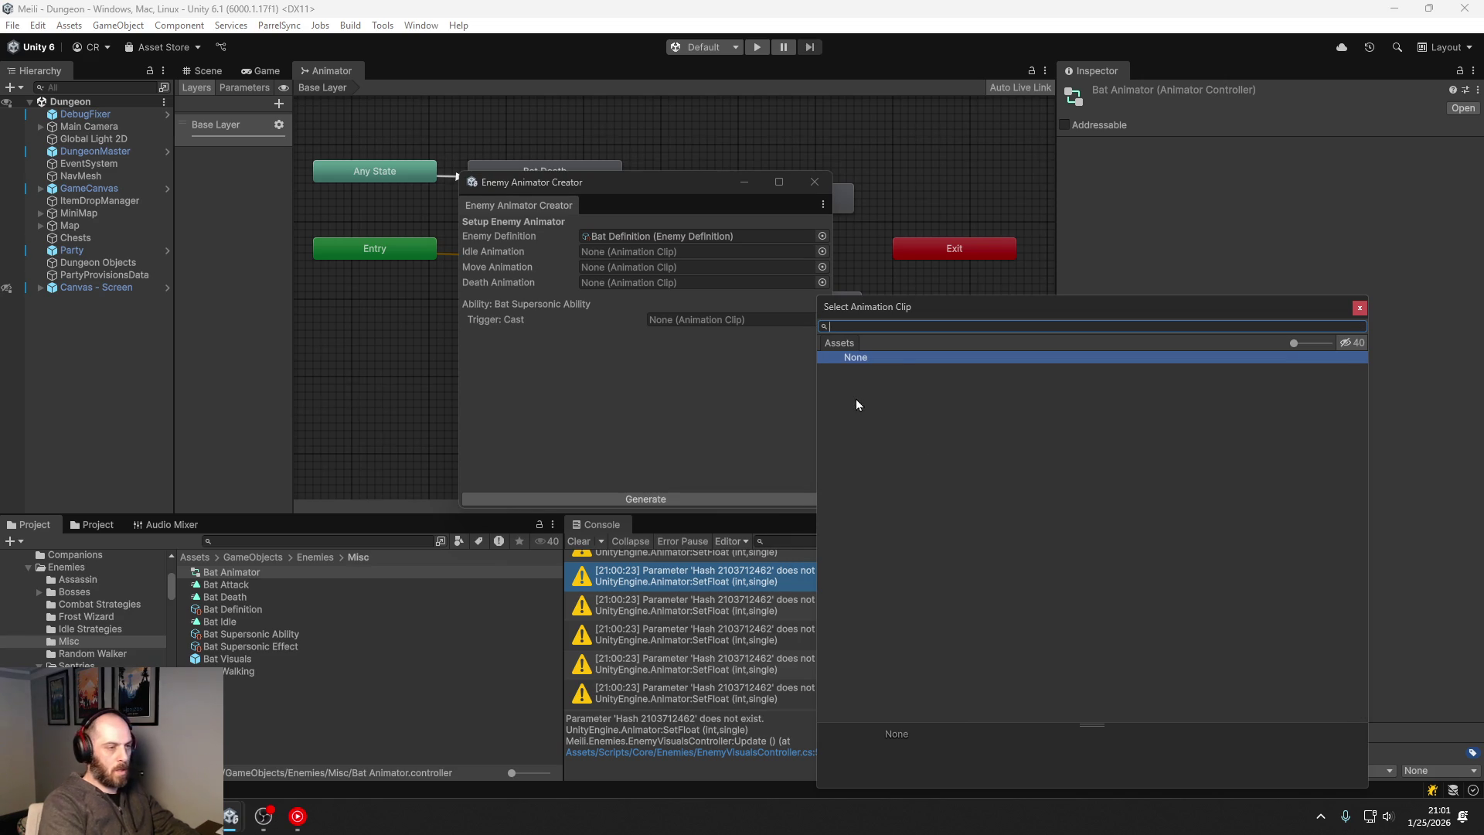
double_click(887, 371)
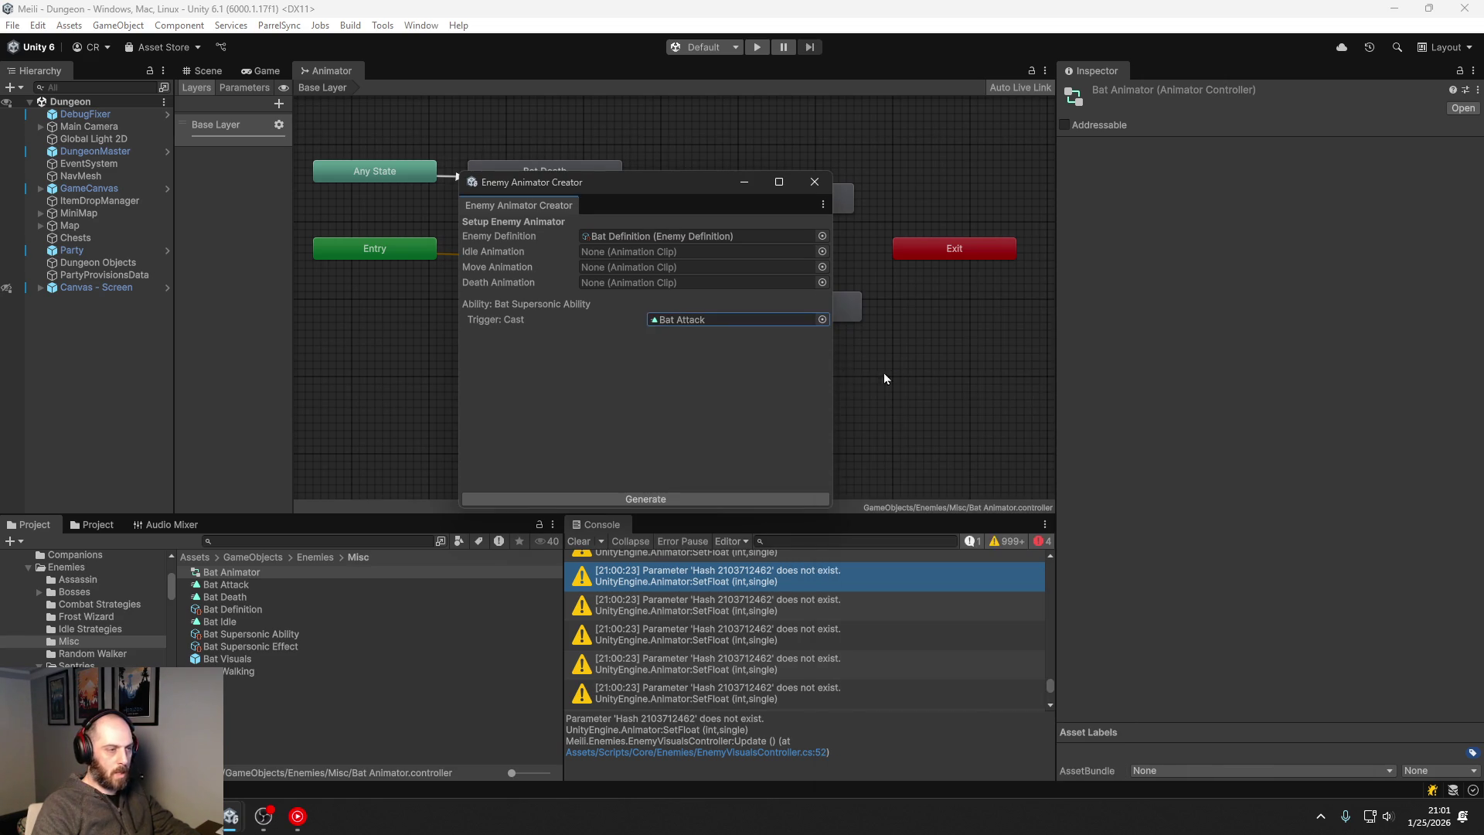
left_click(821, 283)
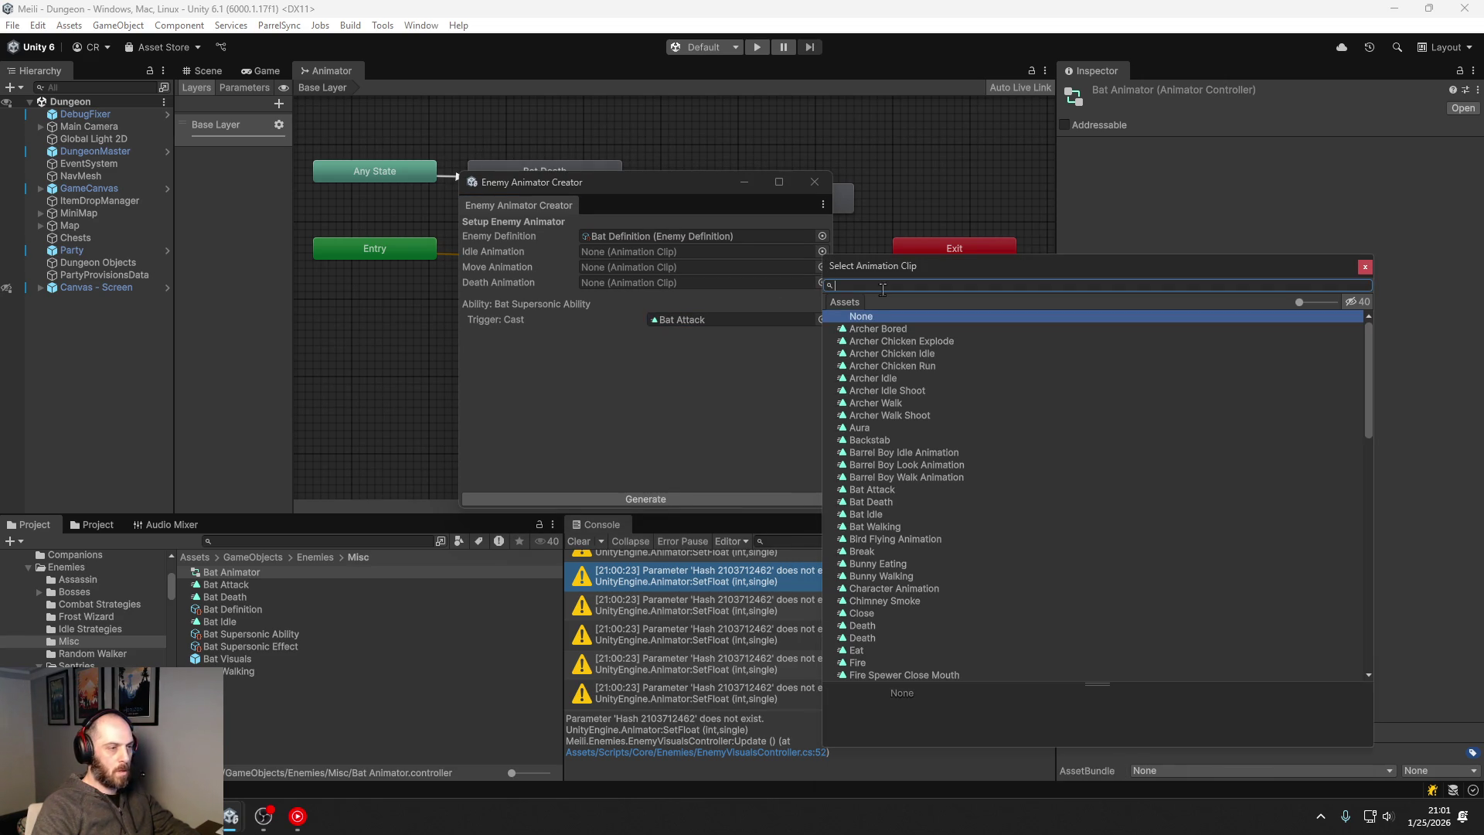
type("bat dea")
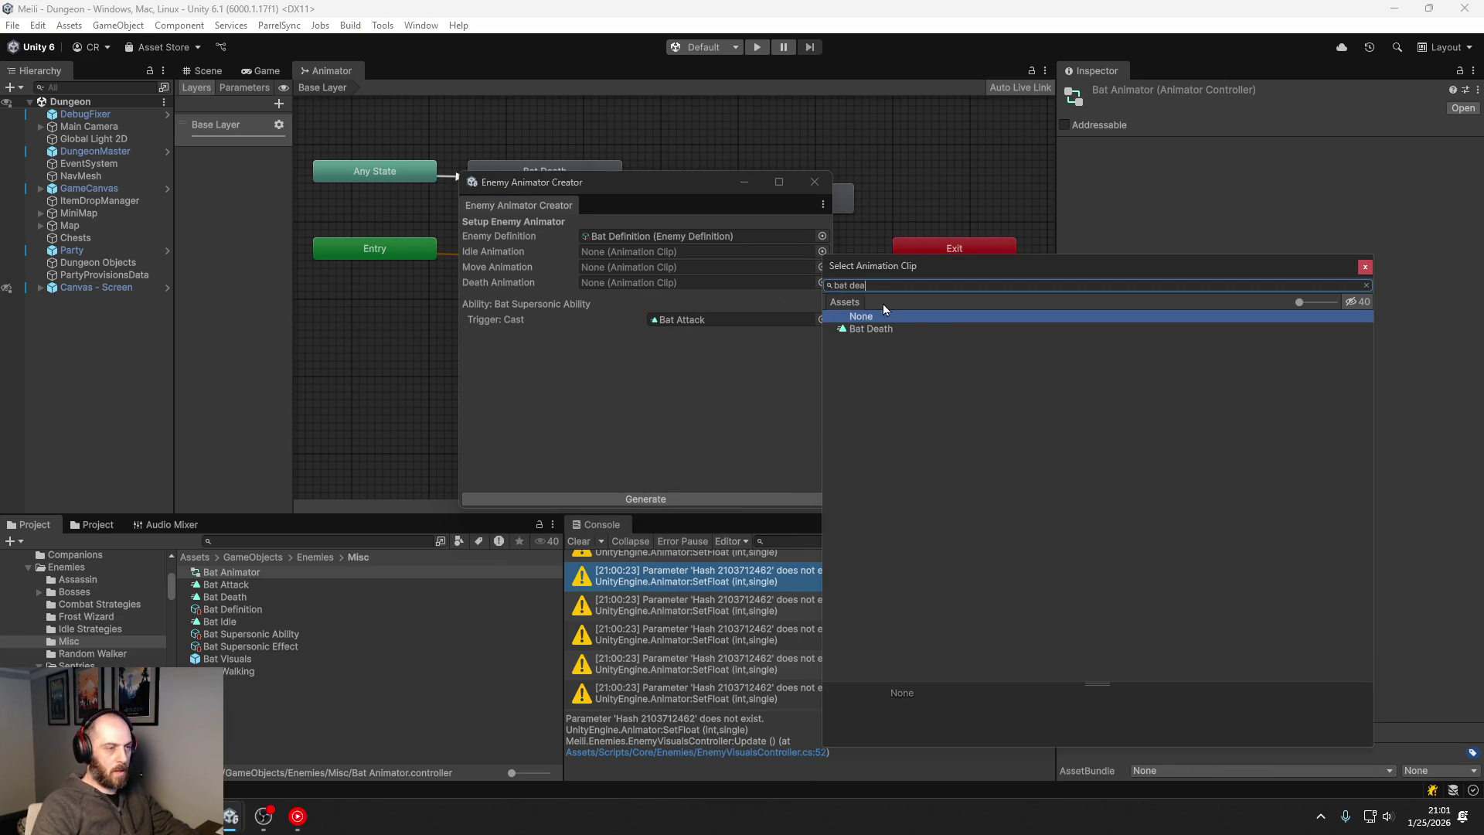
double_click(866, 332)
Step: Assign Bat Walking as the move and Bat Idle as the idle animation, then generate
left_click(822, 267)
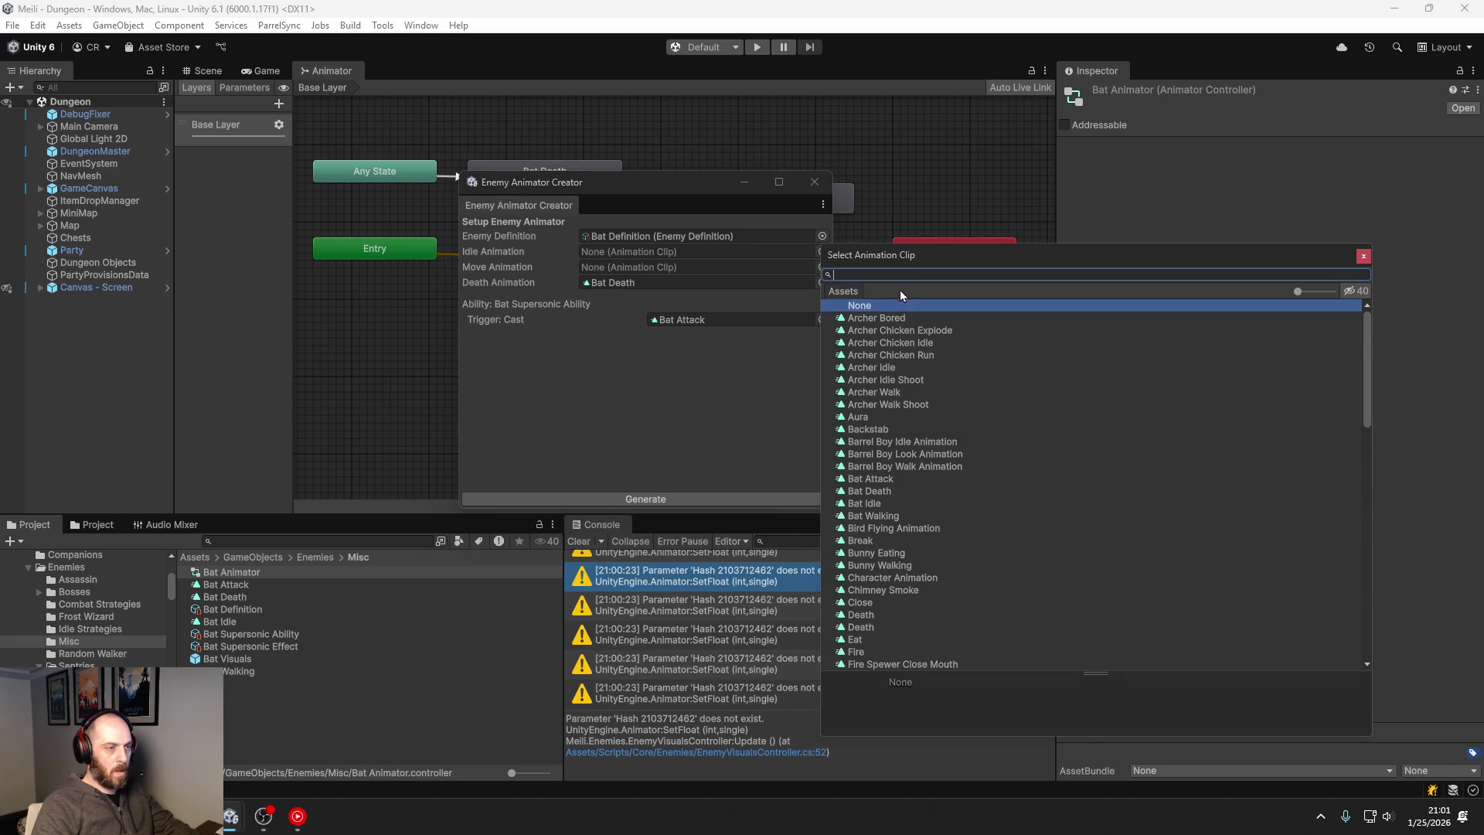
type("bat")
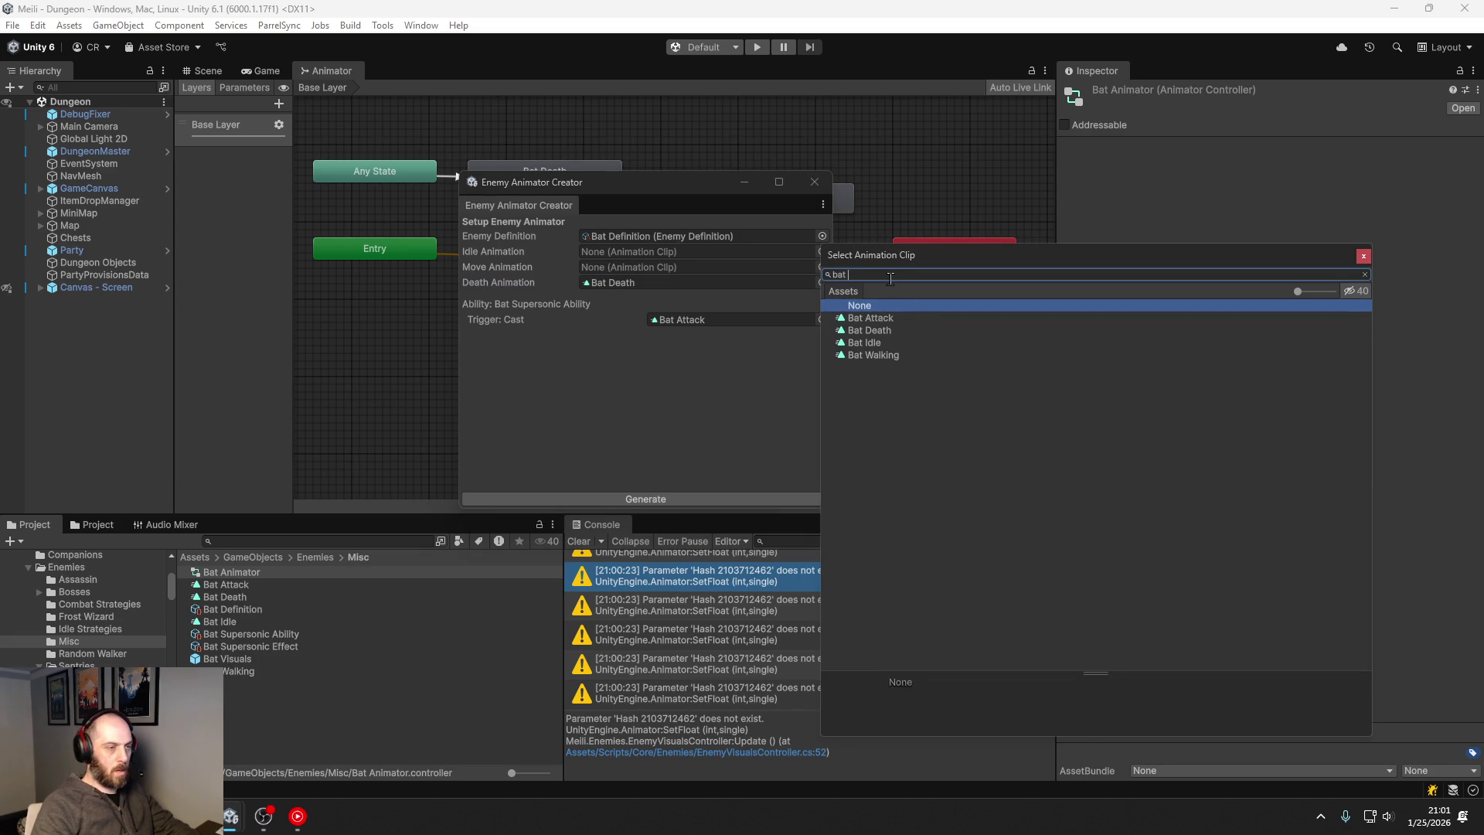
double_click(882, 354)
left_click(822, 251)
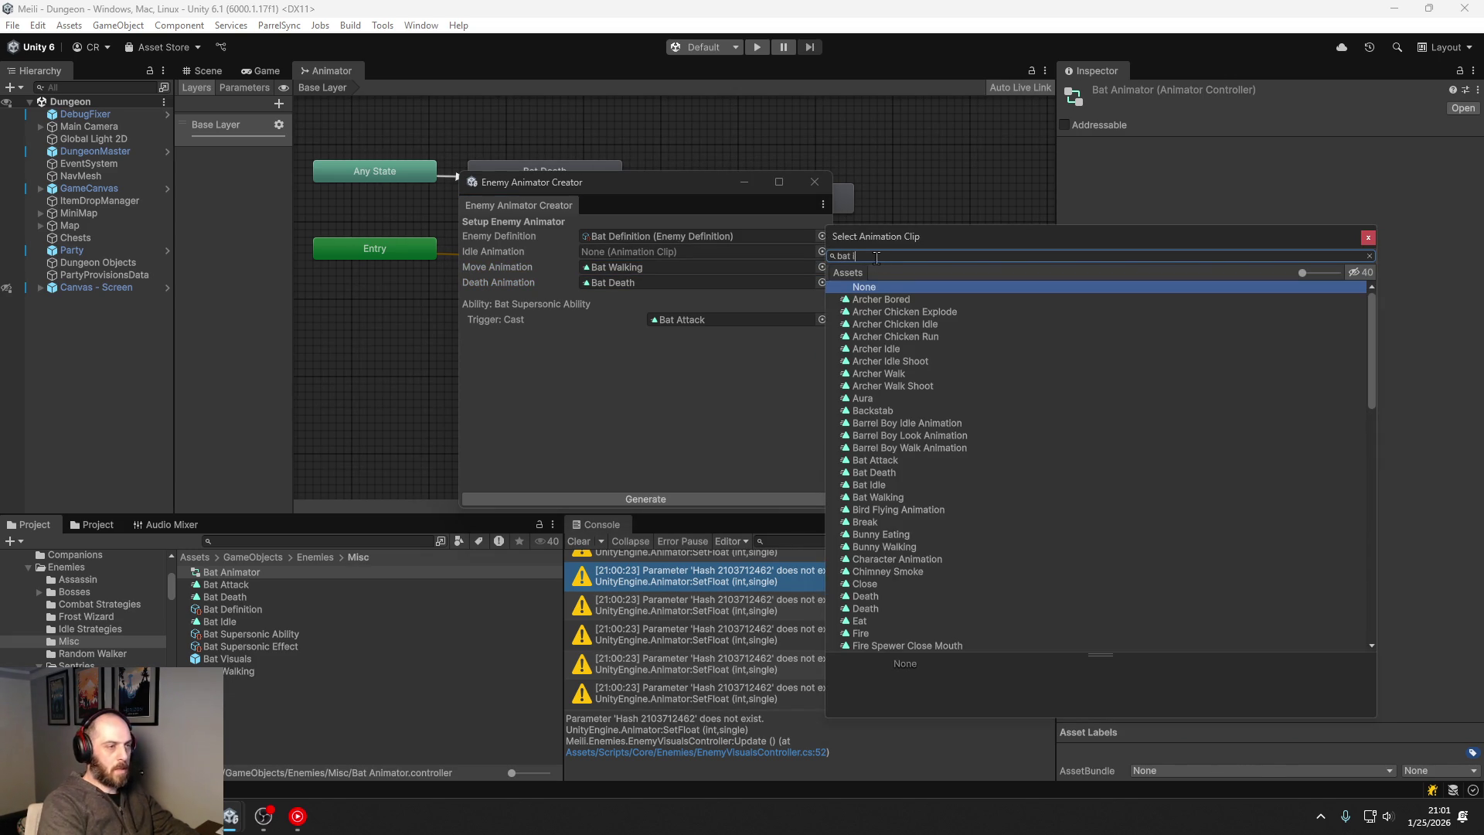
type("bat id")
double_click(865, 301)
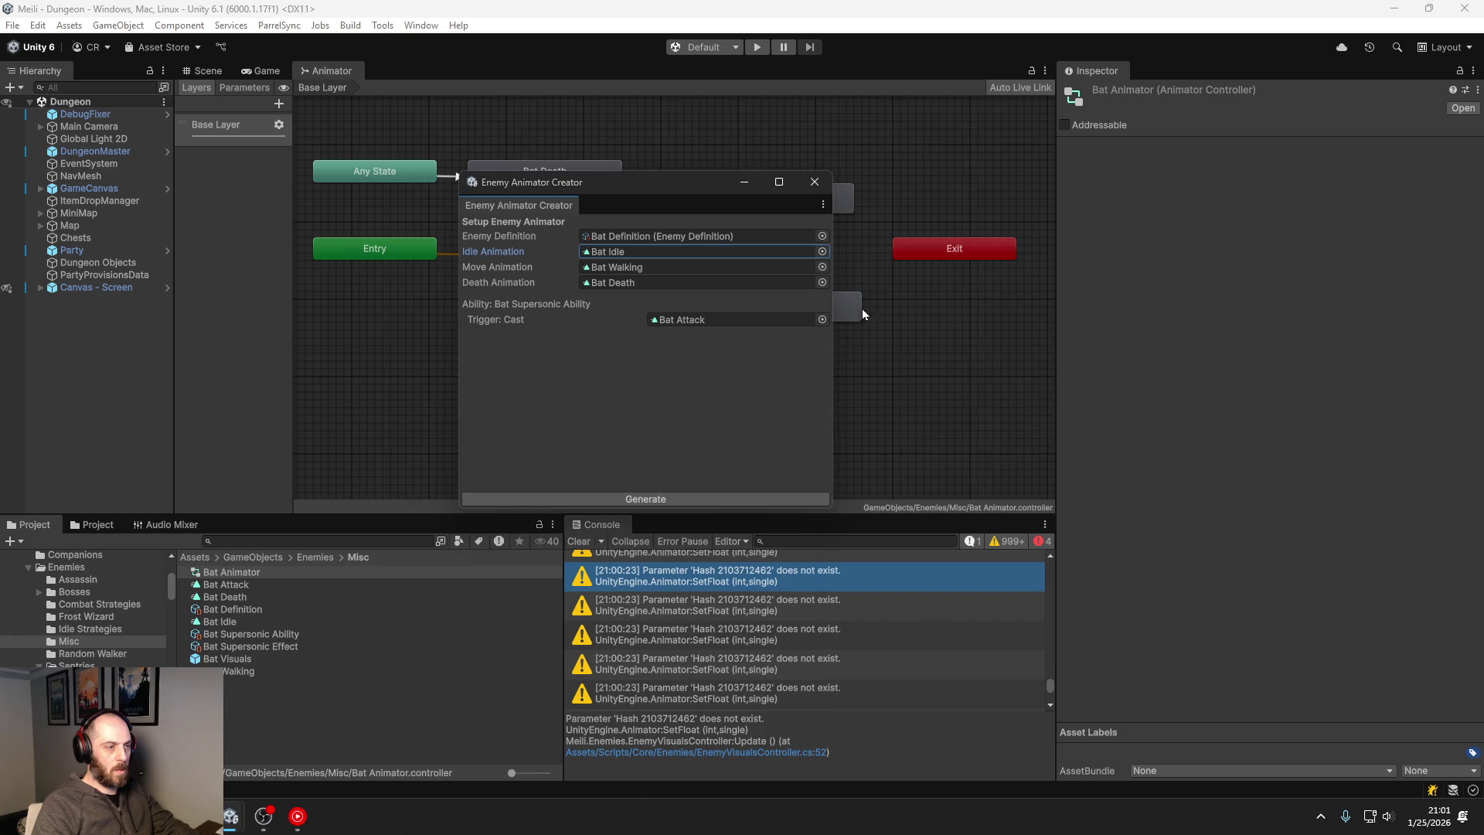
left_click(629, 496)
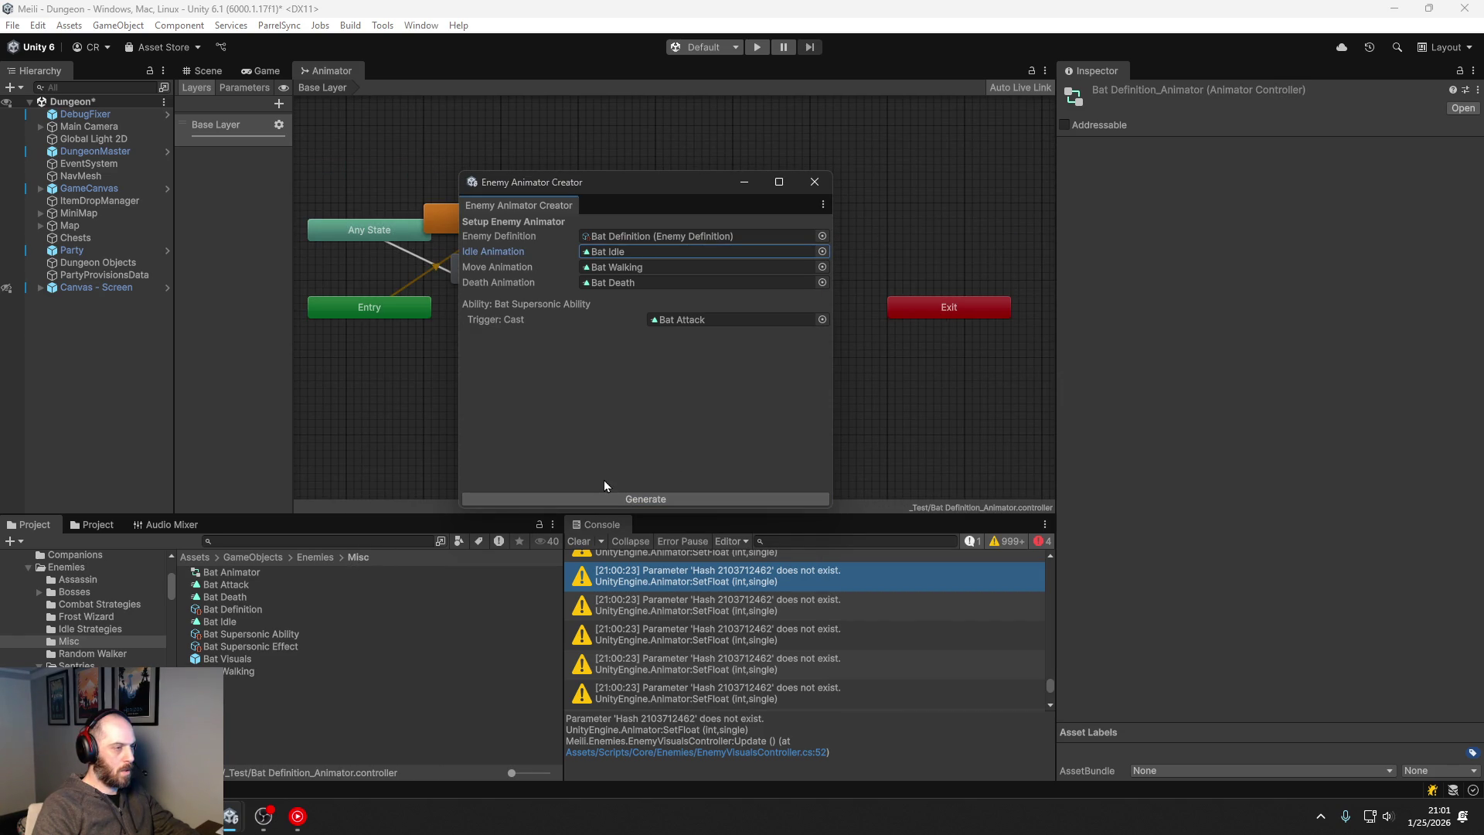
Step: Move Bat Definition_Animator from the _Test folder into Enemies/Misc
left_click(814, 182)
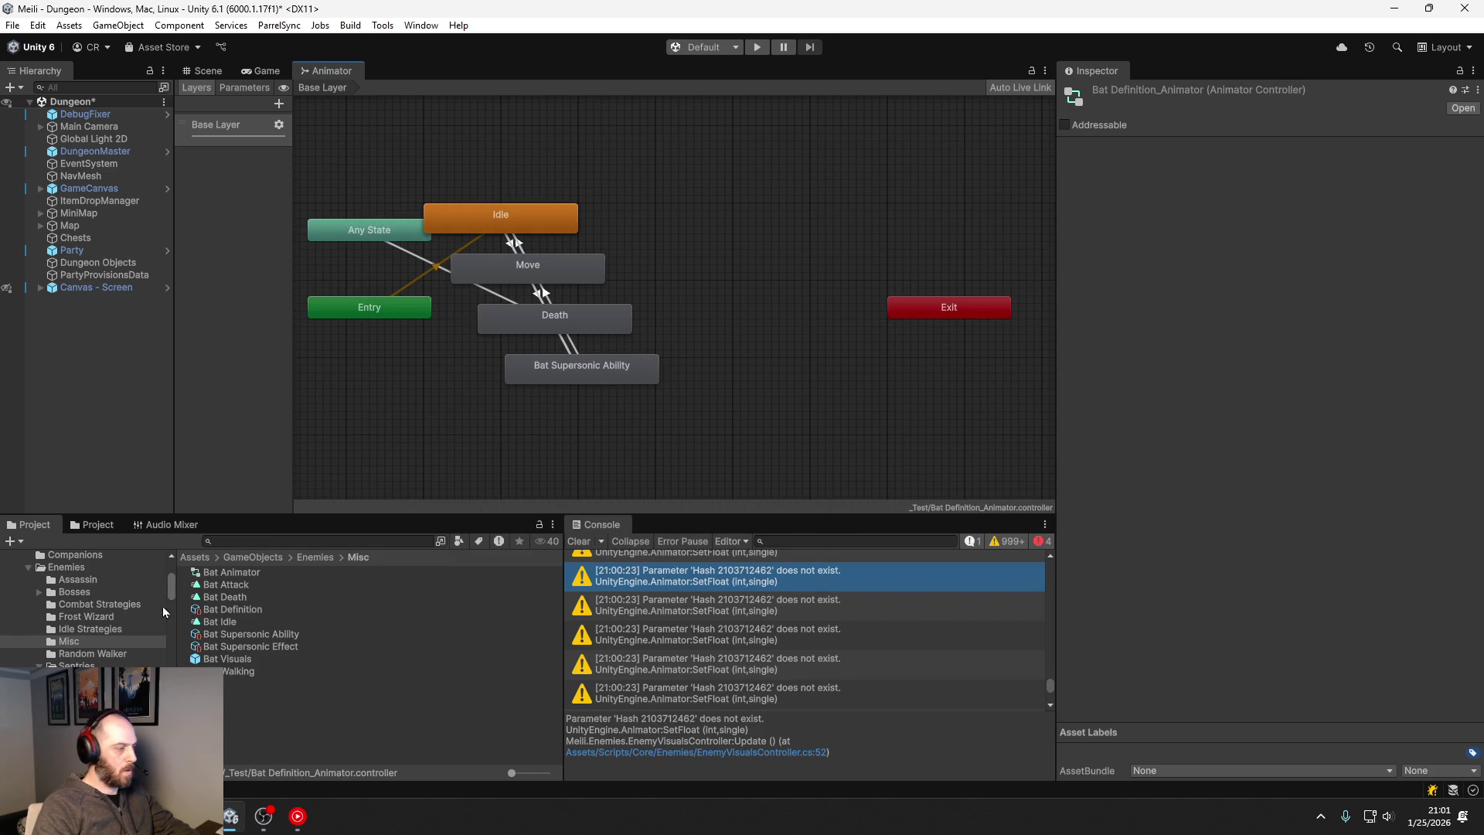
scroll(94, 611, "up", 8)
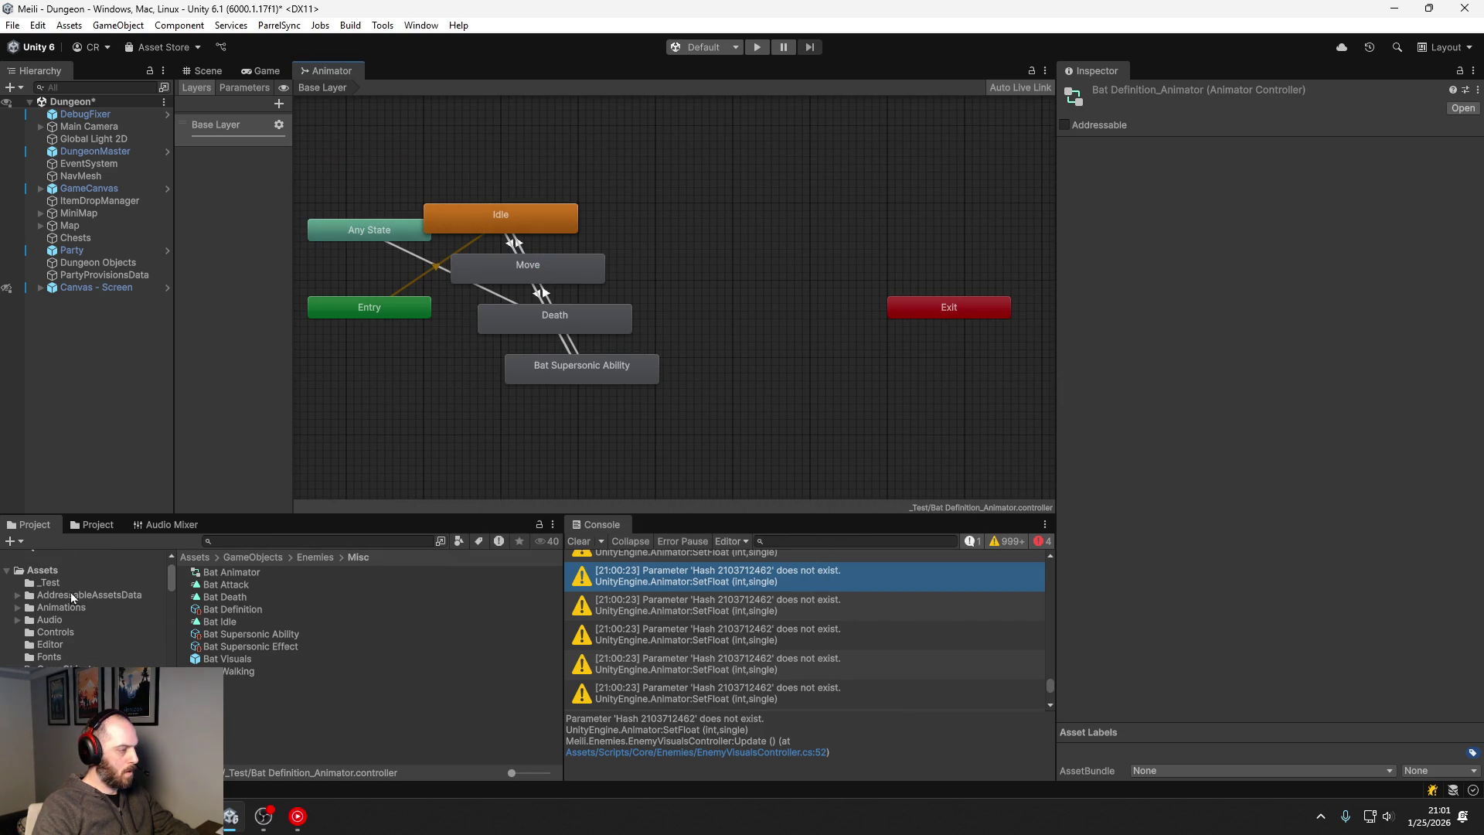
left_click(48, 583)
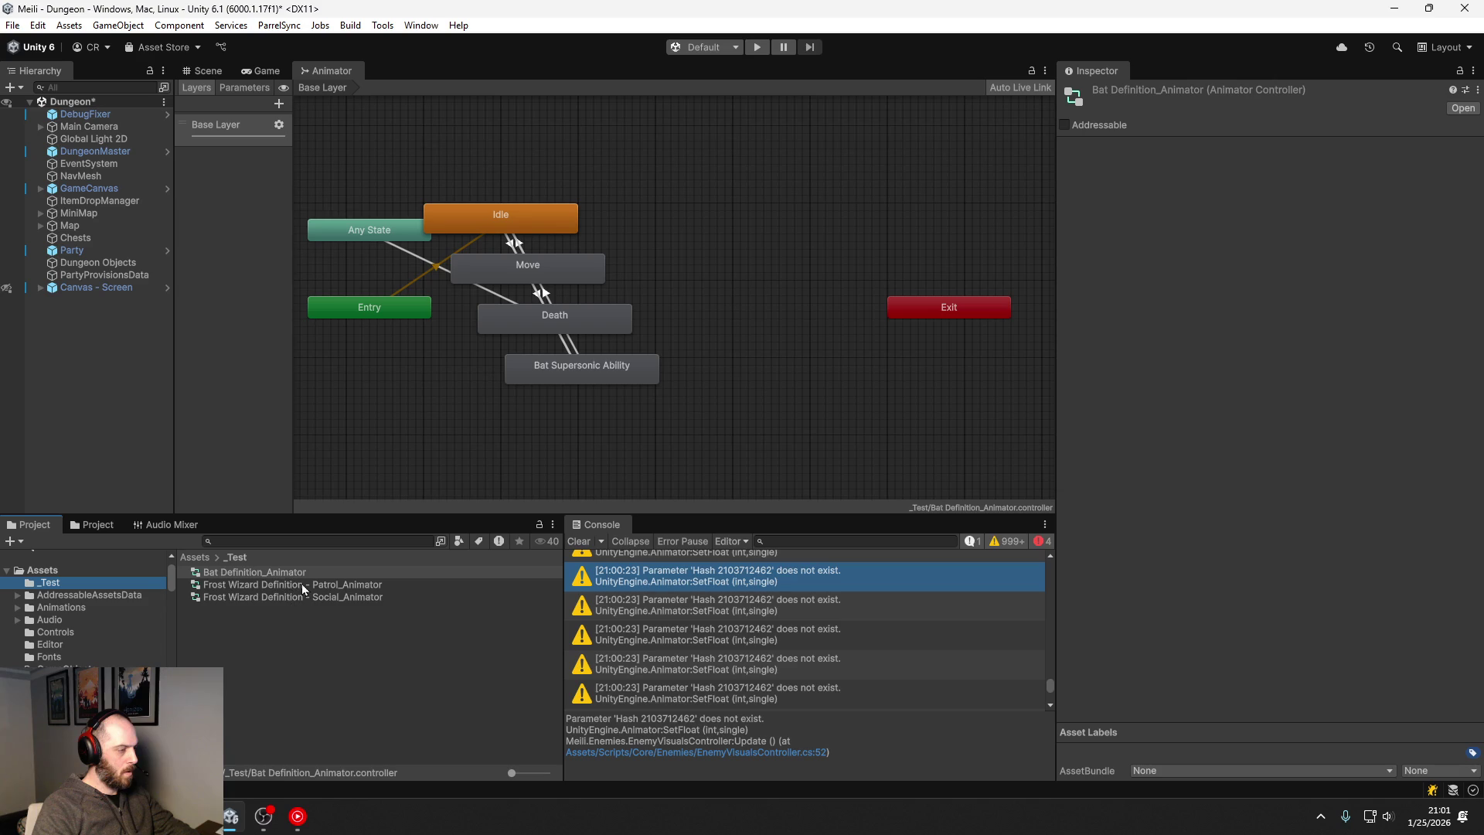
left_click(267, 572)
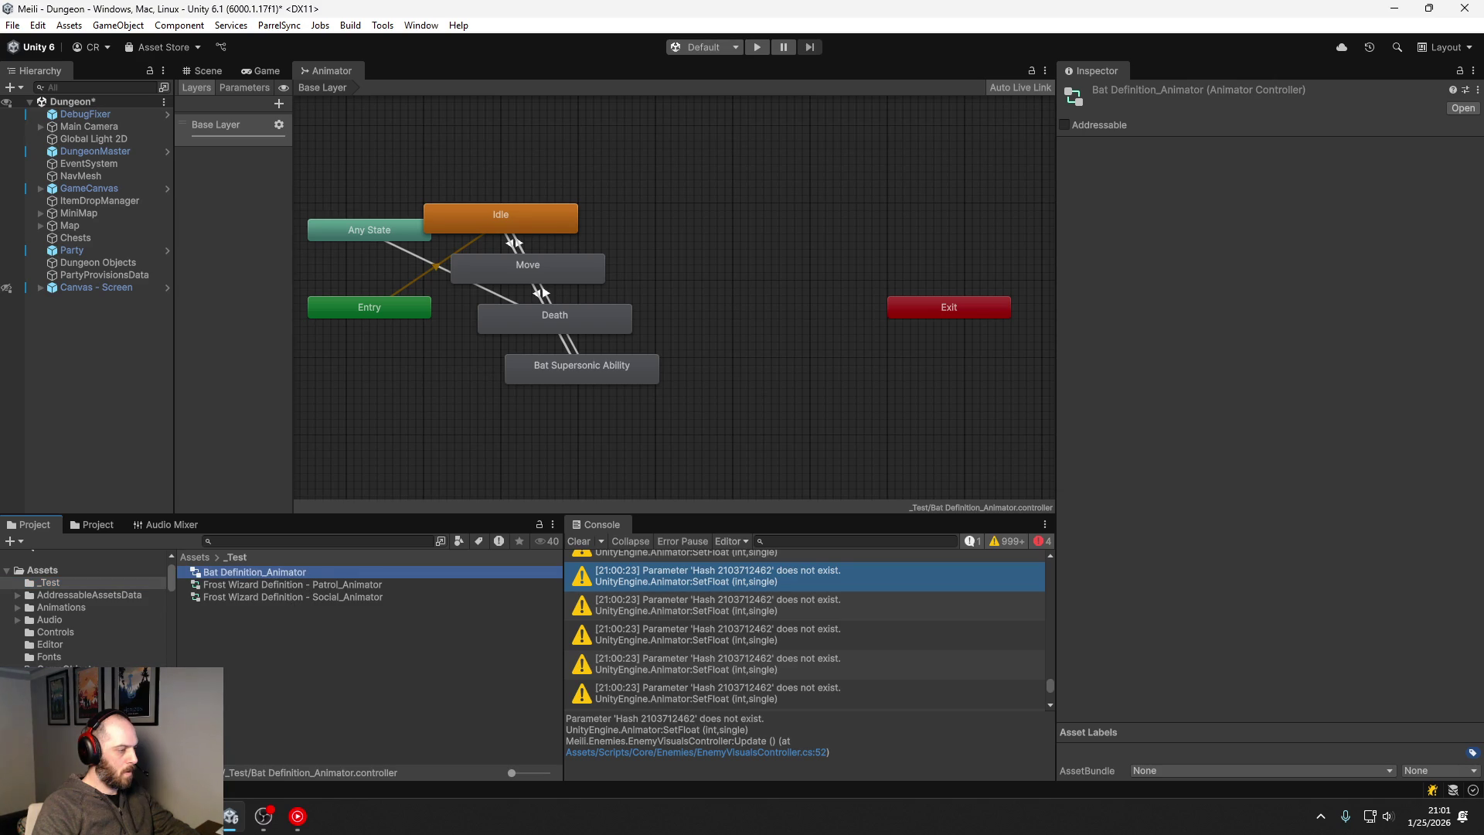
mouse_move(267, 572)
left_mouse_down()
mouse_move(92, 657)
mouse_move(116, 613)
mouse_move(85, 563)
mouse_move(85, 681)
left_mouse_up()
scroll(85, 610, "down", 5)
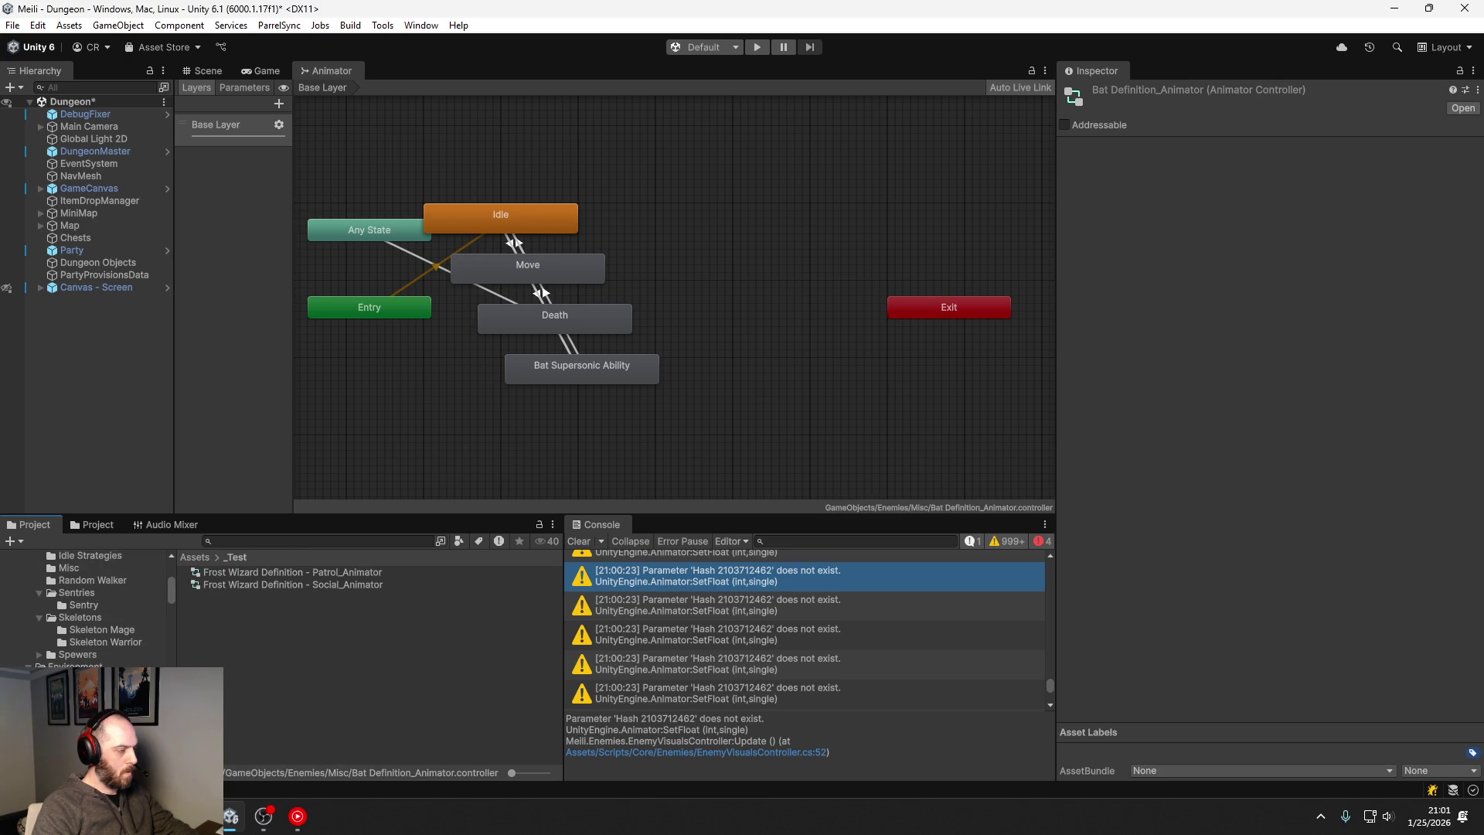
left_click(149, 615)
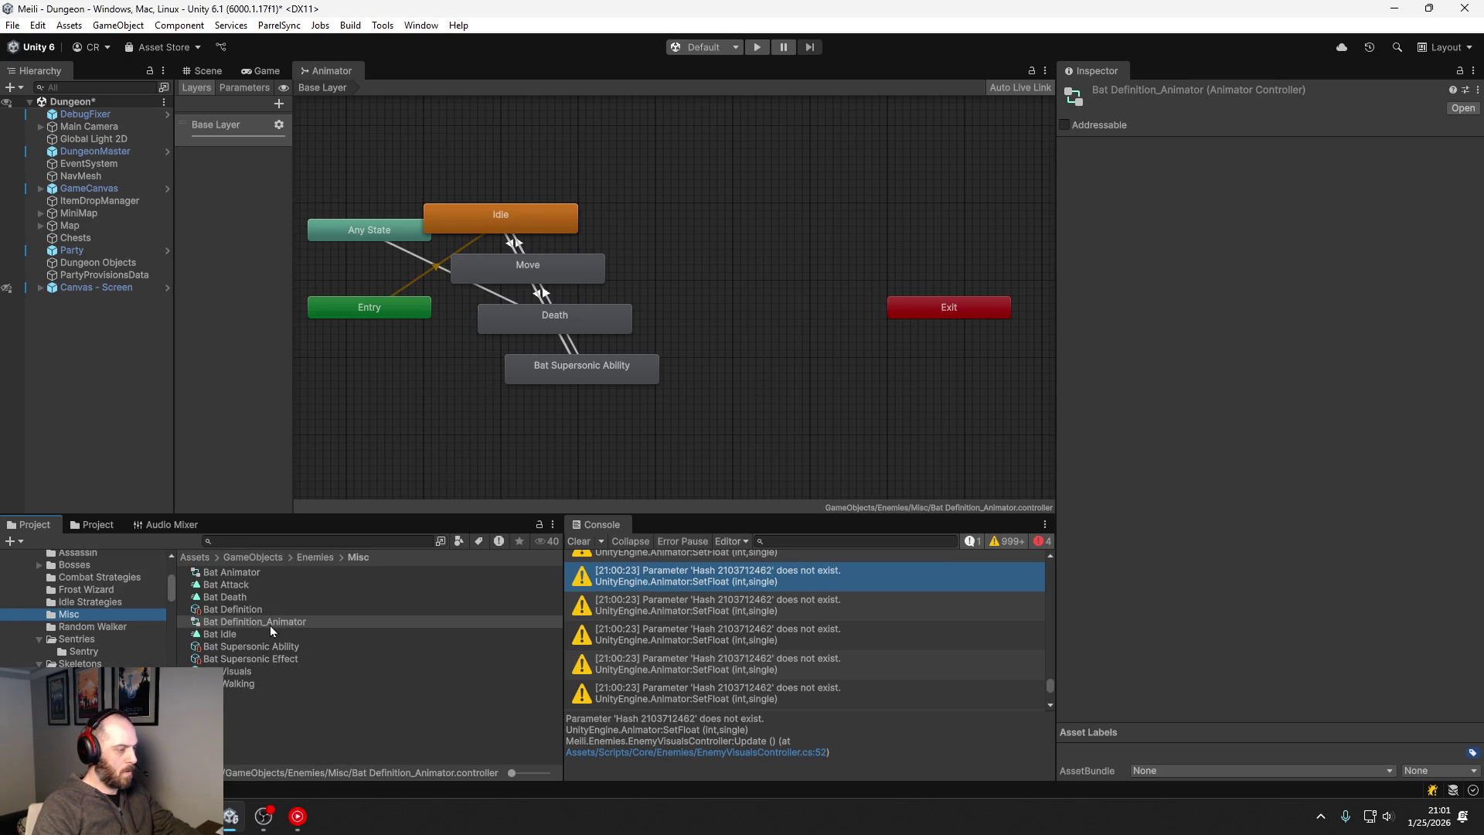
left_click(258, 622)
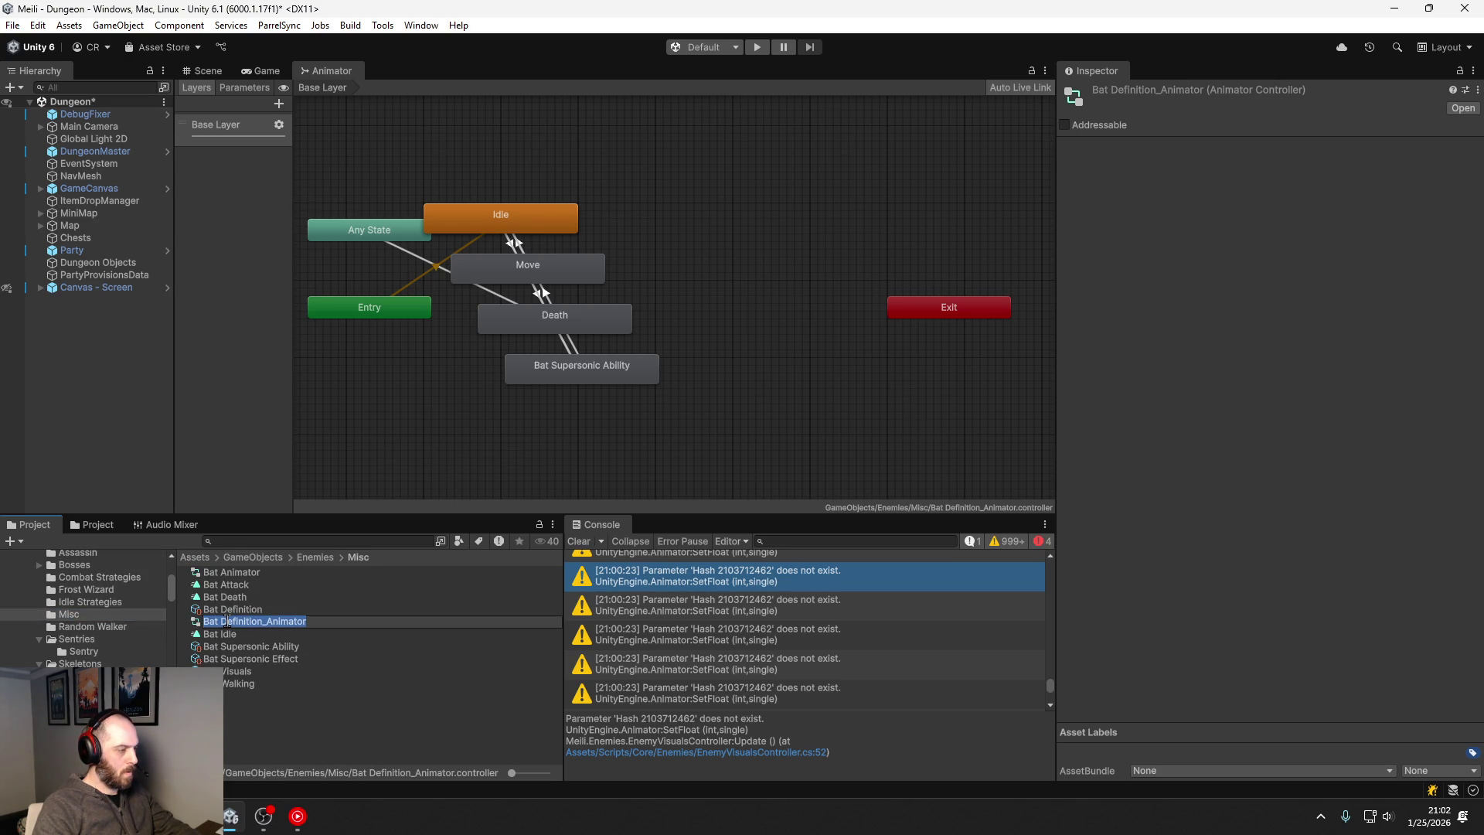
Step: Delete the old Bat Animator and rename Bat Definition_Animator to Bat Animator
left_click(302, 573)
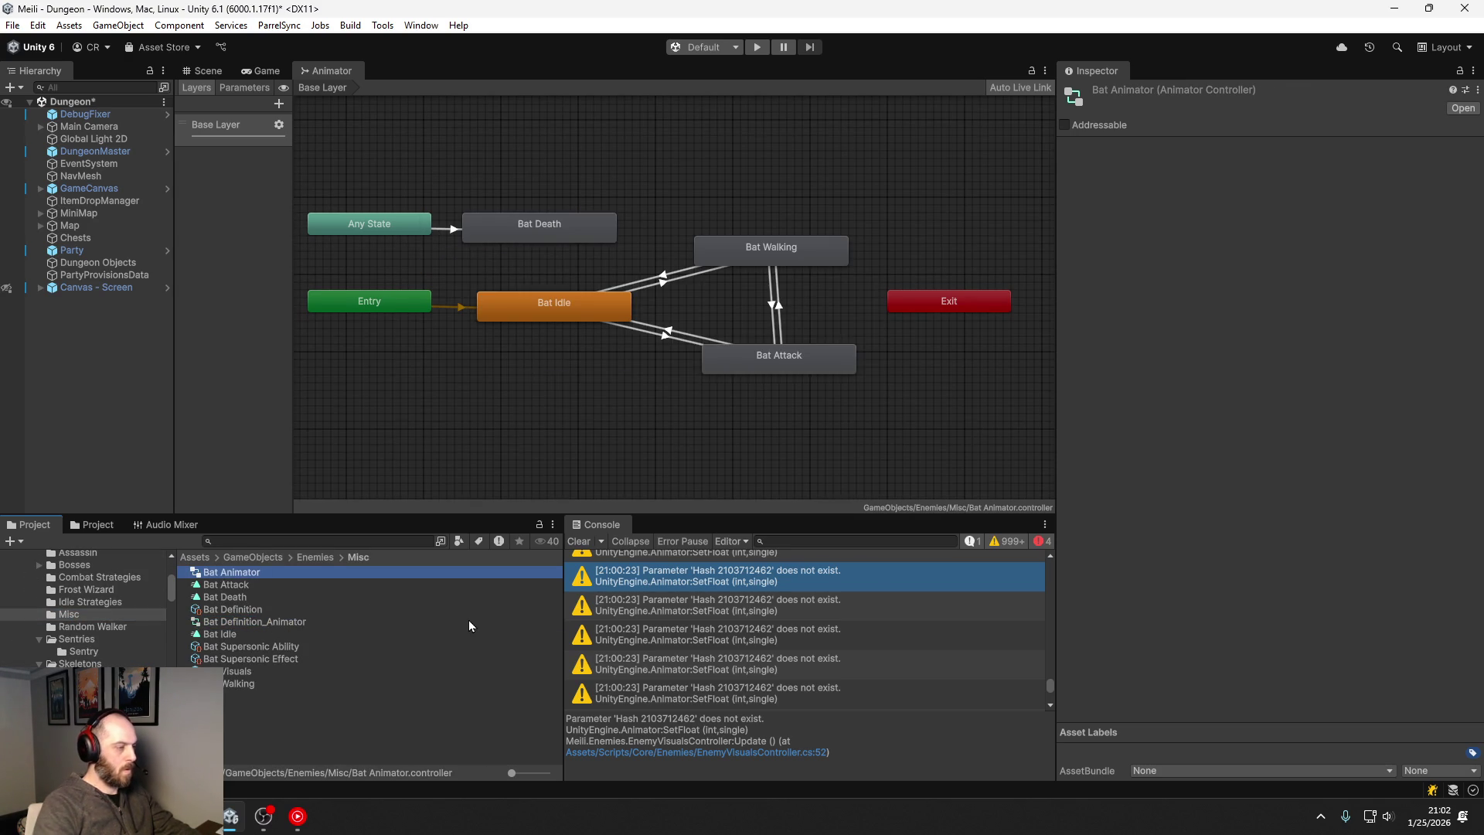
key("Delete")
key("Return")
left_click(233, 610)
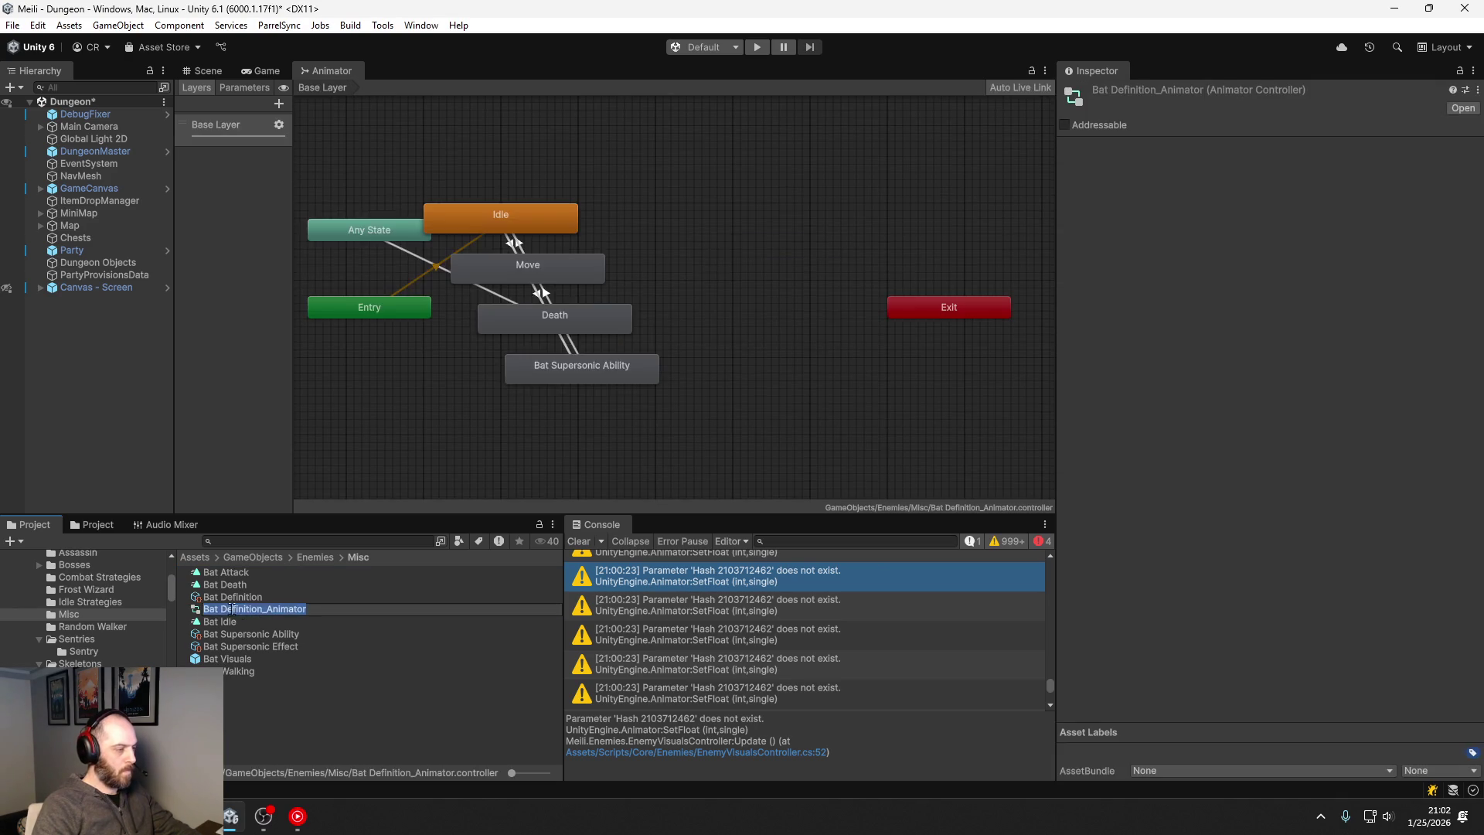
left_click_drag(223, 610, 272, 616)
key("BackSpace")
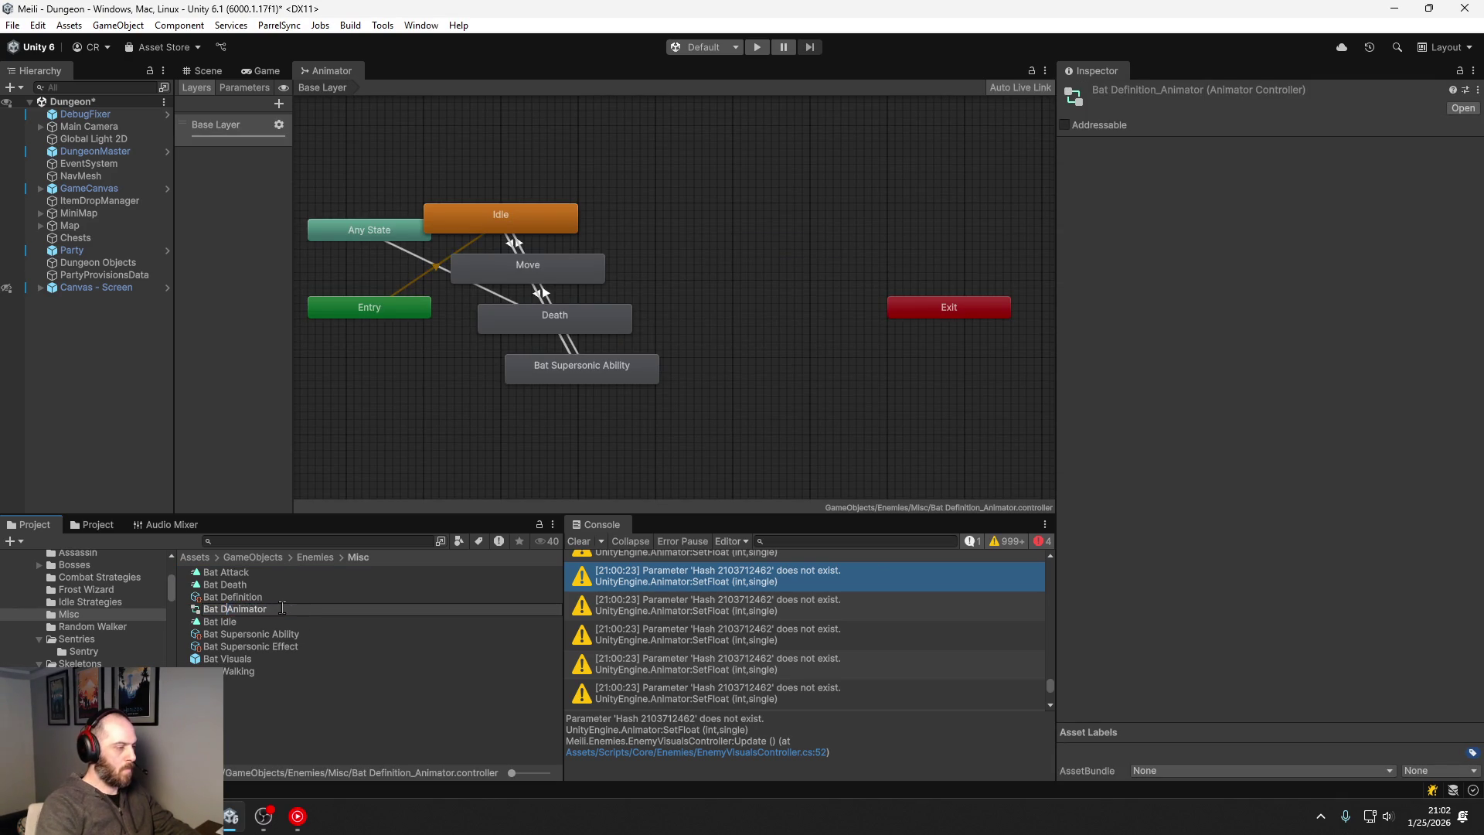
key("Return")
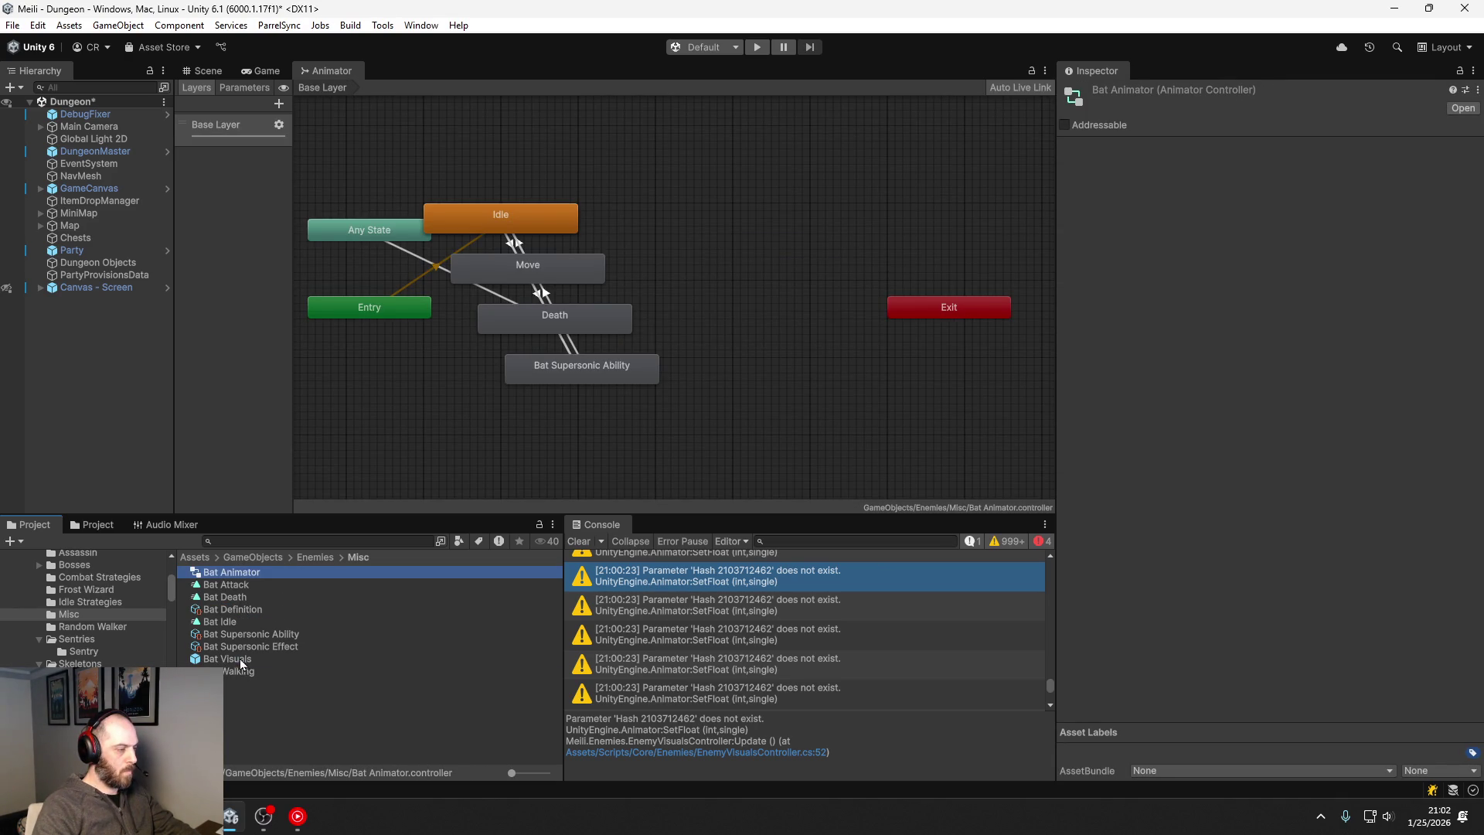
Step: Assign Bat Animator as the Bat Visuals prefab's Animator controller and save
left_click(243, 660)
left_click(255, 574)
left_click_drag(255, 573, 1275, 580)
key("ctrl+s")
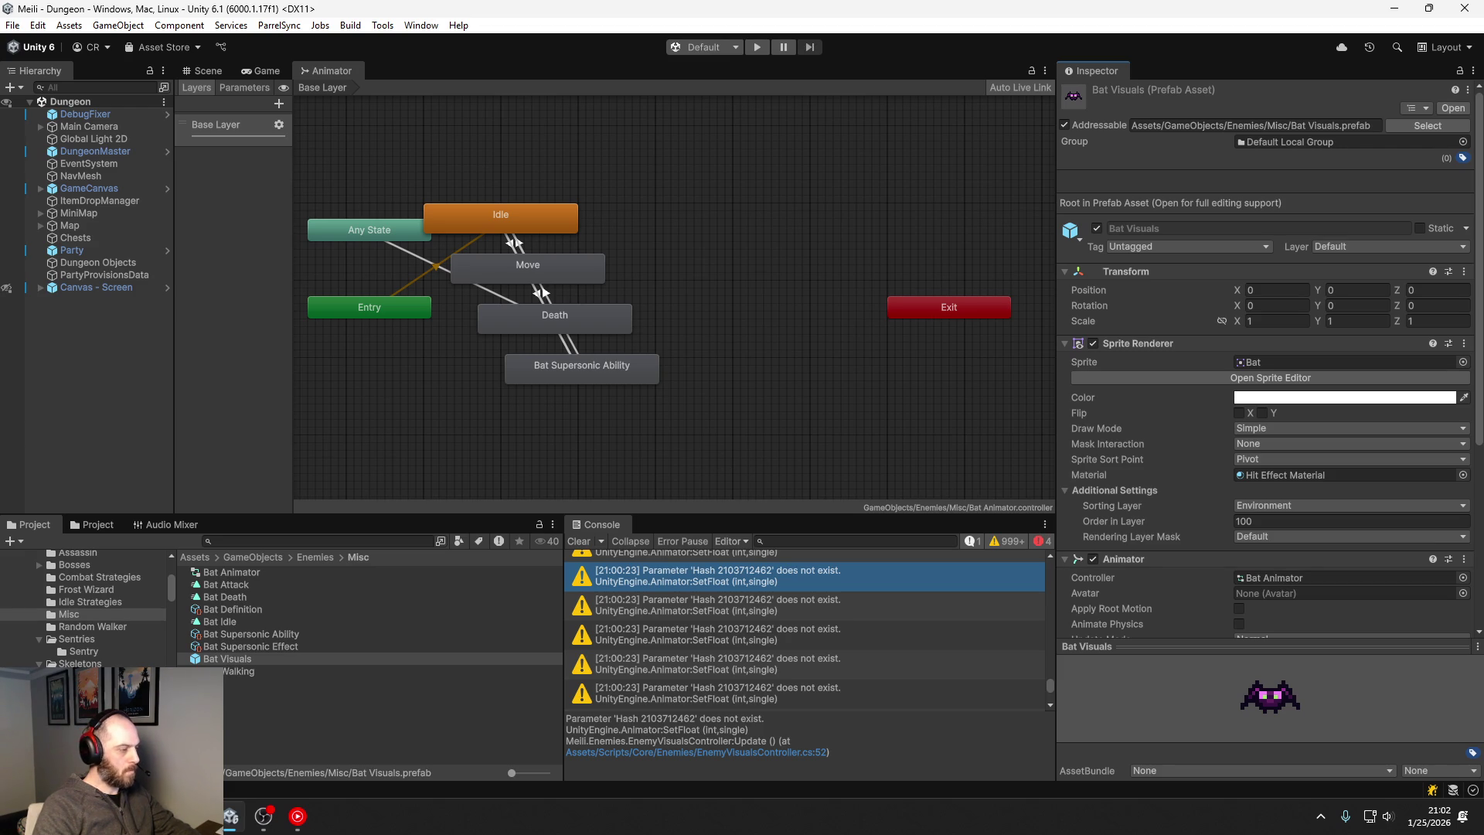
Step: Switch Frost Wizard Visuals' controller from Frost Wizard Animator to Frost Wizard Definition - Patrol_Animator
scroll(76, 585, "up", 2)
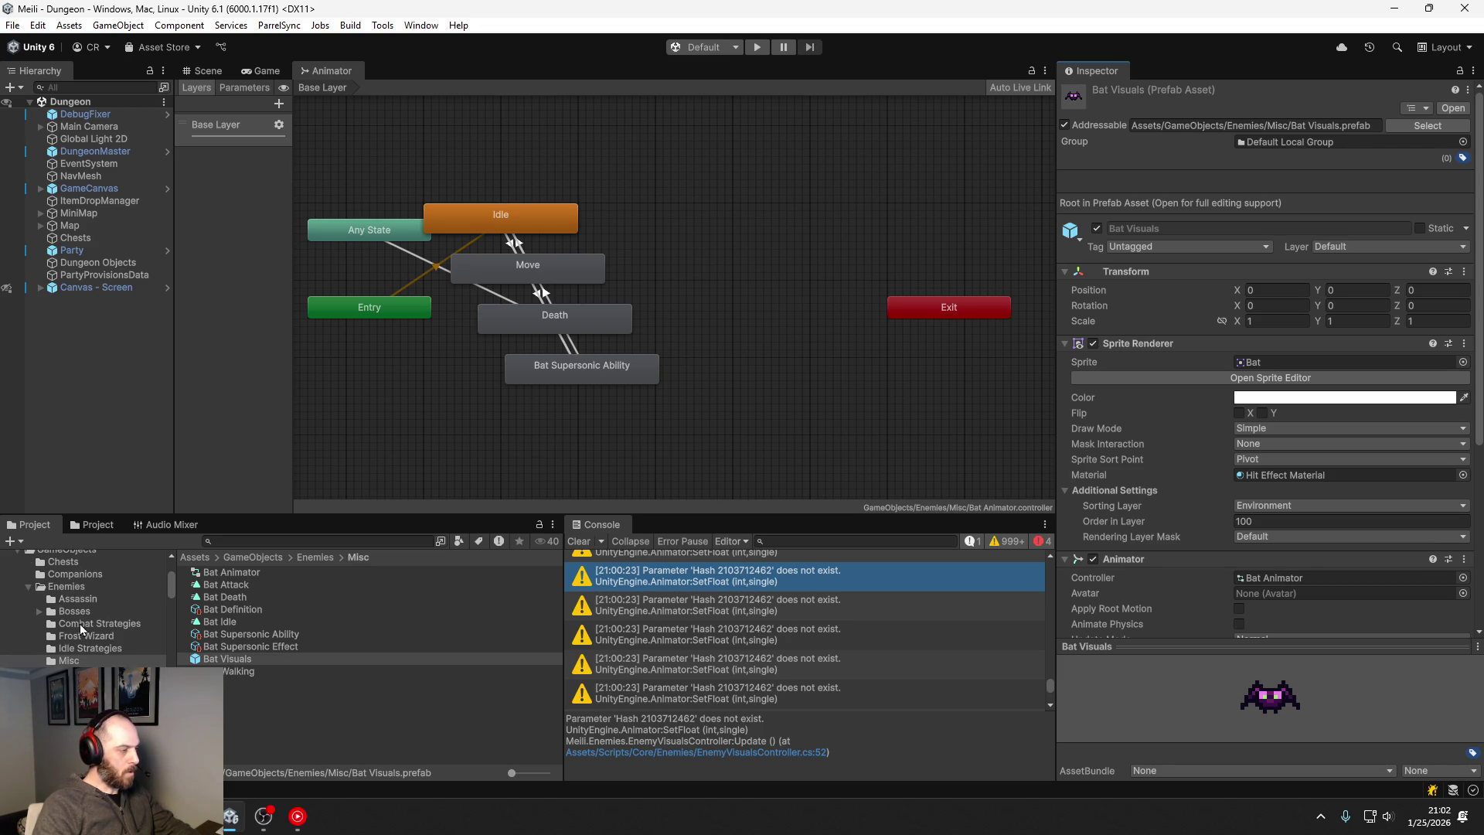
left_click(96, 637)
left_click(264, 574)
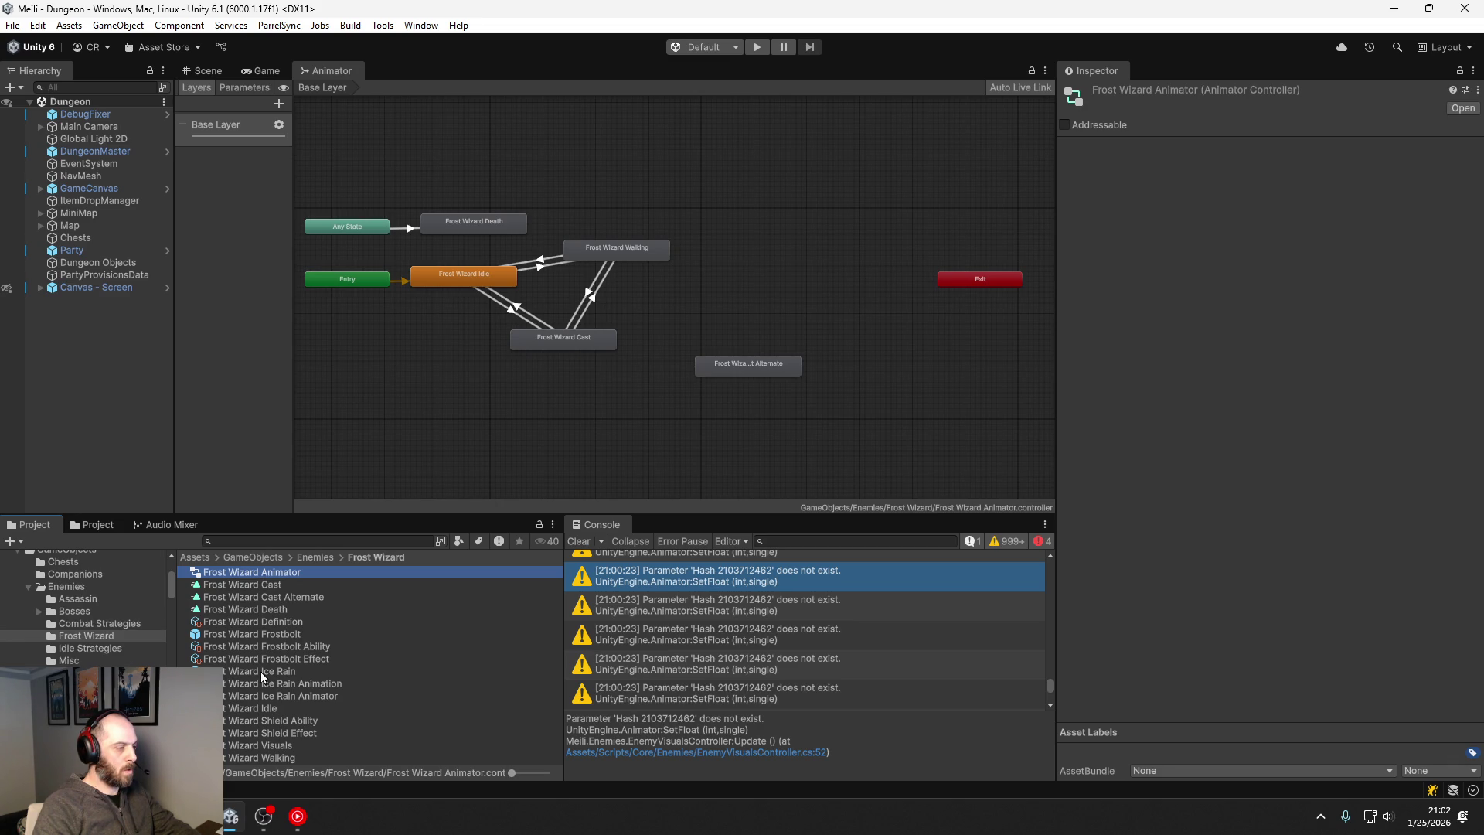
left_click(284, 747)
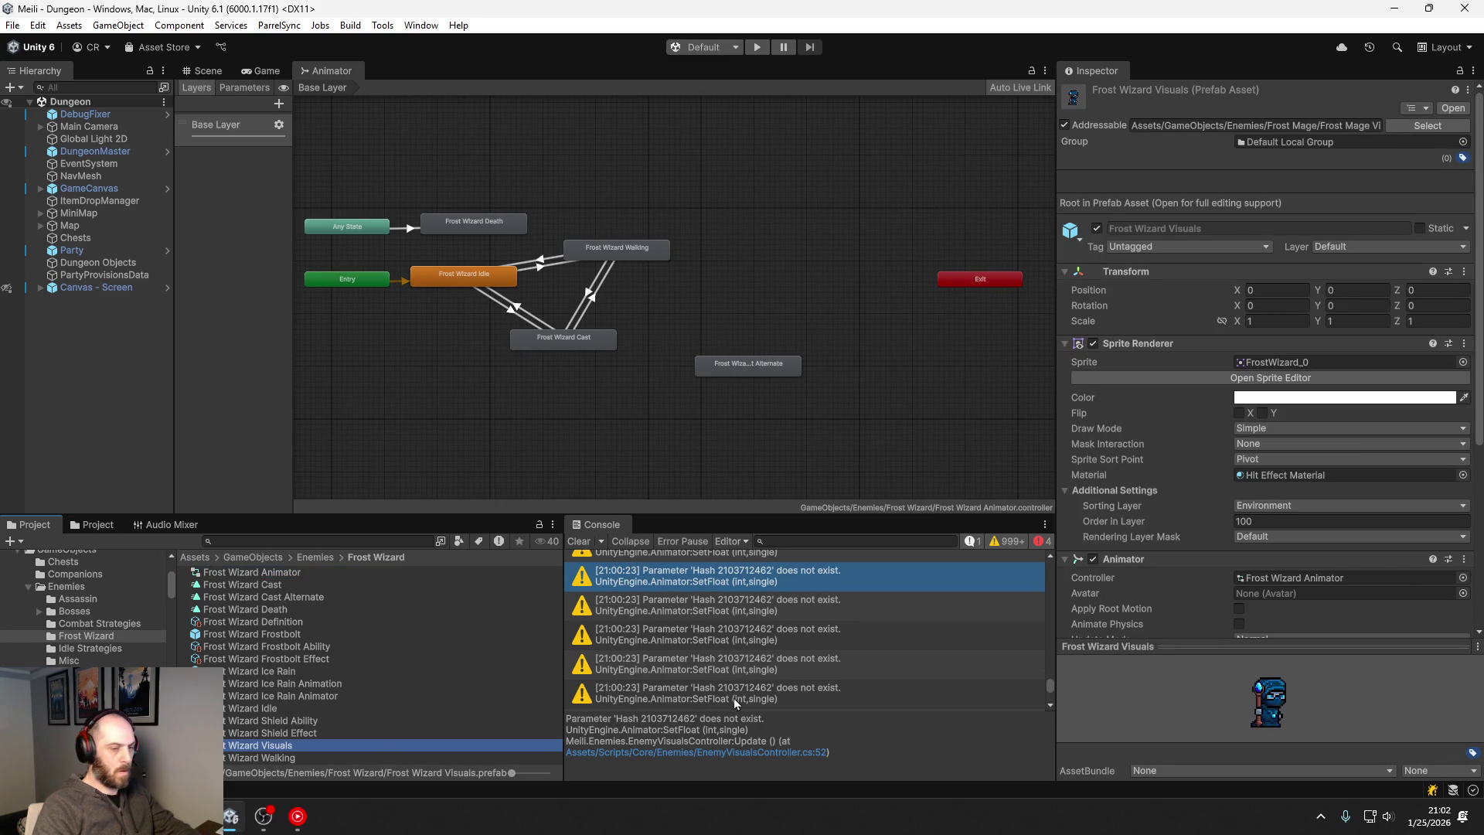
left_click(1462, 578)
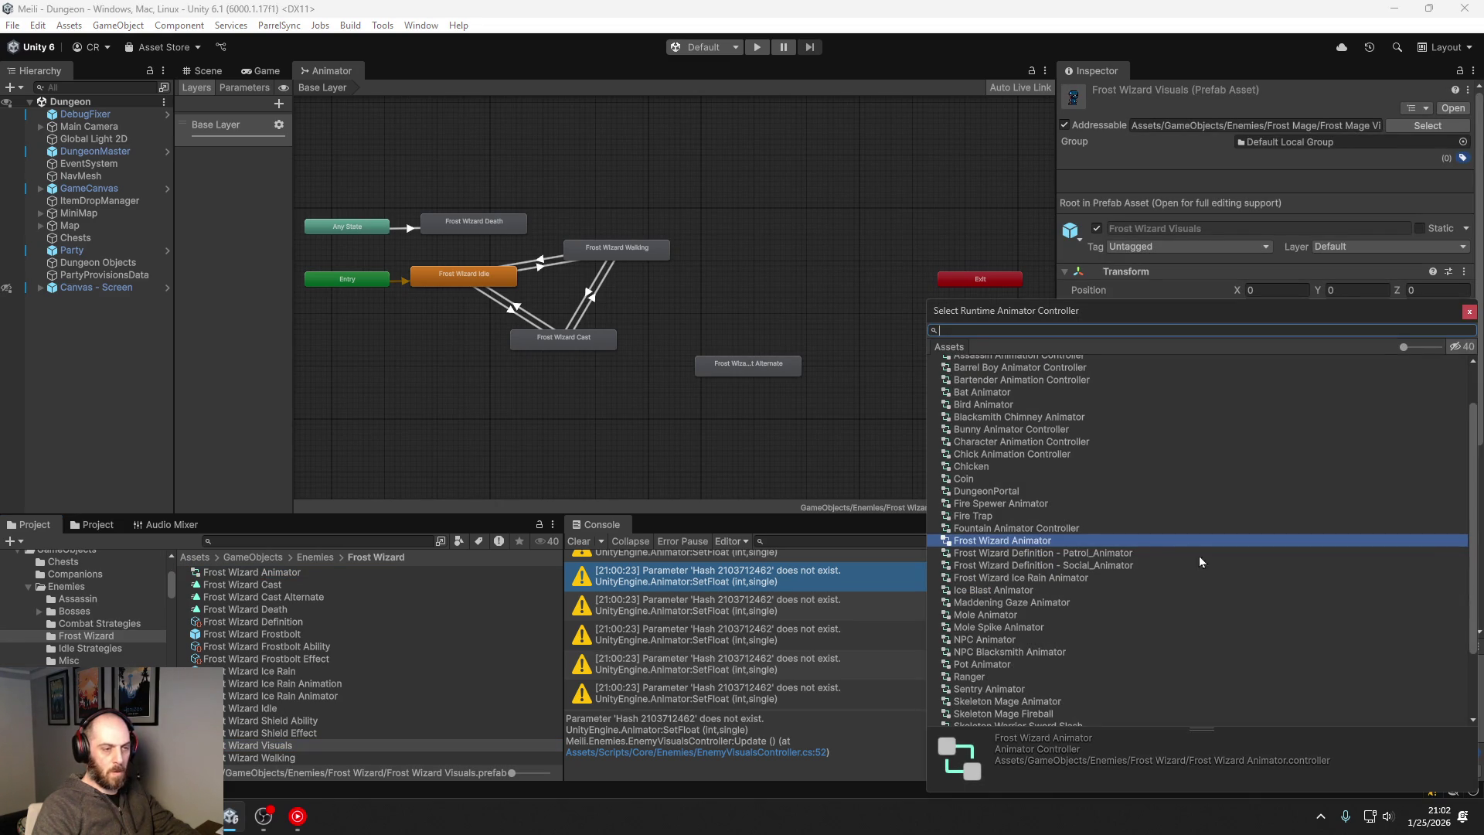
left_click(1096, 553)
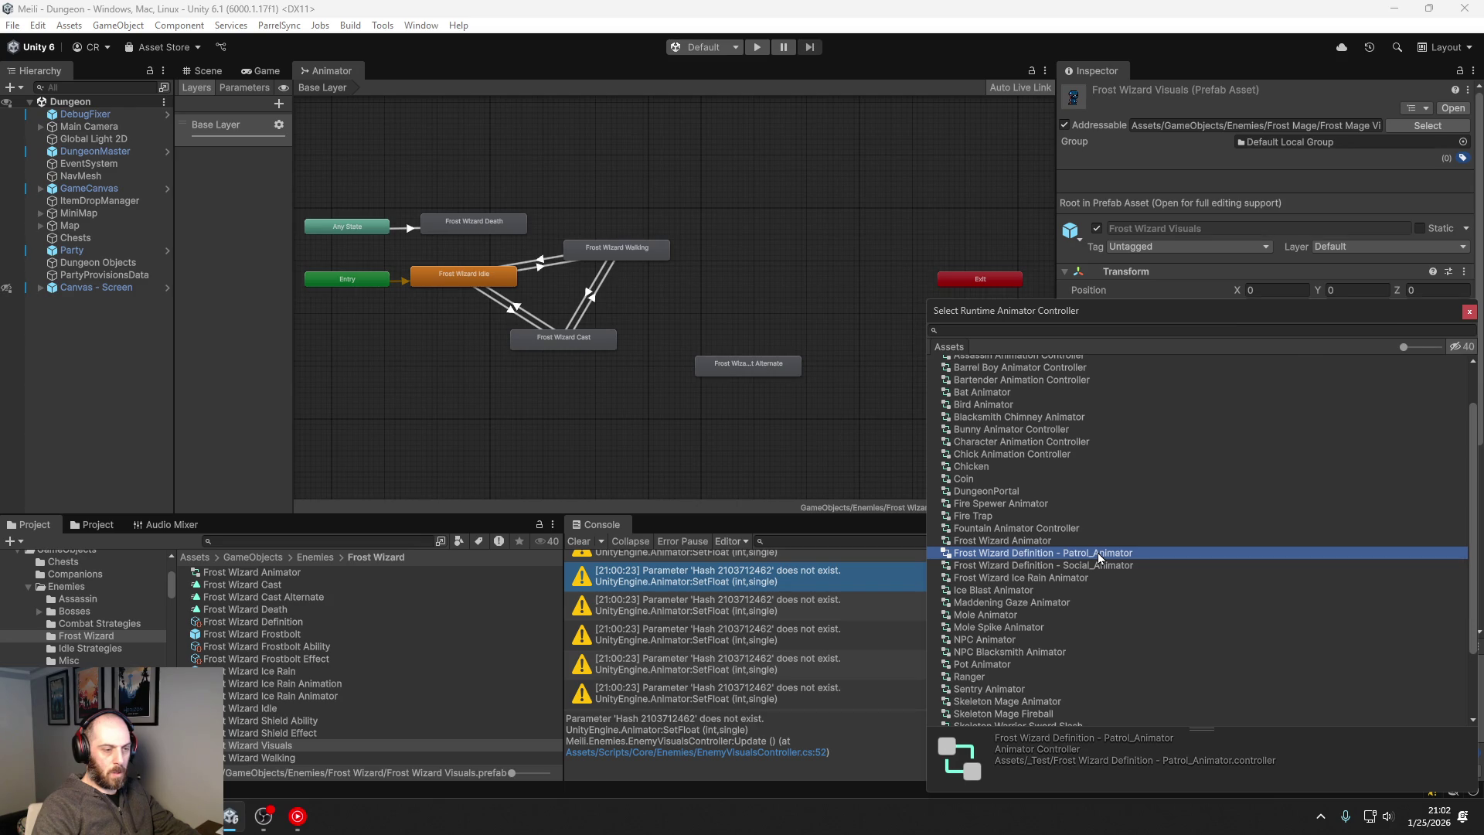
double_click(1098, 554)
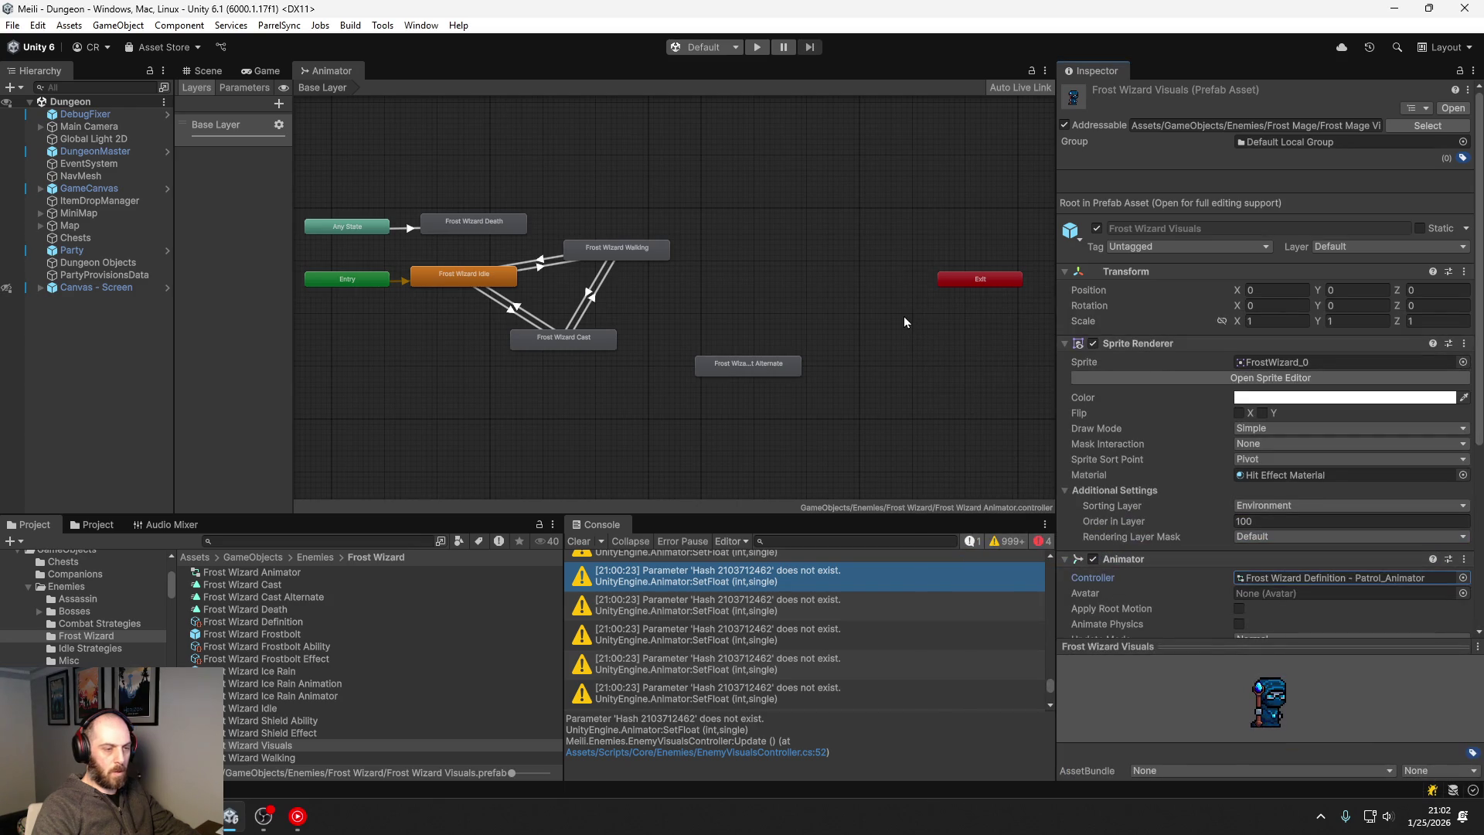
Step: Run a short play test of the dungeon and stop it, leaving the Game view showing
left_click(758, 48)
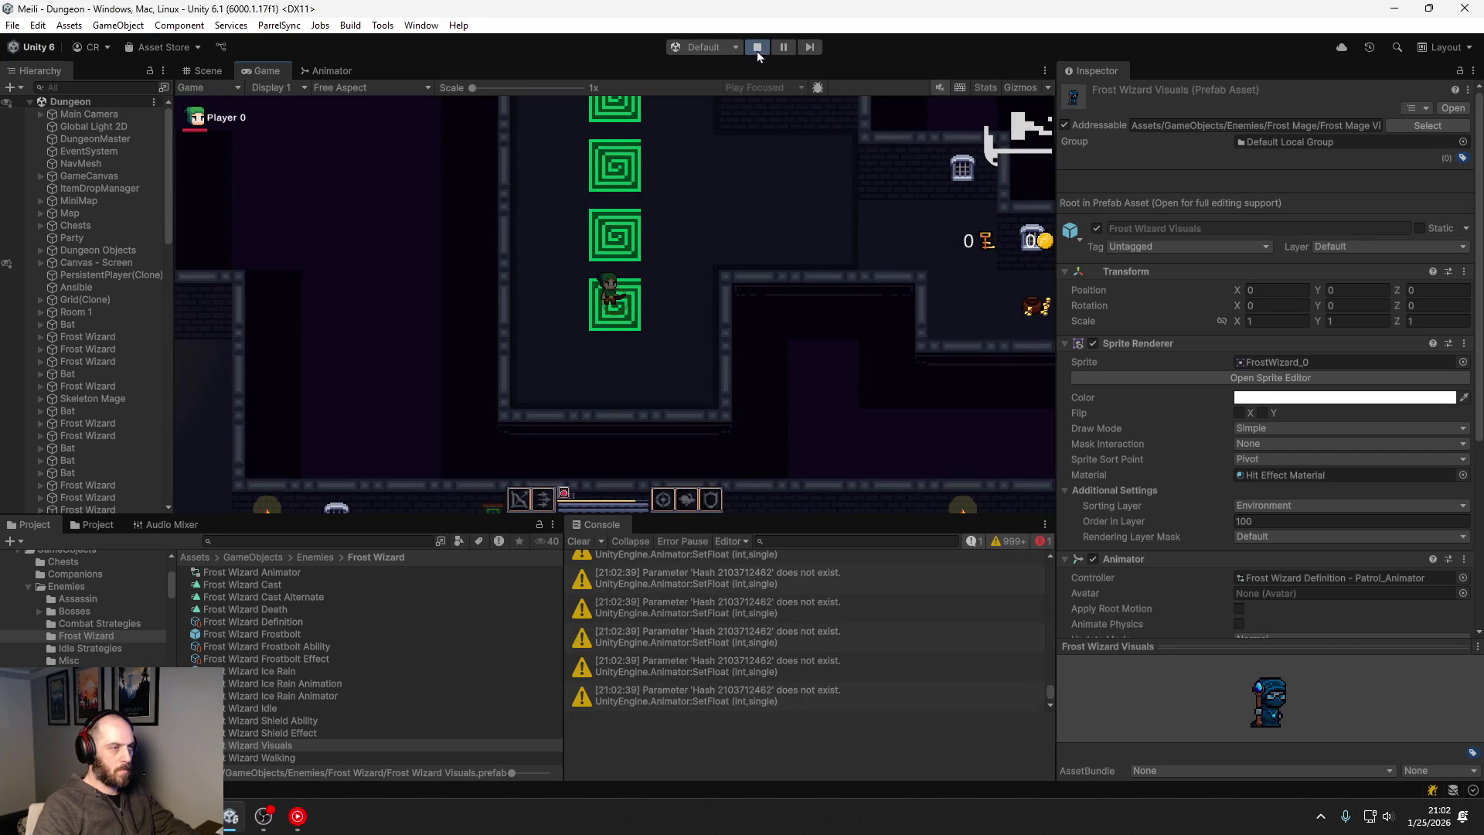
key("ctrl+p")
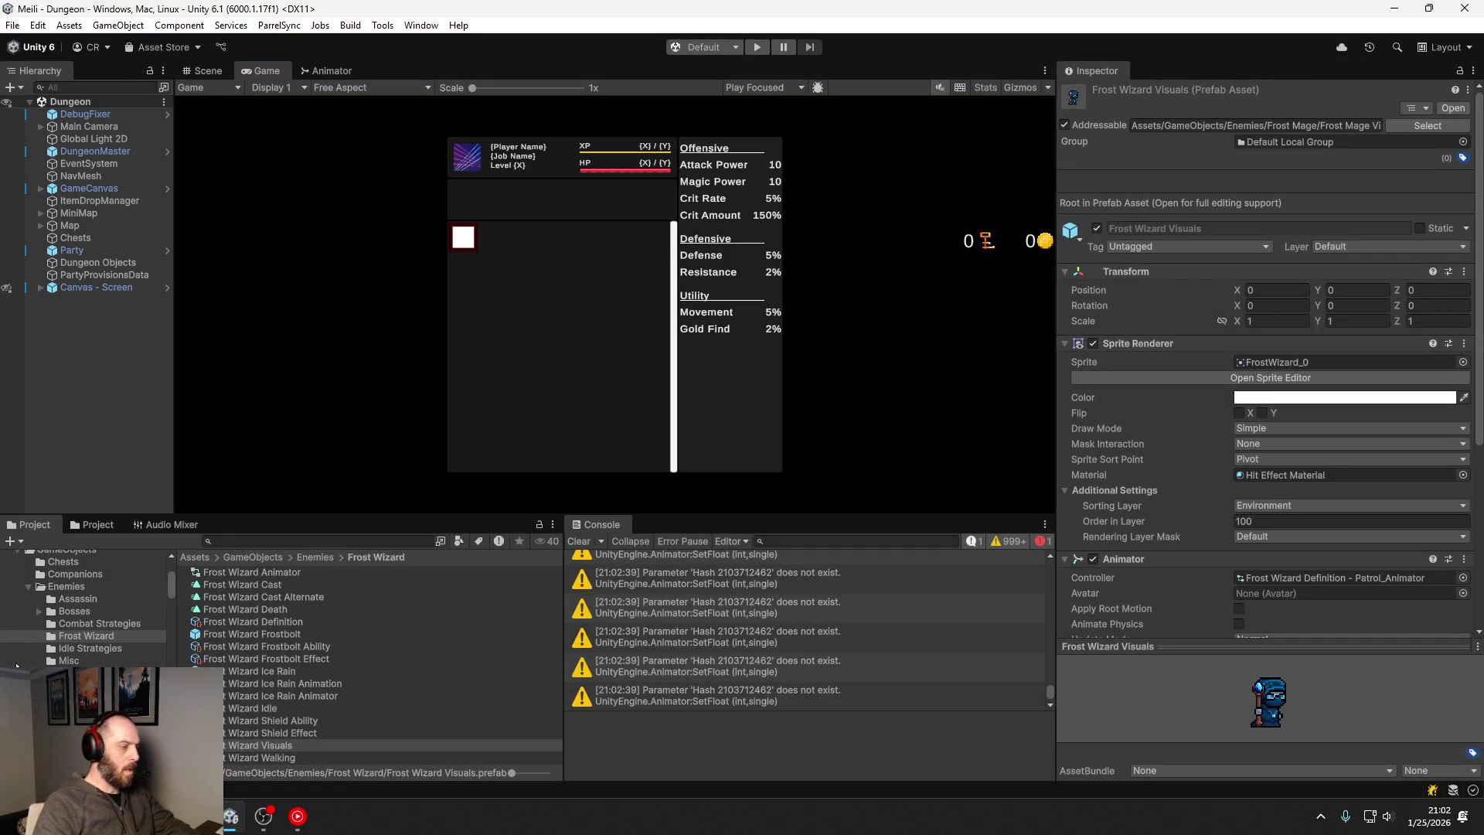
scroll(54, 626, "up", 5)
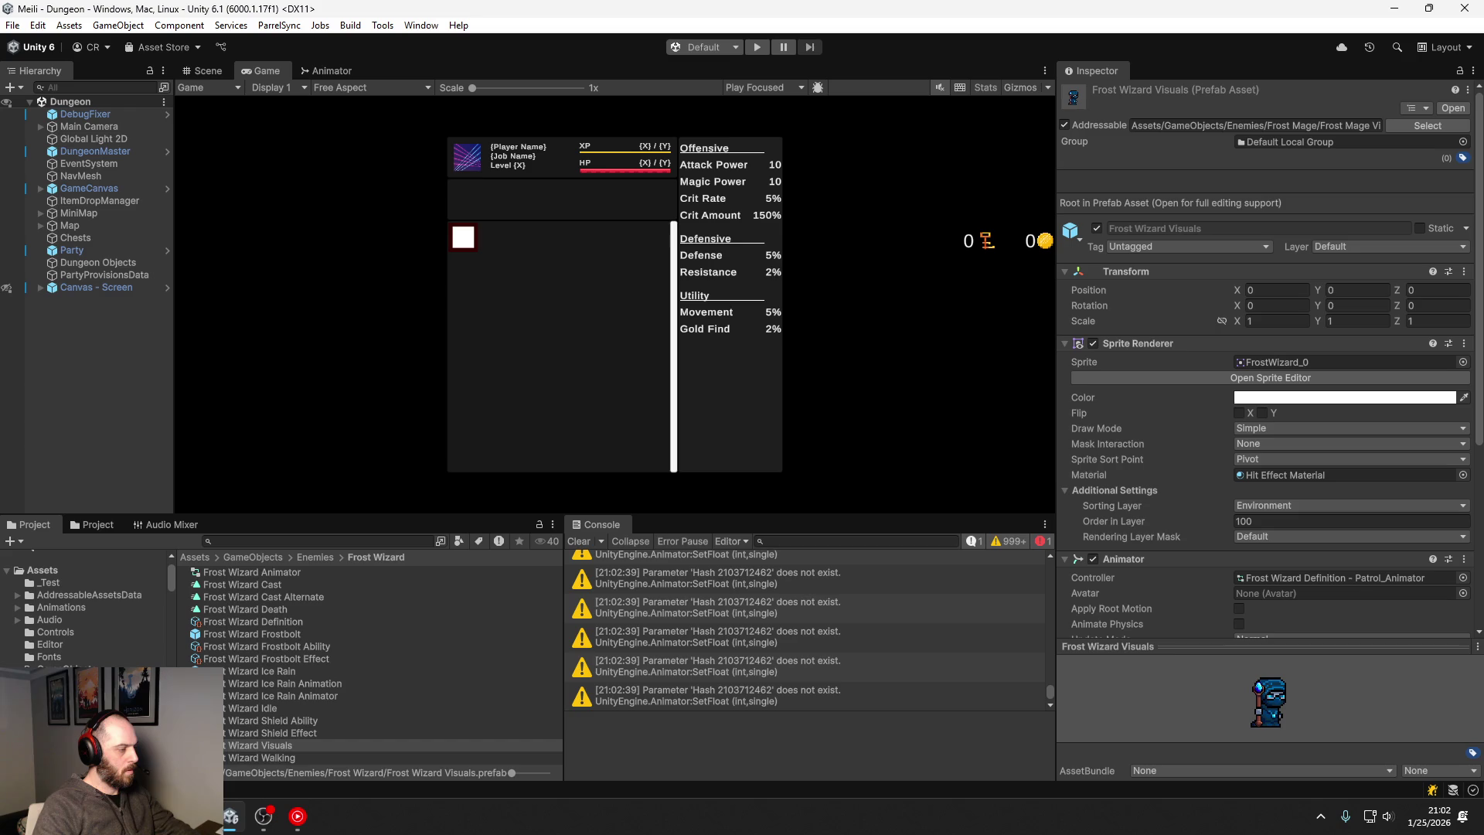
Step: Open the _Test folder and compare the Frost Wizard Patrol and Social controllers' parameters
left_click(50, 582)
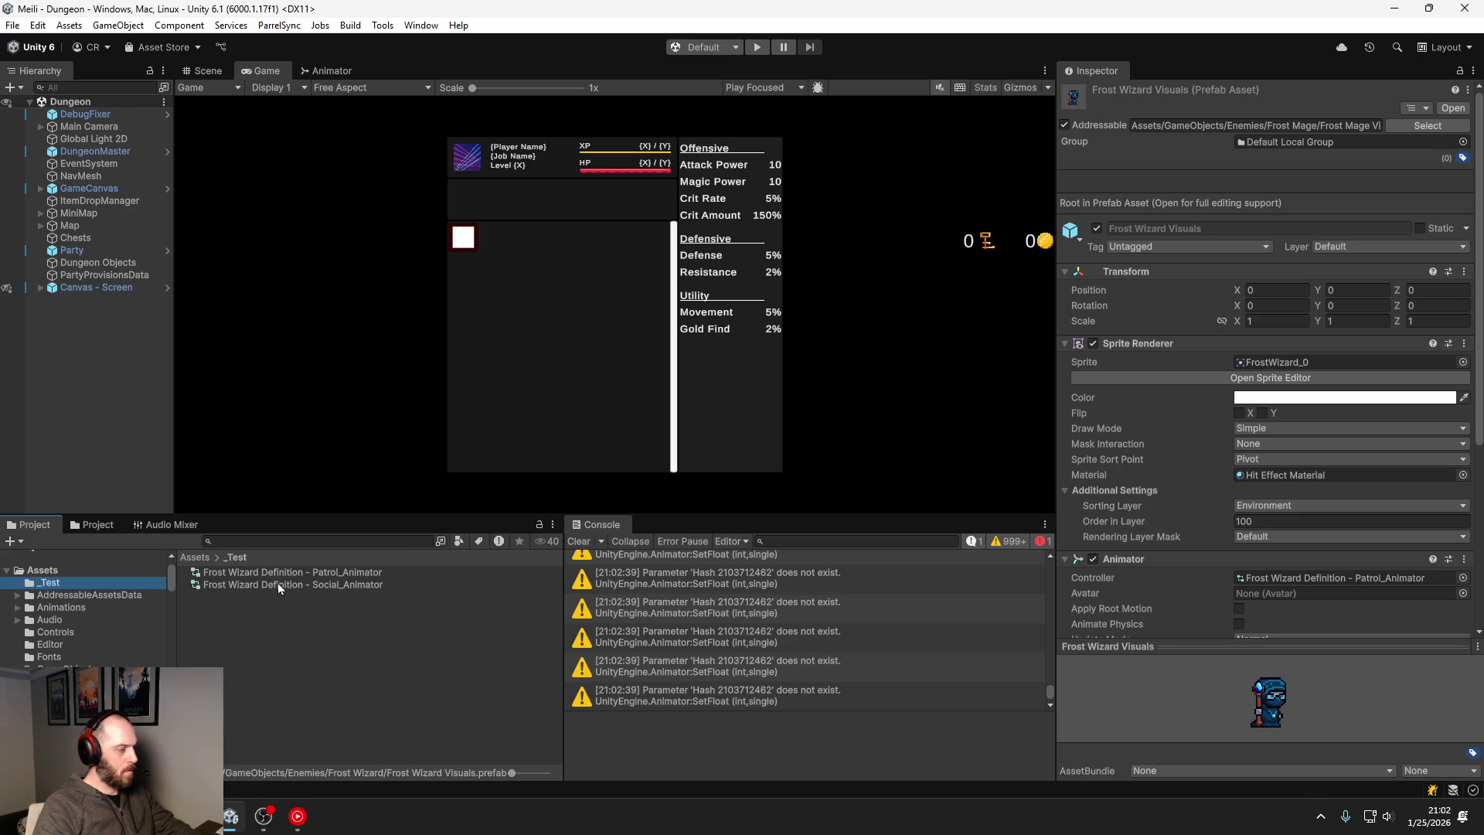
double_click(284, 575)
left_click(249, 84)
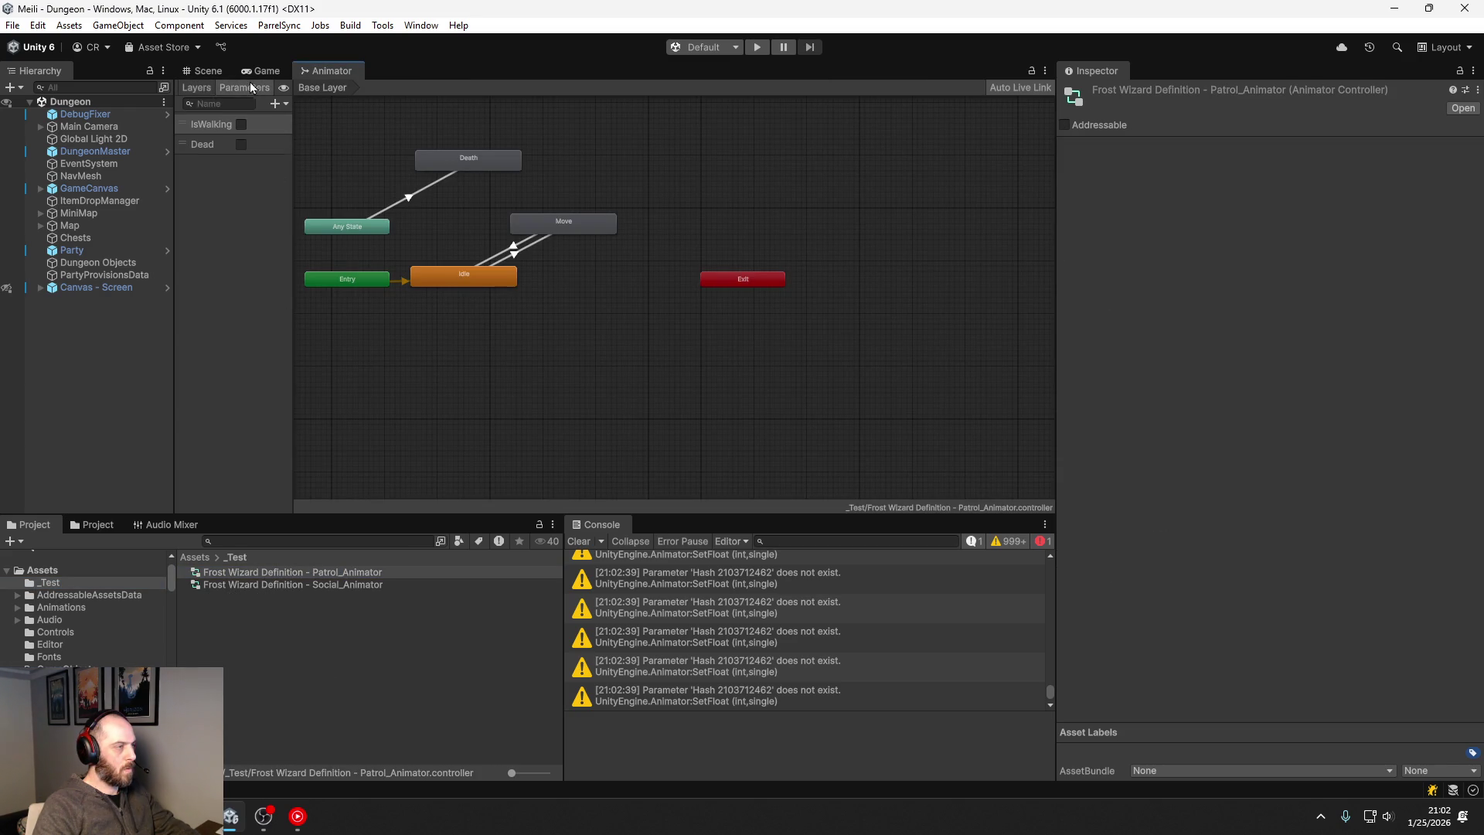
left_click(243, 584)
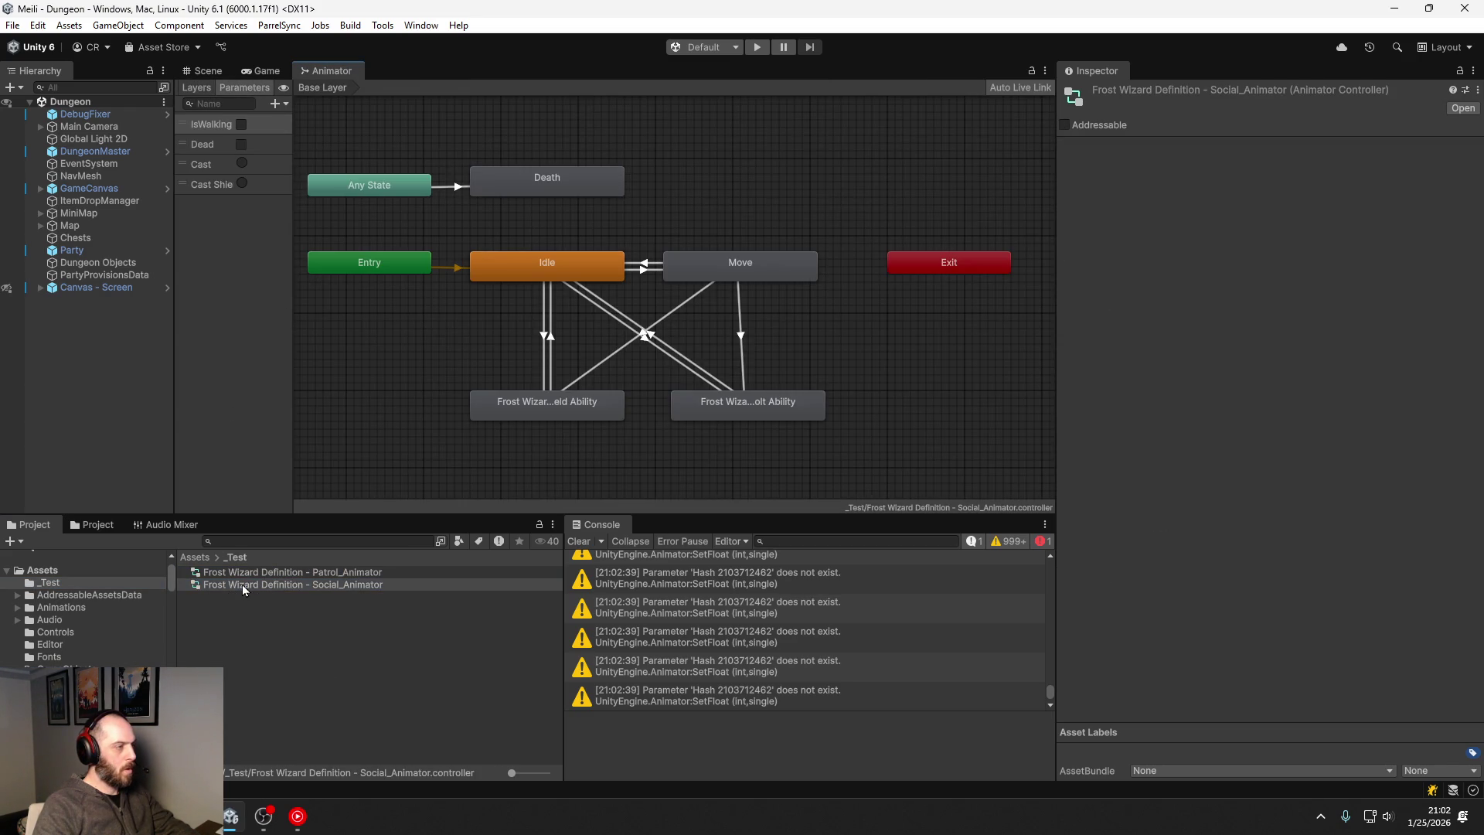
left_click(247, 576)
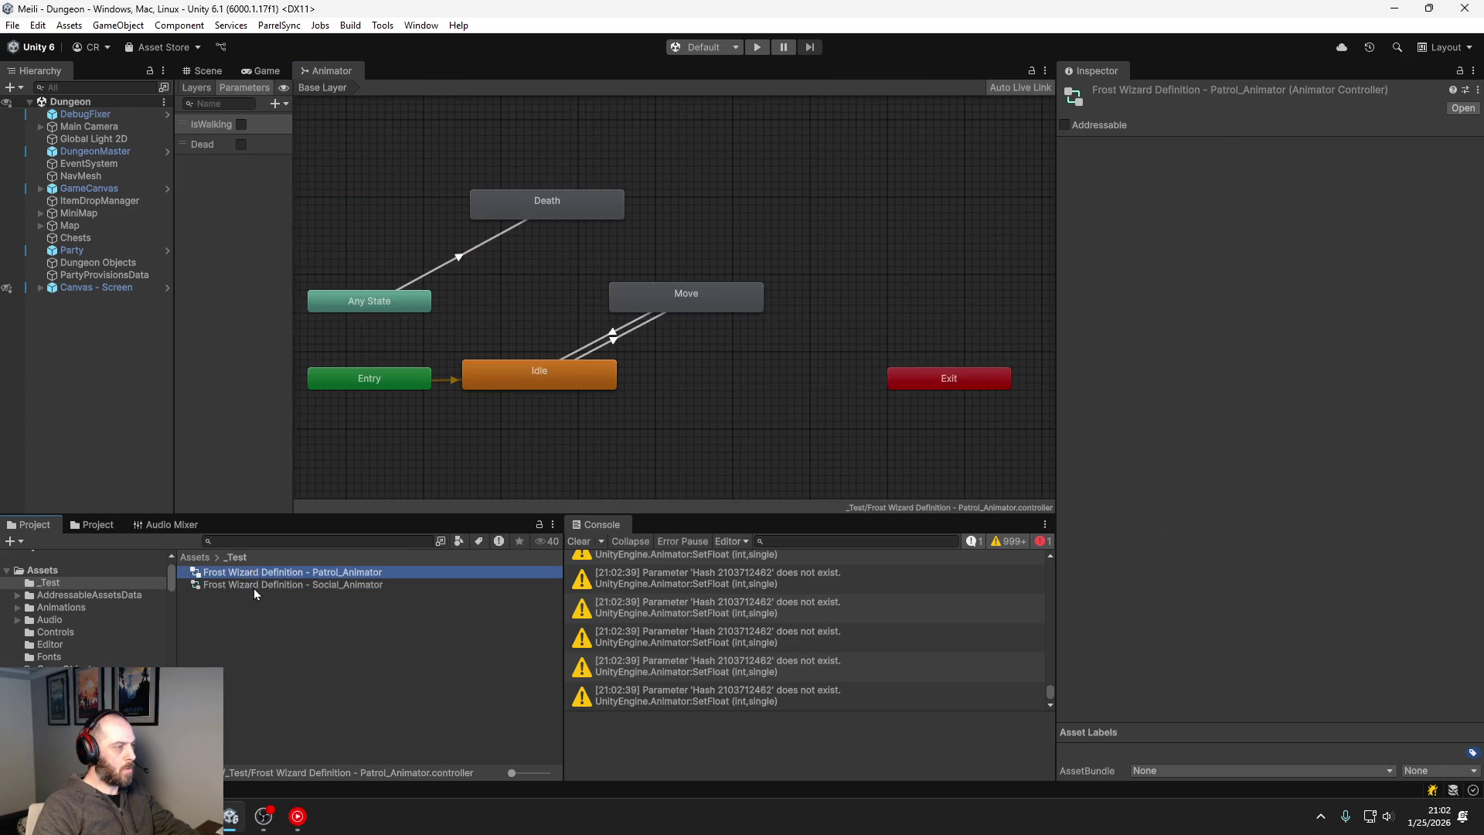
left_click(254, 587)
left_click(260, 576)
left_click(264, 587)
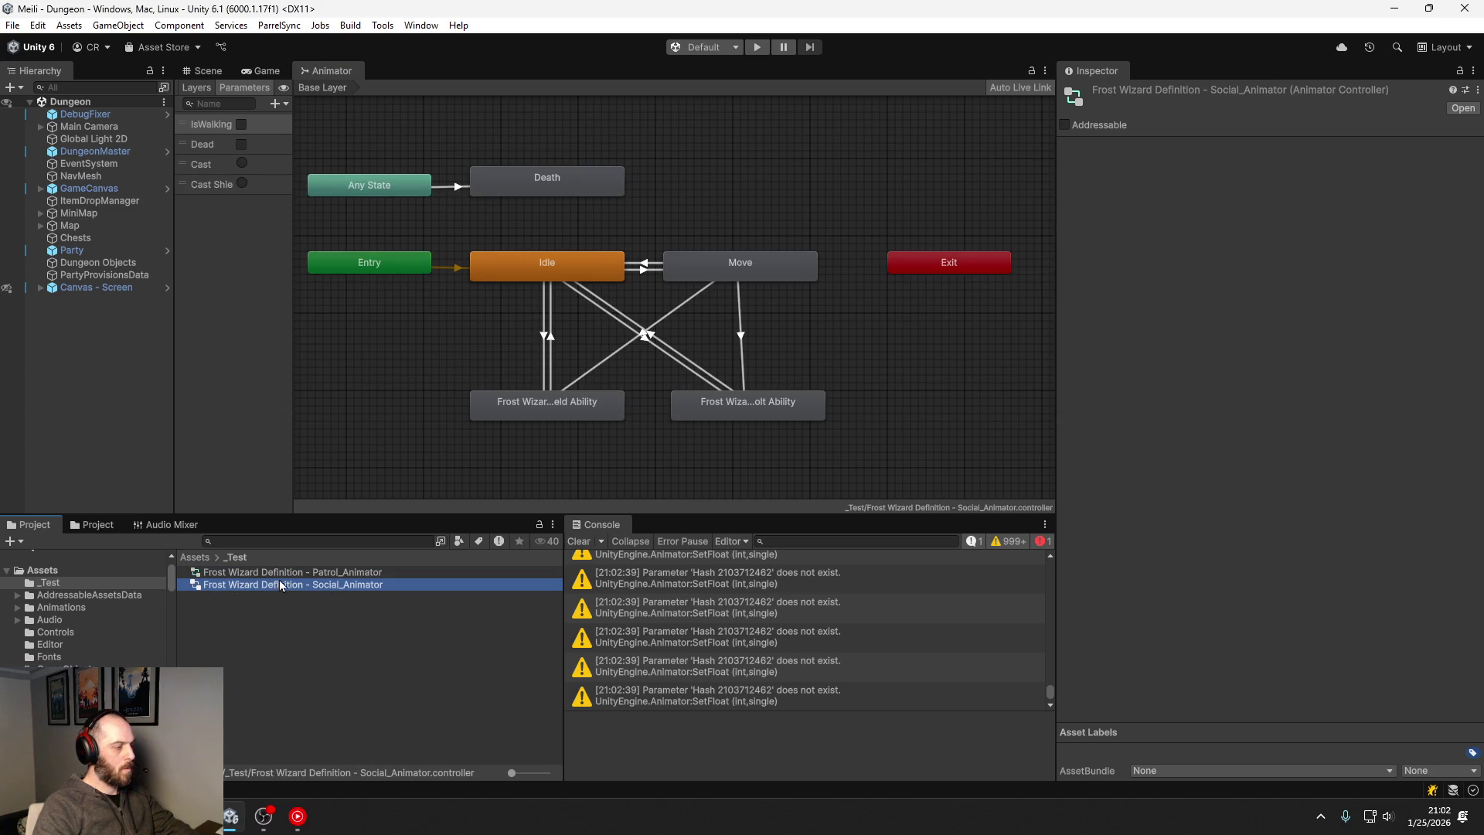
Step: Delete both Frost Wizard Patrol and Social animator controllers
left_click(279, 575, "ctrl")
key("Delete")
key("Return")
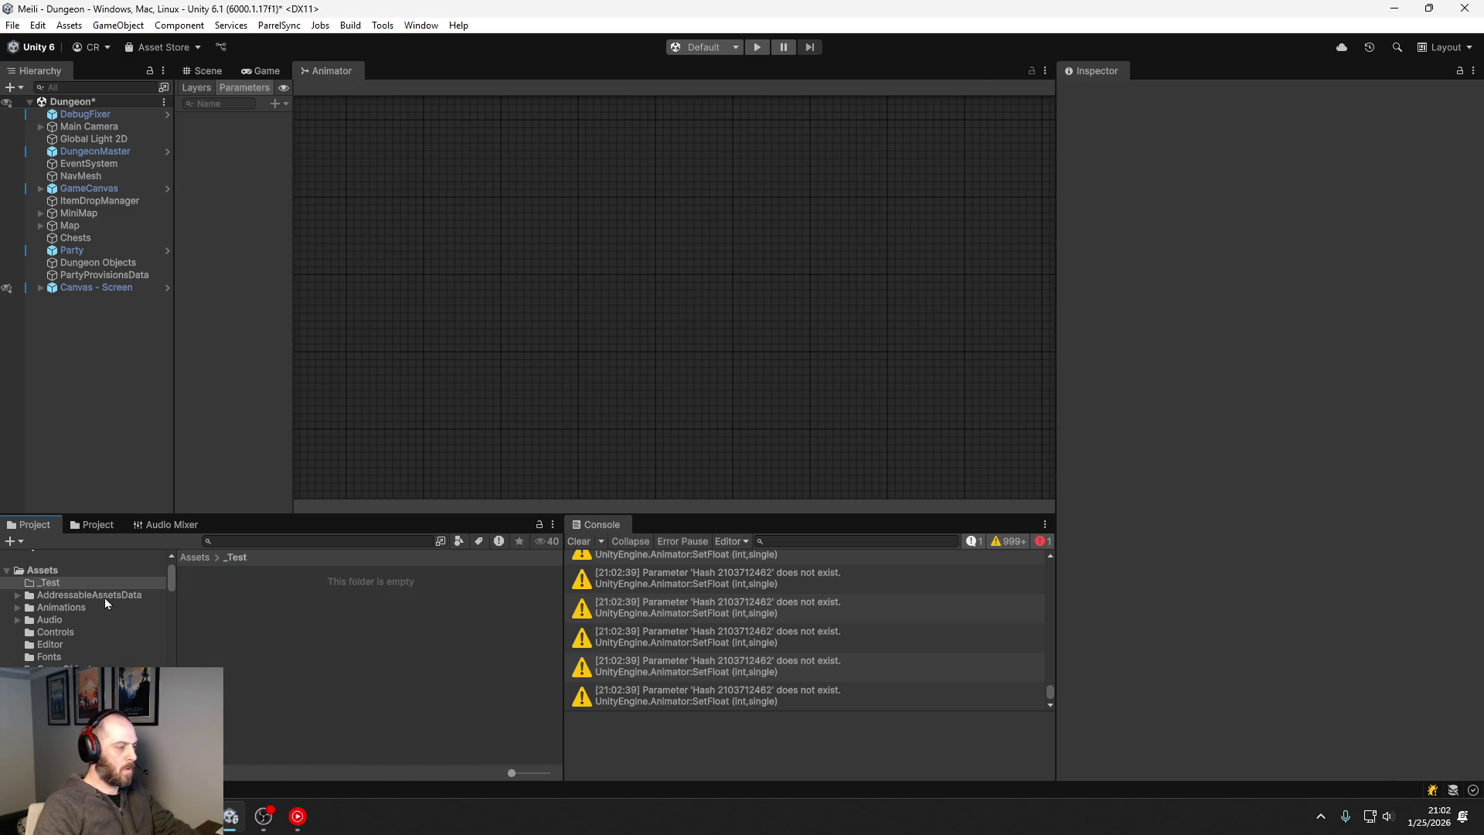
Step: In the Enemy Animator Creator, assign Frost Wizard Definition with Frost Wizard Idle as idle clip
left_click(384, 25)
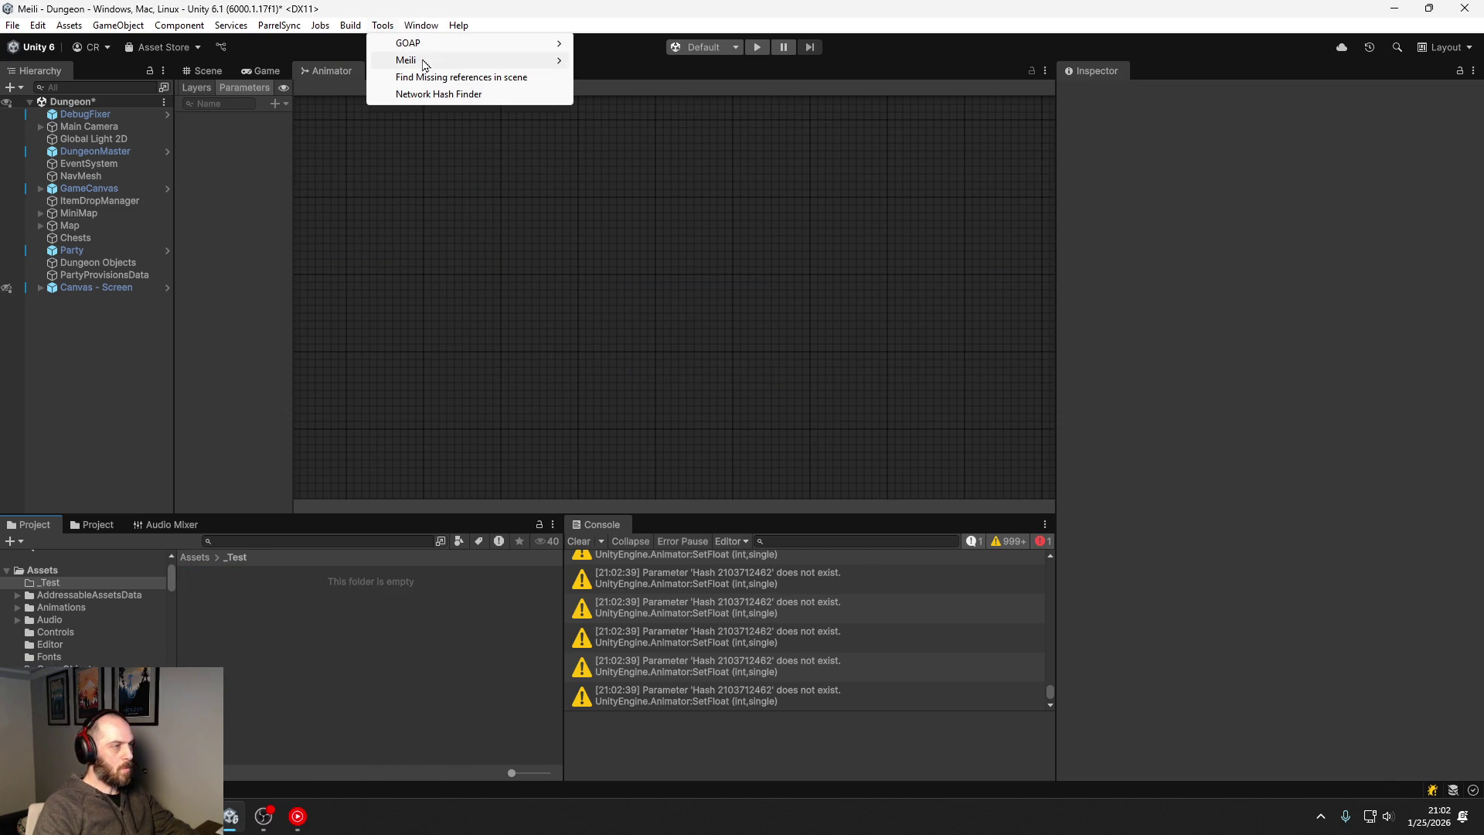
mouse_move(425, 60)
left_click(642, 77)
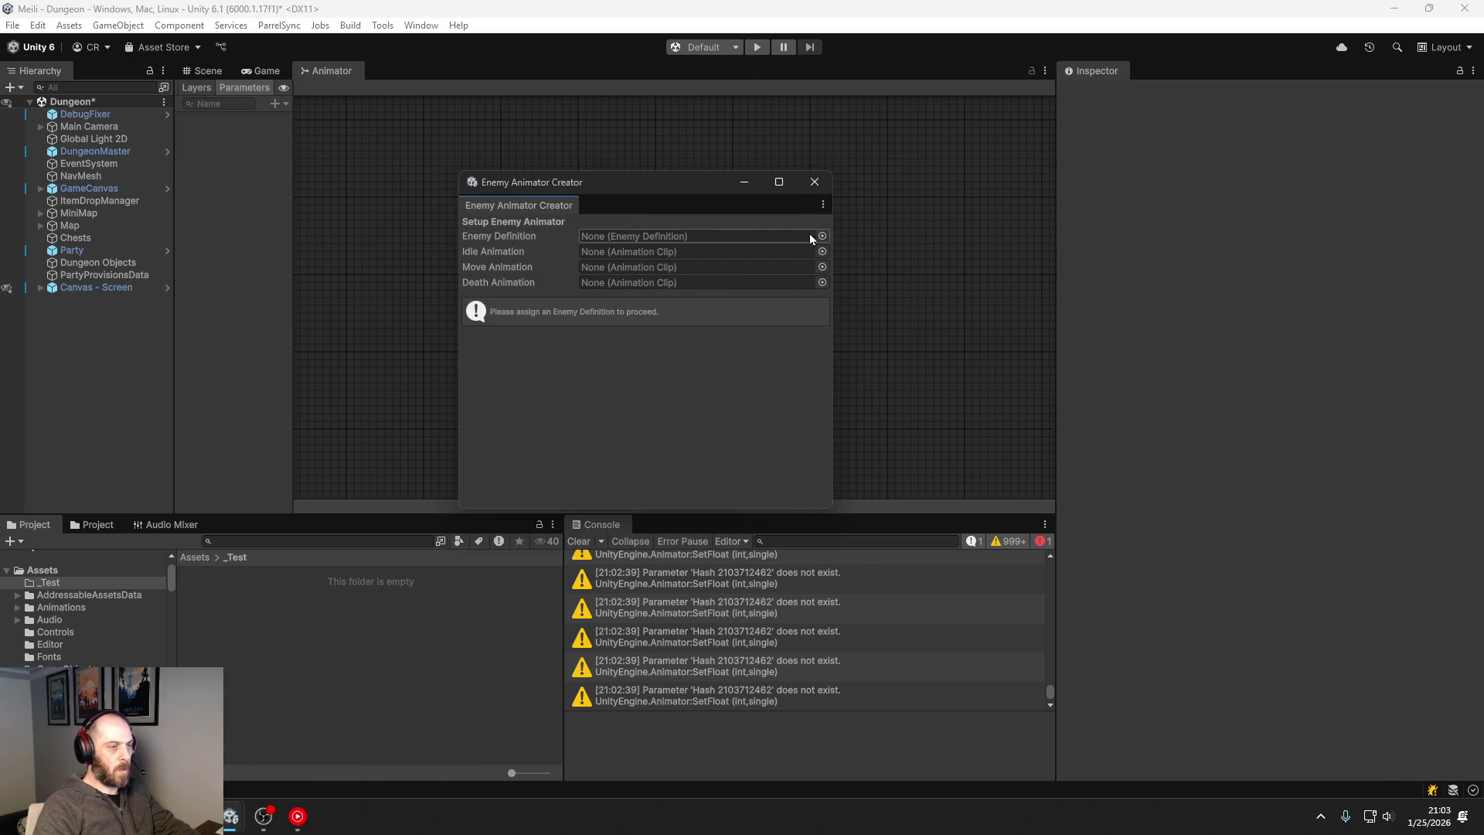
left_click(823, 237)
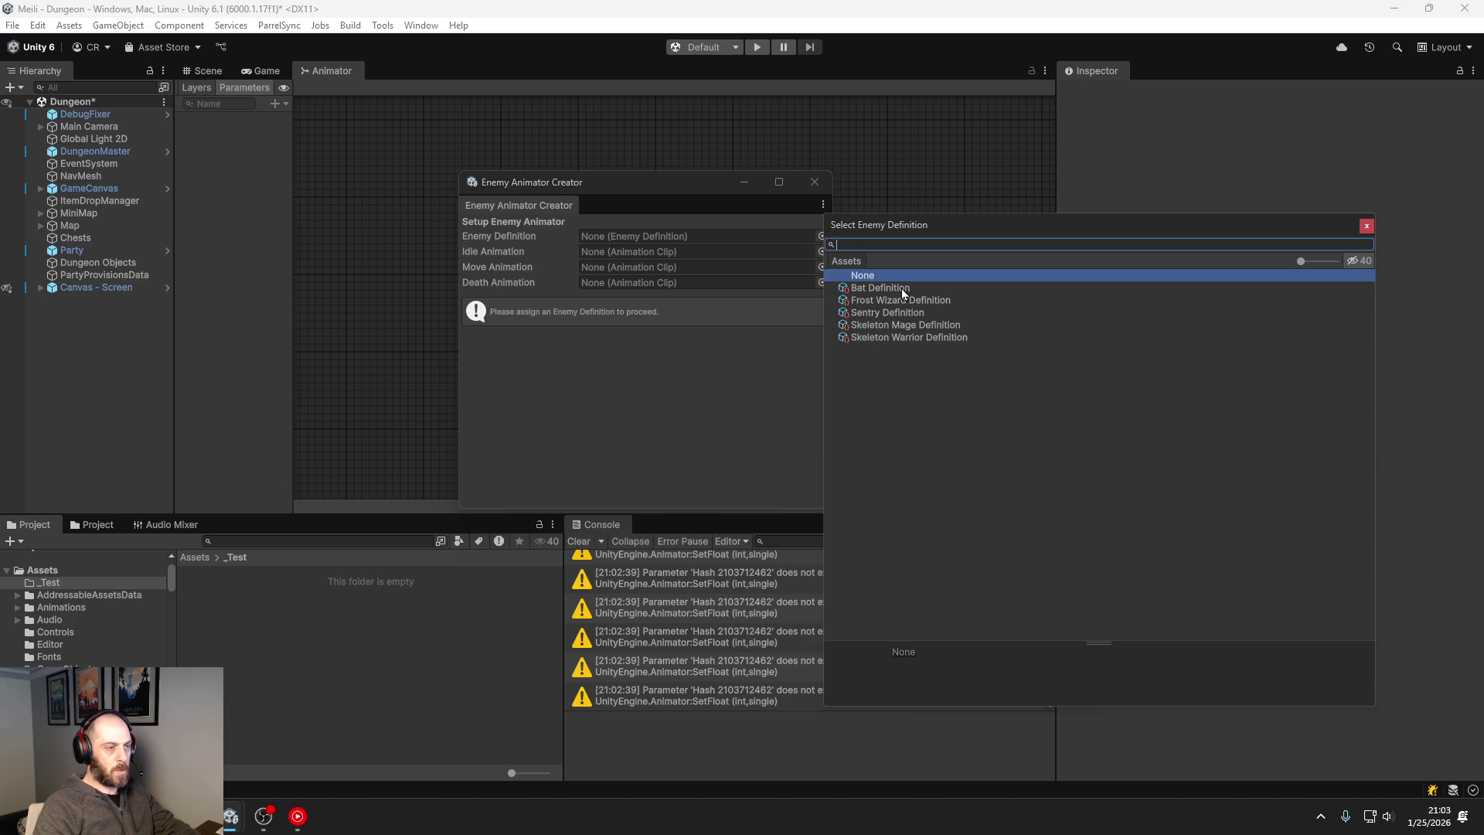
double_click(901, 300)
left_click(820, 251)
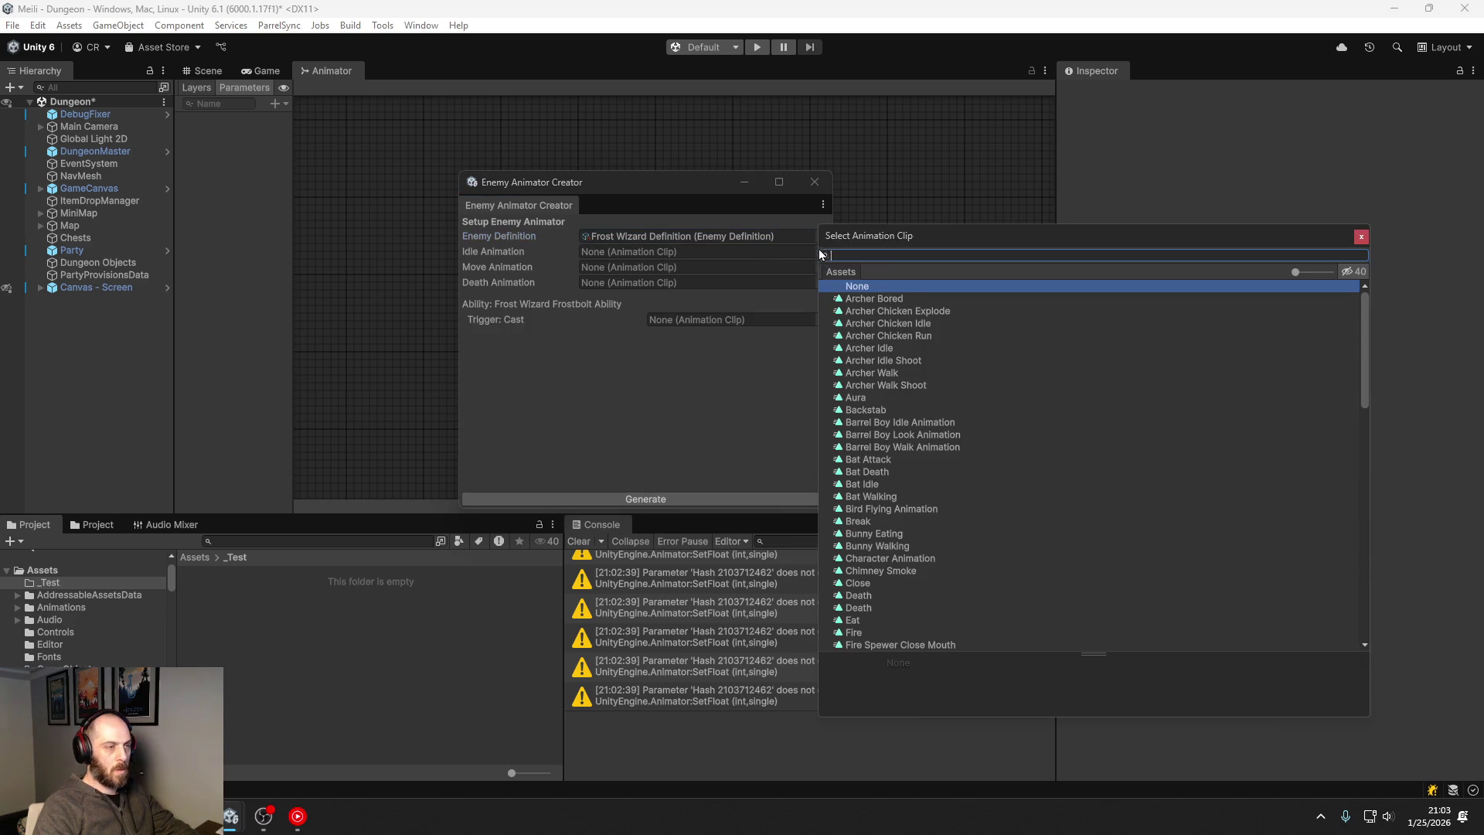
type("frost")
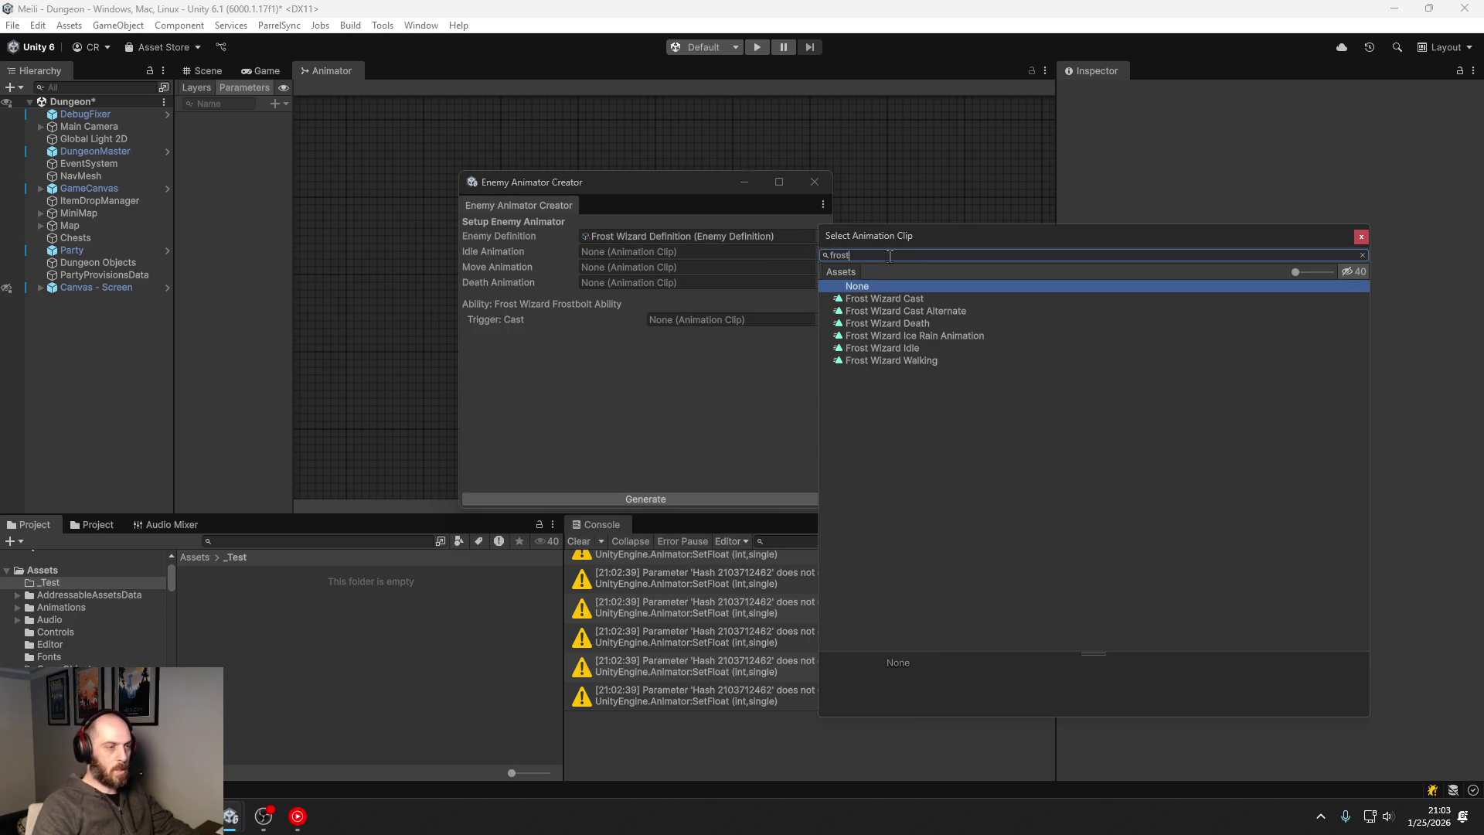
double_click(924, 348)
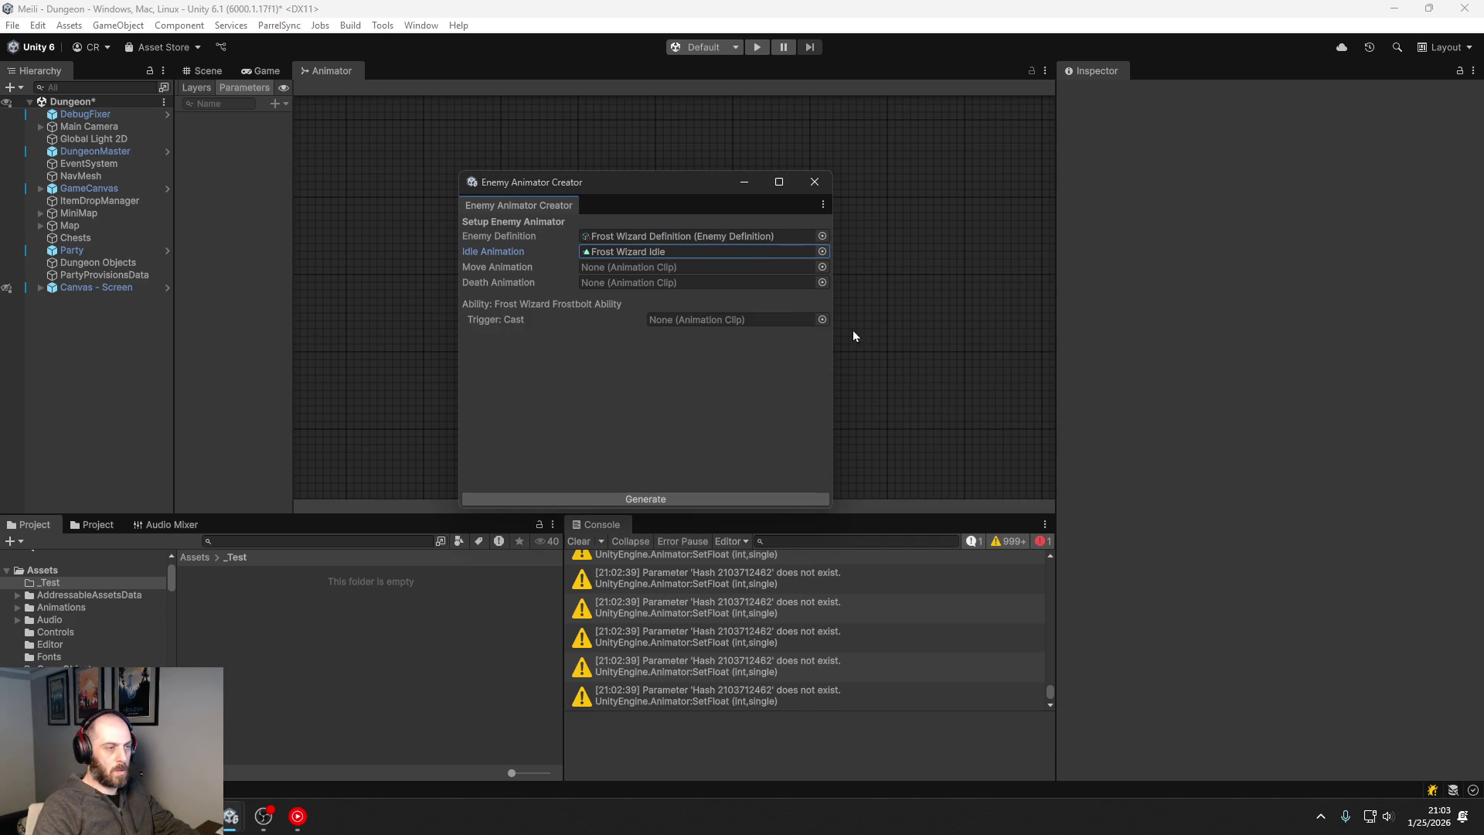
Step: Assign Frost Wizard Walking, Frost Wizard Death and Frost Wizard Cast as move, death and cast clips
left_click(820, 267)
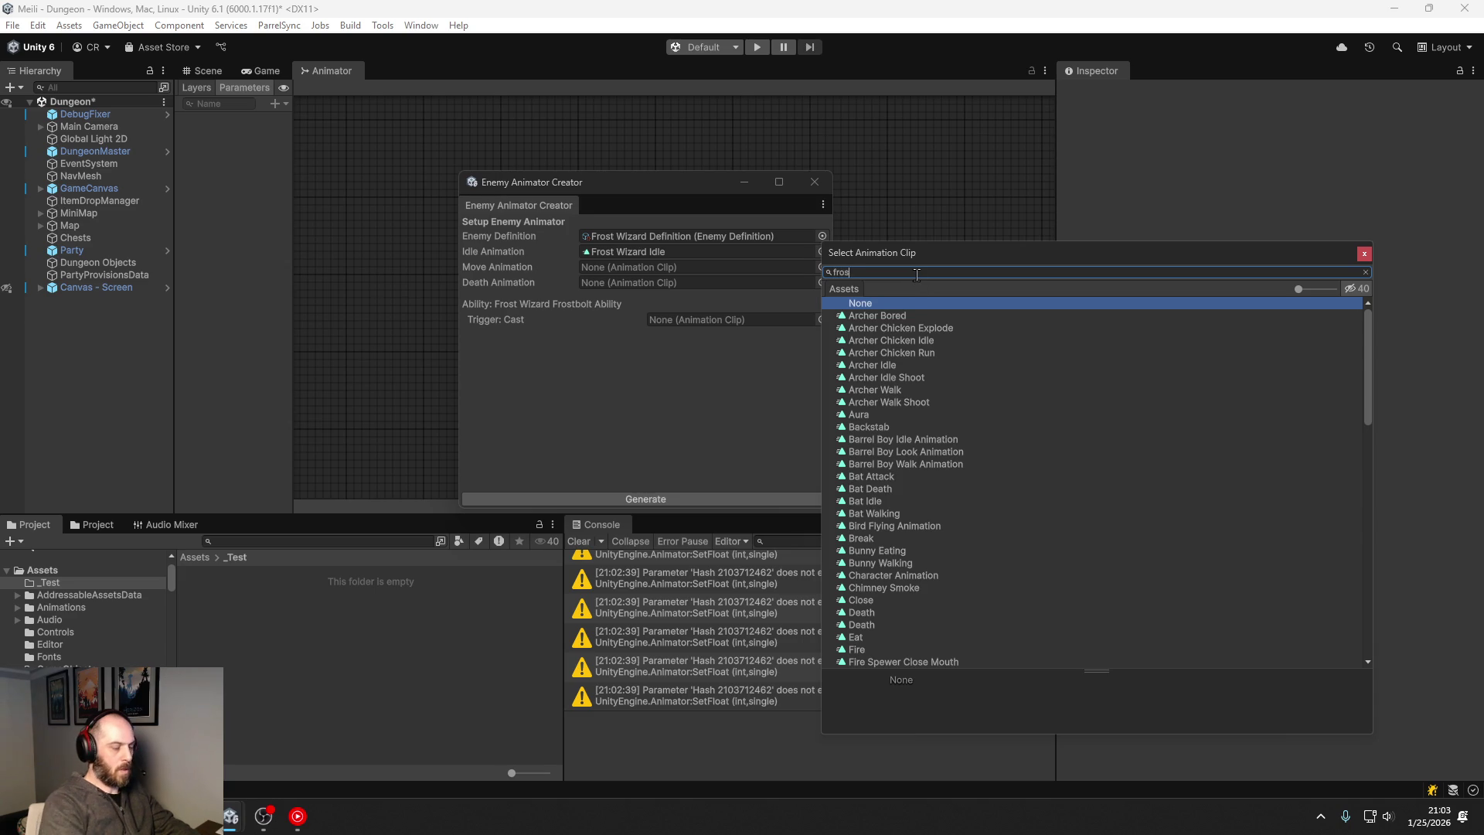
double_click(915, 380)
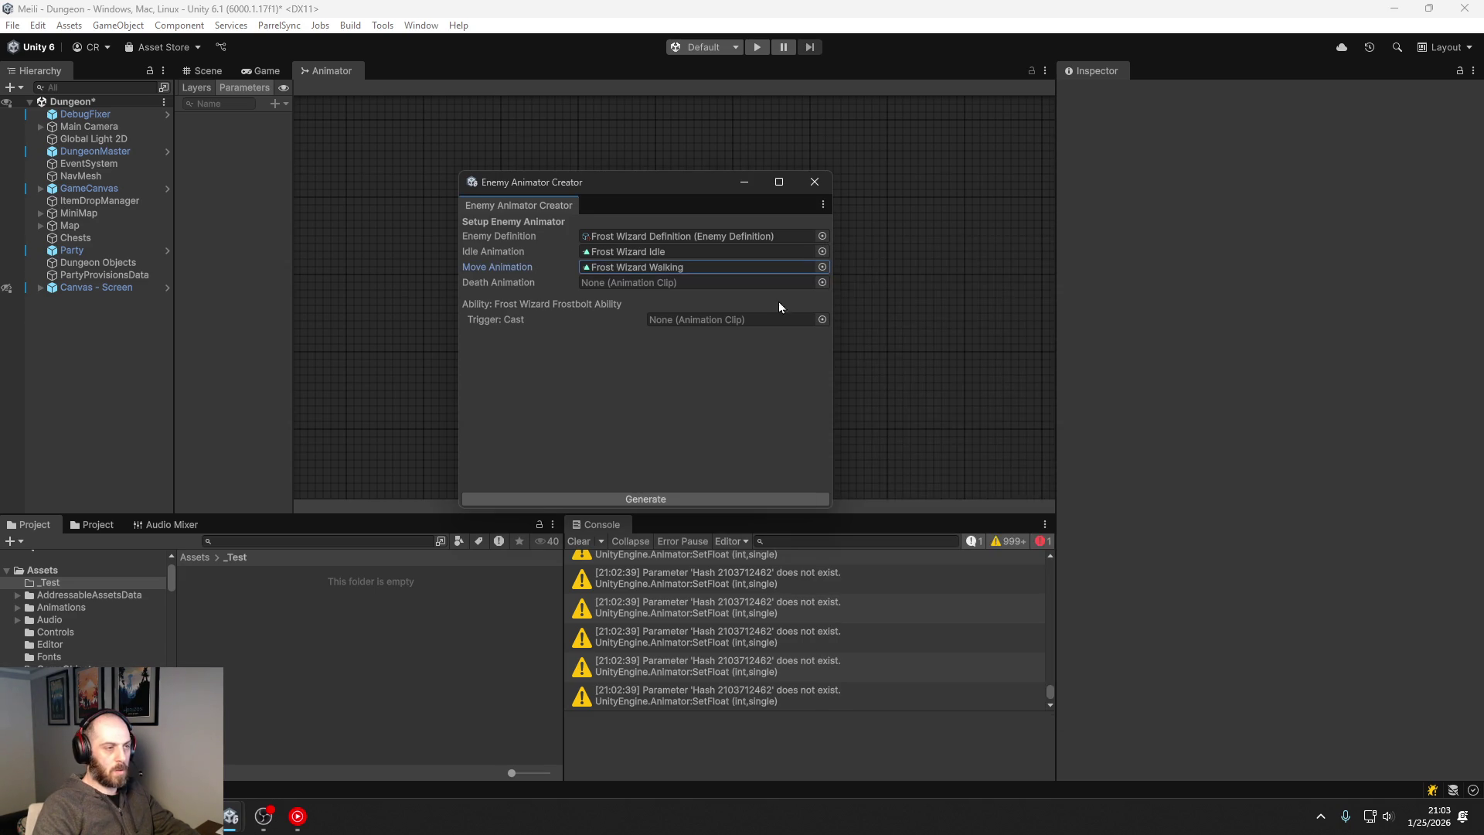
left_click(821, 282)
type("frost dea")
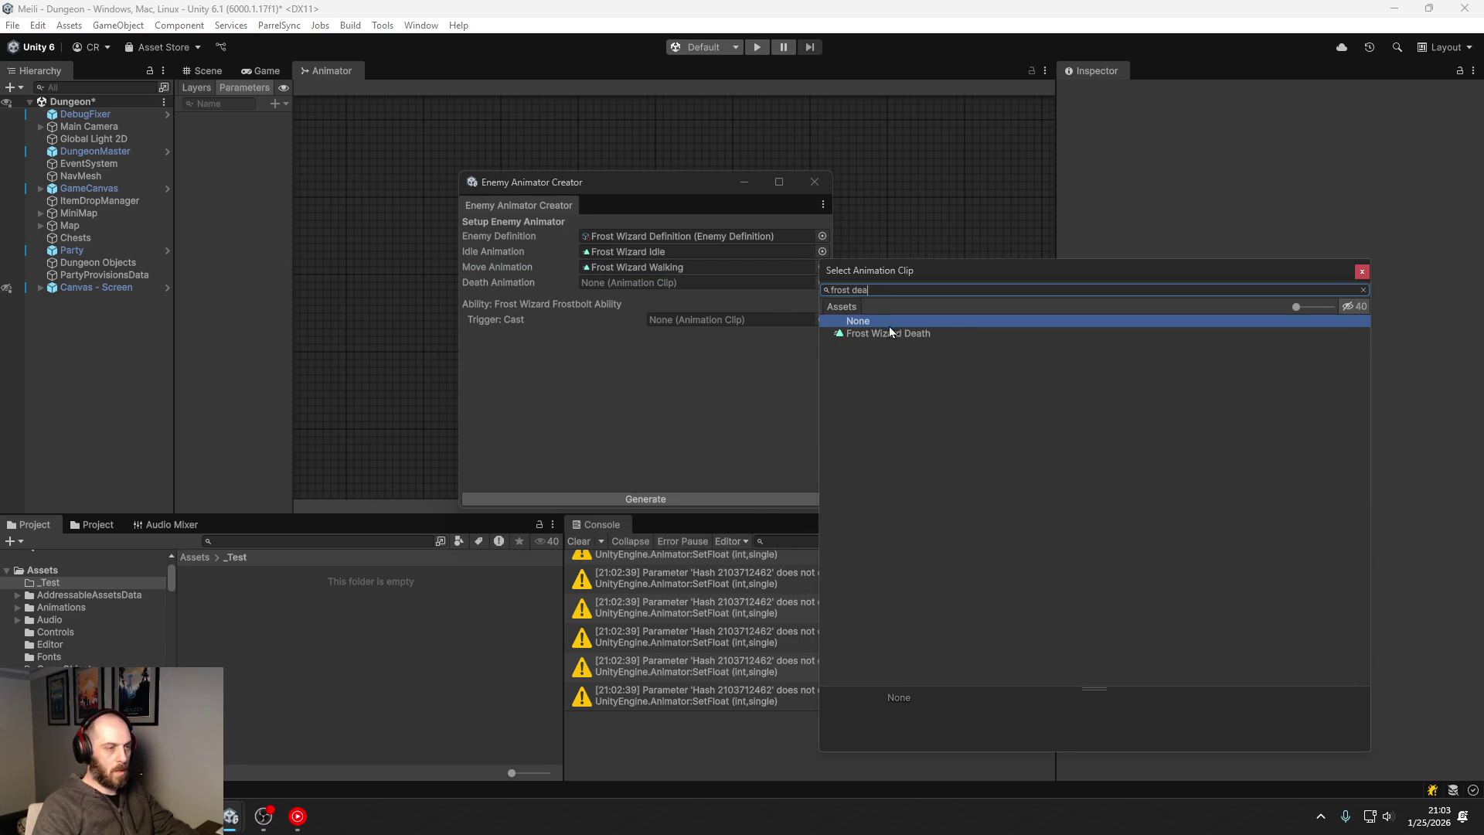
double_click(897, 332)
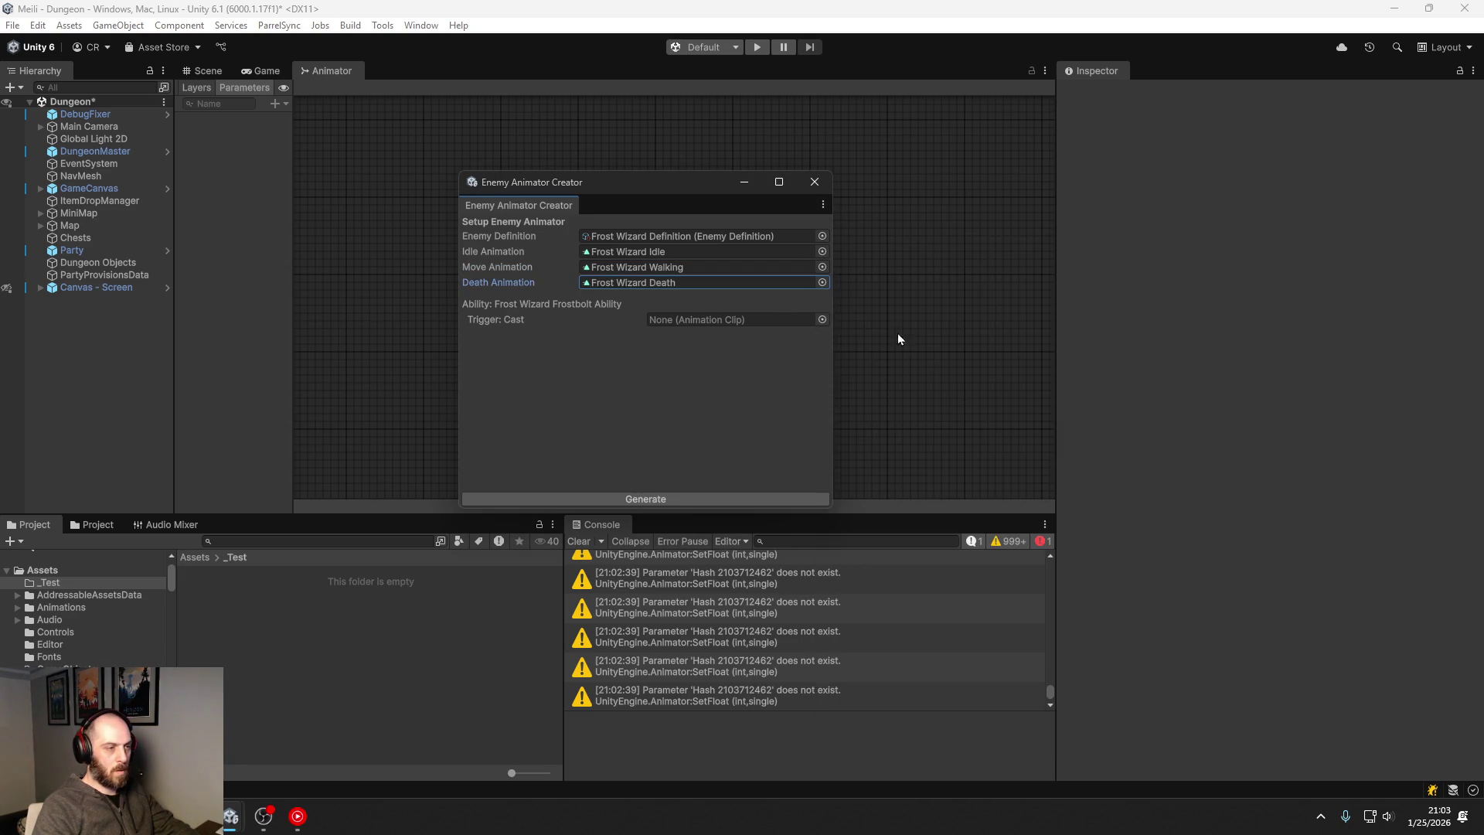
left_click(822, 319)
type("fr")
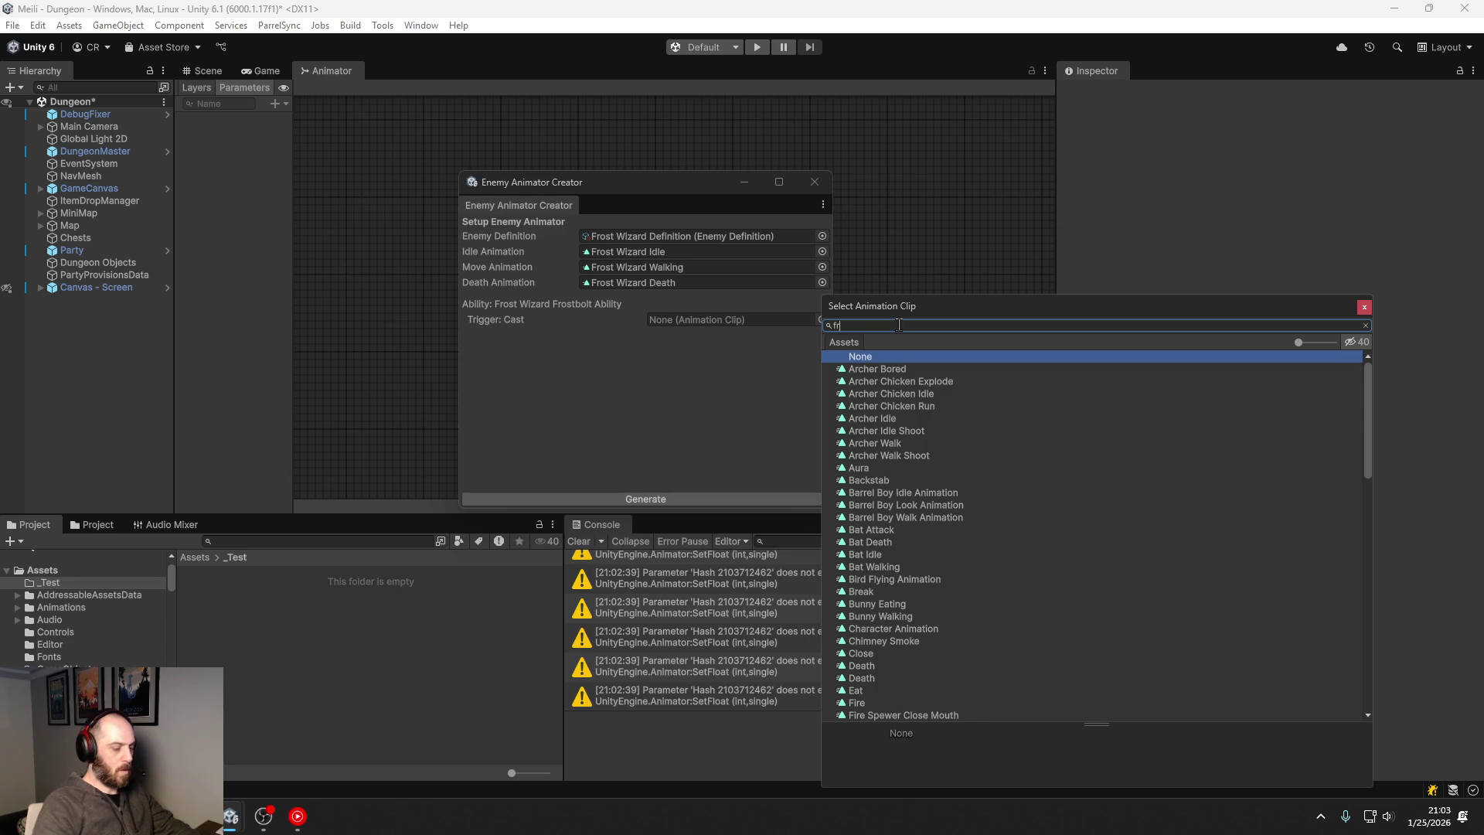
type("ost cas")
double_click(906, 369)
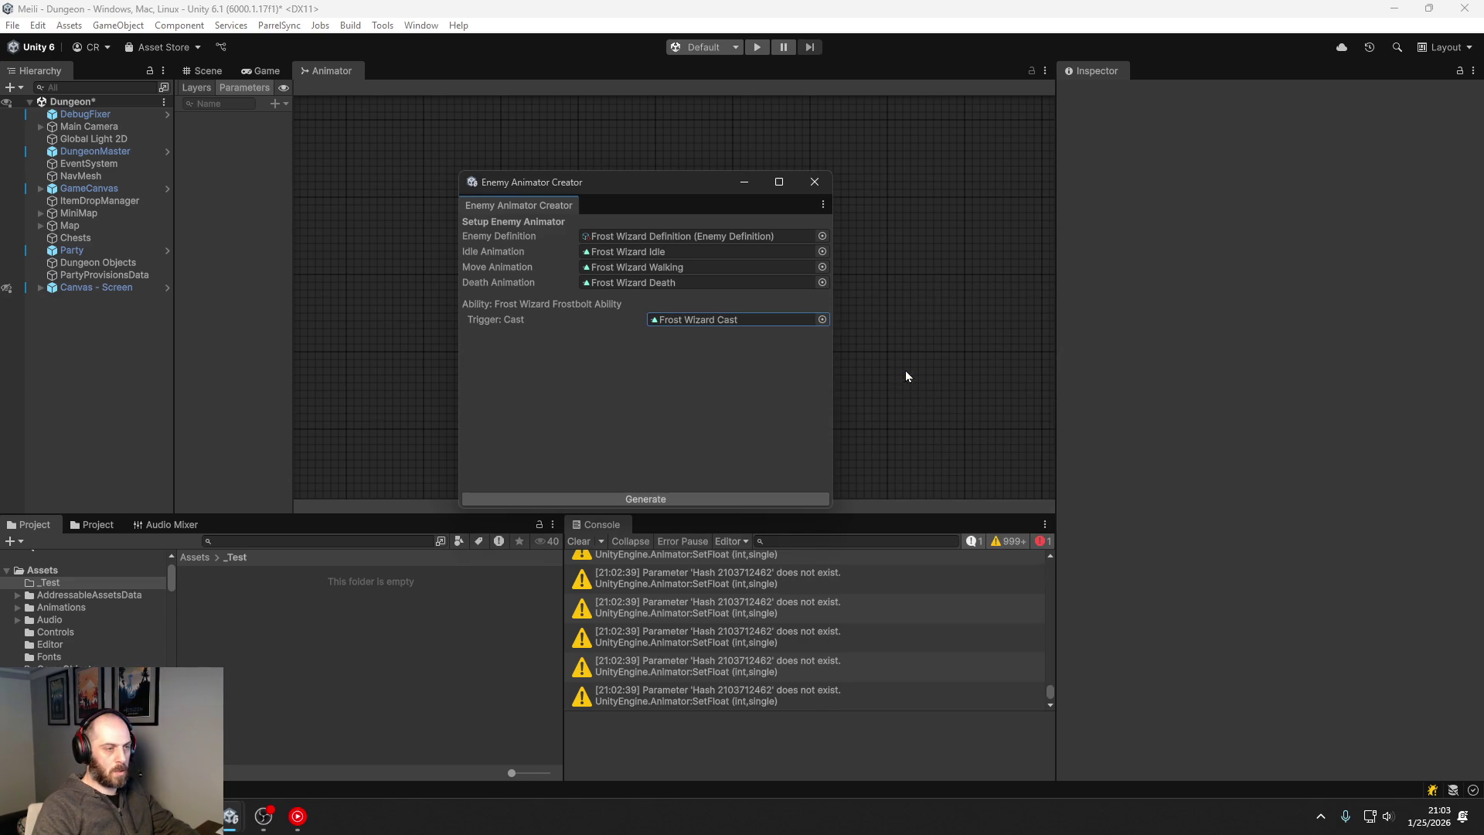
Step: Generate the new Frost Wizard controller and delete the old Frost Wizard Animator asset
left_click(655, 504)
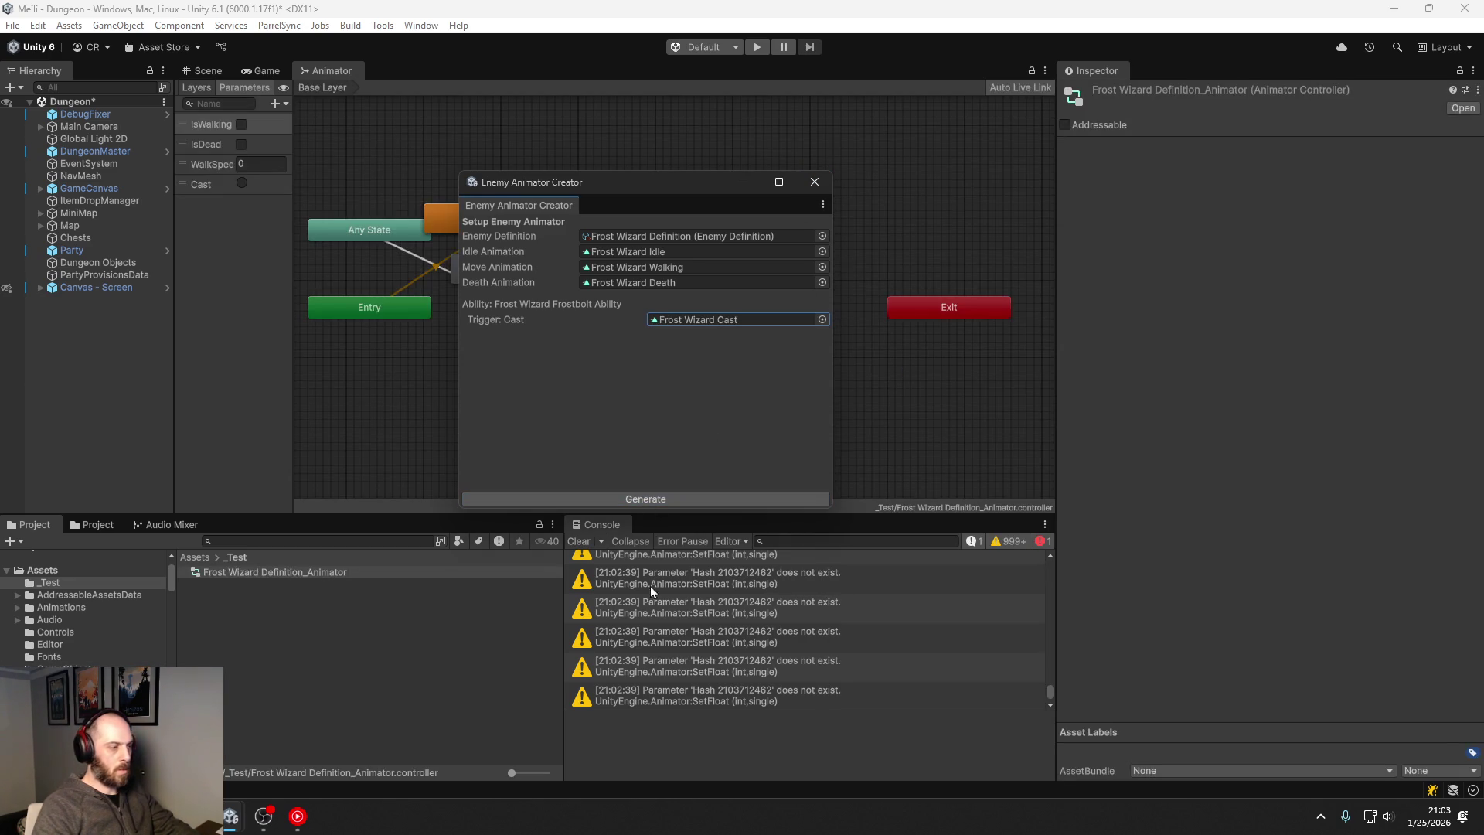
left_click(237, 577)
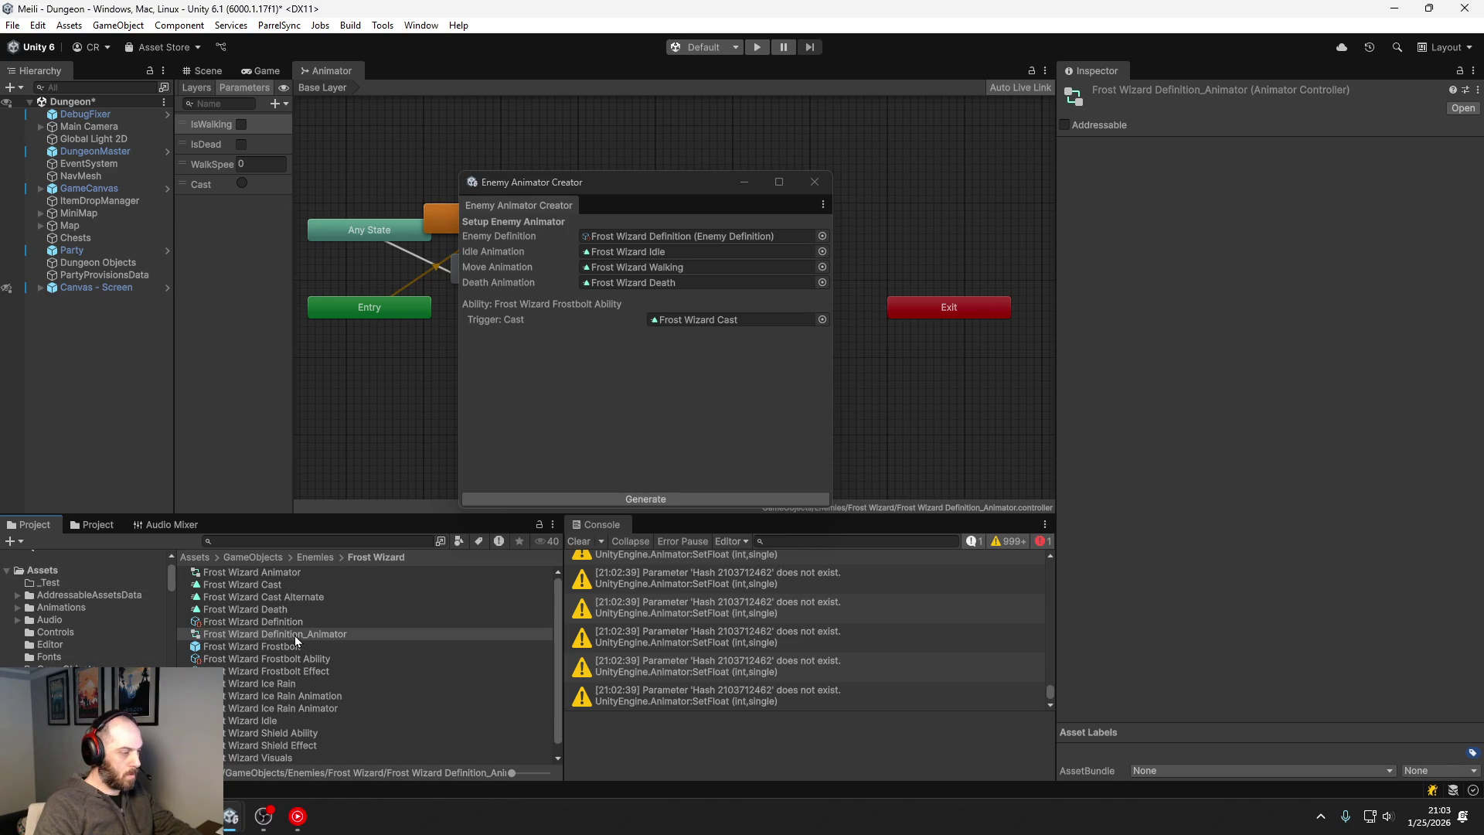
left_click(814, 182)
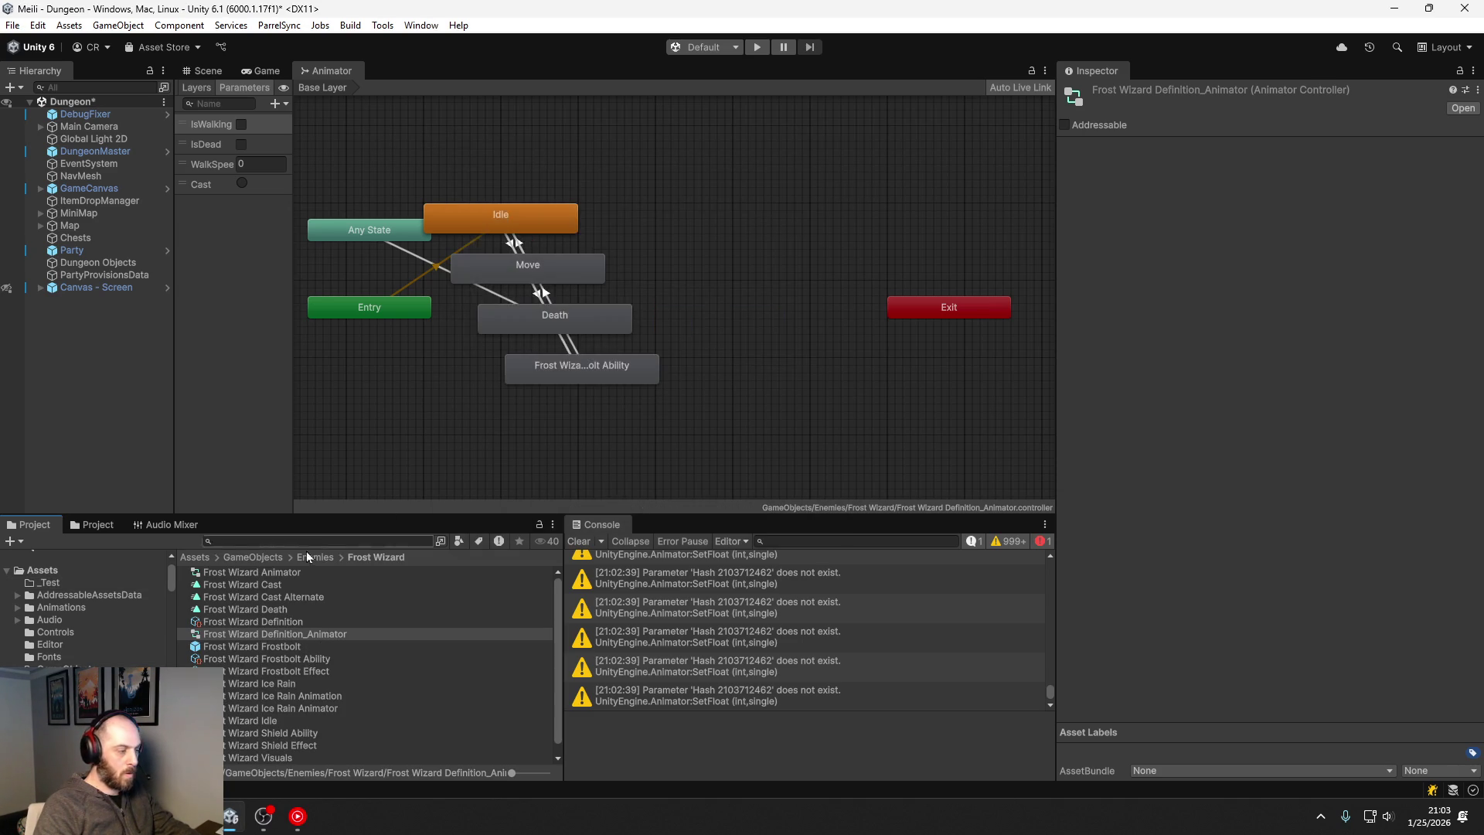
left_click(287, 570)
key("Delete")
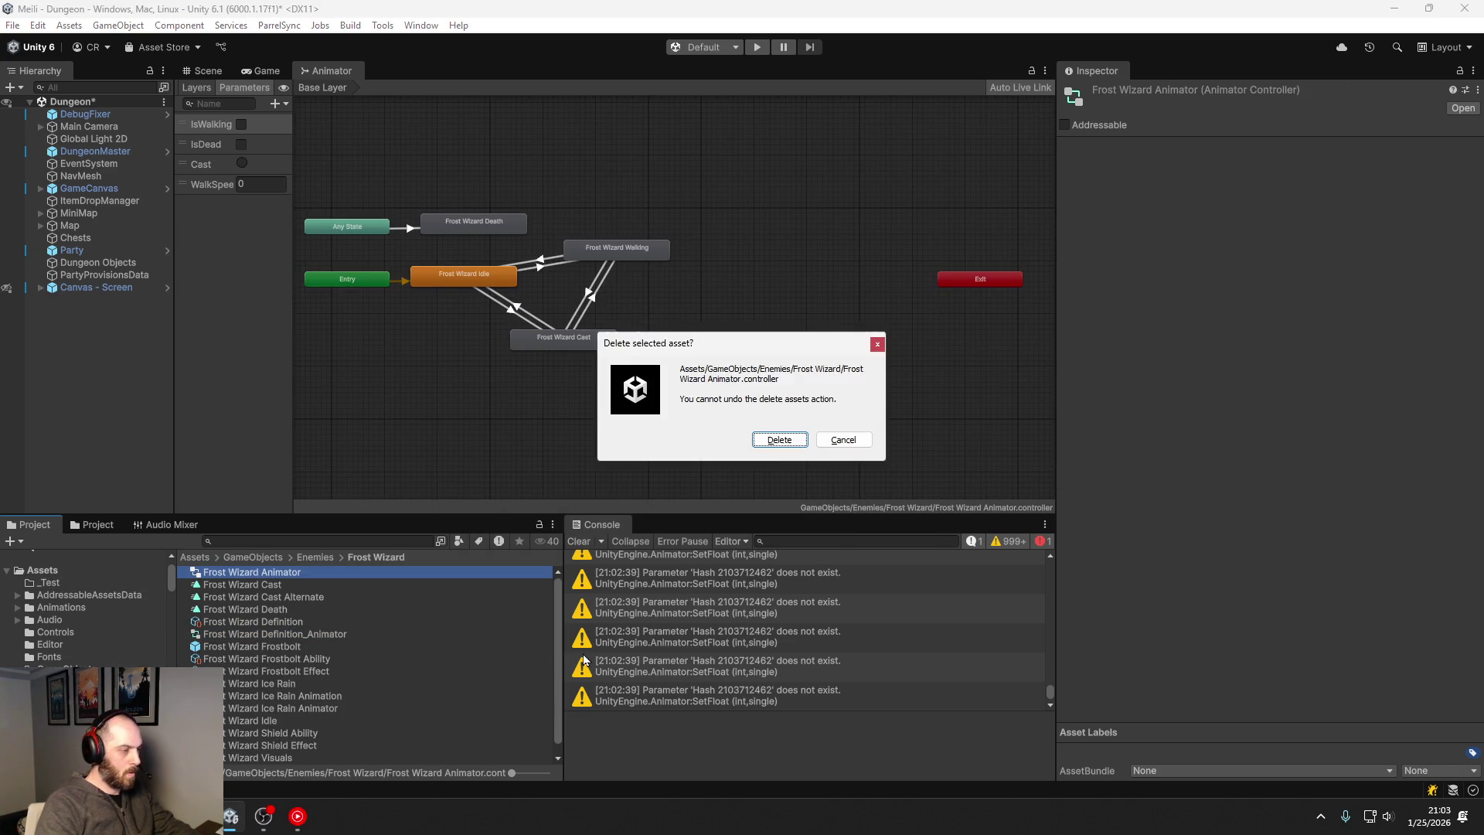
key("Return")
Step: Rename the generated controller to Frost Wizard Animator and assign it to Frost Wizard Visuals
left_click(292, 622)
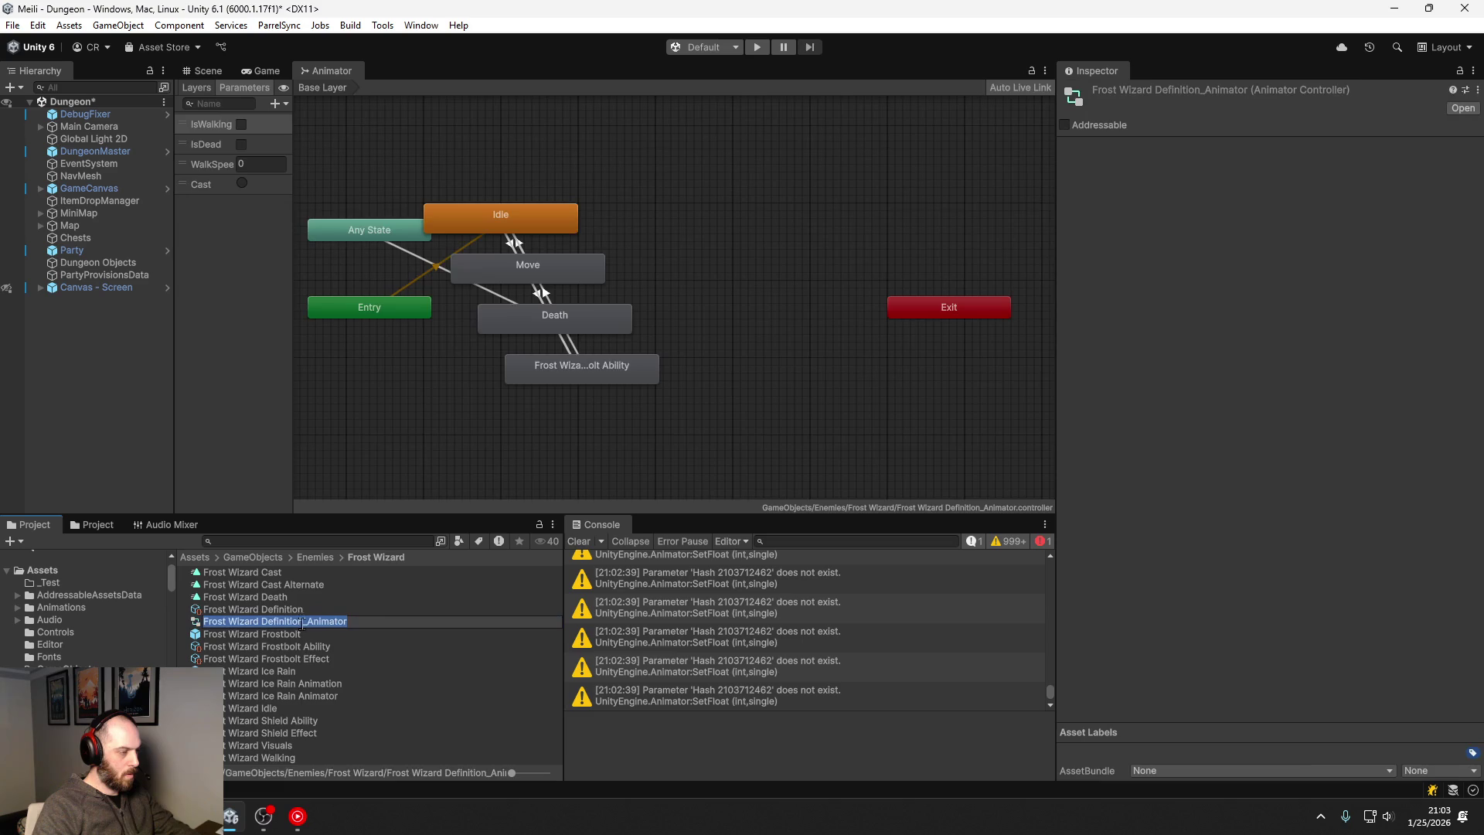
key("Escape")
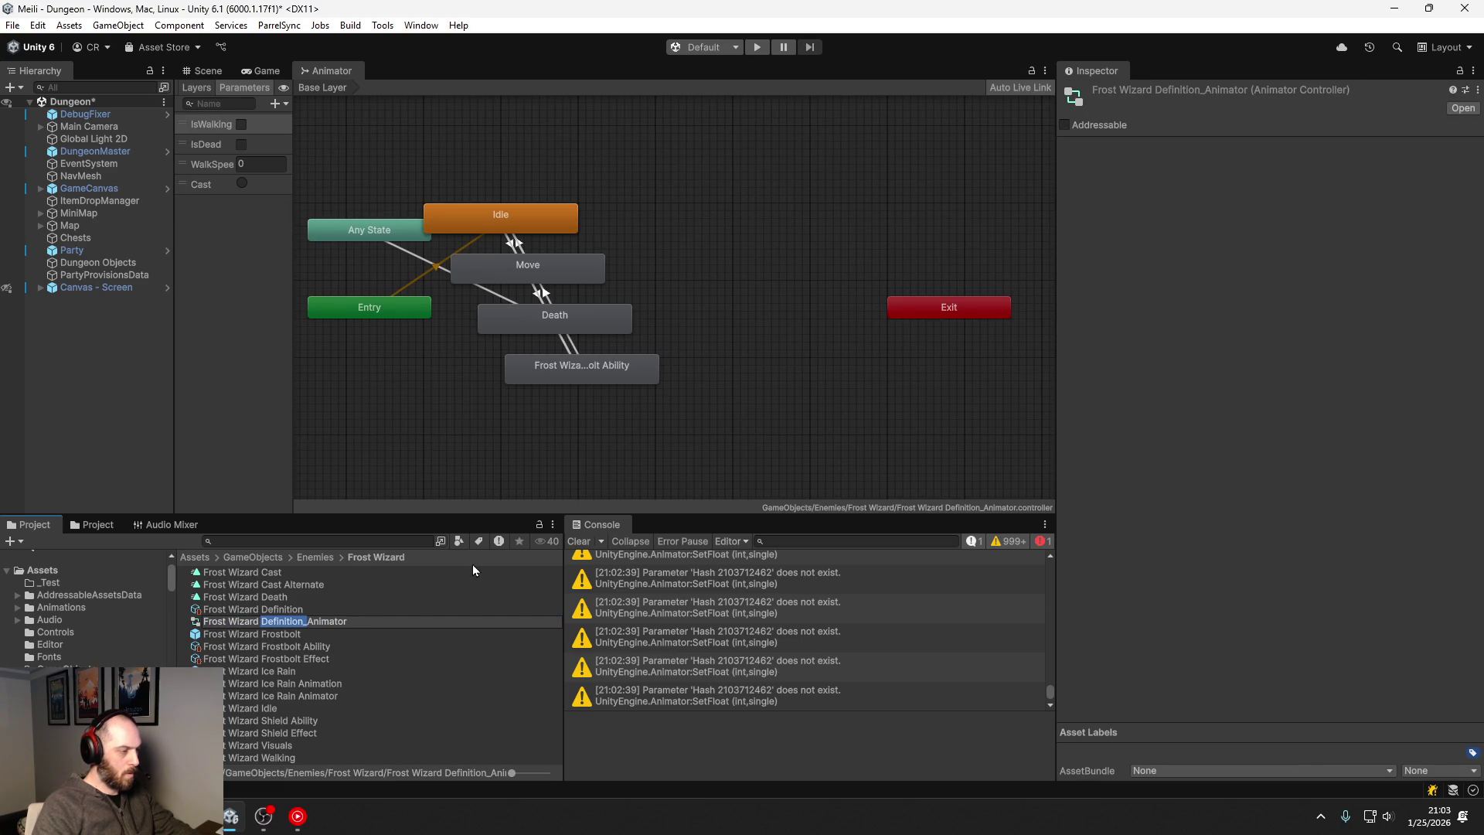
key("Delete")
key("Return")
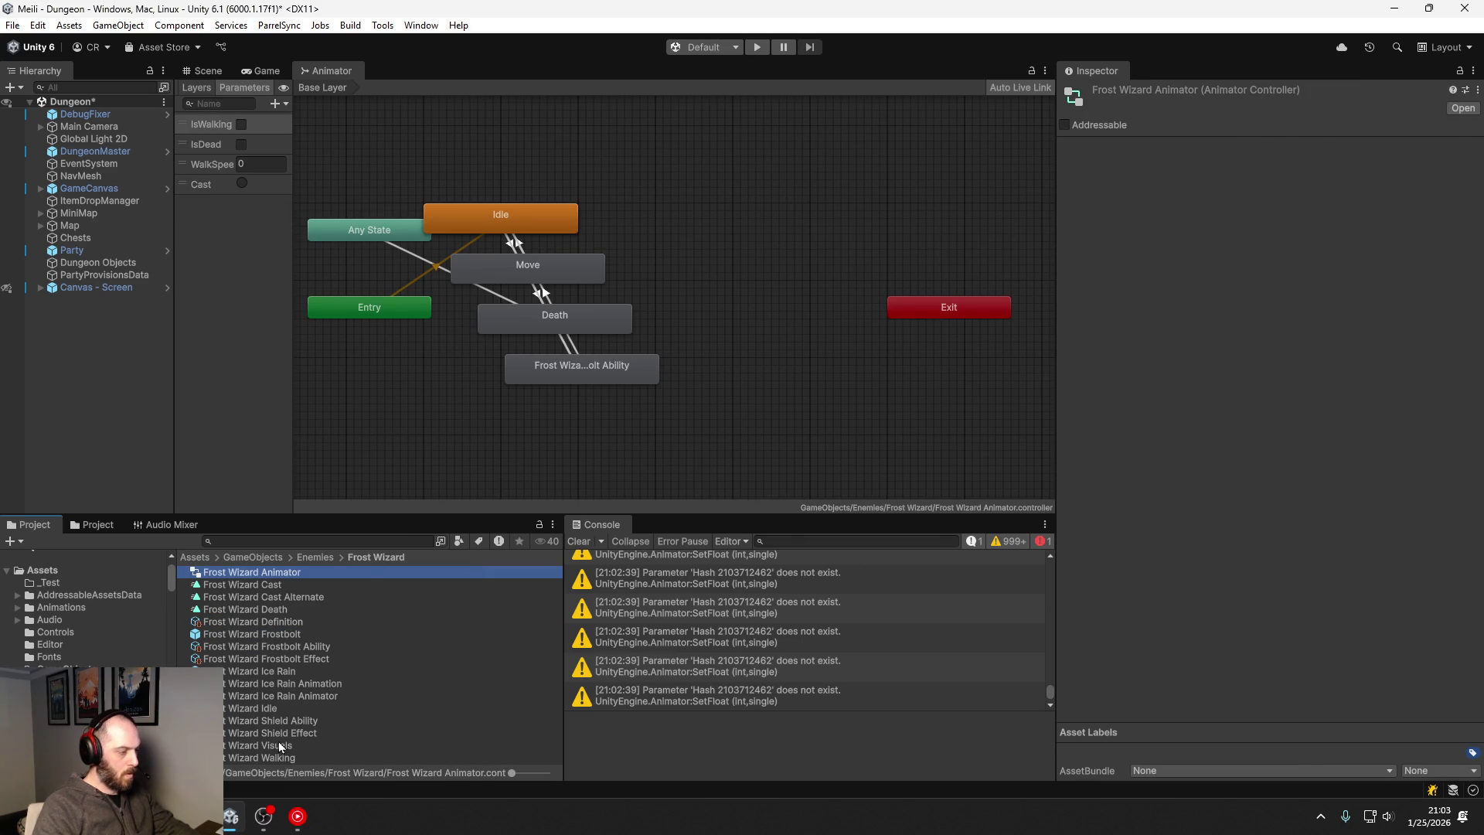
left_click(278, 743)
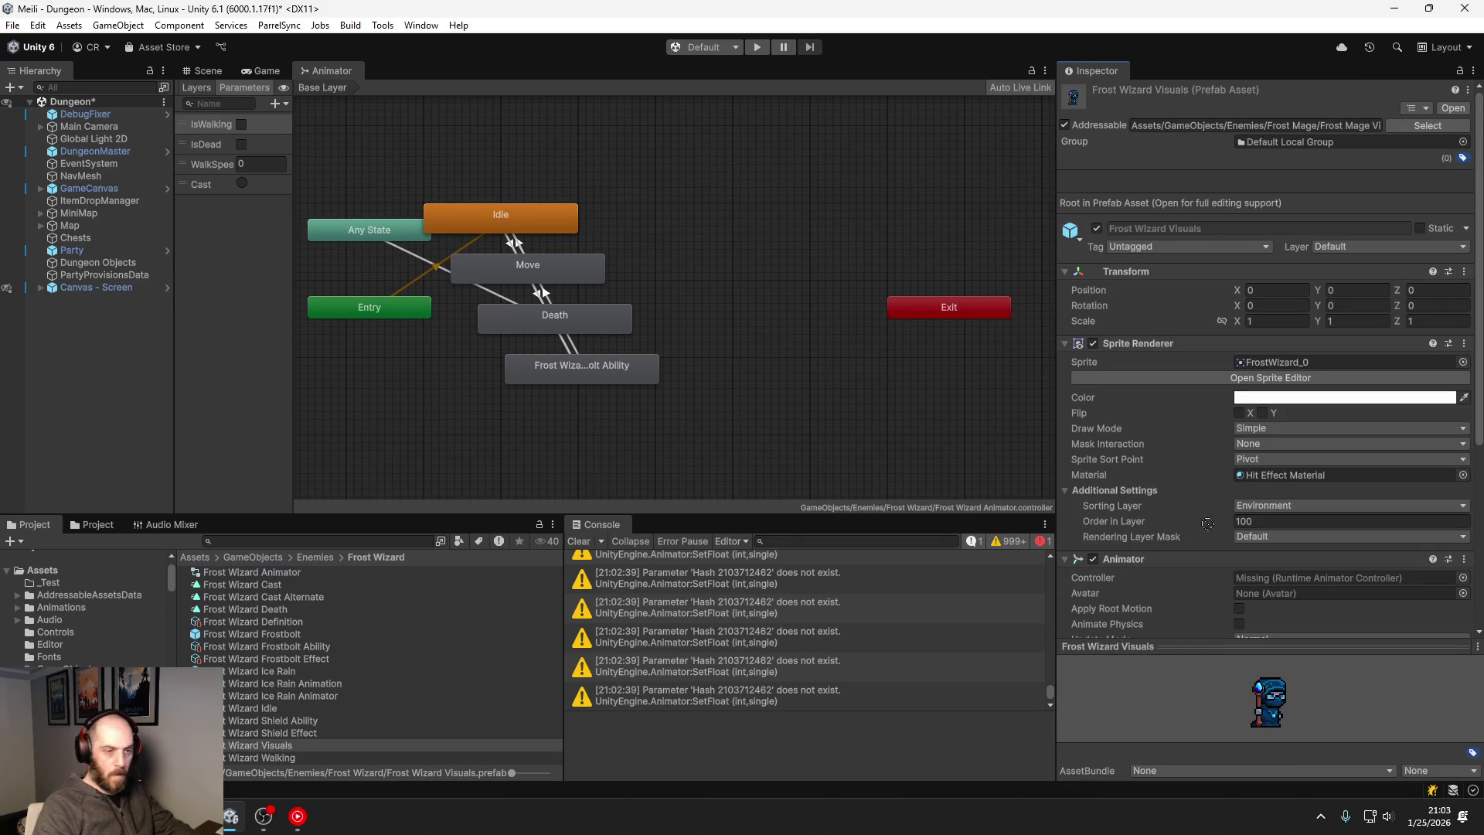
left_click_drag(1207, 523, 1301, 580)
Step: Play-test the dungeon, read the 'NetworkPrefab cannot be null' warning's details, then stop the game
left_click(757, 47)
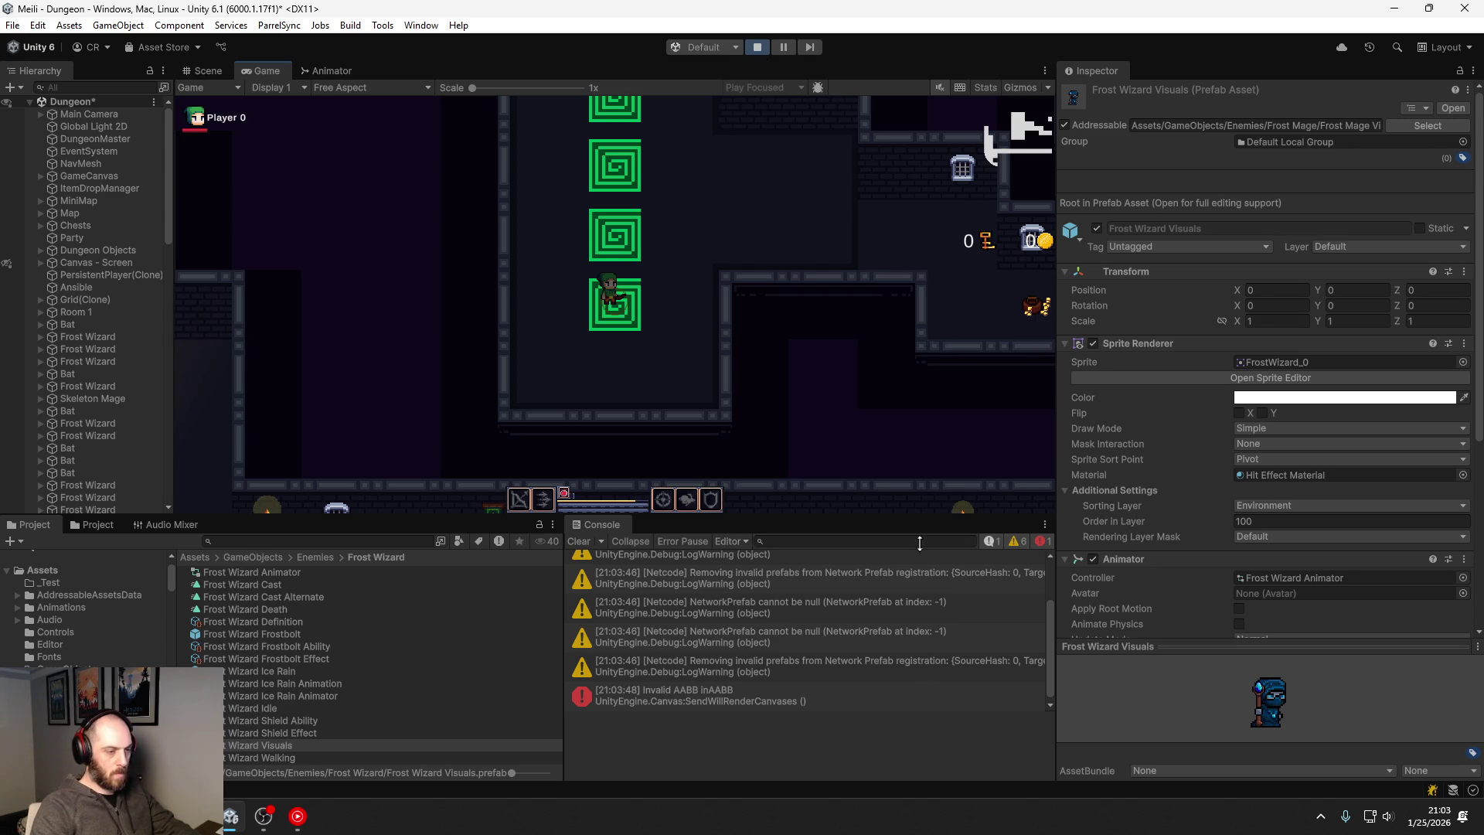
scroll(851, 633, "up", 3)
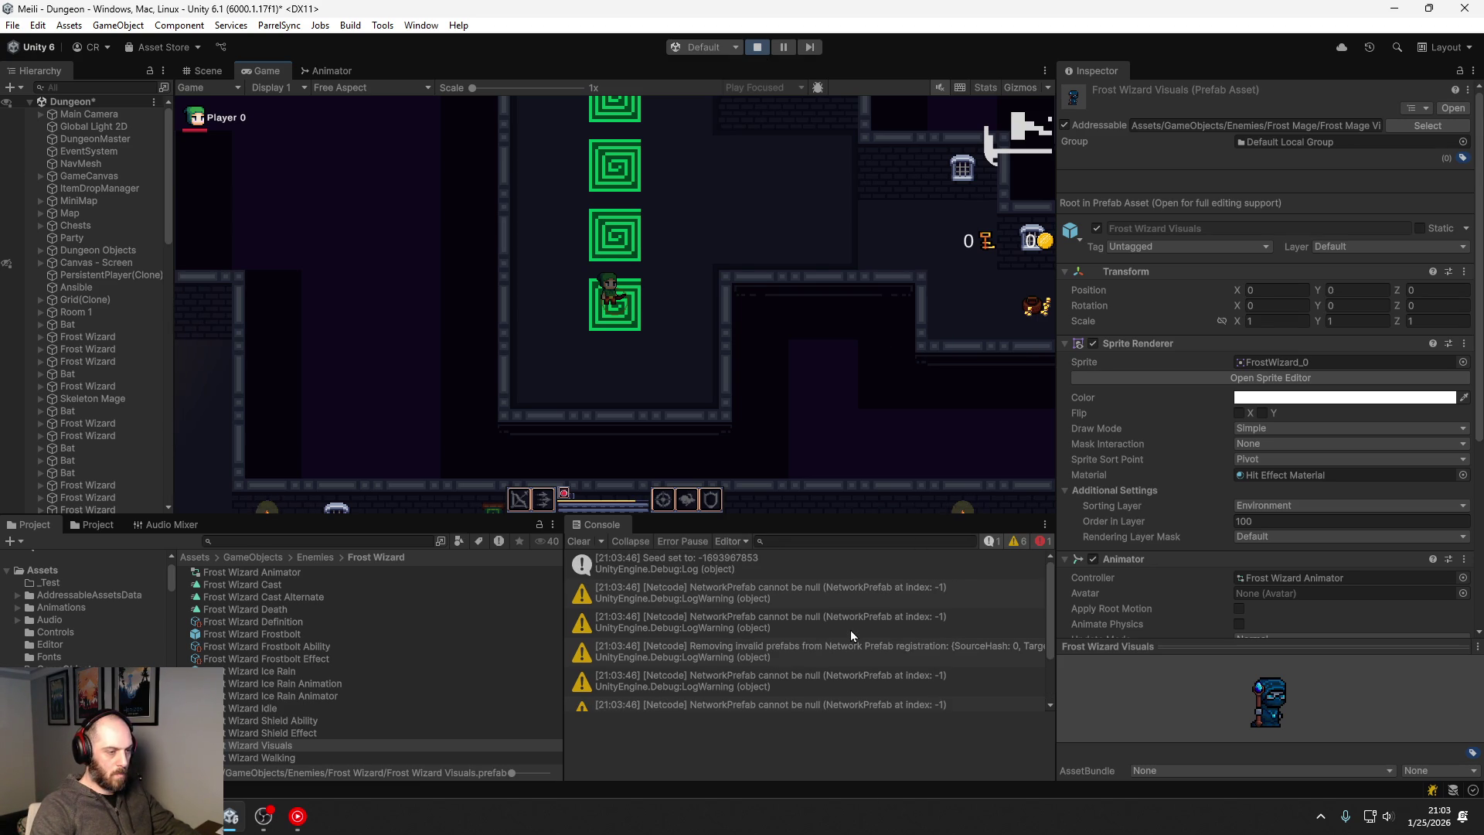
left_click(851, 600)
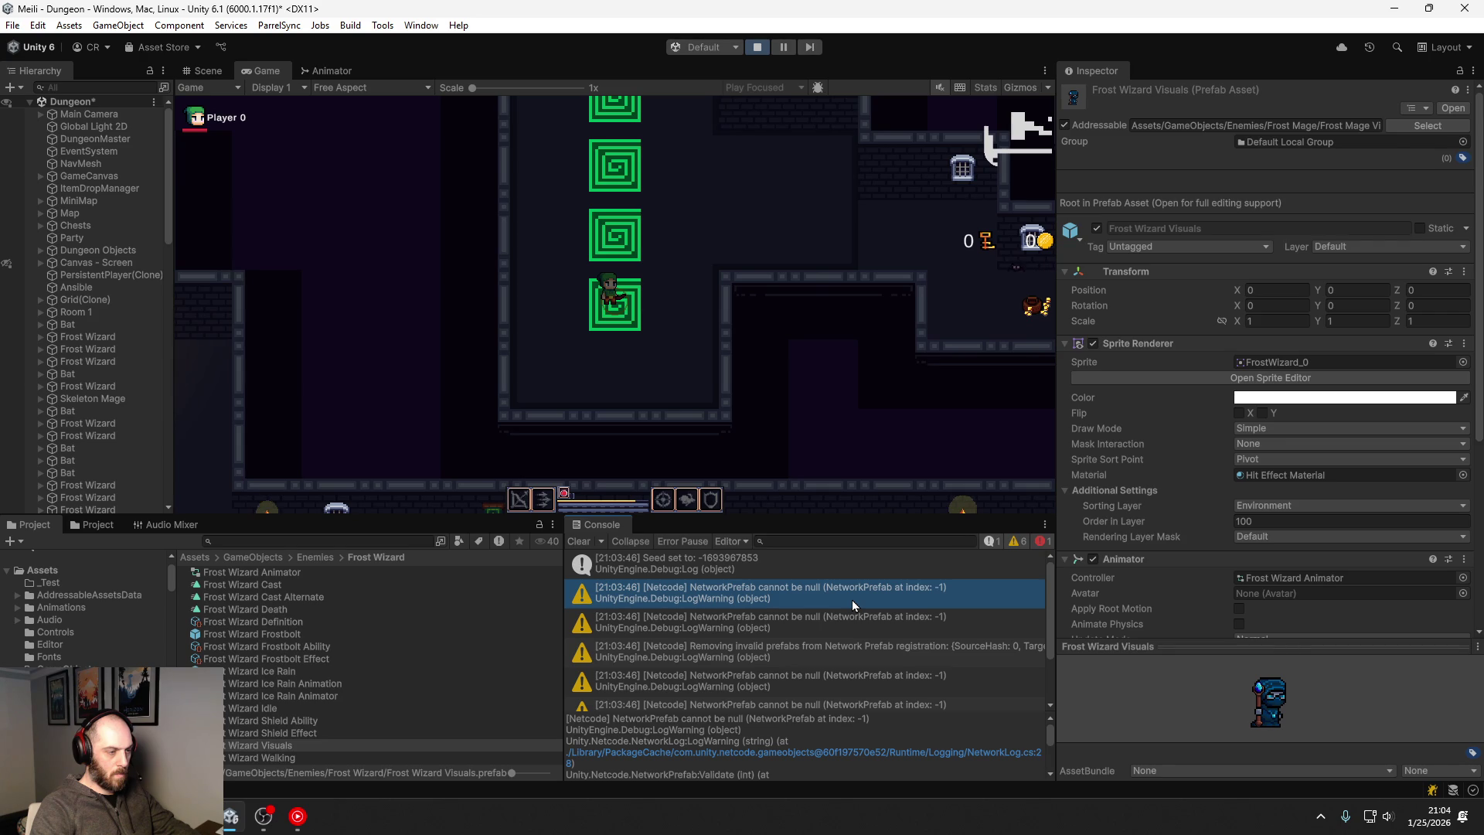
left_click(758, 48)
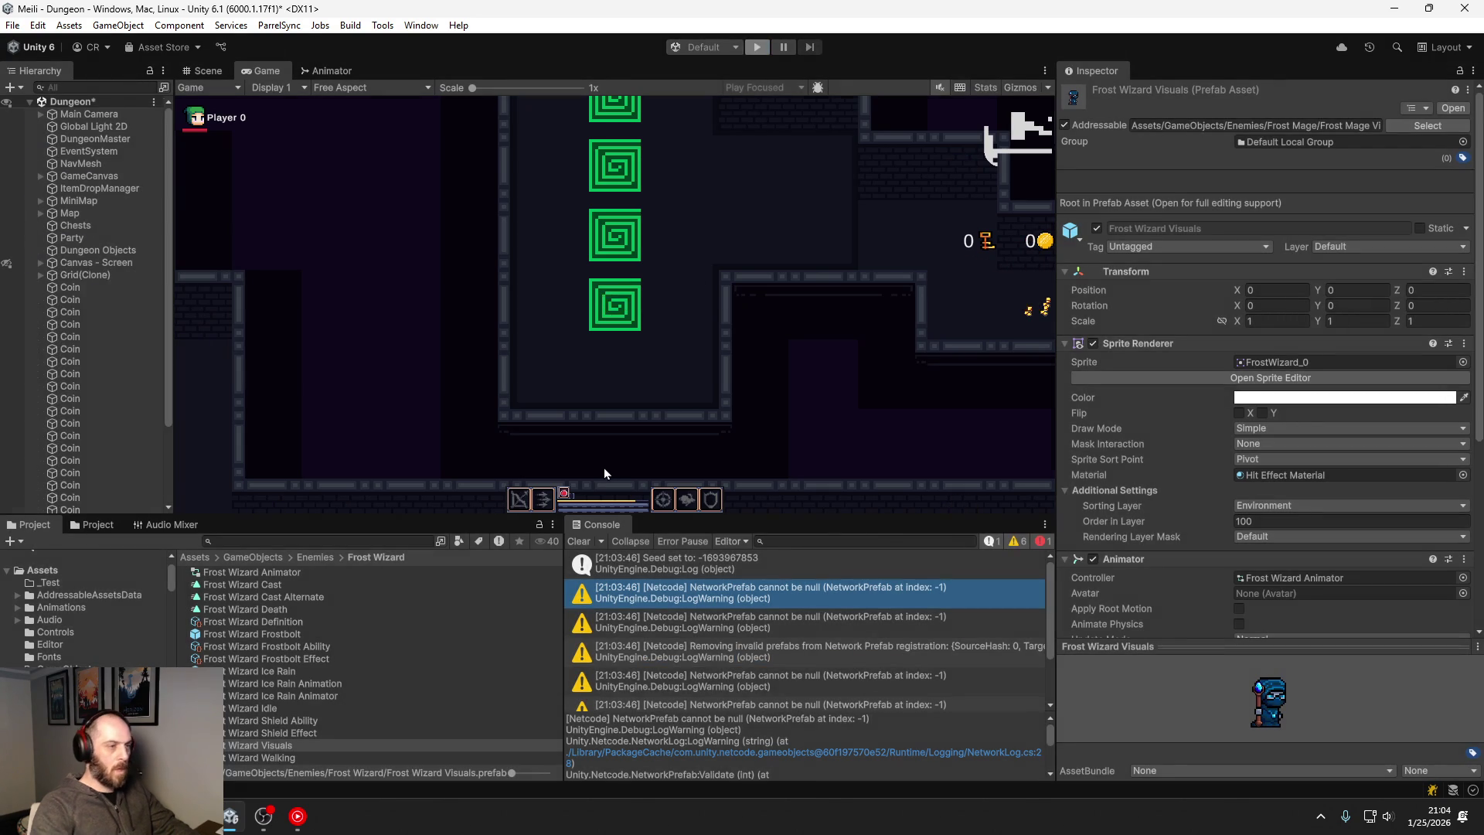
left_click_drag(472, 517, 464, 374)
type("network")
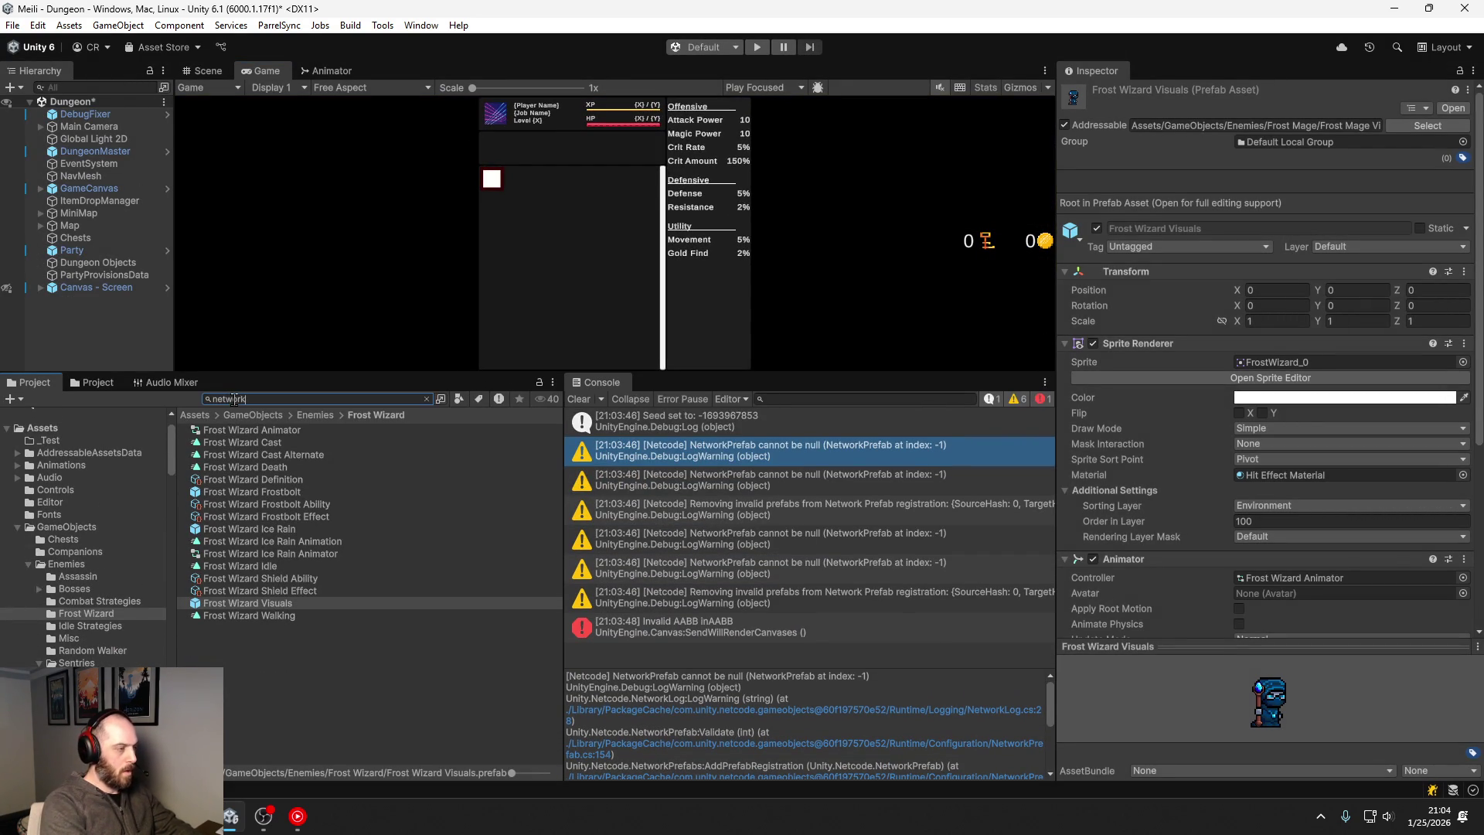
Step: Search for 'manager', open the NetworkManager prefab and its Managers prefab list
type("manager")
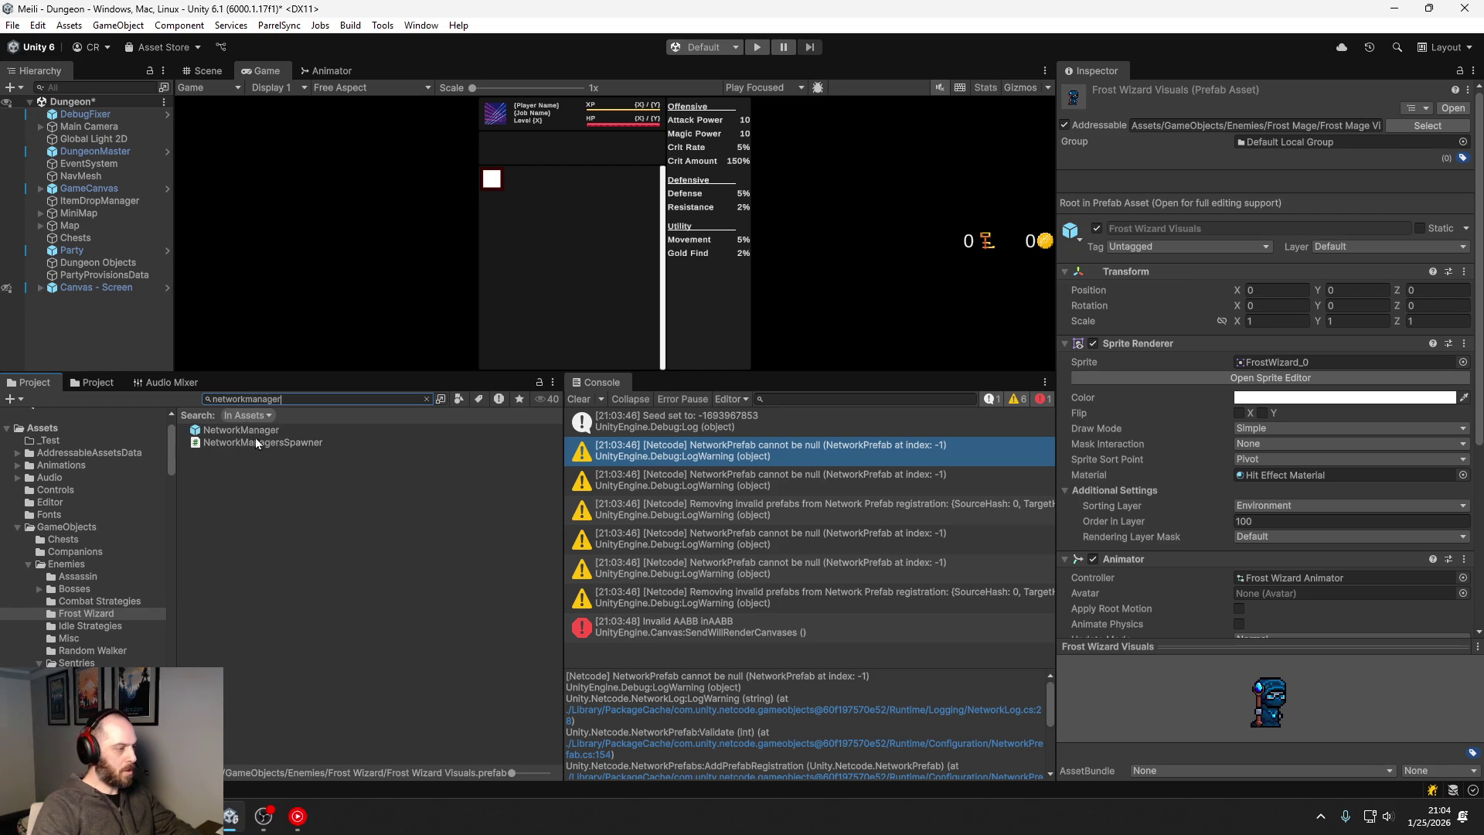
double_click(270, 432)
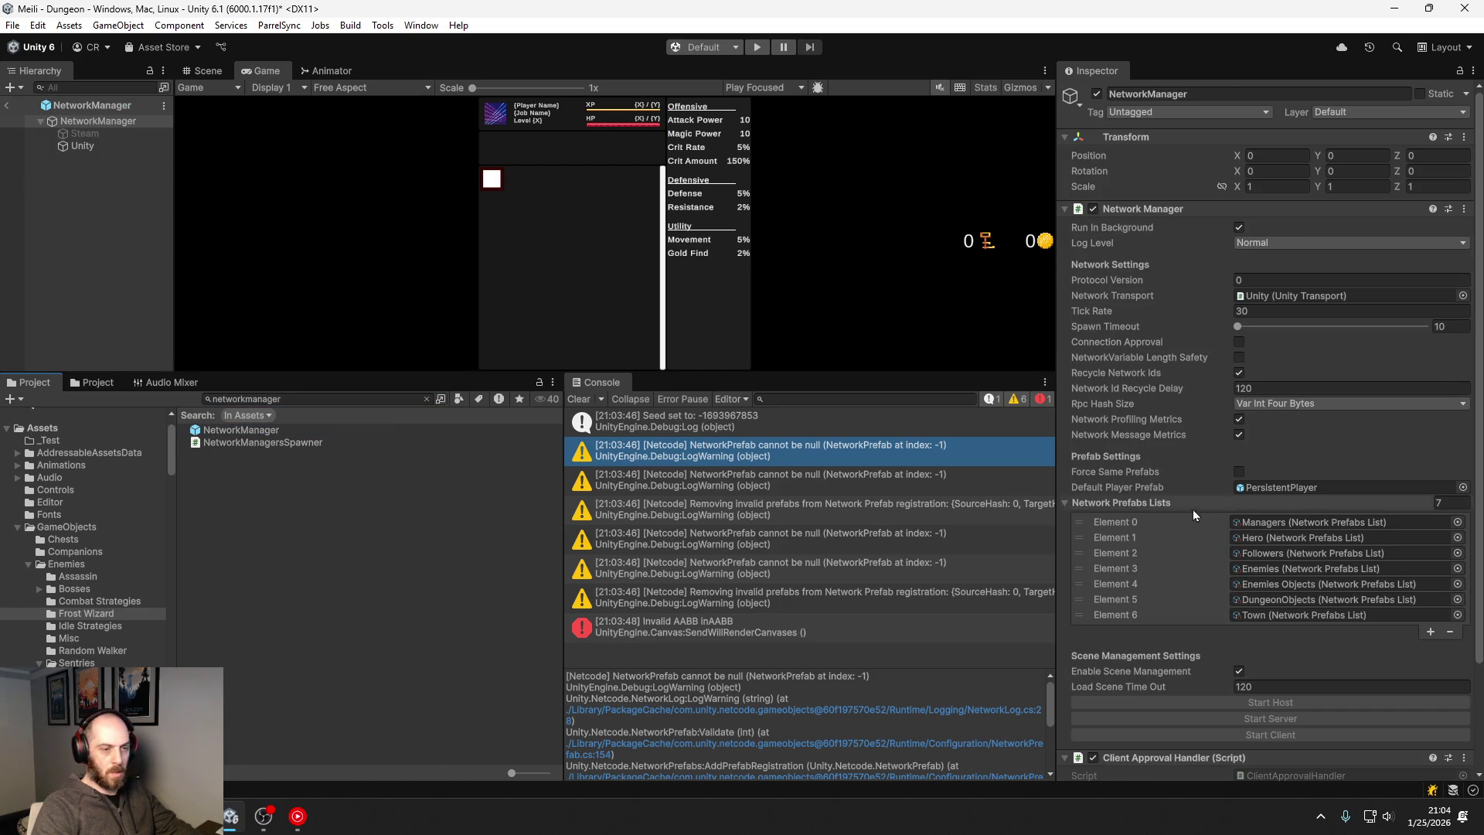
double_click(1297, 524)
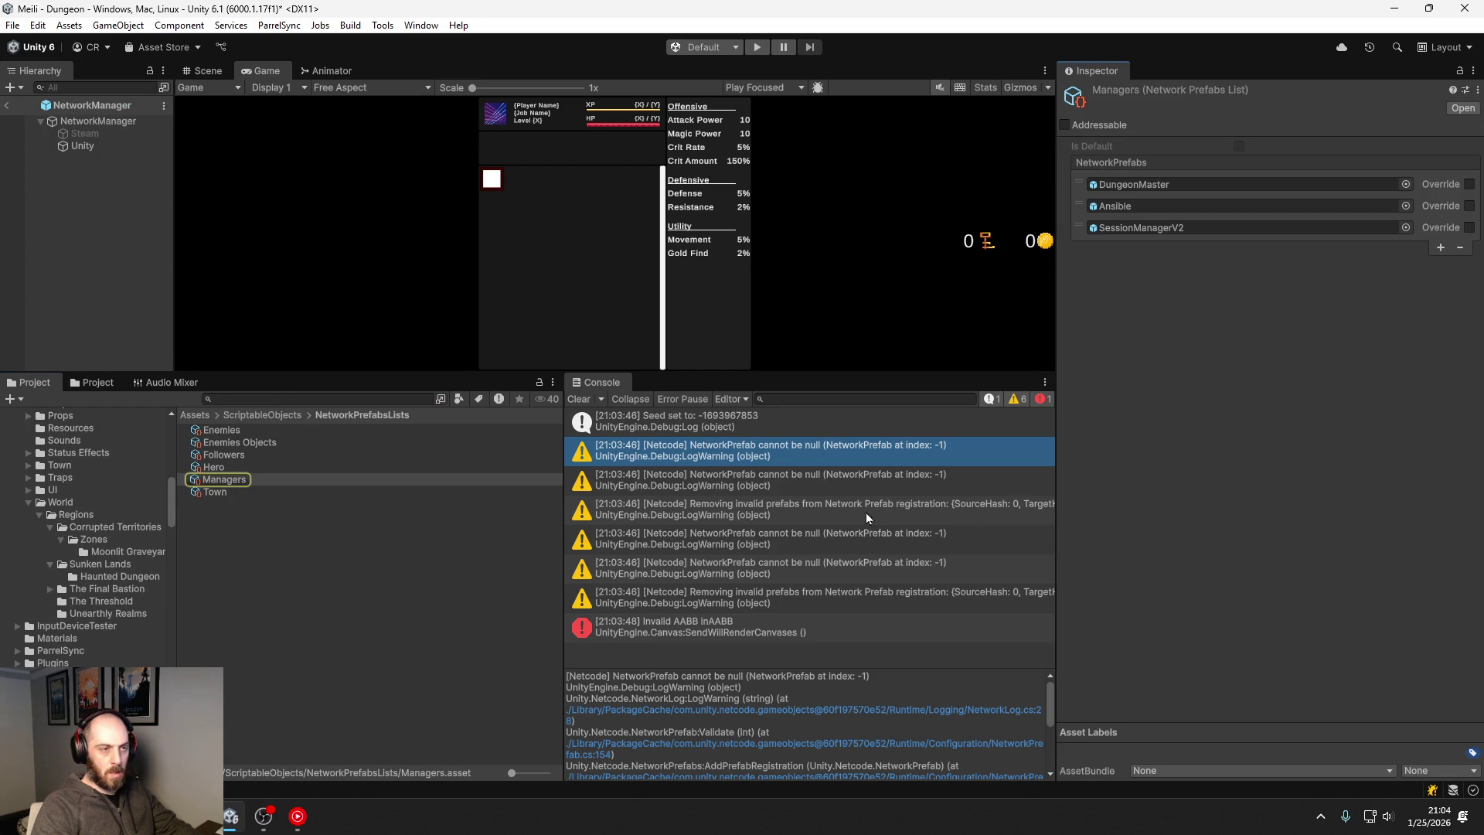
Step: Reselect the NetworkManager prefab and locate its Hero list entry in the project
left_click(256, 400)
type("network")
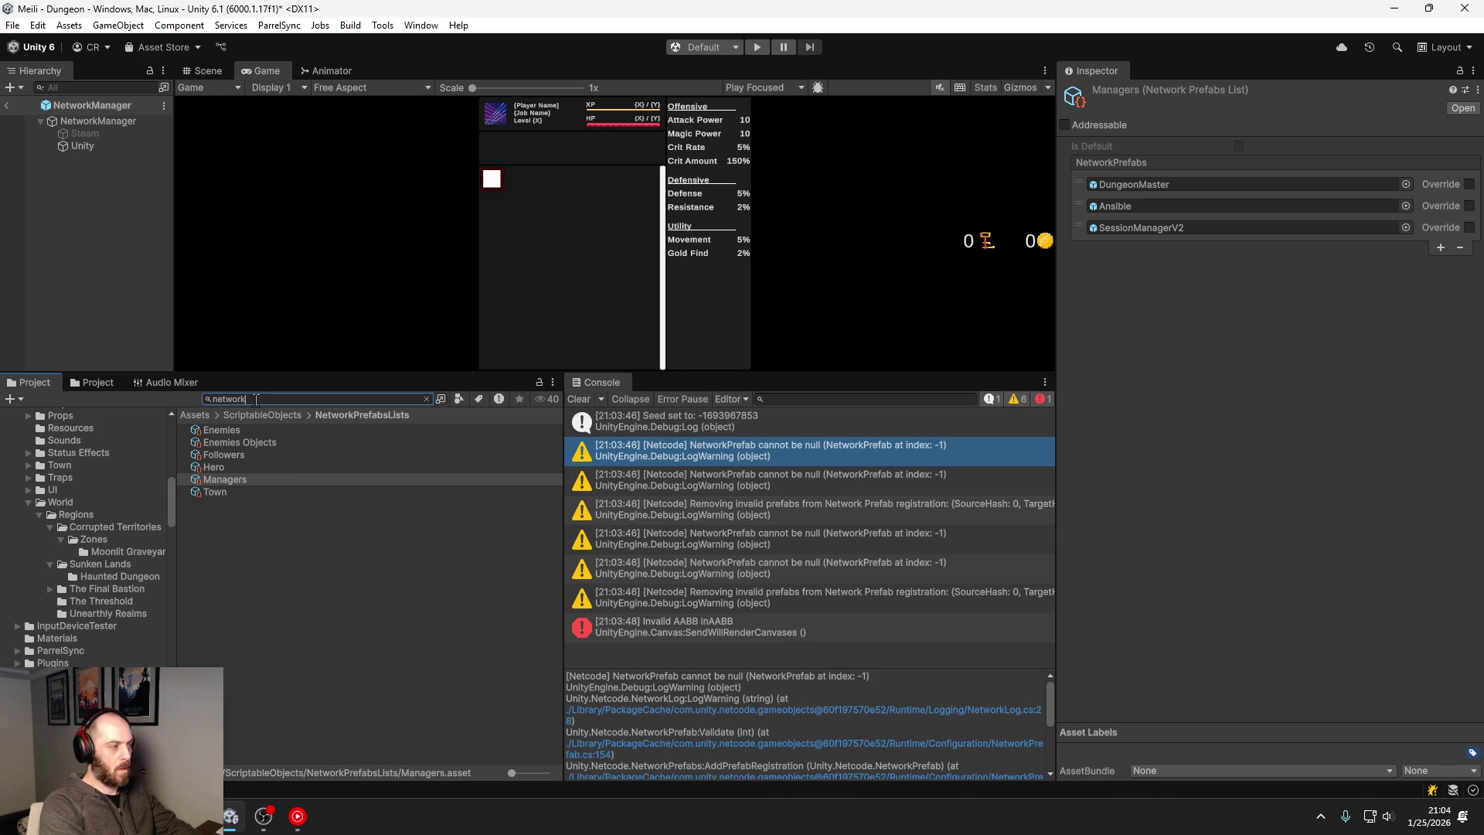
type("manager")
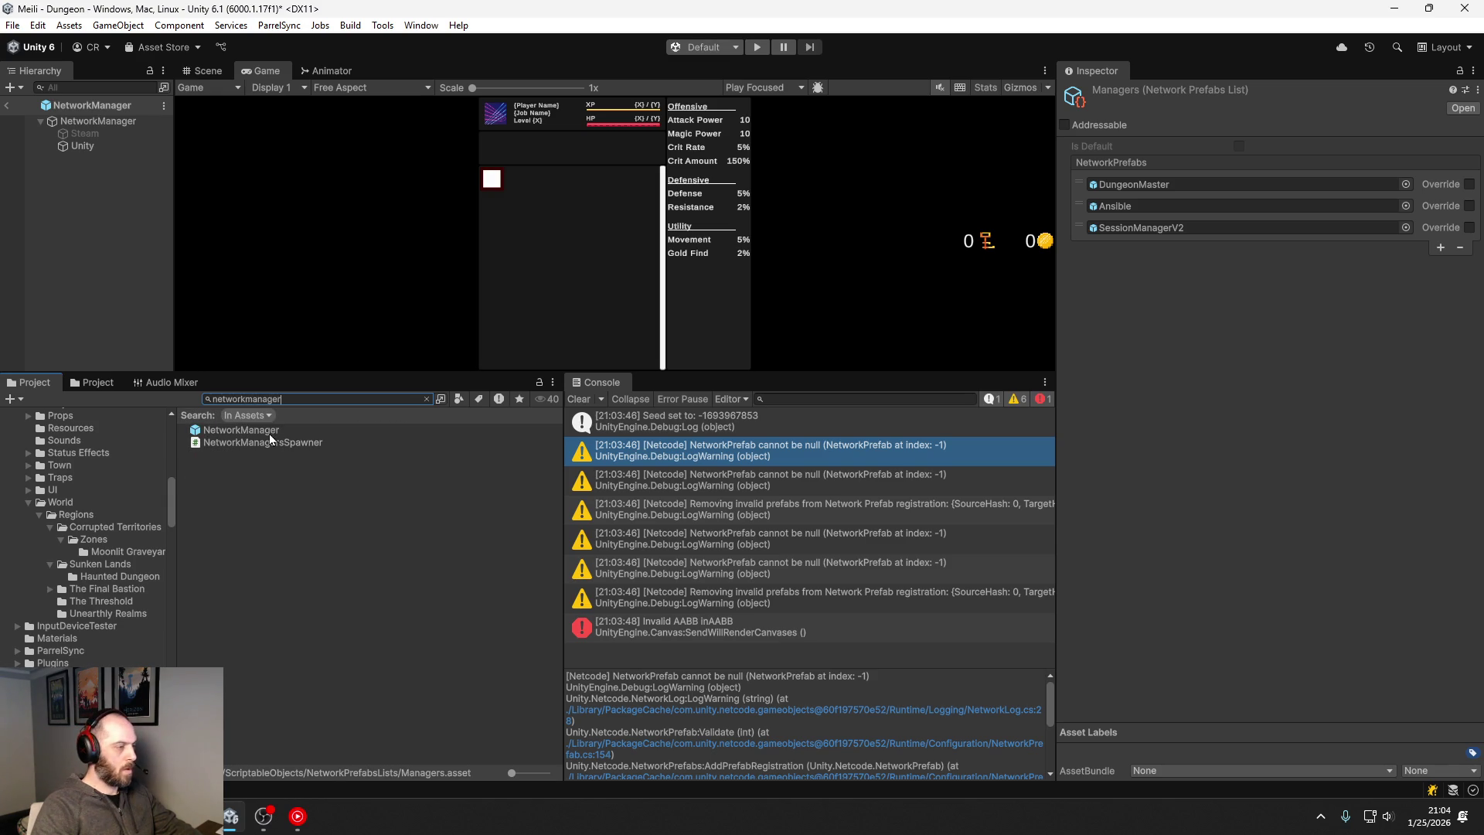
left_click(269, 431)
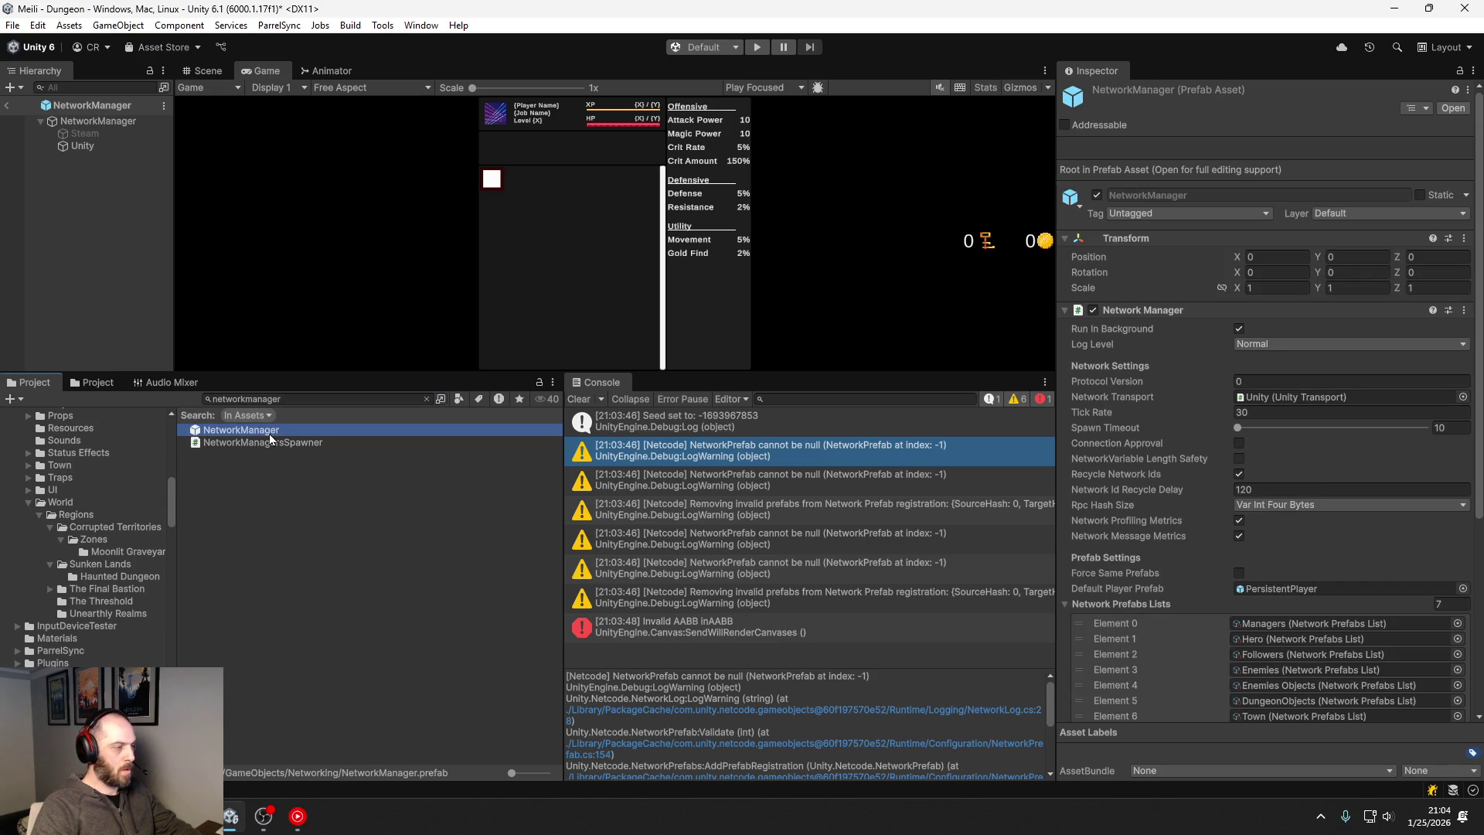
left_click(1452, 79)
left_click(1301, 637)
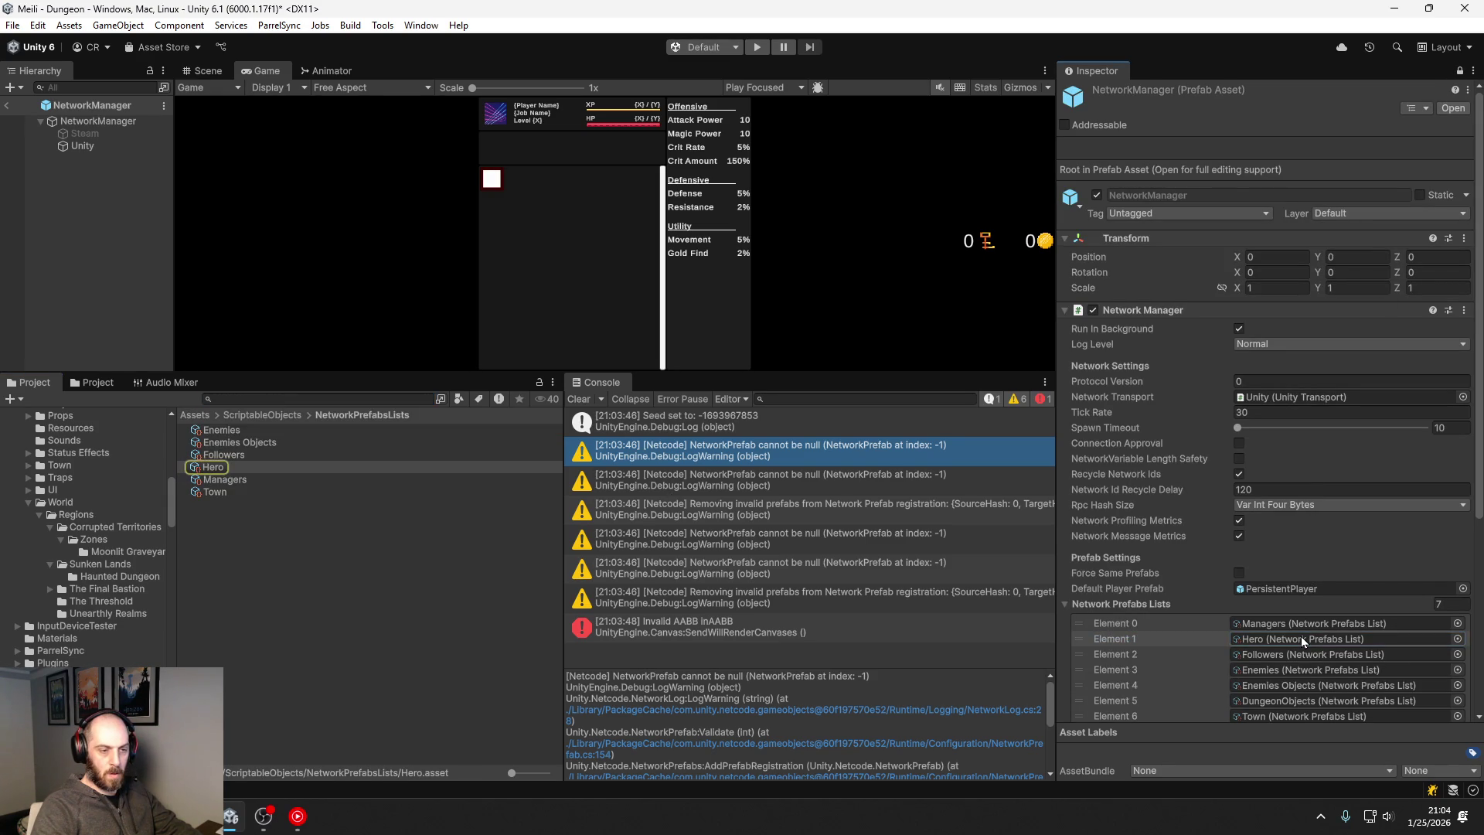
right_click(1300, 637)
key("Escape")
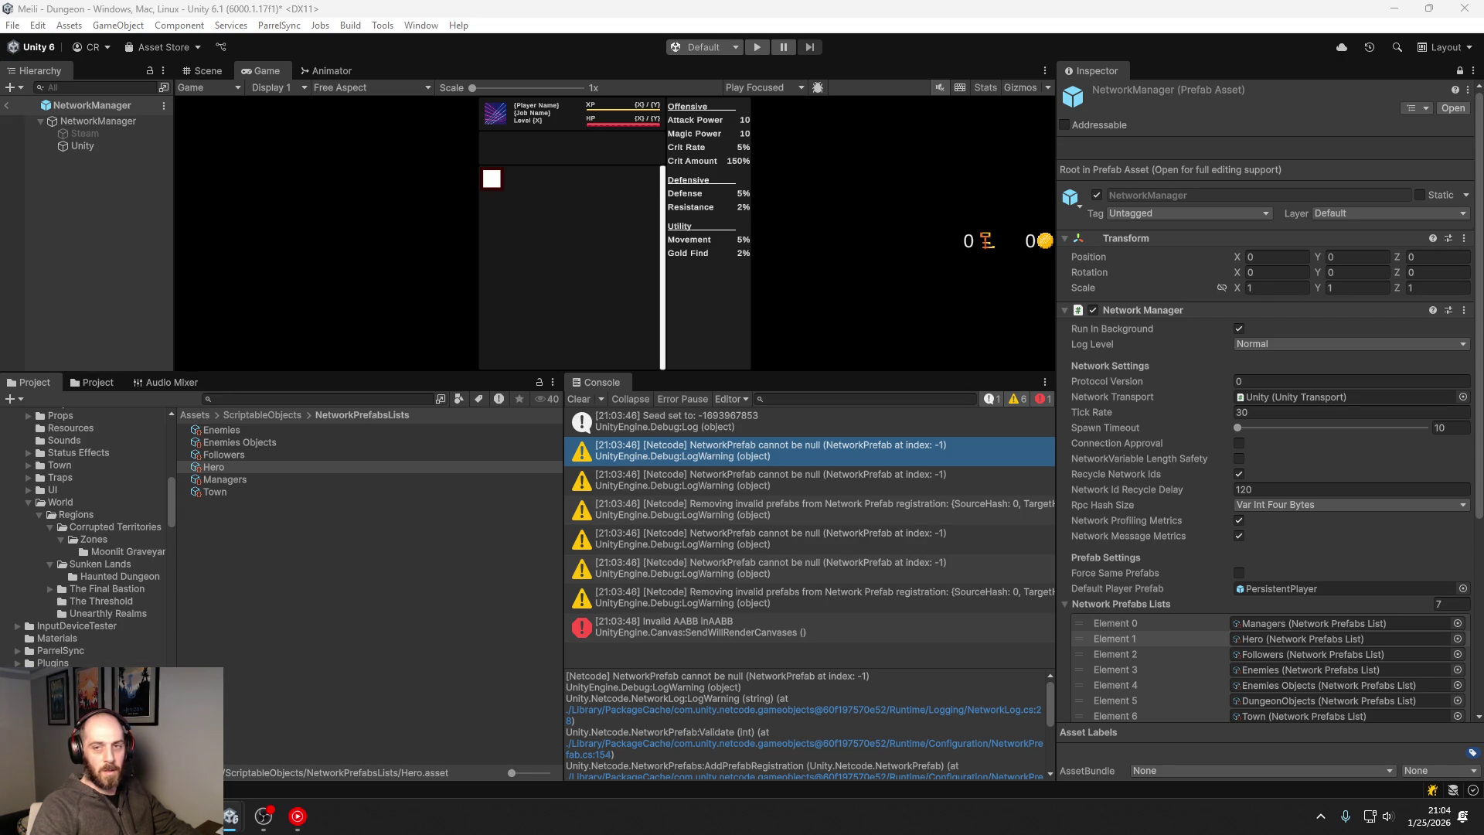
Step: Open the Followers network prefabs list in its own window and review it
left_click(1293, 658)
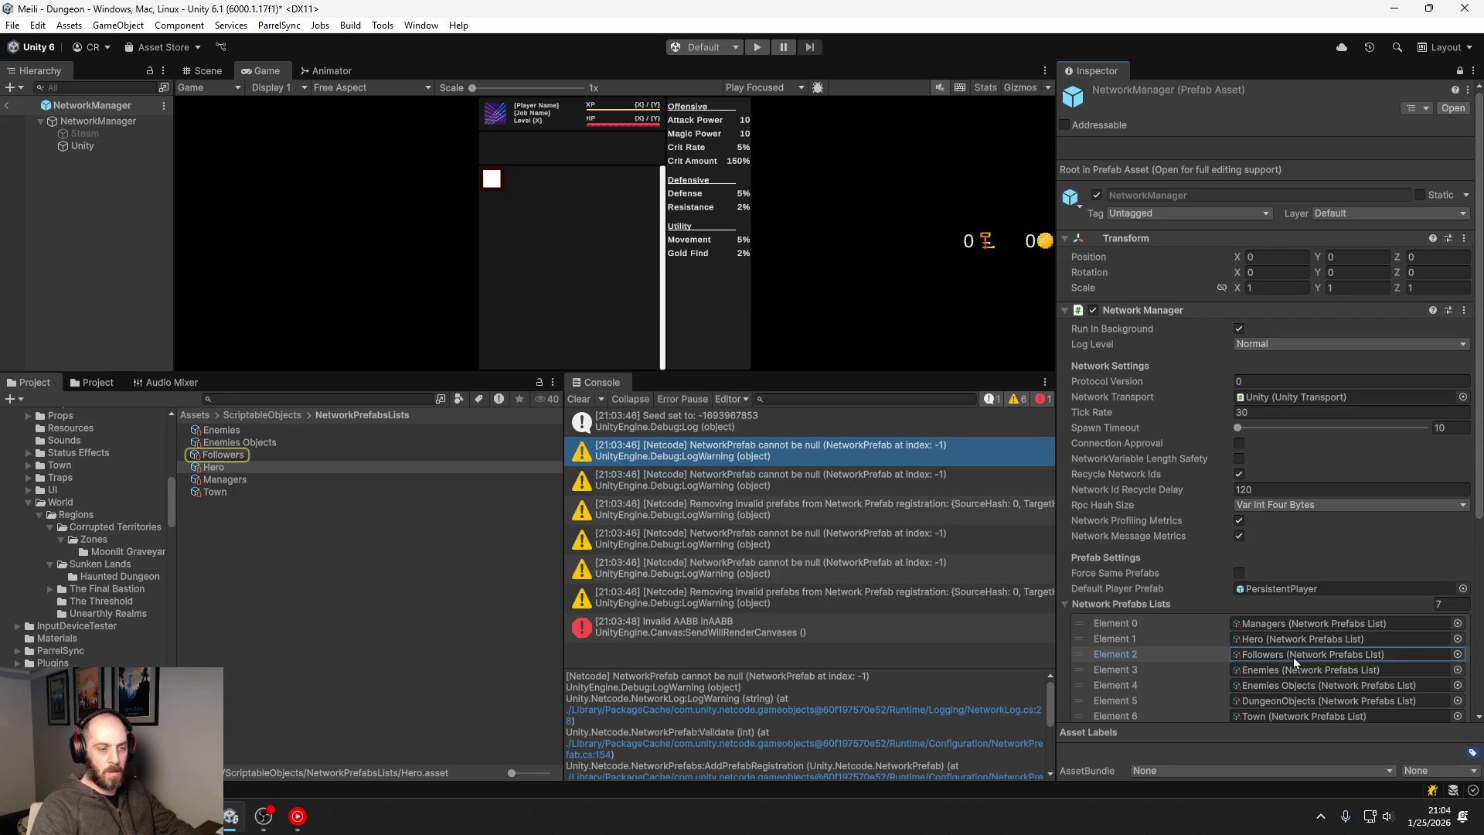
right_click(1292, 657)
left_click(1275, 648)
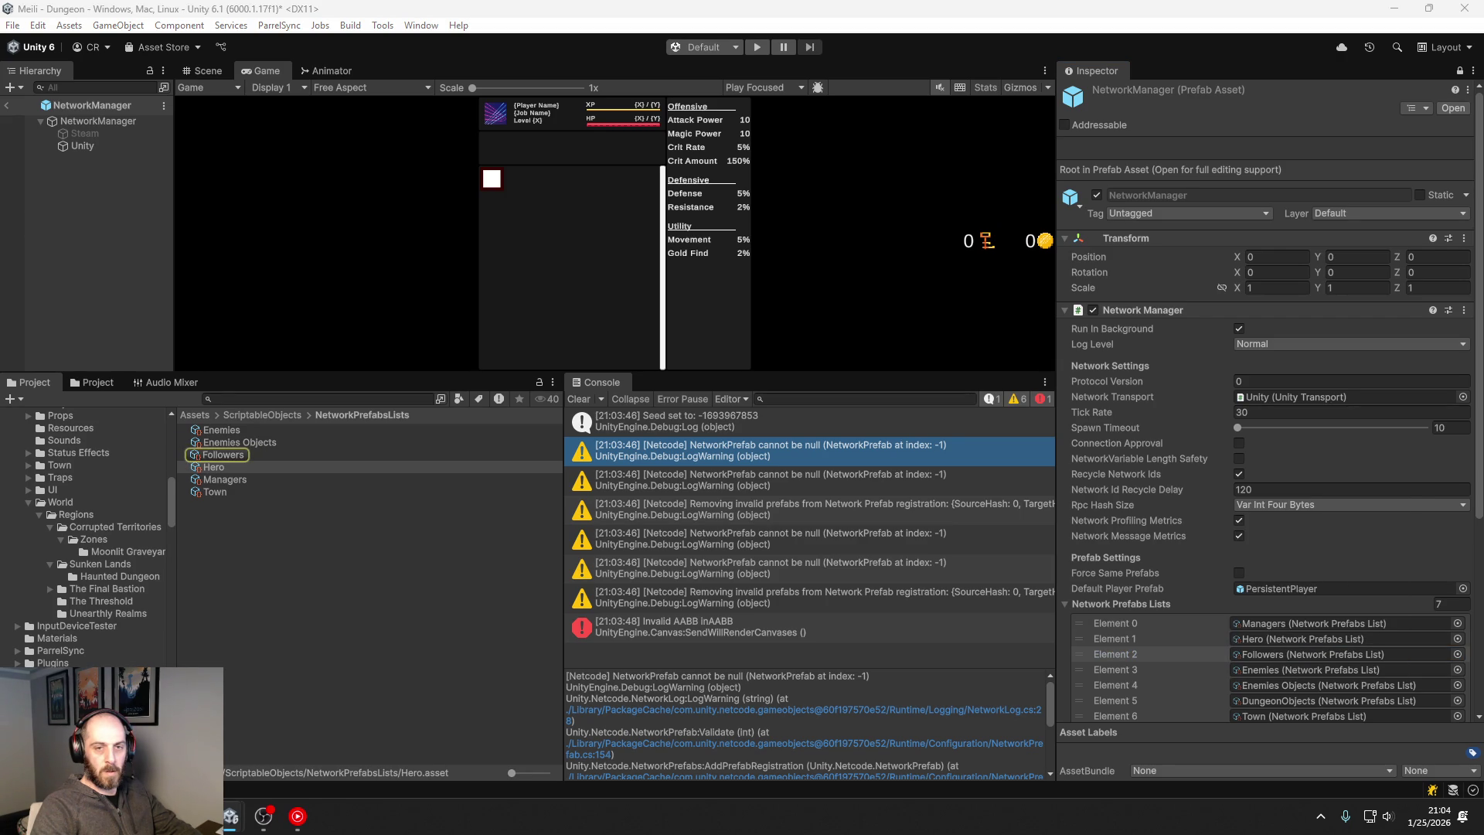
double_click(1306, 653)
left_click_drag(999, 164, 558, 117)
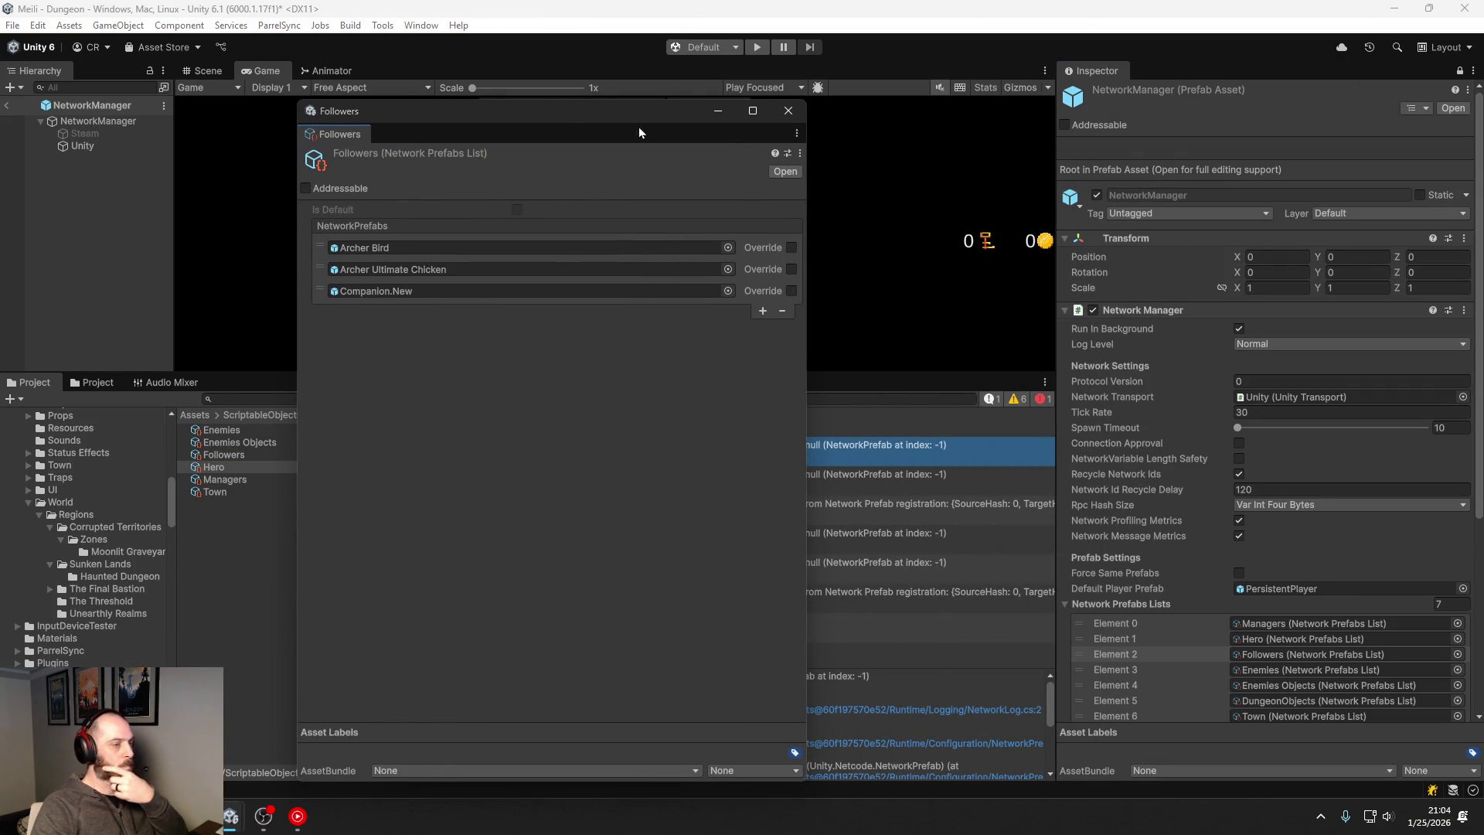
left_click(782, 116)
Step: Remove the Missing (Game Object) entries from the Enemies network prefabs list
left_click(1286, 668)
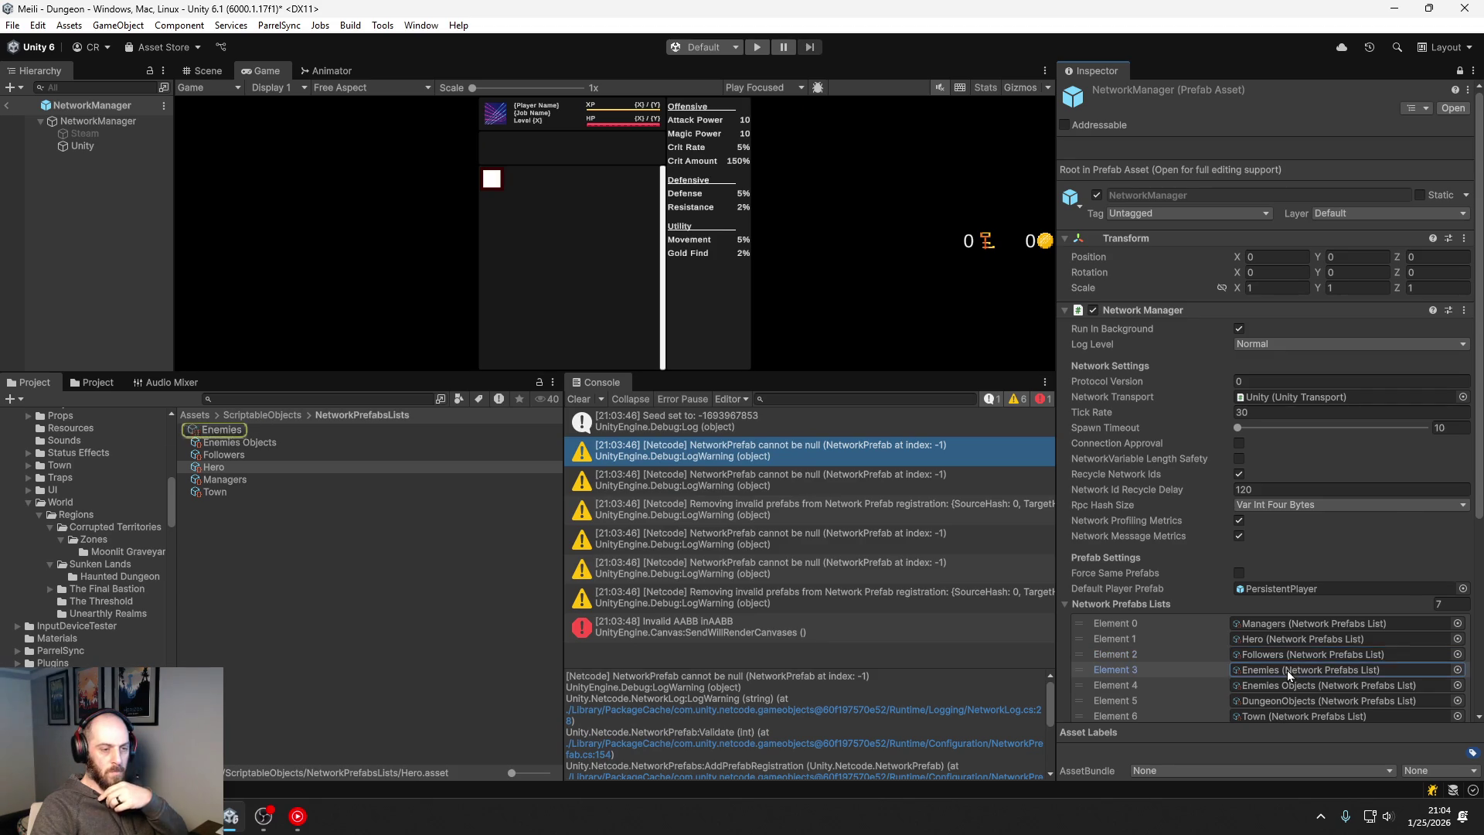
right_click(1287, 670)
left_click(1281, 666)
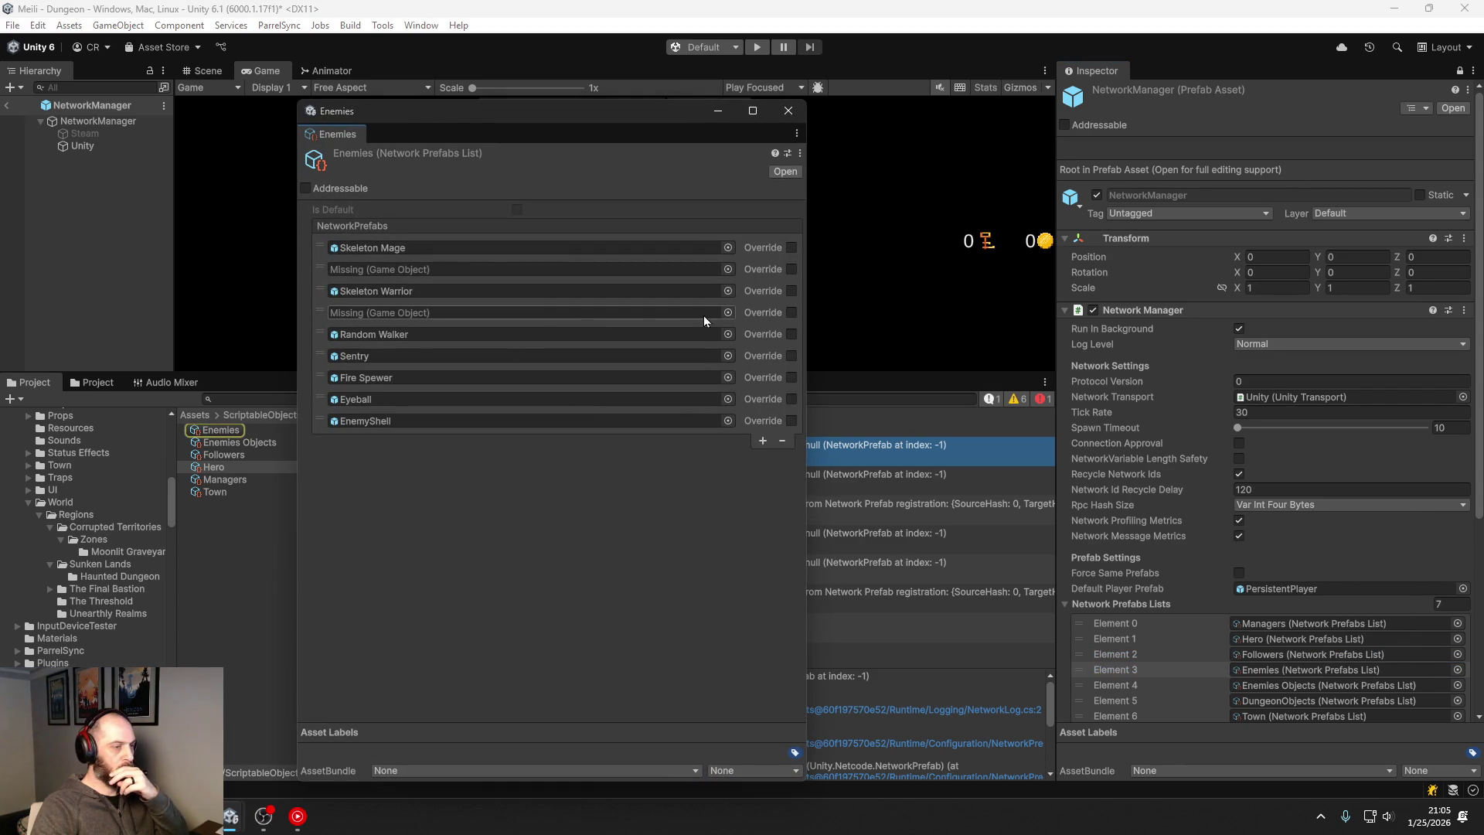
left_click(625, 311)
left_click(321, 314)
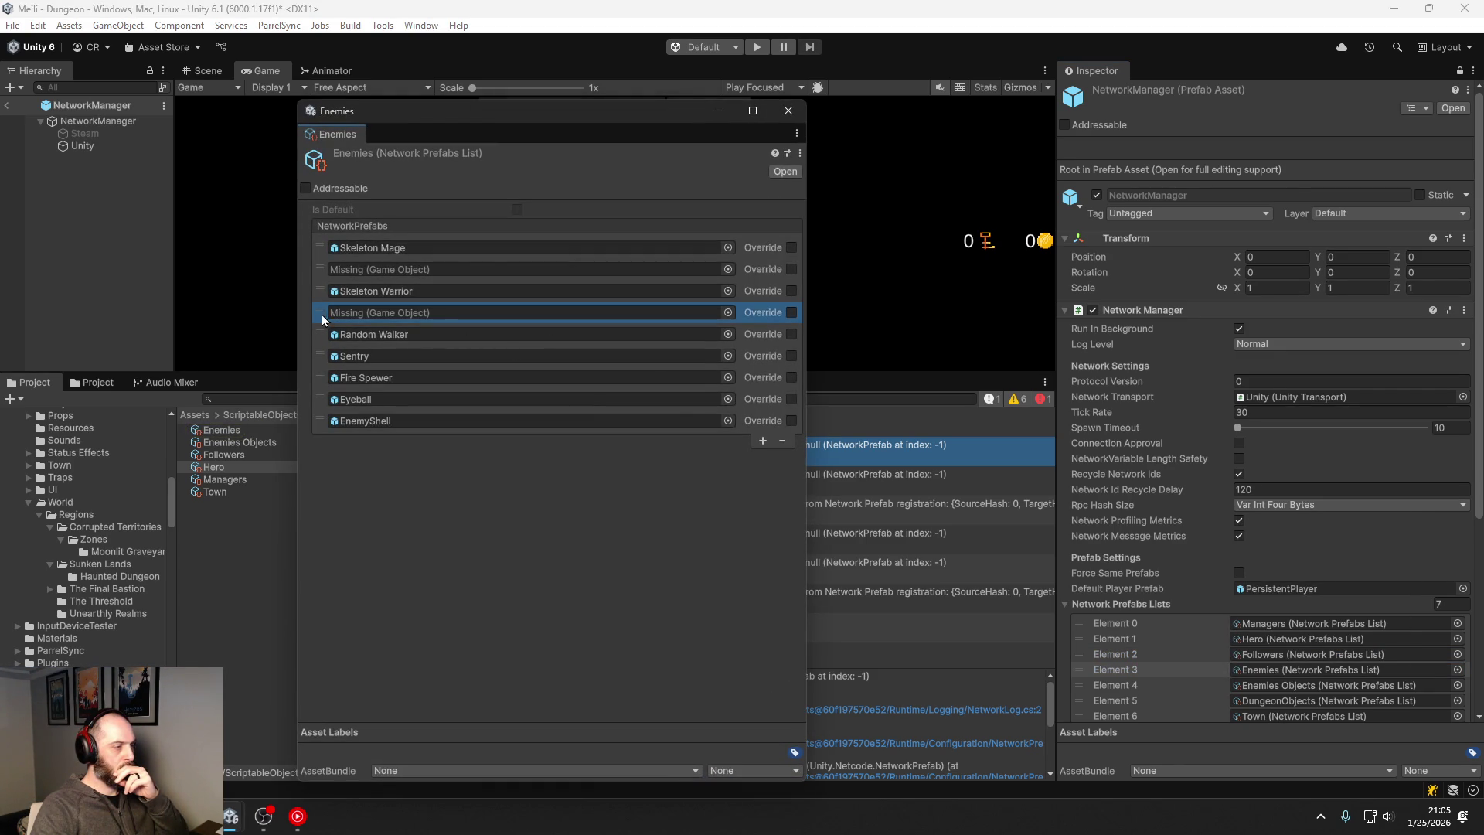
left_click(783, 440)
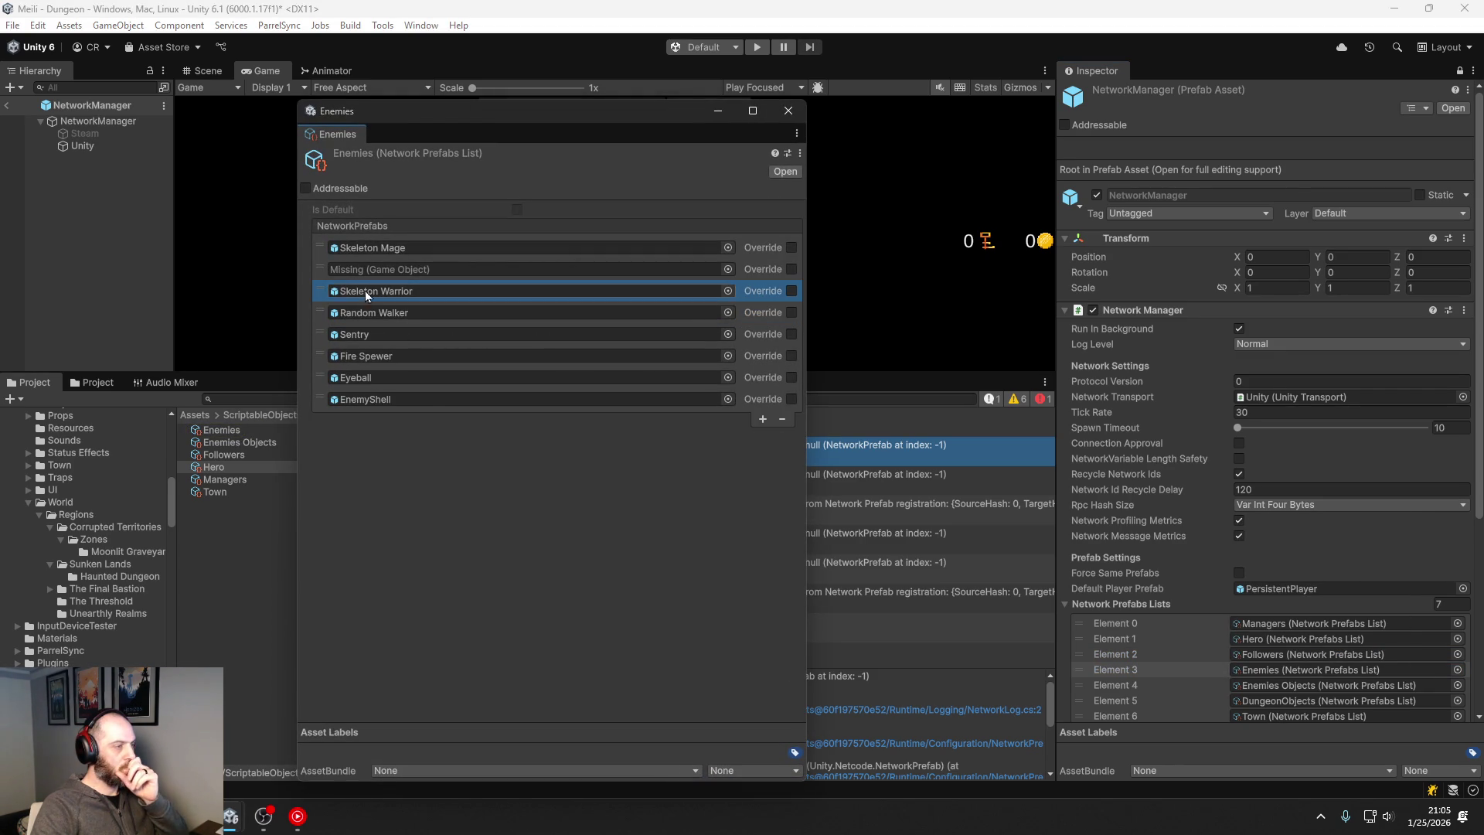
left_click(325, 269)
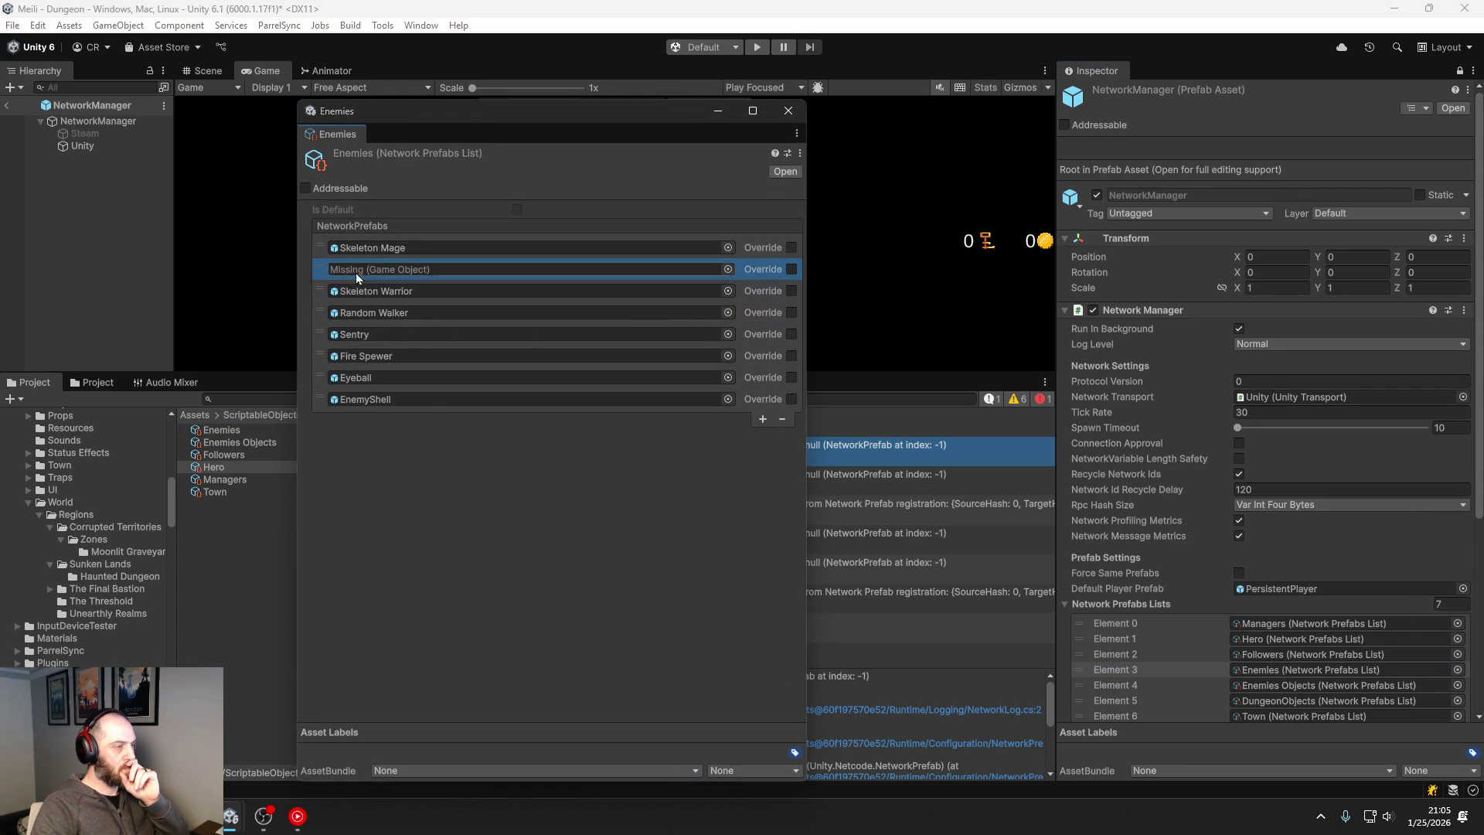
left_click(782, 418)
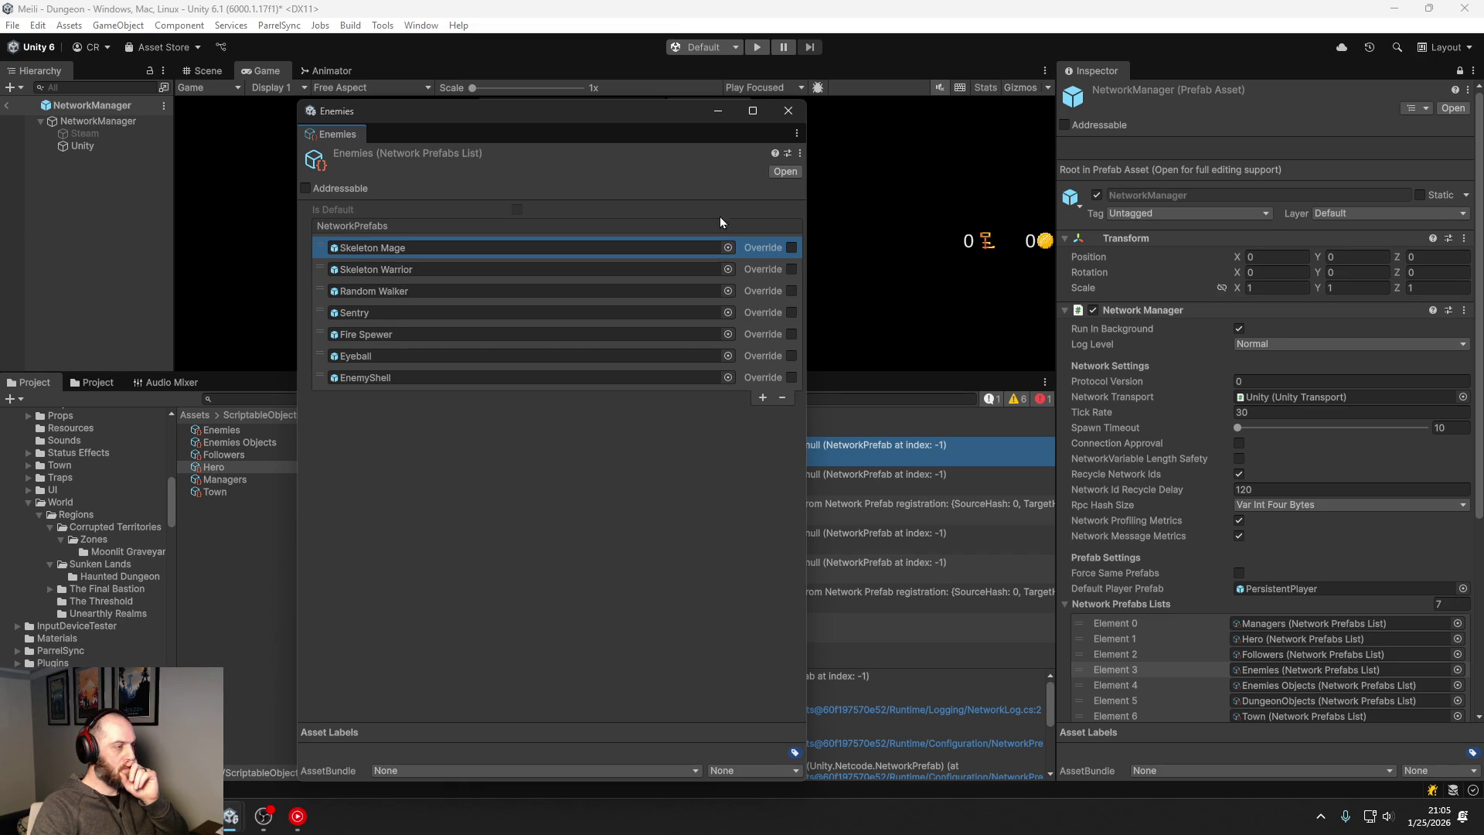
left_click(796, 116)
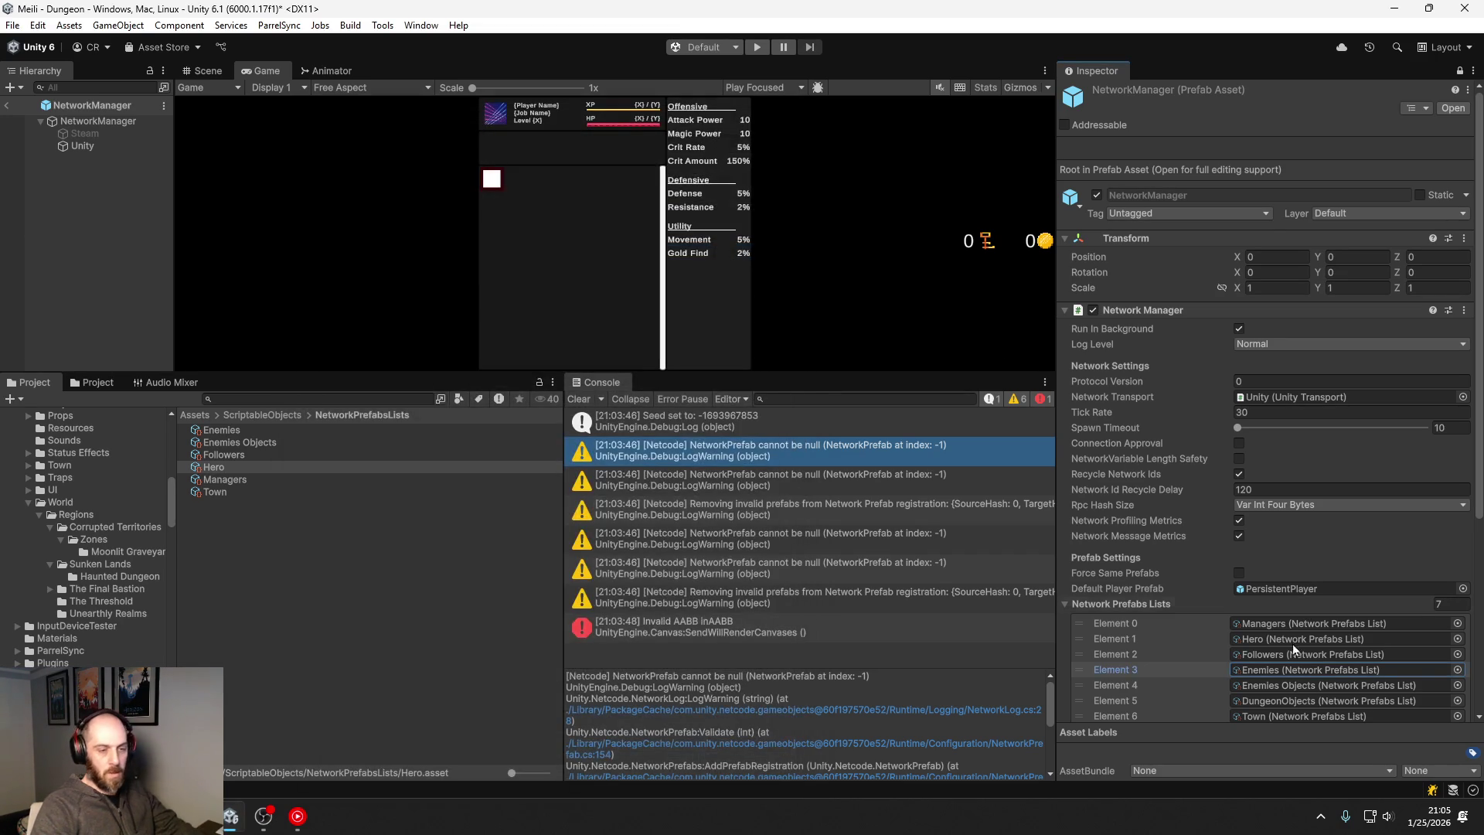
Step: Review the Enemies Objects and DungeonObjects prefab lists without changing them
left_click(1275, 684)
right_click(1275, 684)
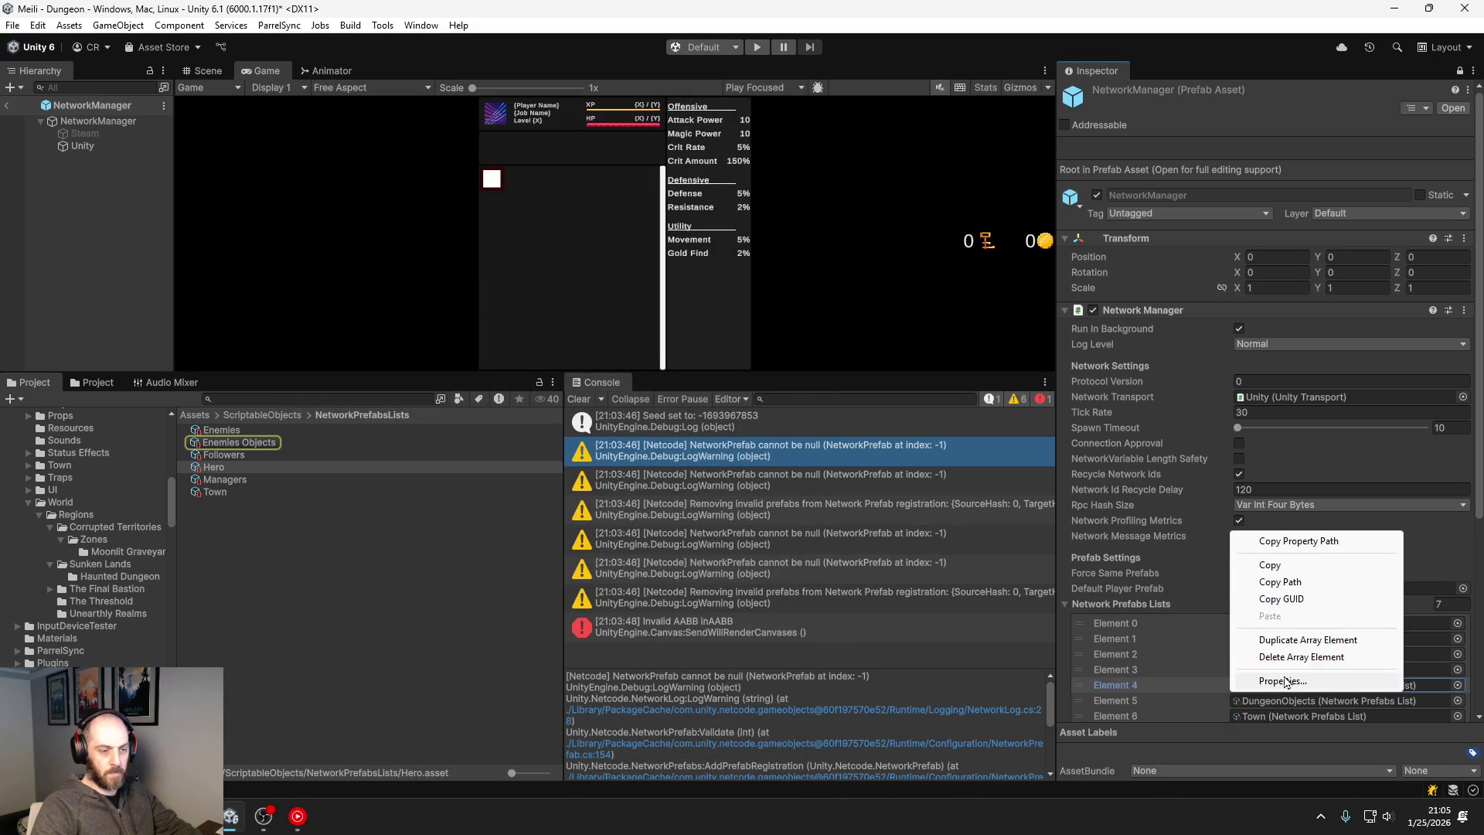
left_click(1275, 678)
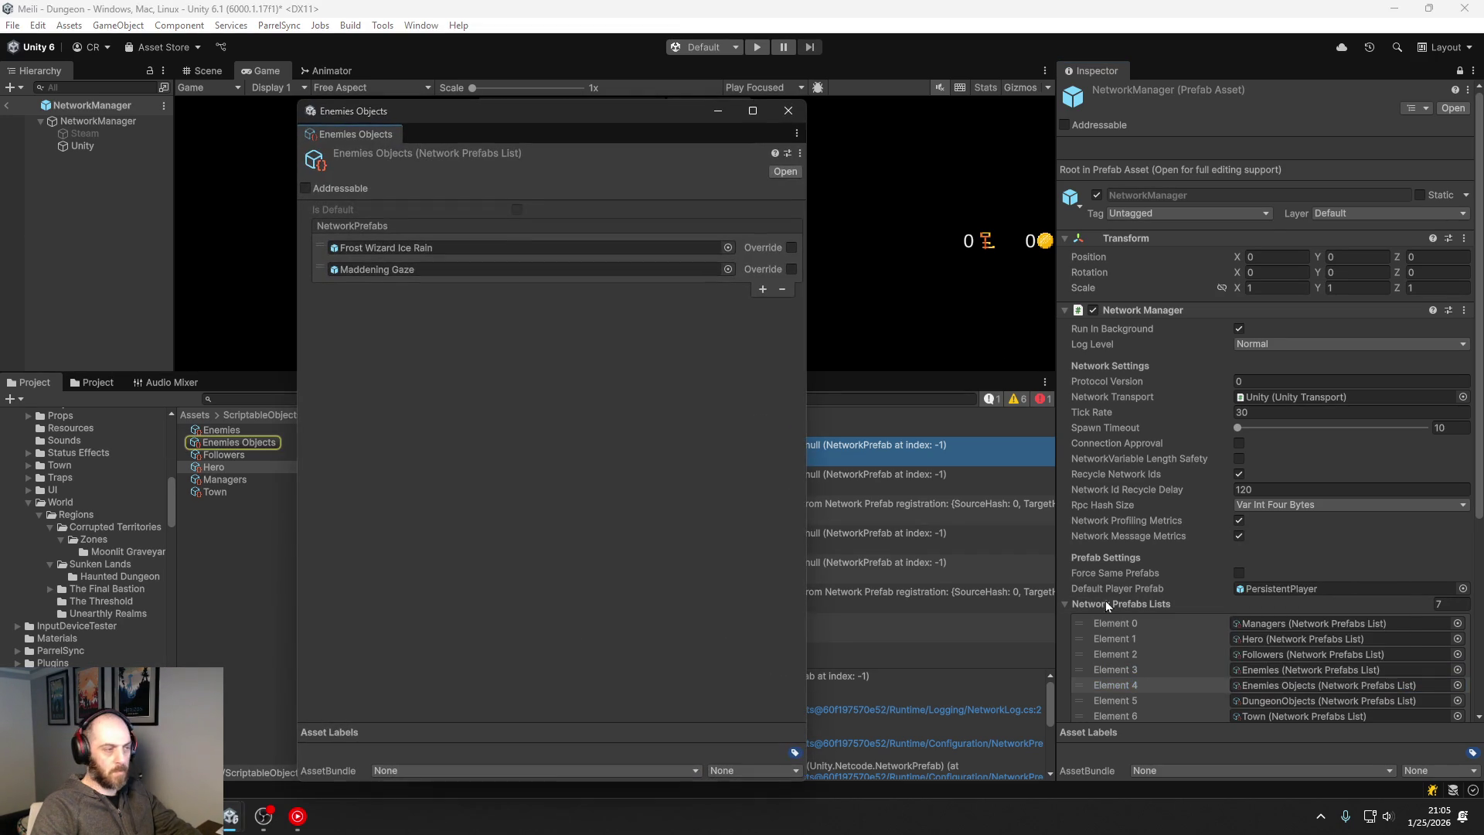
left_click(796, 116)
left_click(1289, 693)
right_click(1286, 696)
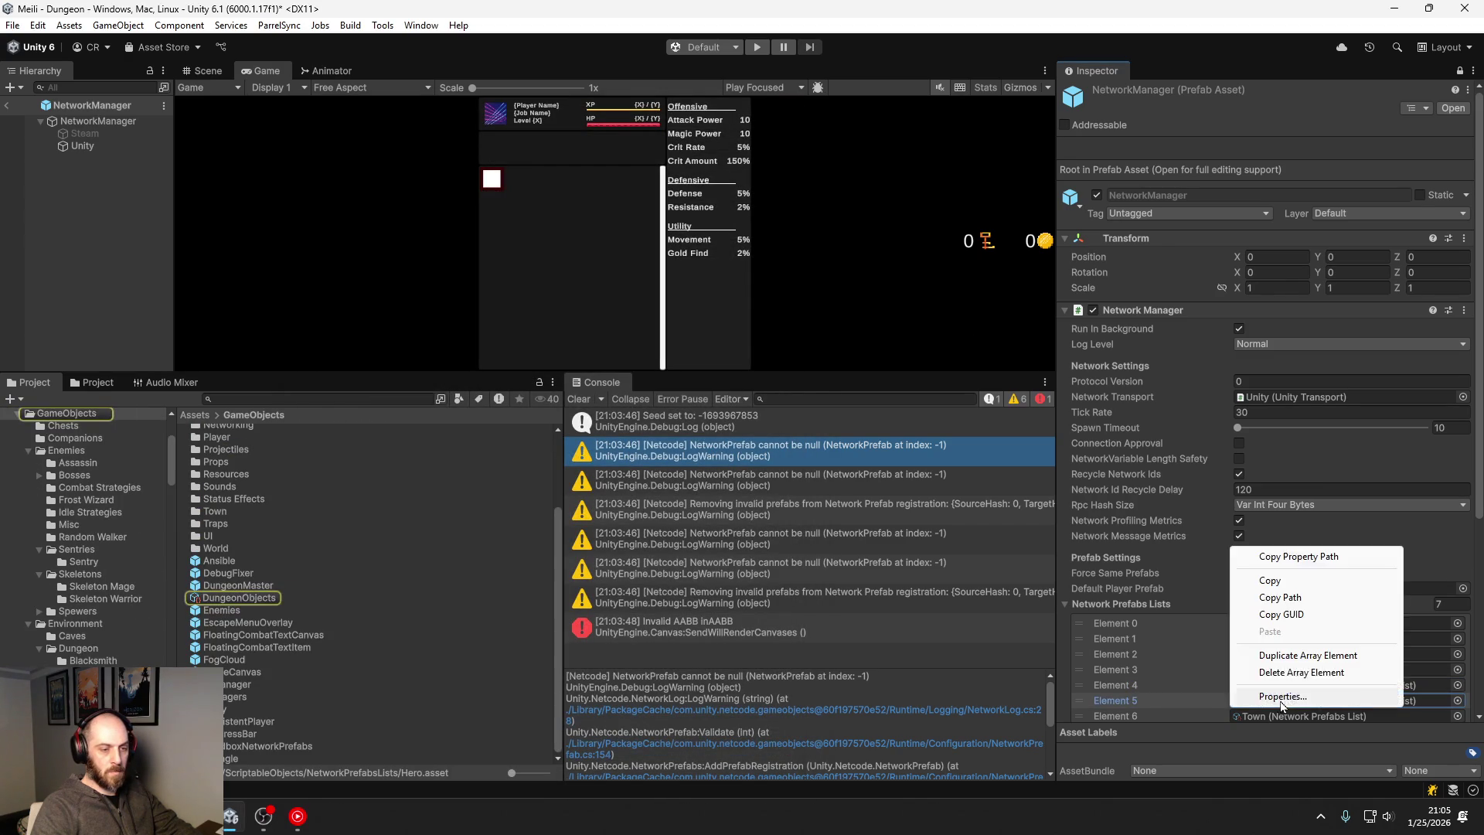
left_click(1281, 697)
scroll(607, 323, "down", 3)
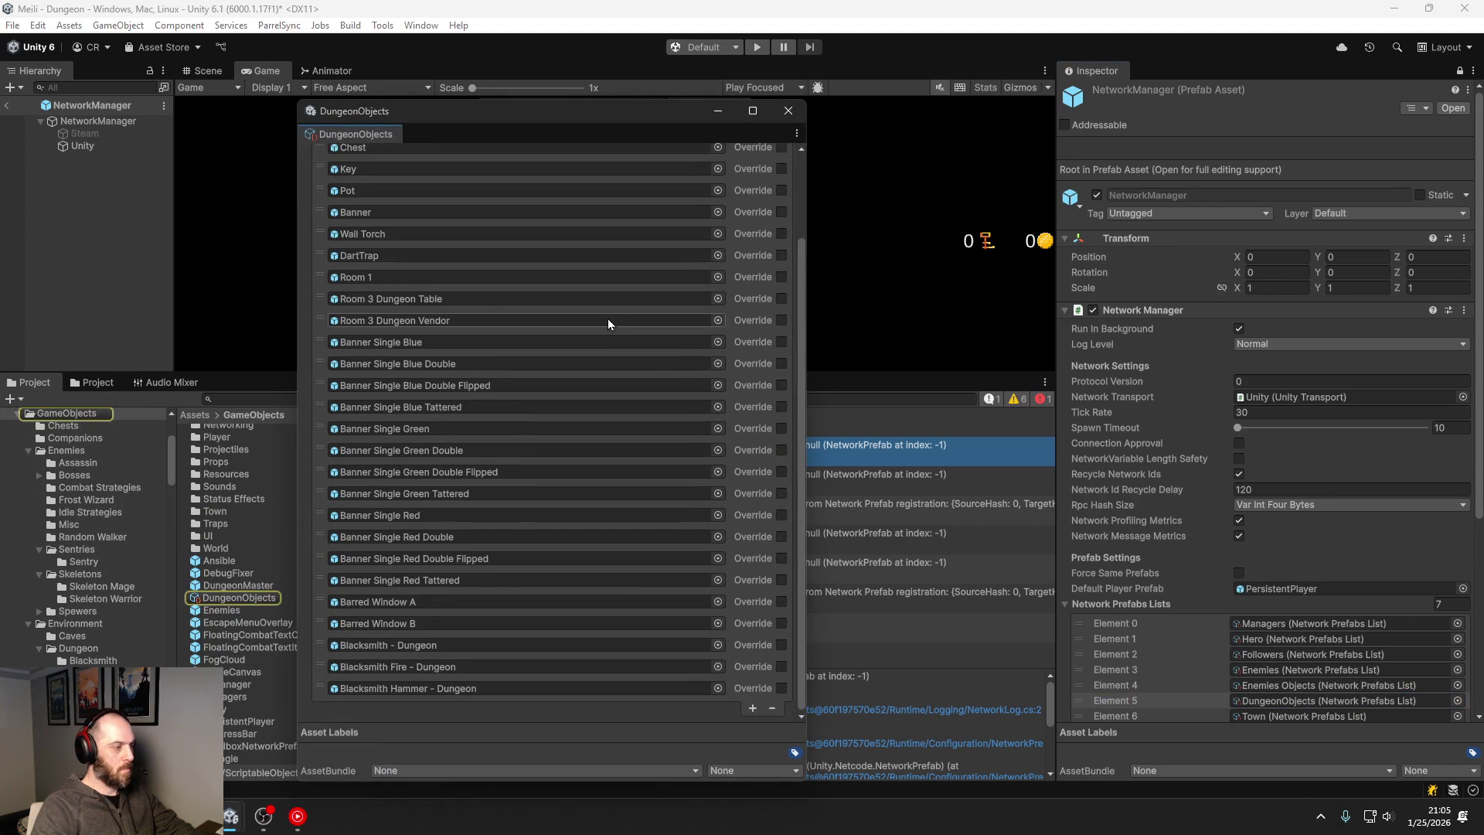
scroll(607, 323, "up", 3)
left_click(789, 112)
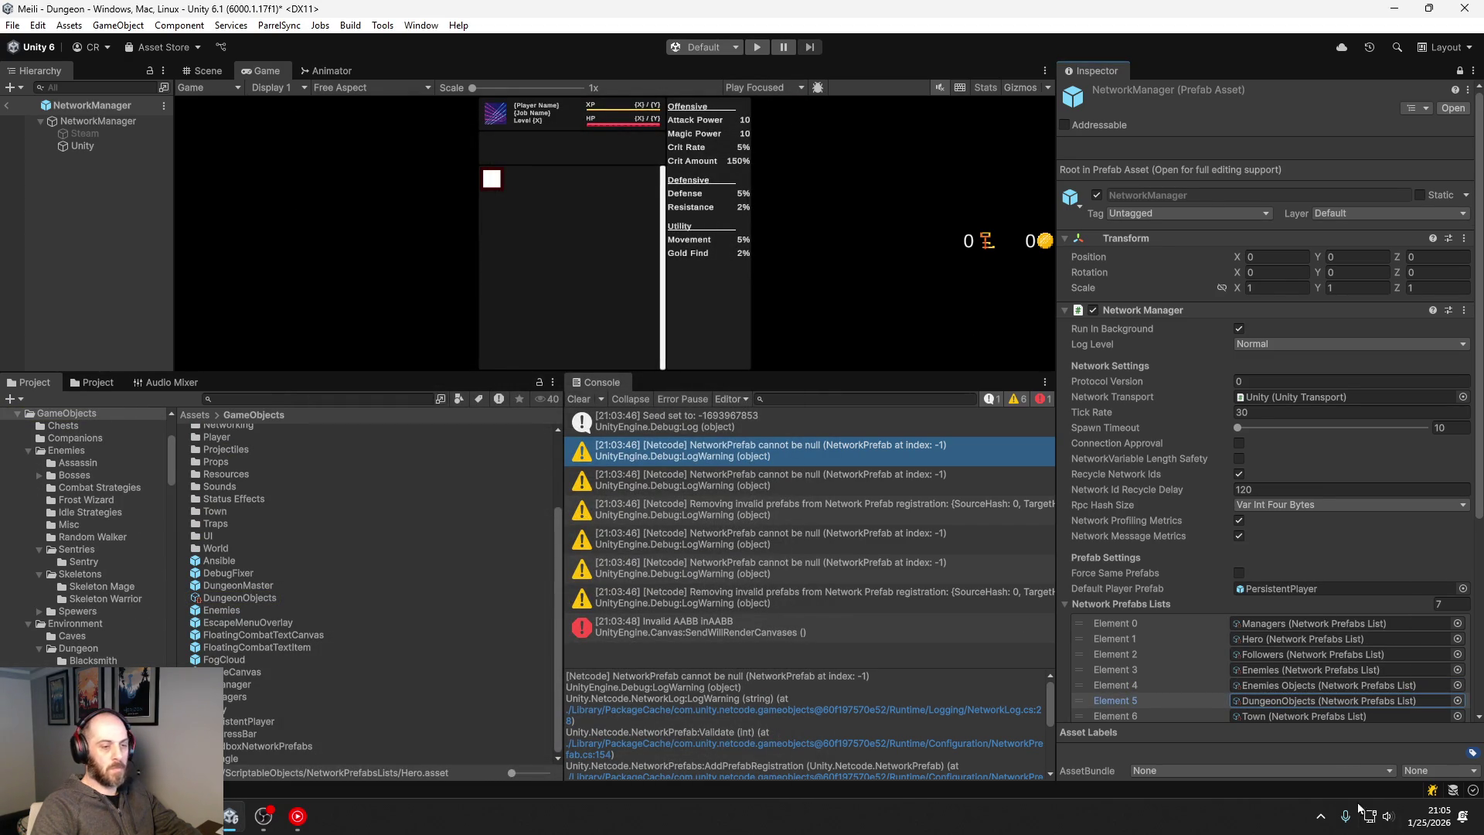
Step: Review the Town prefab list without changes
left_click(1312, 715)
right_click(1312, 716)
left_click(1275, 719)
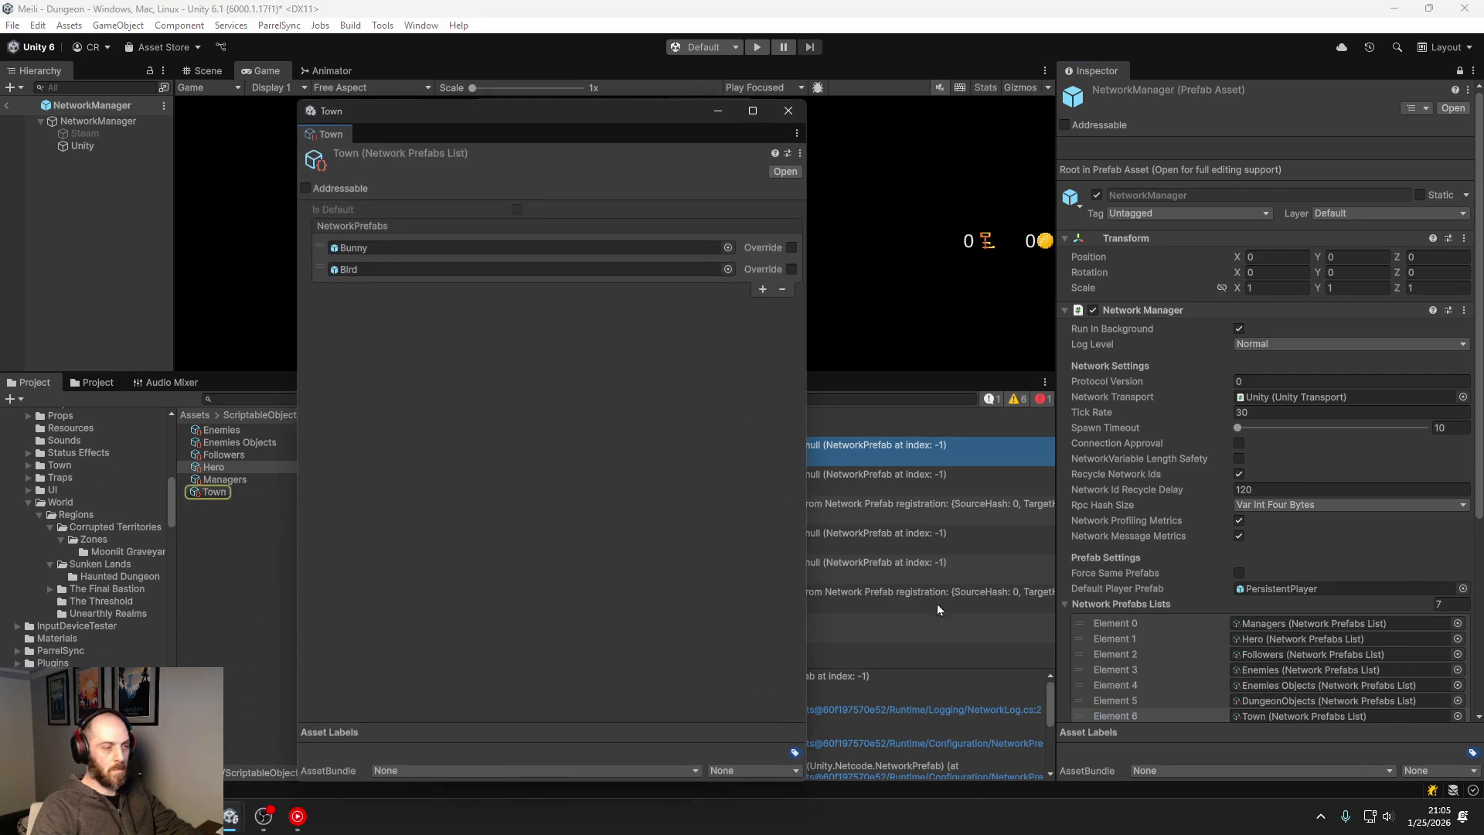
left_click(788, 111)
scroll(1250, 600, "down", 3)
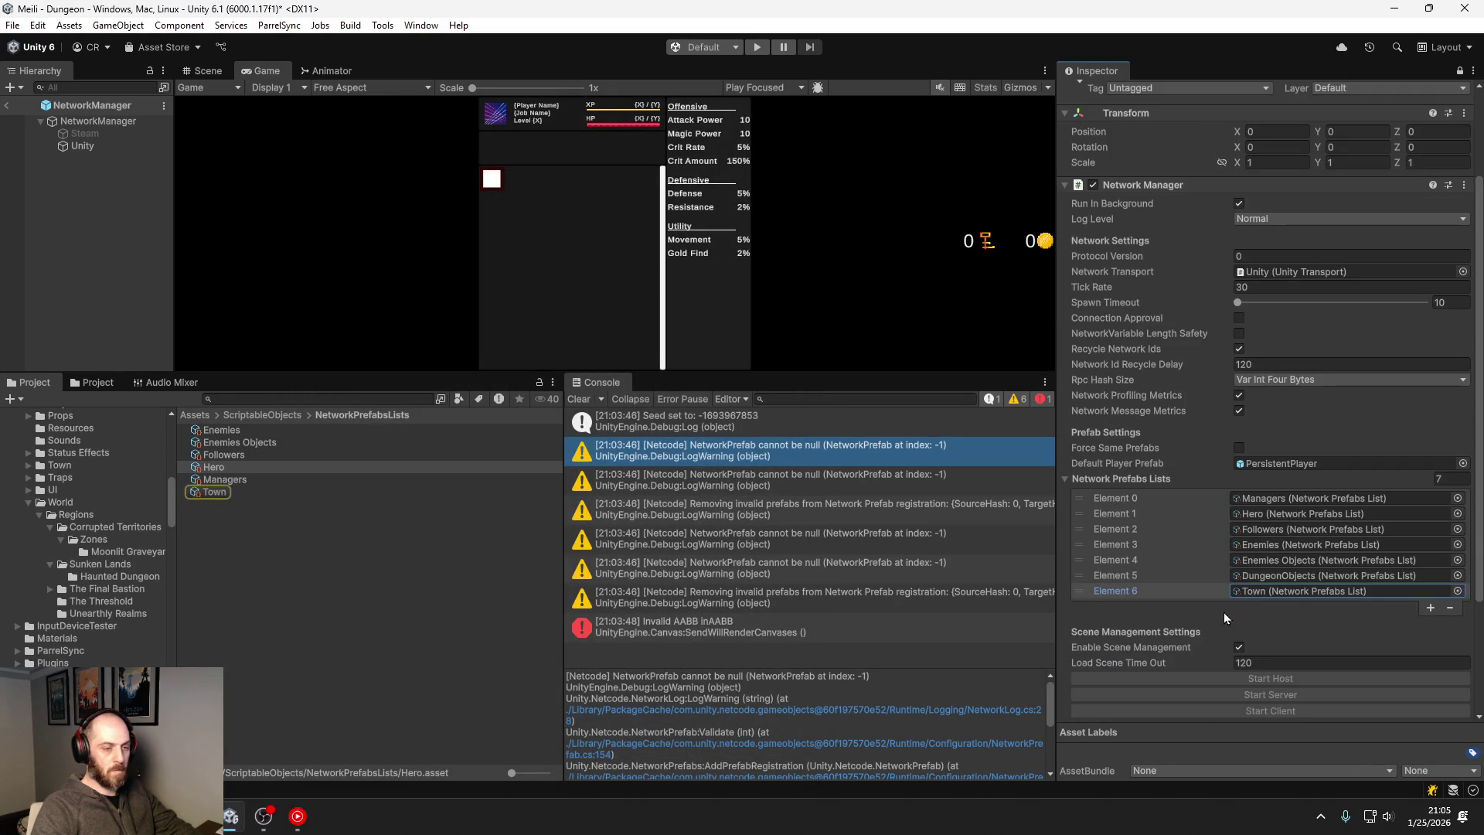
scroll(72, 500, "down", 10)
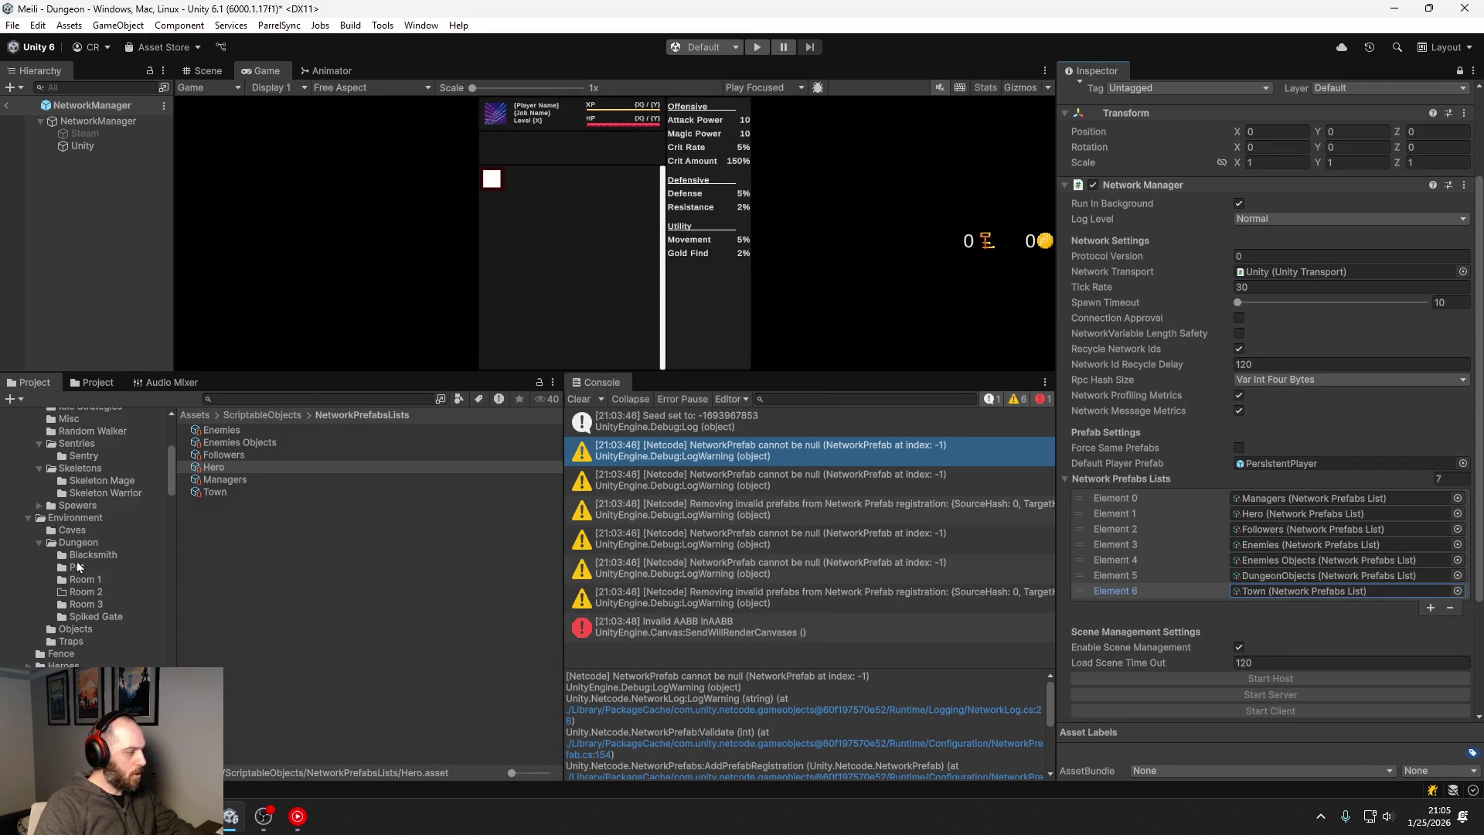
Step: Delete the Skeleton Mage prefab from its enemy folder
left_click(96, 482)
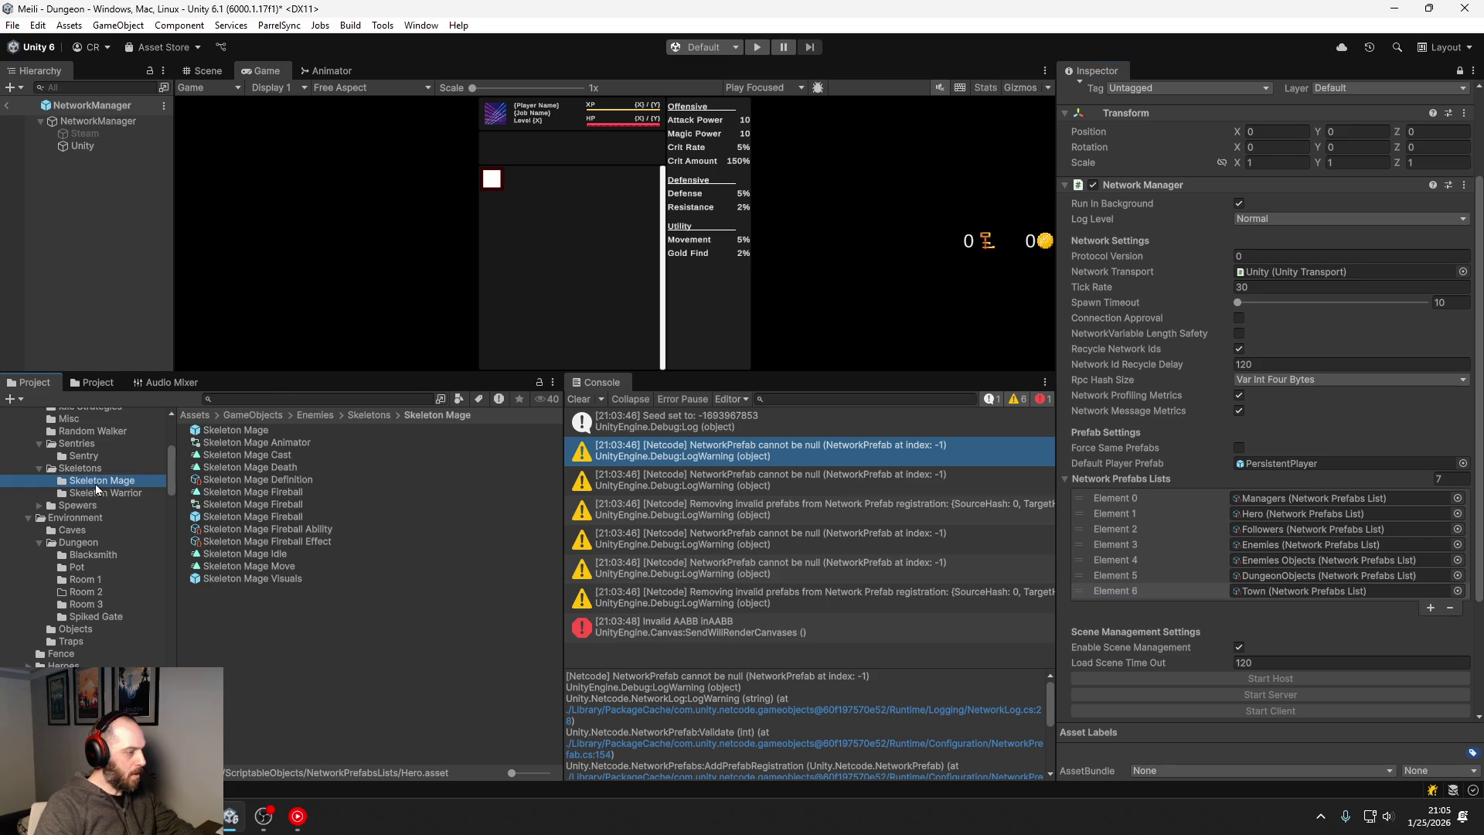
left_click(257, 432)
key("Delete")
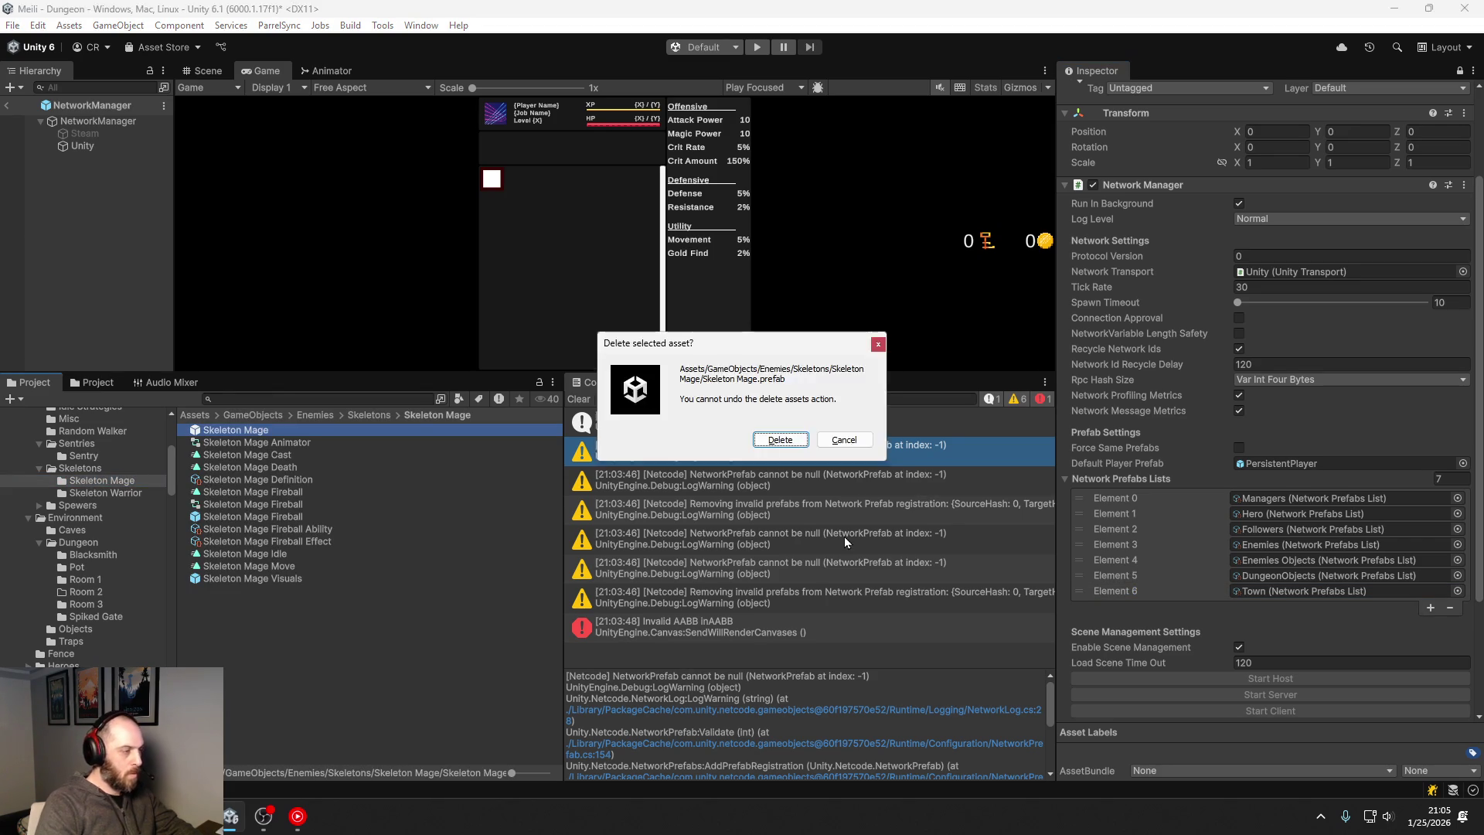
key("Return")
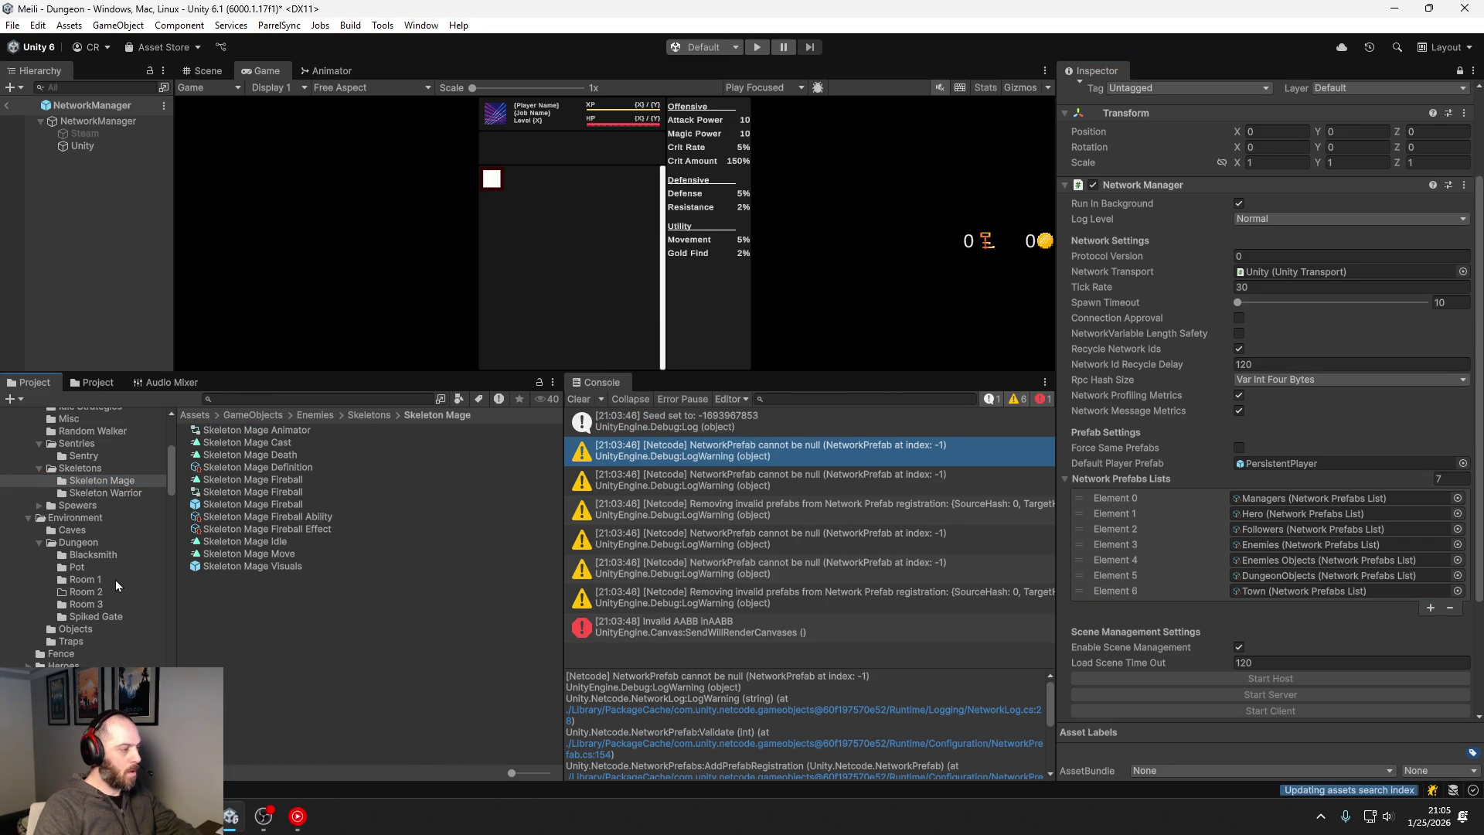
Step: Delete the Sentry prefab and search the project for 'networkmanager'
left_click(241, 400)
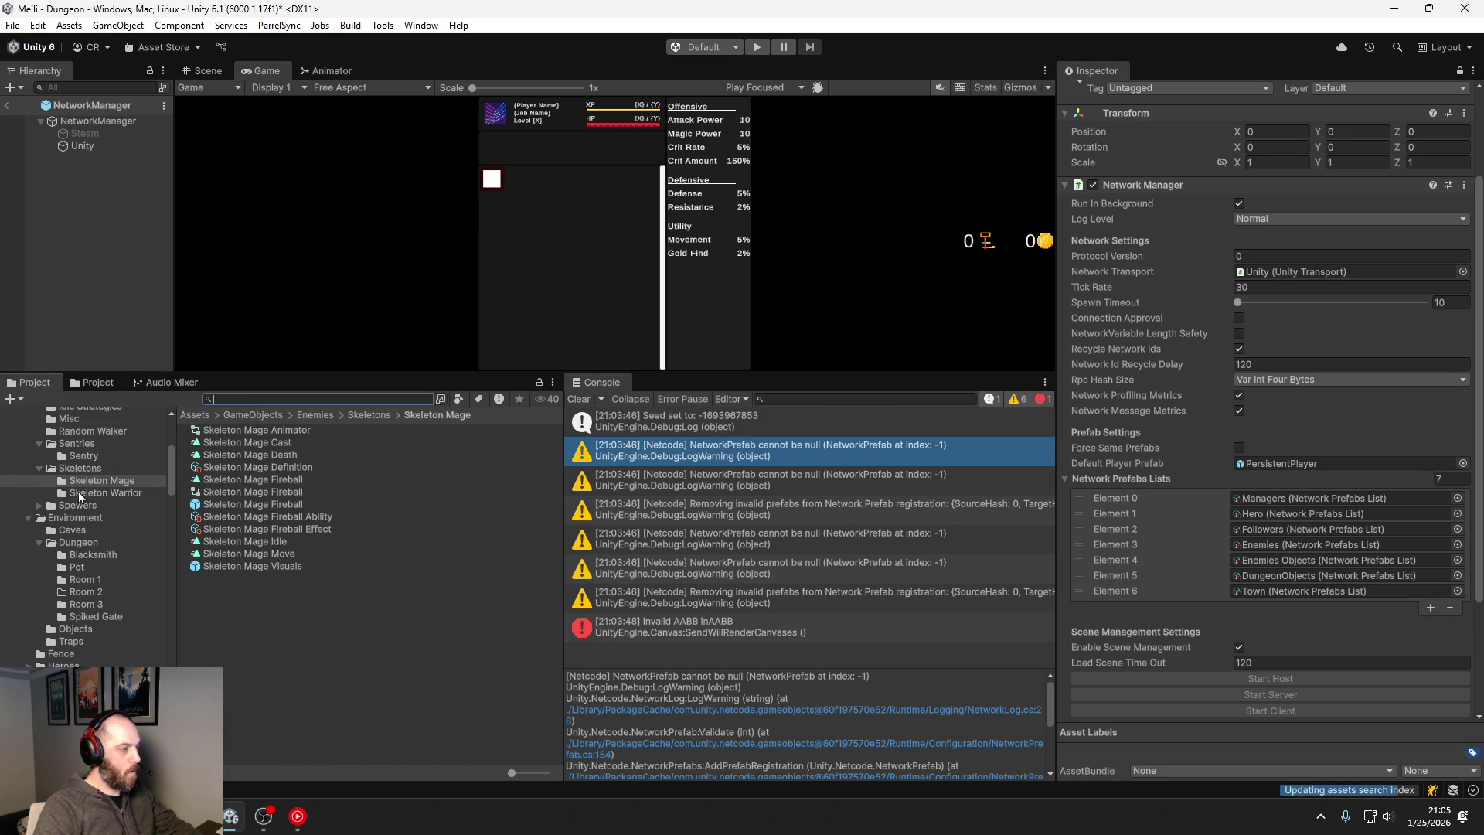
scroll(60, 484, "up", 3)
left_click(69, 512)
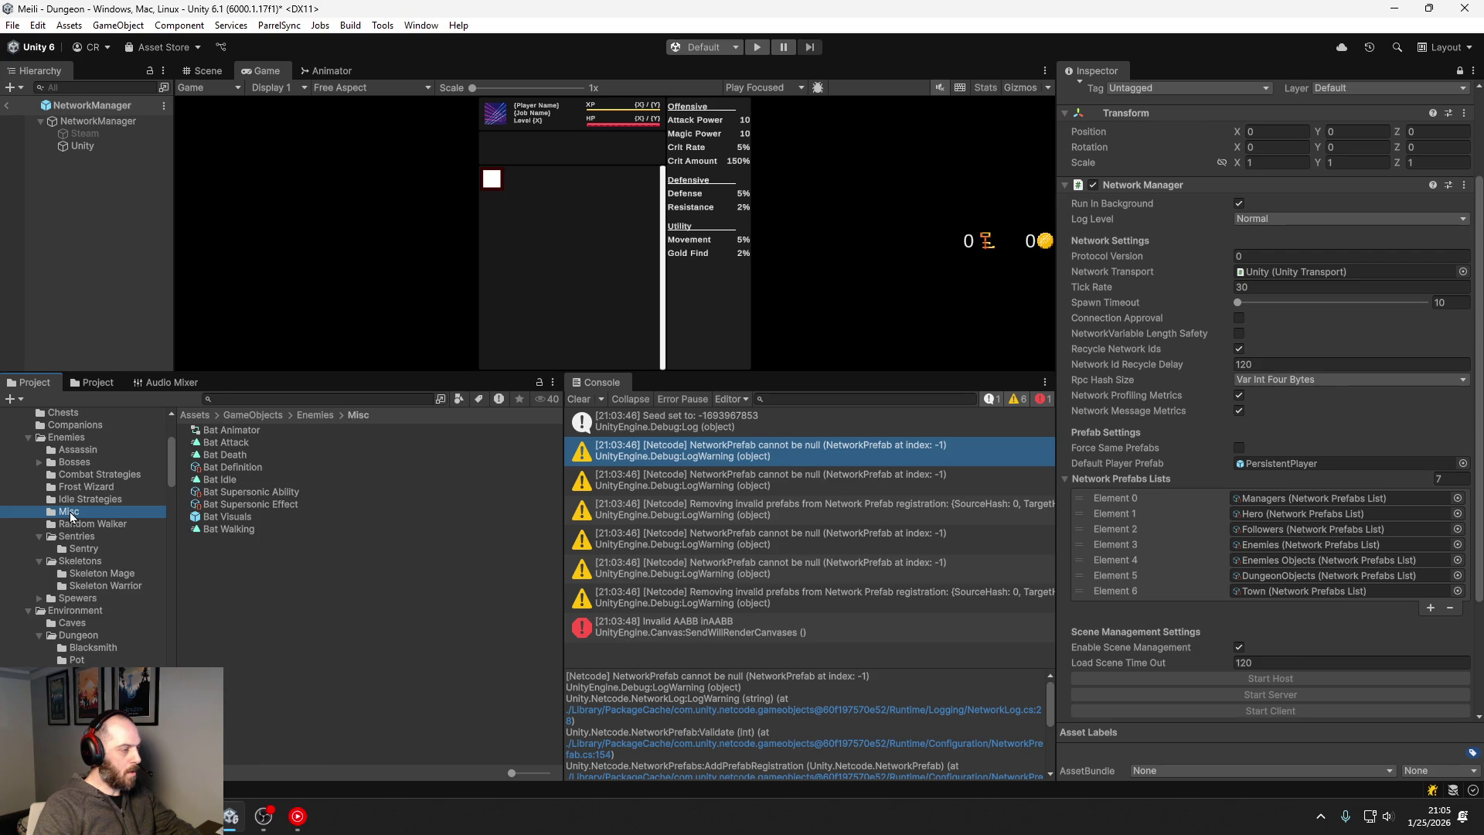
left_click(90, 489)
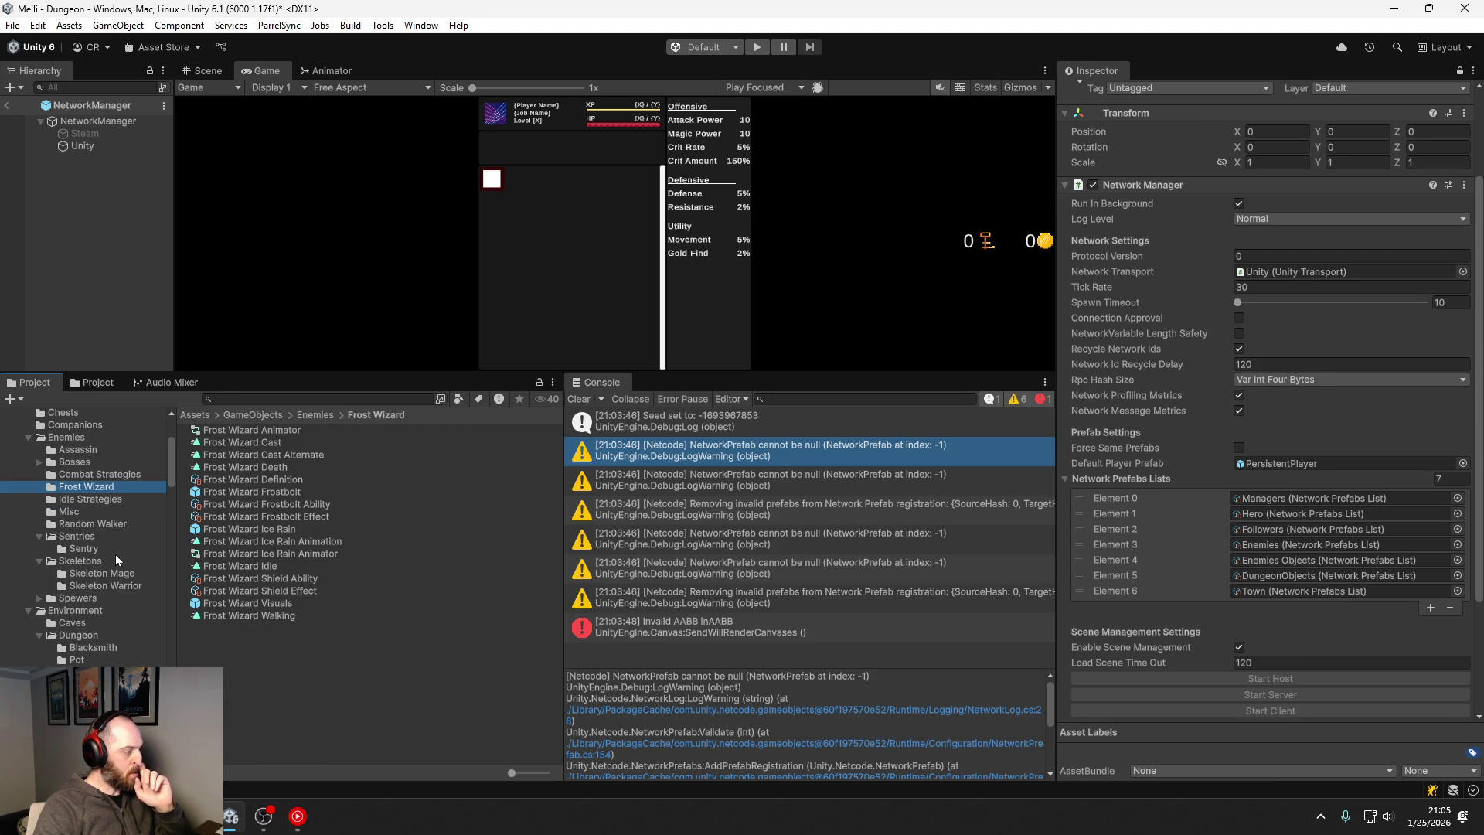
left_click(83, 550)
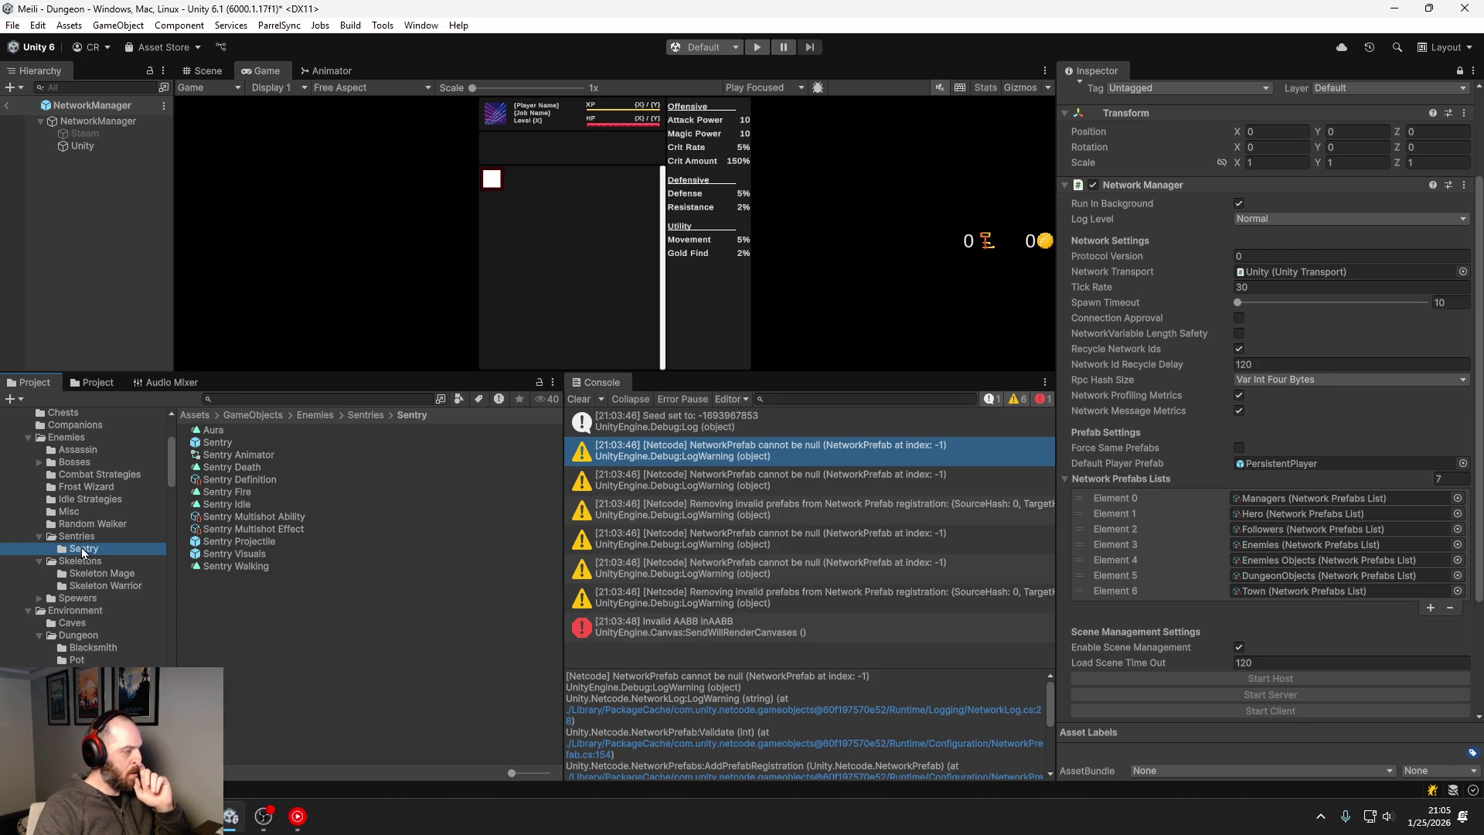
left_click(227, 444)
key("Delete")
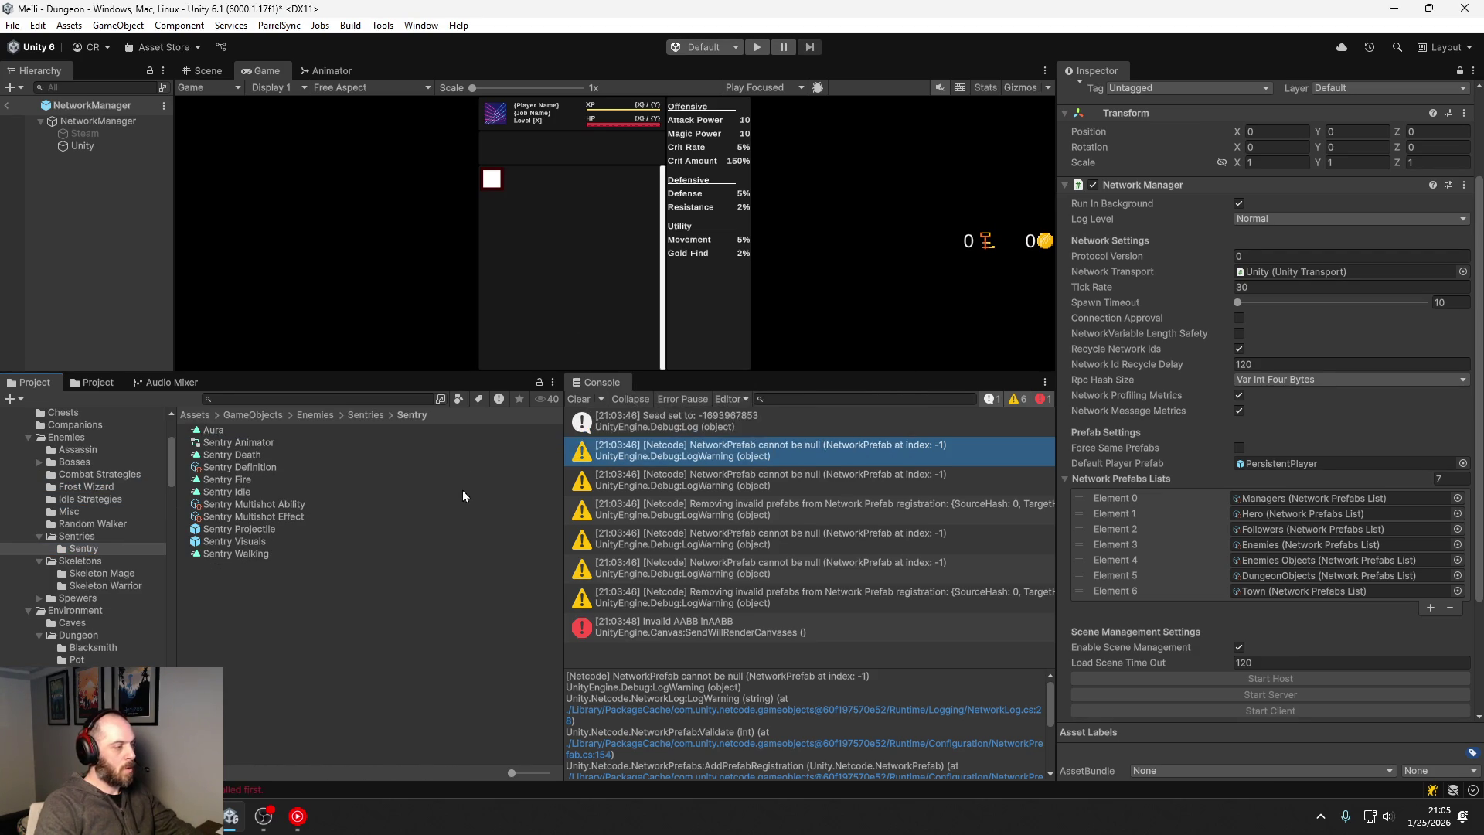
left_click(239, 399)
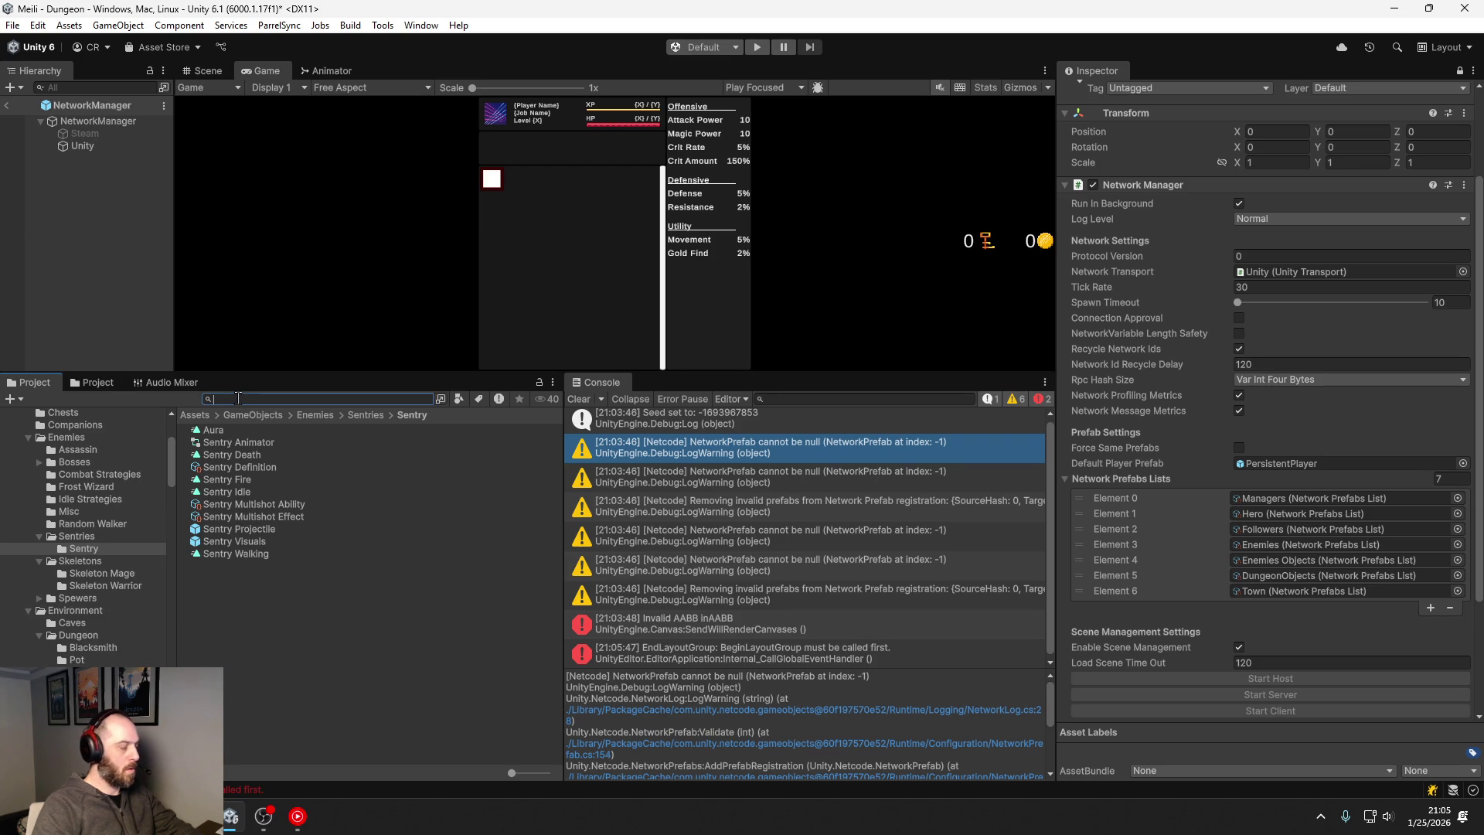
type("networkmanag")
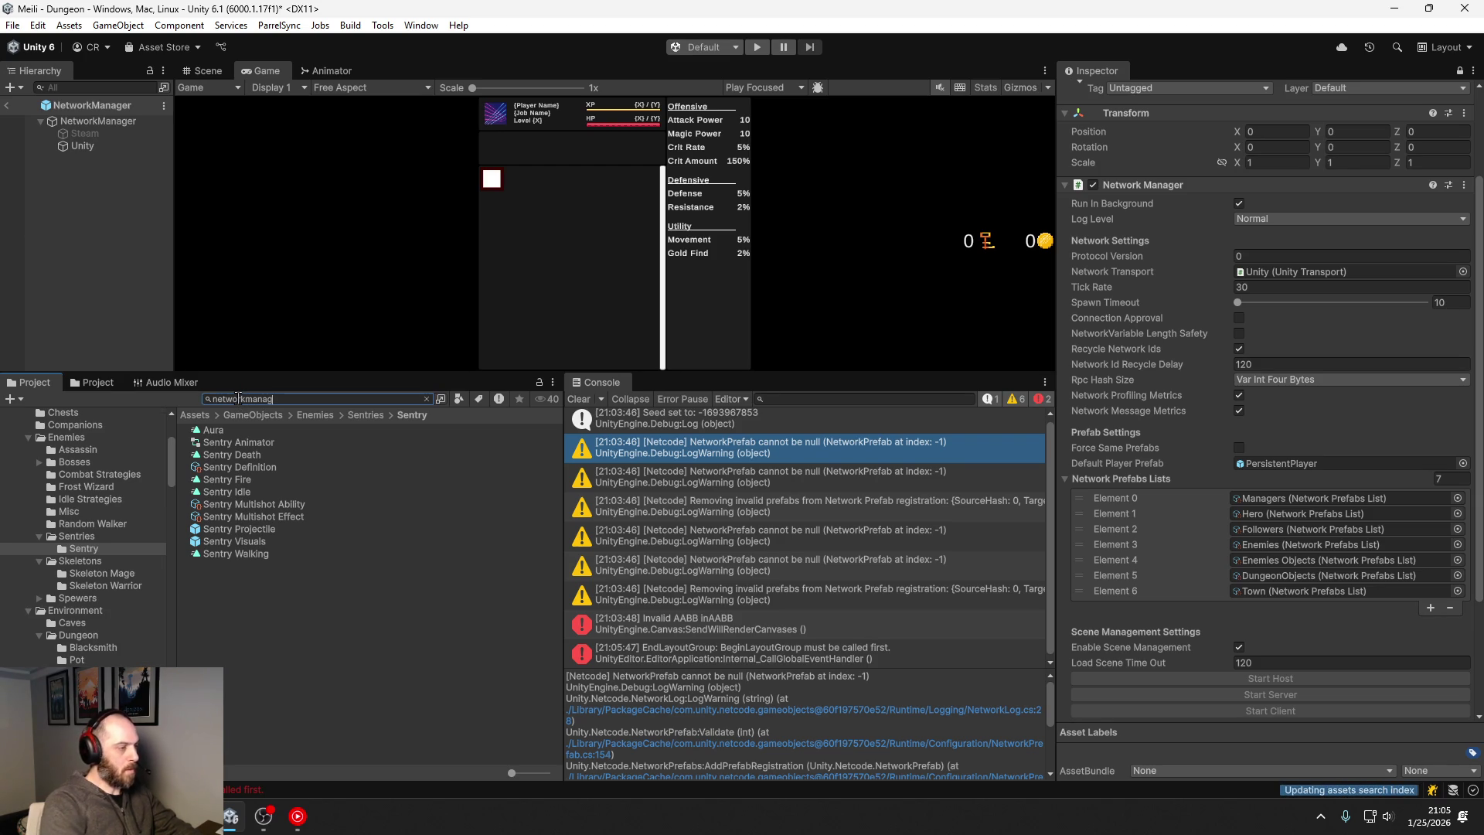
type("er")
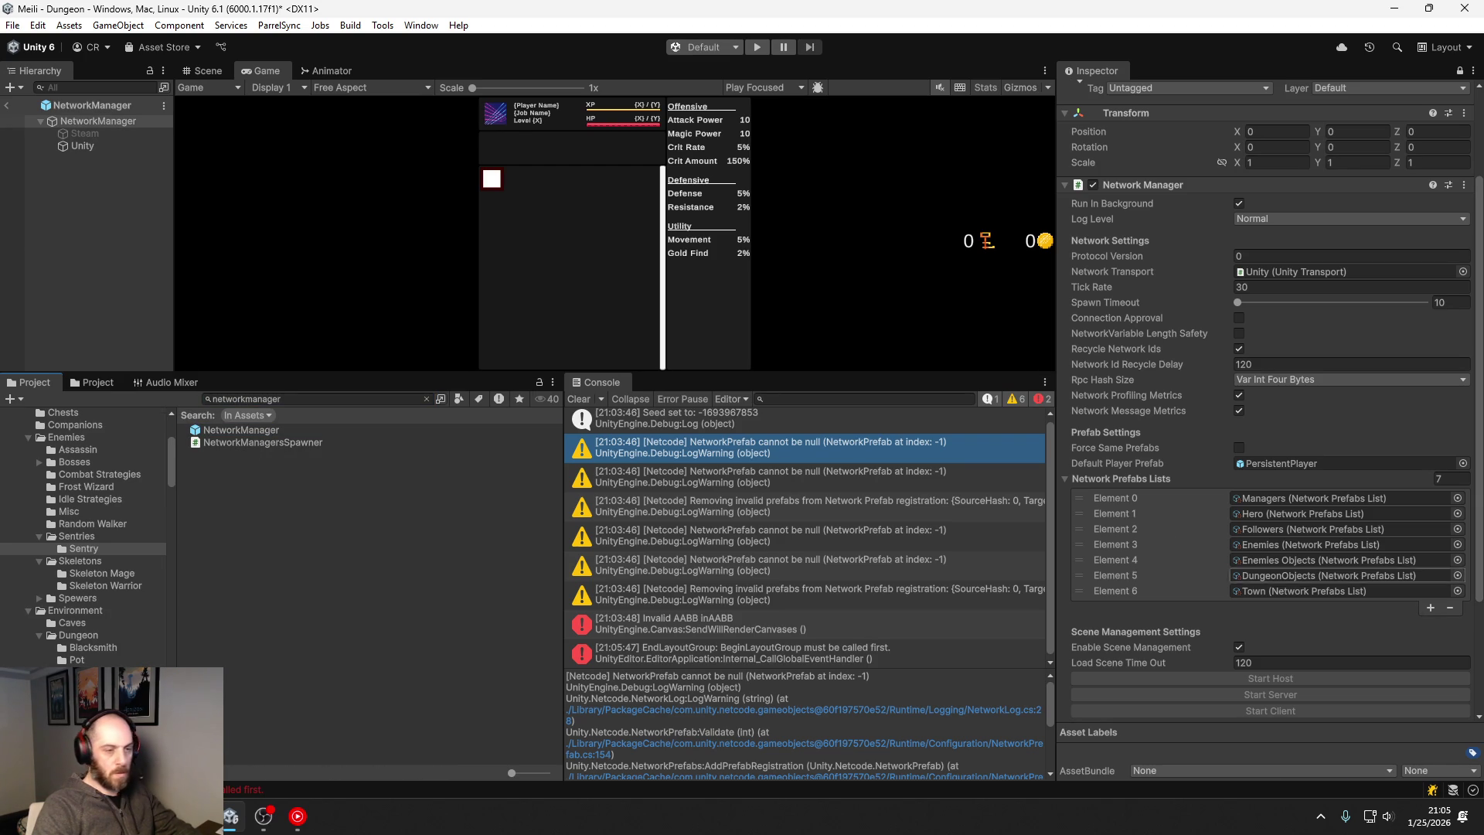
Step: Remove both Missing slots from the Enemies list, leaving five enemies, and enlarge the Game view
left_click(1283, 543)
right_click(1281, 541)
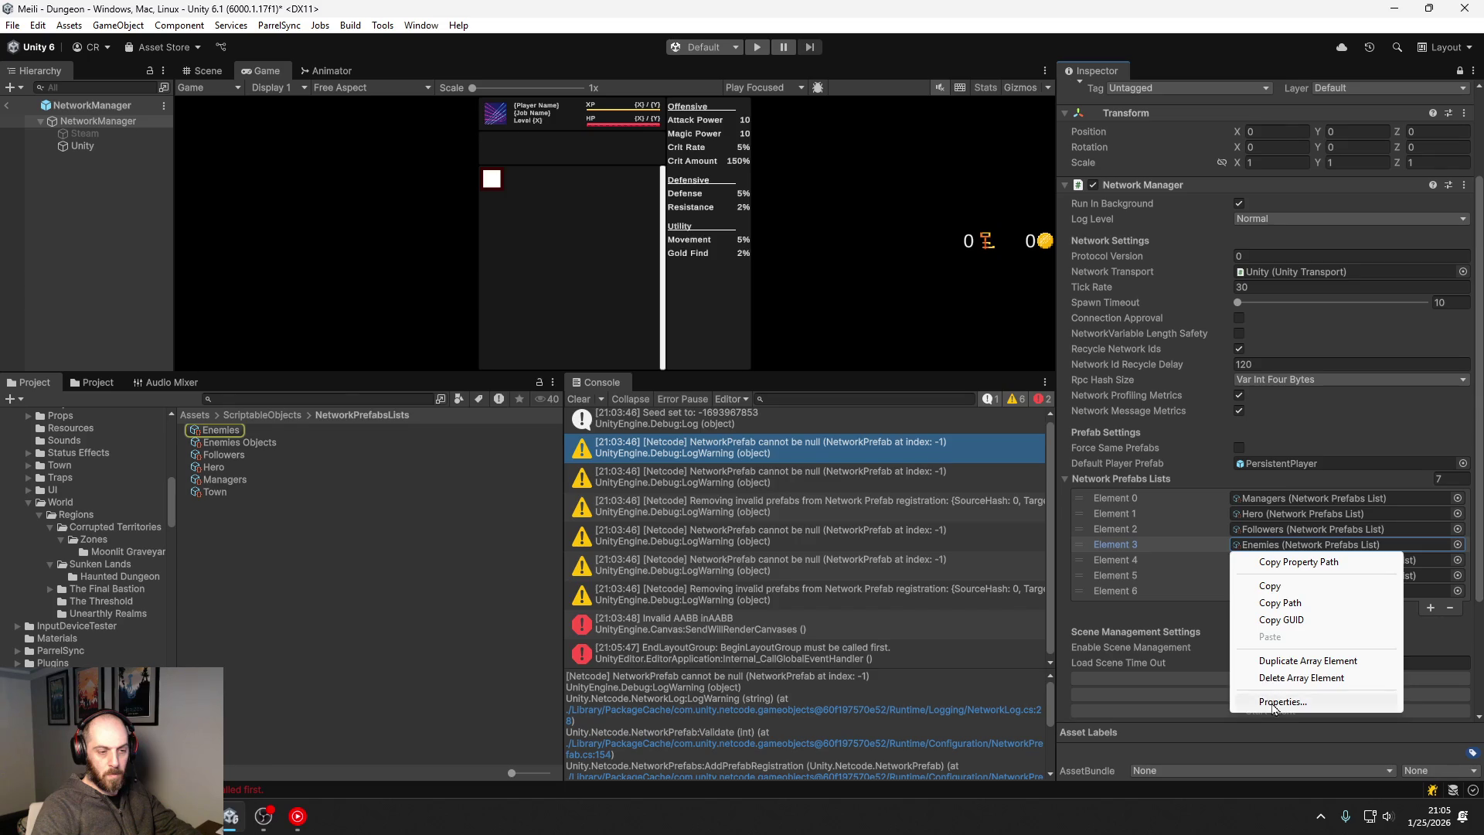
left_click(1277, 699)
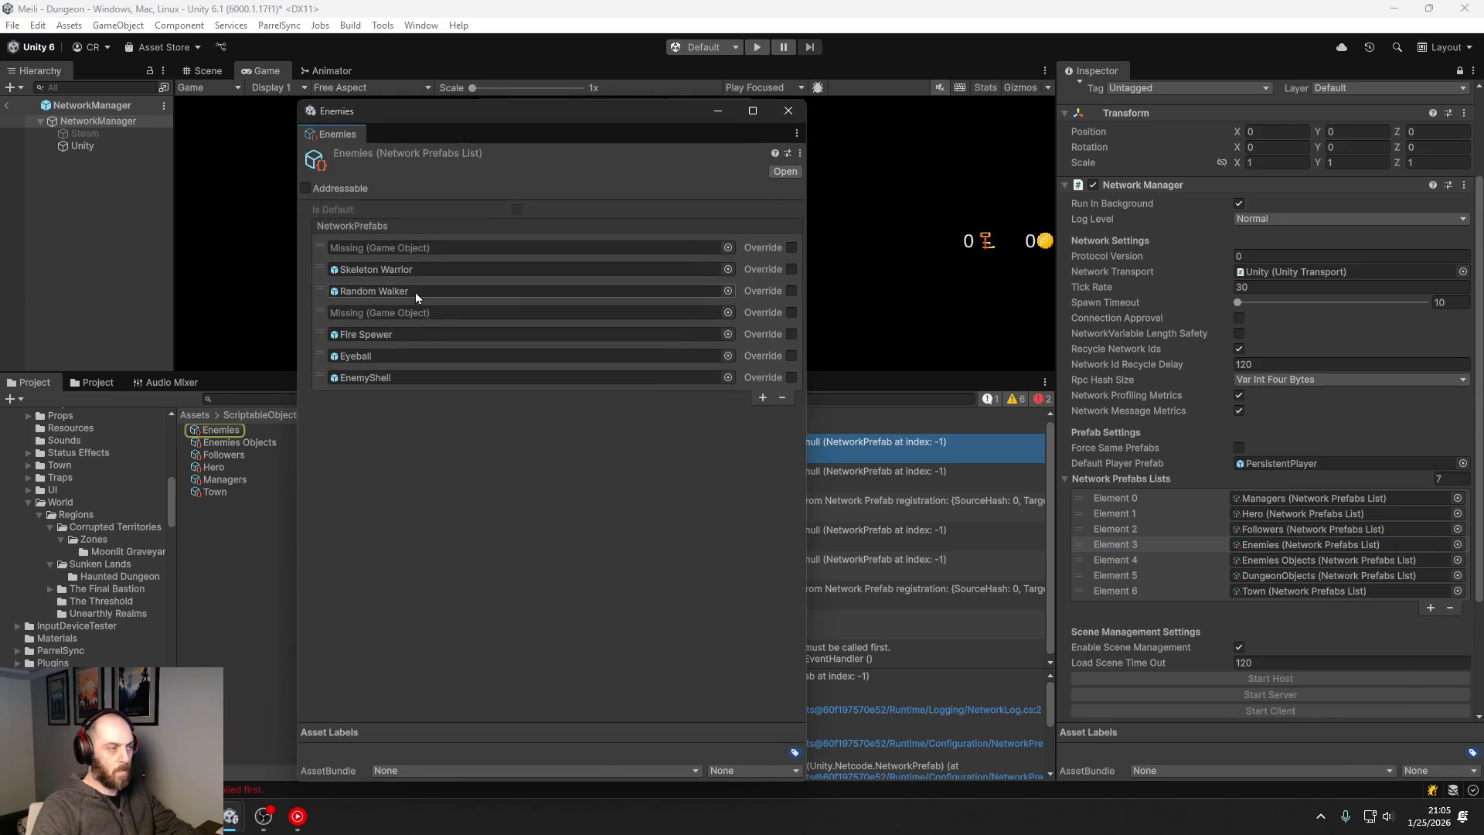
left_click(319, 311)
left_click(782, 375)
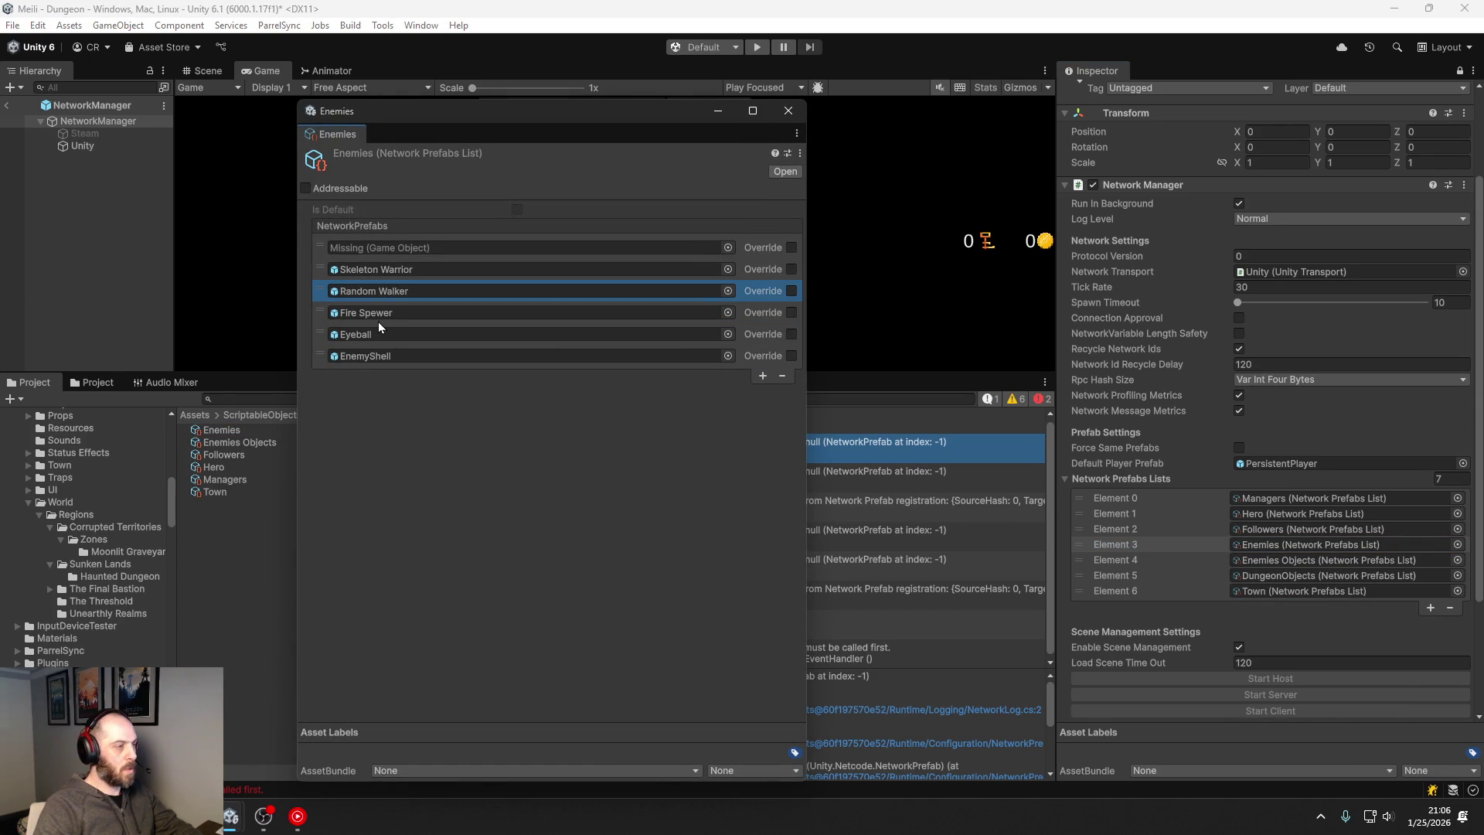
left_click(319, 247)
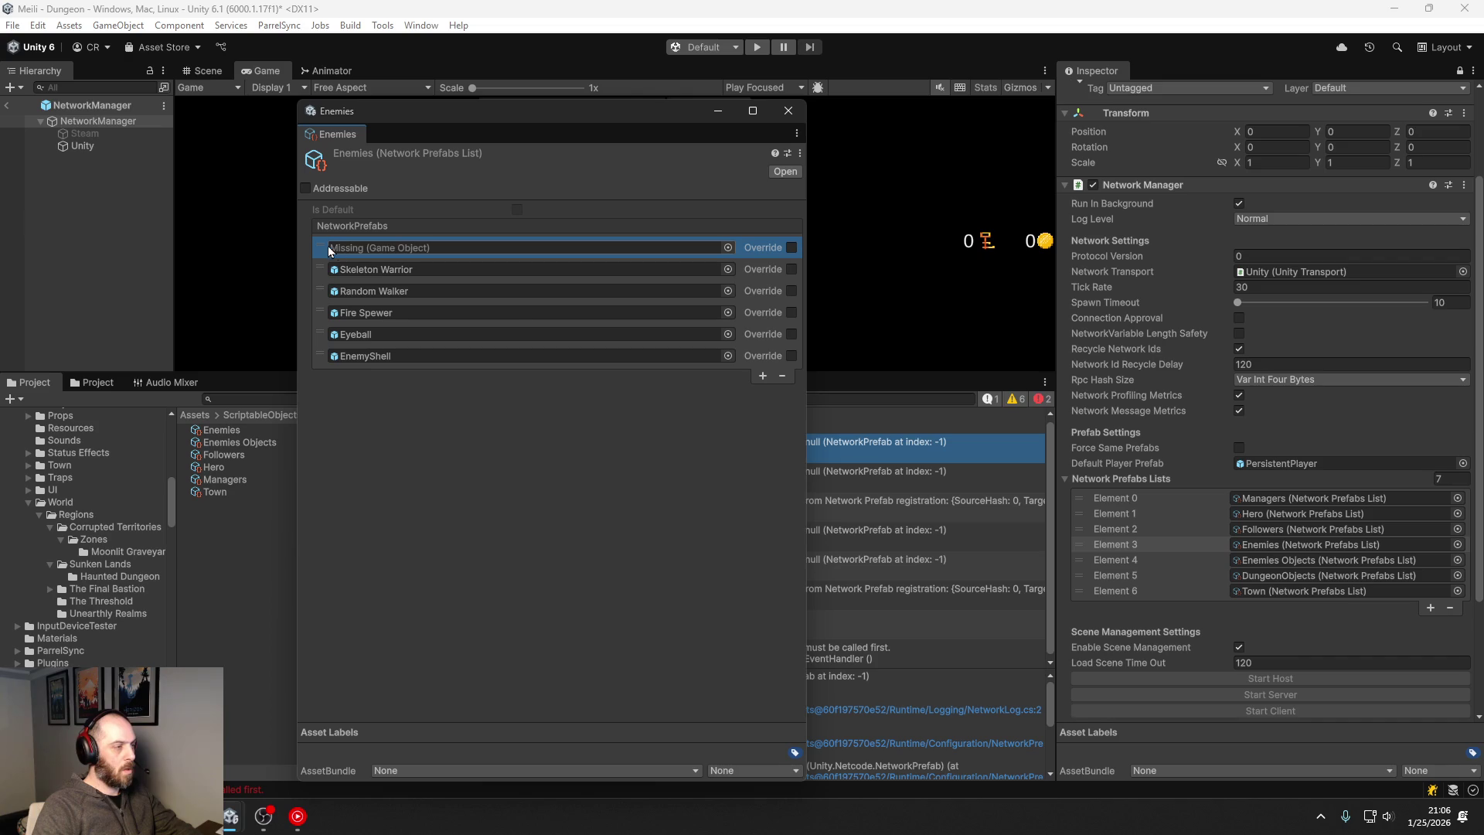
left_click(783, 376)
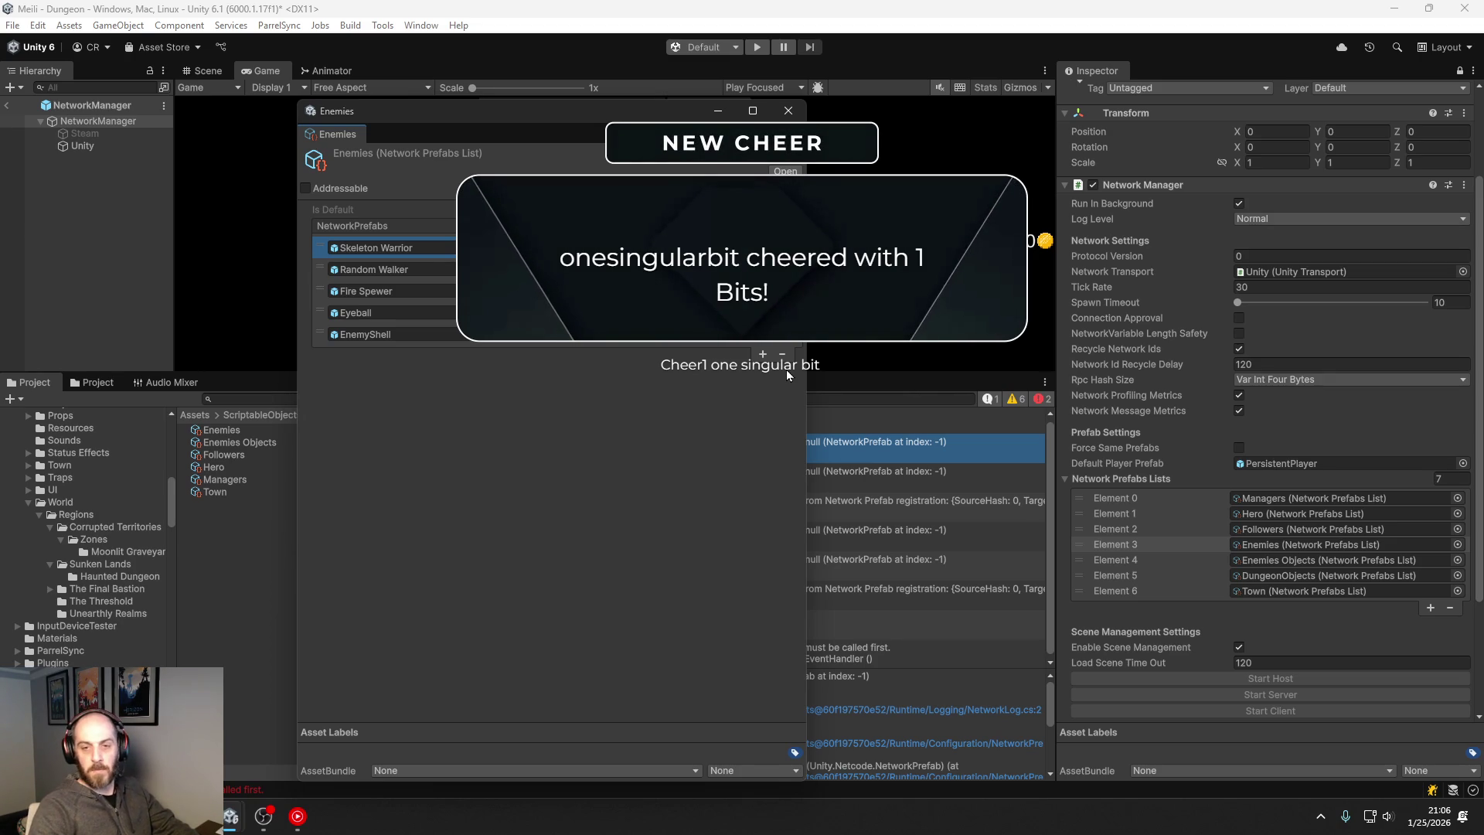
left_click(788, 111)
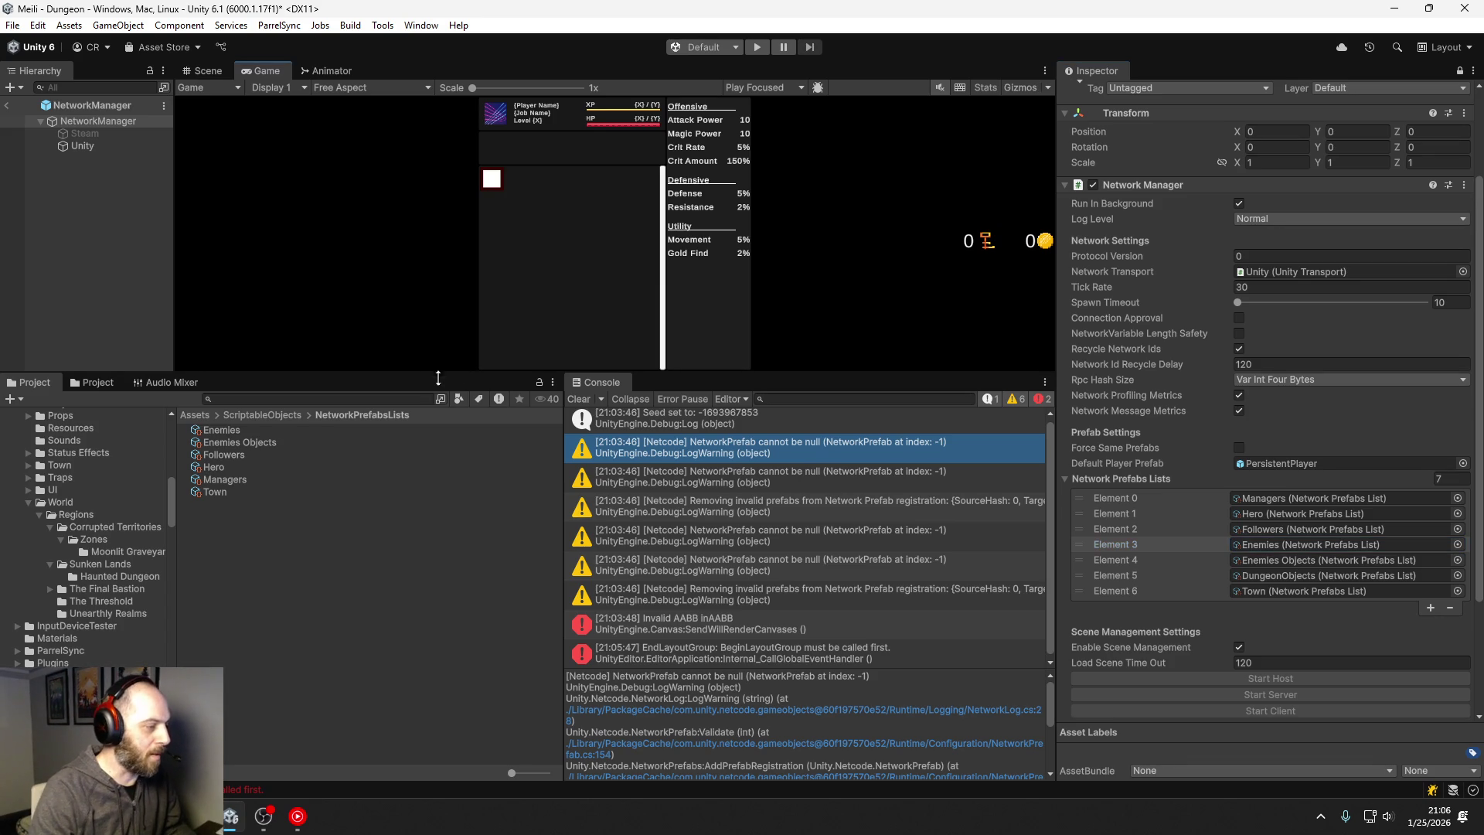
left_click_drag(461, 373, 461, 582)
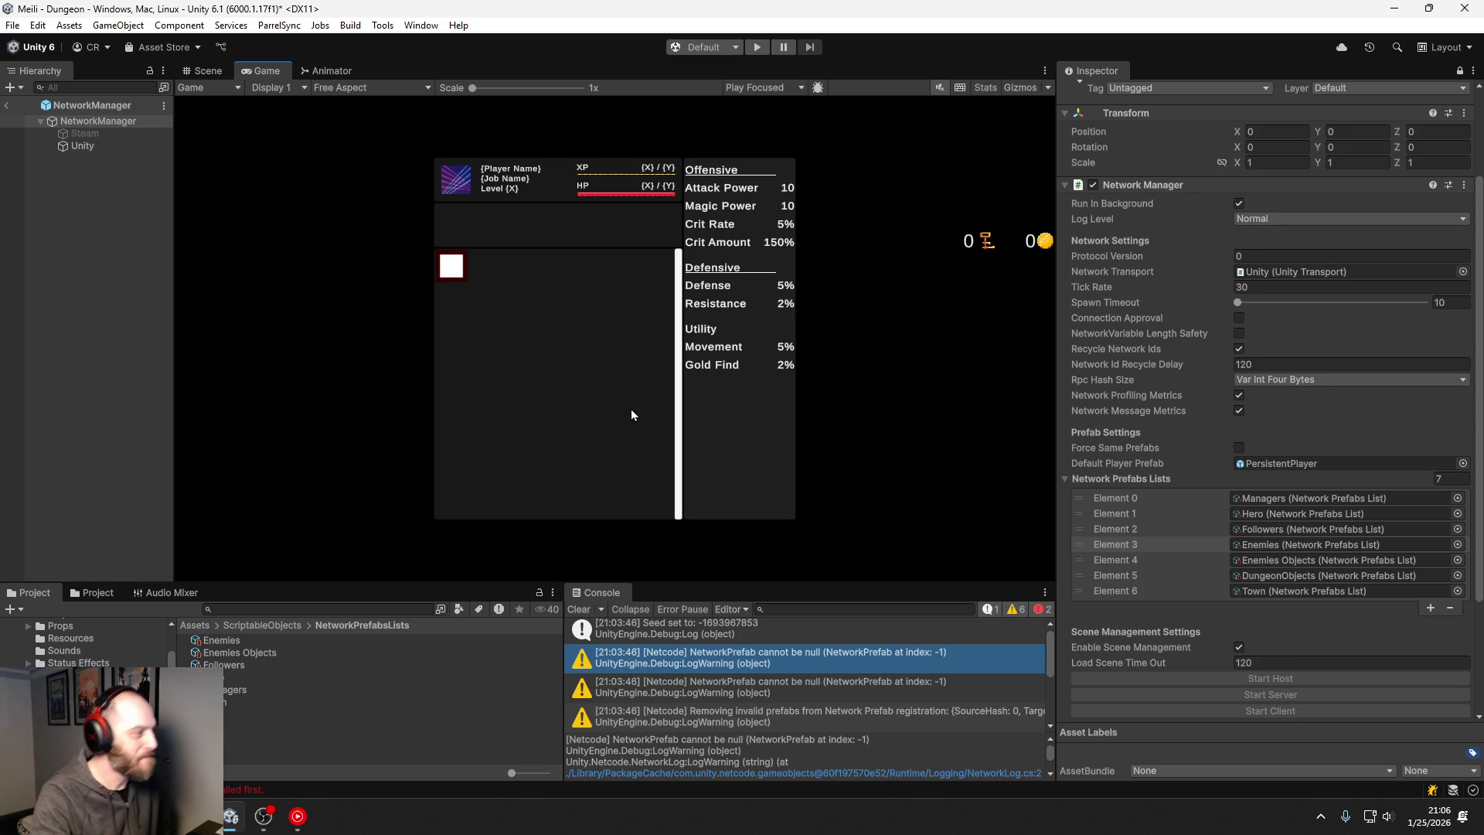
Step: Return from the NetworkManager prefab to the Dungeon scene, save it, and start play mode
left_click(7, 106)
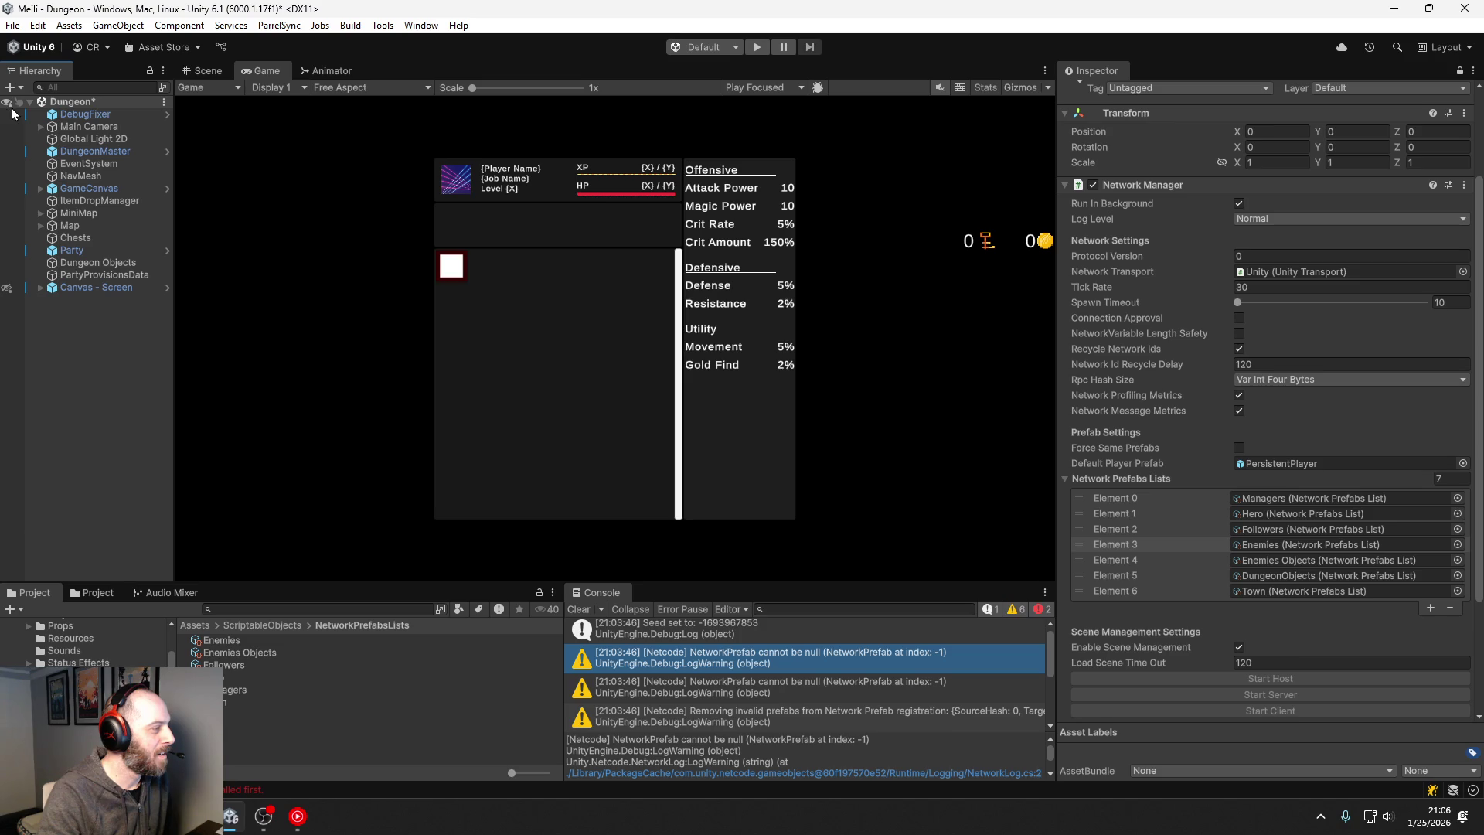
key("ctrl+s")
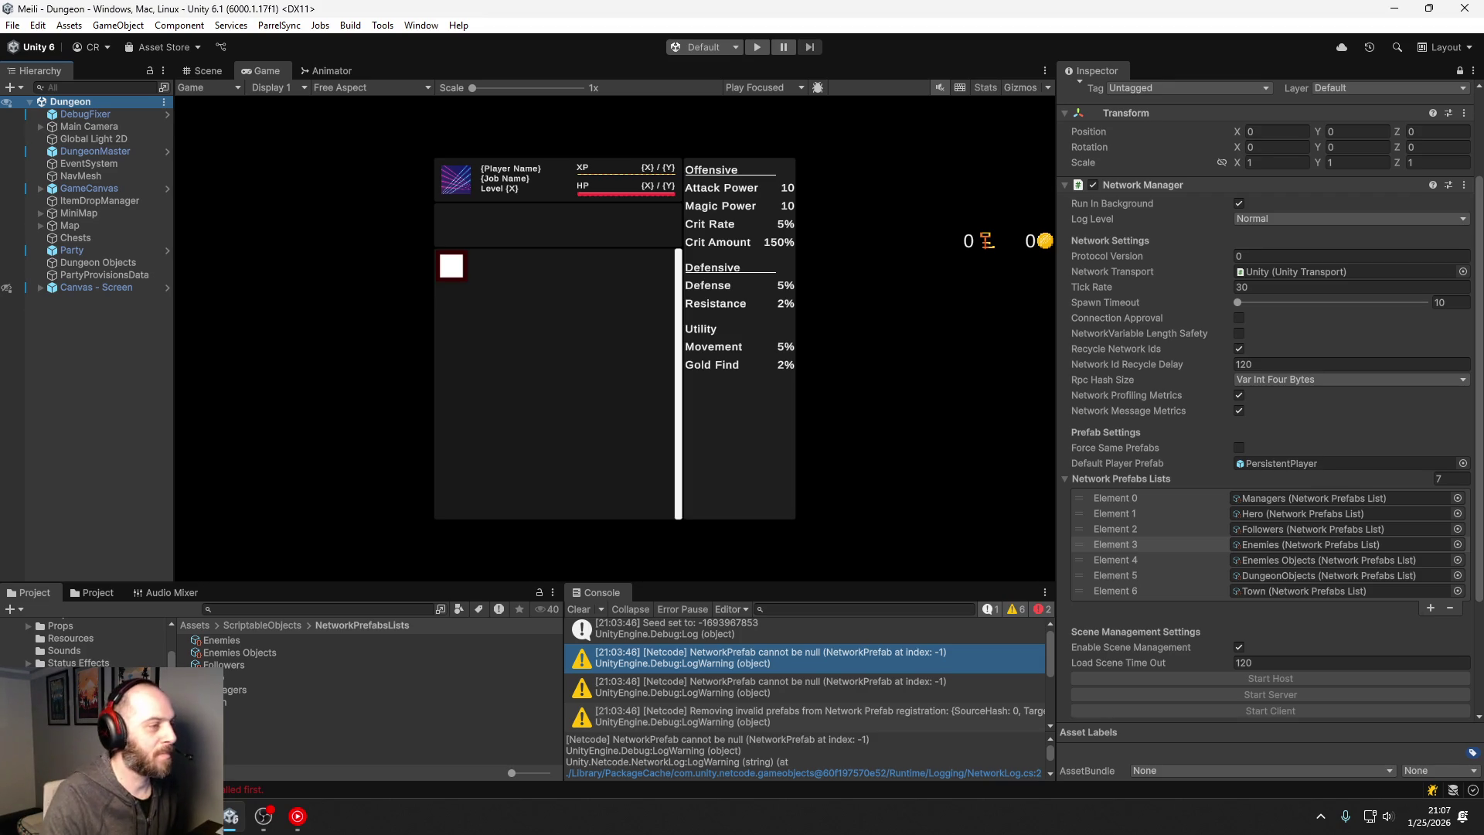
left_click(757, 47)
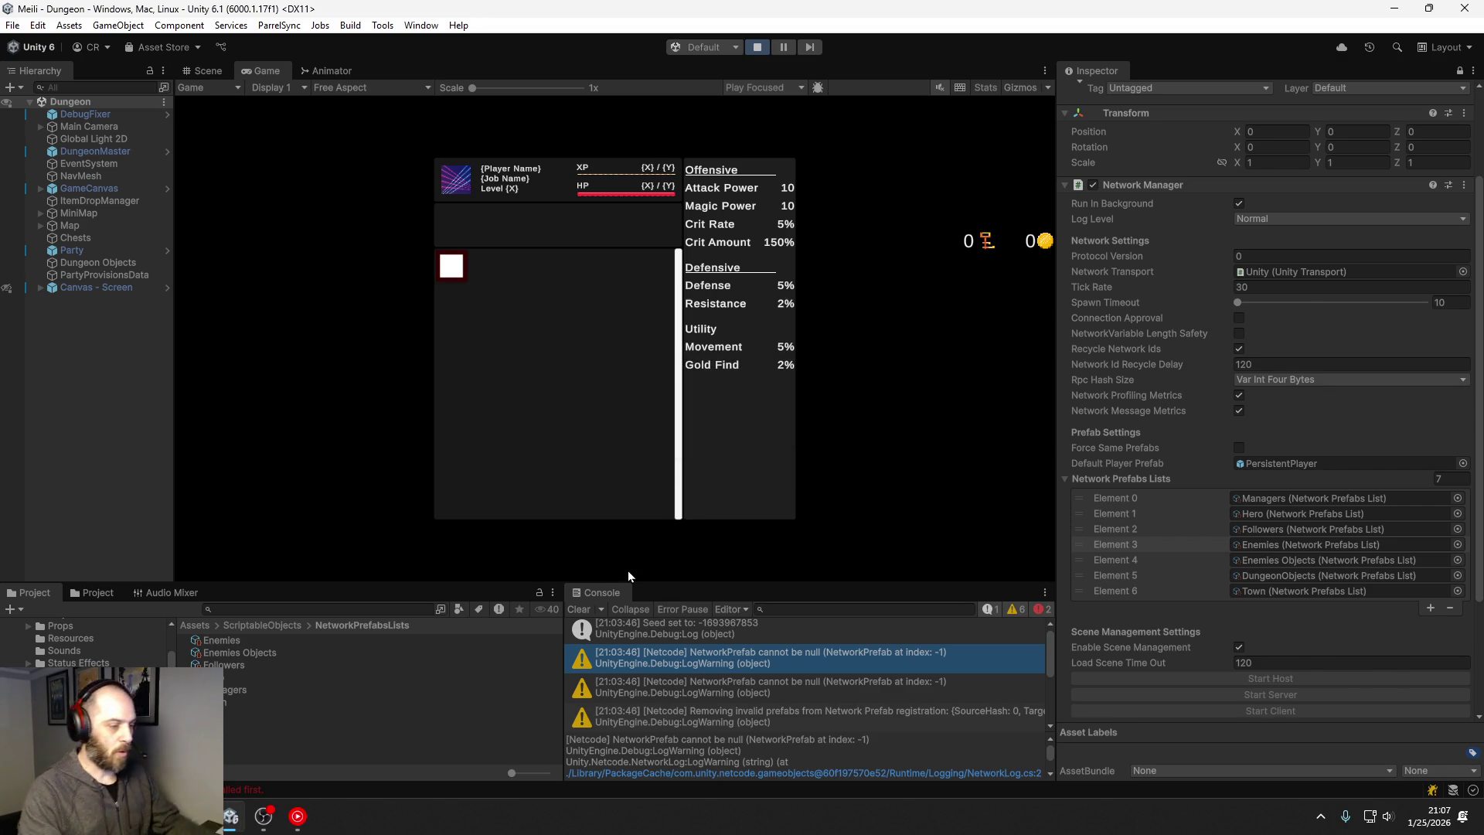
Step: Walk the player right and down through the dungeon, fighting skeletons and collecting coins
key("d")
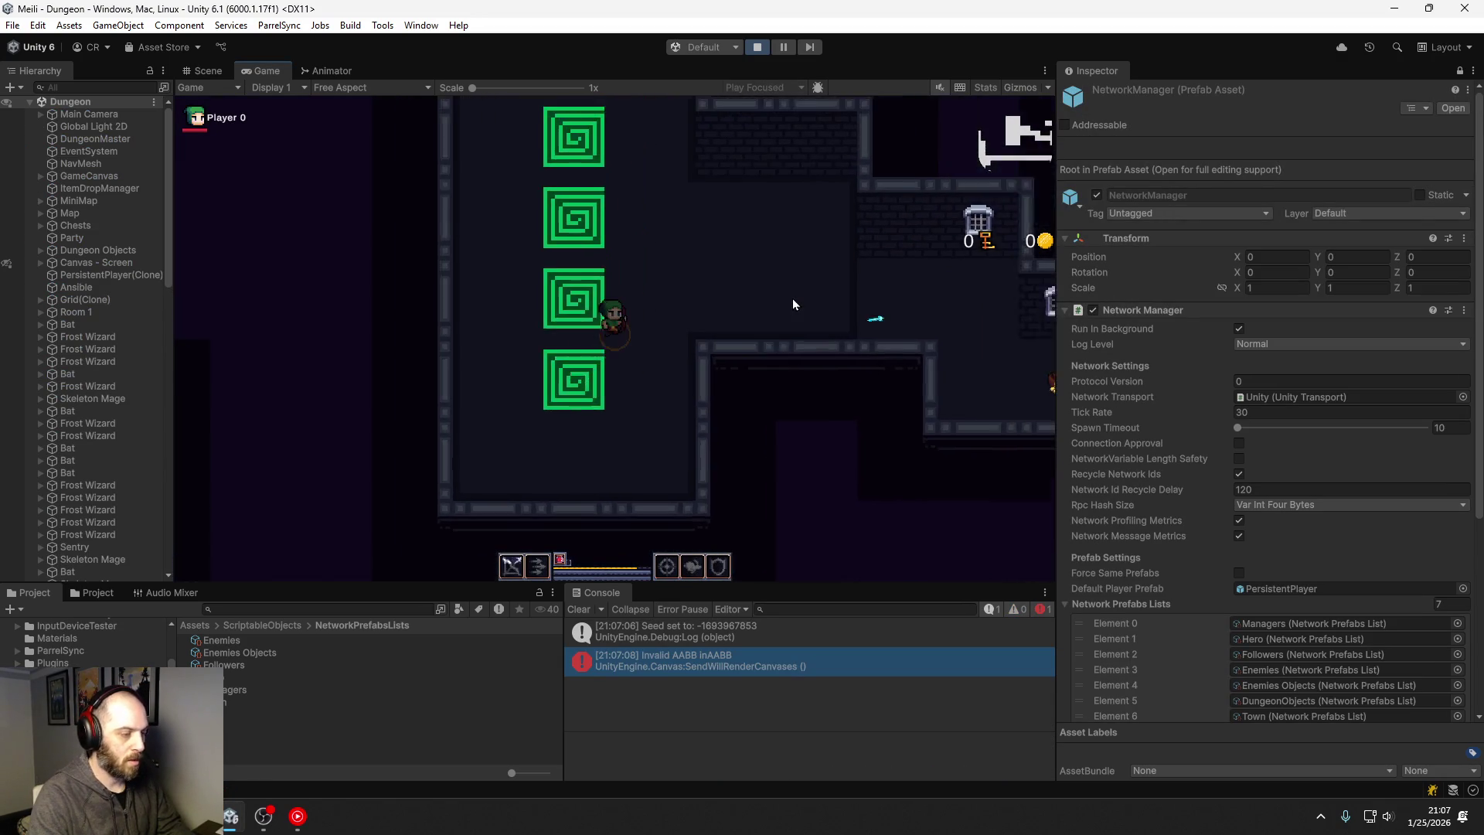
key("d")
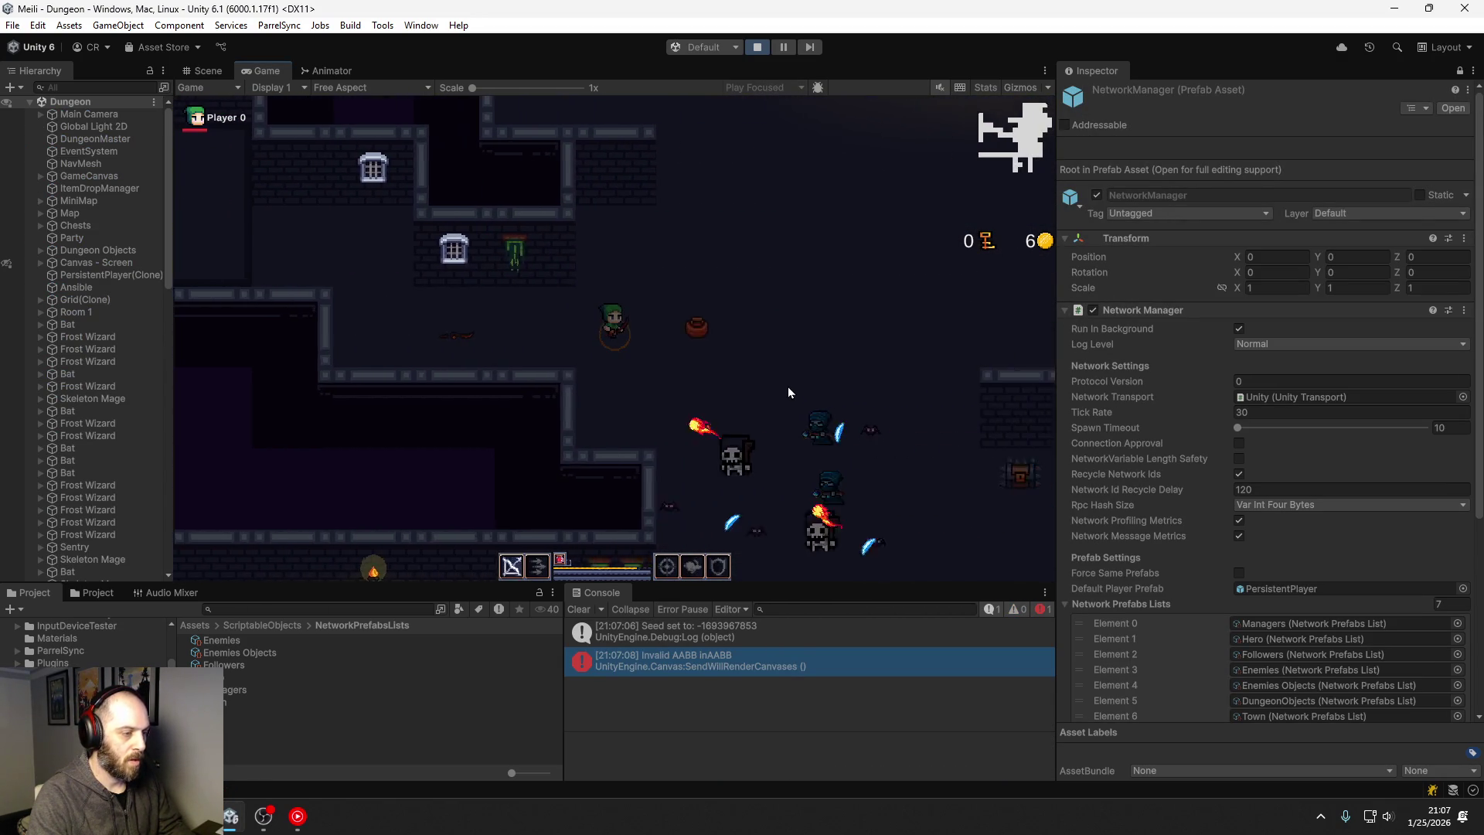
key("s")
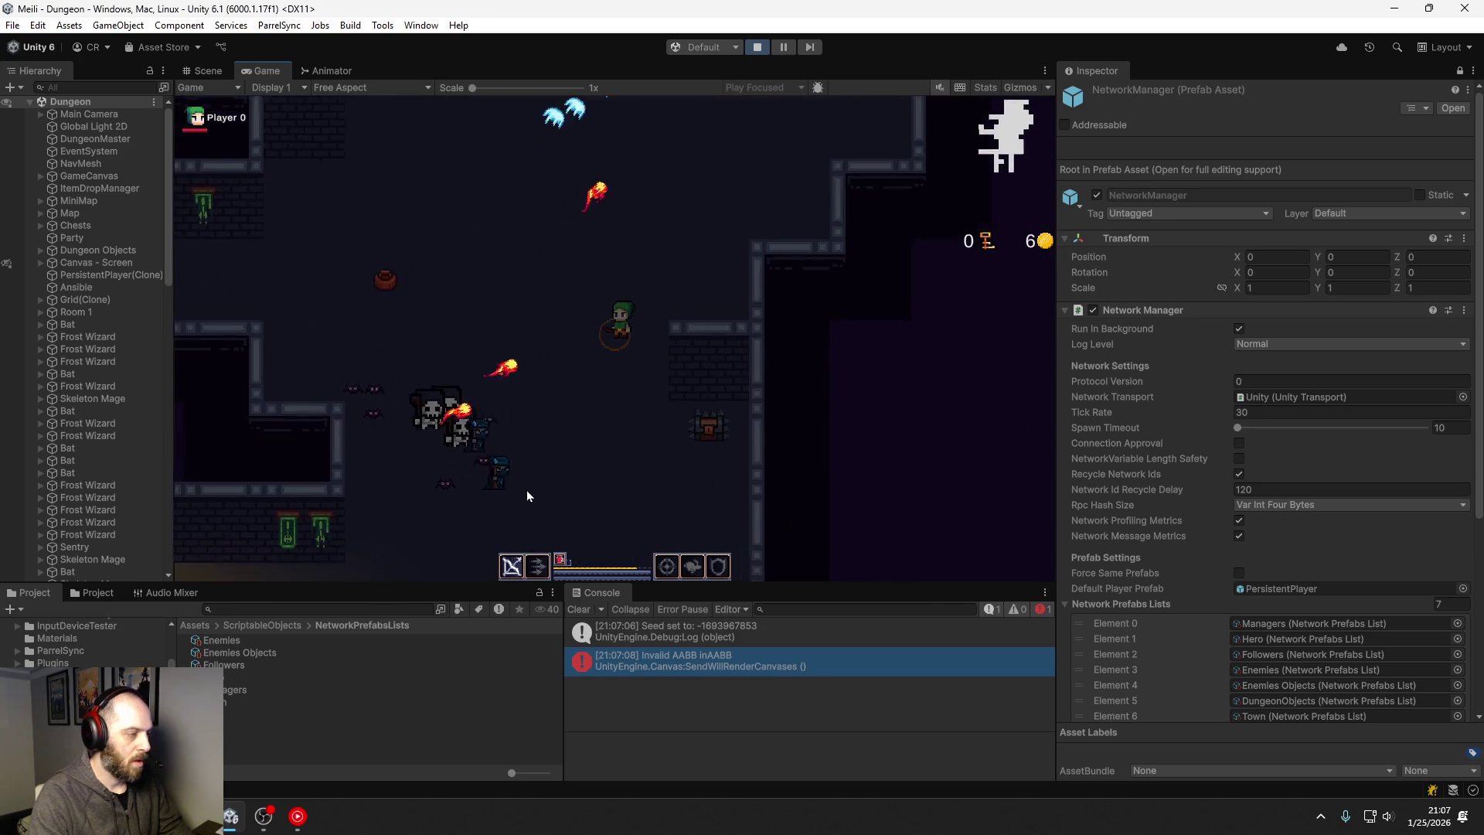
key("w")
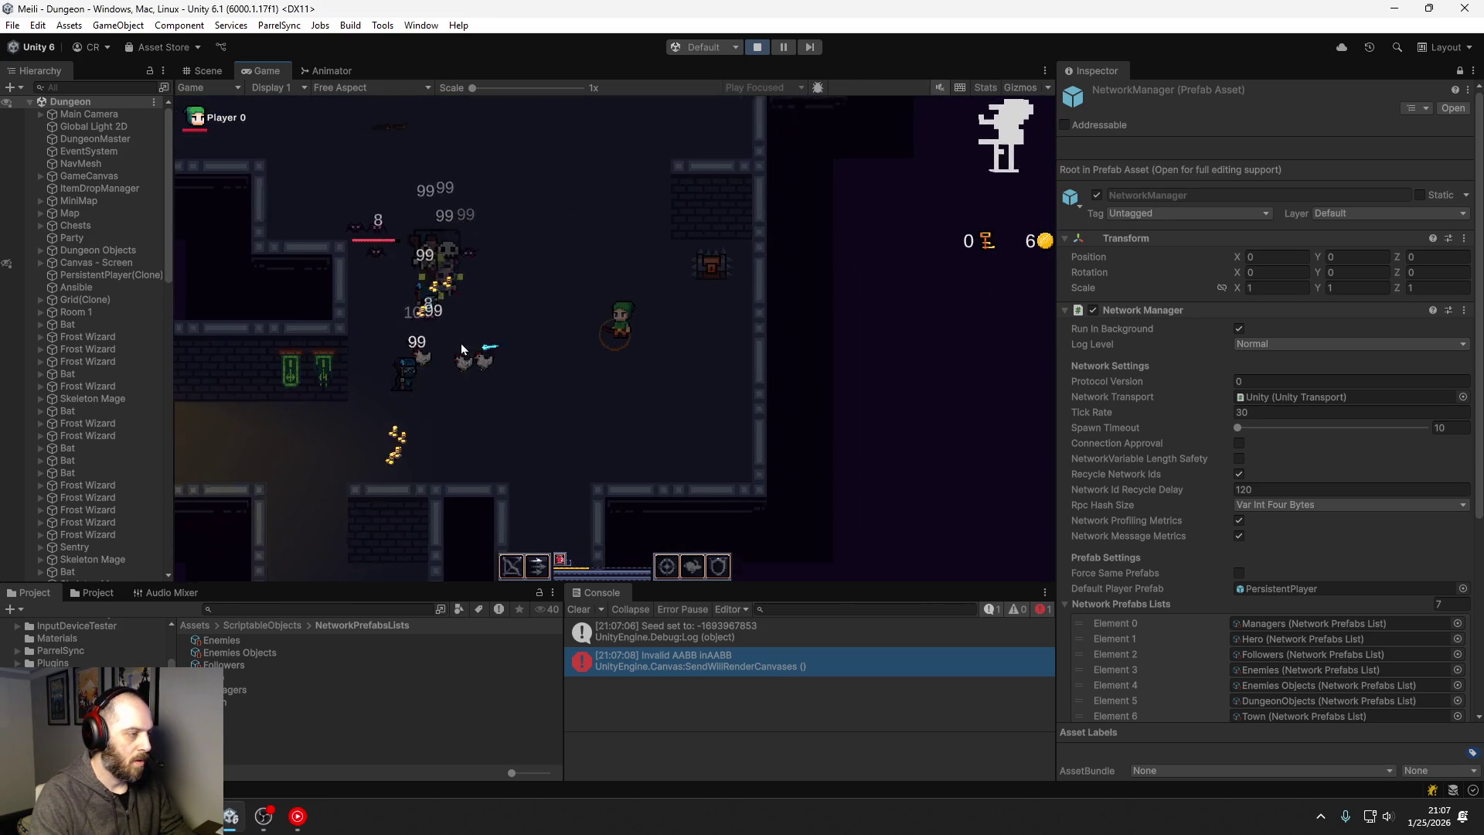
key("a")
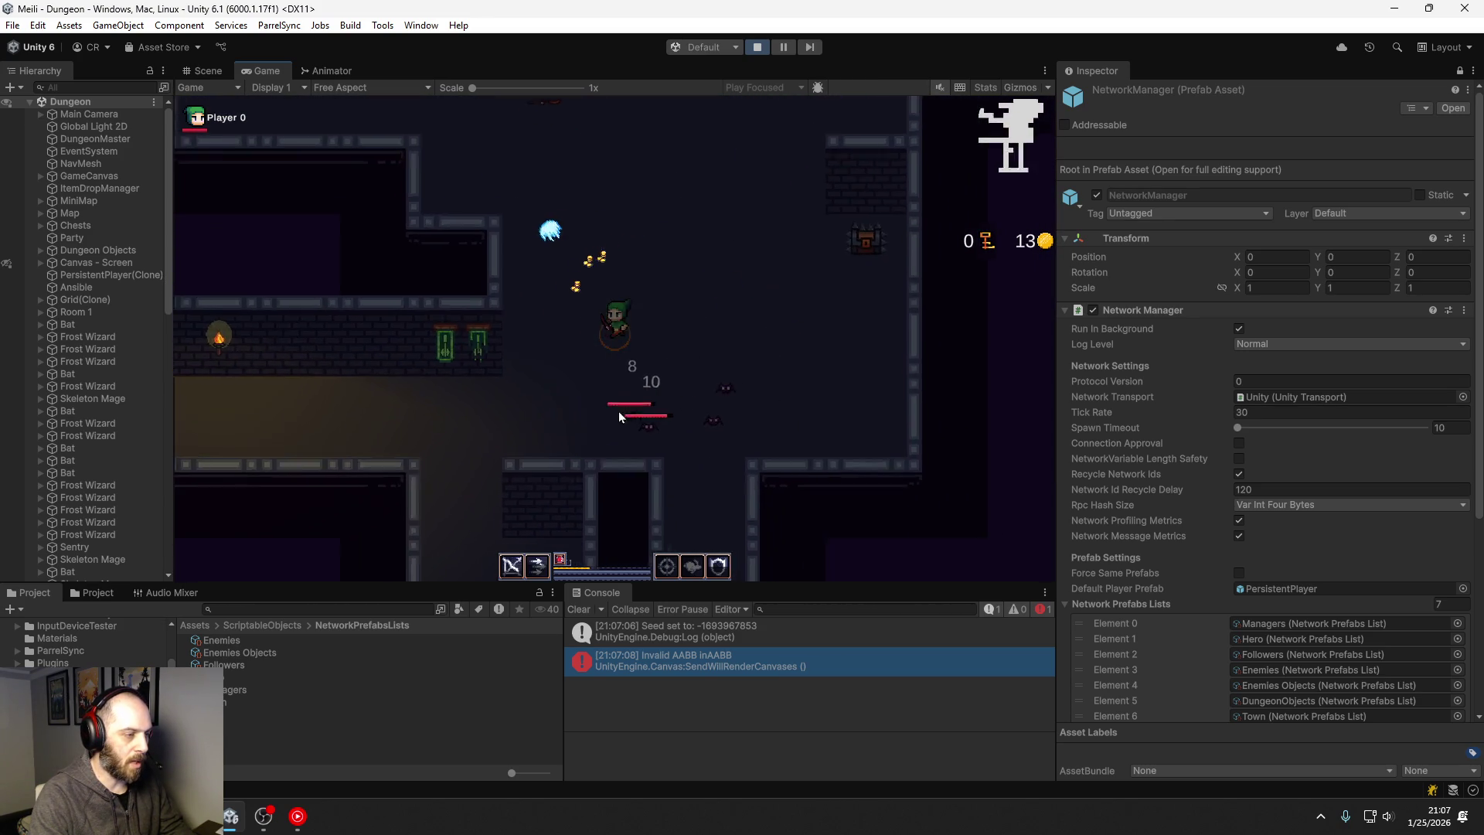
key("d")
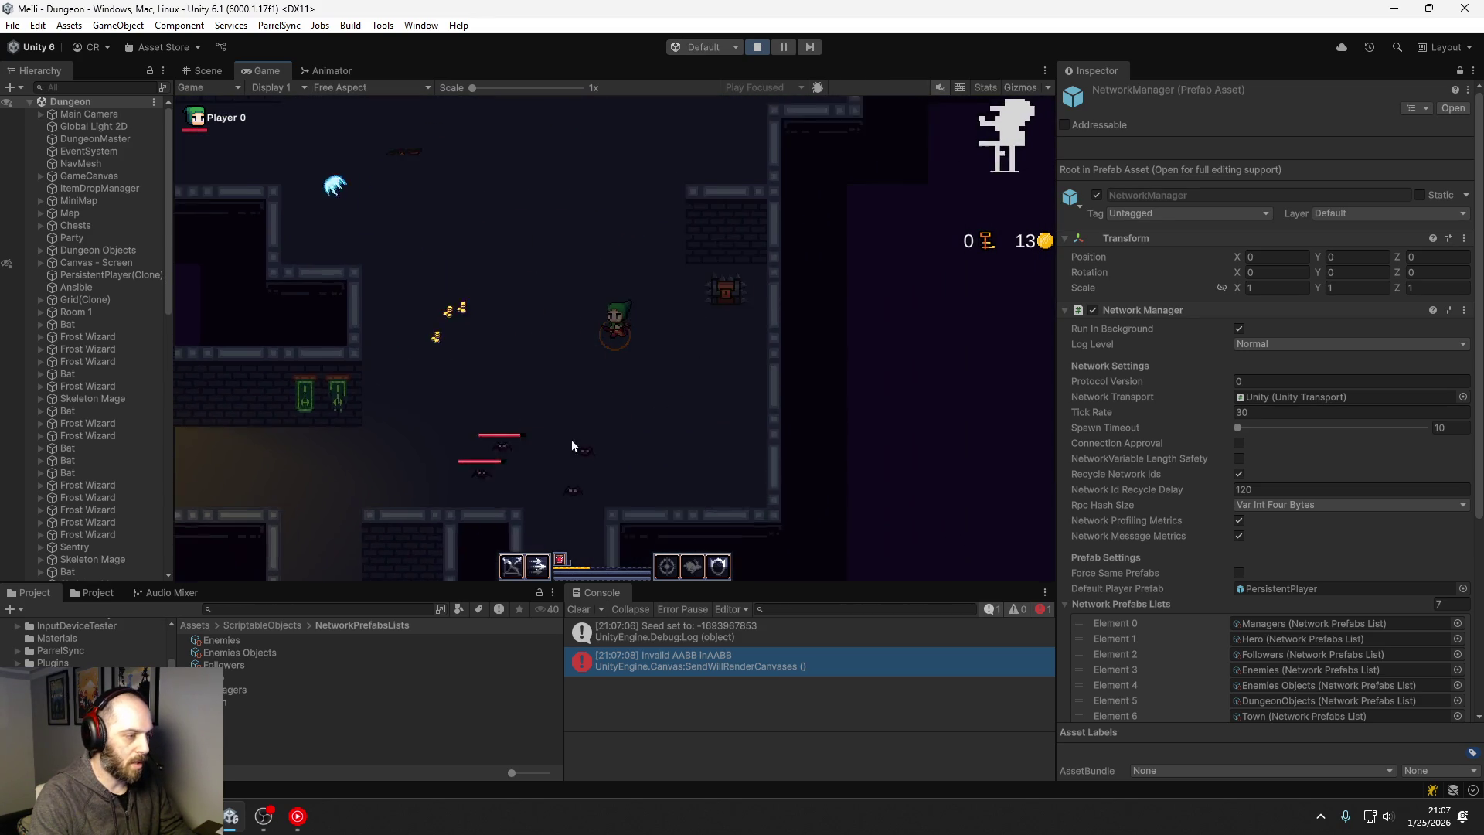
Step: Maximize the Game view to fill the editor and keep moving the player down-left
double_click(272, 70)
key("a")
key("s")
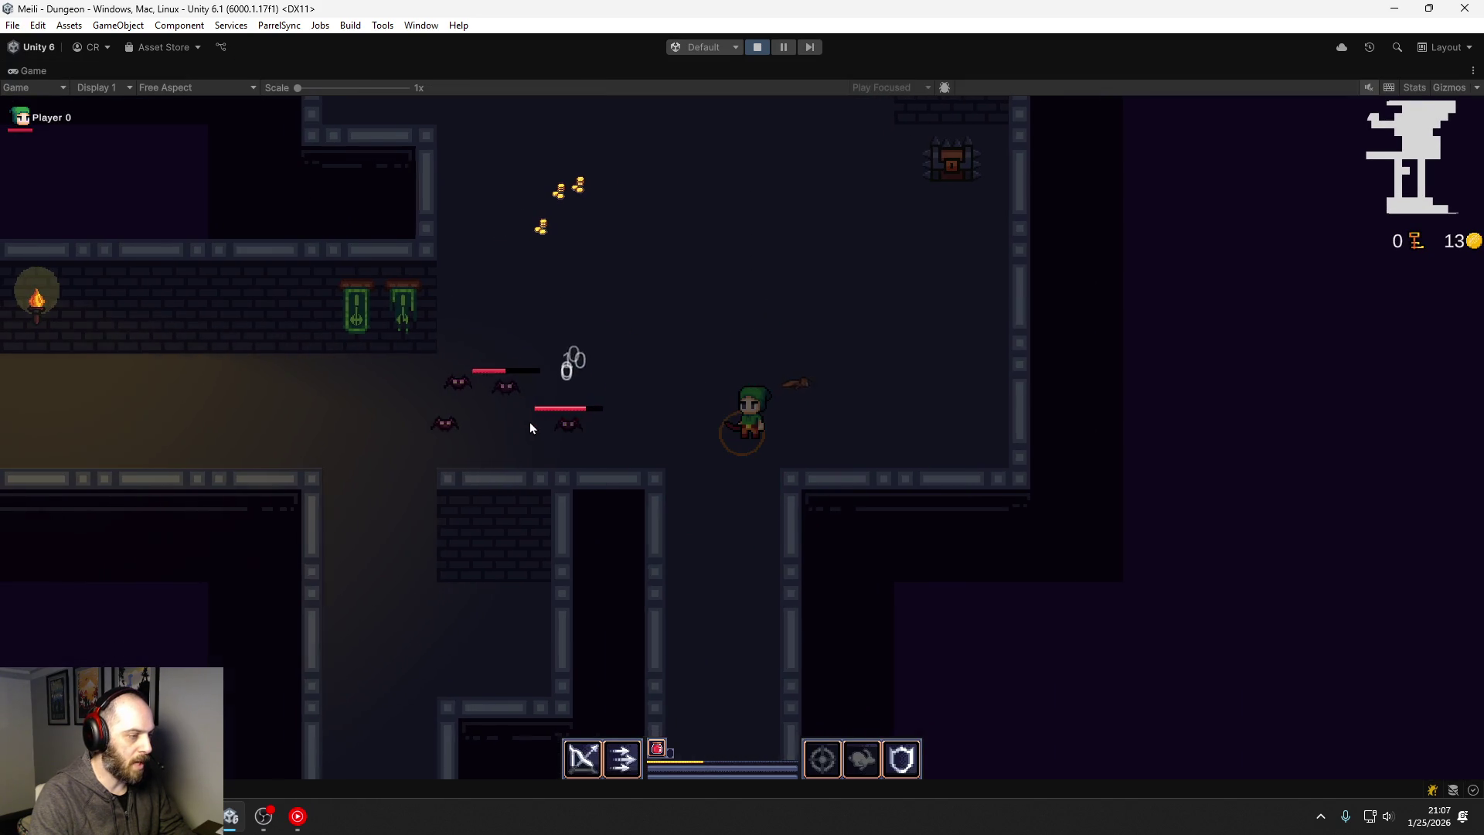
Step: Walk the player through corridors and rooms past the skeleton group, collecting more coins
key("a")
key("s")
key("s")
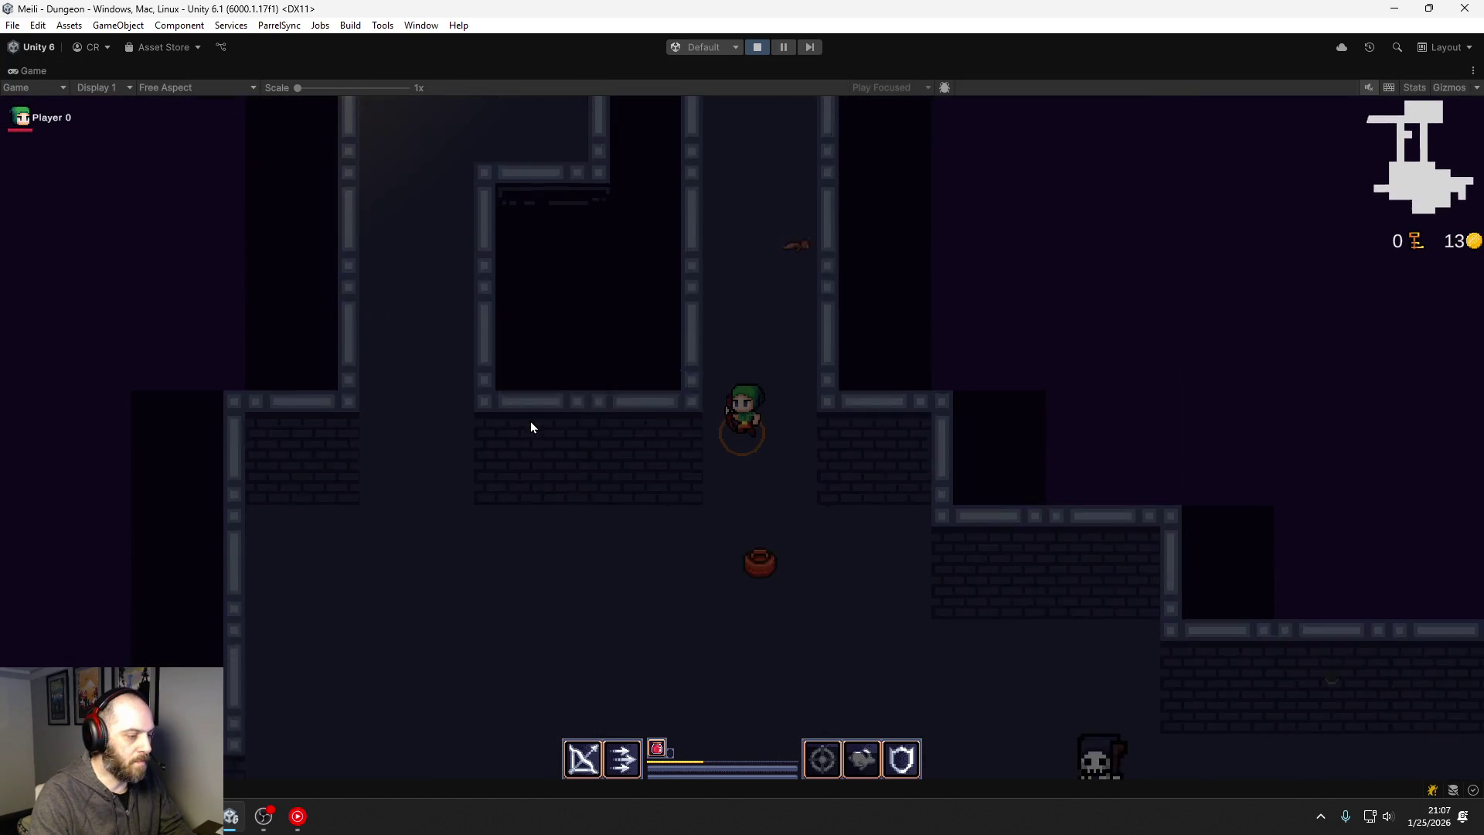
key("d")
key("s")
key("d")
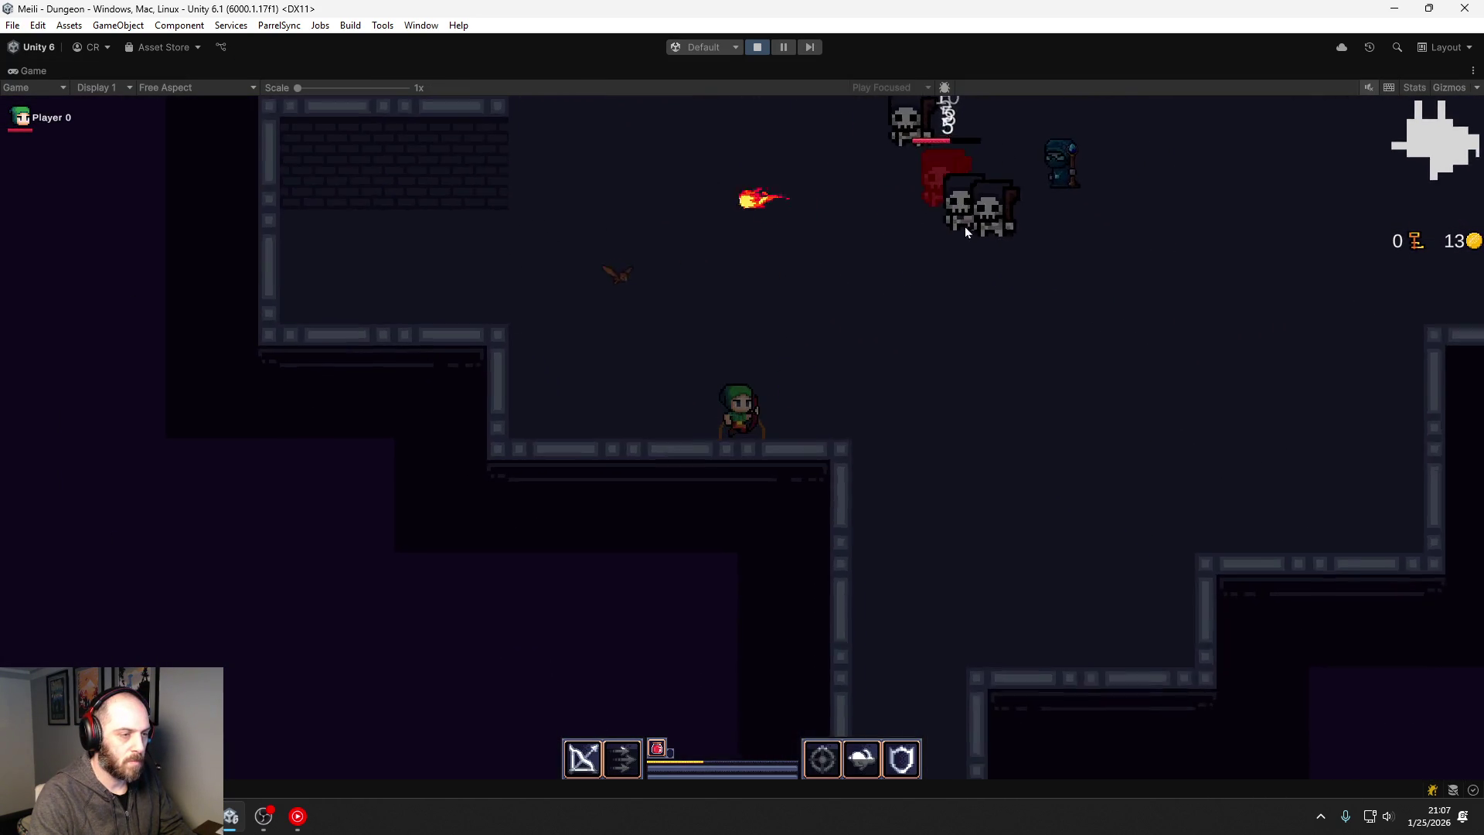
key("w")
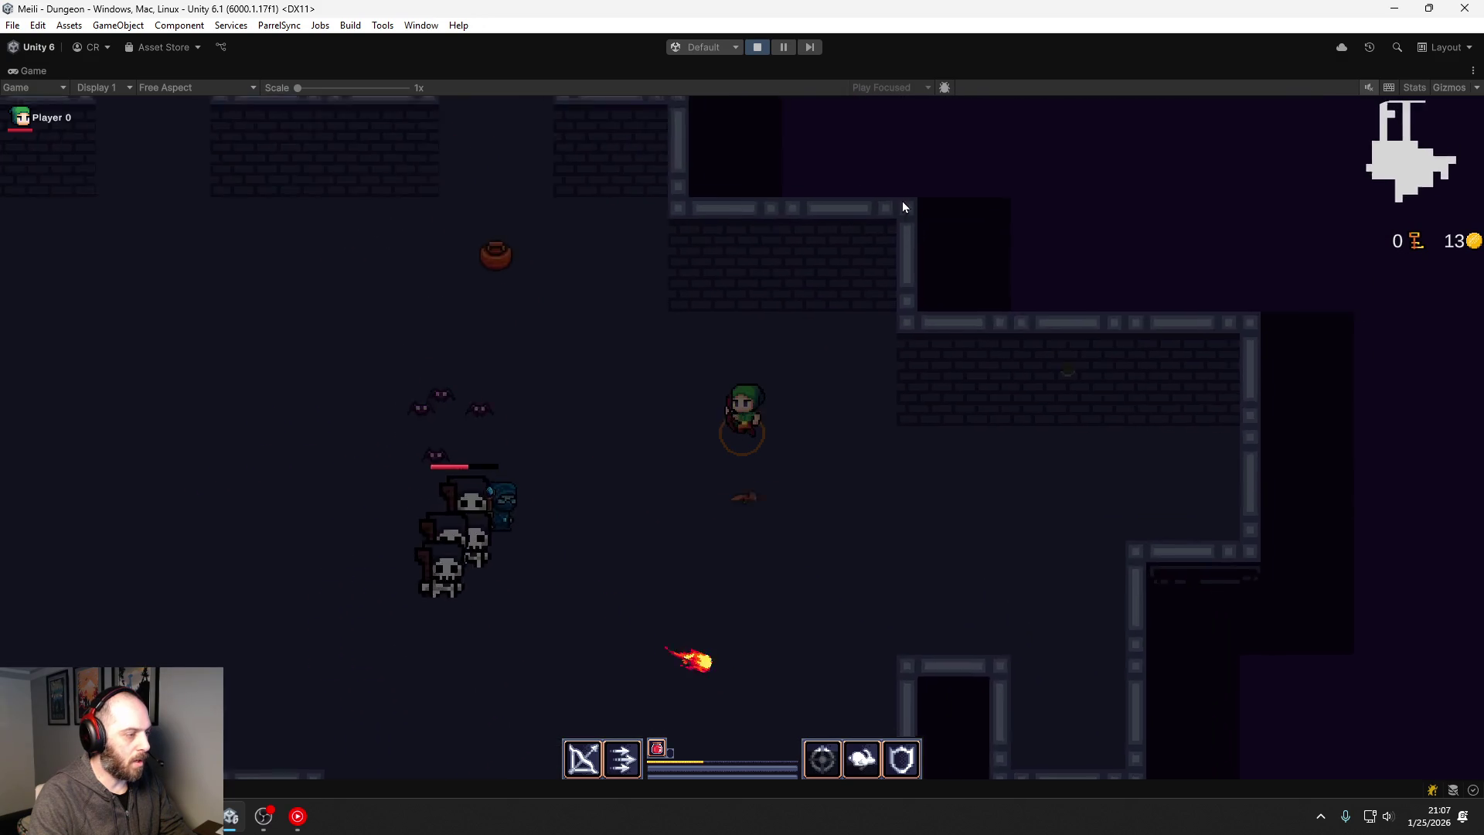
key("a")
key("w")
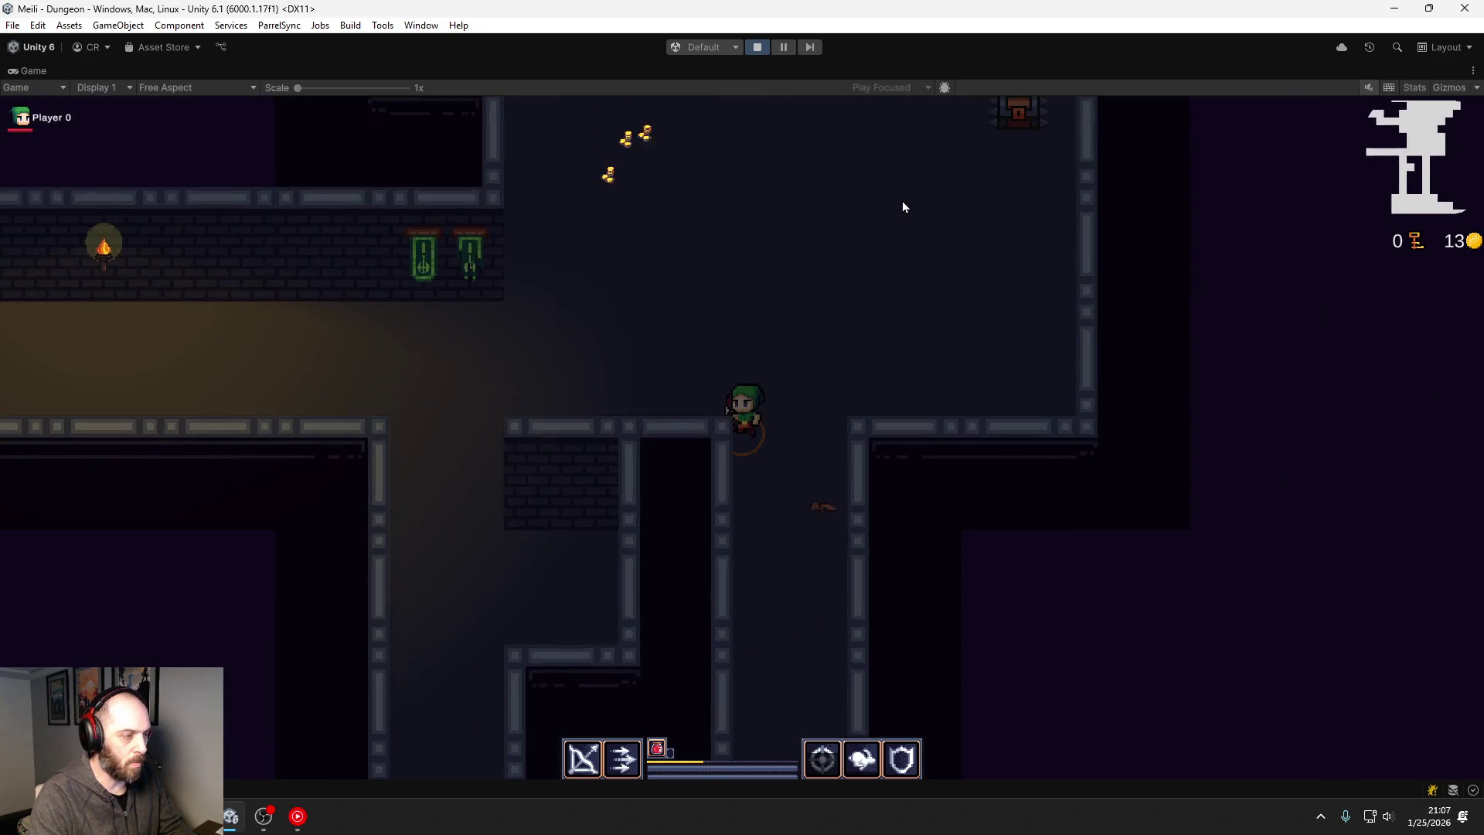
key("a")
key("s")
key("w")
key("a")
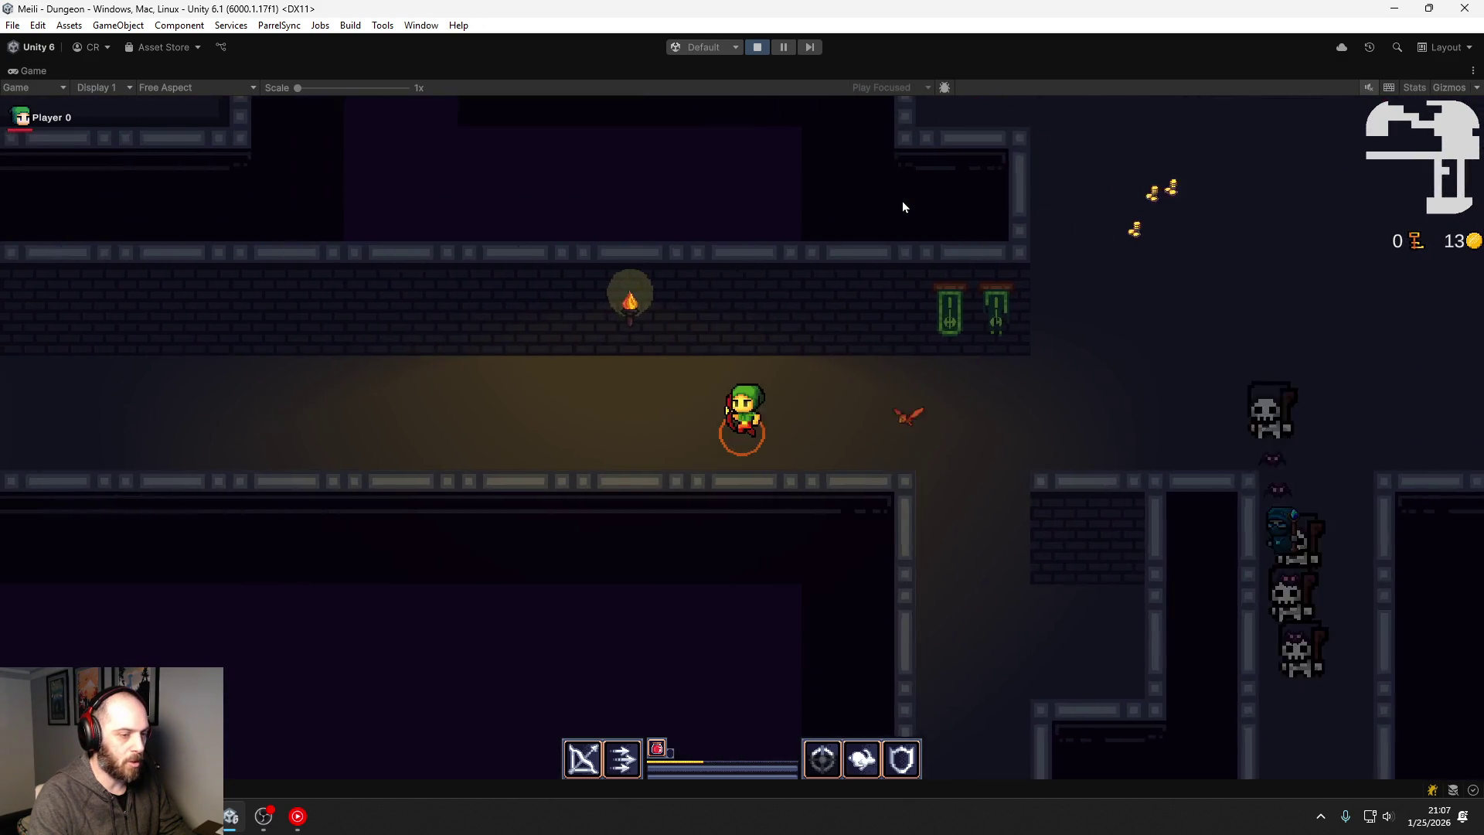
key("a")
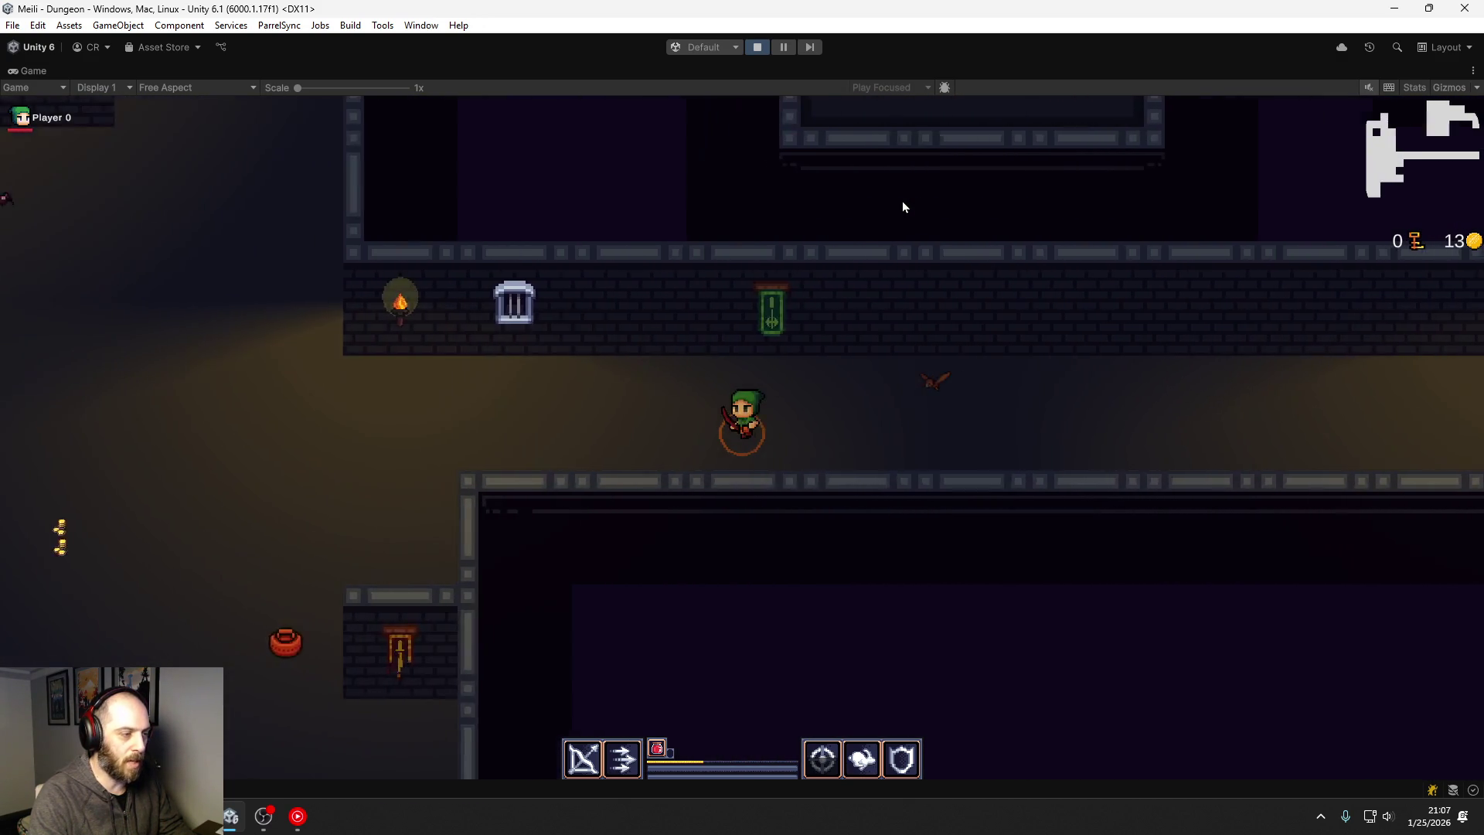
key("s")
key("a")
key("s")
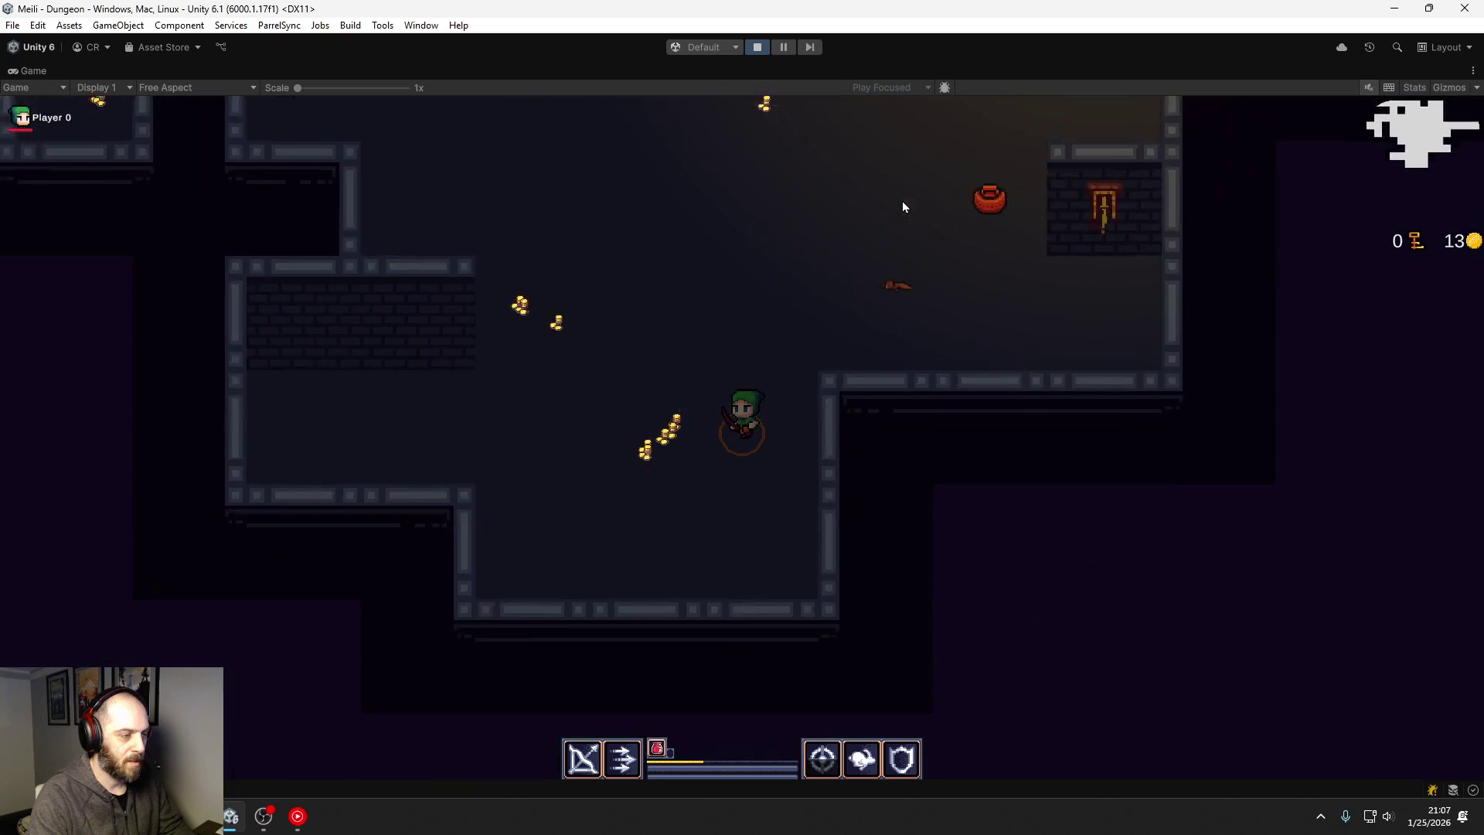
key("w")
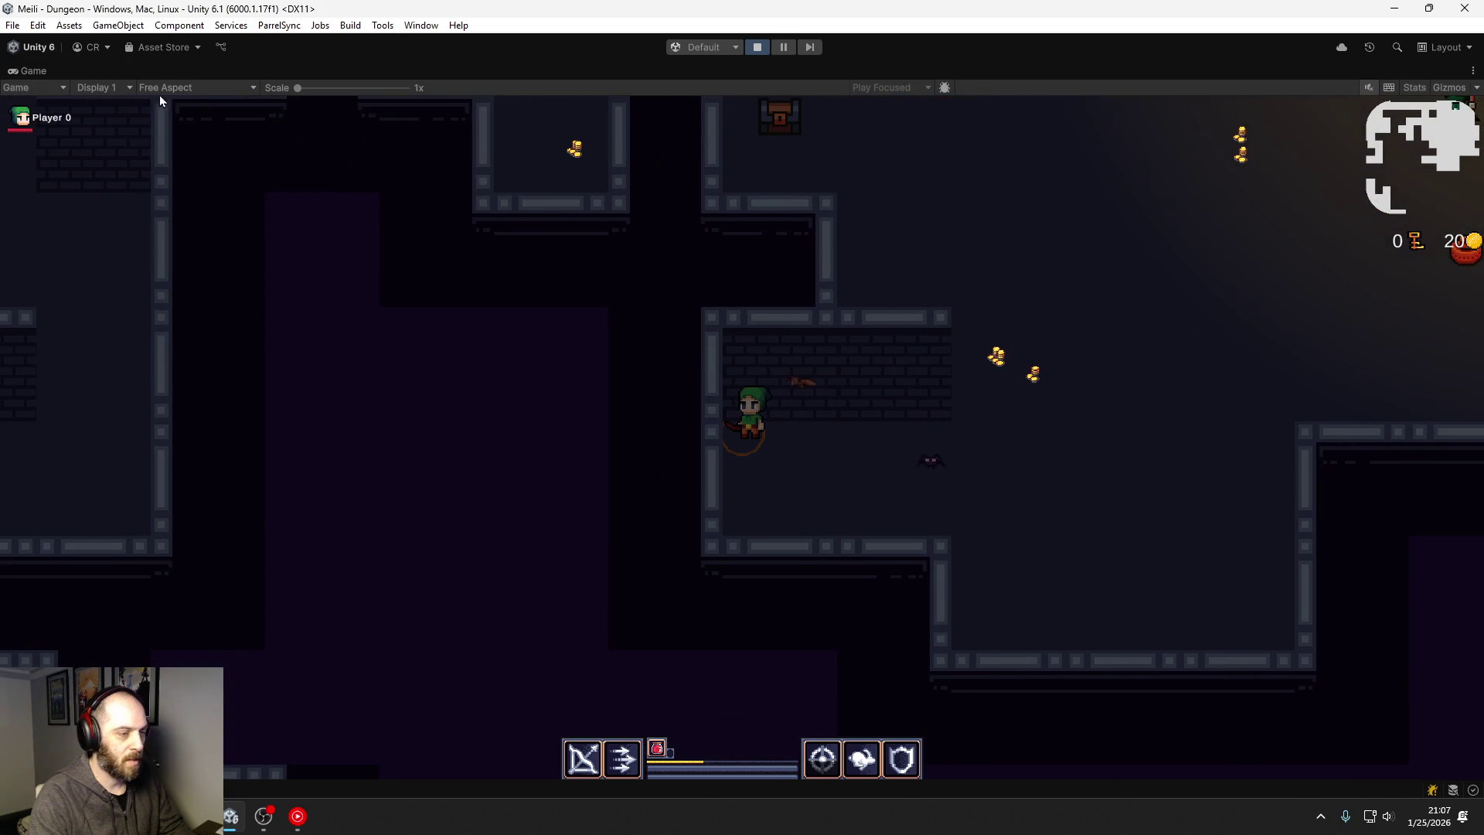
Step: Restore the editor layout, survey the enemy groups in the Scene view, then return to the game
double_click(30, 73)
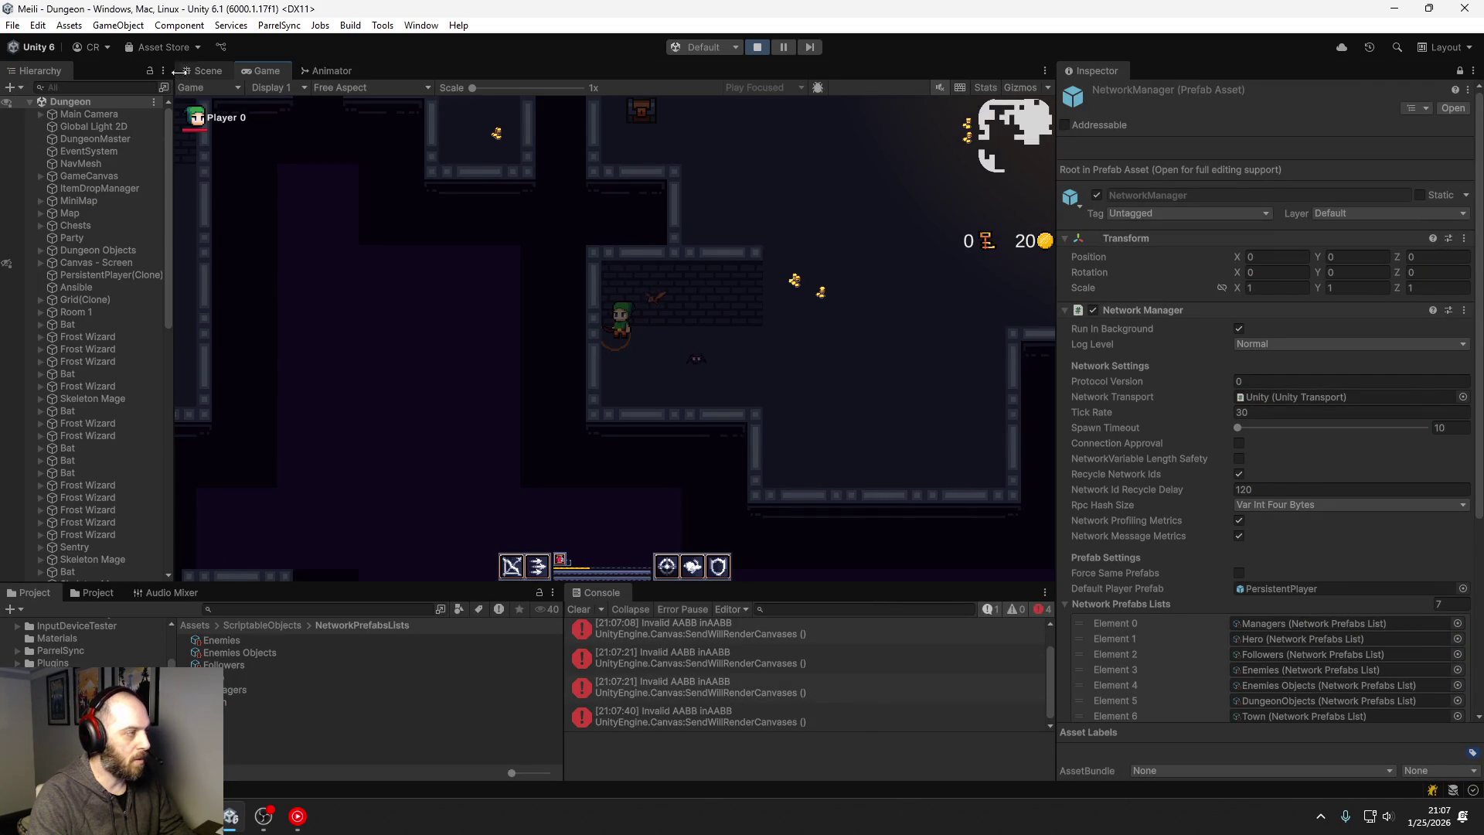
left_click(206, 71)
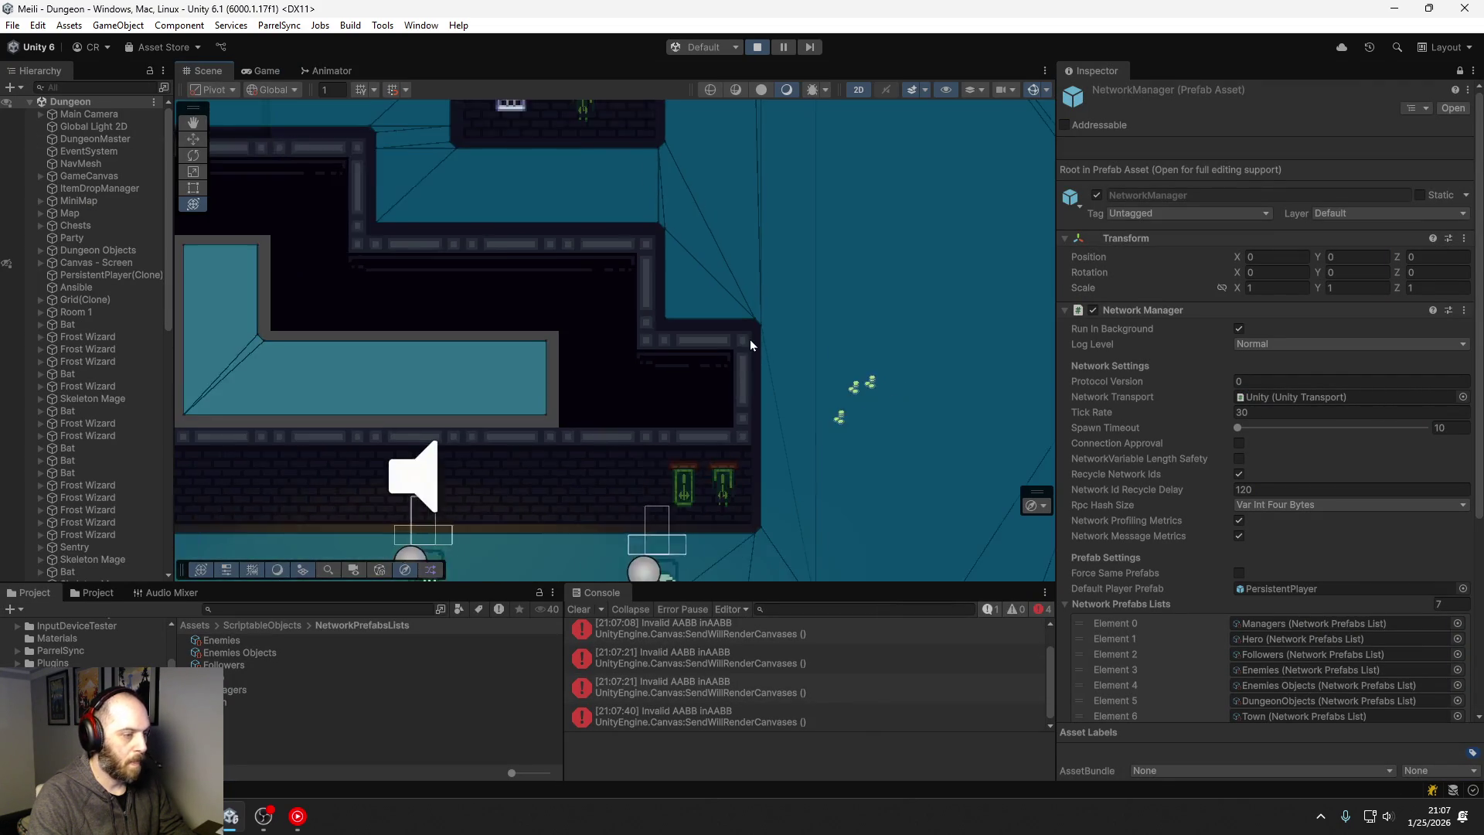
left_click_drag(789, 485, 801, 248)
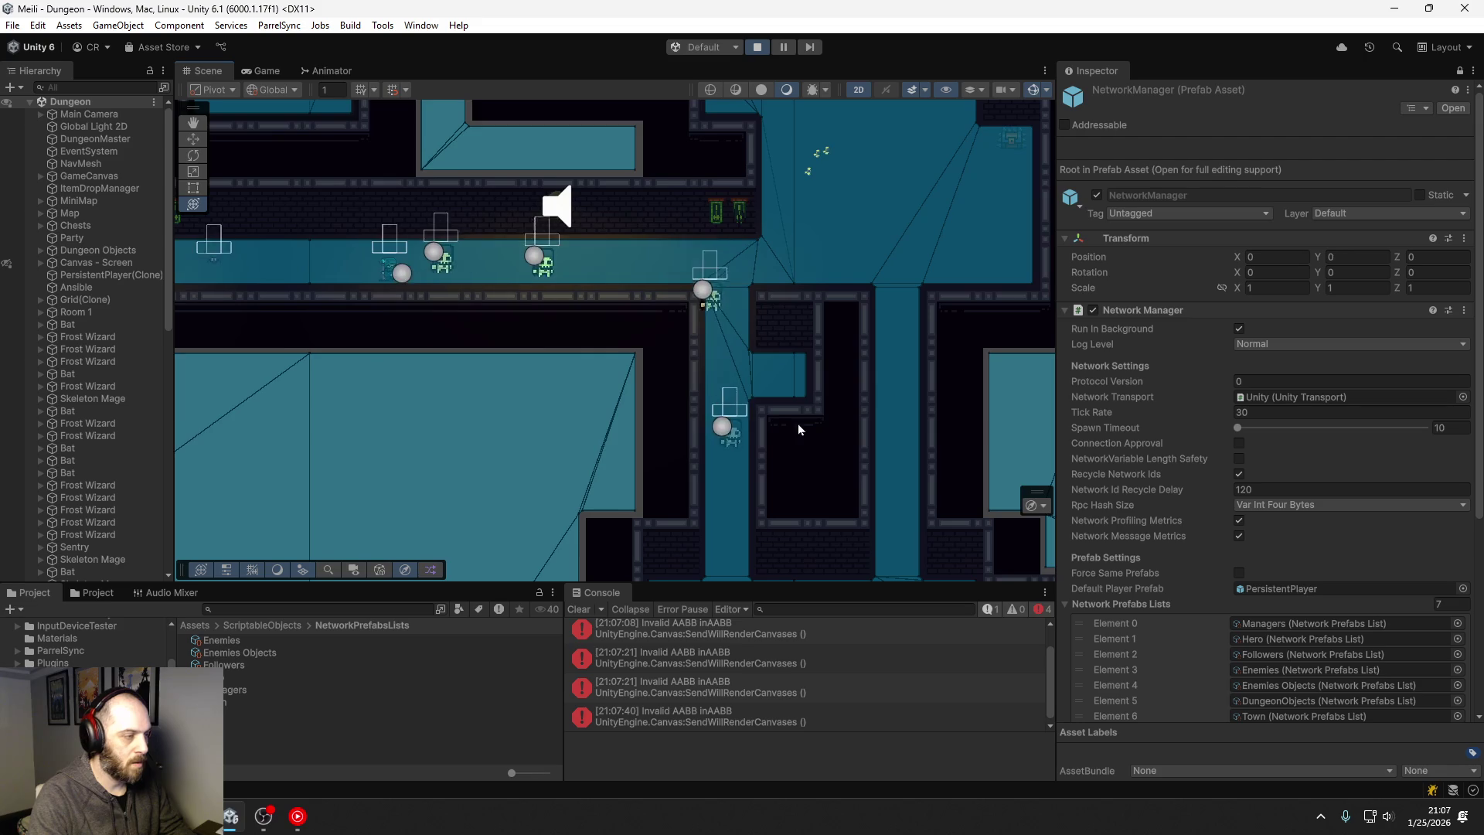
left_click_drag(797, 424, 788, 363)
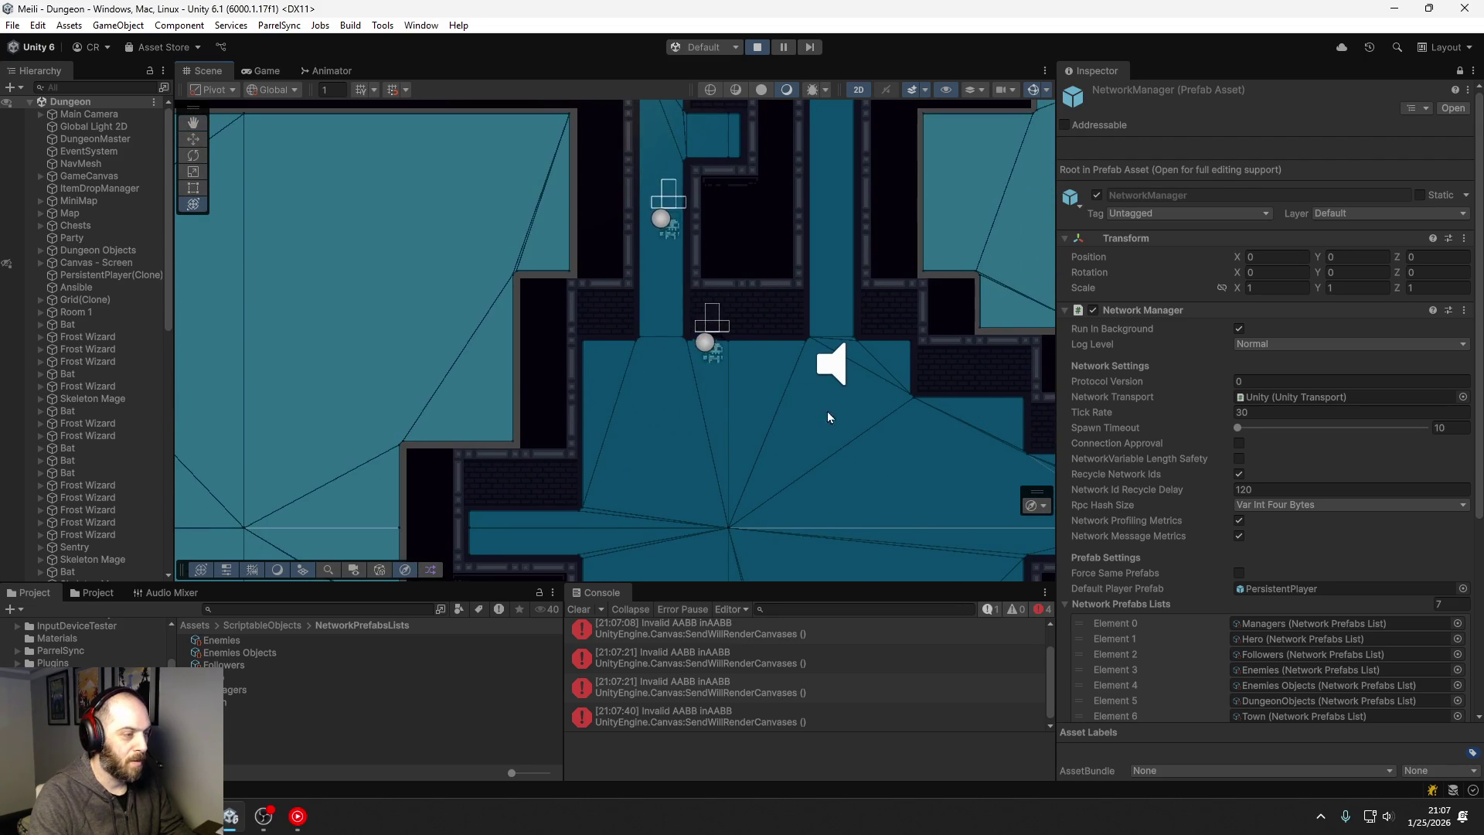
scroll(836, 456, "up", 3)
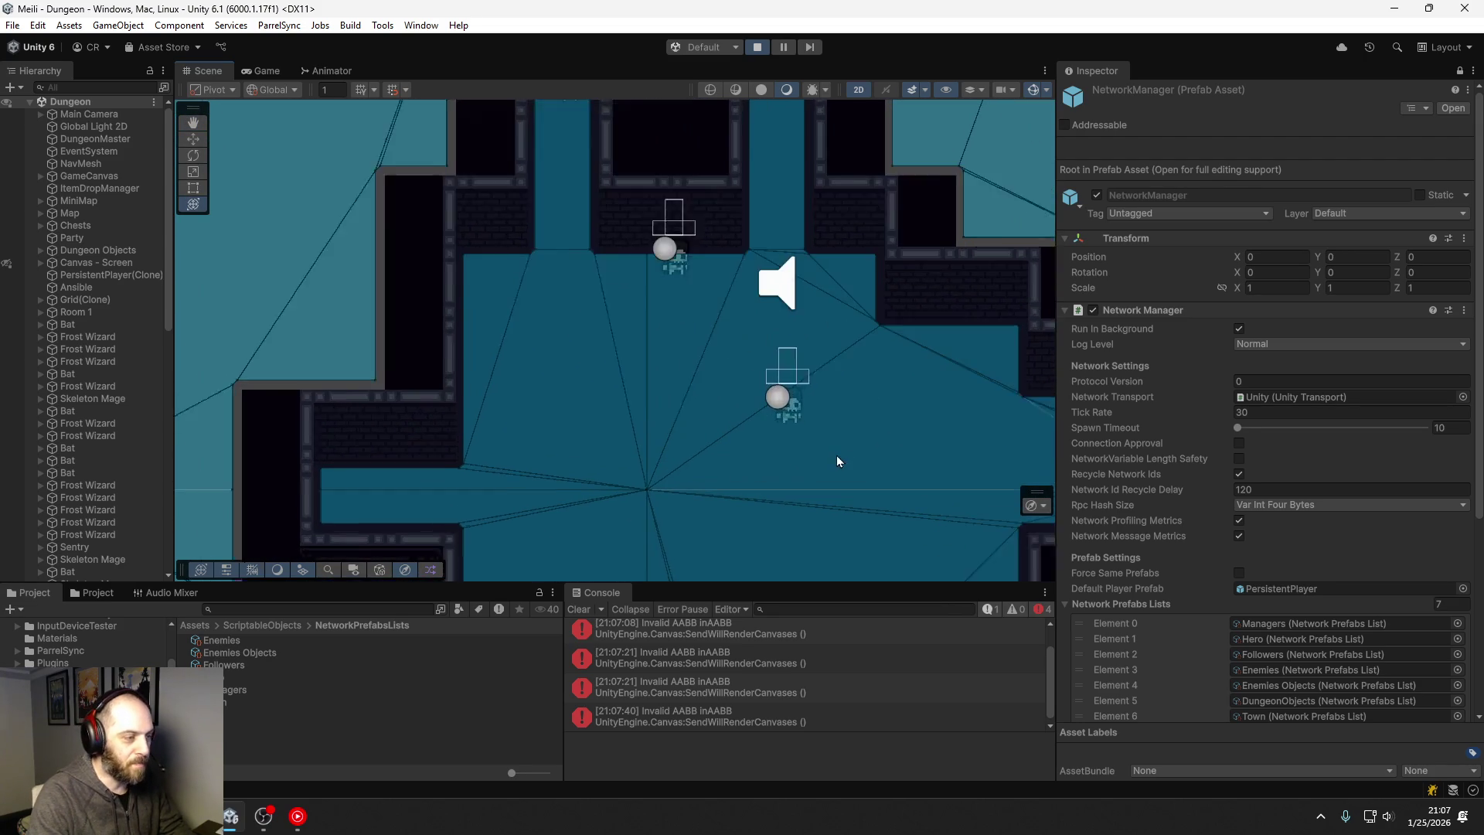
scroll(846, 479, "down", 2)
left_click_drag(831, 471, 642, 320)
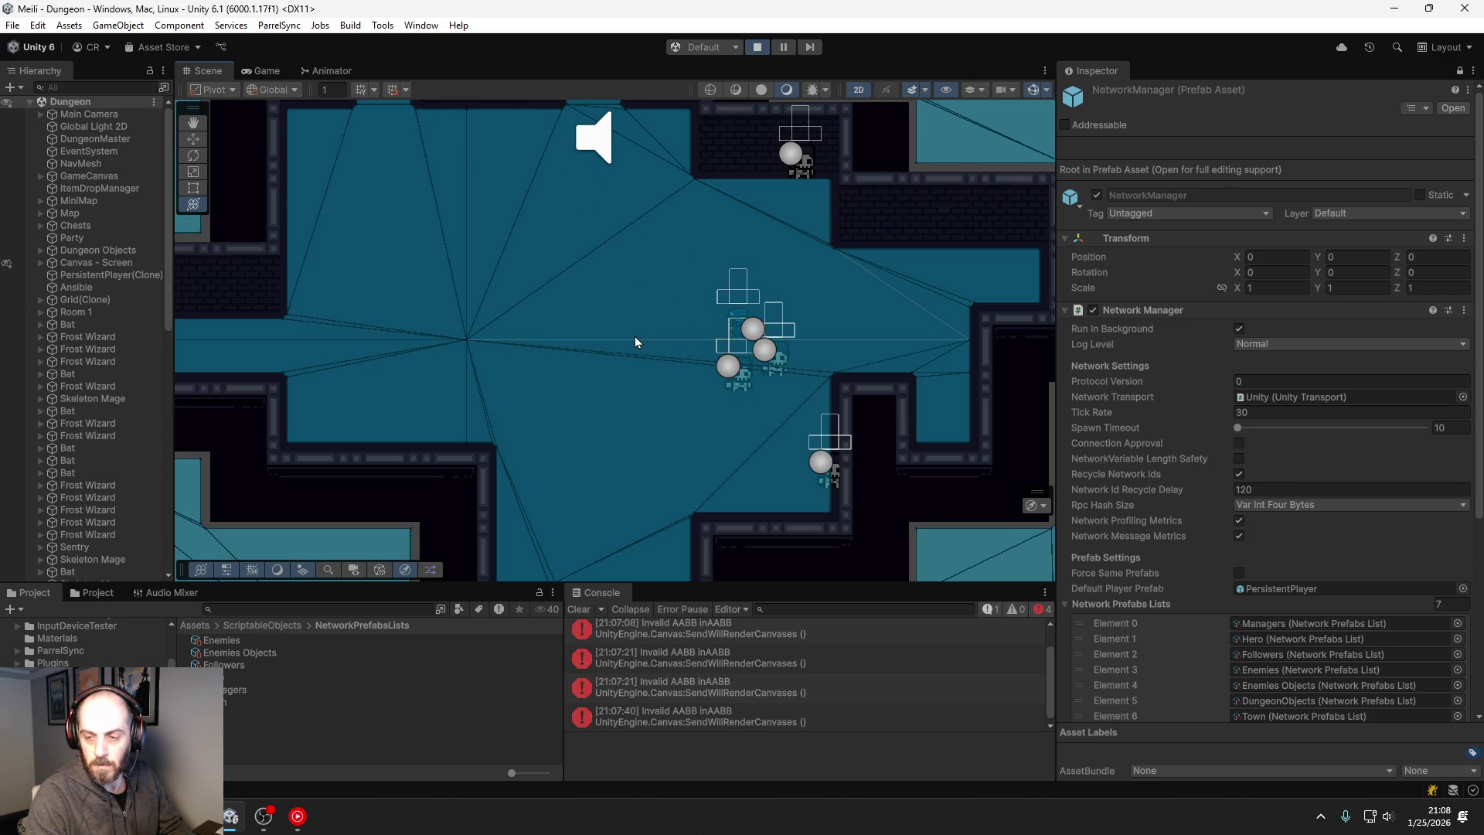
left_click(260, 70)
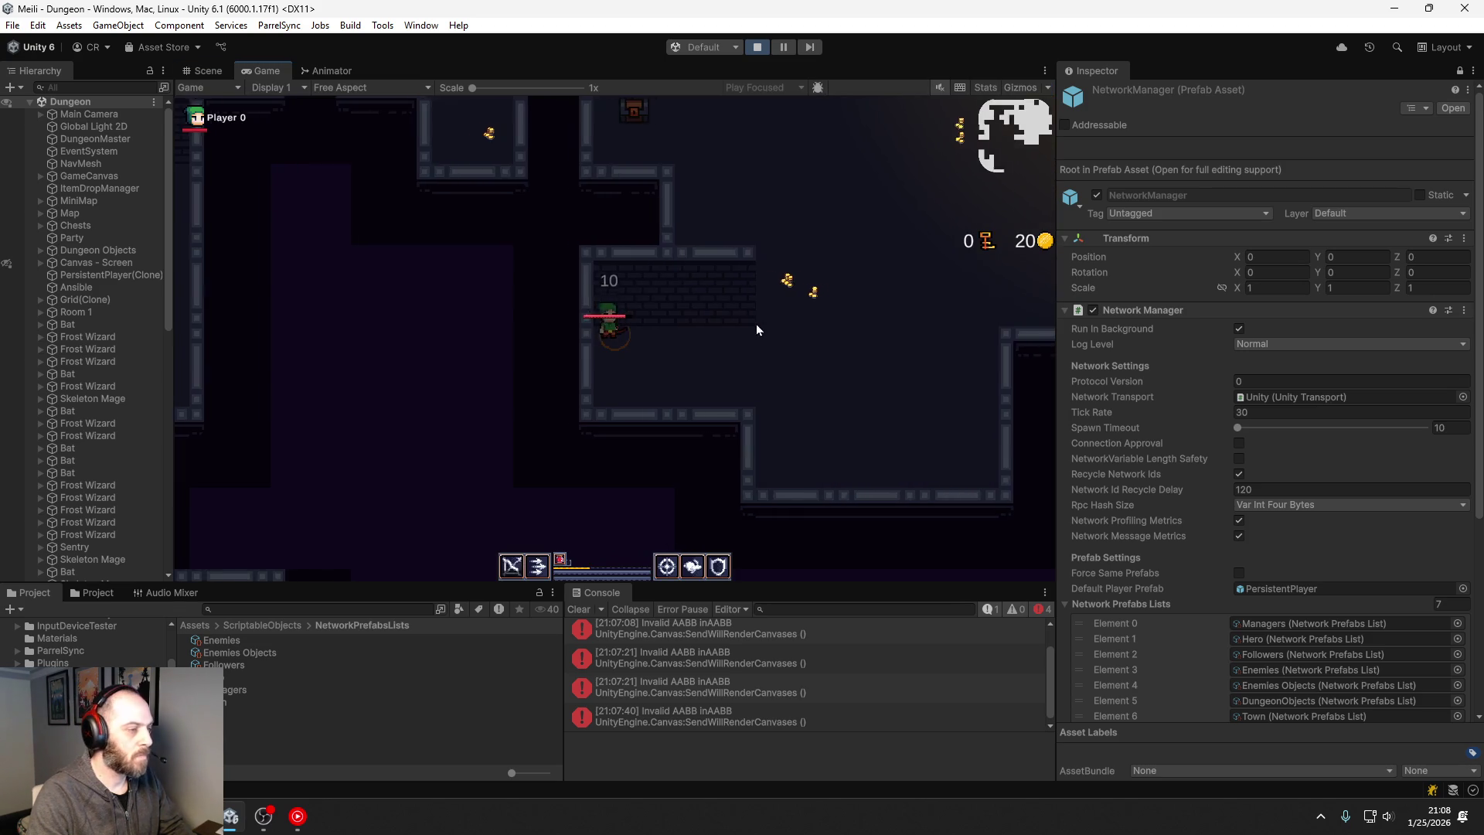
Step: Attack and walk the player up-right along corridors toward the skeletons
key("space")
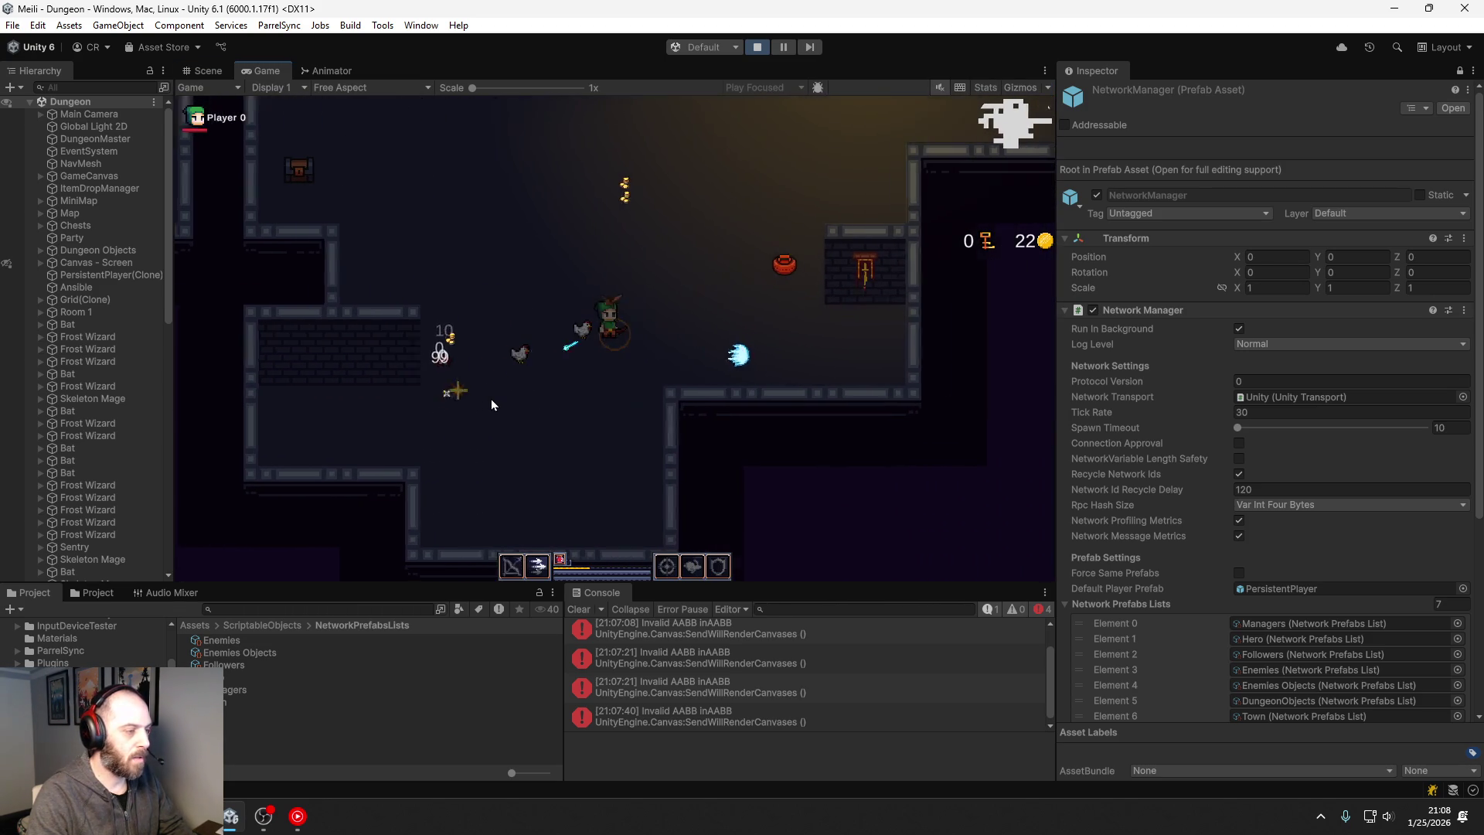
key("d")
key("w")
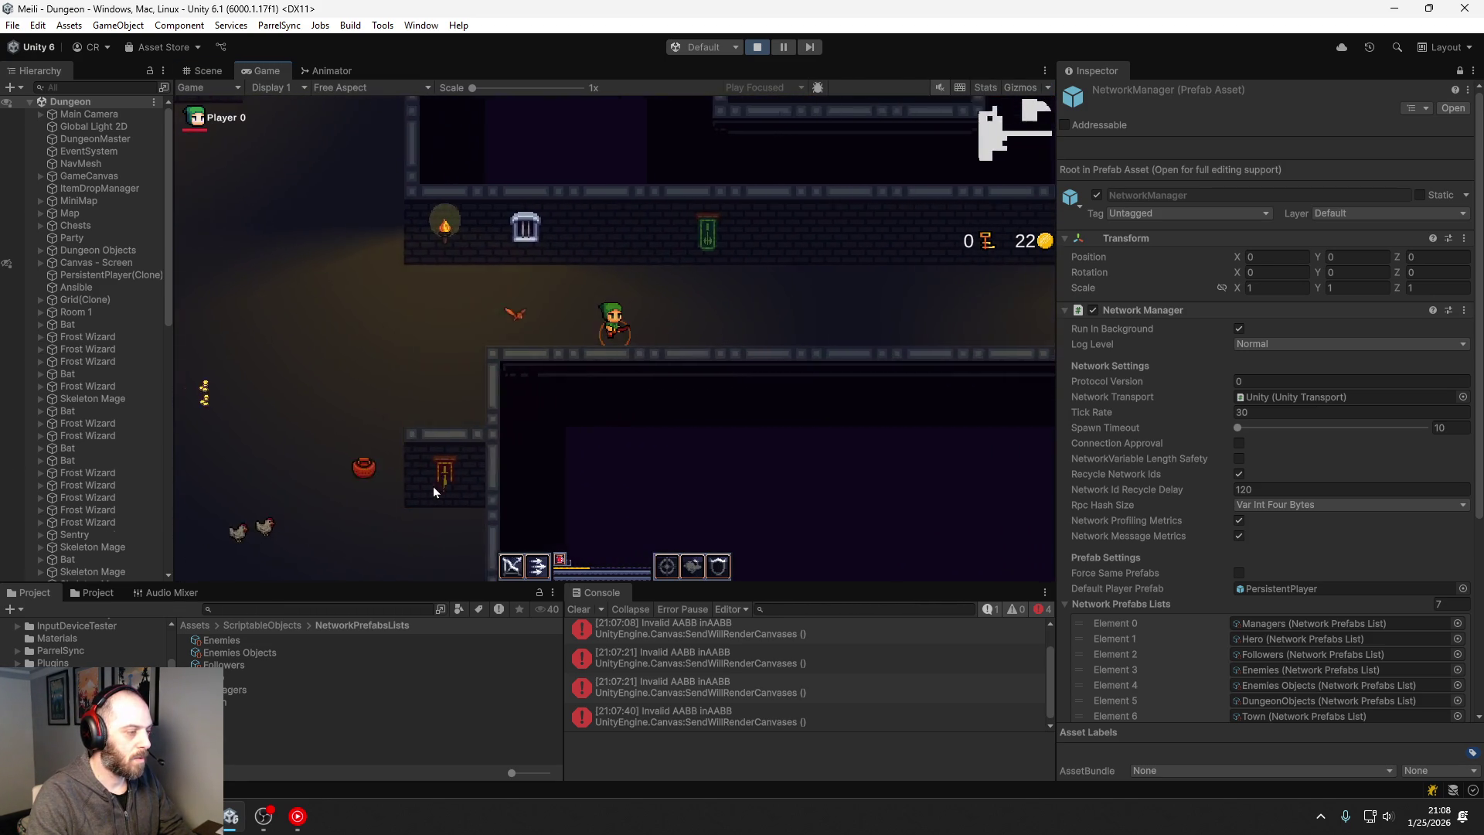
key("d")
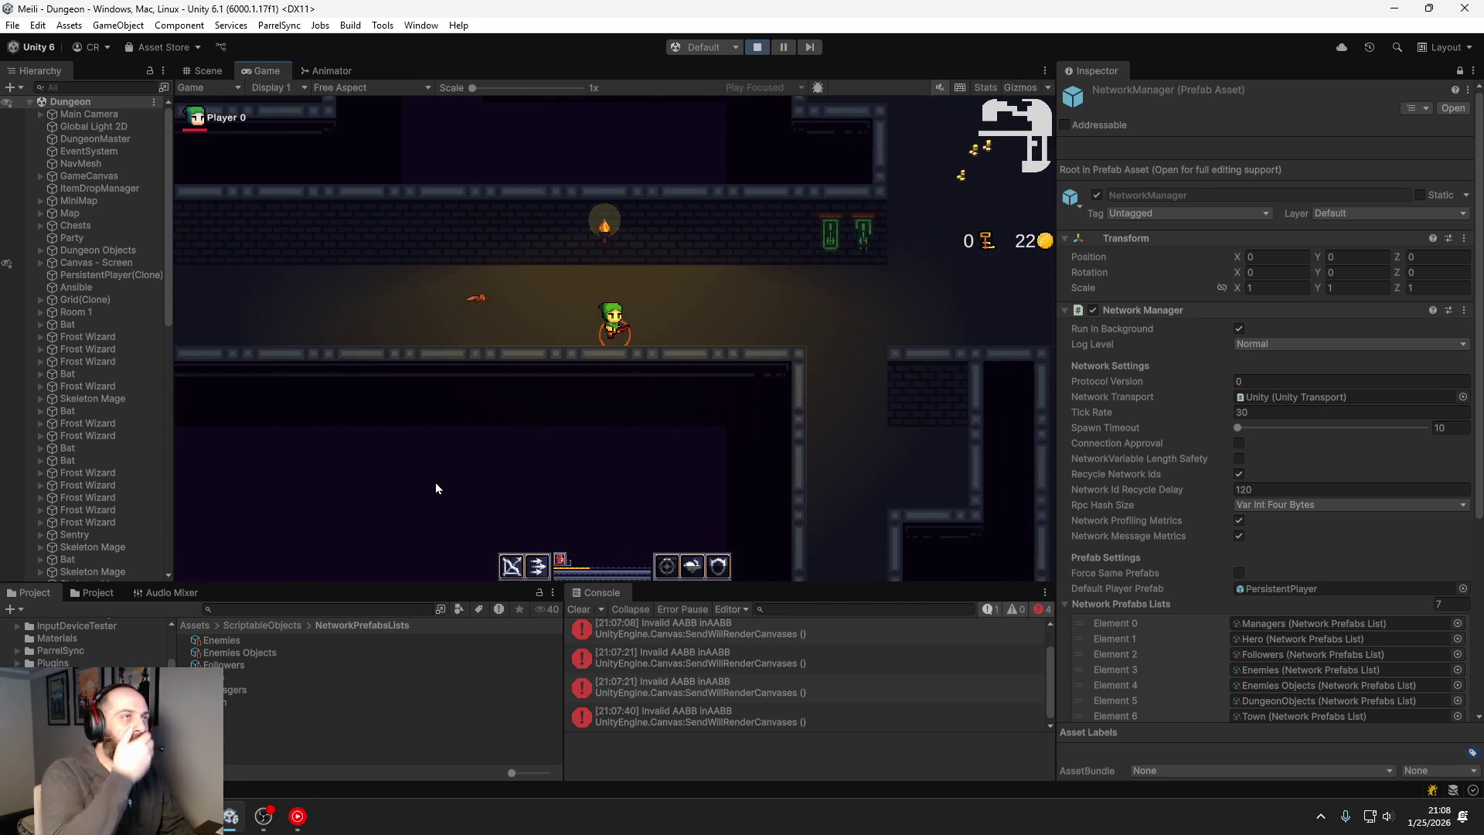
key("d")
key("w")
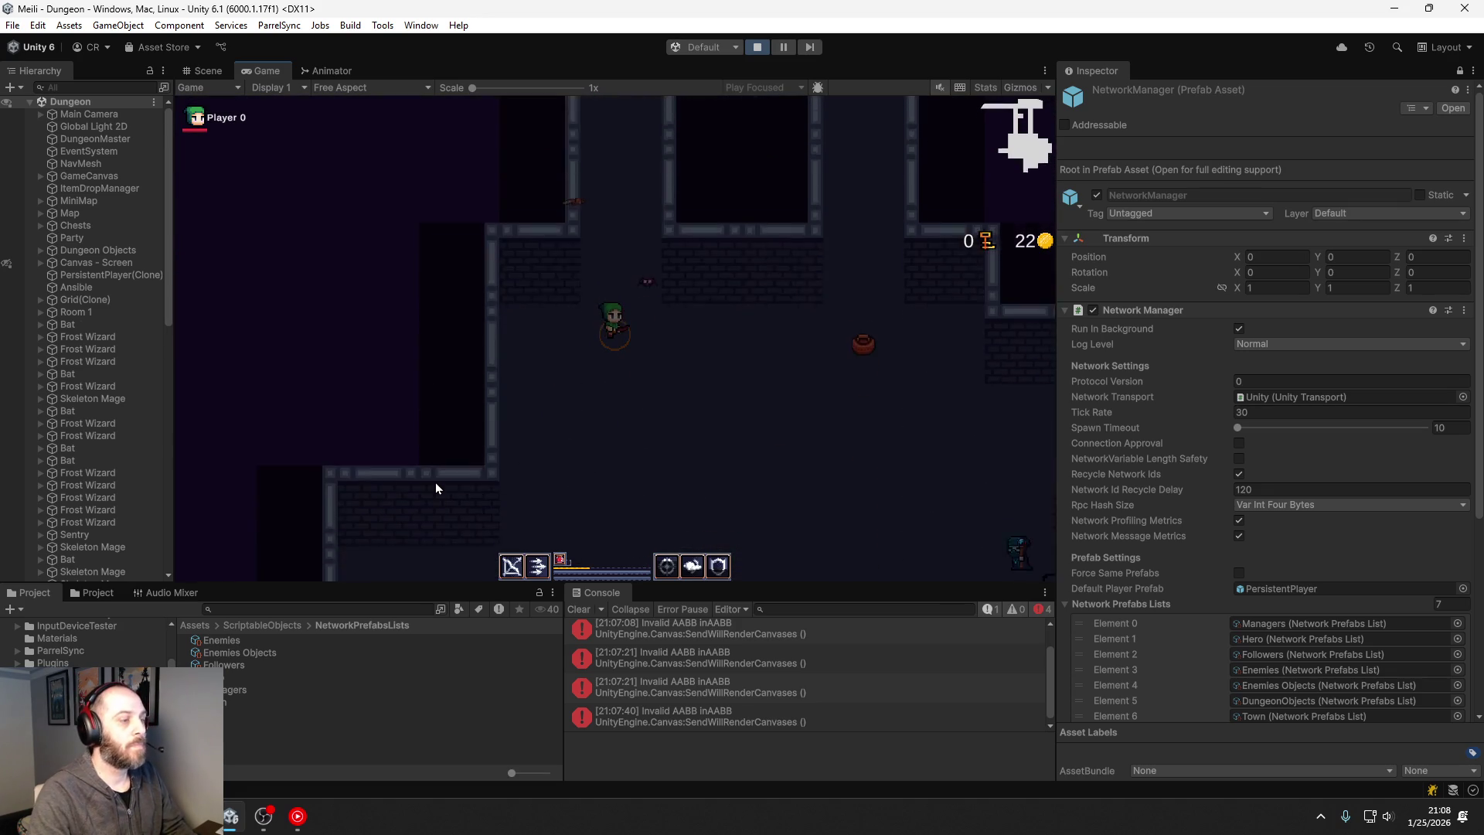
key("d")
key("s")
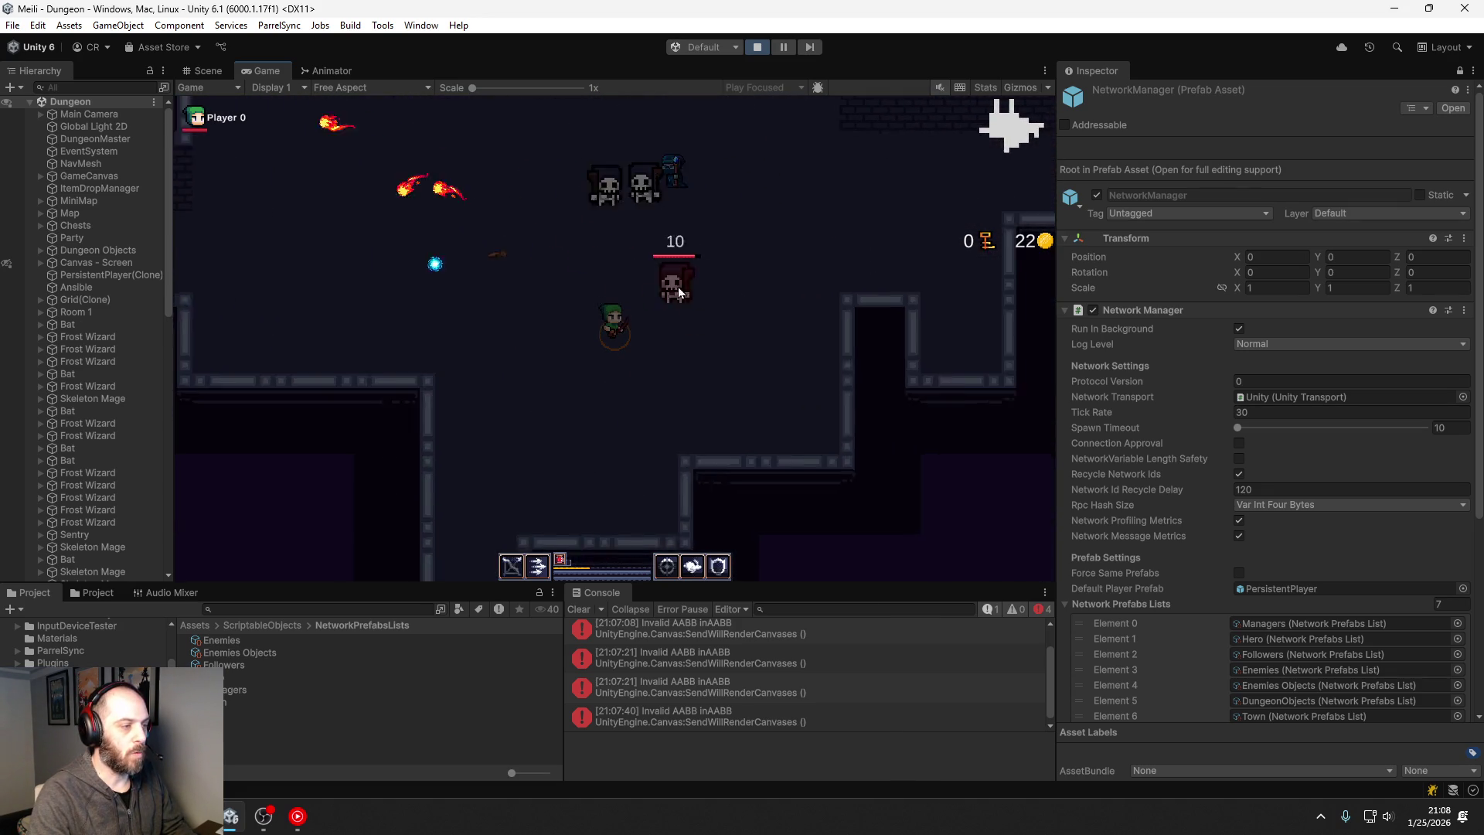
Step: Grab a coin in the north corridor, then head south and west into a larger room
key("w")
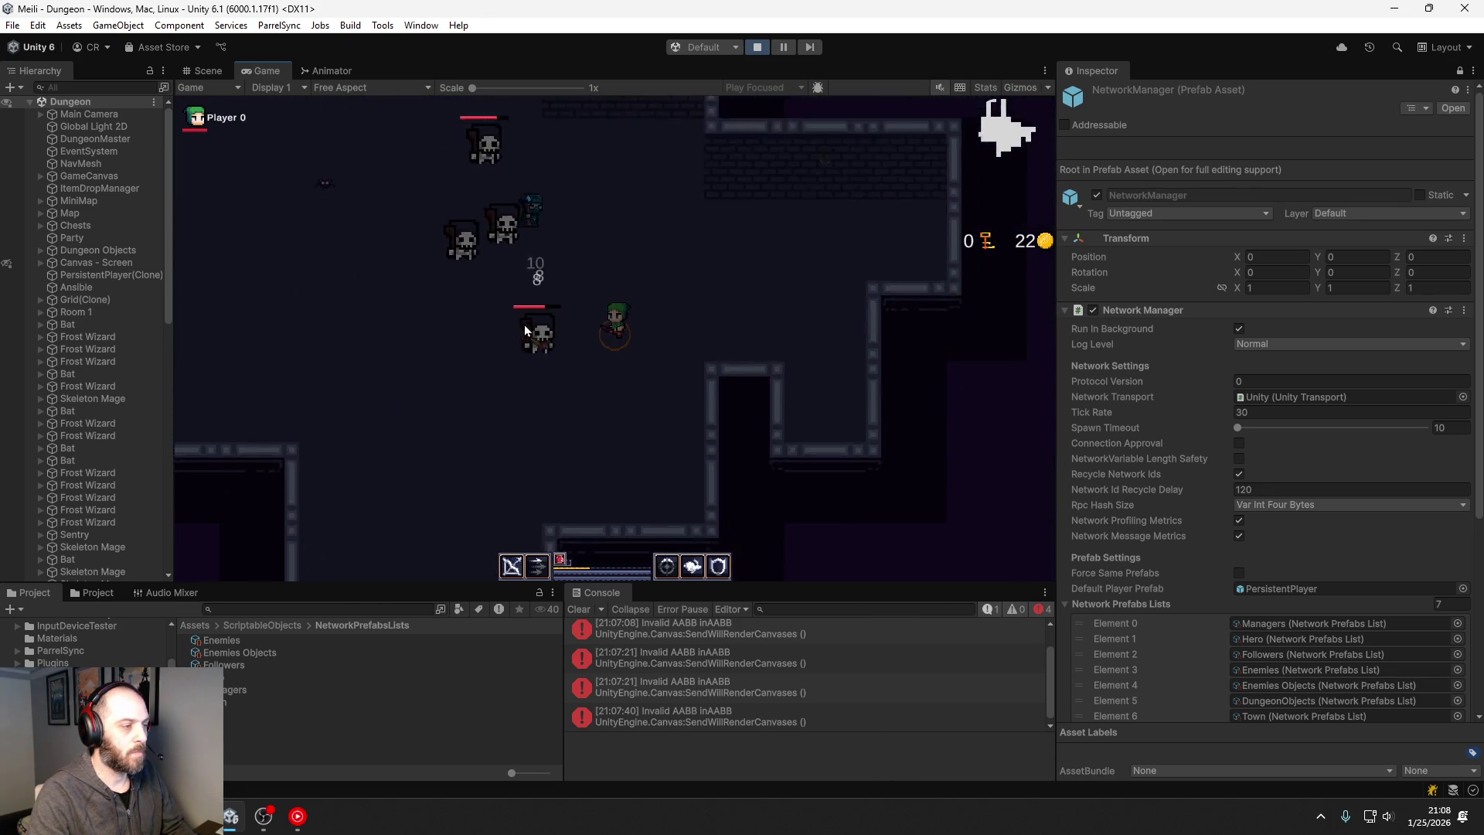
key("w")
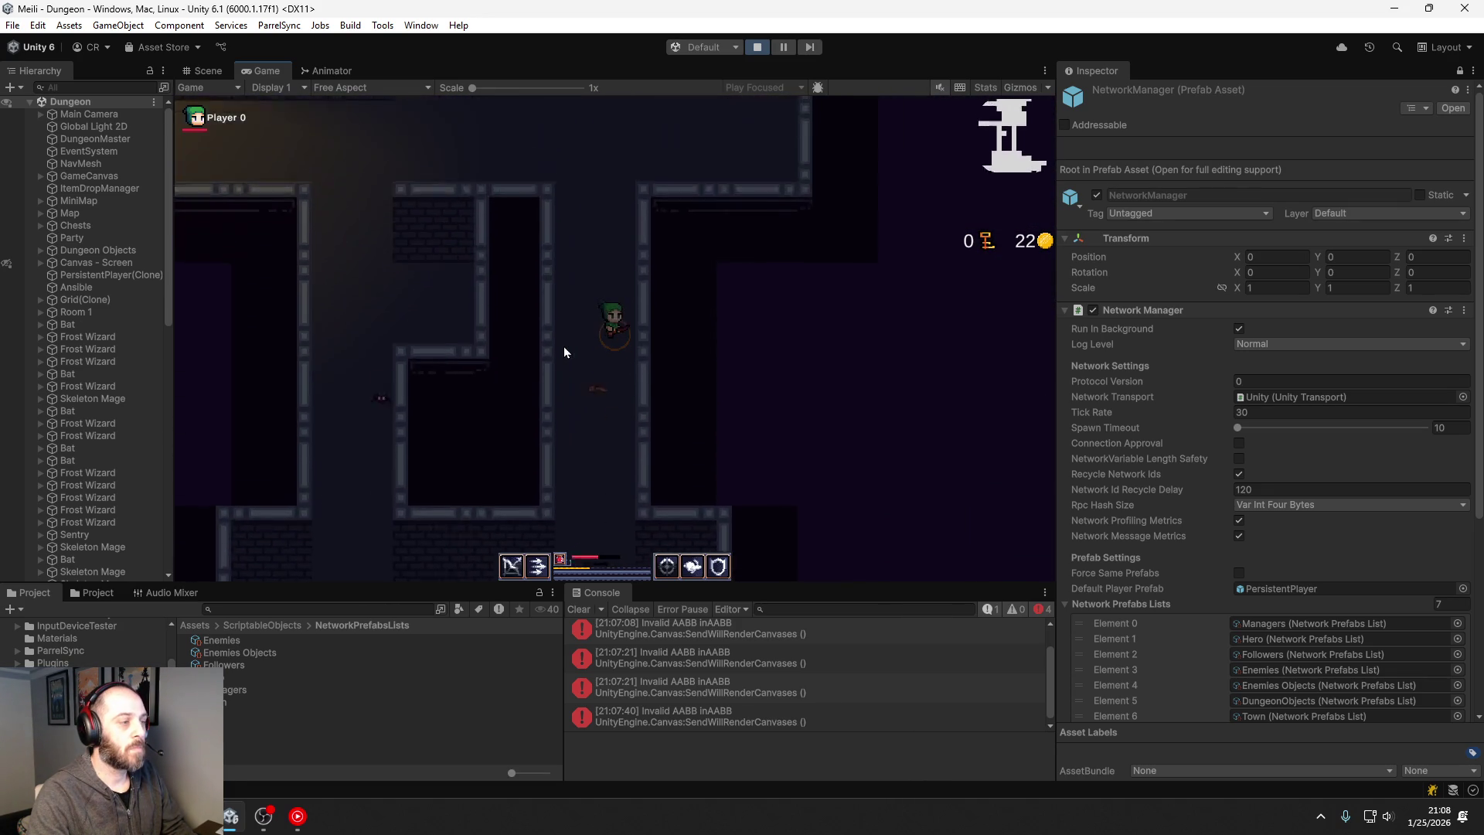
key("s")
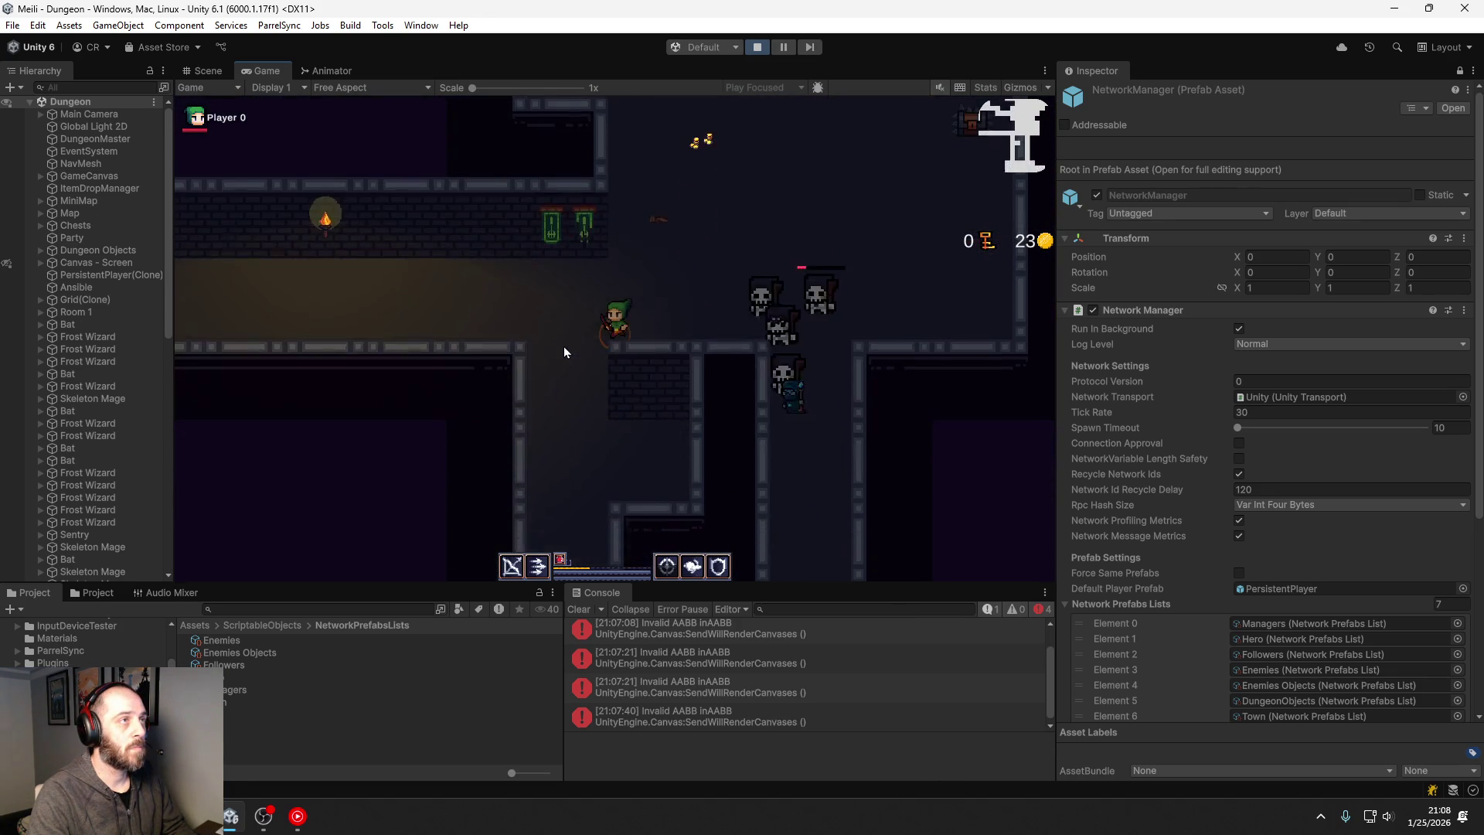
key("s")
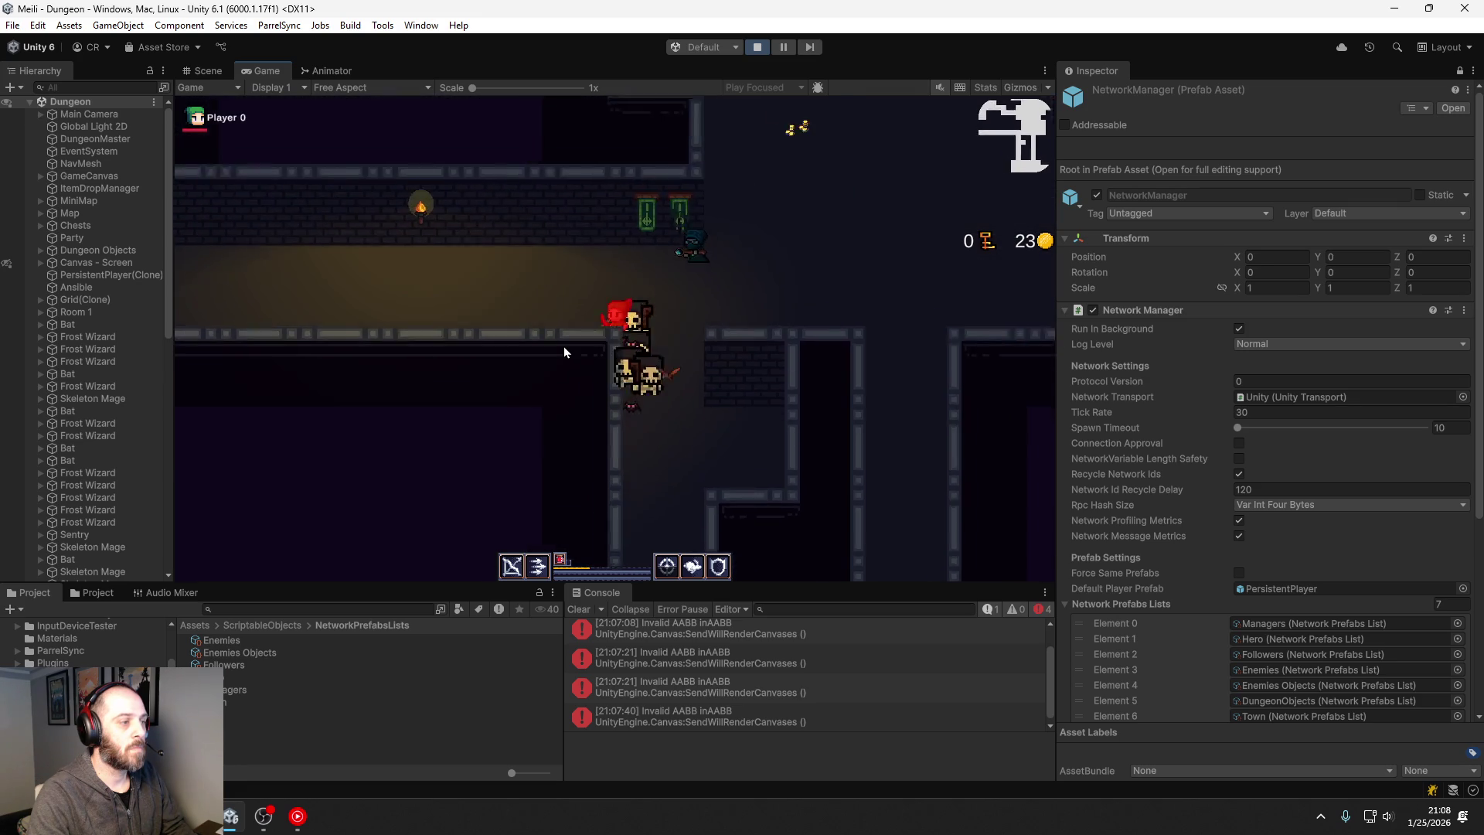
key("a")
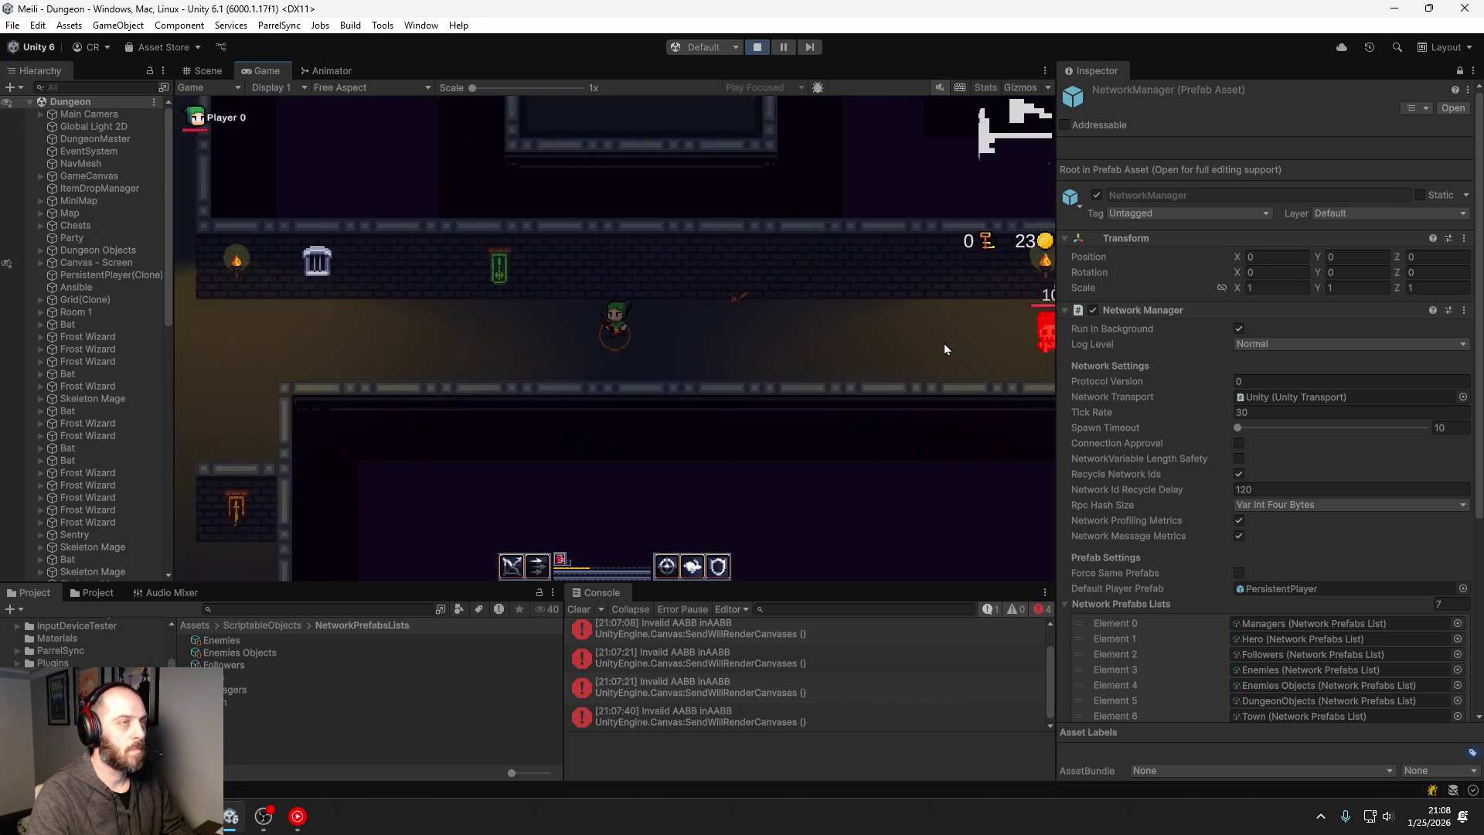
key("a")
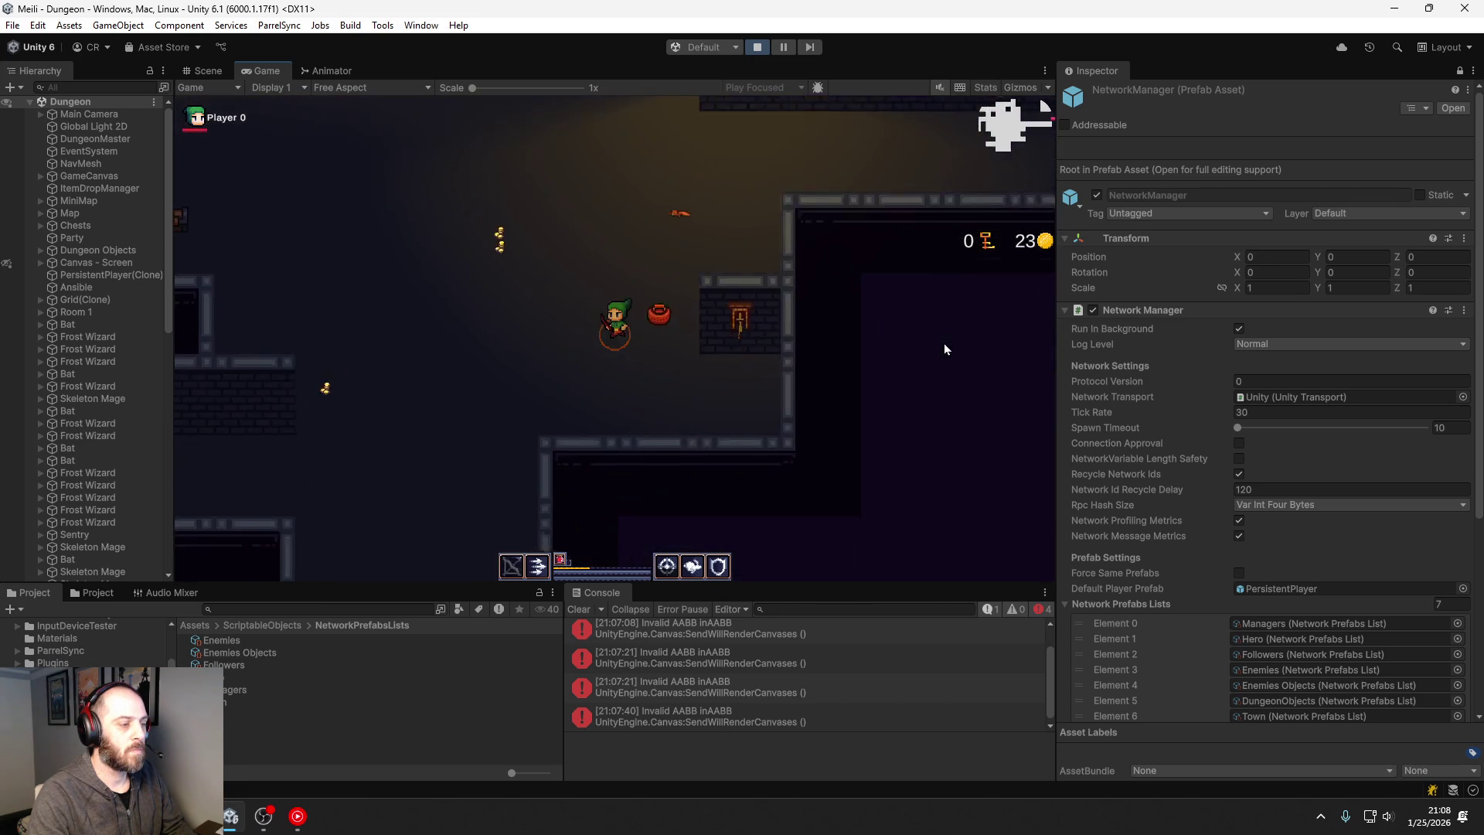
key("s")
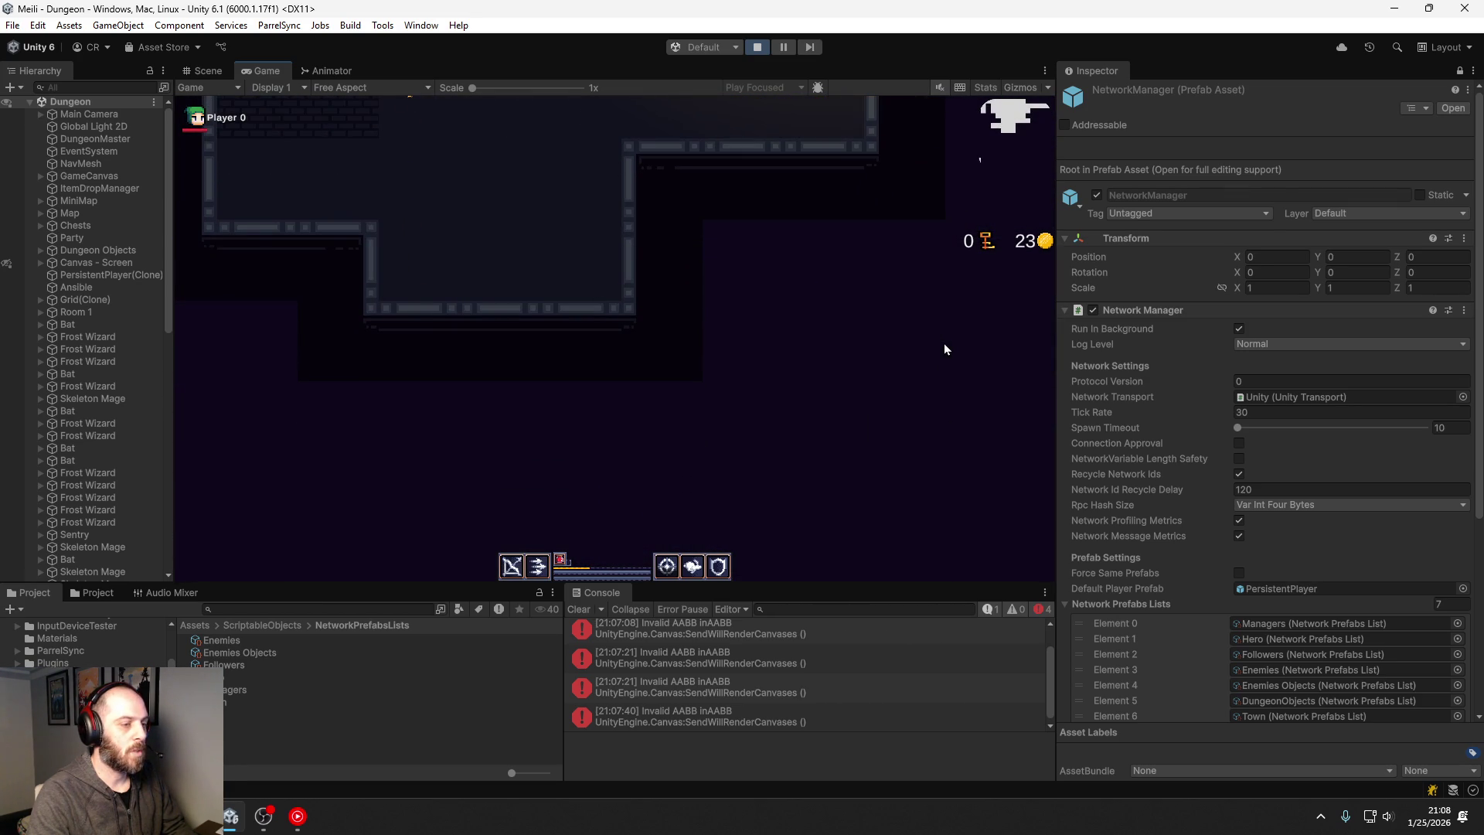
left_click(206, 70)
scroll(842, 381, "down", 8)
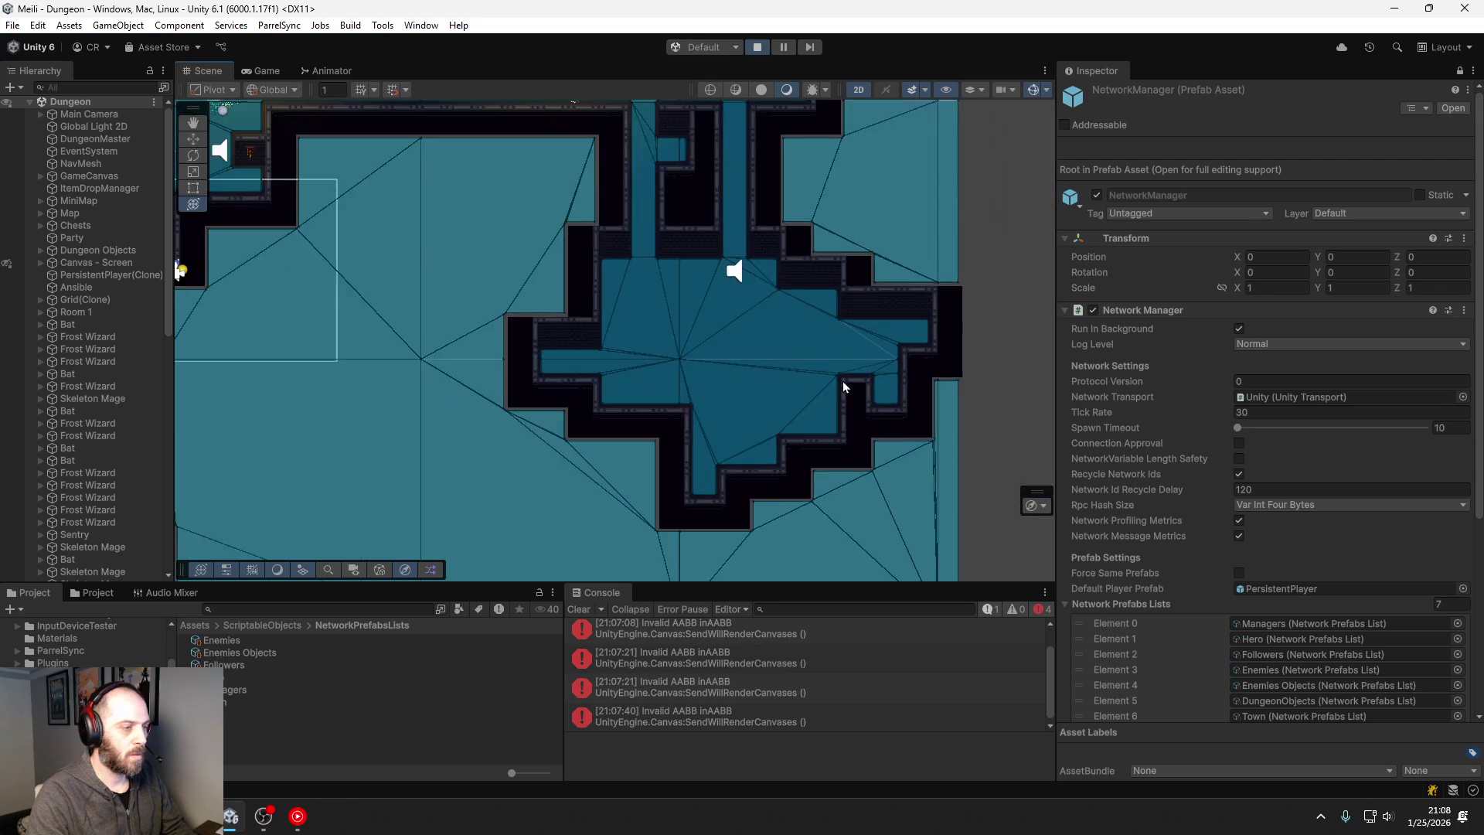
scroll(719, 323, "up", 10)
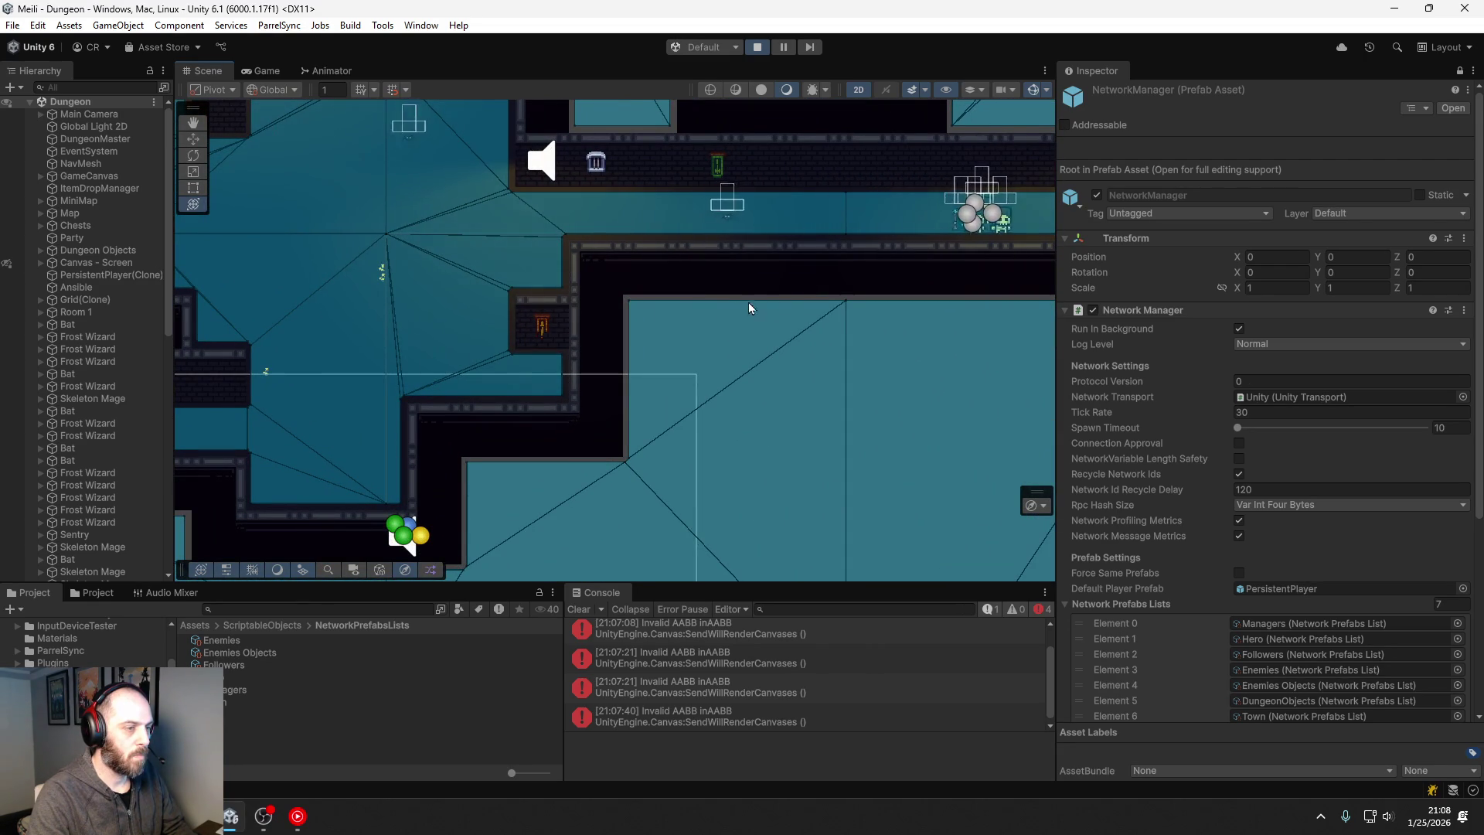
left_click_drag(748, 303, 560, 346)
left_click(911, 306)
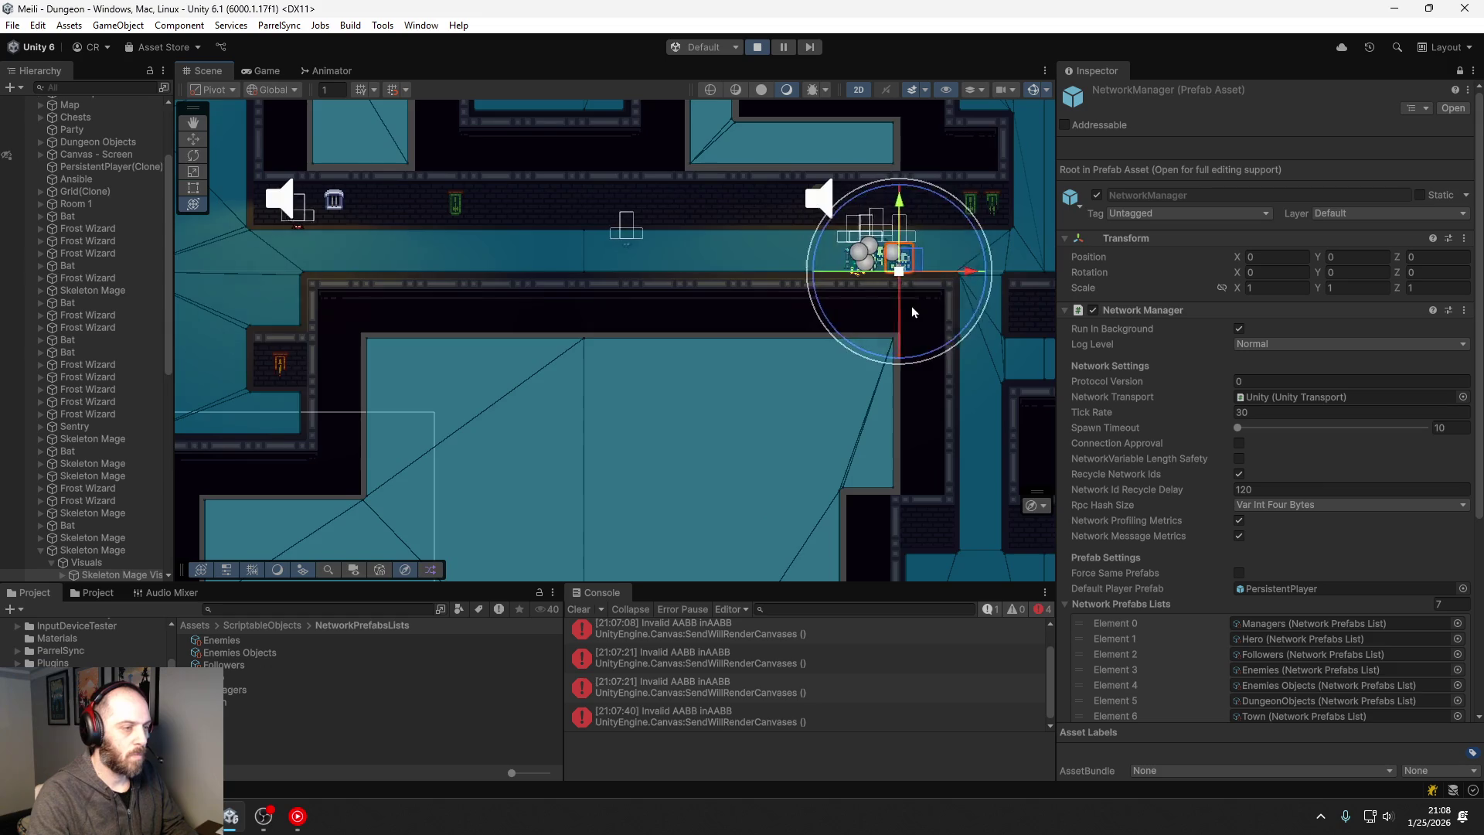
key("f")
scroll(577, 215, "down", 10)
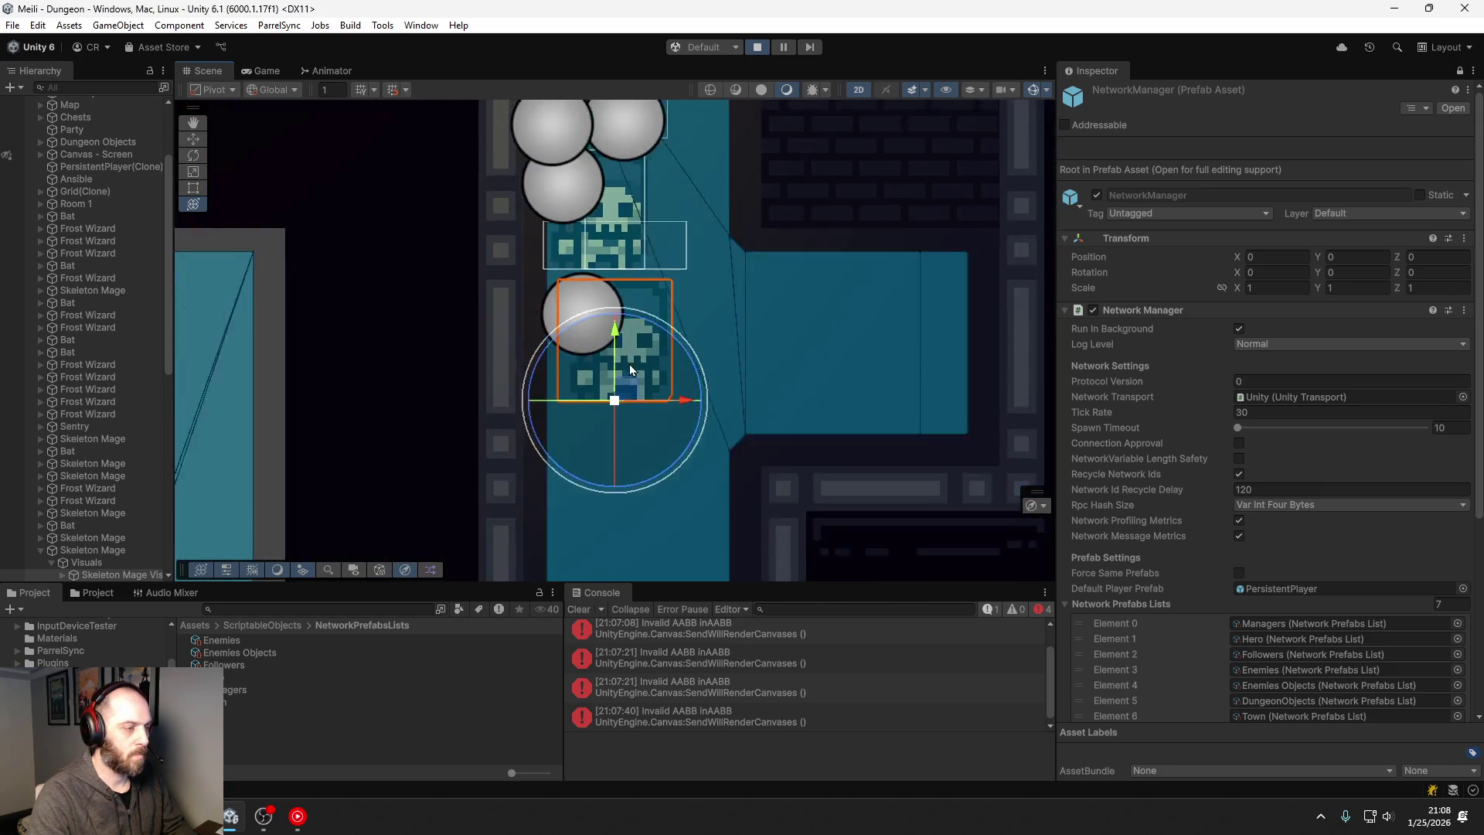
double_click(266, 70)
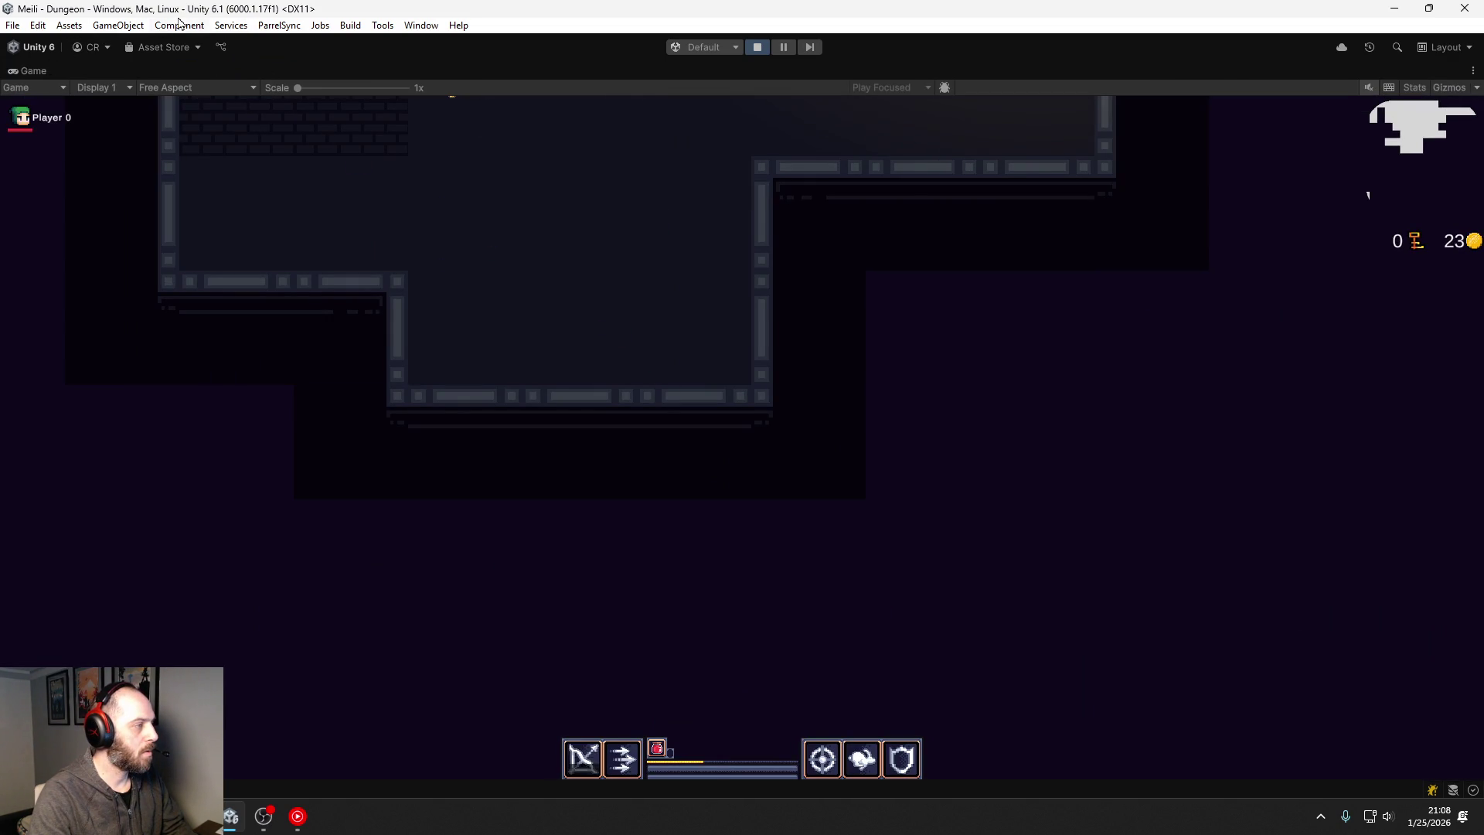
double_click(28, 70)
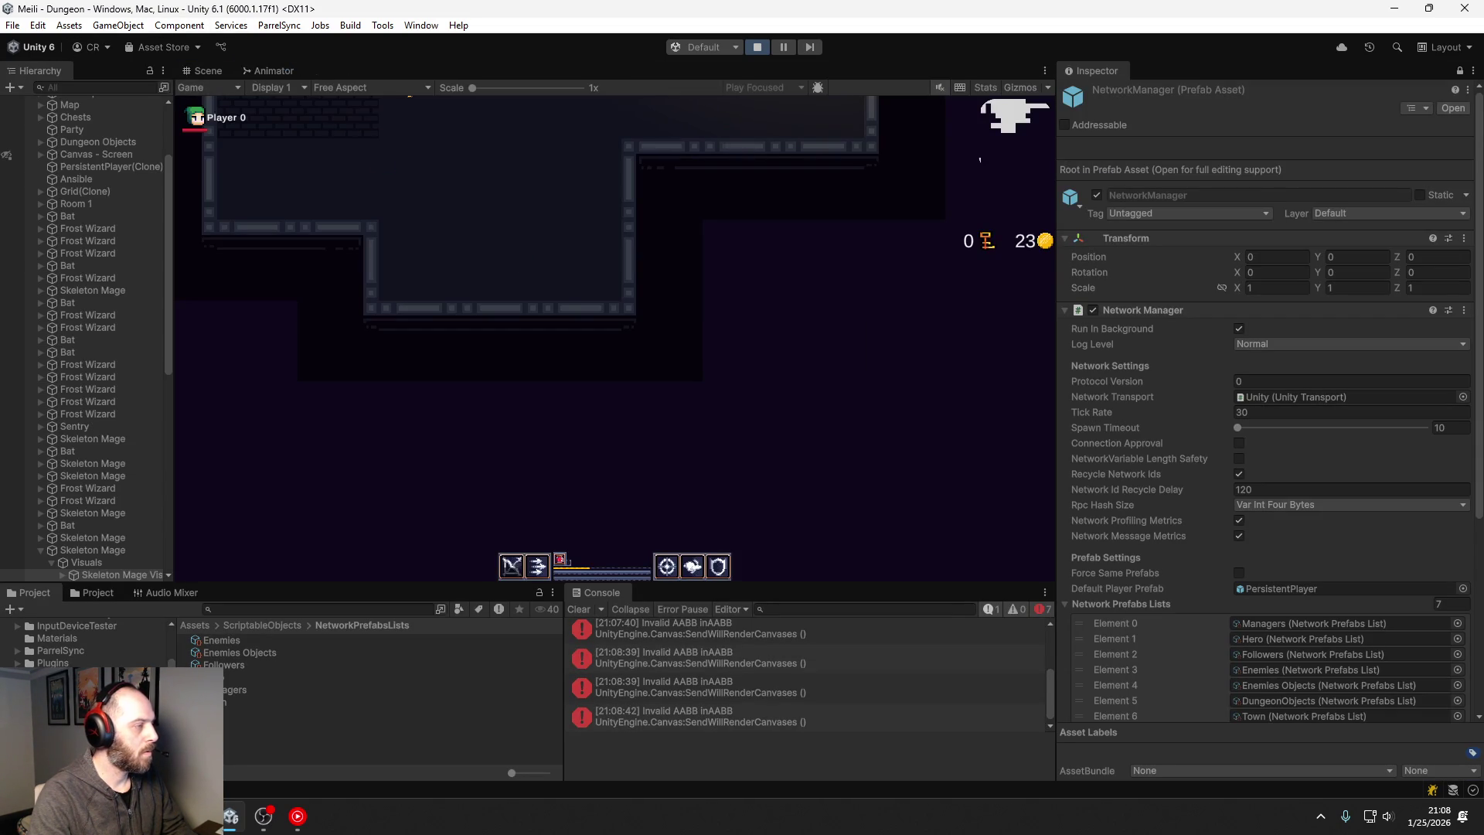
left_click_drag(266, 70, 35, 34)
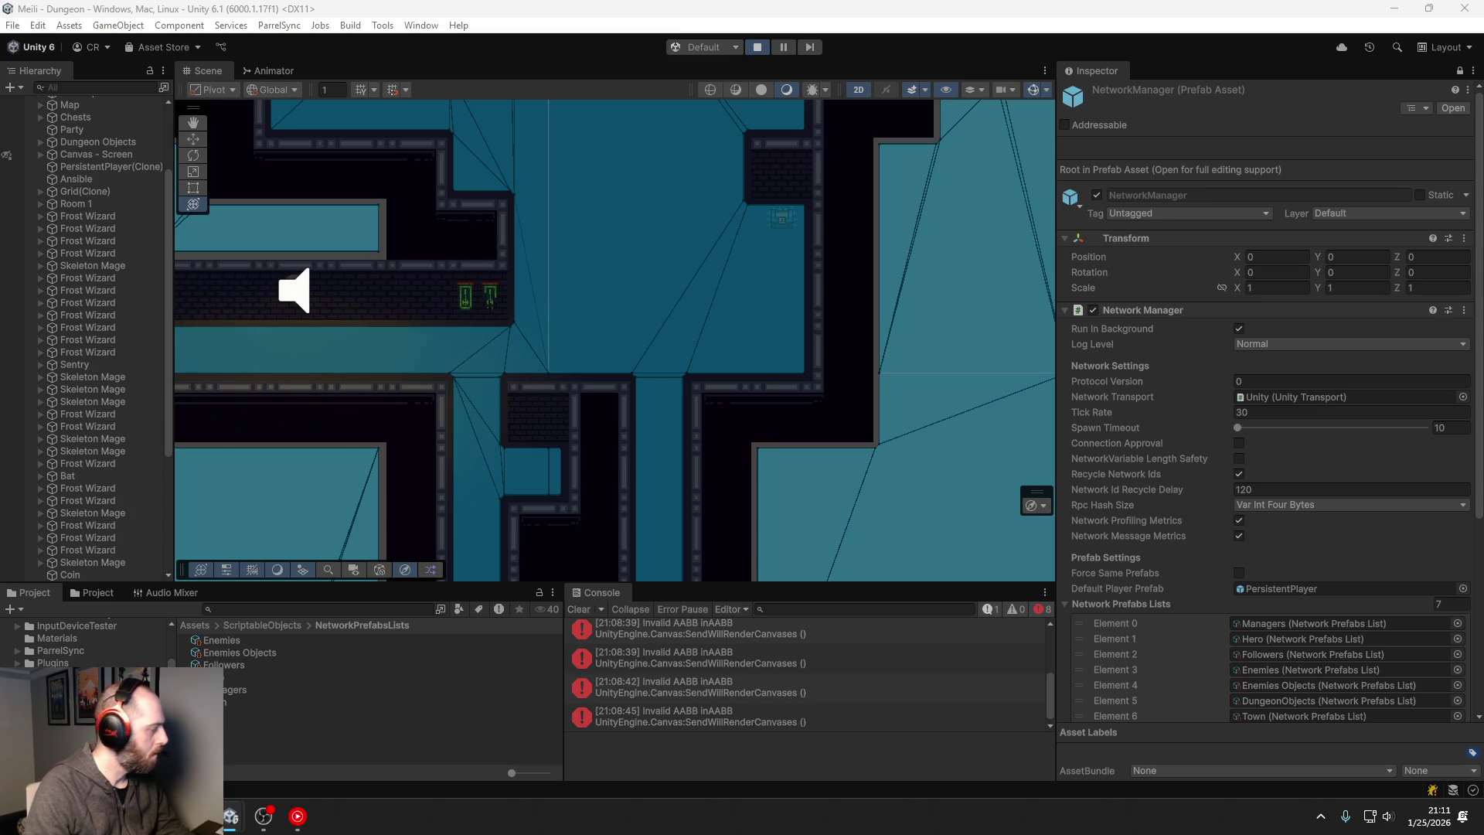
Step: Stop play mode, search the Project for 'sensor', and show the EnemySensor script in the Inspector
left_click(757, 47)
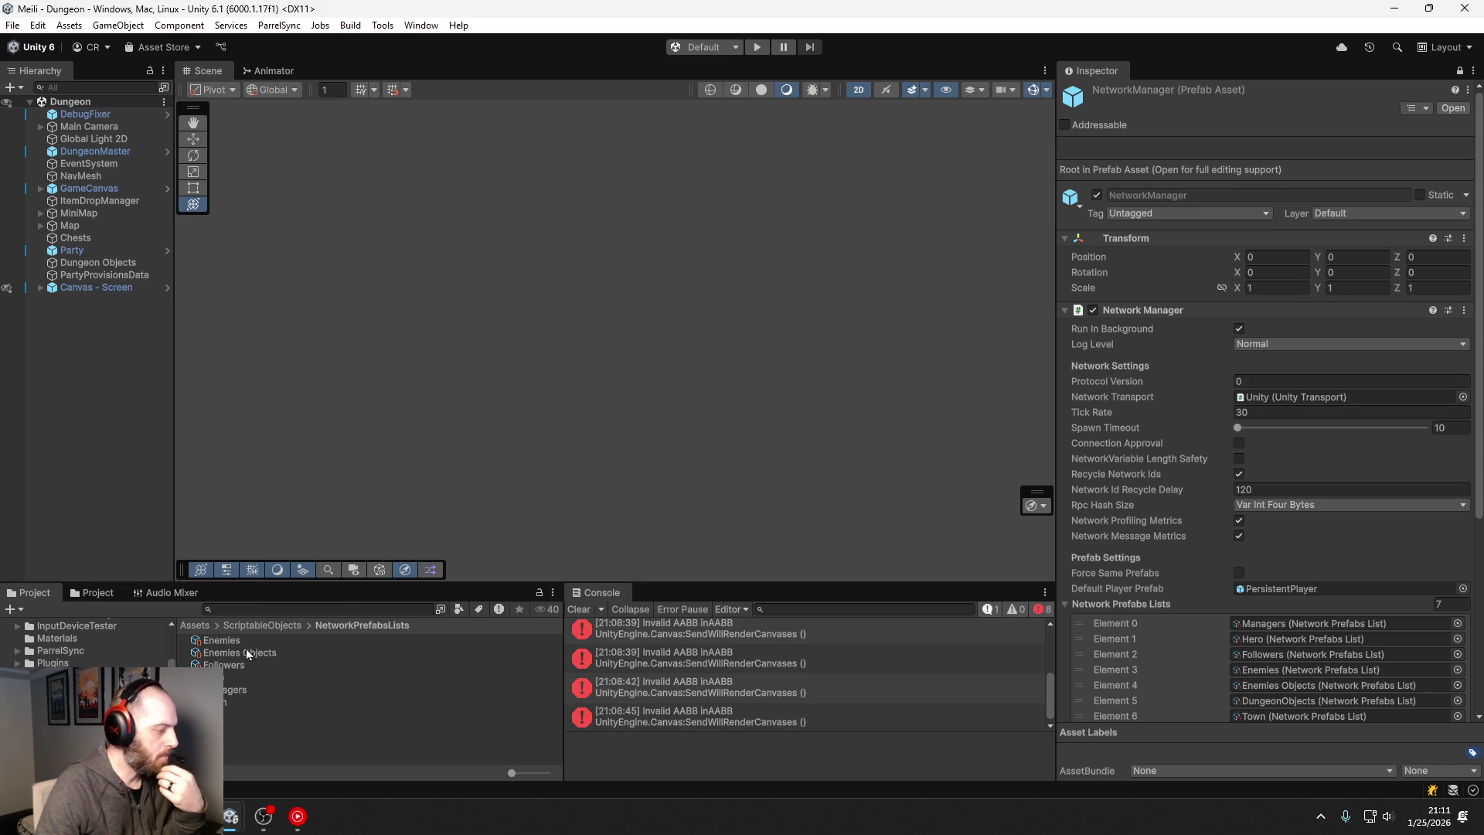
left_click(245, 610)
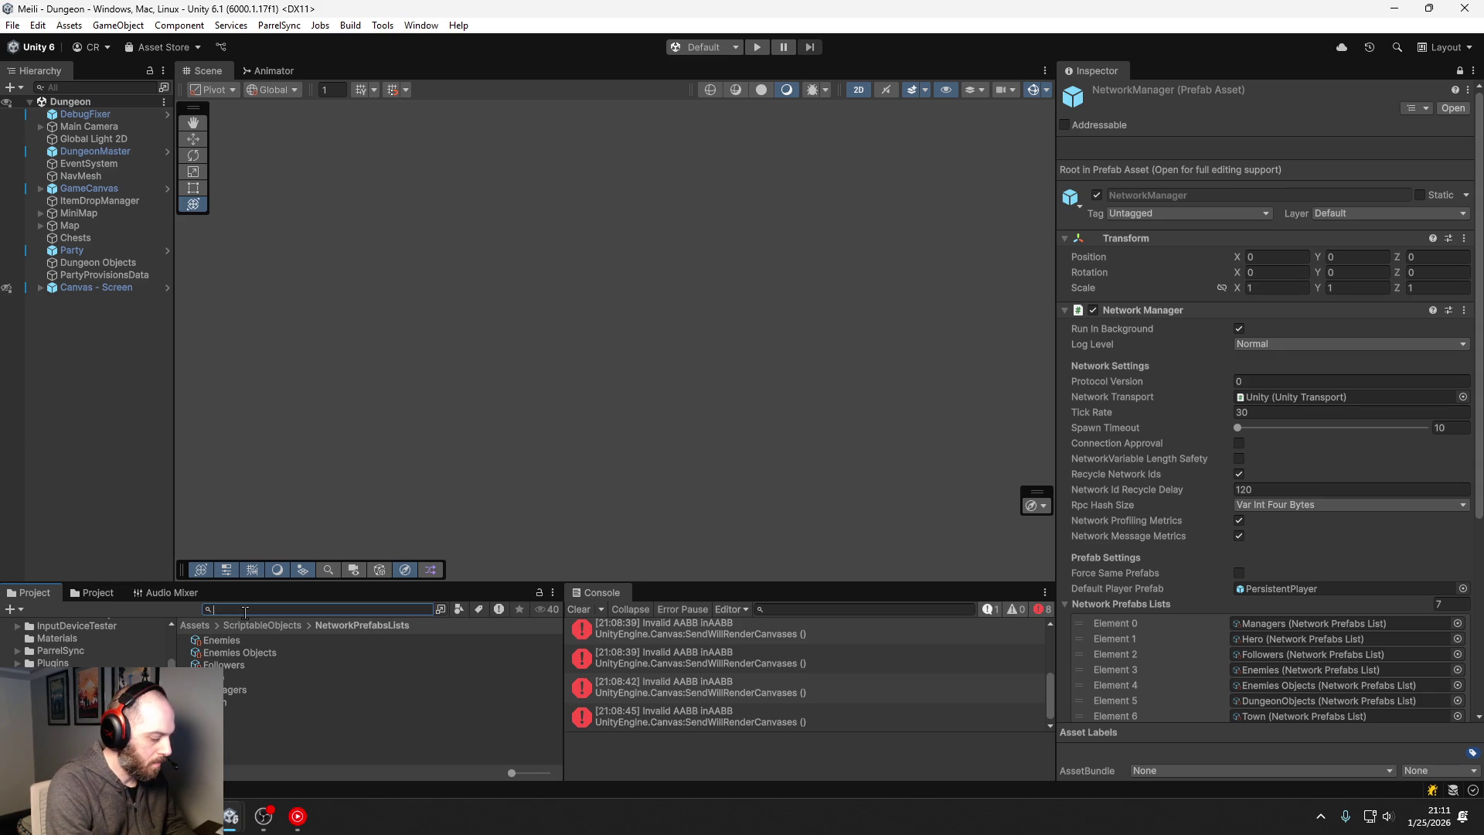
type("sensor")
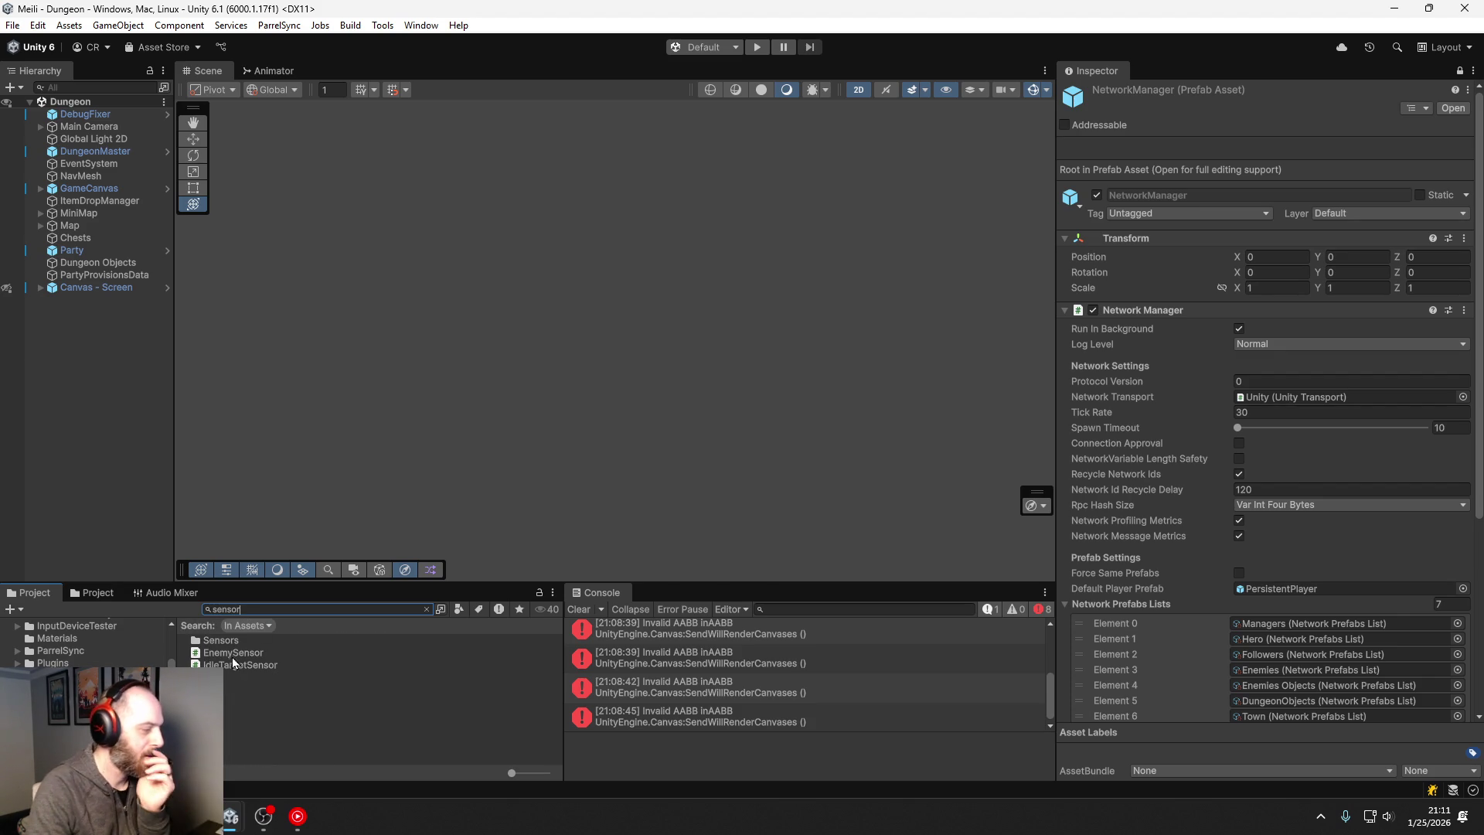
left_click(237, 652)
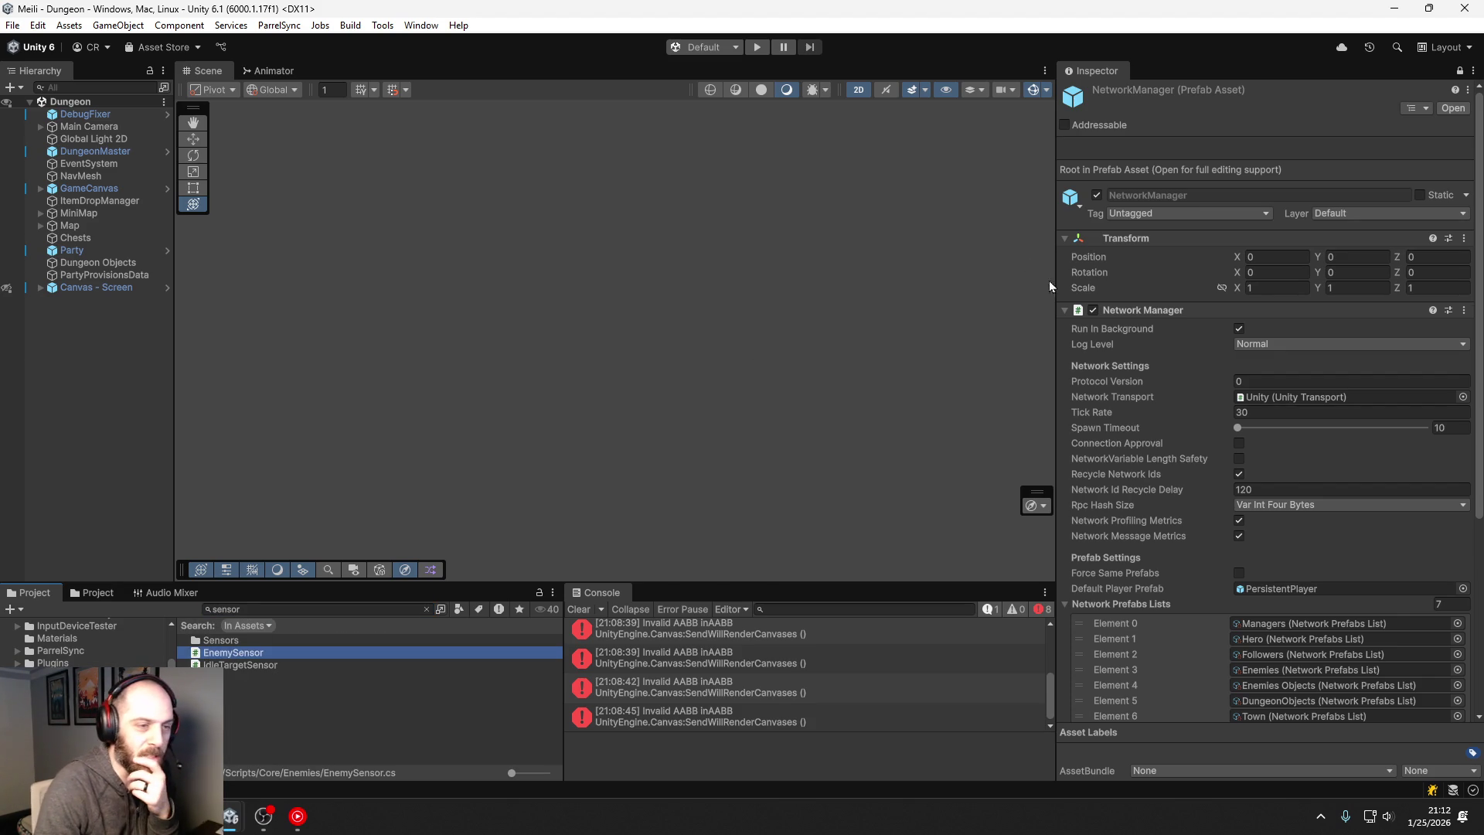
left_click(1460, 72)
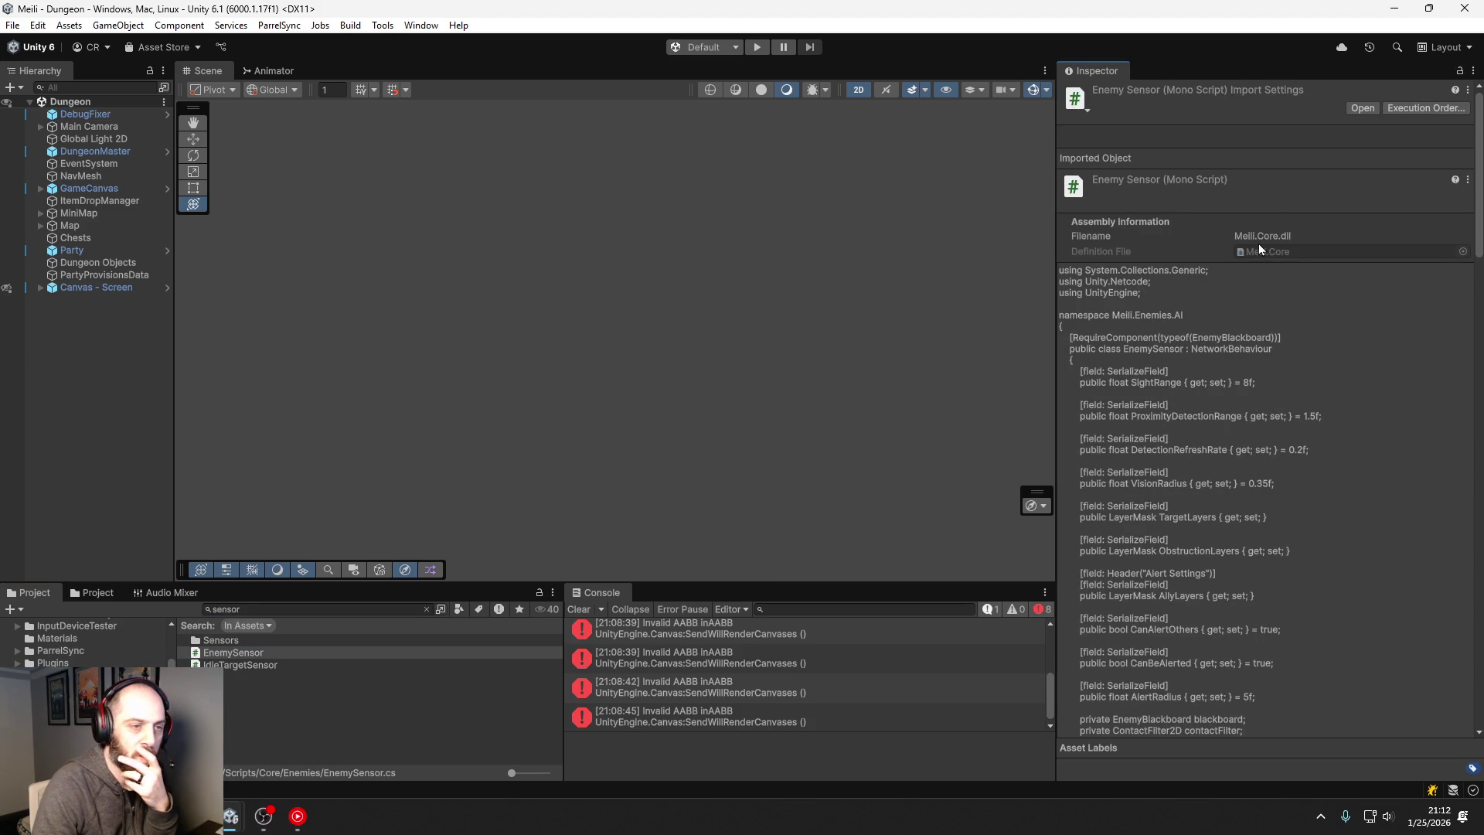
Step: Open EnemySensor.cs in VS Code and look at the AllyLayers and CanAlertOthers properties
double_click(231, 652)
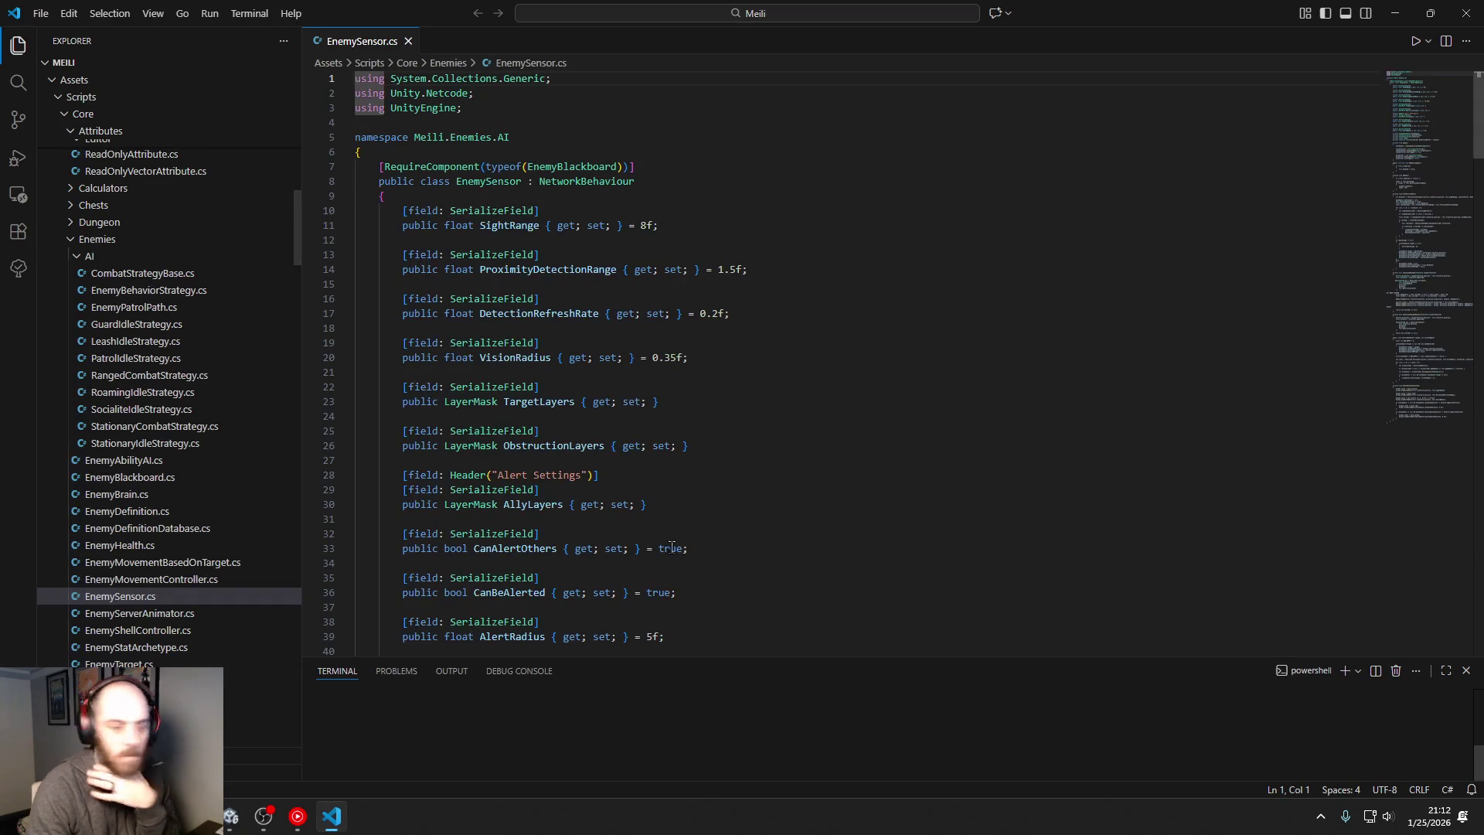
scroll(667, 415, "down", 10)
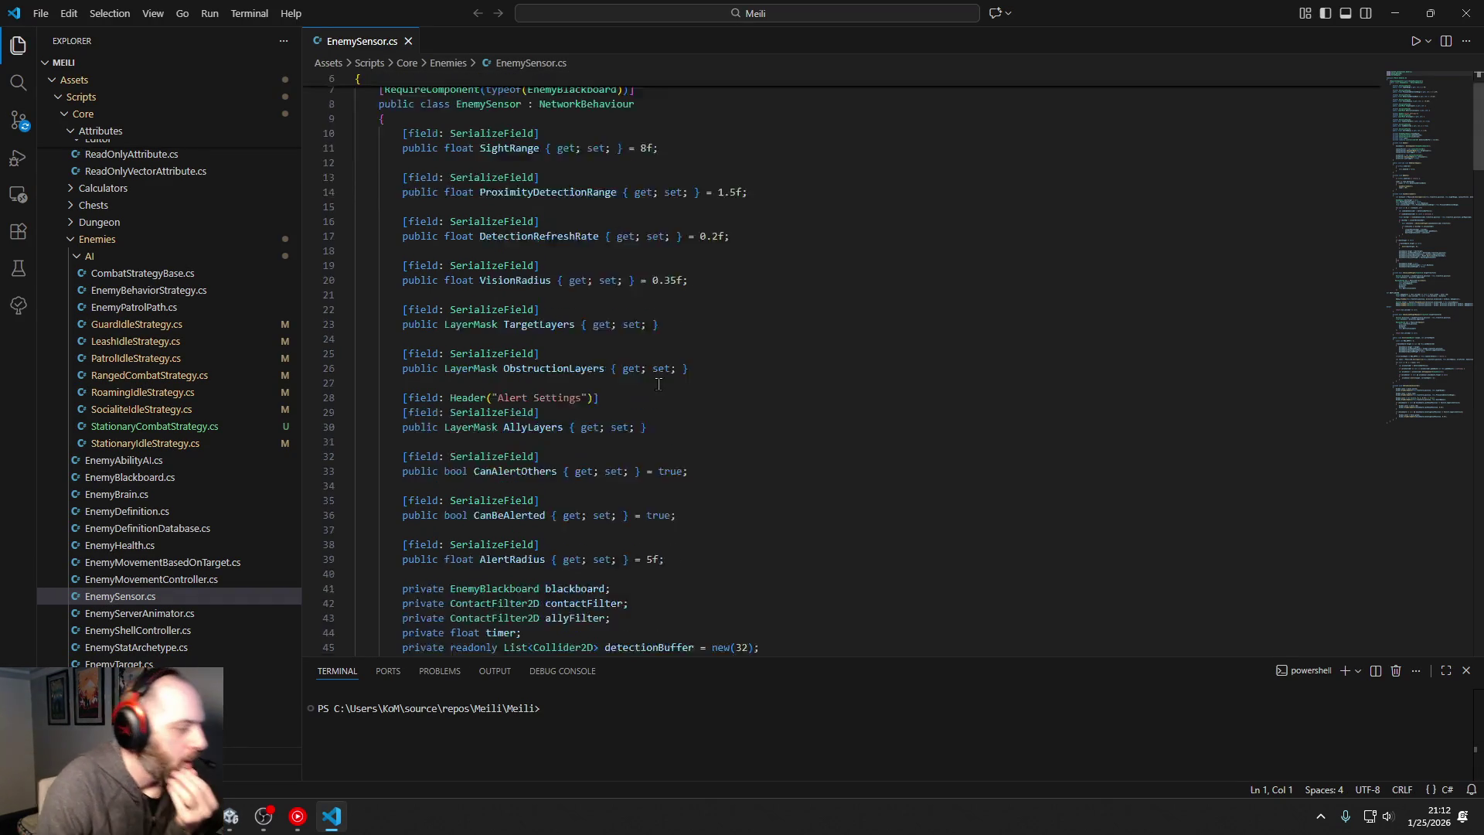
scroll(667, 414, "up", 5)
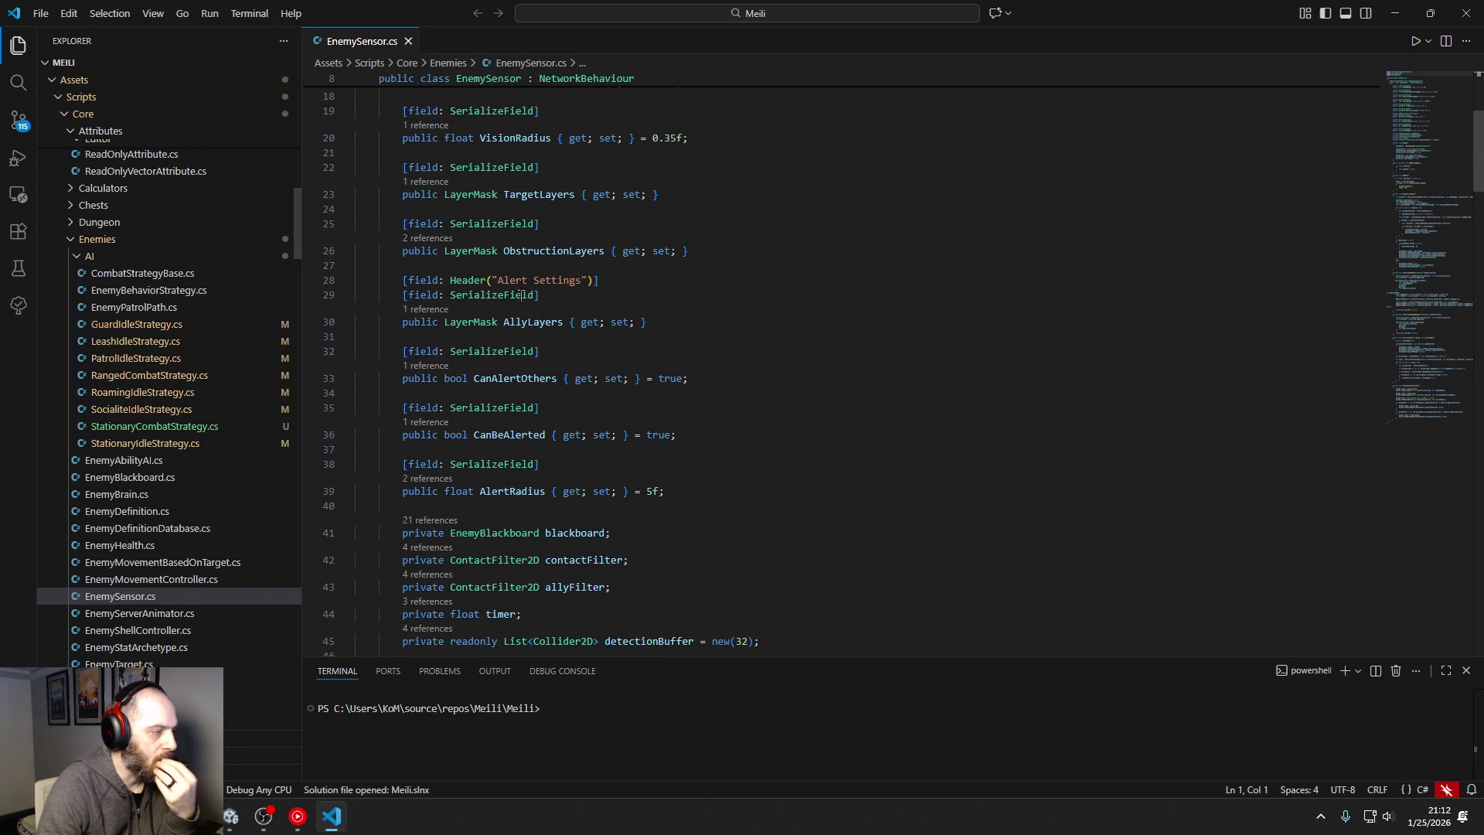
double_click(537, 320)
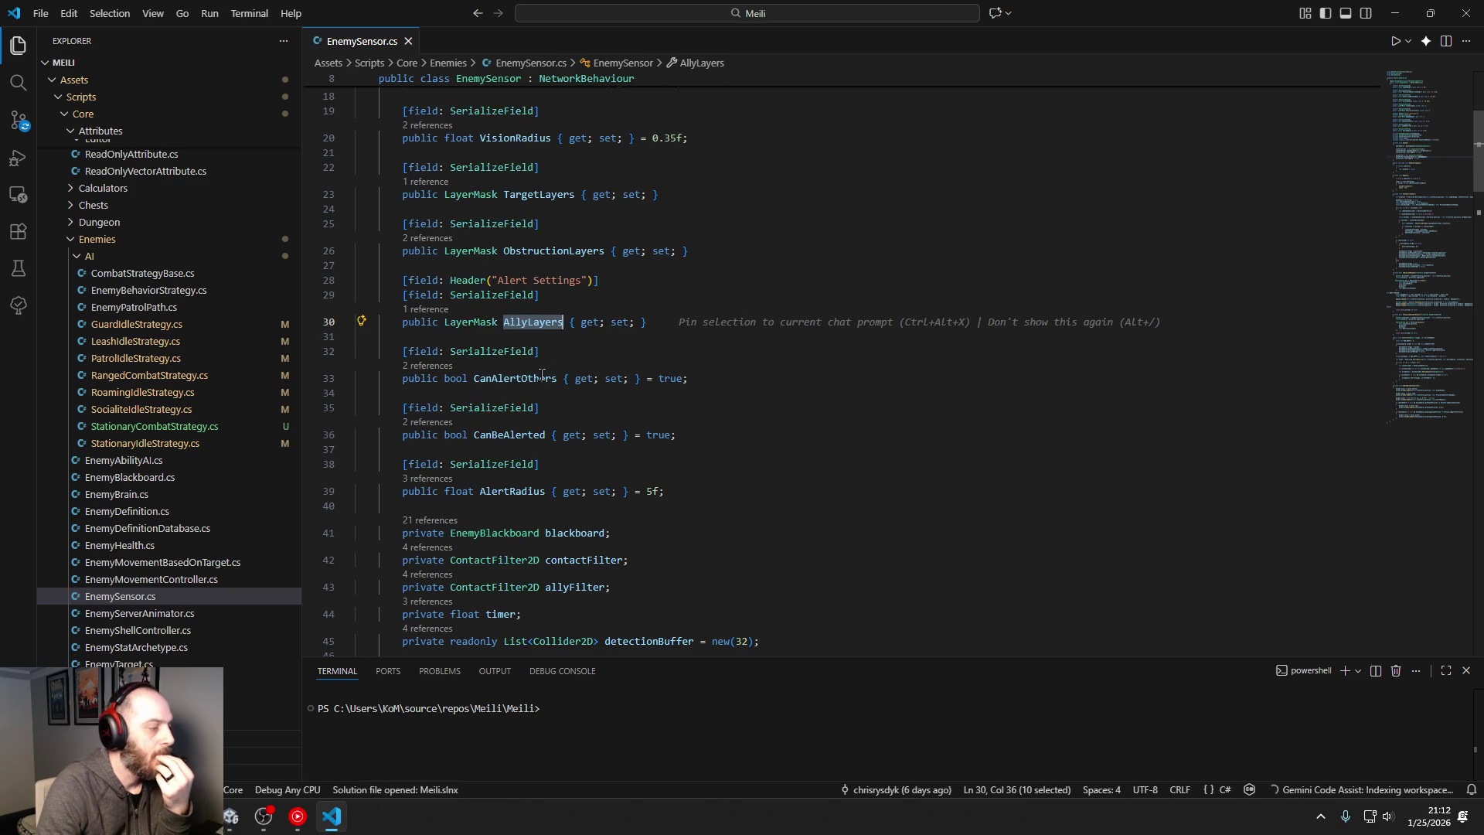
double_click(534, 377)
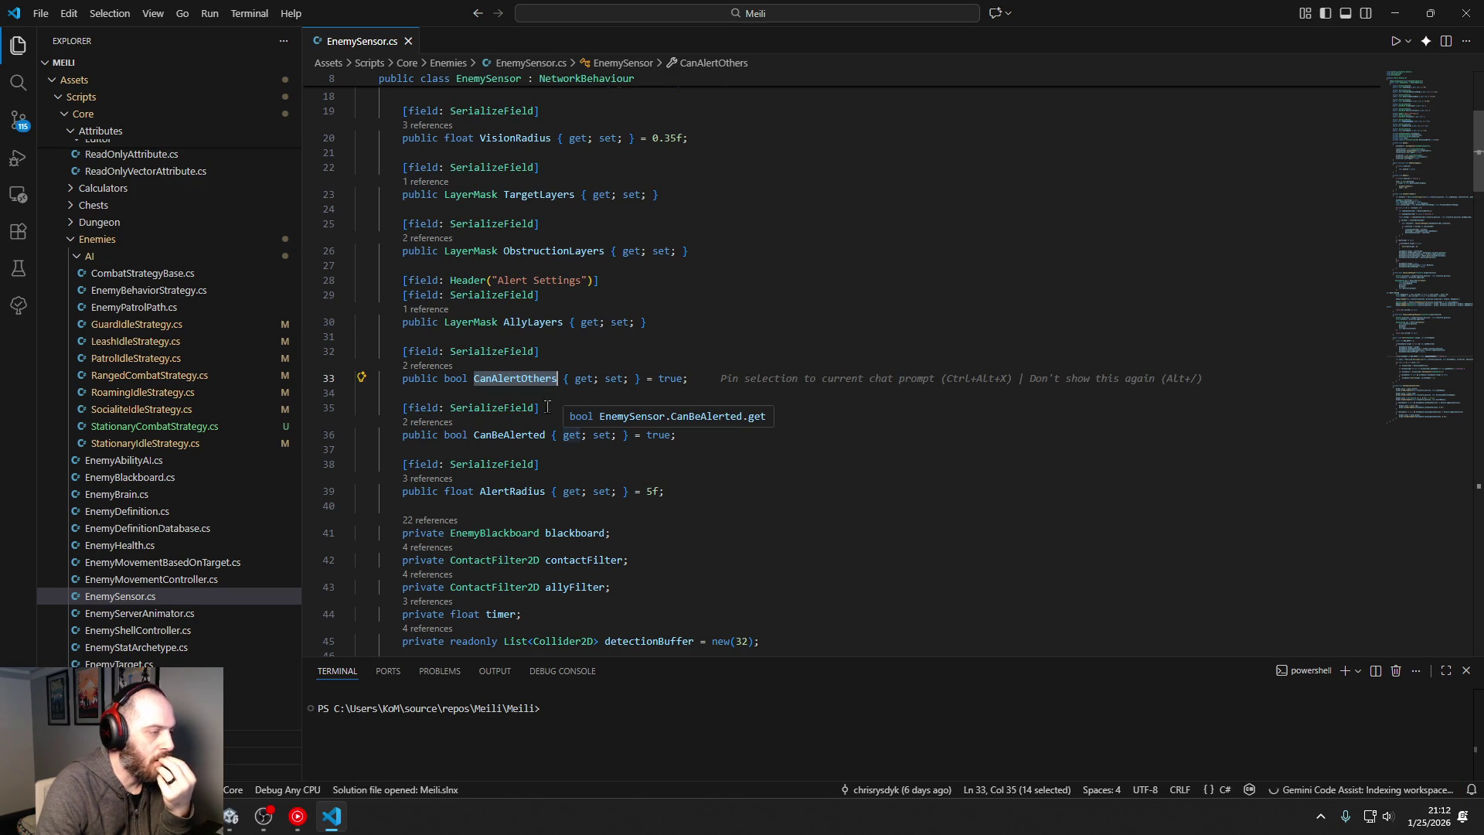
left_click(409, 367)
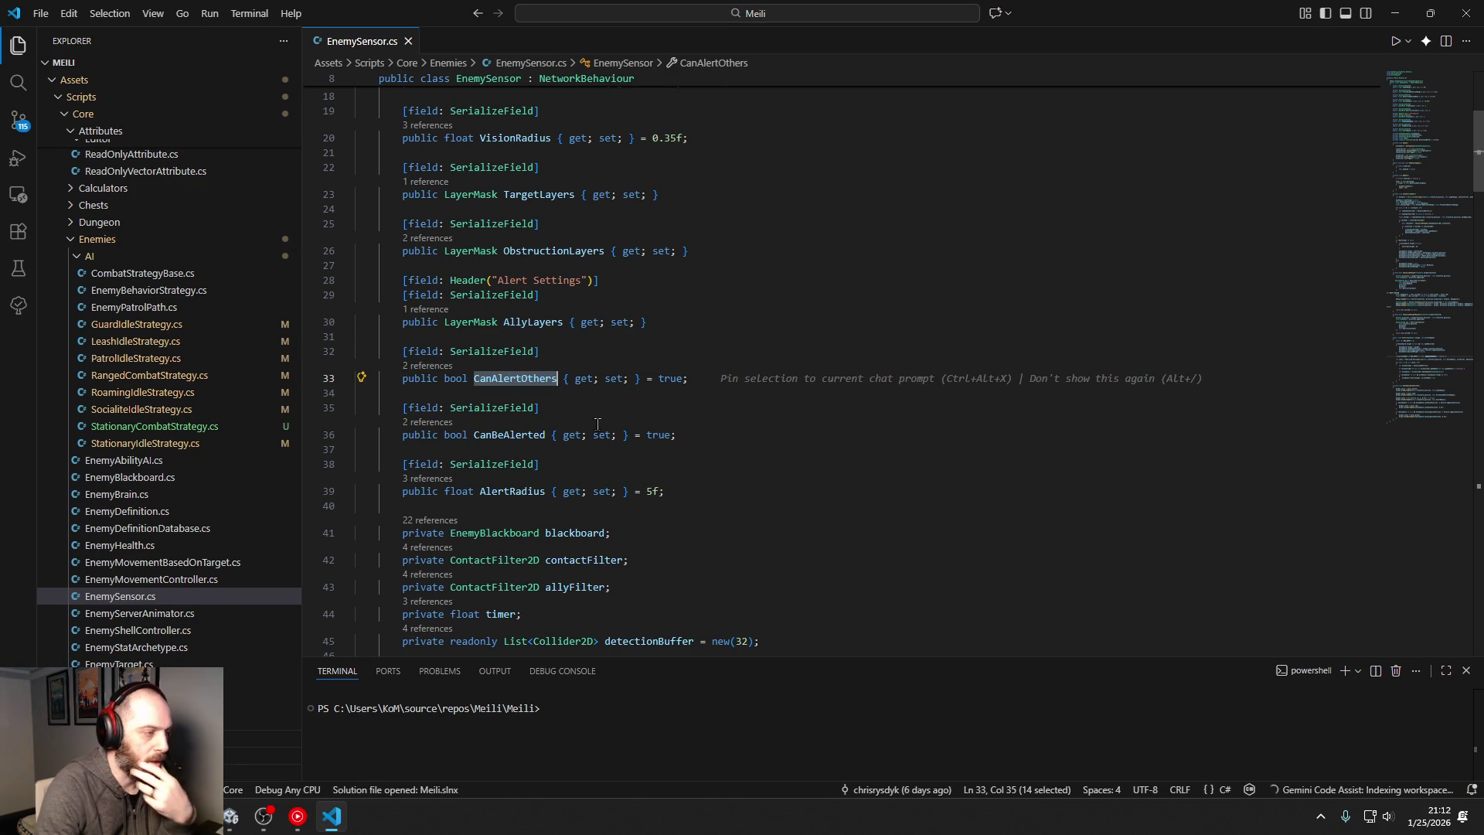
Step: Scroll down to ScanEnvironment and select the if-block that calls Alert on lines 112–115
scroll(591, 436, "down", 3)
scroll(591, 436, "down", 3)
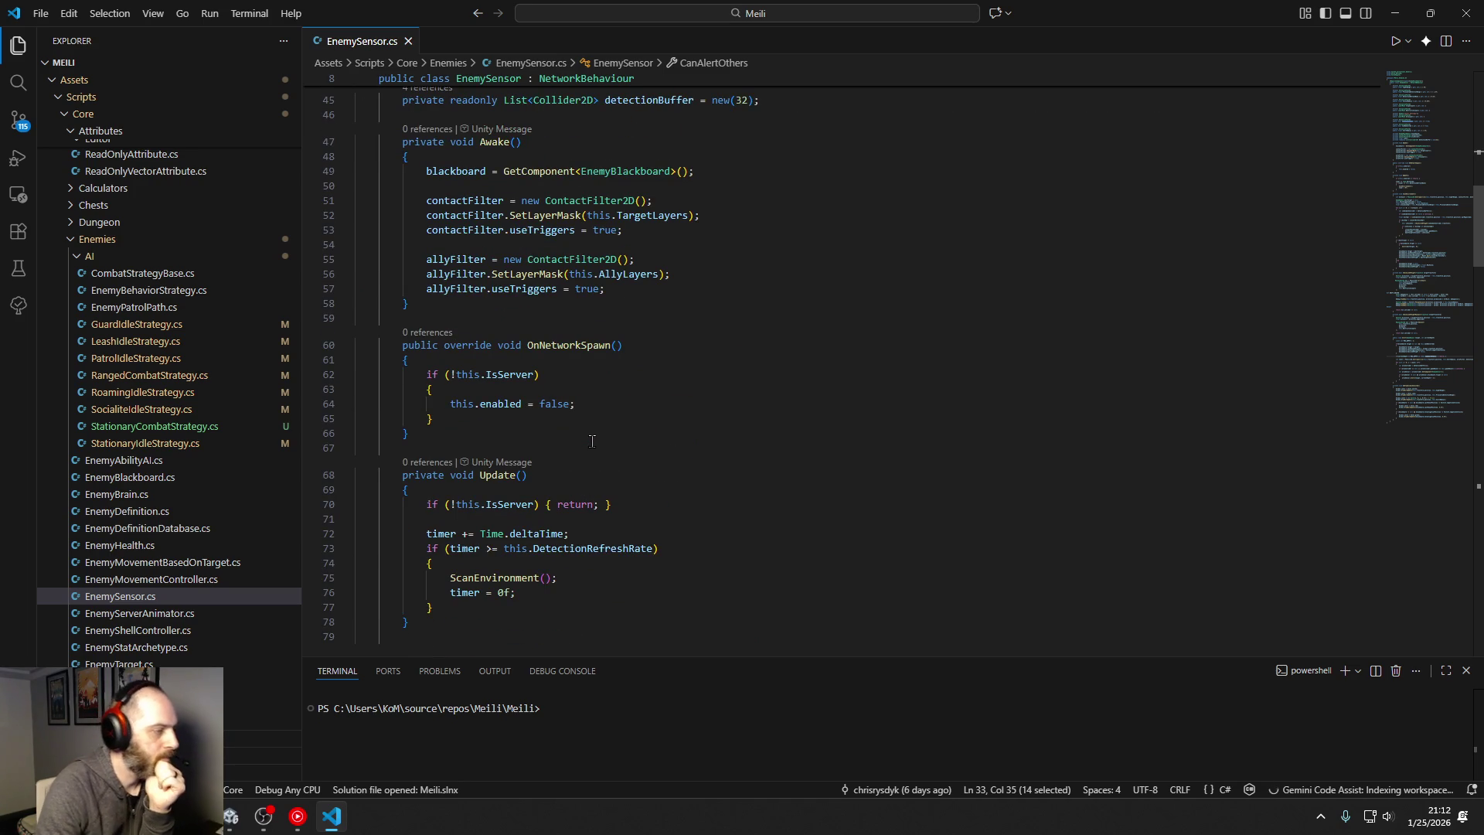
scroll(592, 440, "down", 3)
scroll(591, 447, "down", 2)
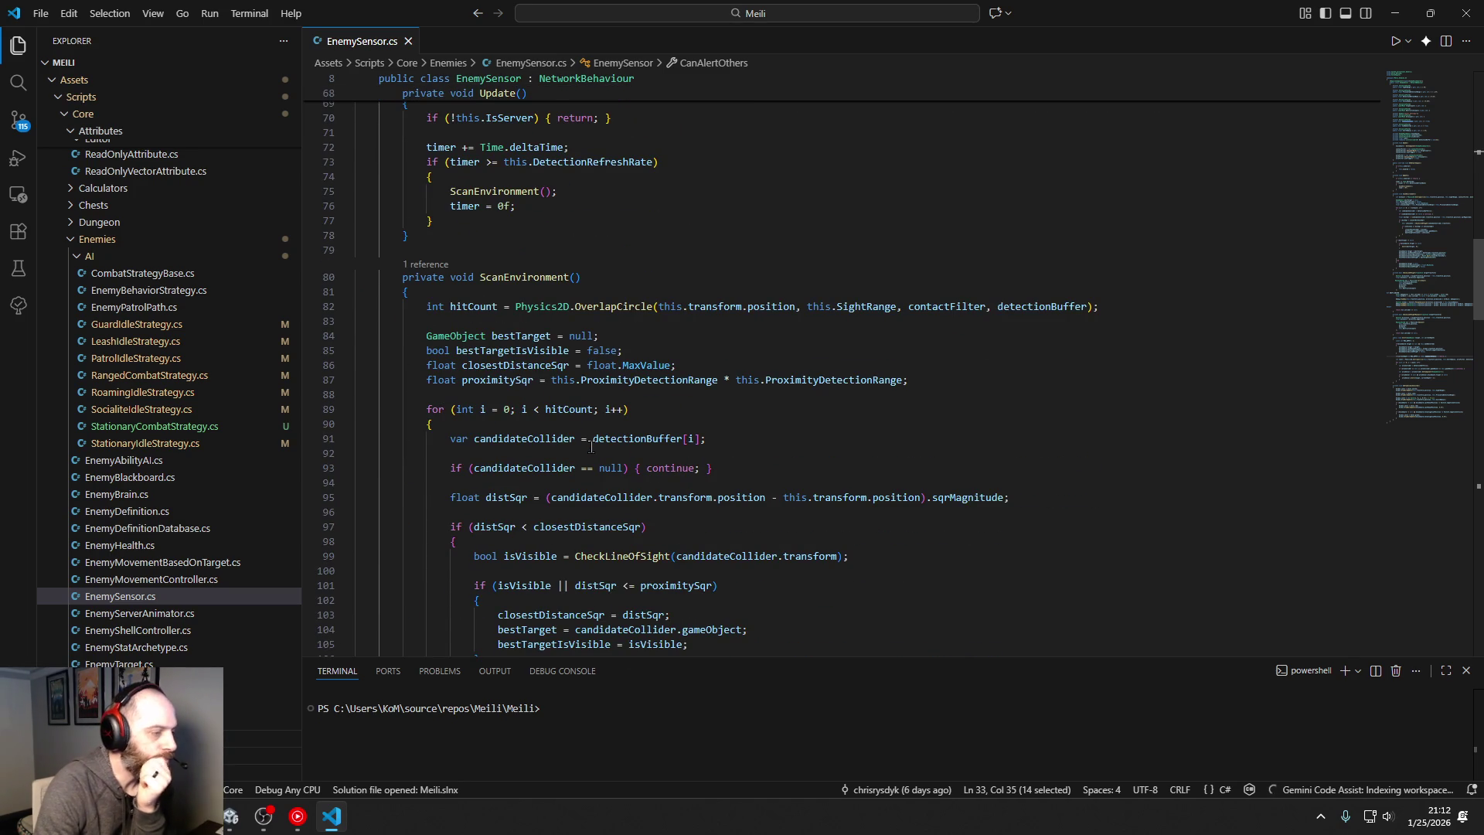
scroll(591, 447, "down", 2)
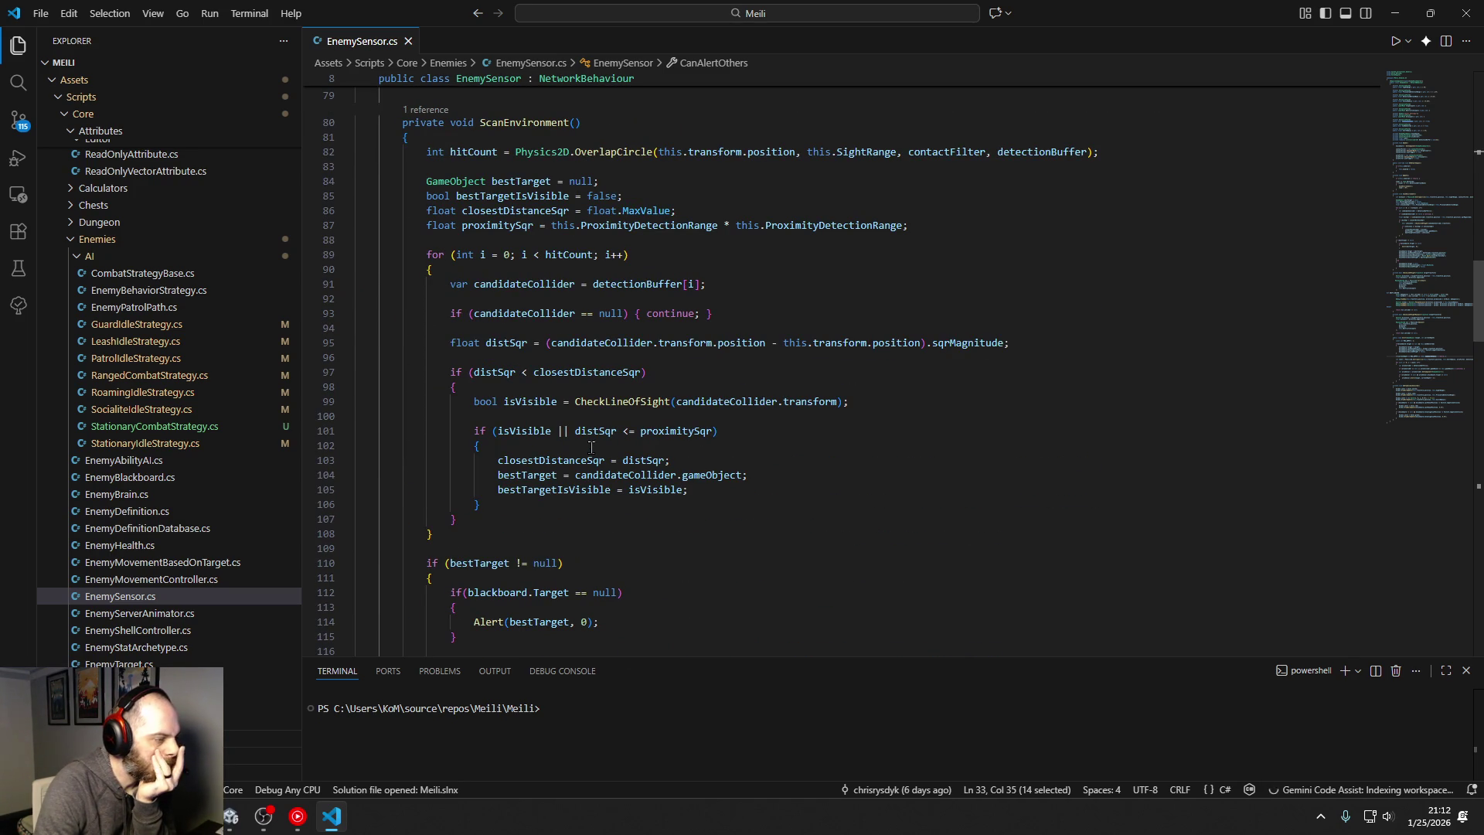
scroll(591, 446, "down", 4)
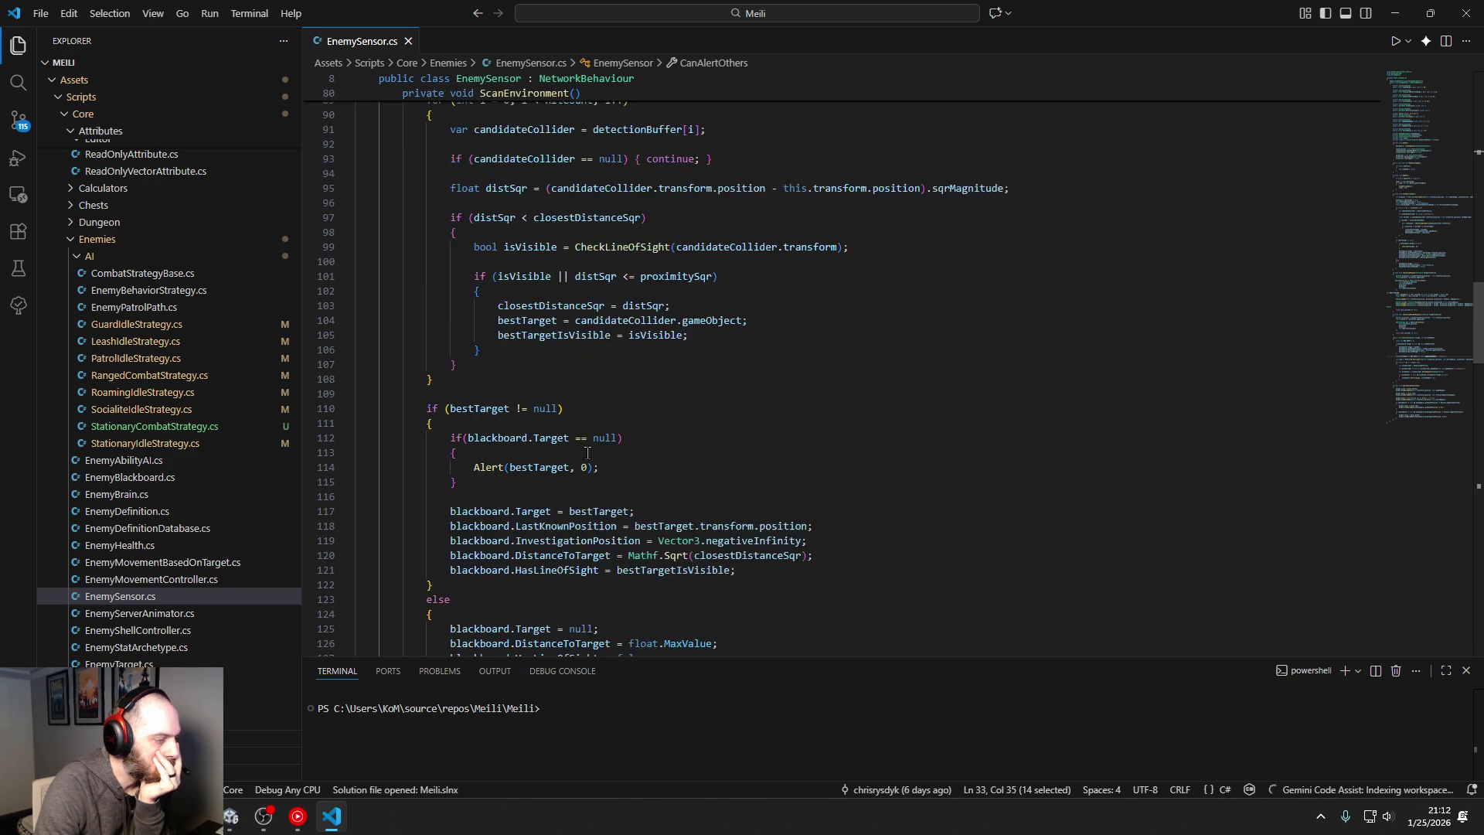
mouse_move(438, 319)
left_mouse_down()
mouse_move(540, 352)
mouse_move(457, 366)
left_mouse_up()
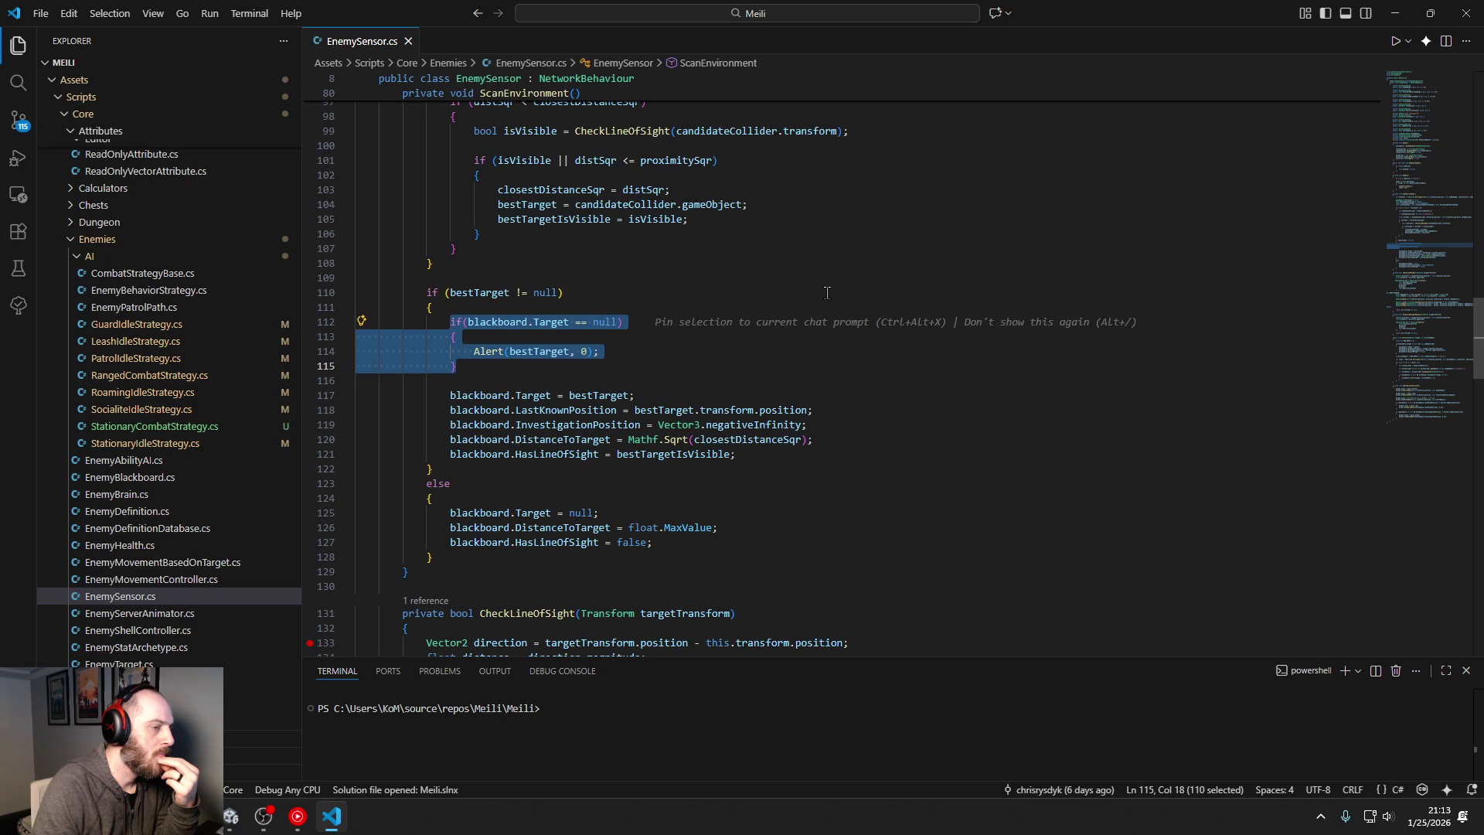
Step: Append '|| bestTargetIsVisible' to the null-check condition on line 112
left_click(621, 322)
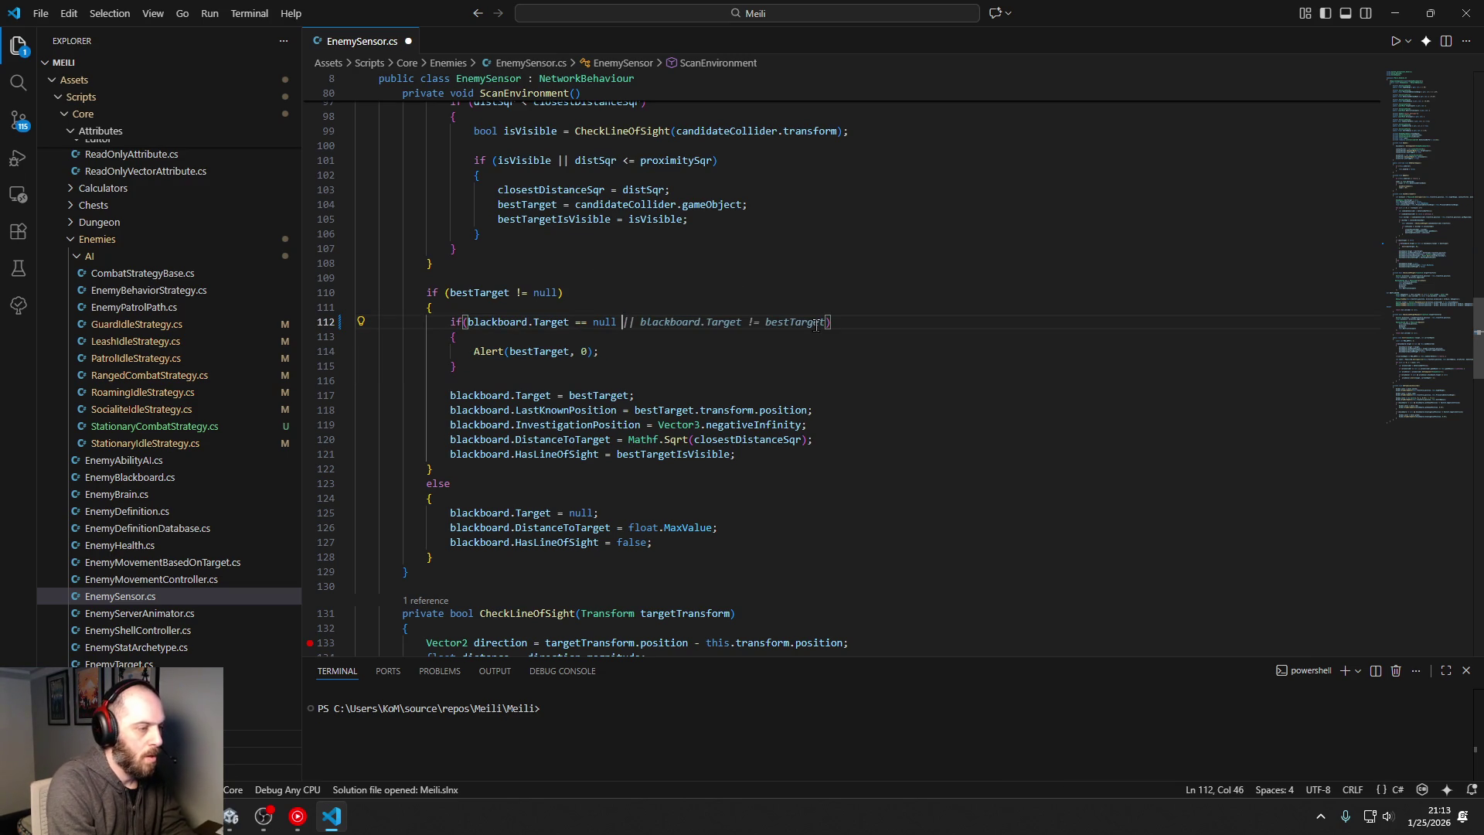
type("|| ")
type("blackboard.hasl")
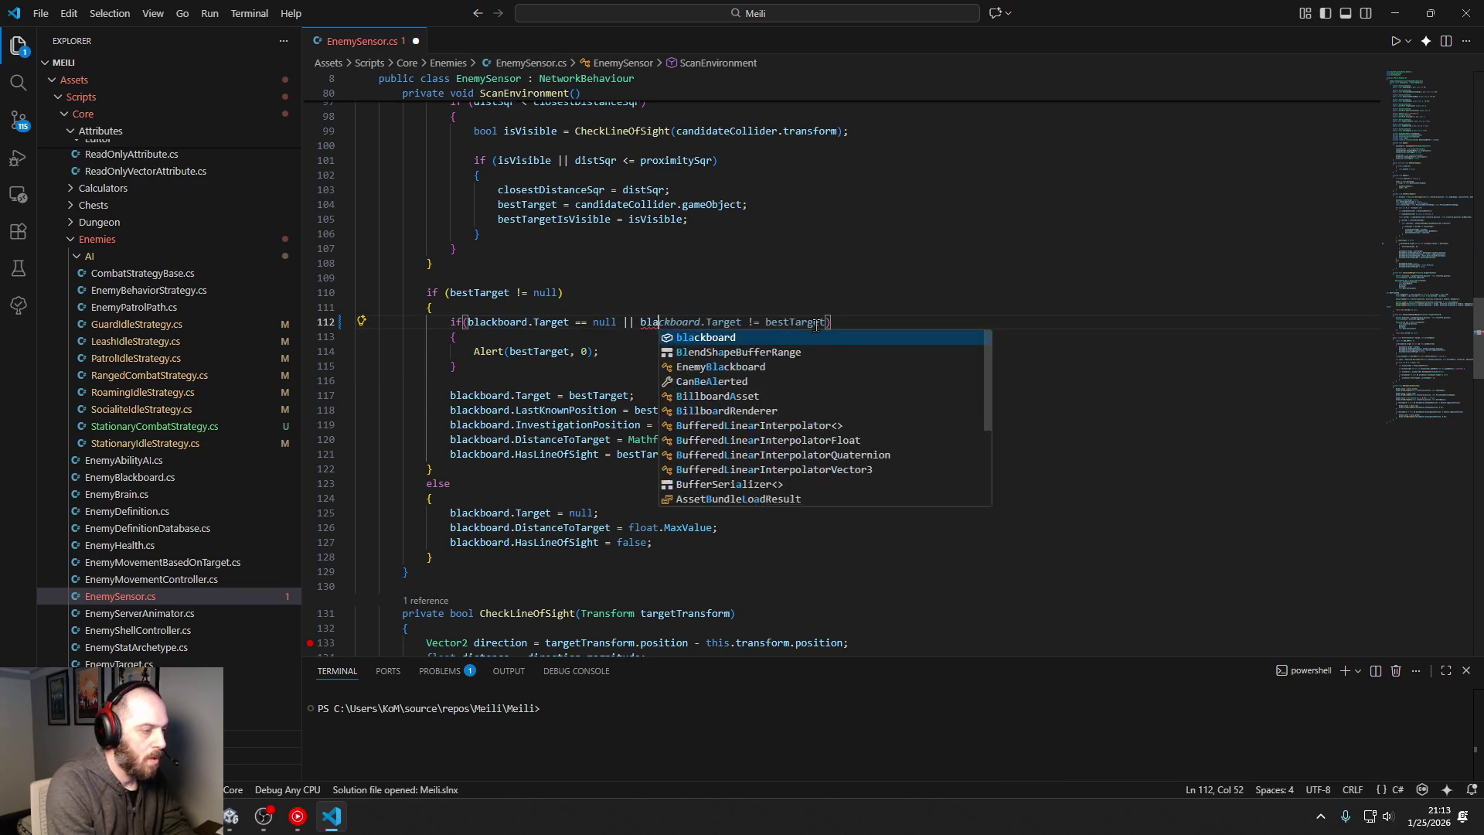
type("in")
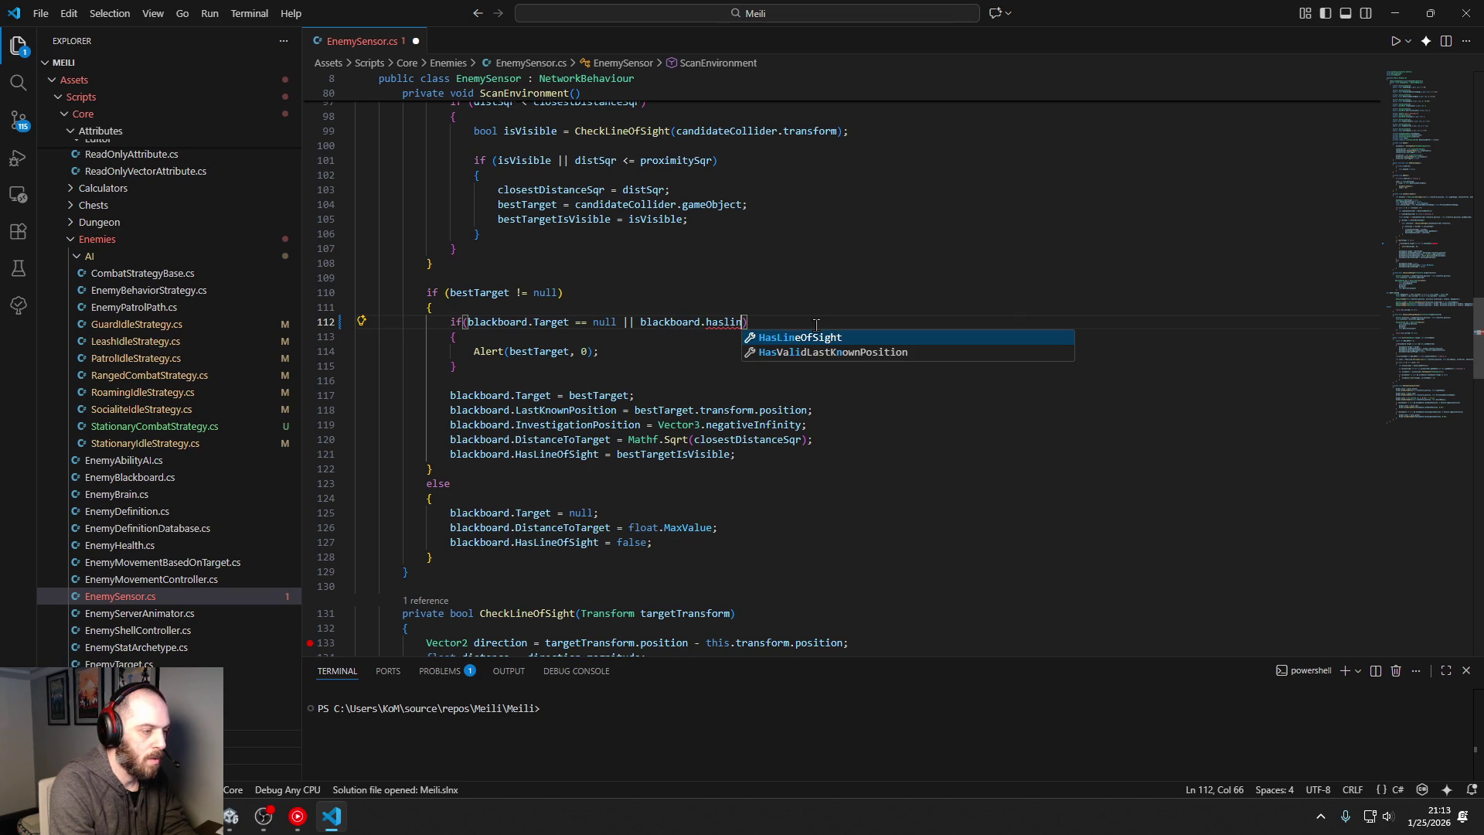
key("Tab")
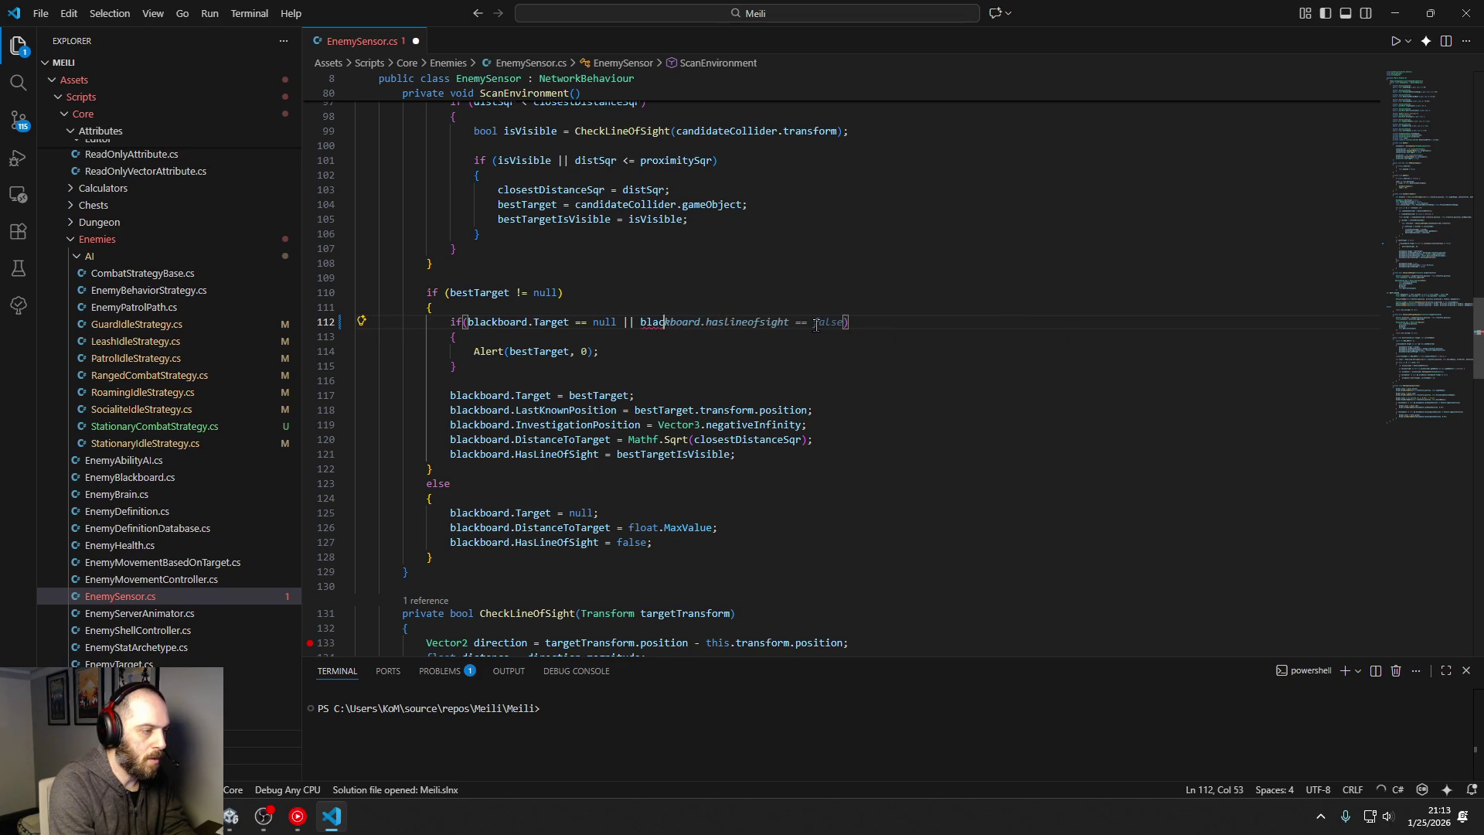
type("esttarge")
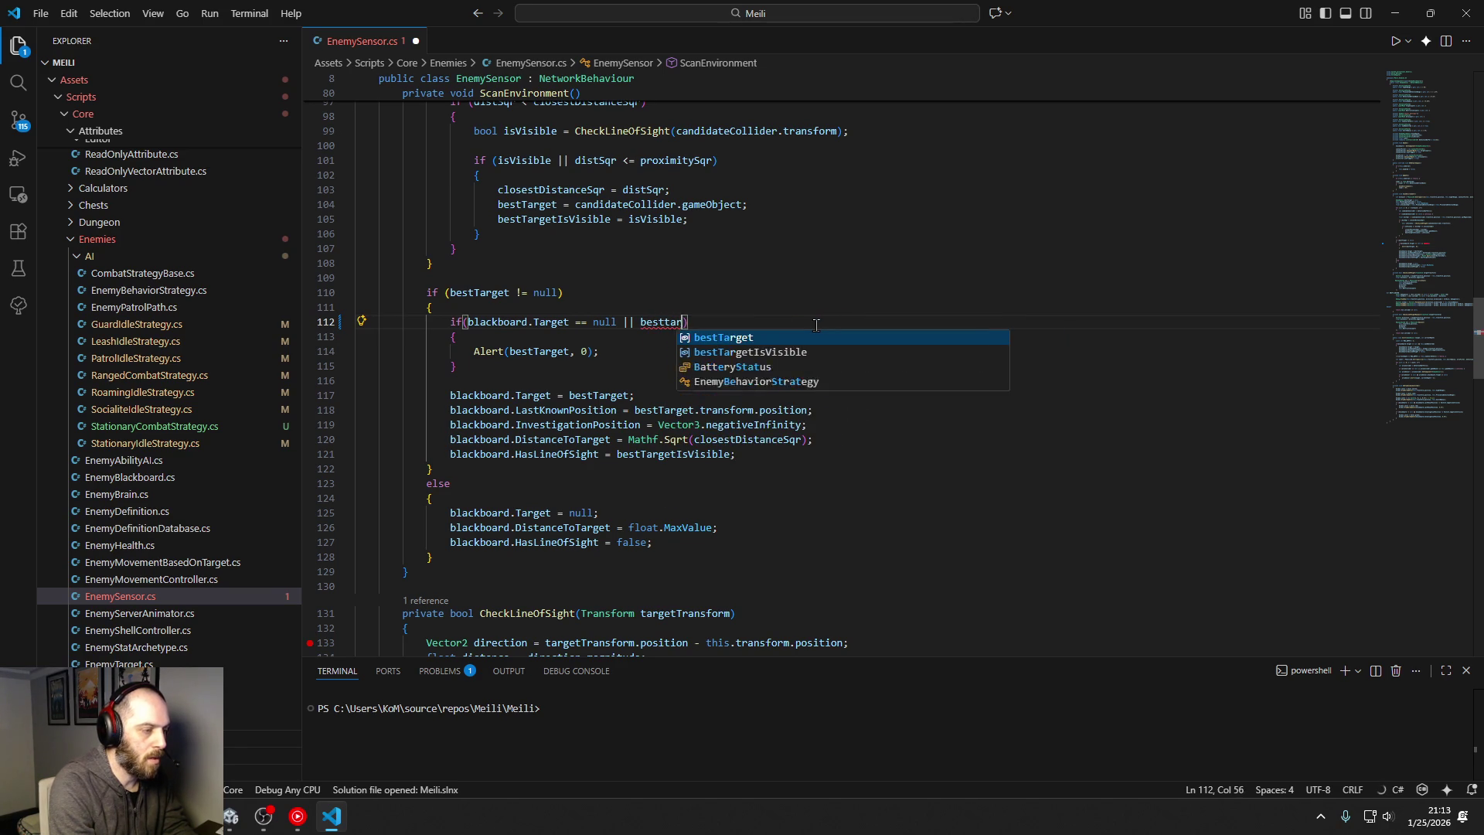
key("Down")
key("Tab")
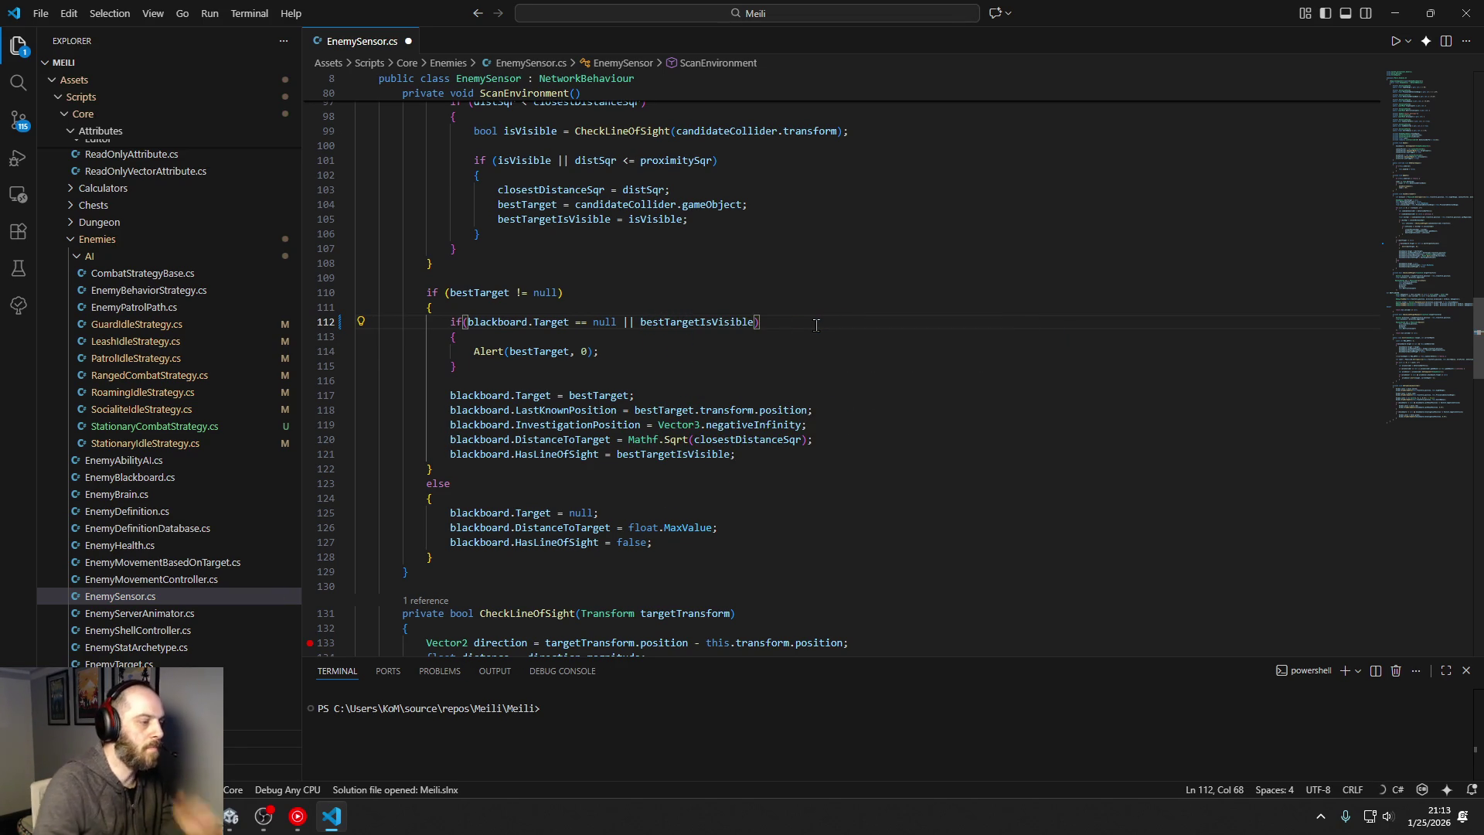
Step: Remove '|| bestTargetIsVisible' so the condition is just blackboard.Target == null, and save
left_click(651, 358)
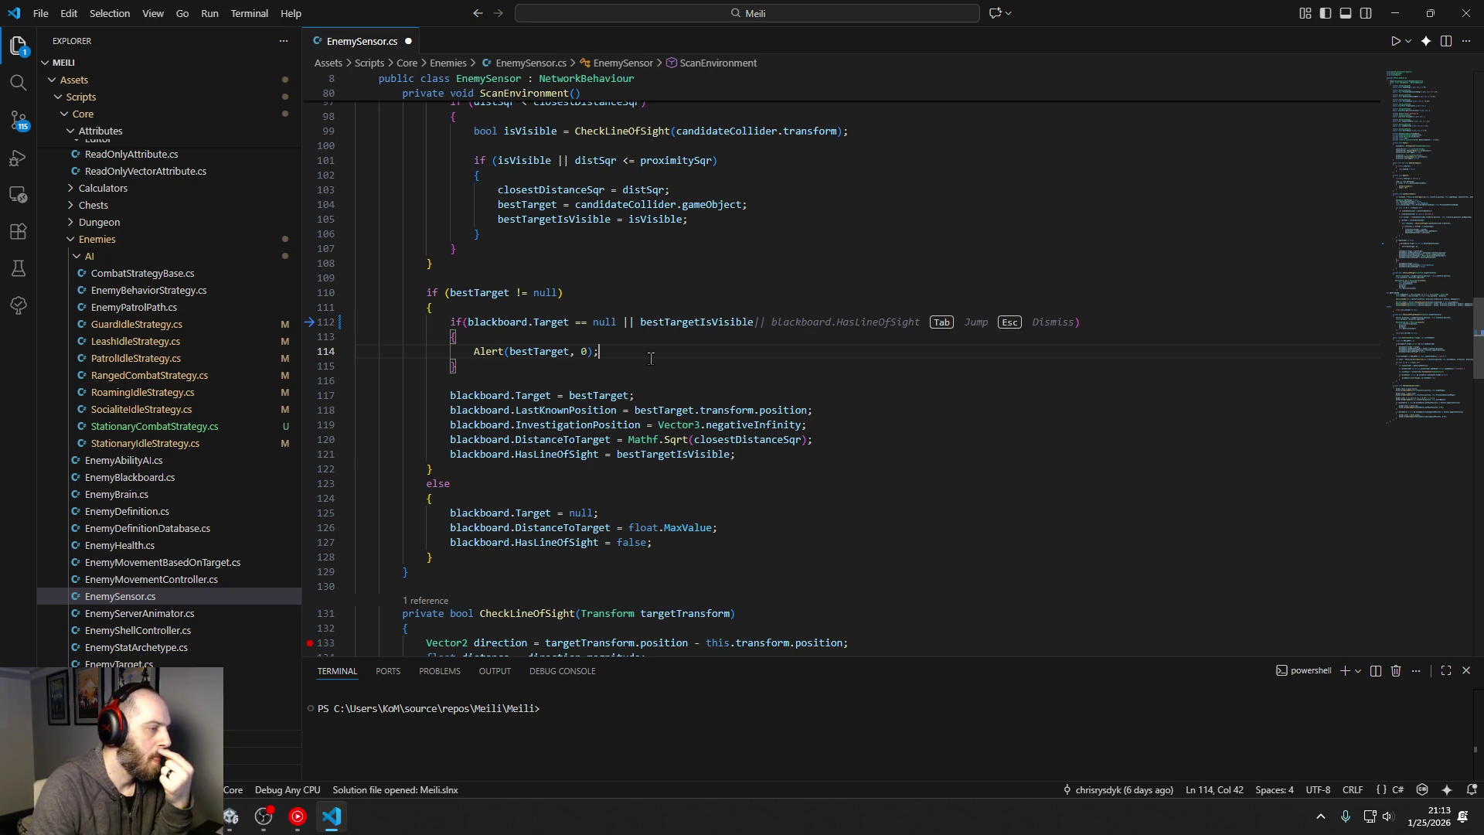
left_click(663, 323)
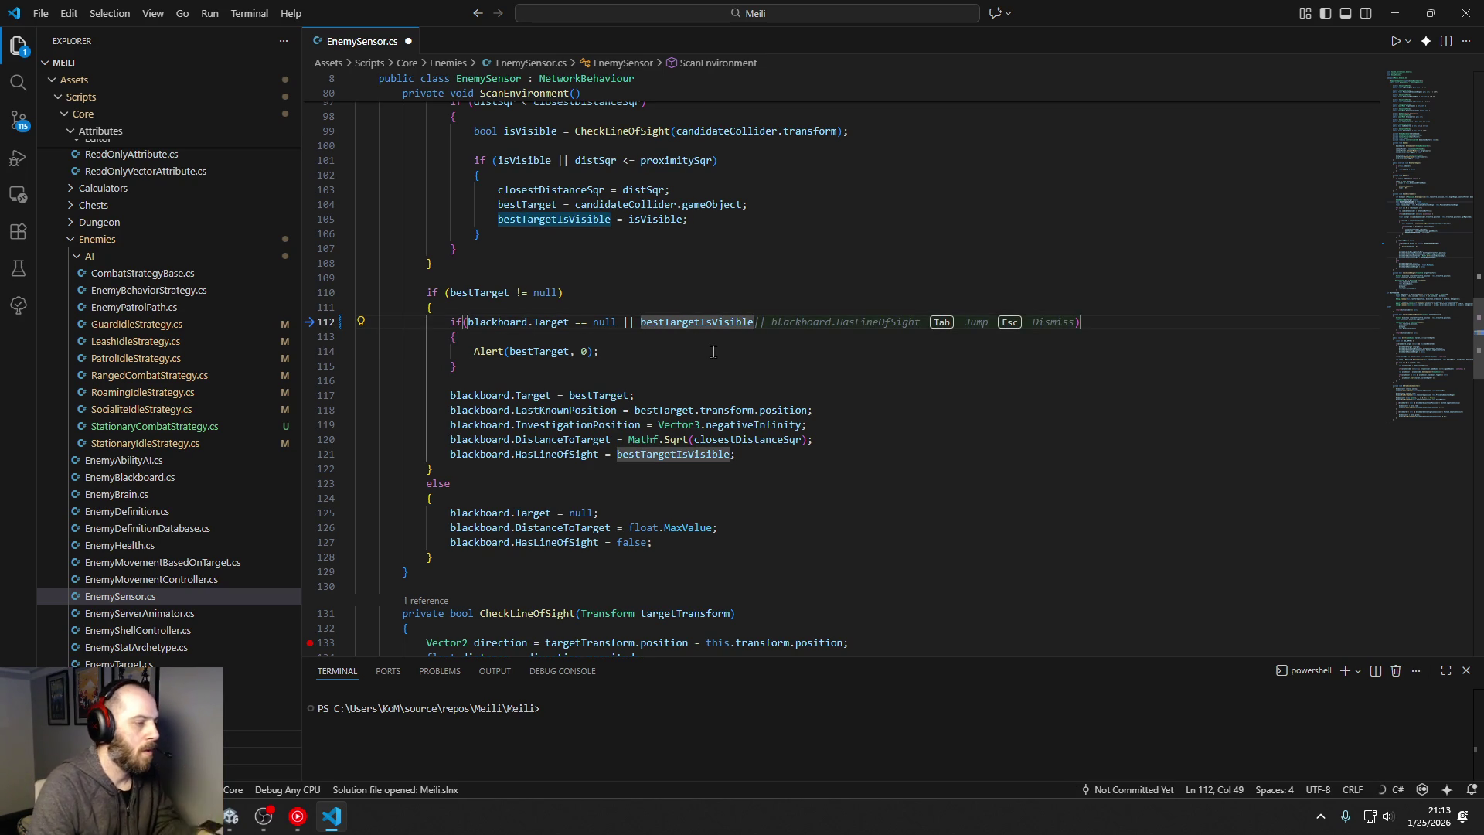
key("Tab")
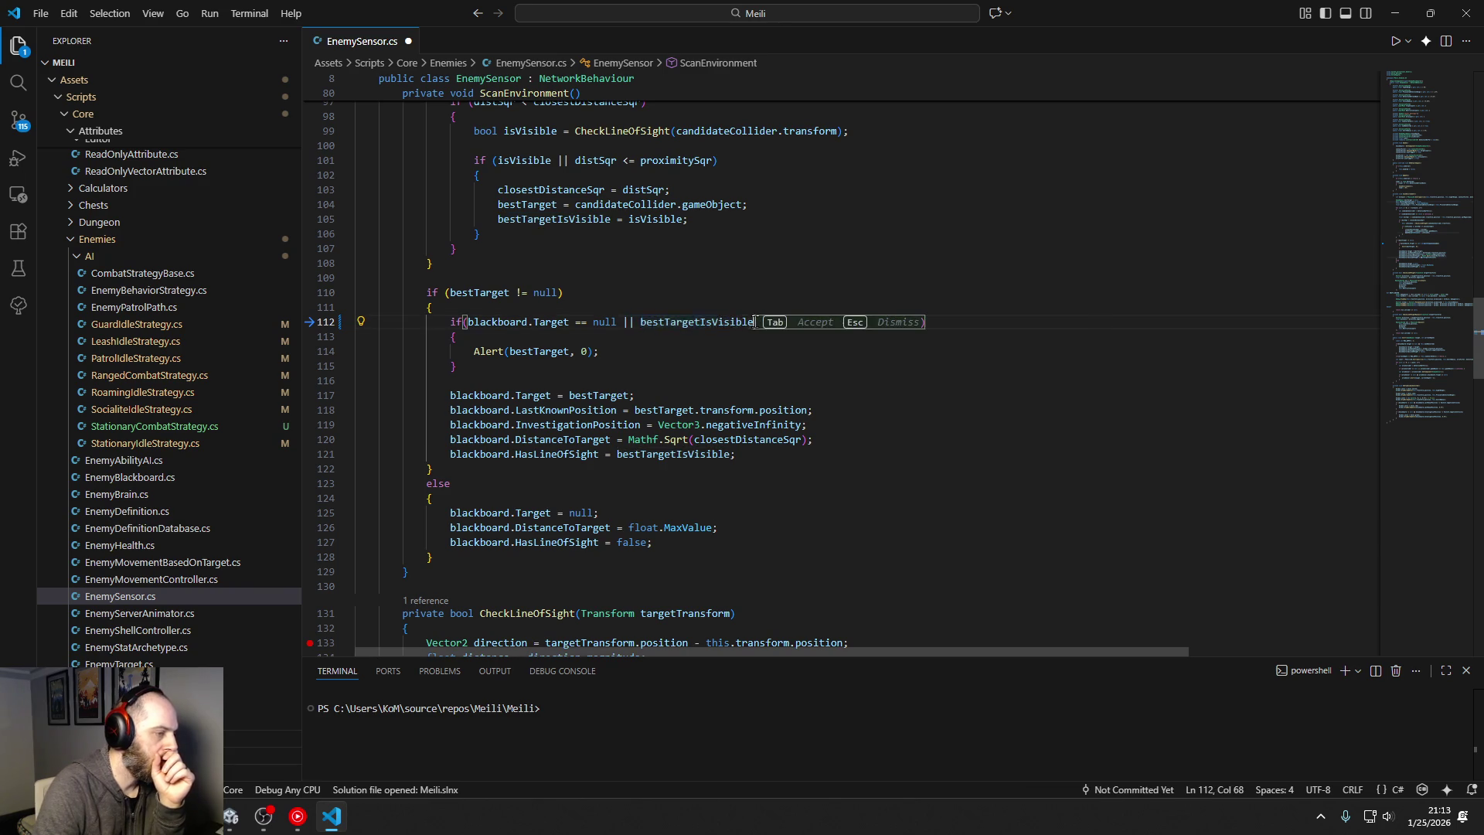
key("ctrl+BackSpace")
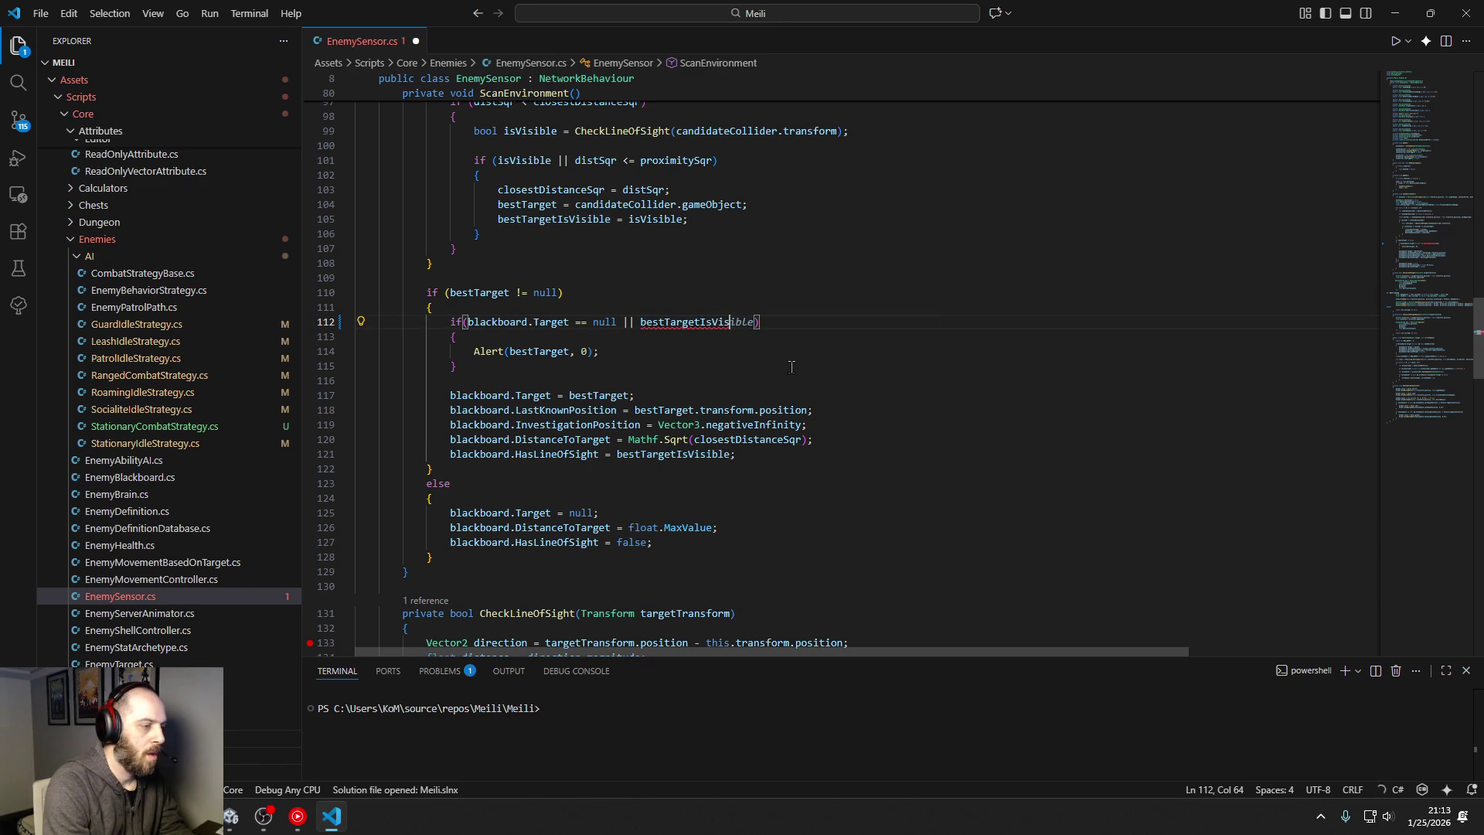
key("BackSpace")
key("BackSpace")
key("BackSpace")
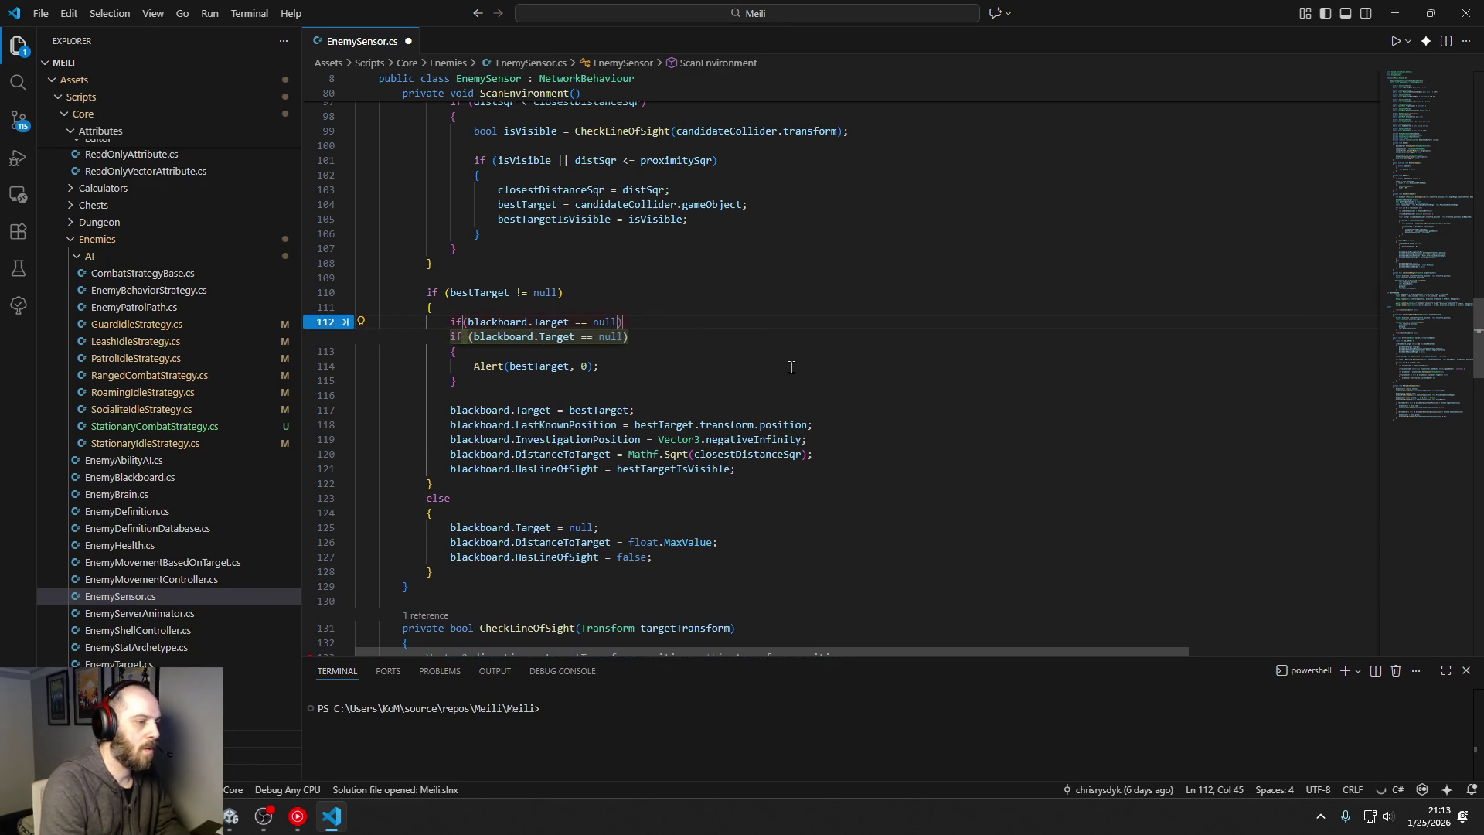
left_click(788, 365)
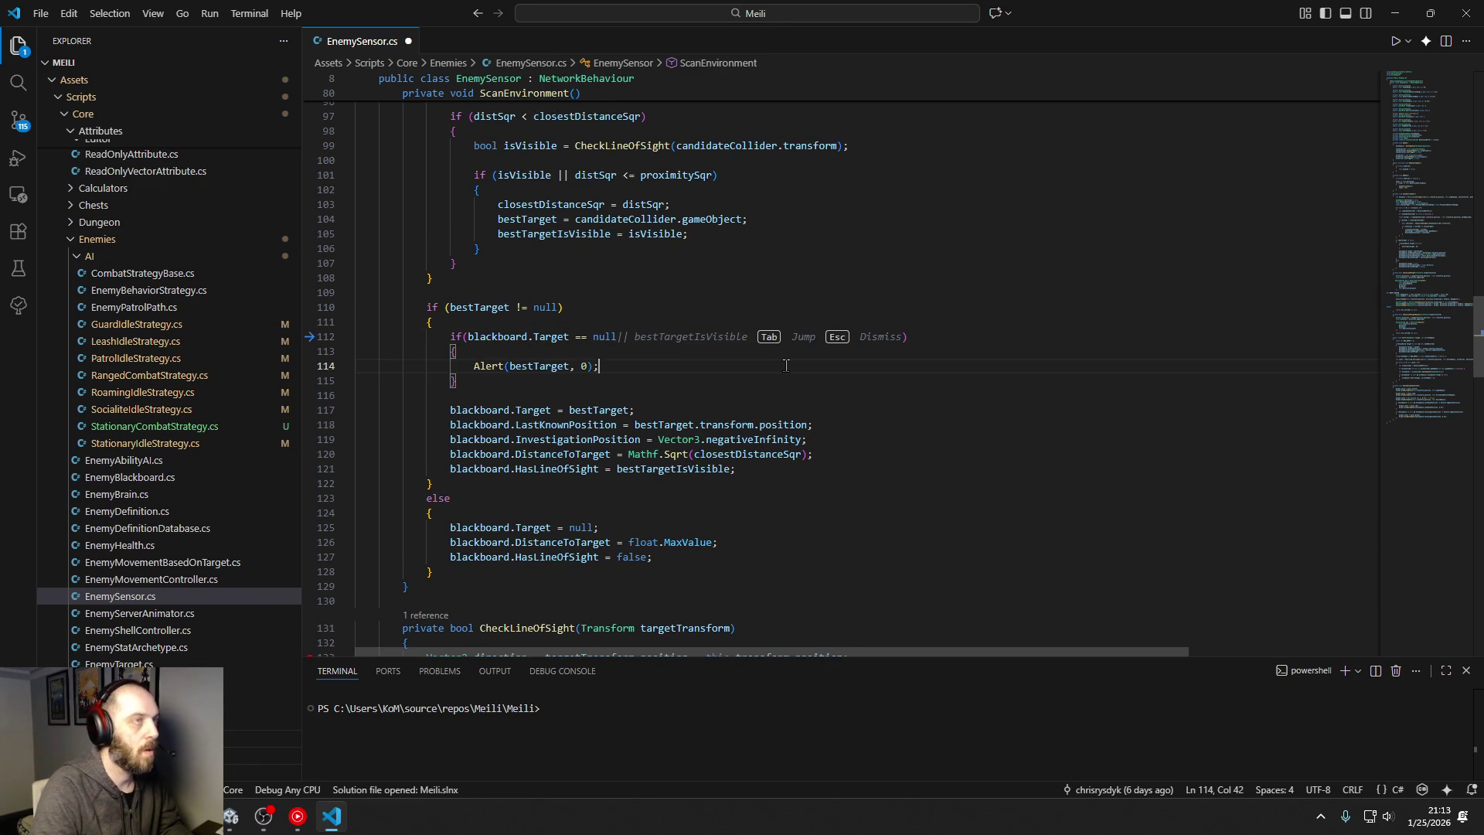
key("ctrl+s")
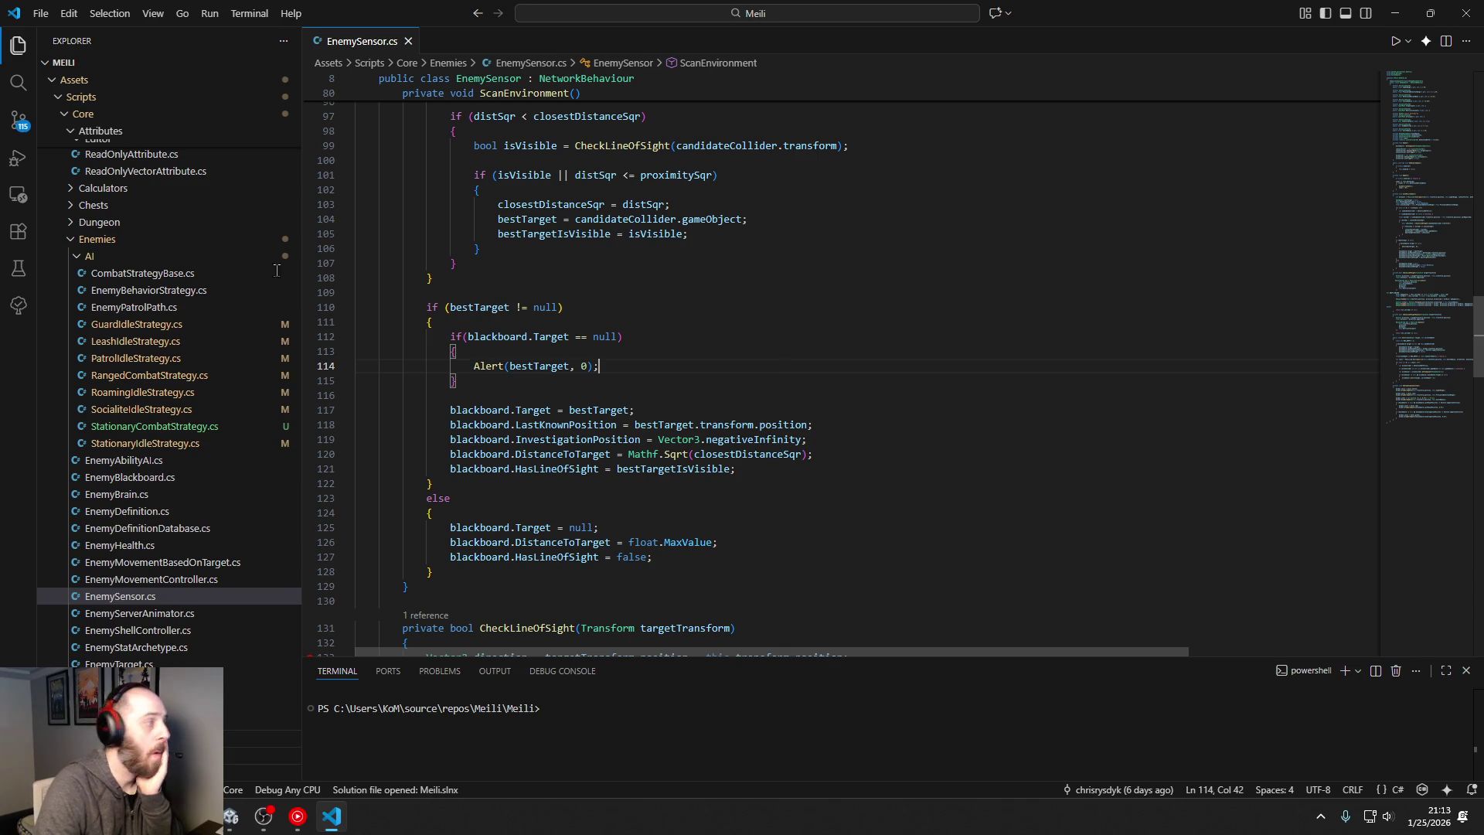
Step: Back in Unity, drill from DungeonMaster through Region List and Sunken Lands into the Haunted Dungeon Enemies set
left_click(1395, 13)
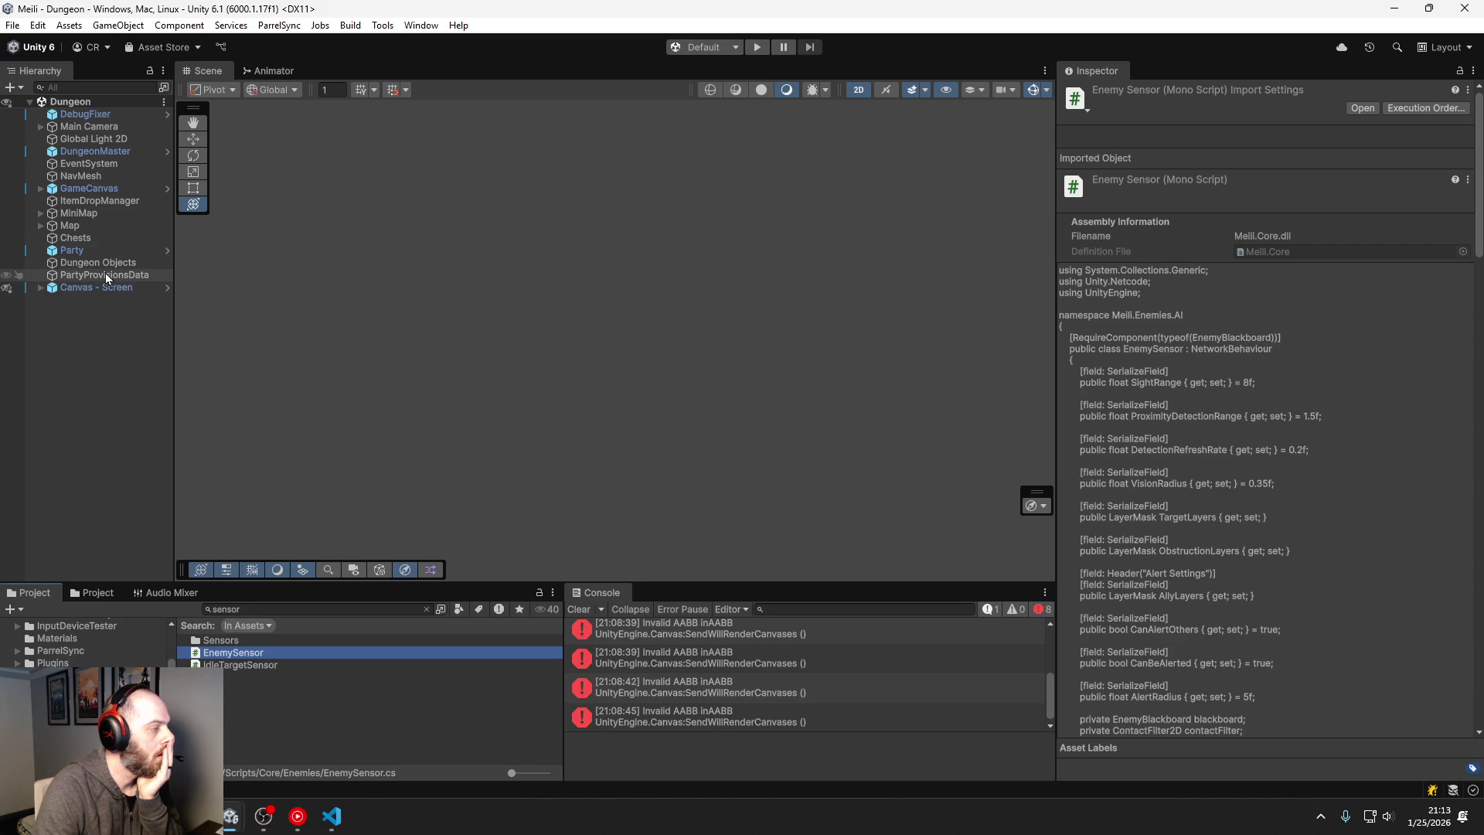
left_click(108, 152)
double_click(1314, 299)
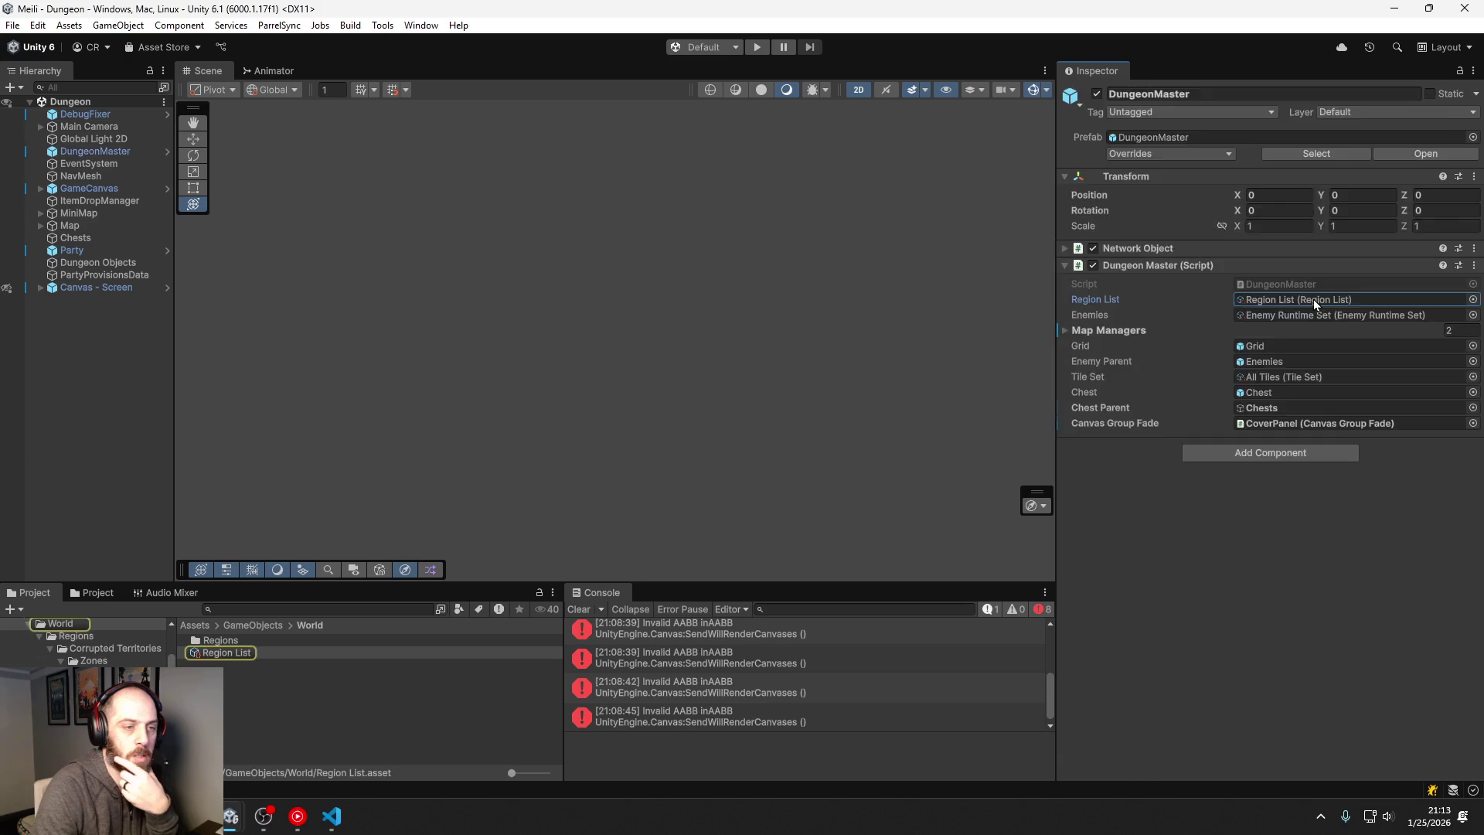
double_click(1286, 174)
double_click(1286, 178)
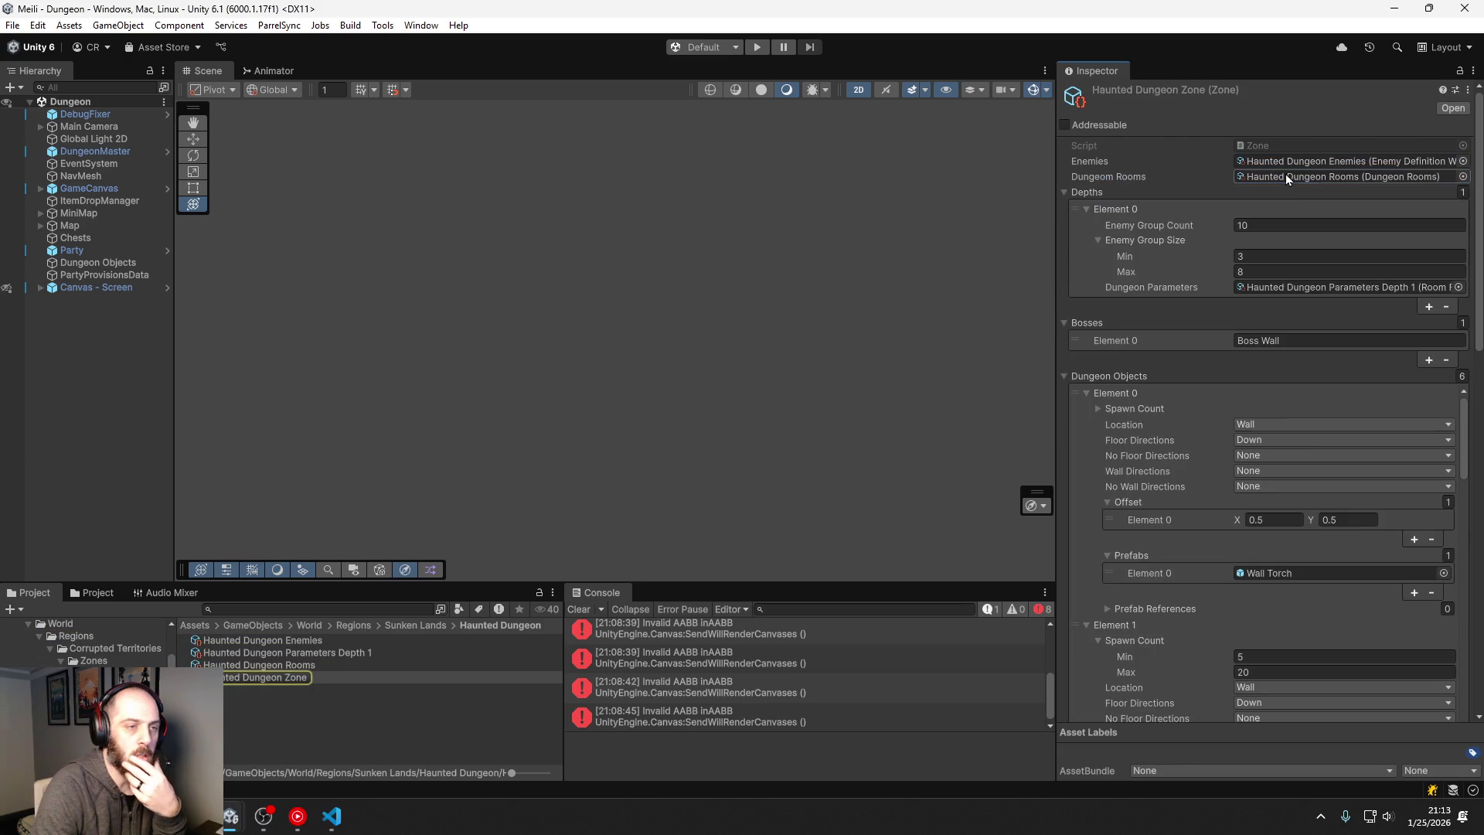
double_click(1323, 162)
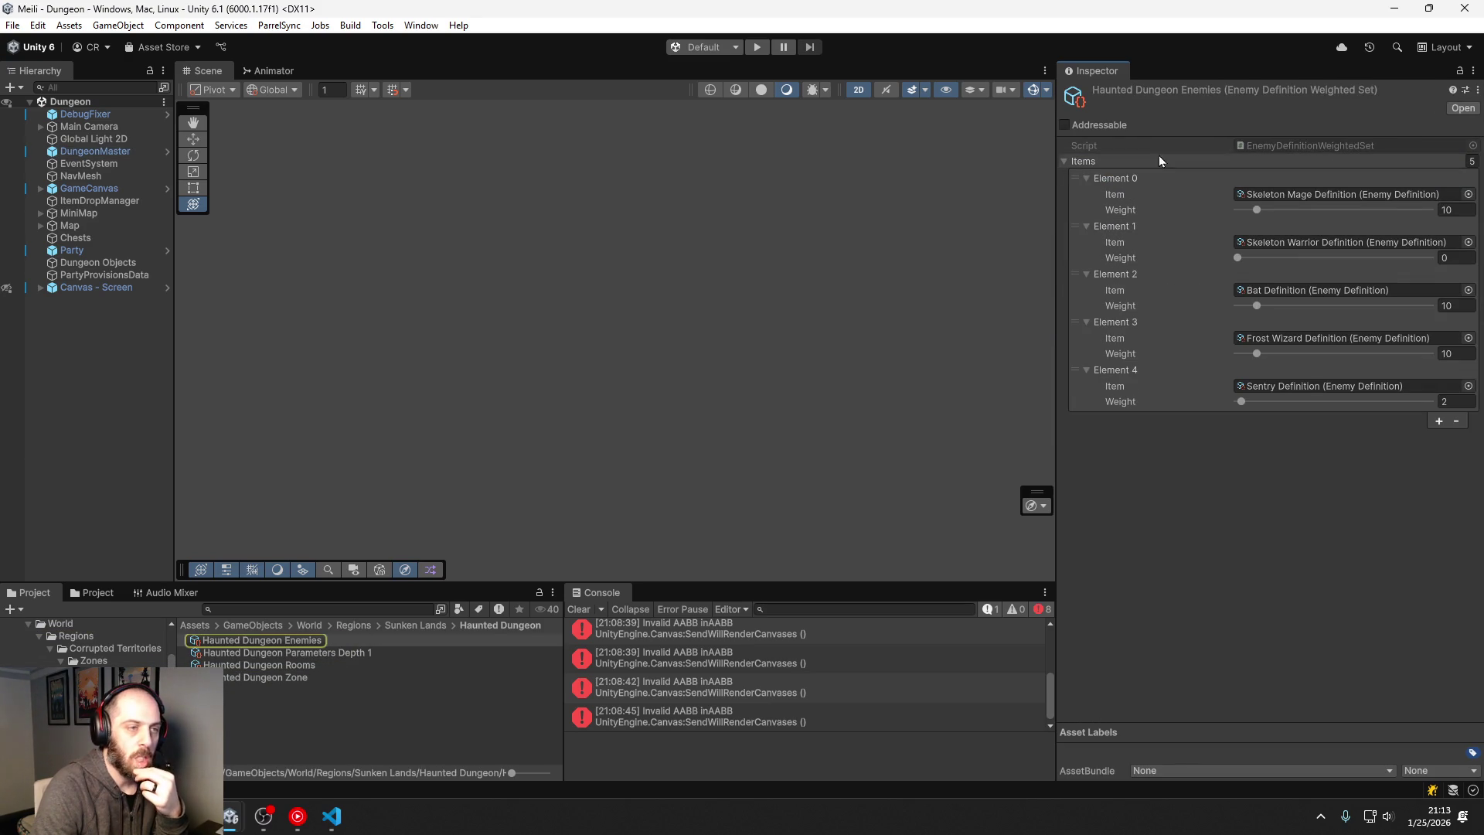
Step: Return to the Haunted Dungeon Zone settings and lower Enemy Group Size Max to 3
left_click(90, 154)
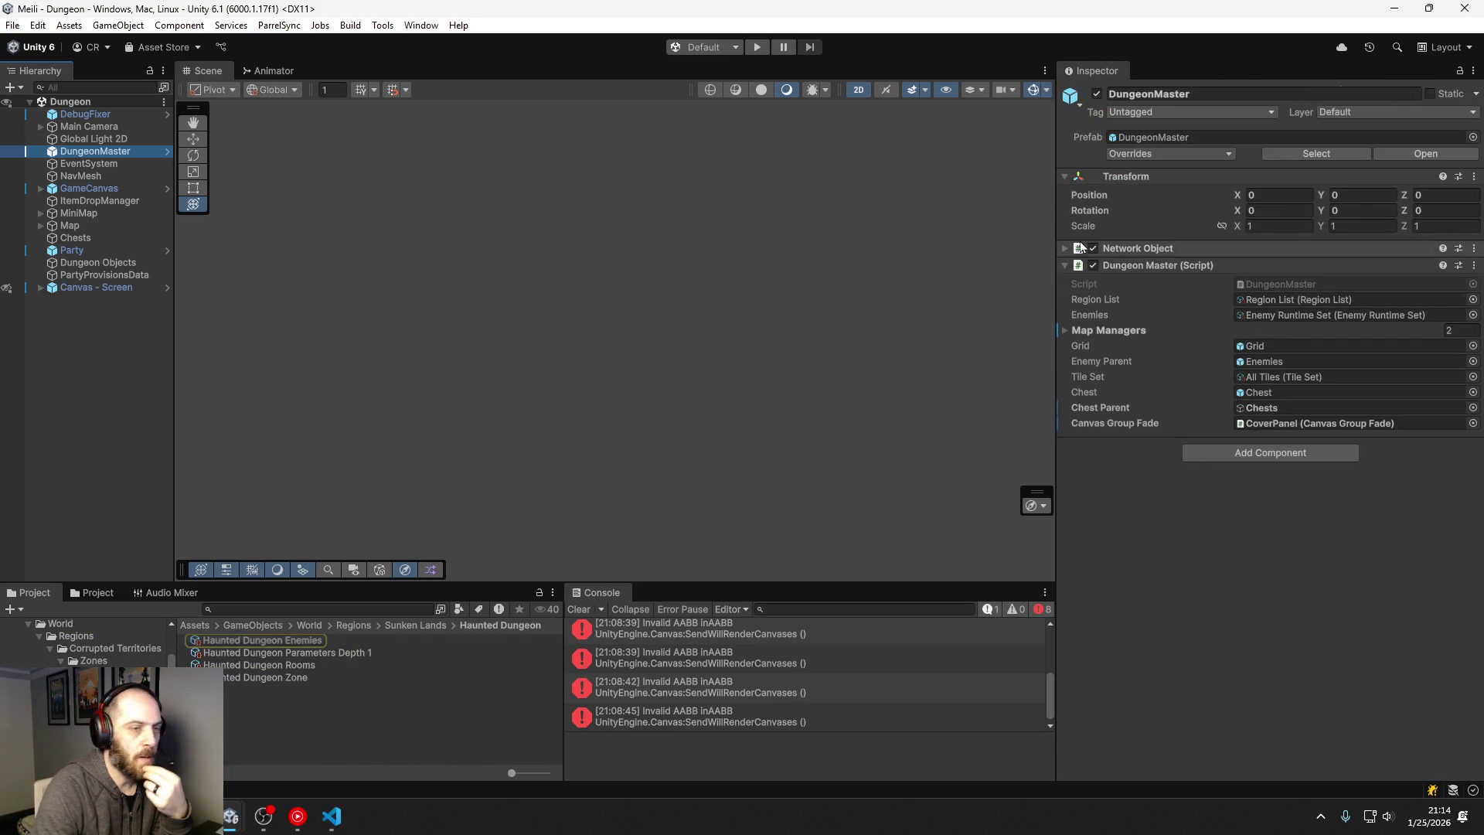
double_click(1280, 290)
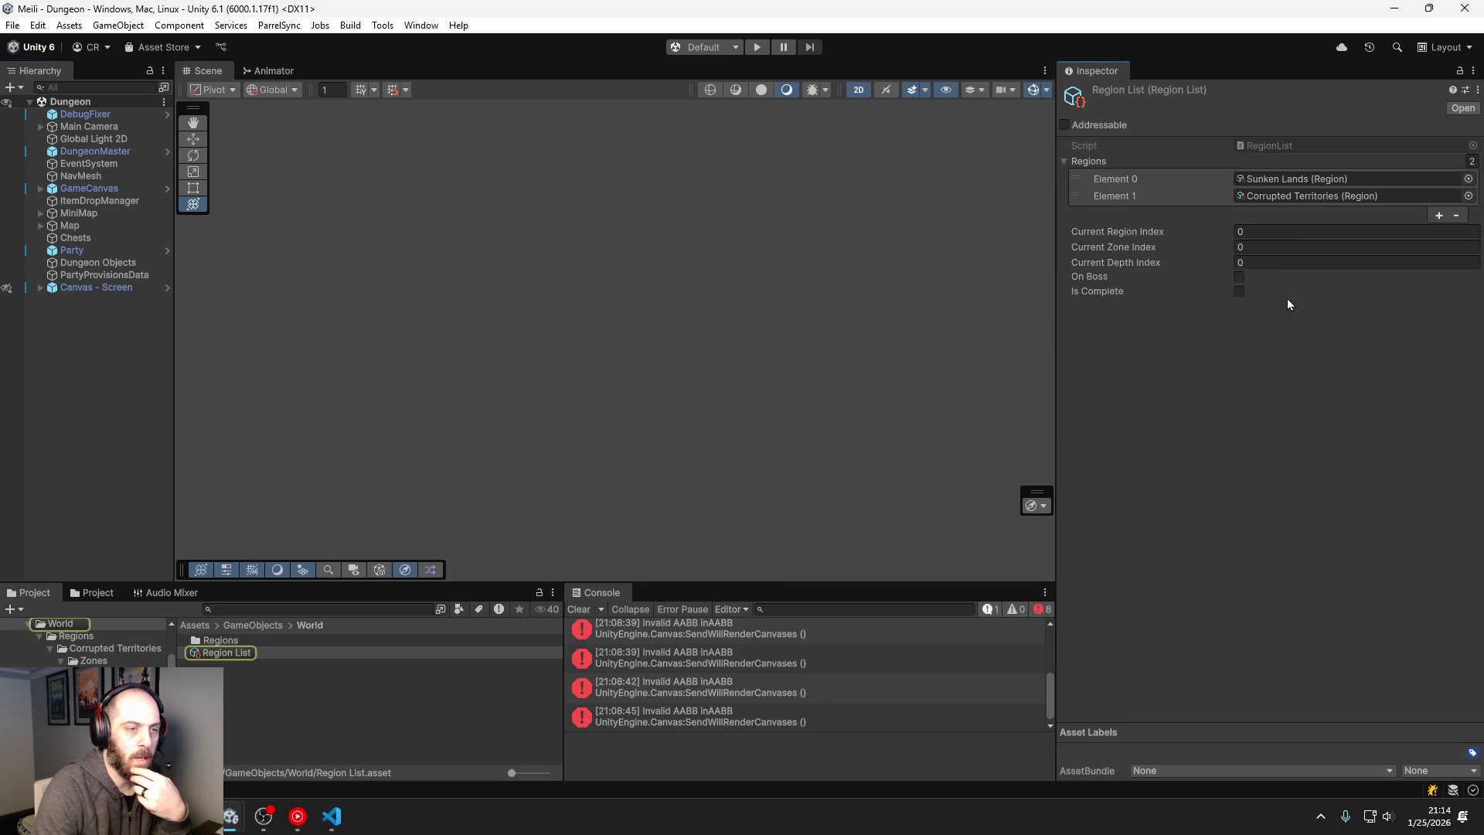
double_click(1281, 179)
double_click(1281, 179)
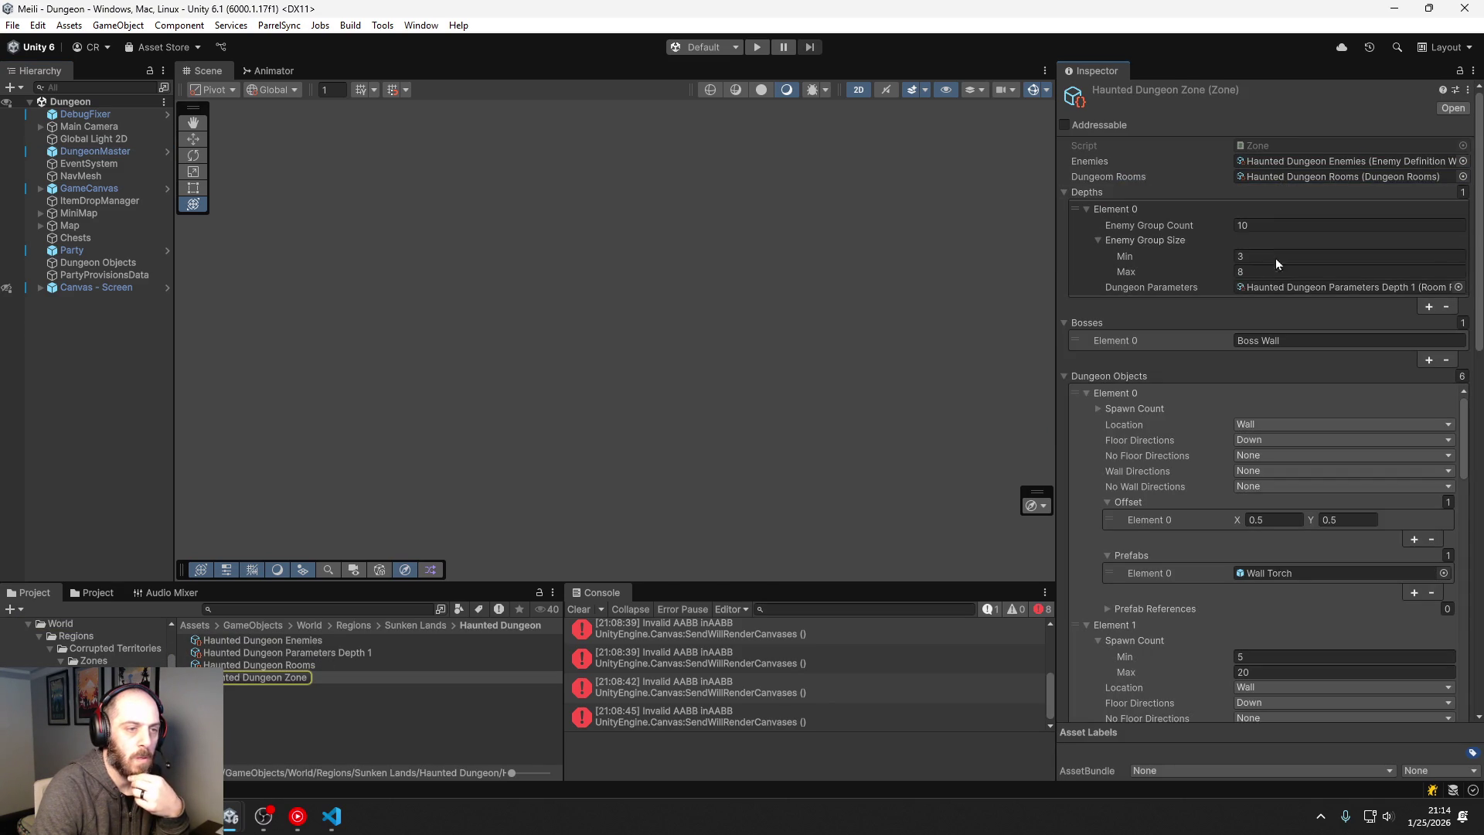
left_click_drag(1199, 276, 1189, 280)
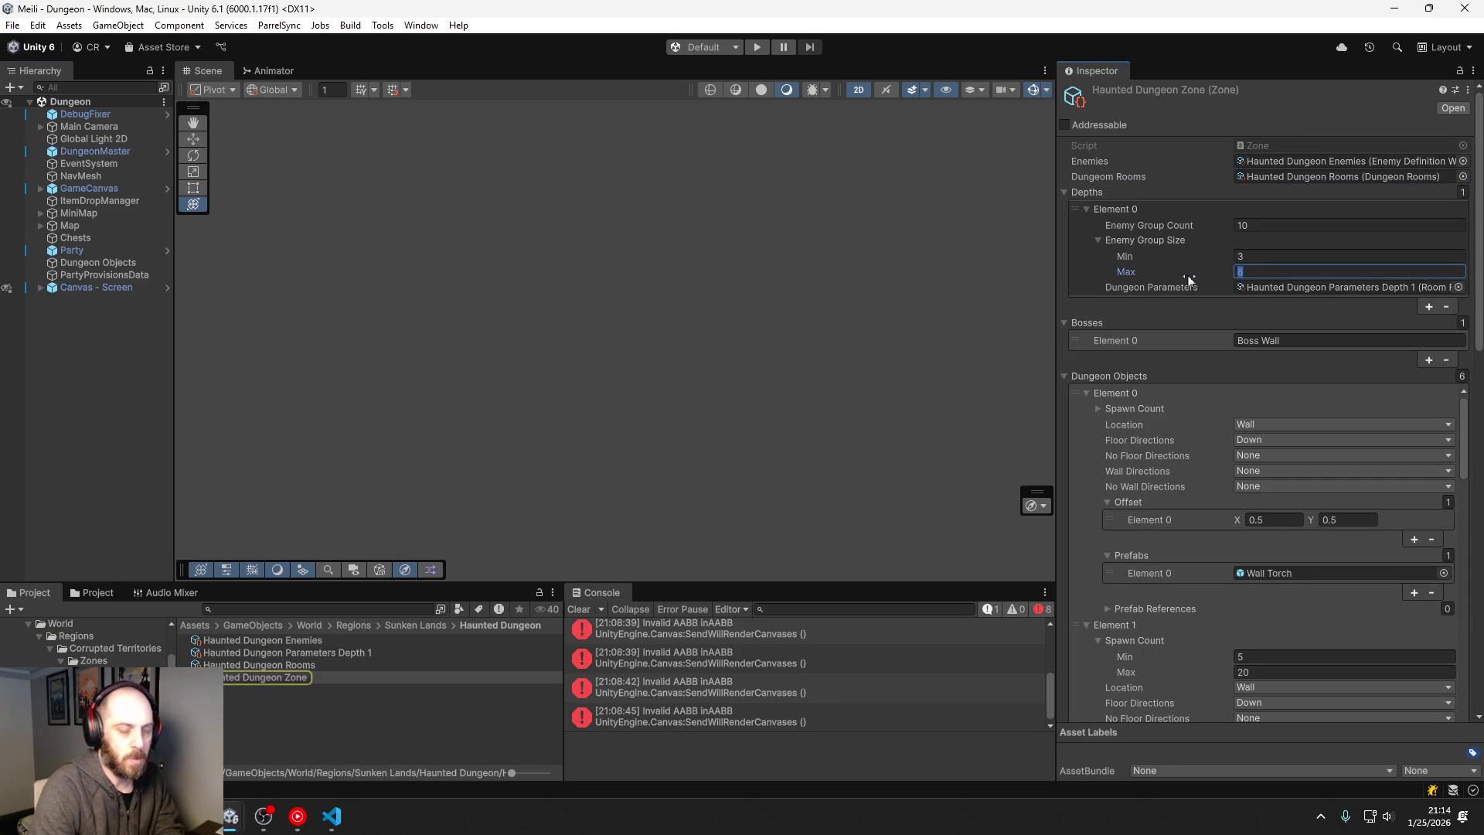
type("3")
left_click(1229, 211)
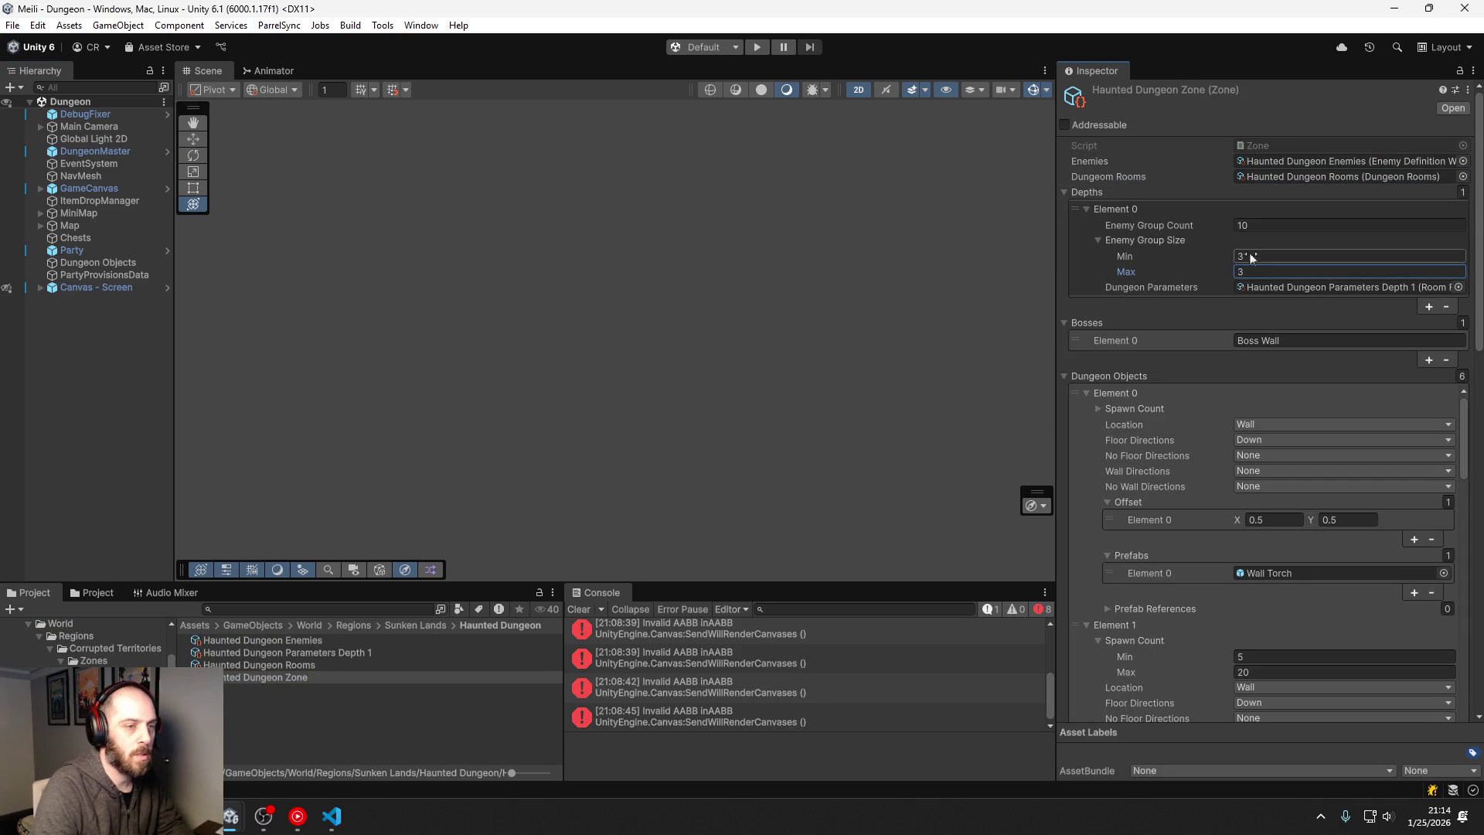
Step: Set Enemy Group Count to 5, start Play mode, and pick a Frost Wizard in the scene
type("5")
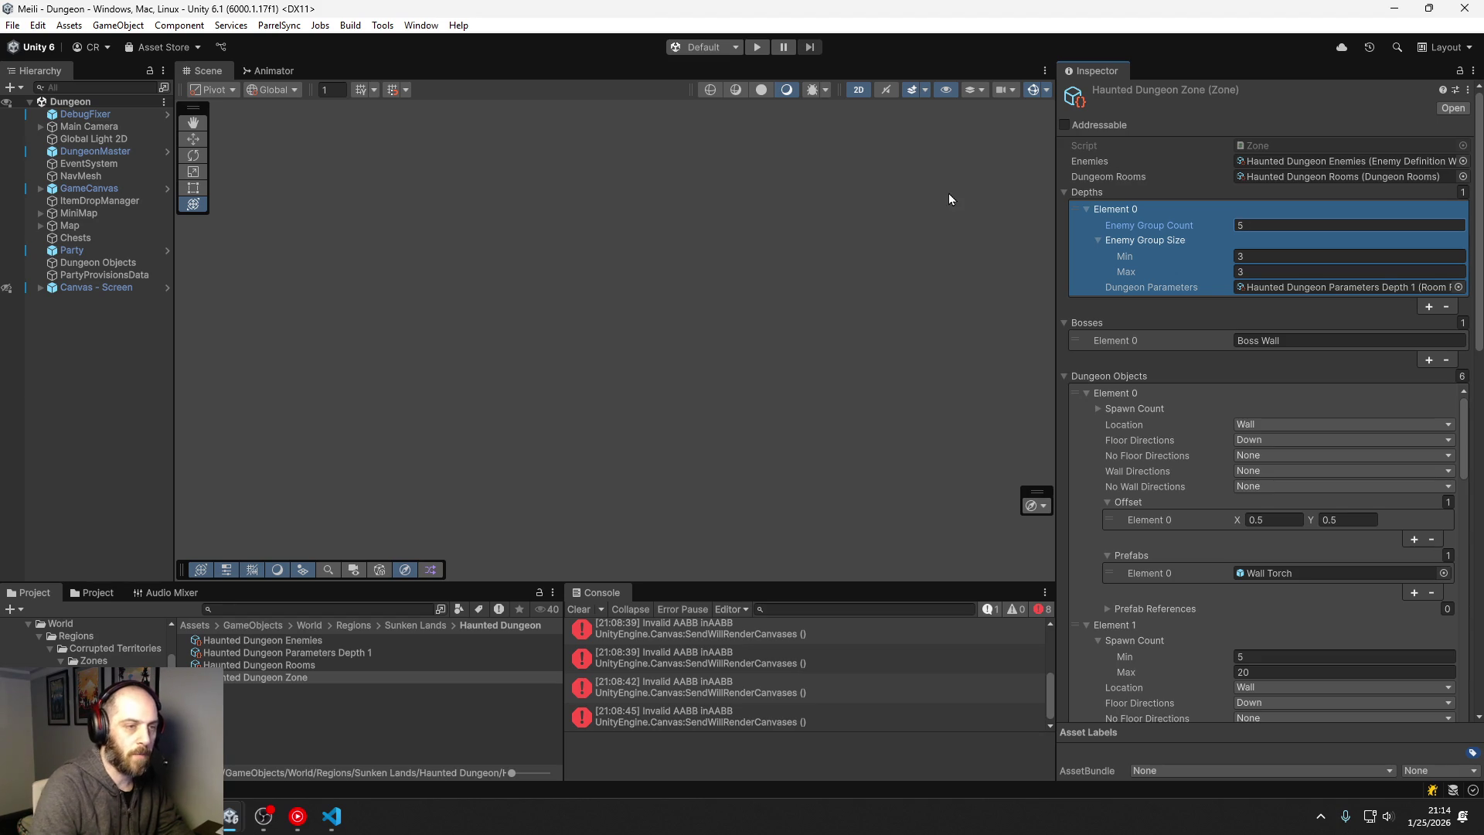
left_click(750, 48)
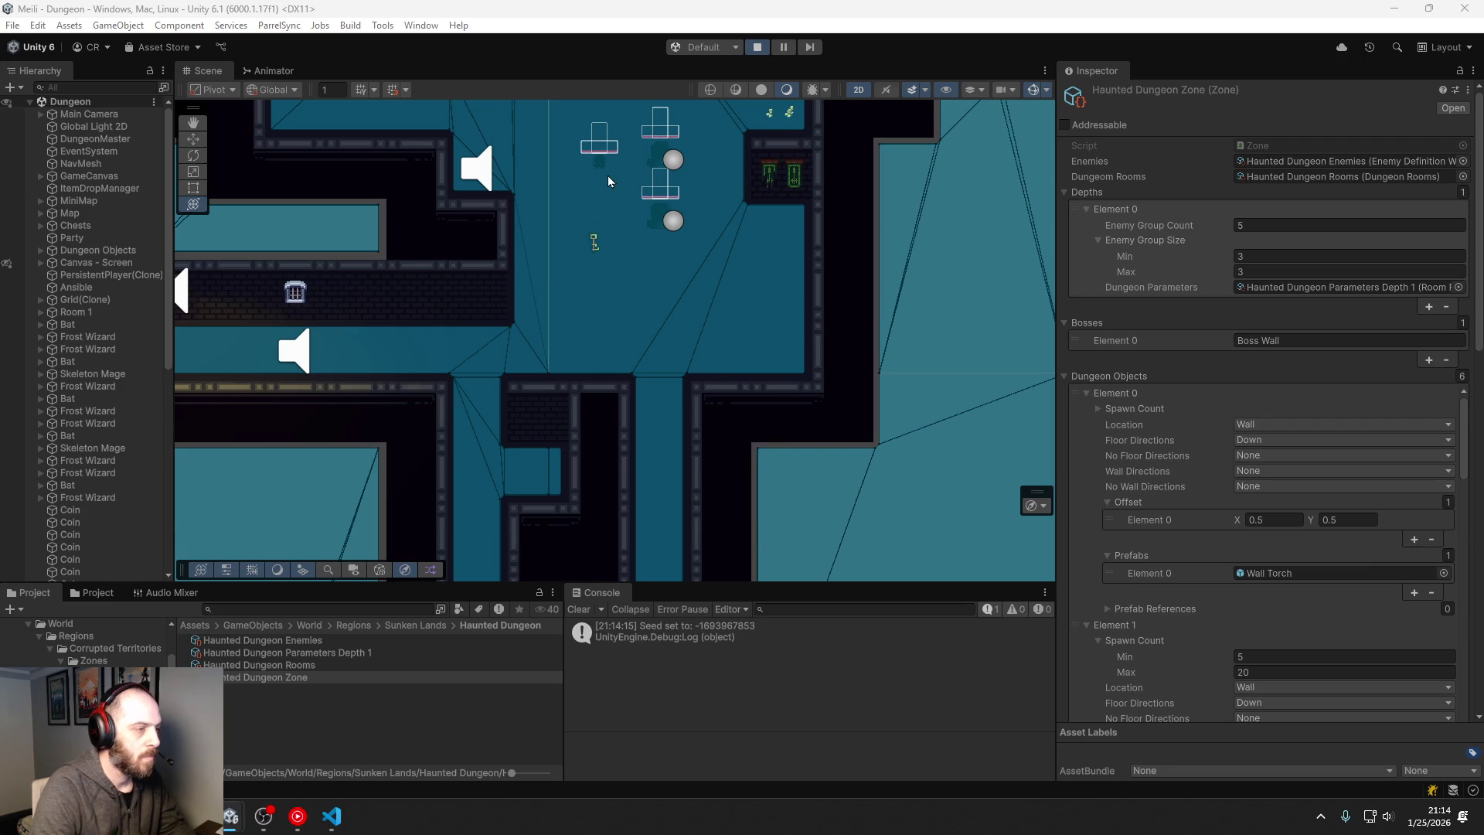
scroll(609, 174, "up", 5)
left_click_drag(615, 167, 595, 308)
scroll(595, 307, "up", 2)
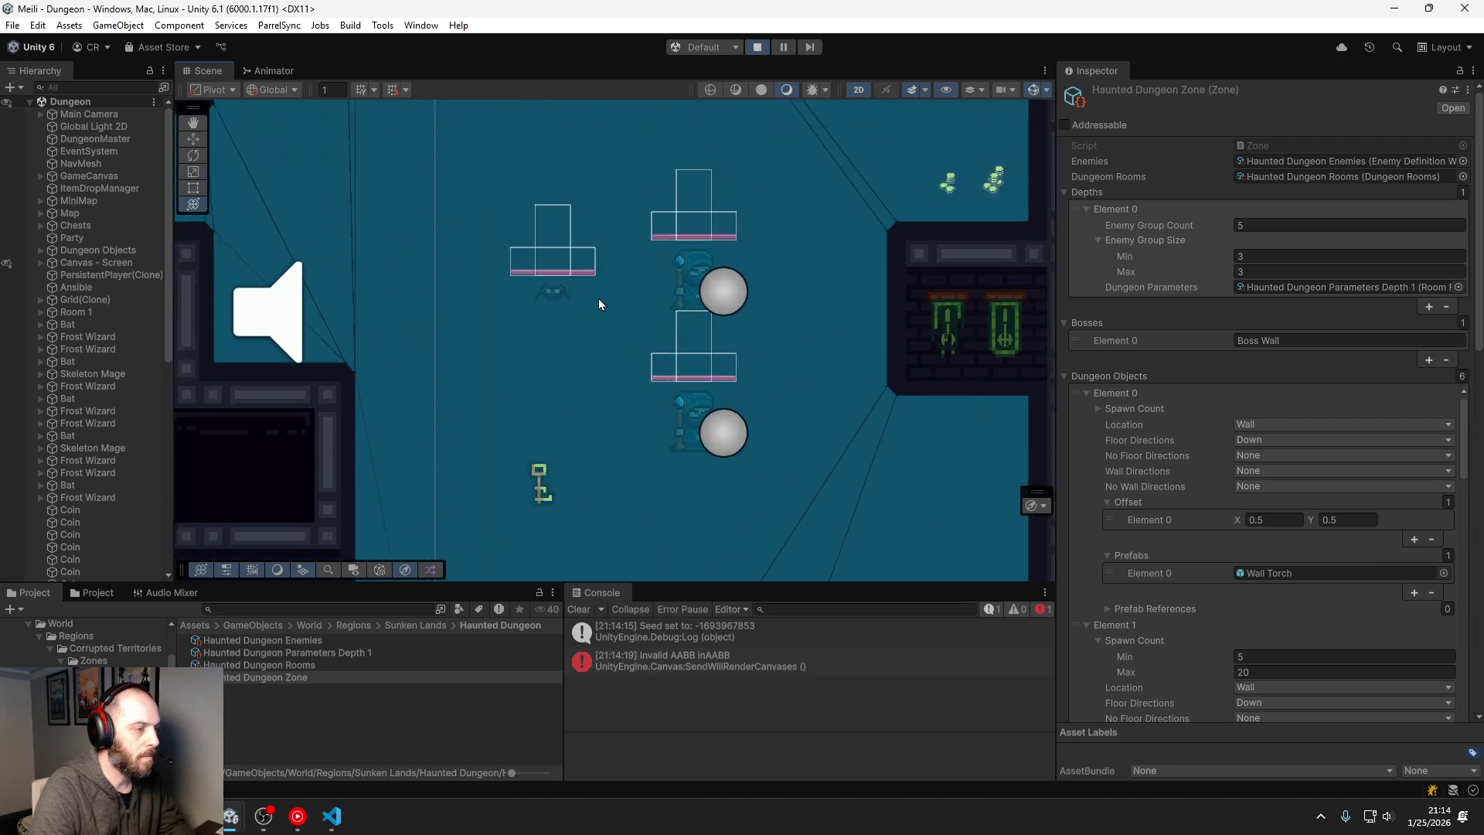
scroll(694, 275, "up", 2)
left_click(694, 275)
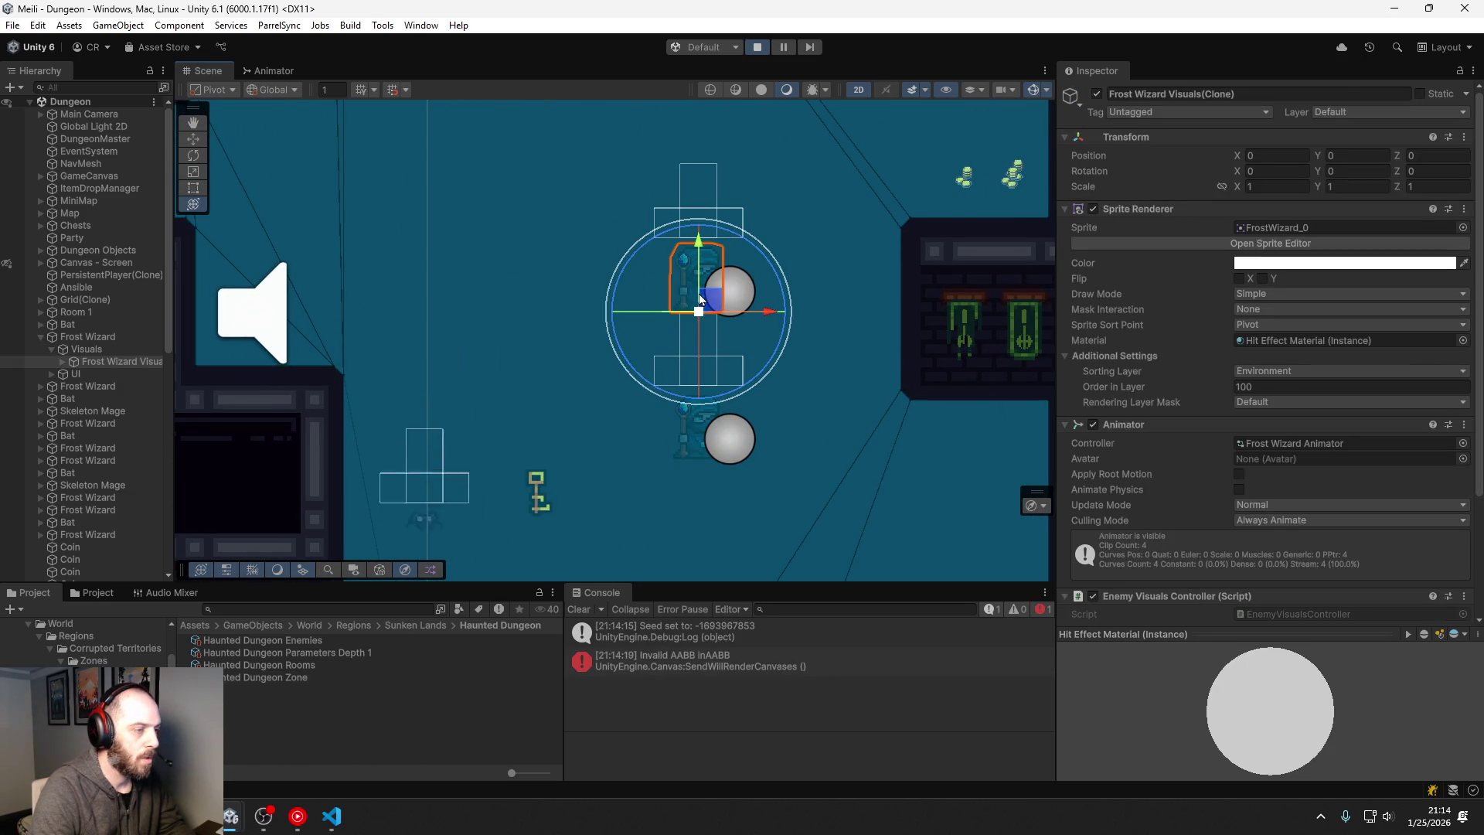
Step: Select the parent Frost Wizard and collapse its Ability Controller and Enemy Sensor components
scroll(1073, 367, "down", 2)
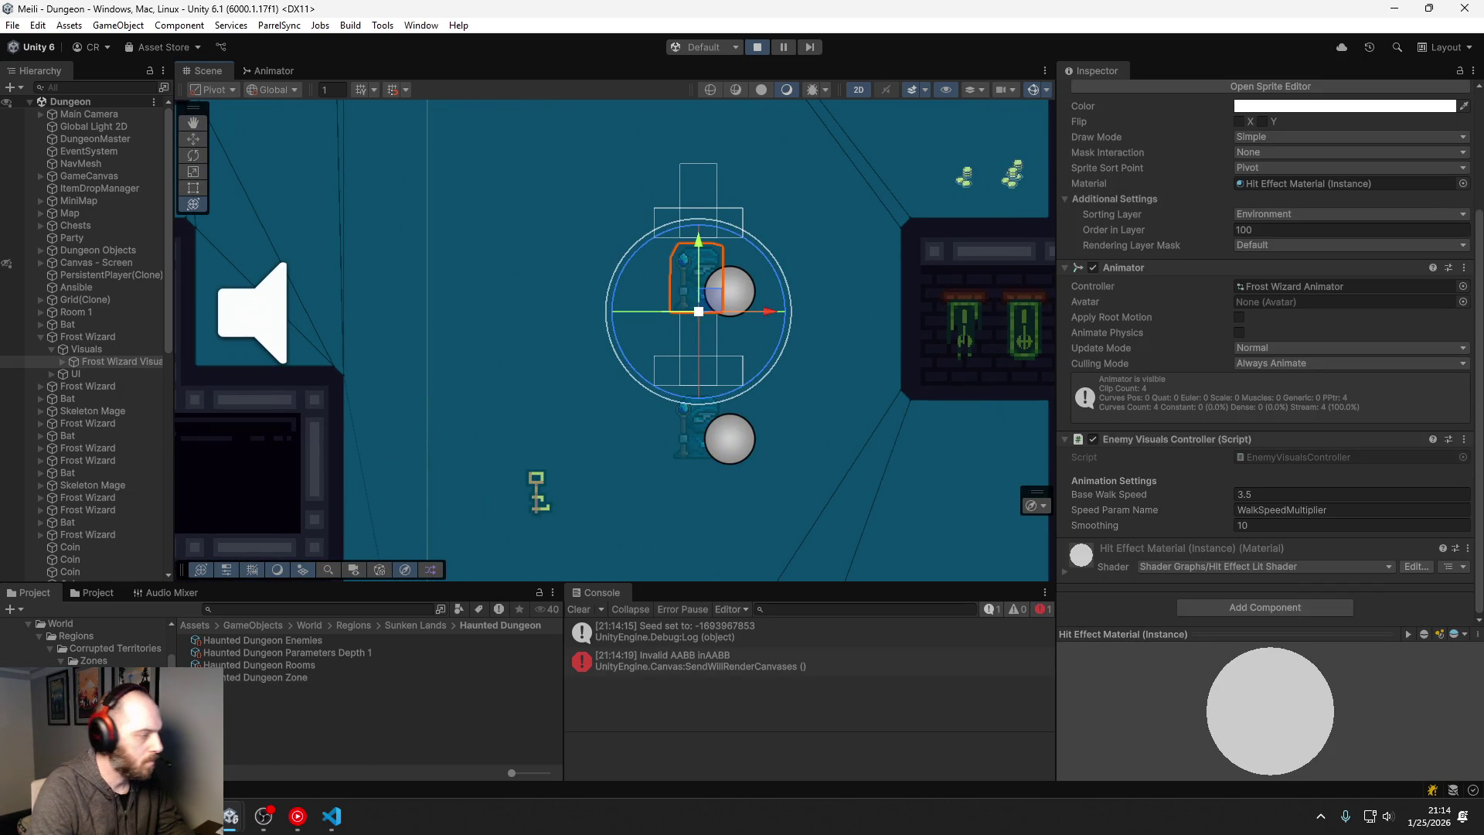
left_click(103, 338)
scroll(1128, 456, "down", 5)
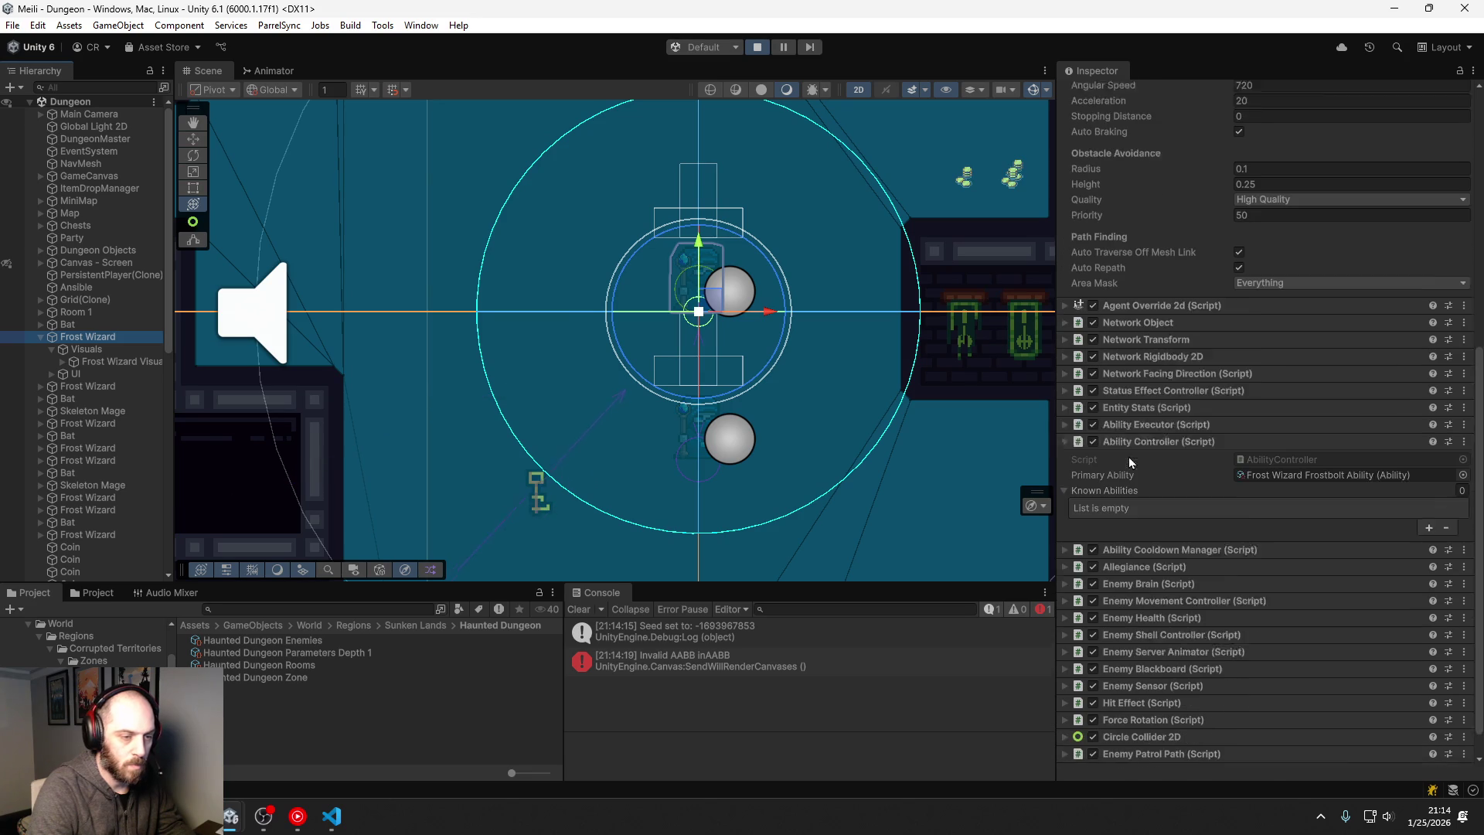
scroll(1128, 456, "down", 1)
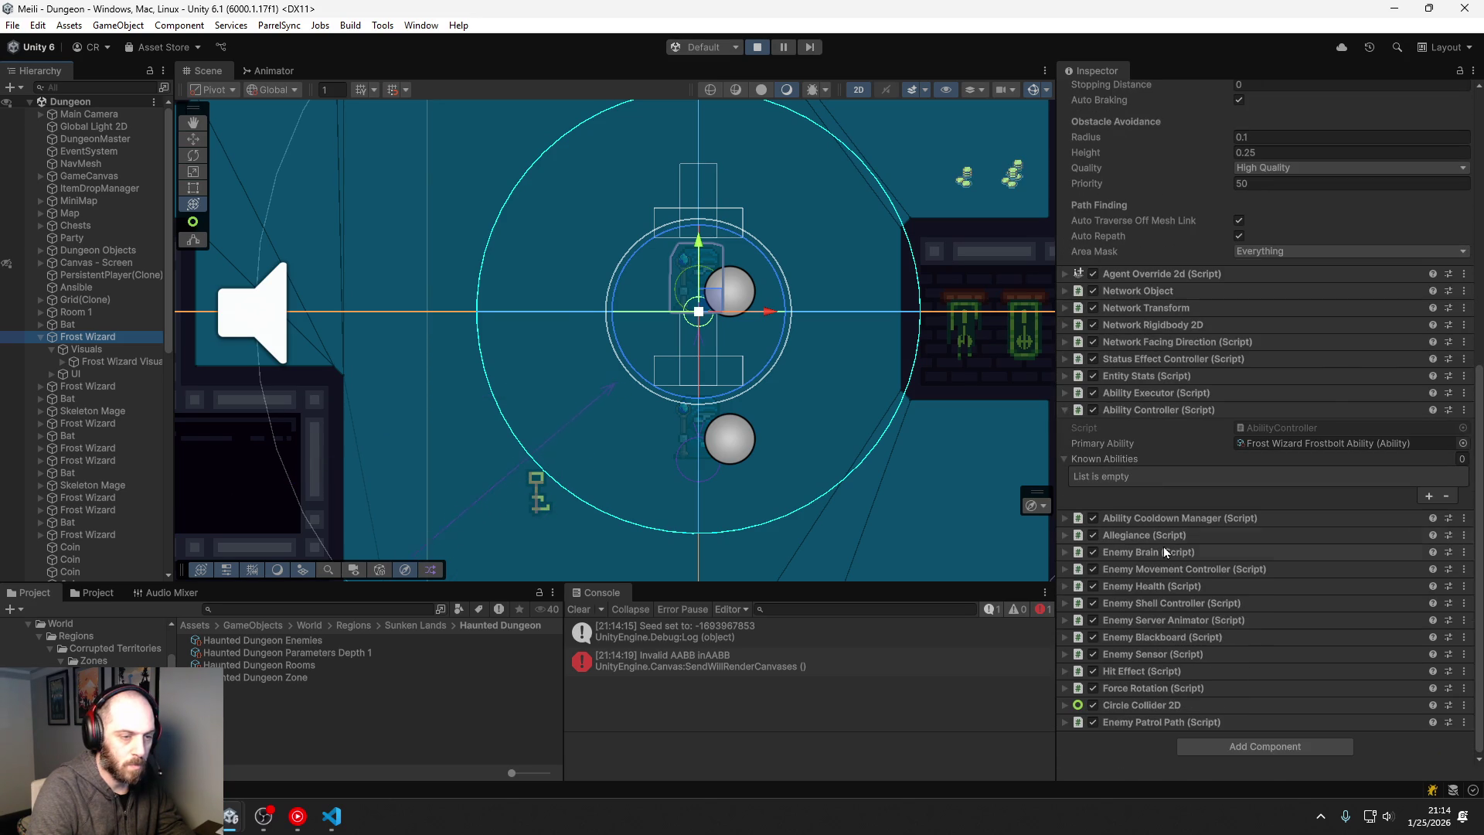
left_click(1065, 410)
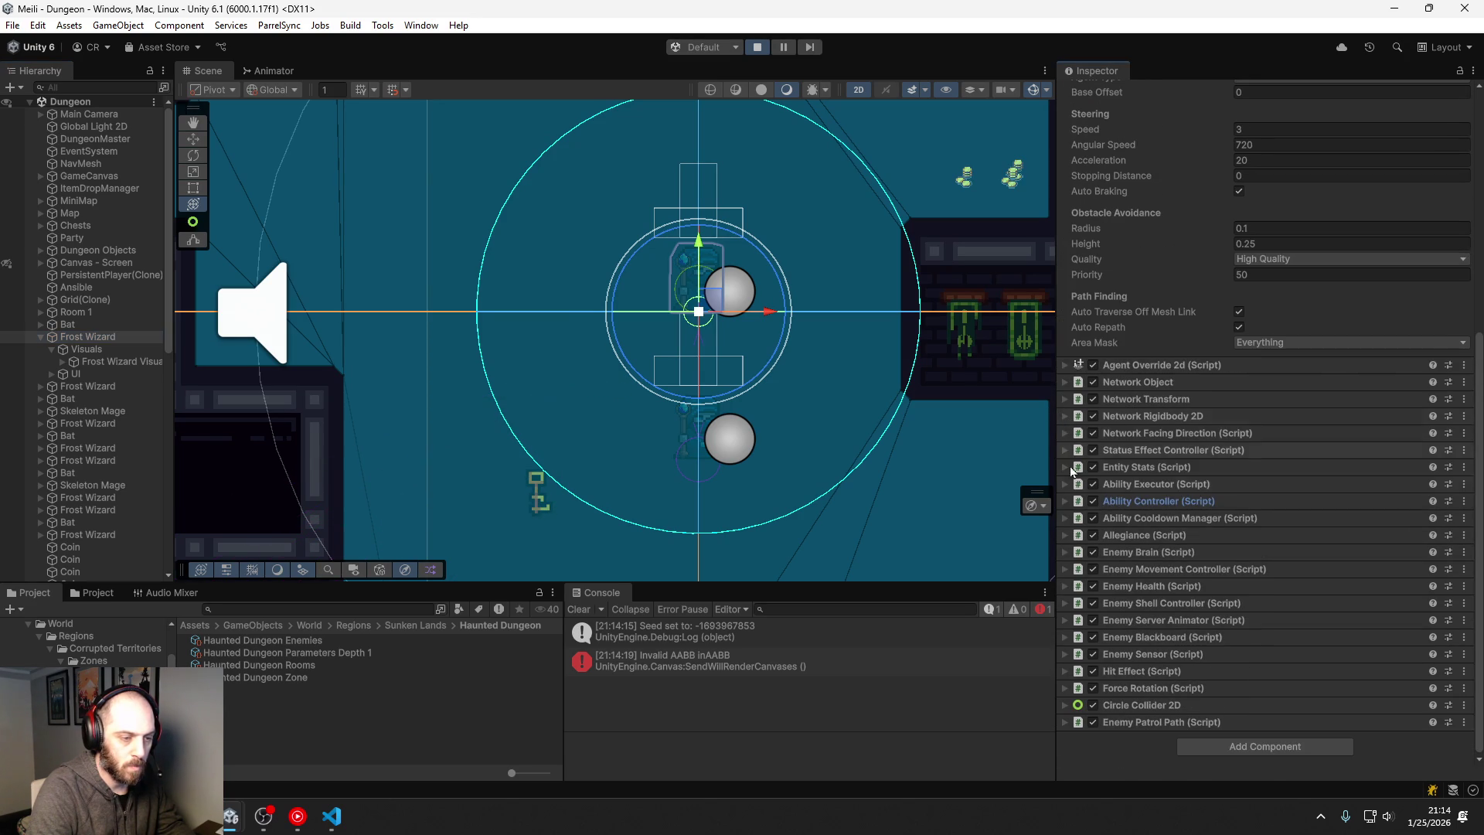
left_click(1065, 653)
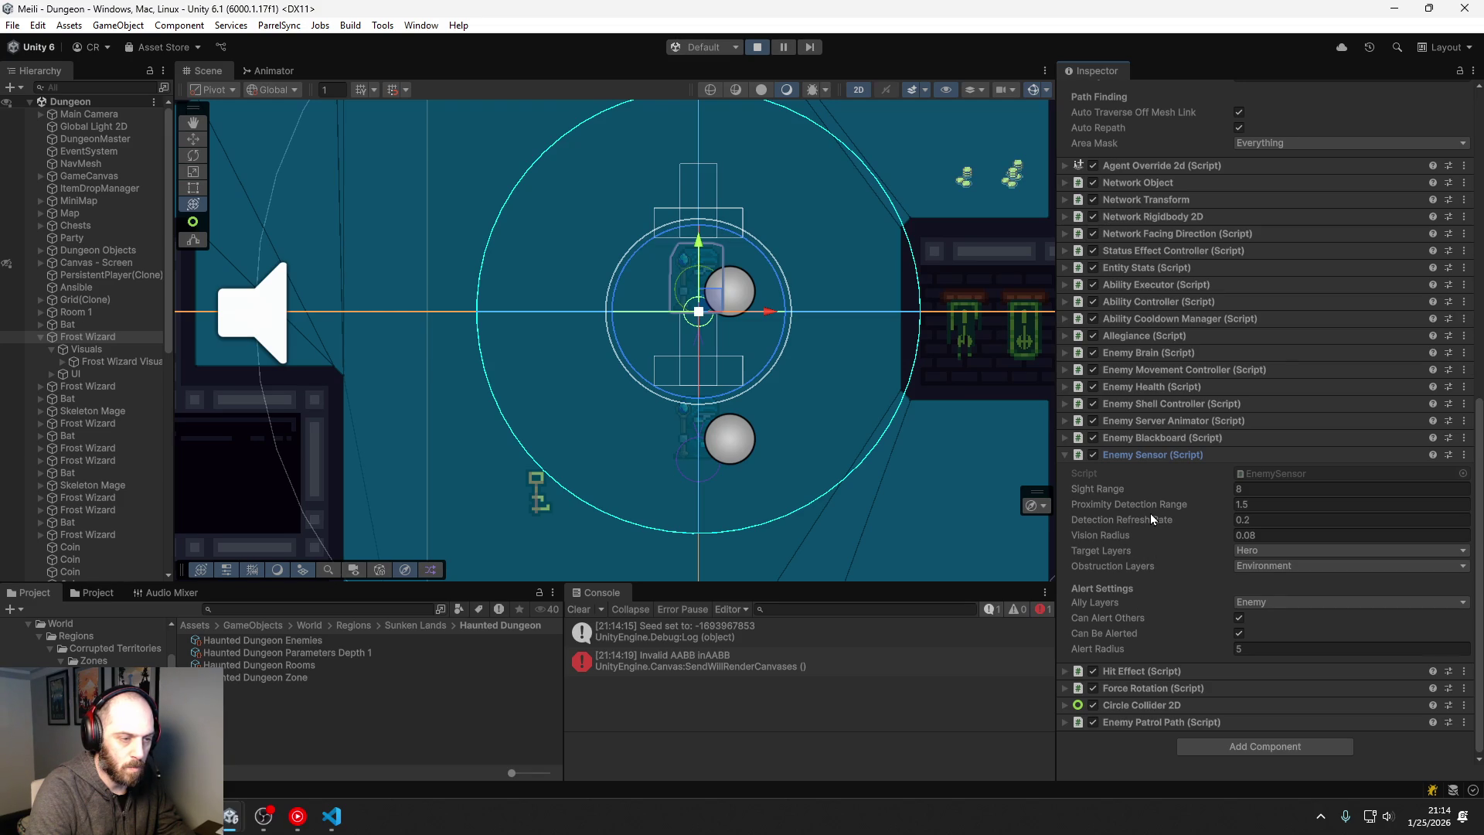
left_click(1066, 455)
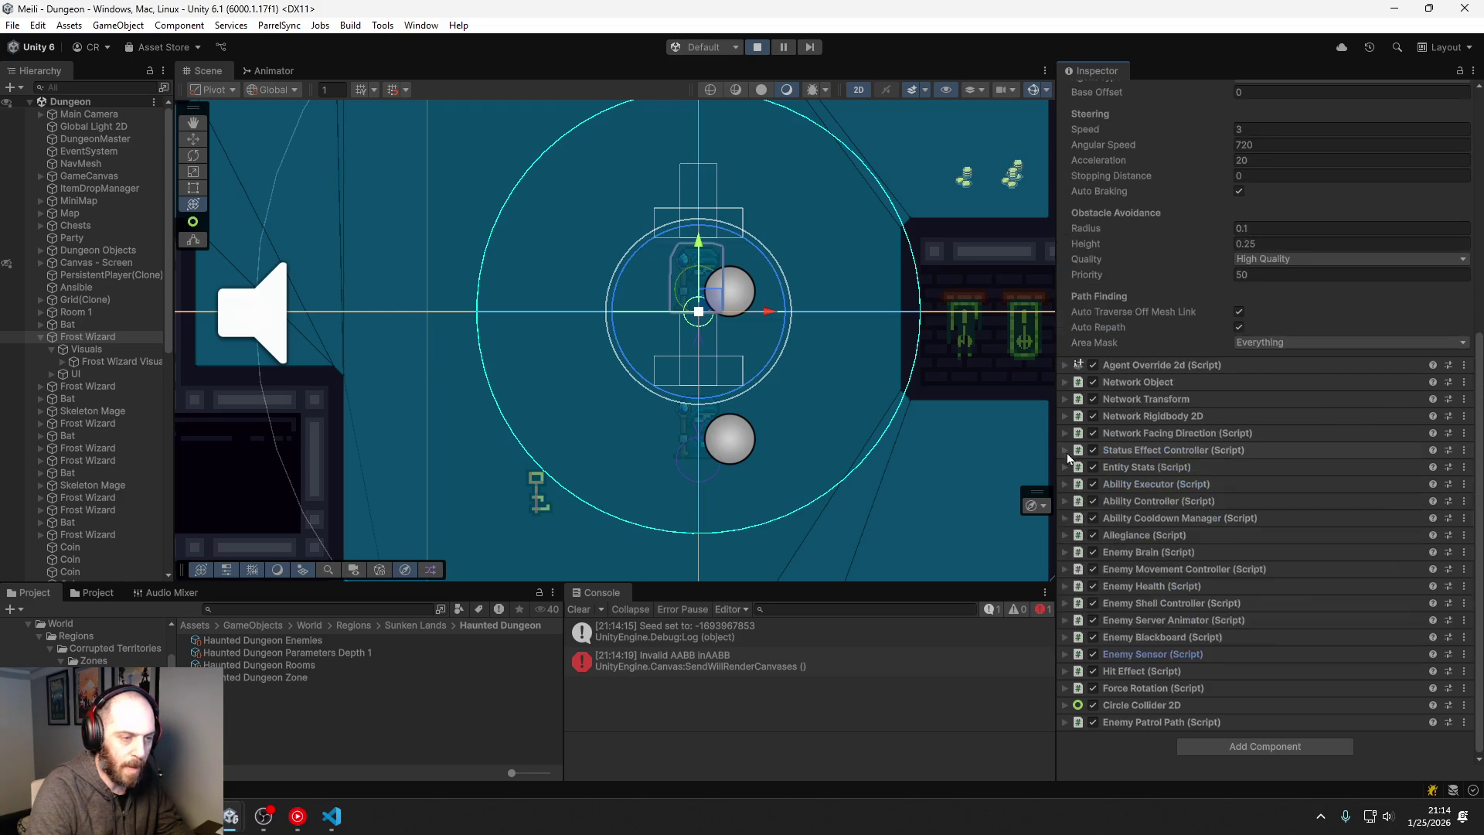
Step: Expand the Frost Wizard's Enemy Blackboard and frame it until it targets Visuals with line of sight
left_click(1065, 636)
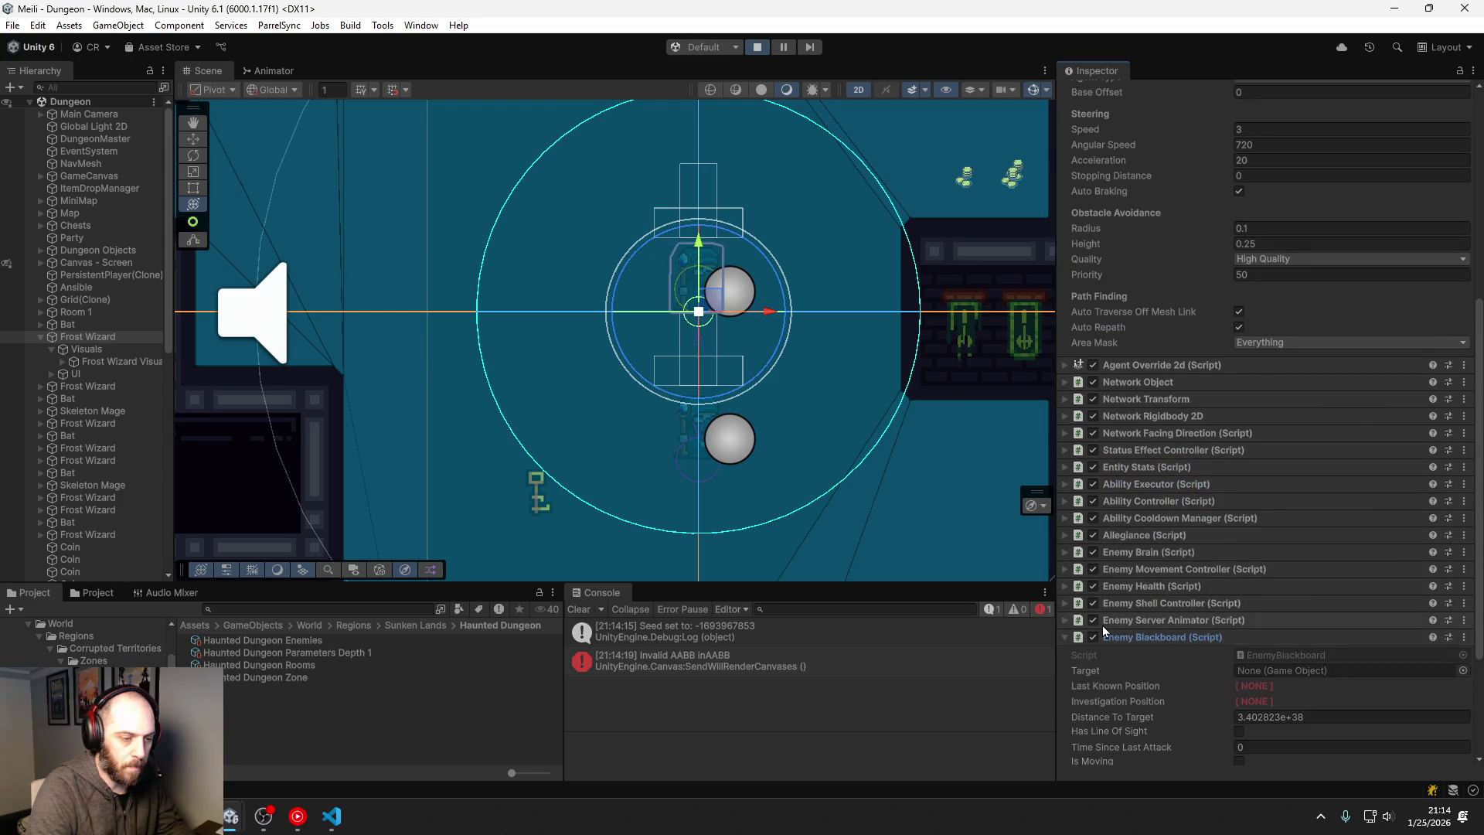
scroll(1144, 572, "down", 5)
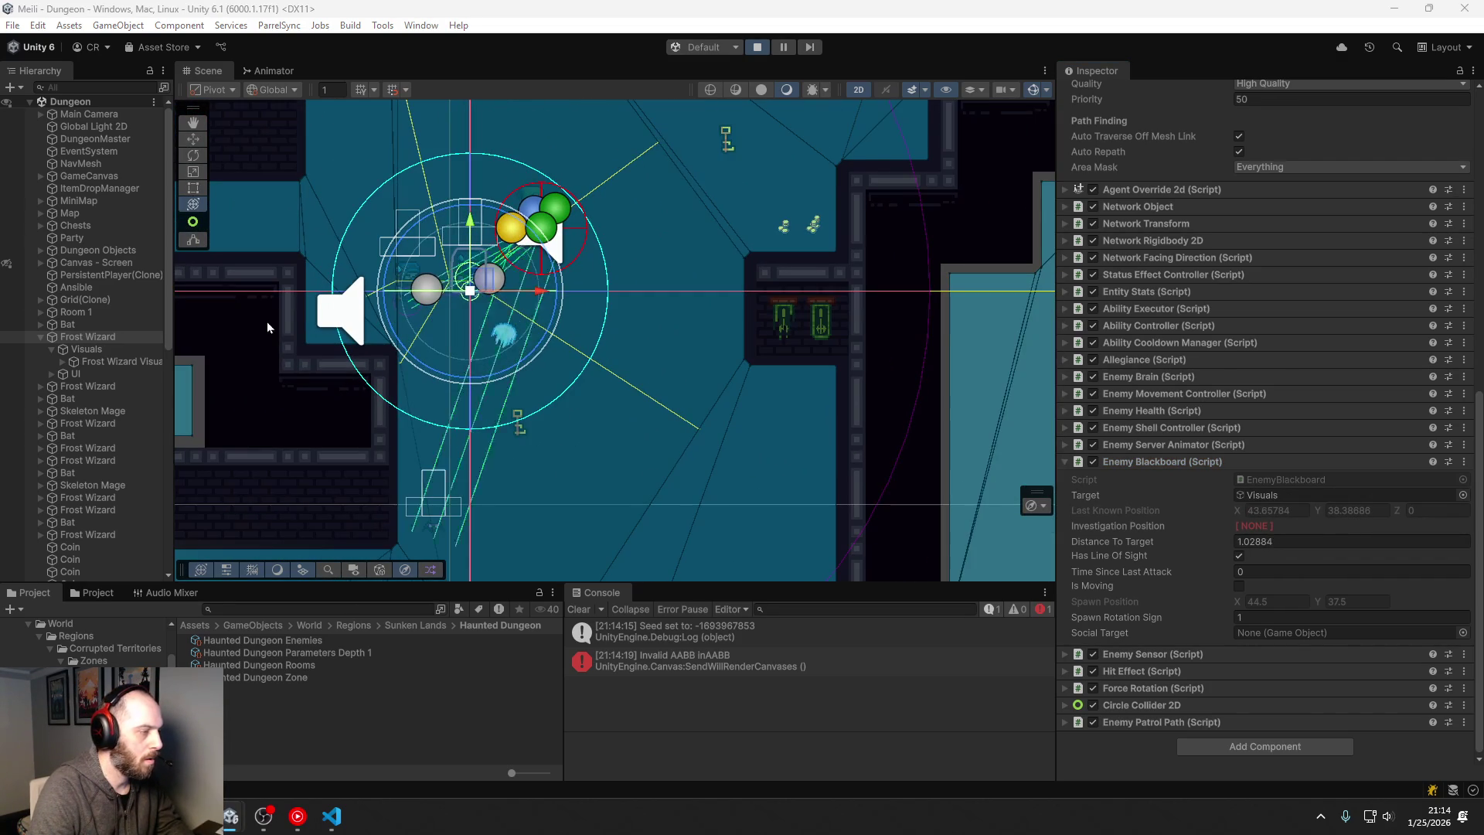
double_click(103, 338)
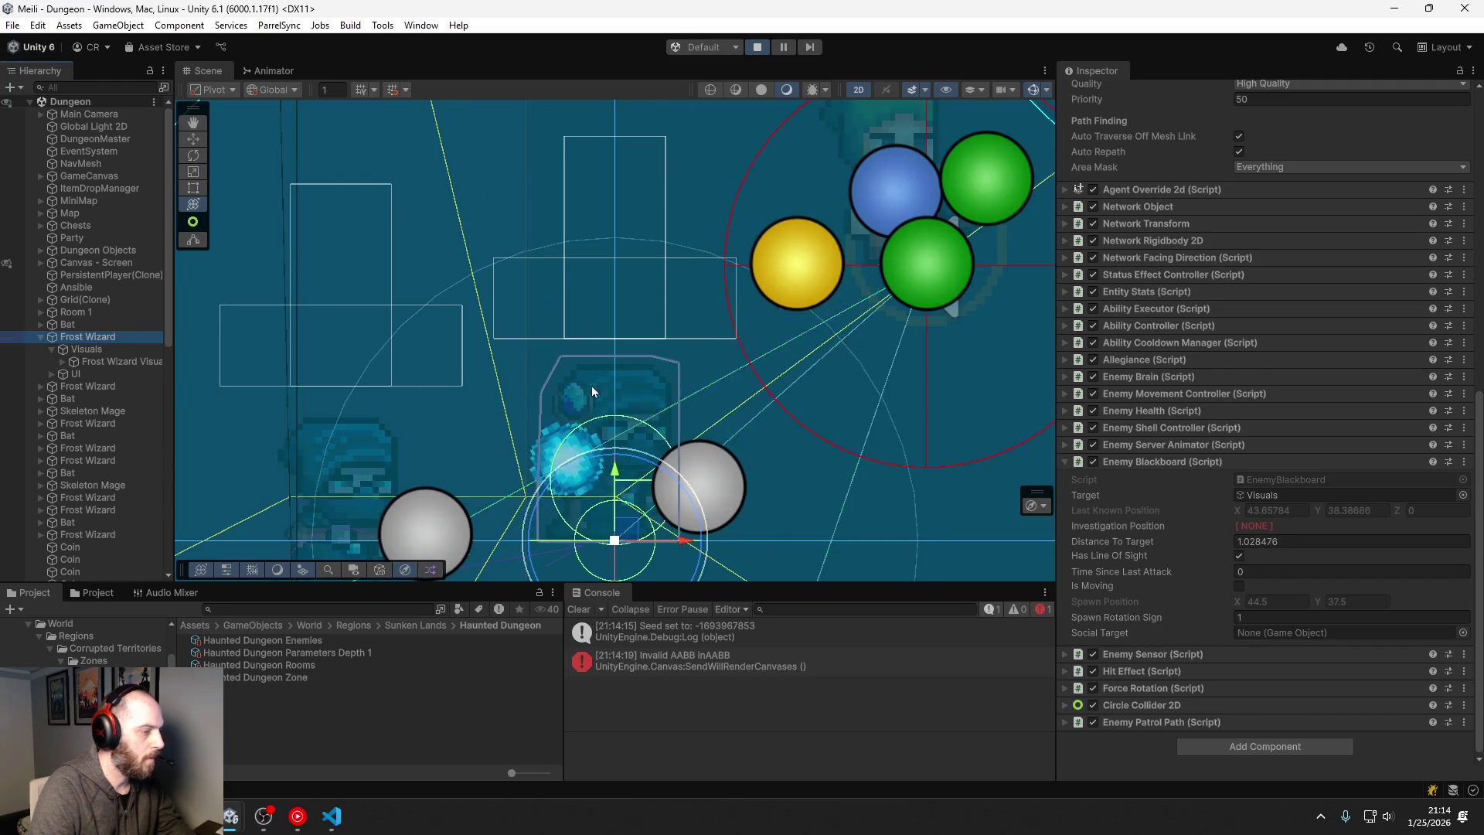
scroll(631, 394, "down", 5)
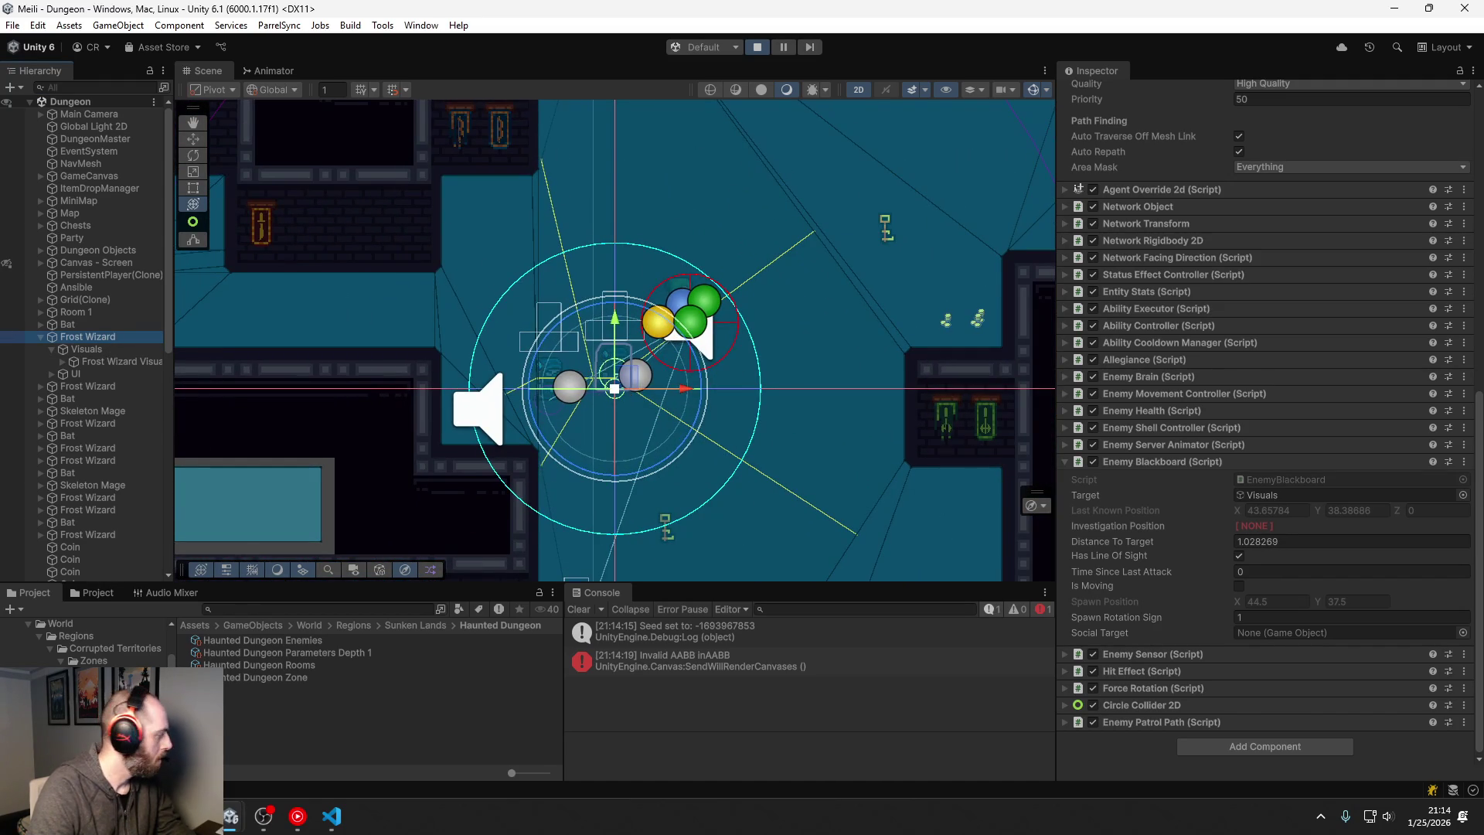